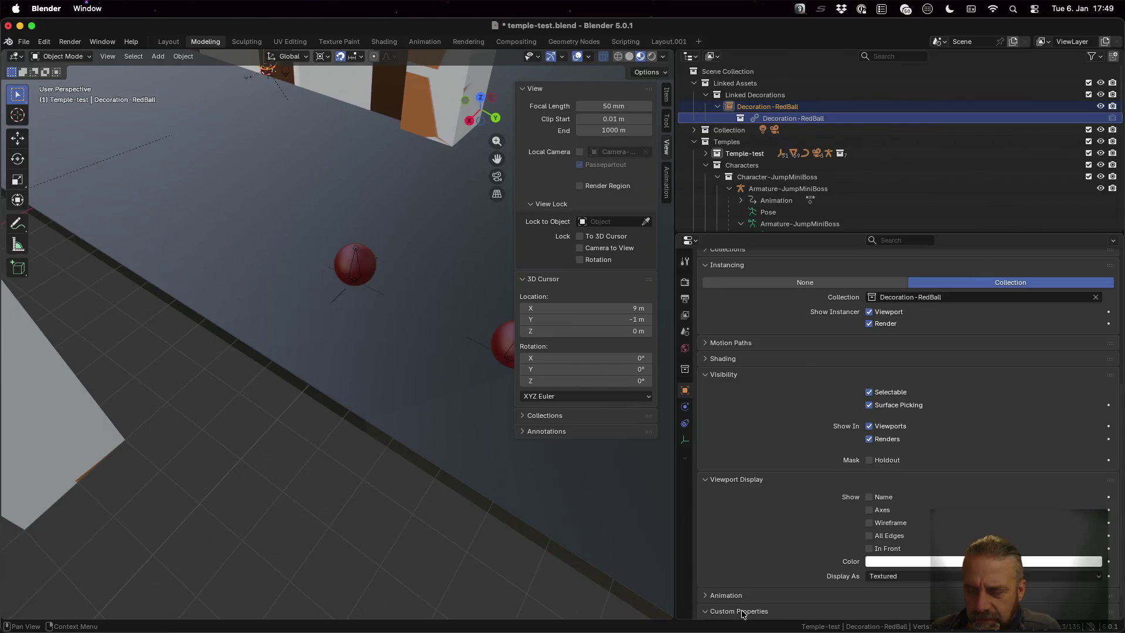
Choose decoration-RedBall.blend from Blender's Open Recent list
scroll(812, 501, "down", 1)
scroll(811, 502, "up", 9)
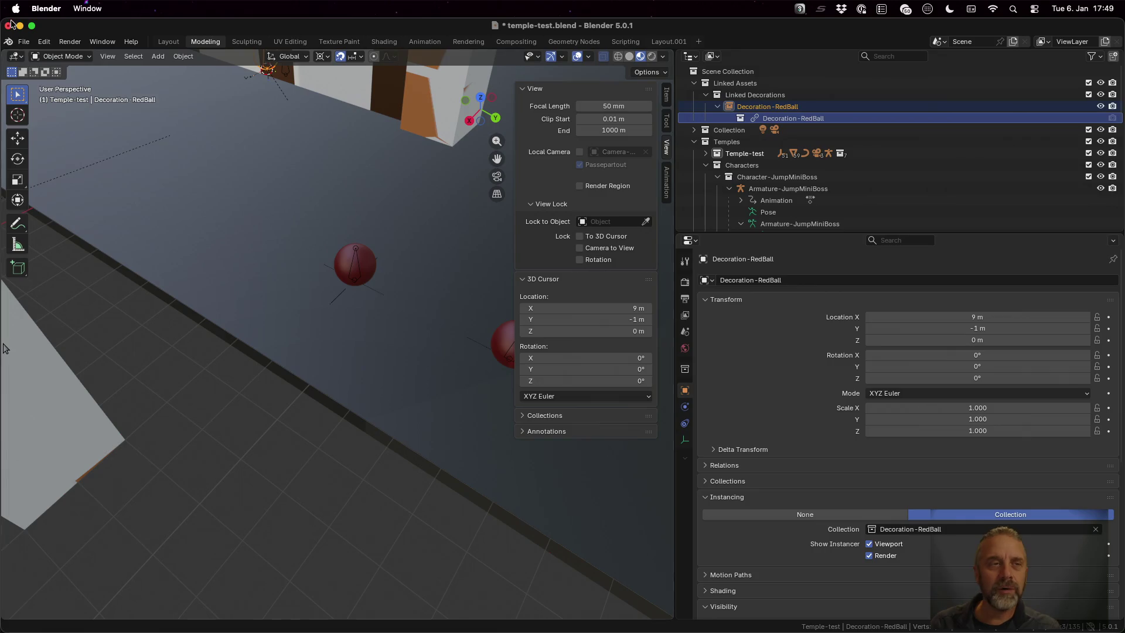
left_click(24, 41)
mouse_move(56, 81)
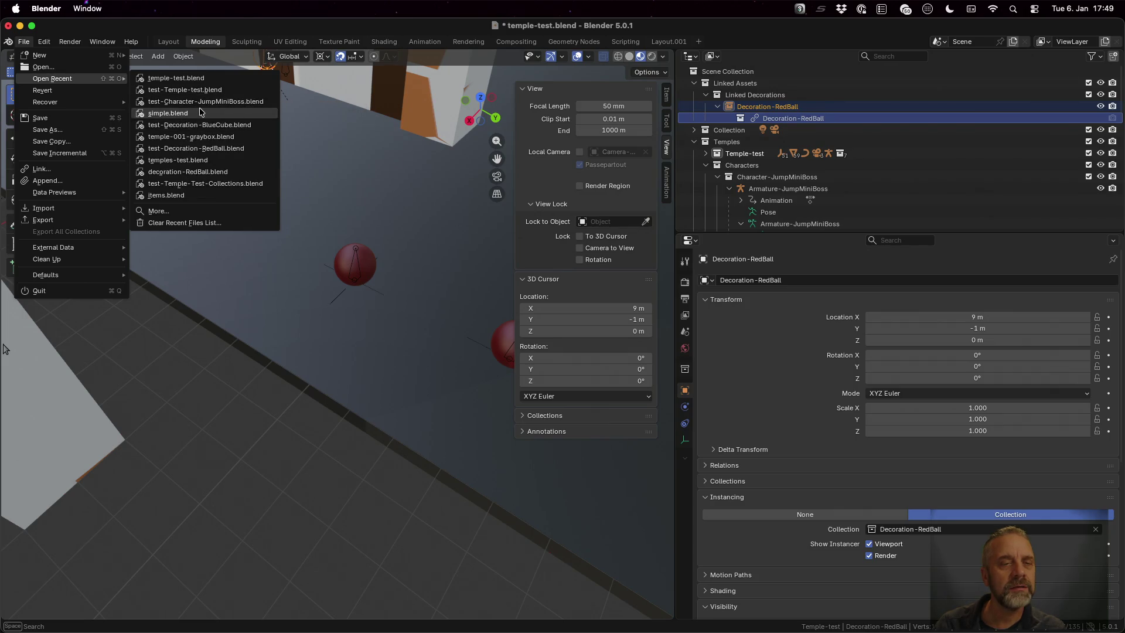
Load decoration-RedBall.blend without saving temple-test and expand its Decoration-RedBall collection in the Outliner
left_click(250, 177)
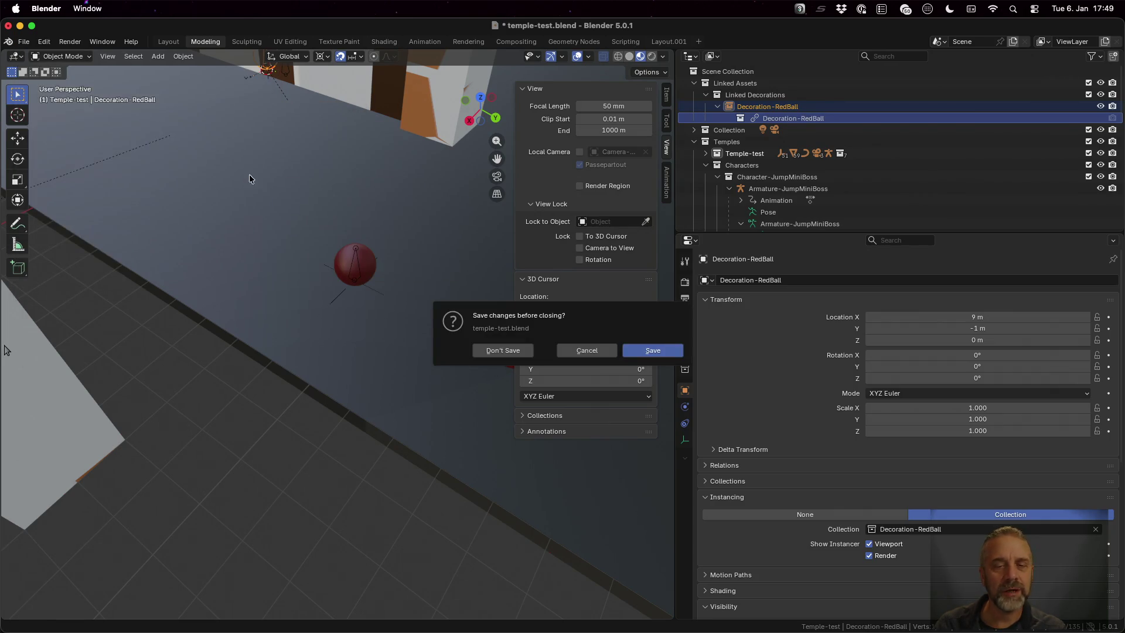
left_click(486, 352)
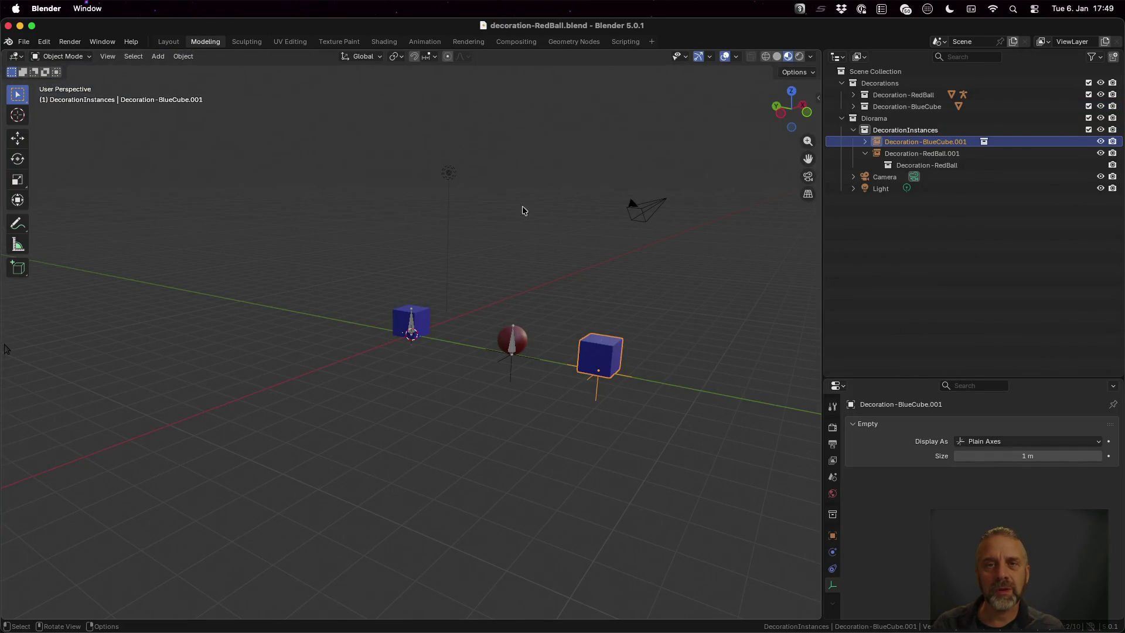
scroll(447, 354, "up", 3)
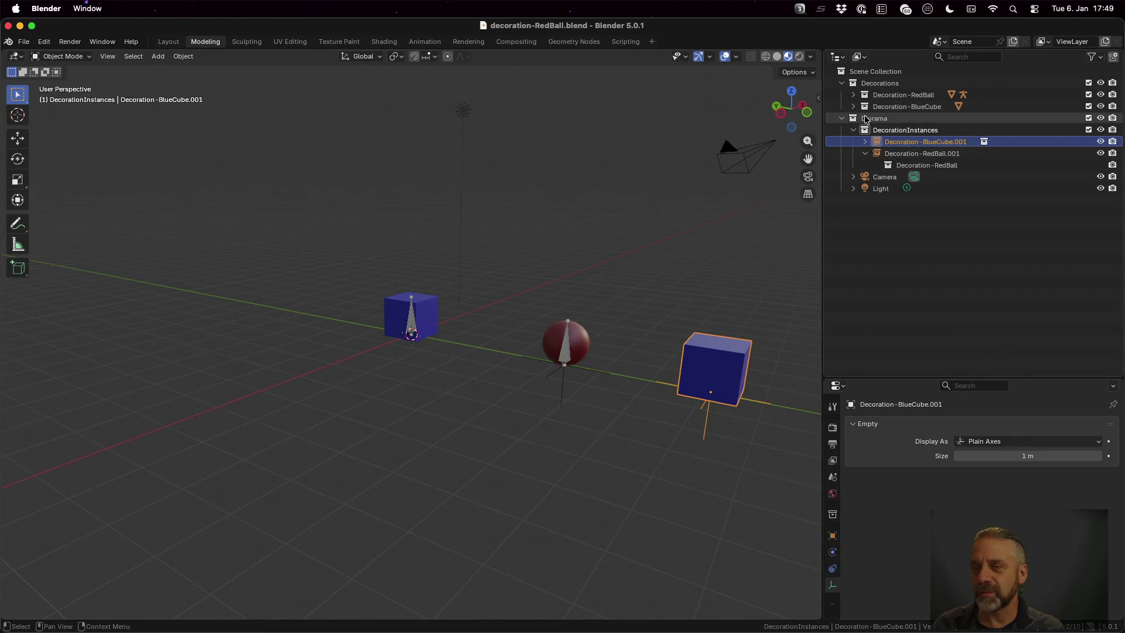
left_click(854, 96)
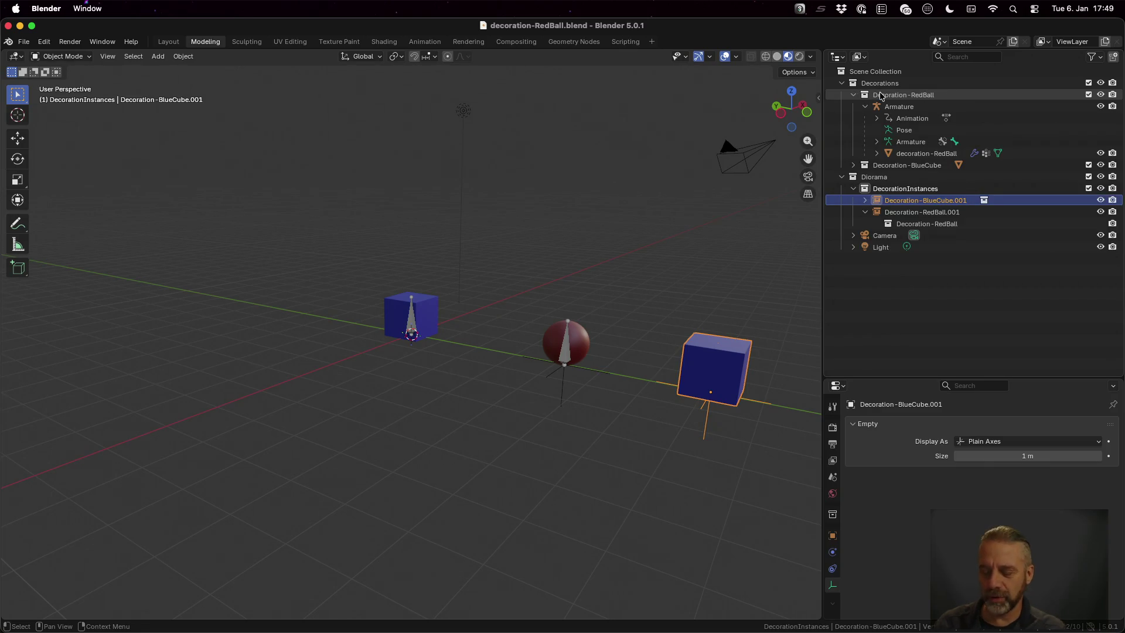
key("super+Tab")
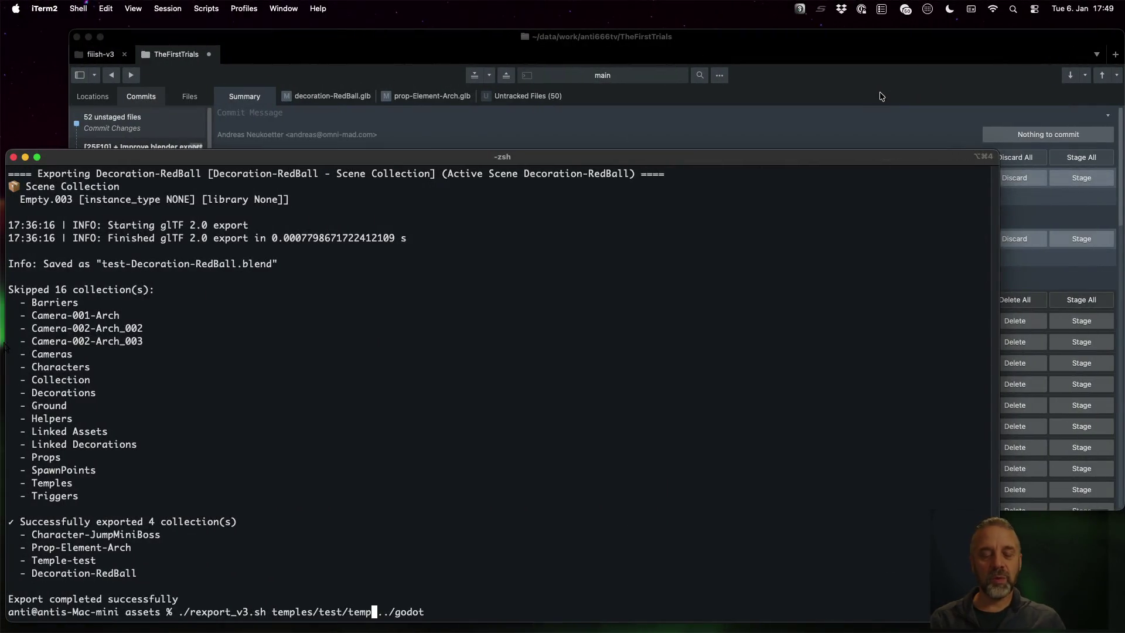
Check in Blender which folder decoration-RedBall.blend is stored in
key("super+Tab")
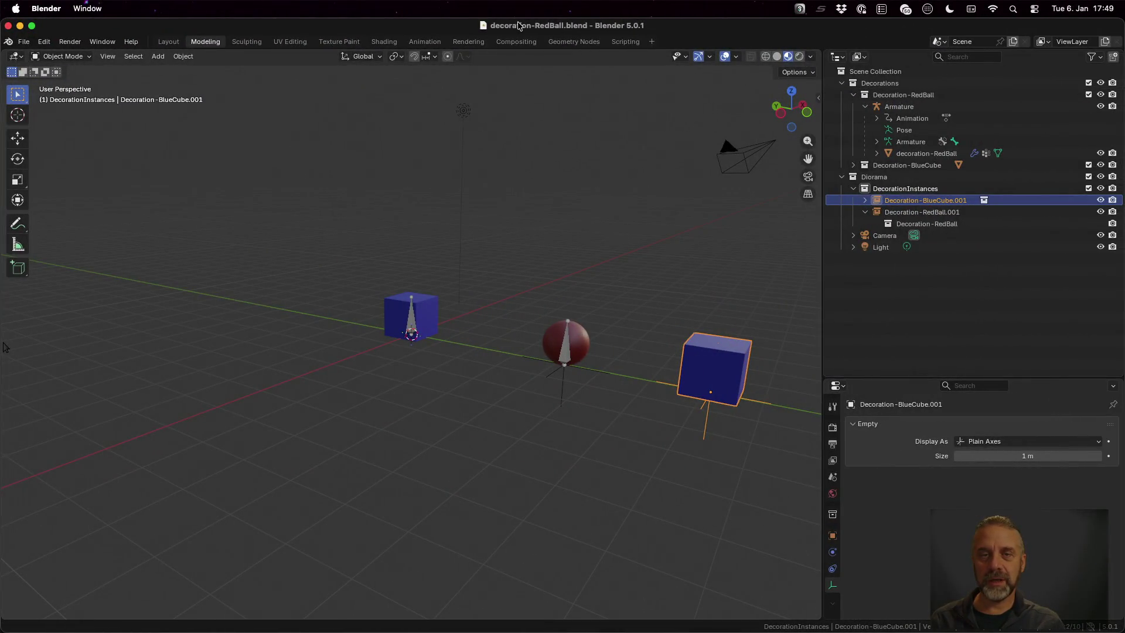
left_click(523, 26, "super")
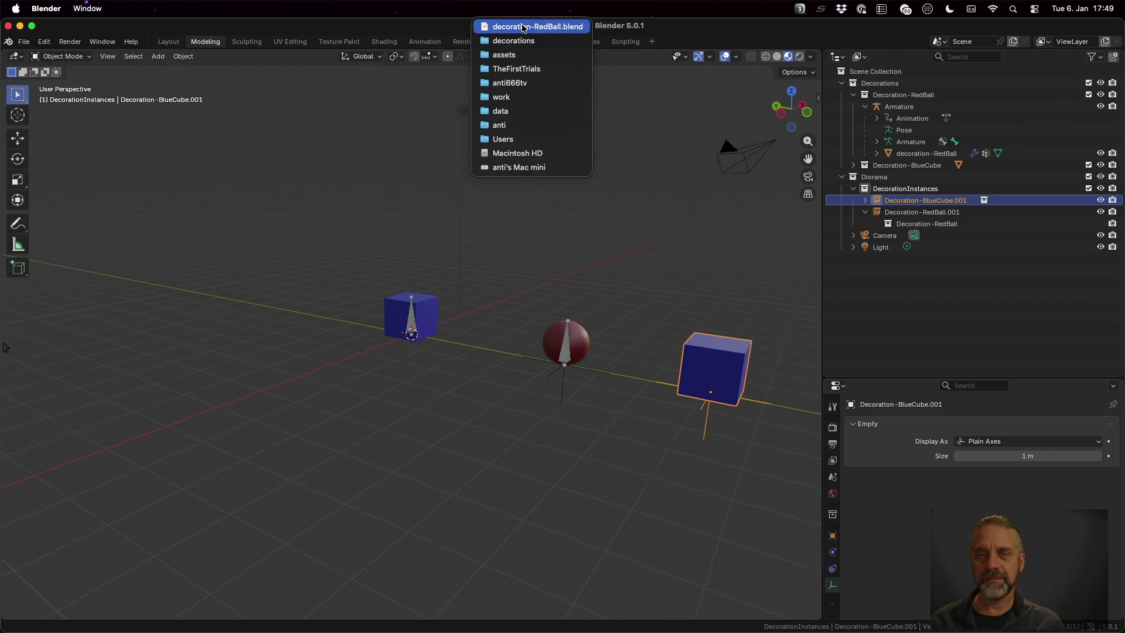
key("super+Tab")
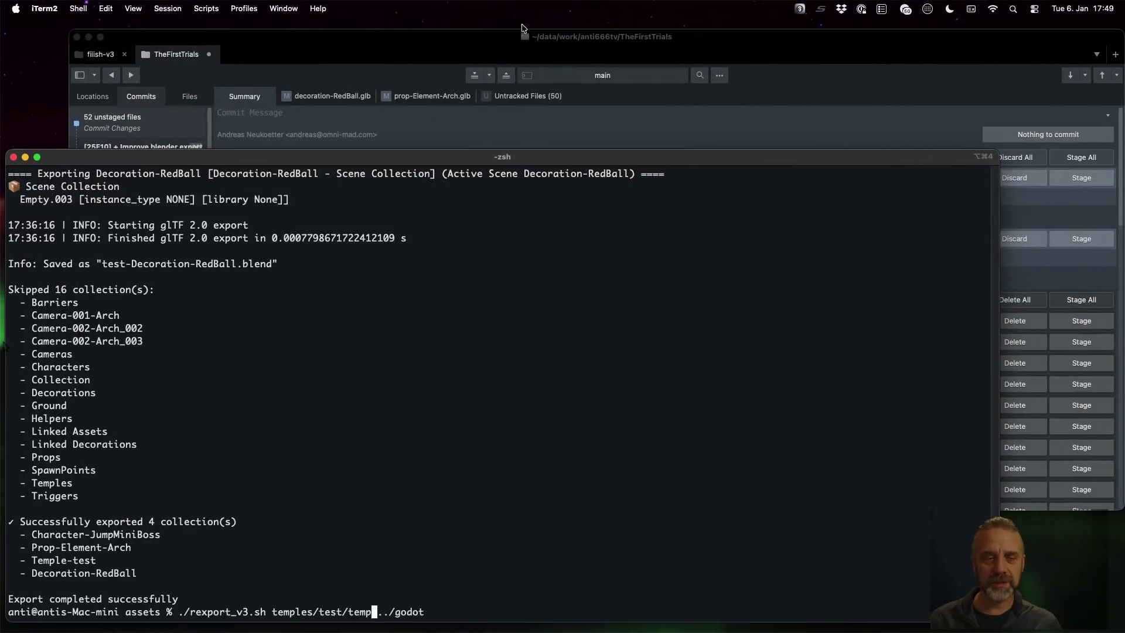
Rerun rexport_v3.sh with its path changed to decorations/decoration-RedBall.blend
key("Up")
key("Down")
key("Left")
key("Left")
key("Left")
key("BackSpace")
key("BackSpace")
key("BackSpace")
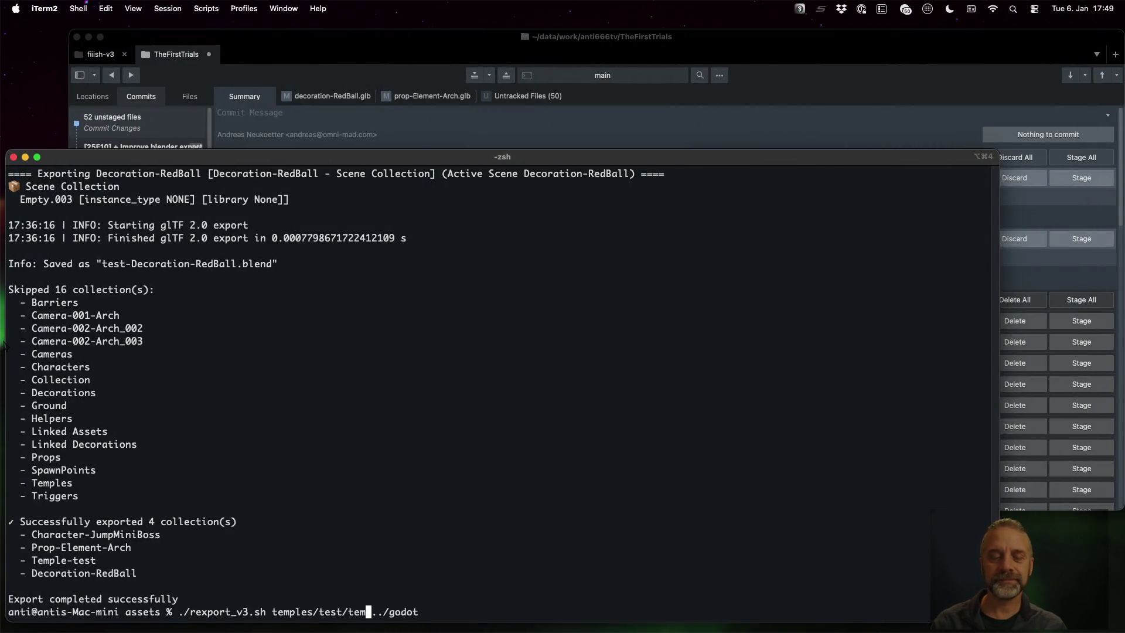
type("dec")
key("Tab")
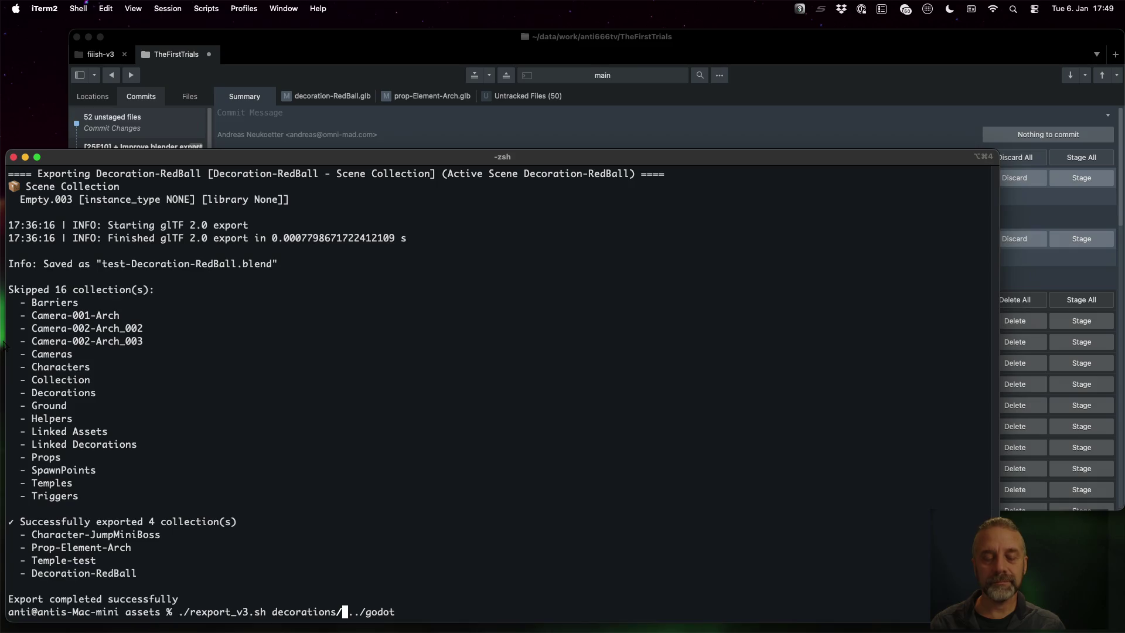
type("d")
key("Tab")
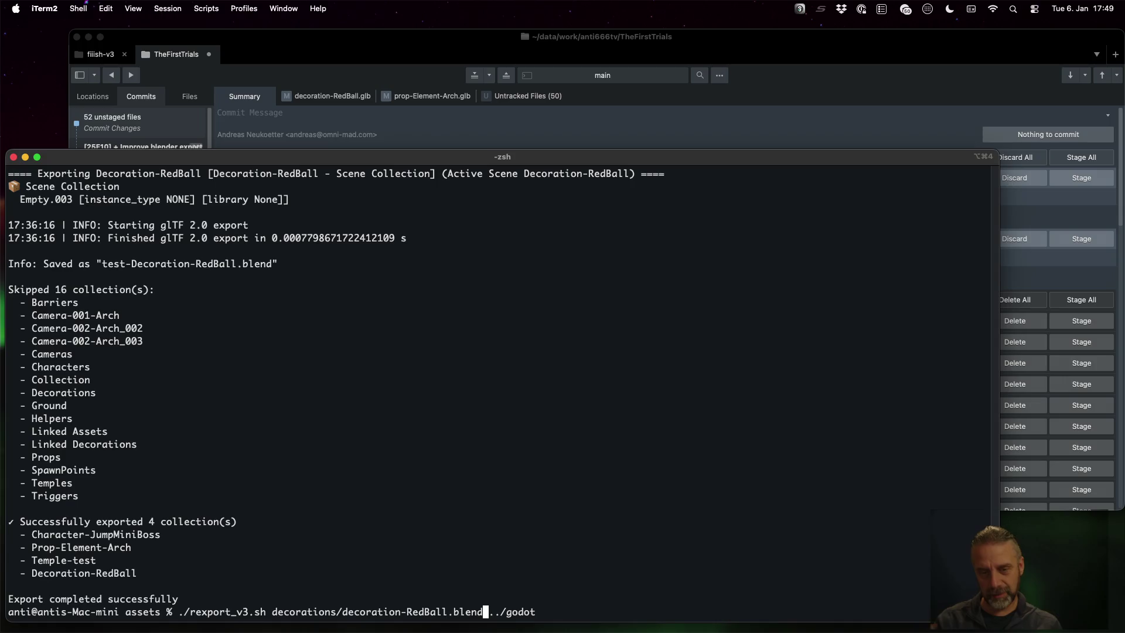
key("Return")
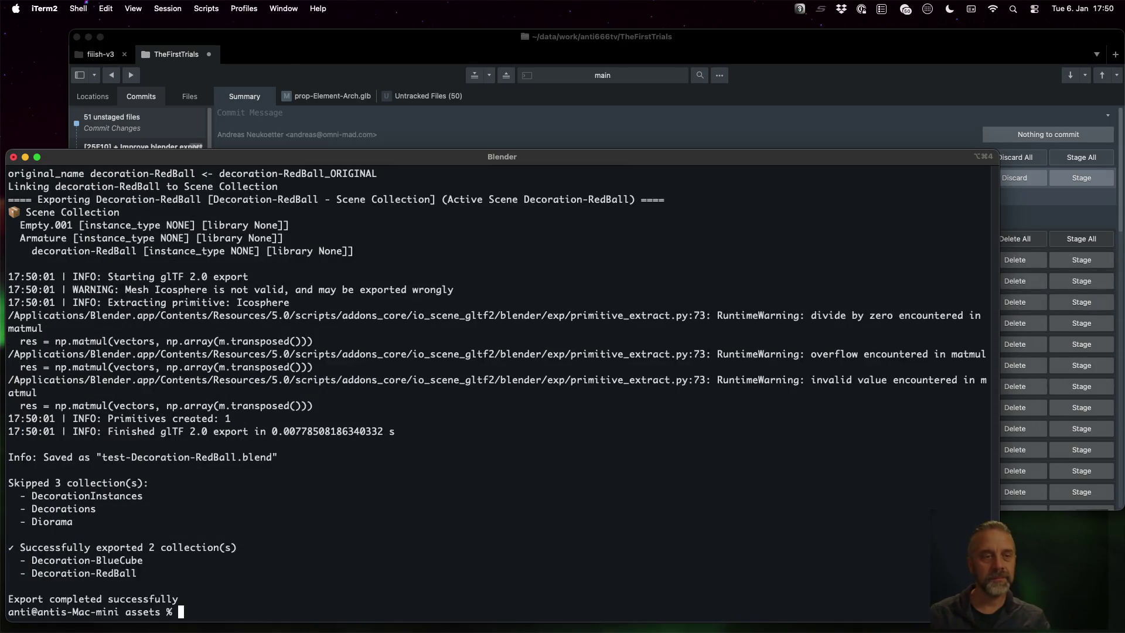
Review the export log showing Decoration-BlueCube and Decoration-RedBall were exported
scroll(390, 354, "up", 5)
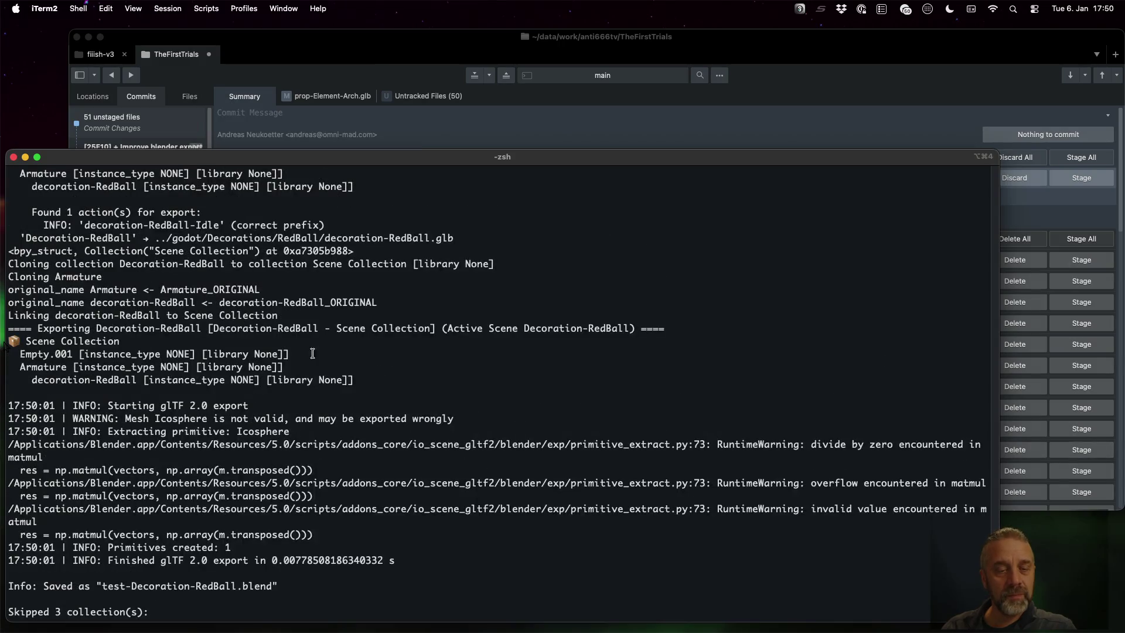
left_click_drag(32, 380, 234, 394)
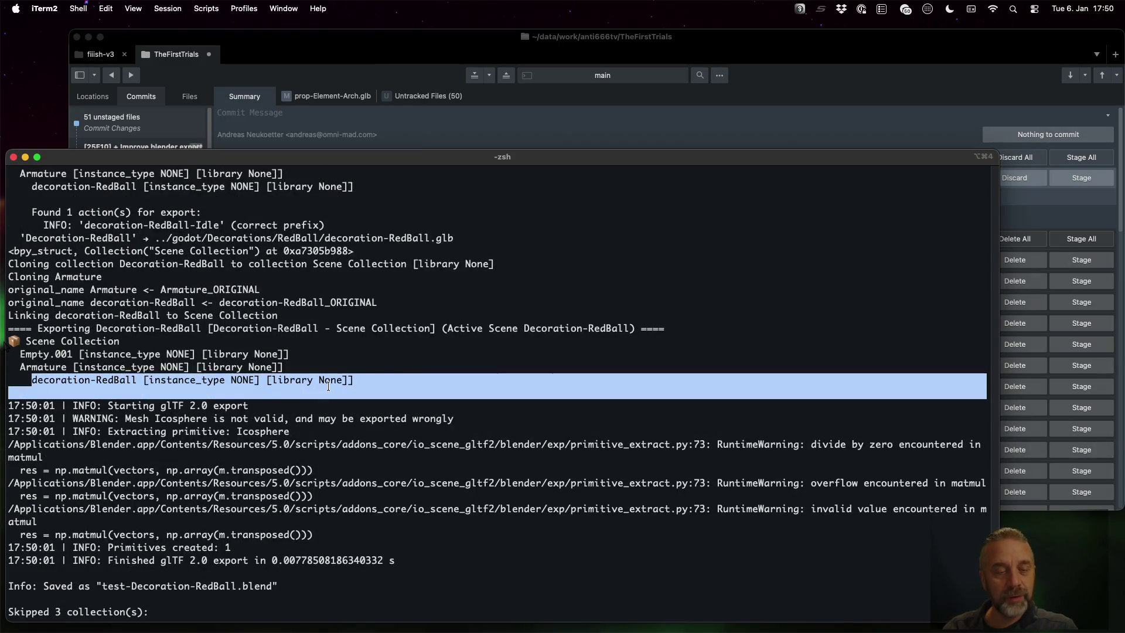
scroll(237, 449, "down", 5)
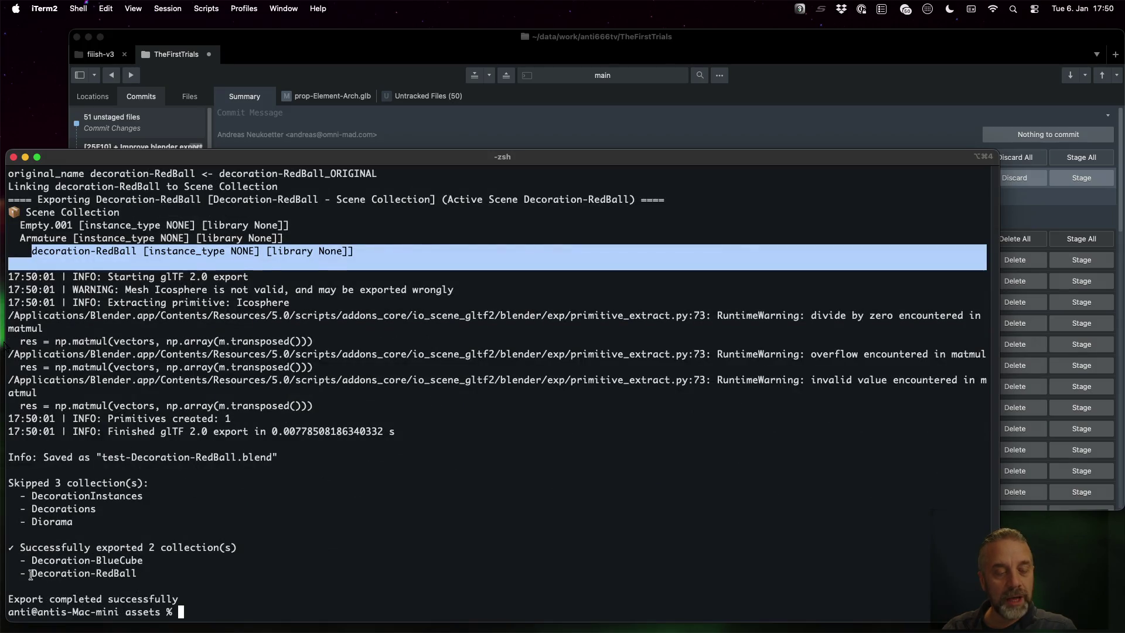
left_click_drag(31, 574, 137, 573)
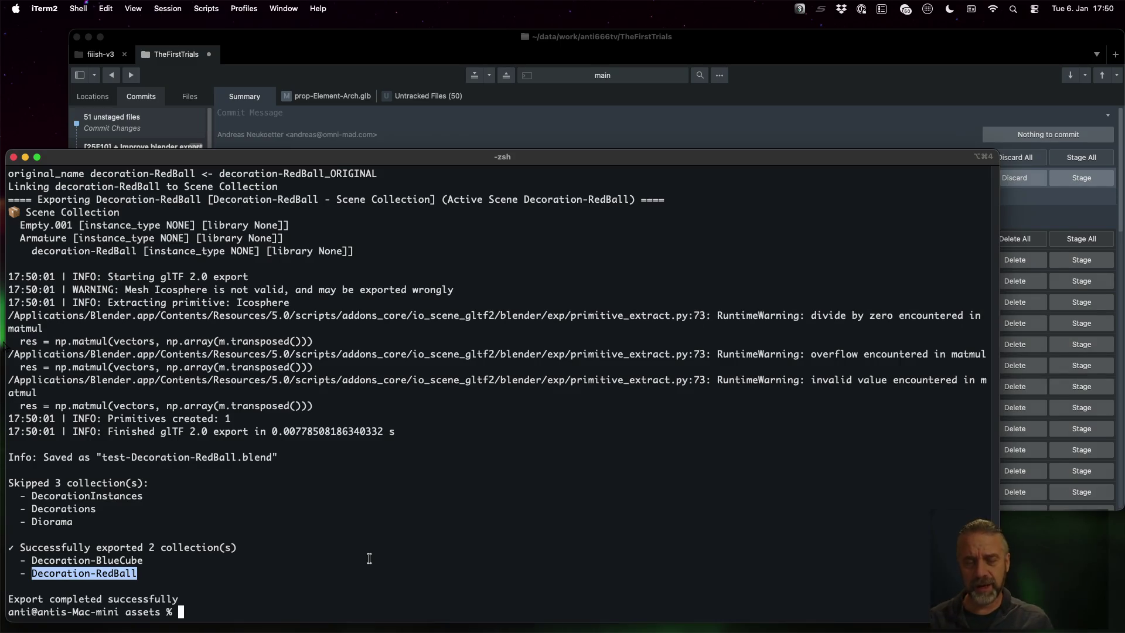
key("super+Tab")
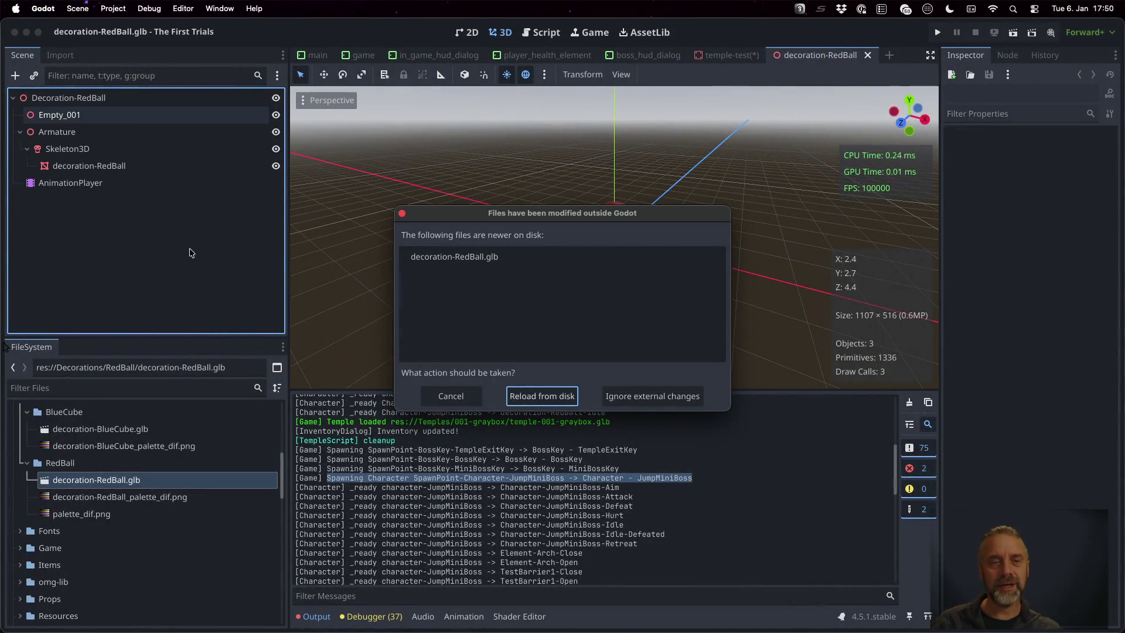
Reload decoration-RedBall.glb from disk and inspect its Empty_001 and Skeleton3D nodes
left_click(553, 401)
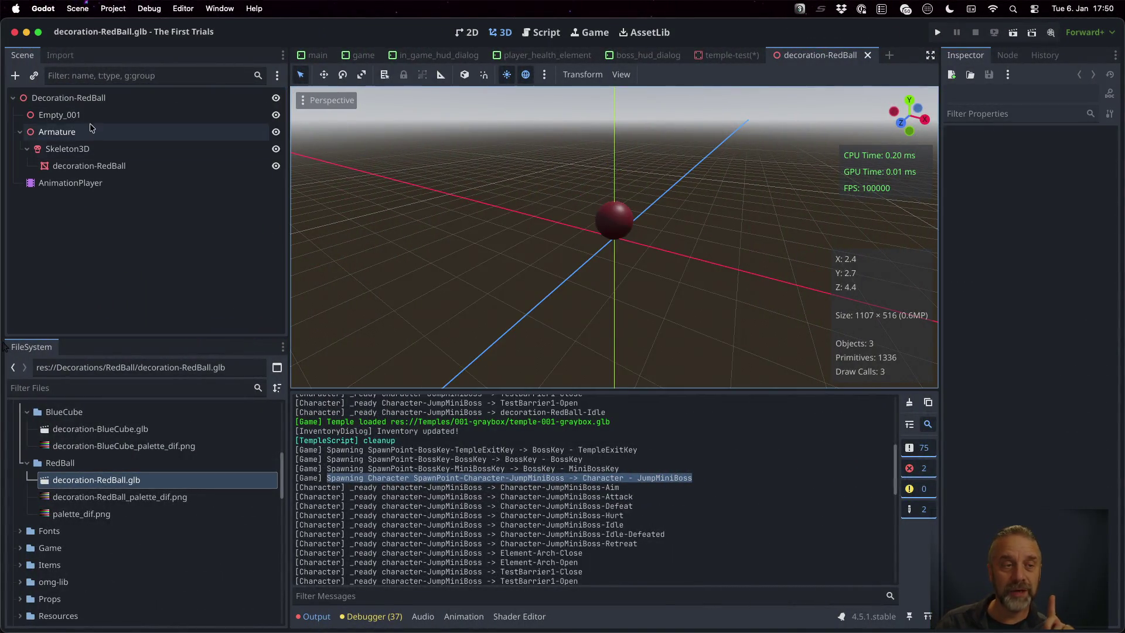
left_click(82, 98)
left_click(85, 116)
left_click(91, 148)
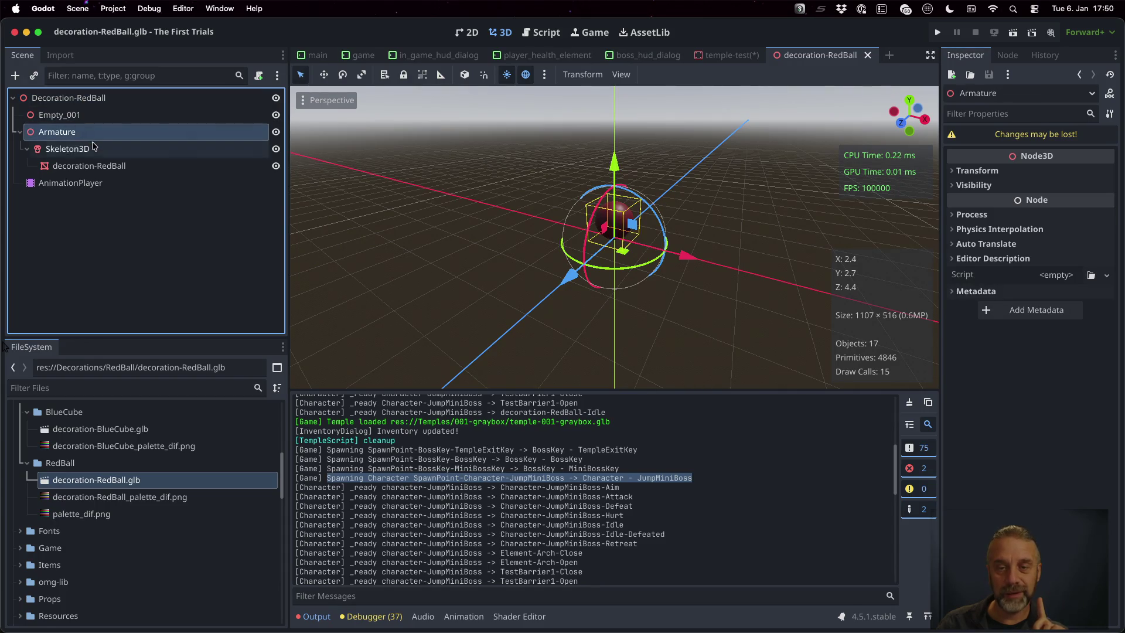
left_click(80, 117)
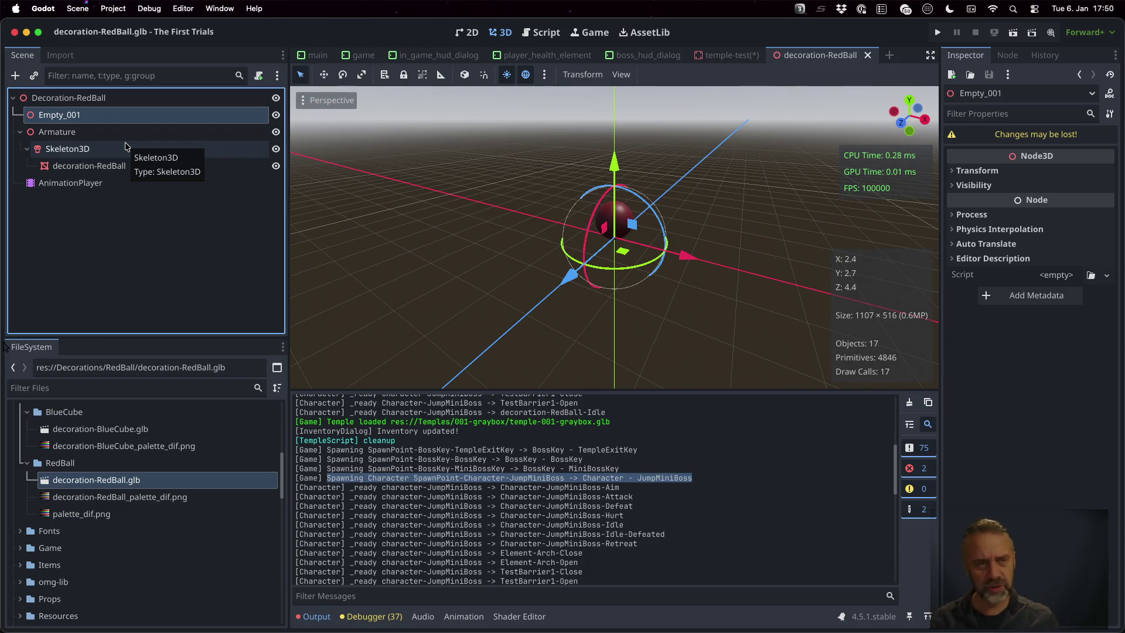
Expand the Decoration-BlueCube collection in Blender's Outliner to compare collections
key("ctrl+Right")
key("ctrl+Right")
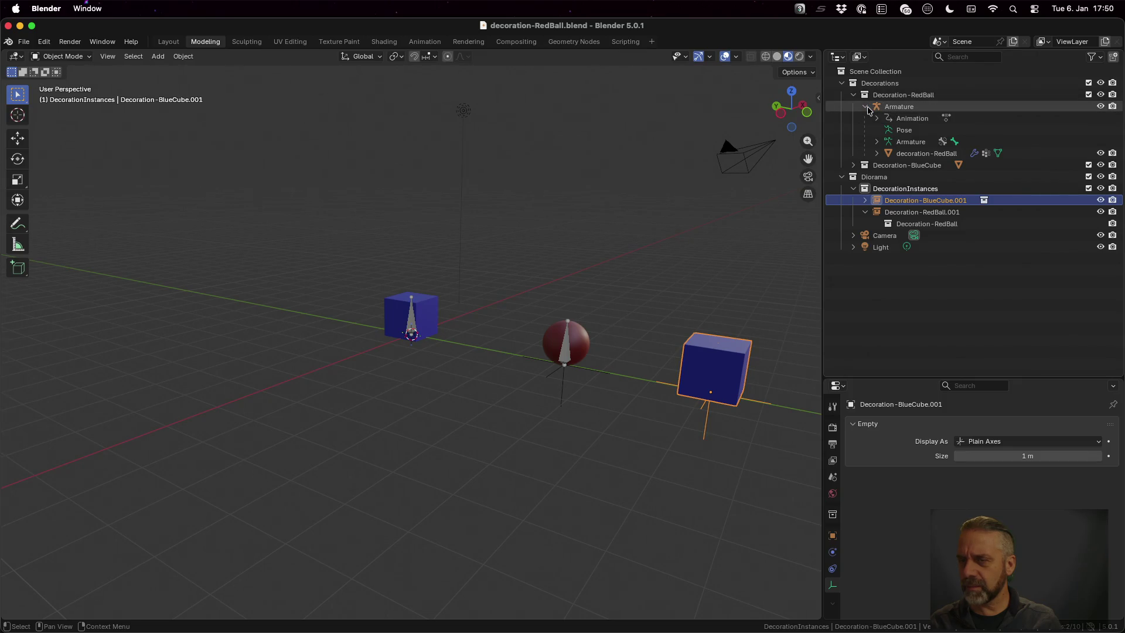
left_click(855, 165)
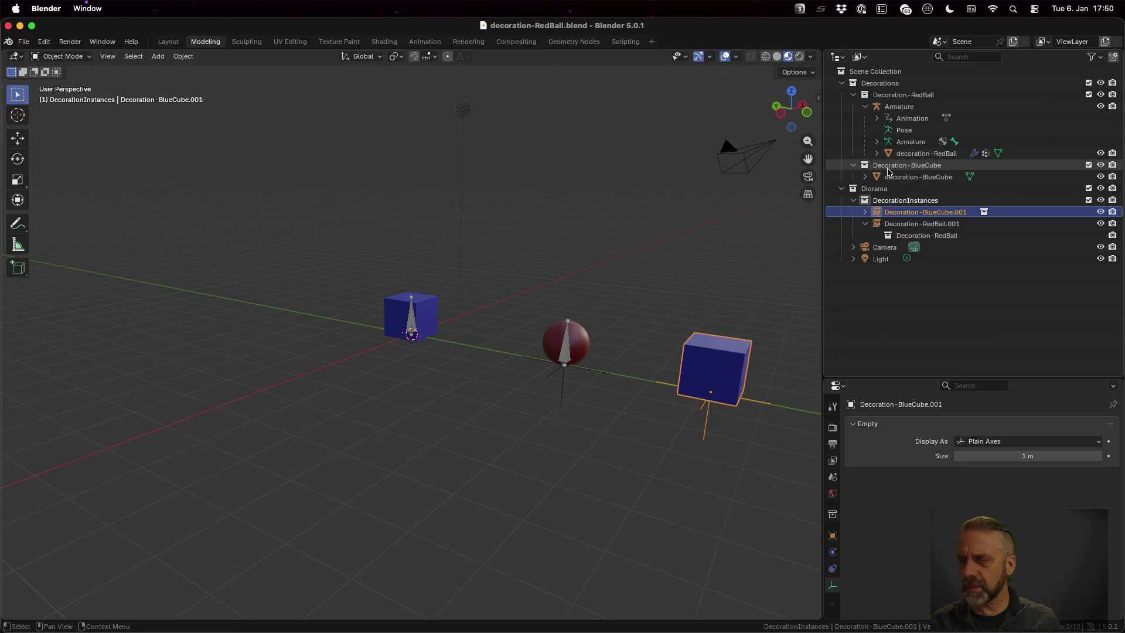
key("super+Tab")
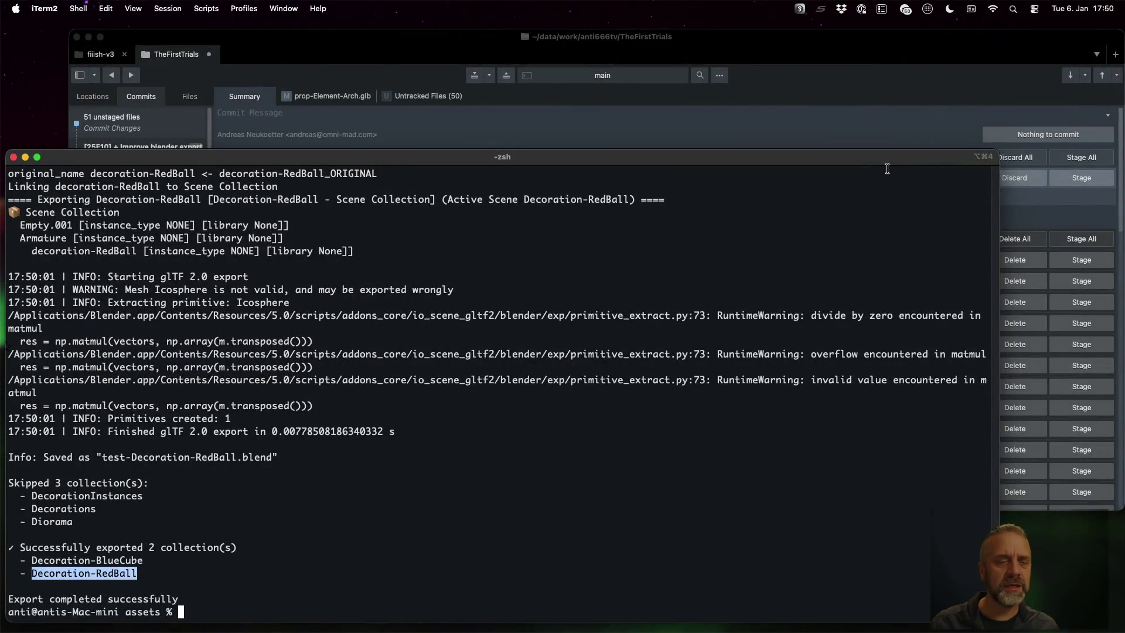
Inspect the Armature and Empty_001 nodes of the reloaded RedBall scene in Godot
key("super+Tab")
left_click(108, 136)
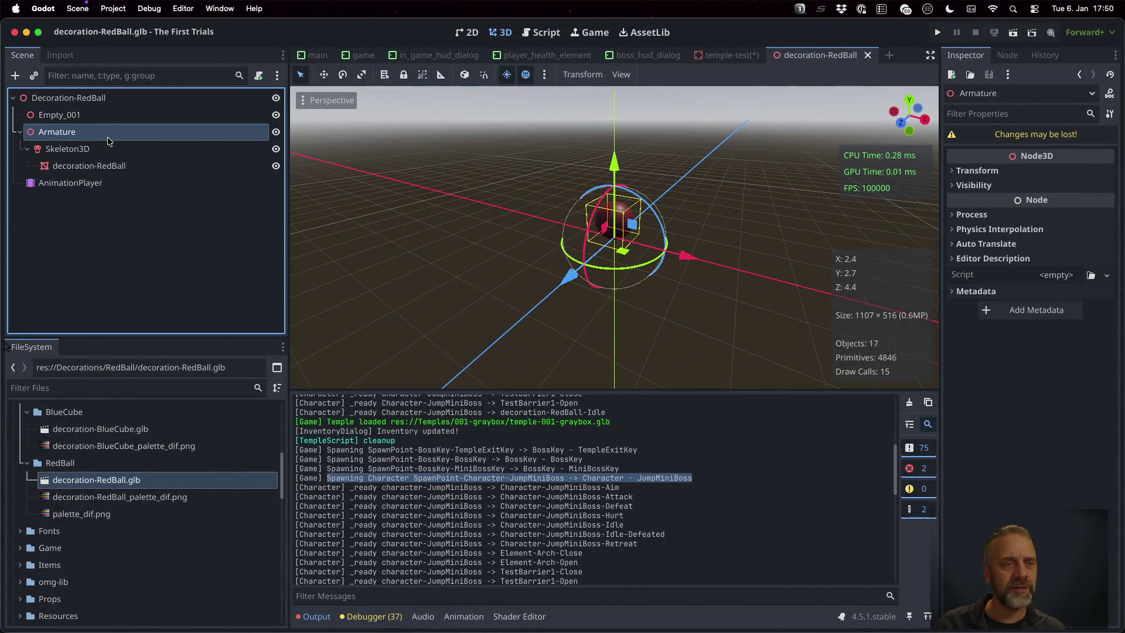
left_click(99, 120)
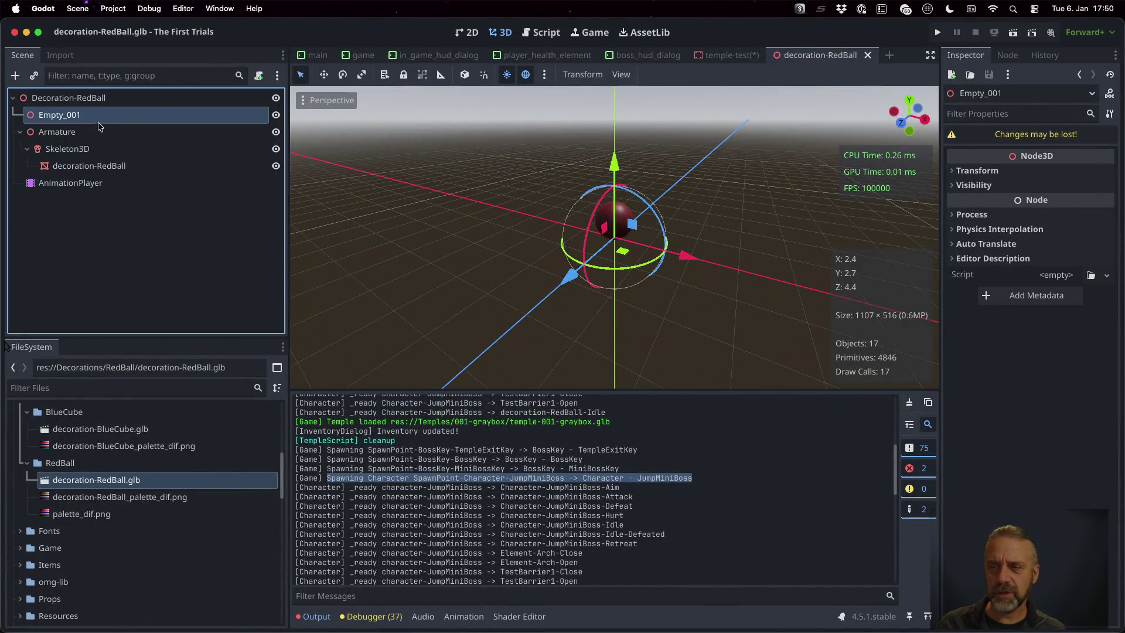
left_click(97, 132)
left_click(94, 116)
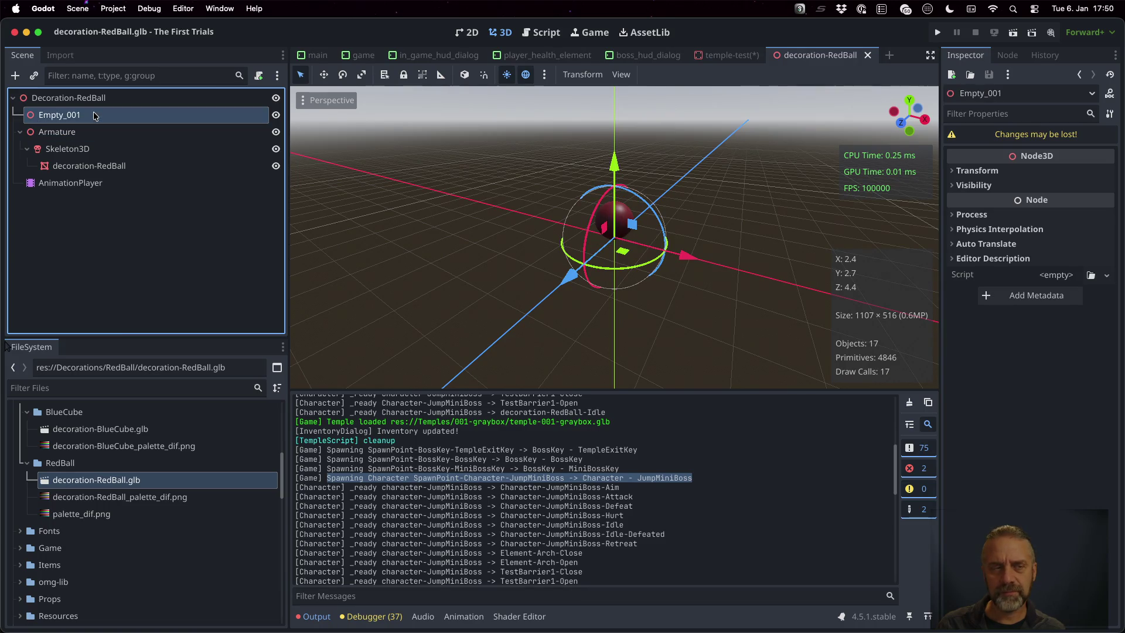
key("super+Tab")
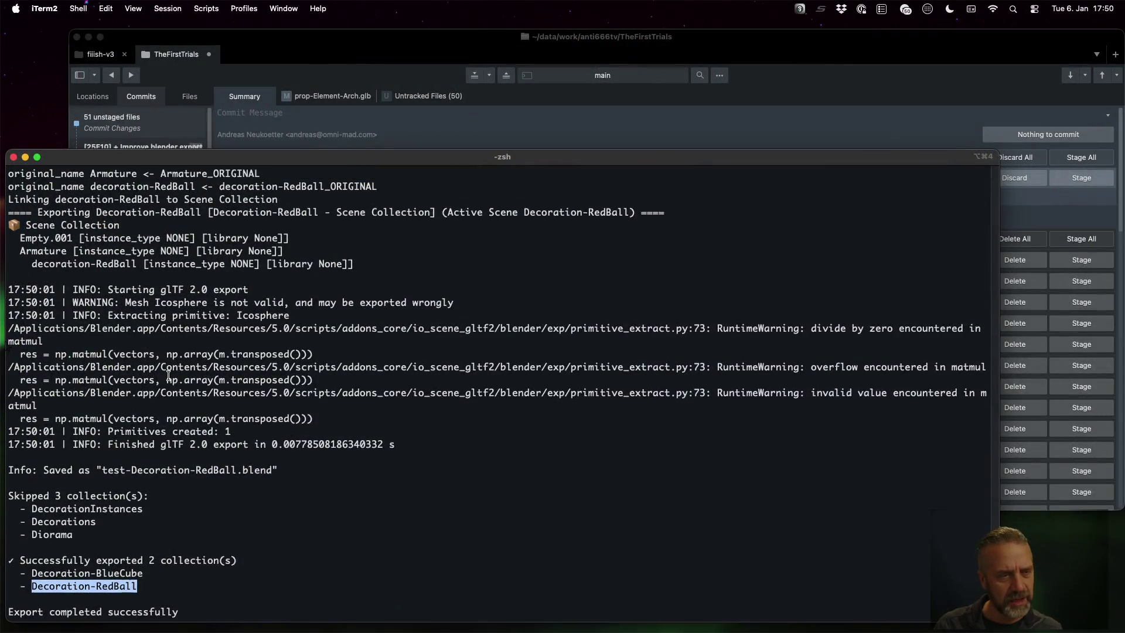
Scroll through the BlueCube and RedBall export output, highlighting the Empty.001 entry
scroll(78, 229, "up", 1)
left_click_drag(20, 254, 66, 251)
scroll(300, 439, "up", 10)
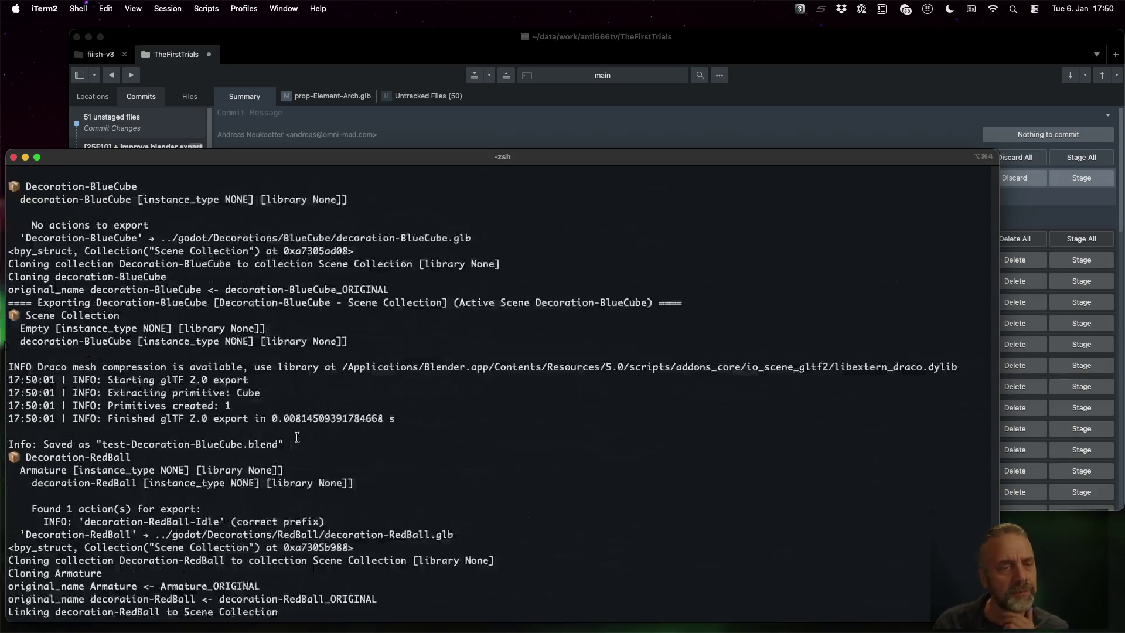
scroll(297, 438, "up", 8)
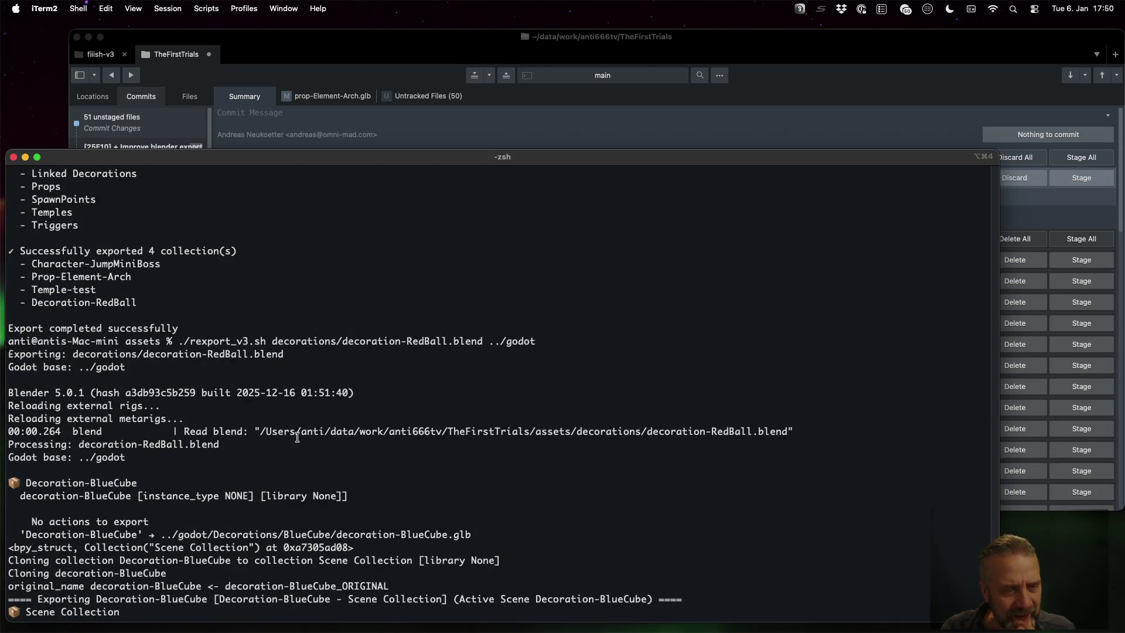
scroll(297, 437, "down", 2)
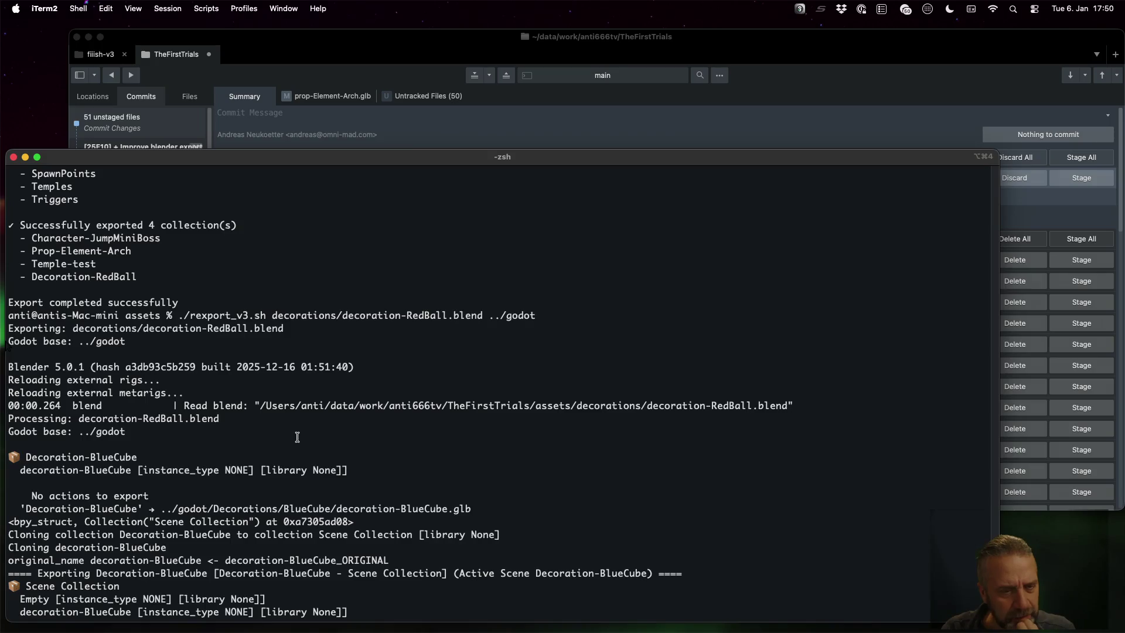
scroll(297, 437, "down", 5)
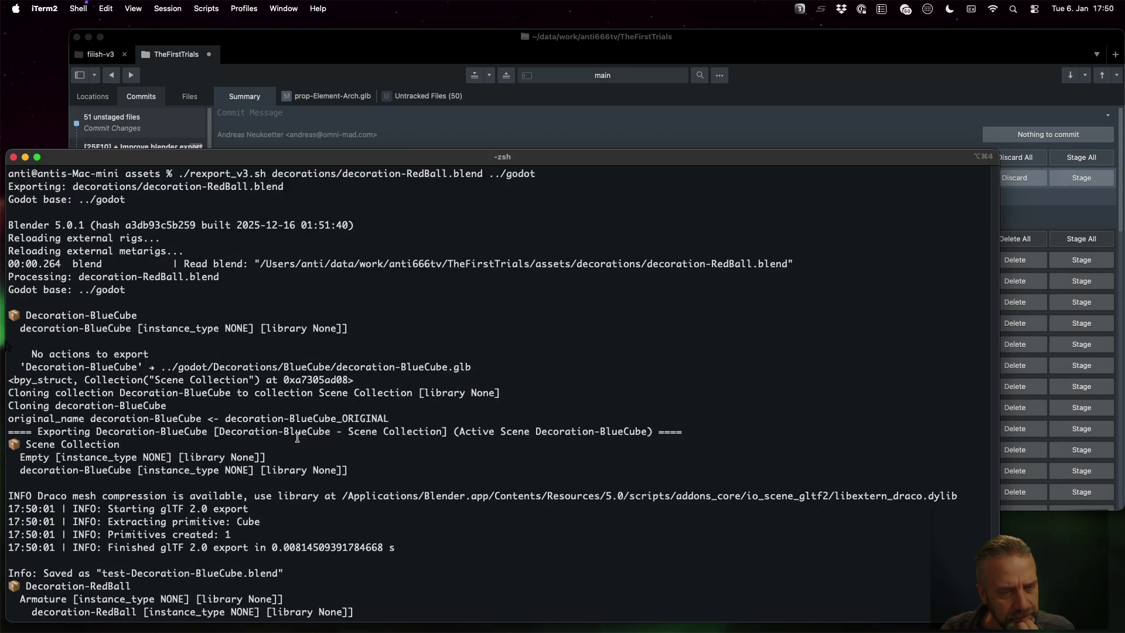
scroll(98, 435, "down", 2)
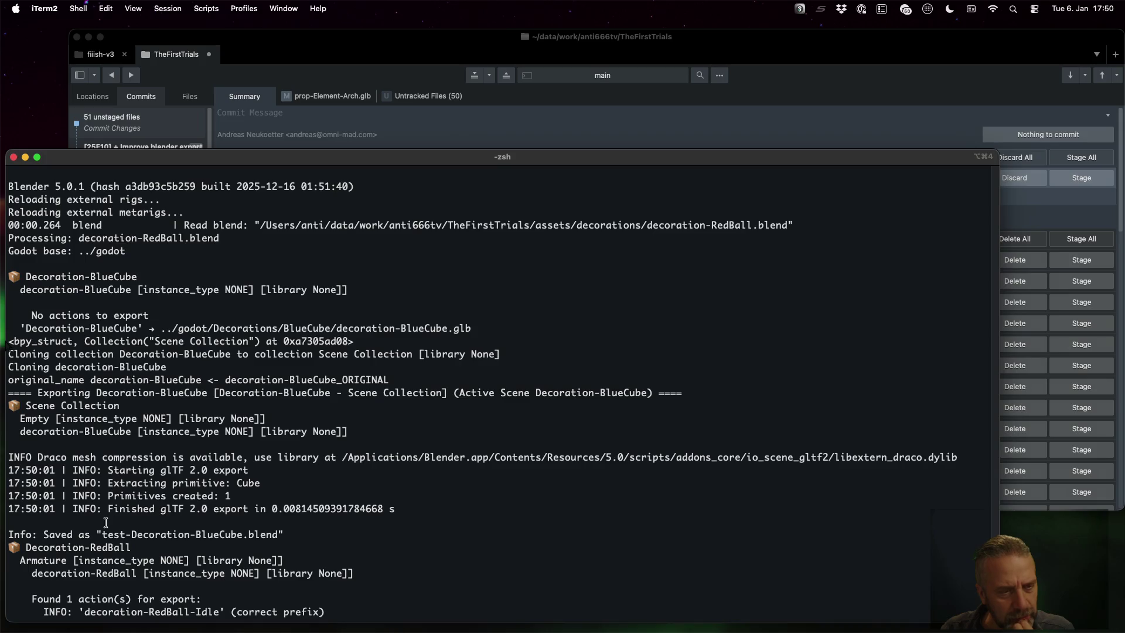
scroll(105, 522, "down", 10)
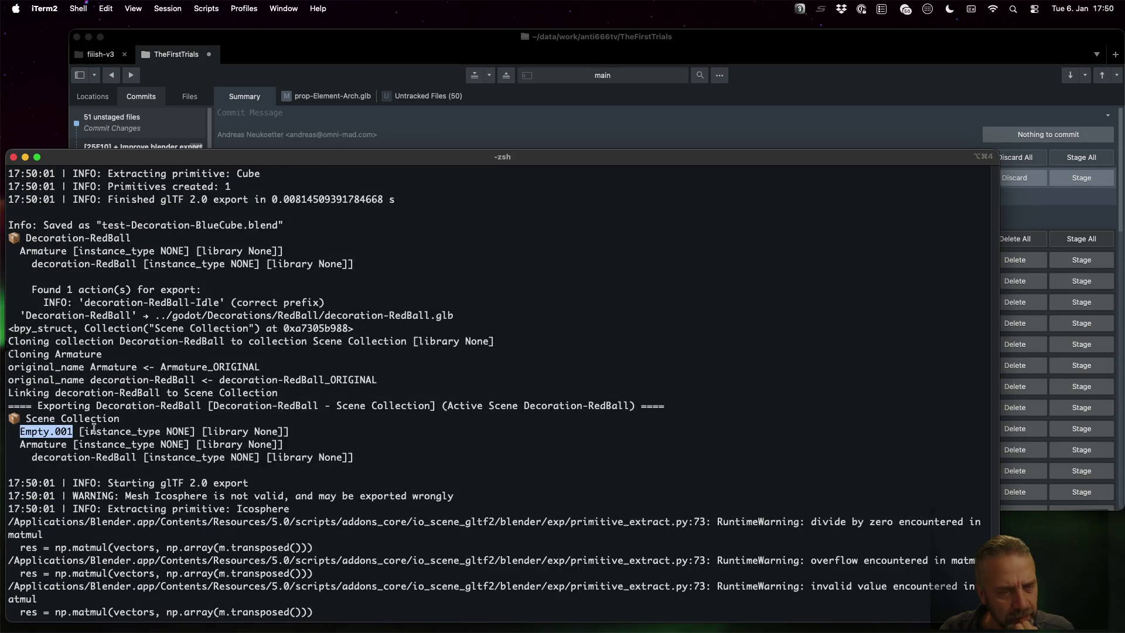
scroll(95, 419, "down", 1)
scroll(96, 434, "up", 5)
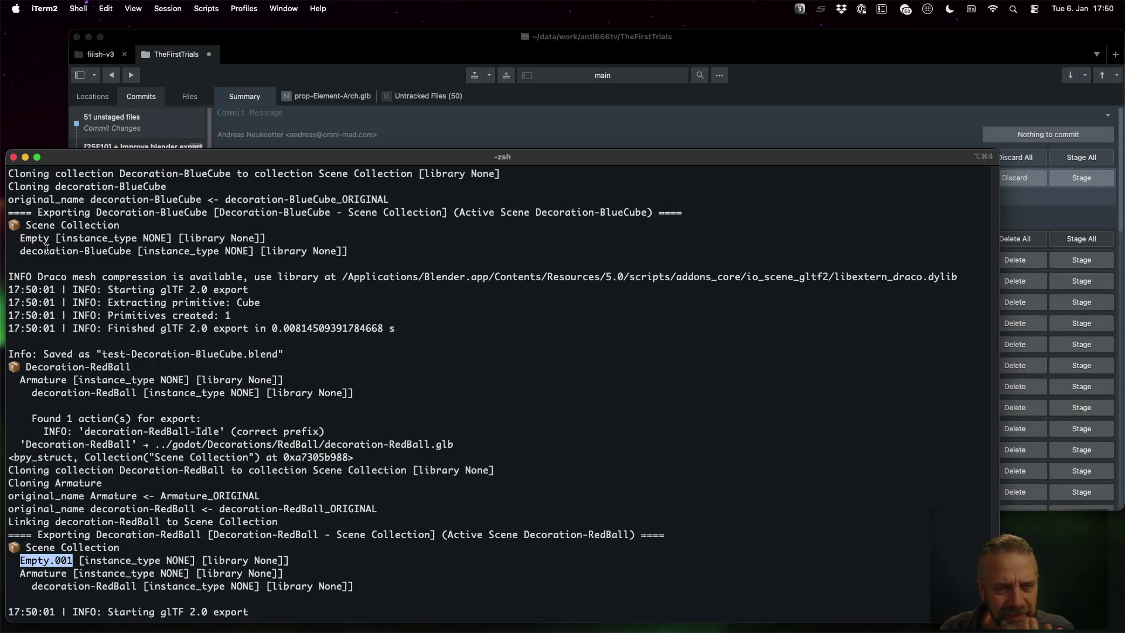
scroll(46, 248, "down", 4)
scroll(87, 286, "down", 2)
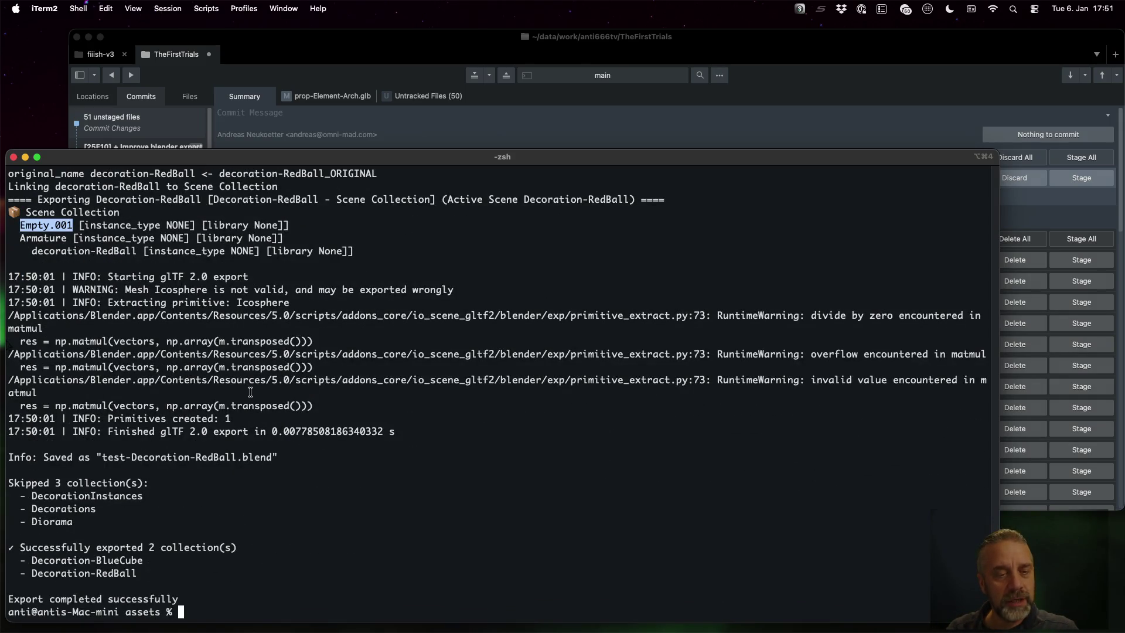
key("ctrl+Left")
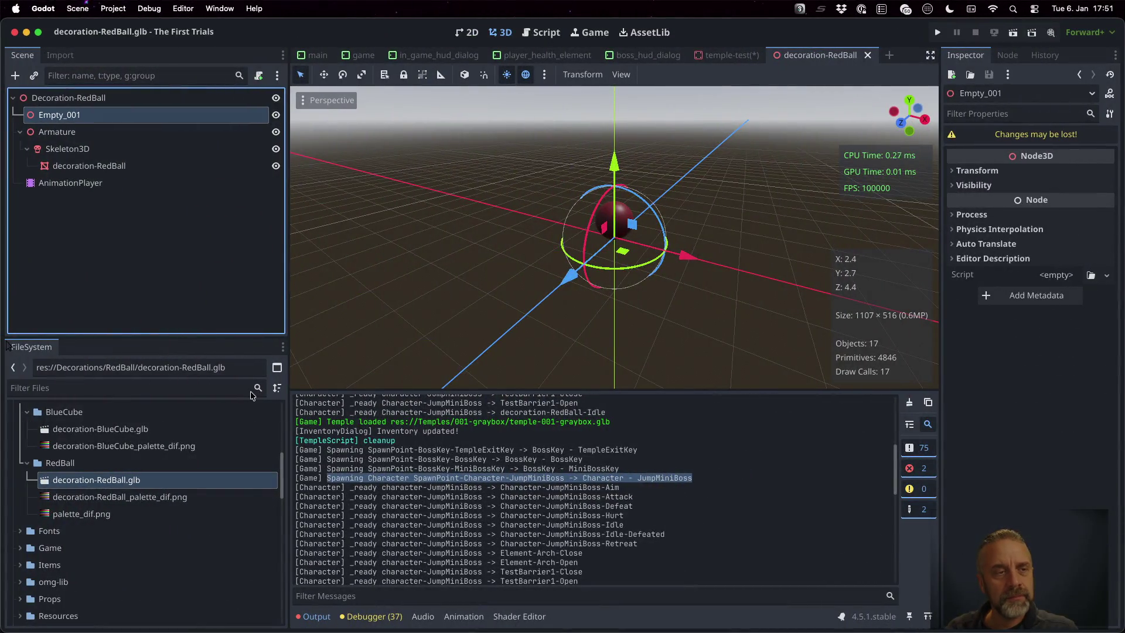
Select the RedBall's Armature, Skeleton3D, mesh and AnimationPlayer nodes in turn
left_click(112, 134)
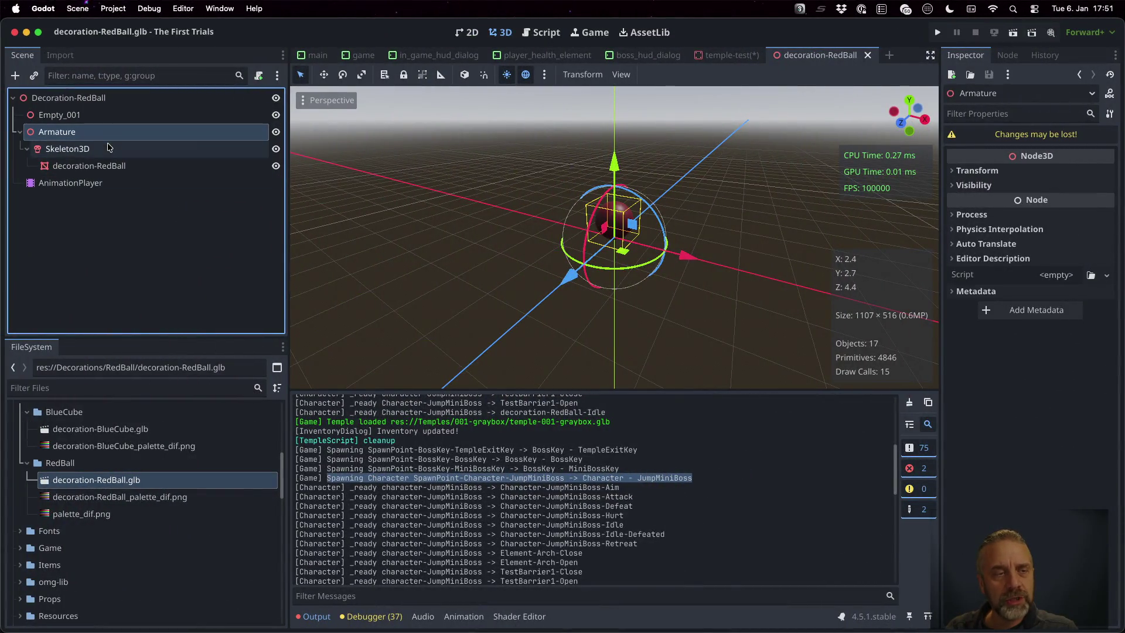
left_click(113, 151)
left_click(112, 166)
left_click(130, 186)
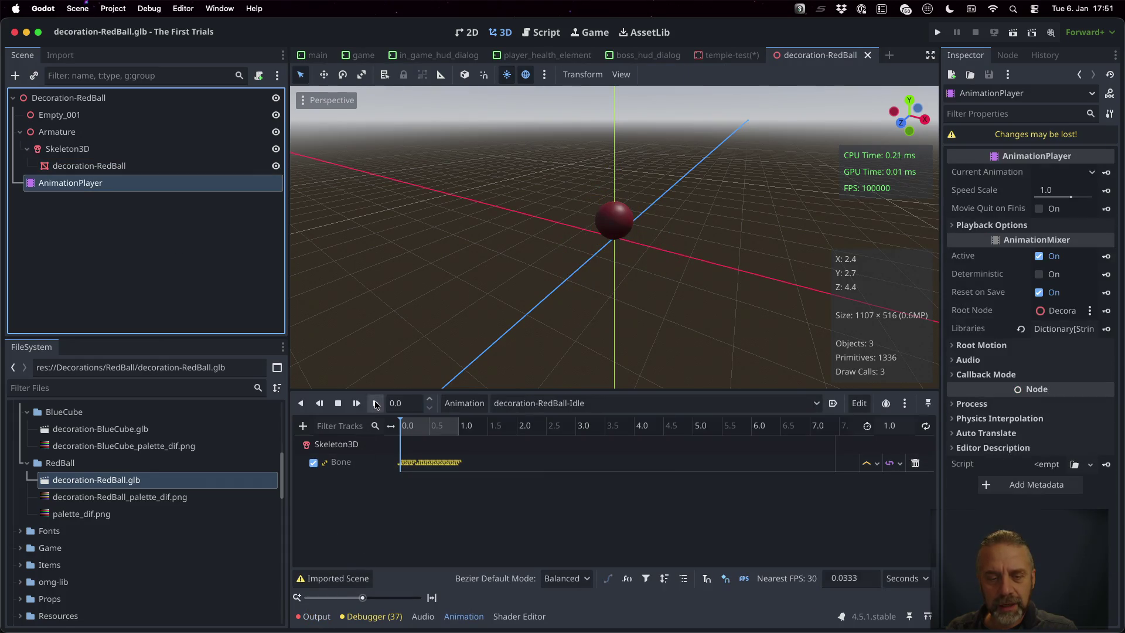
Play the decoration-RedBall-Idle animation twice, then close the decoration-RedBall scene tab
left_click(375, 403)
scroll(626, 242, "up", 5)
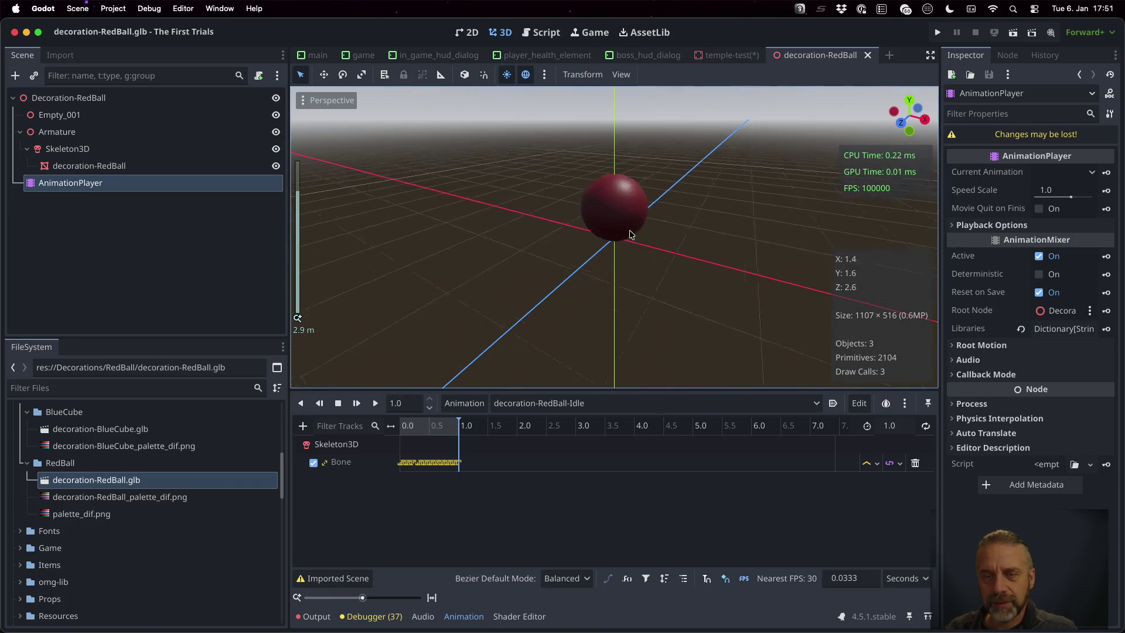
left_click(374, 405)
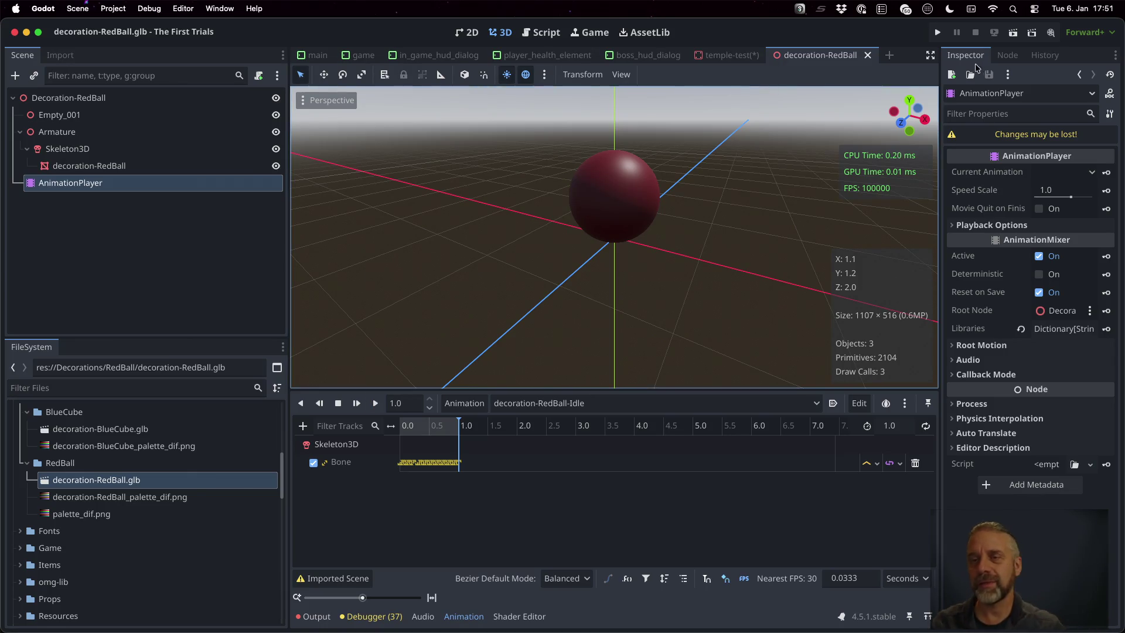
left_click(868, 54)
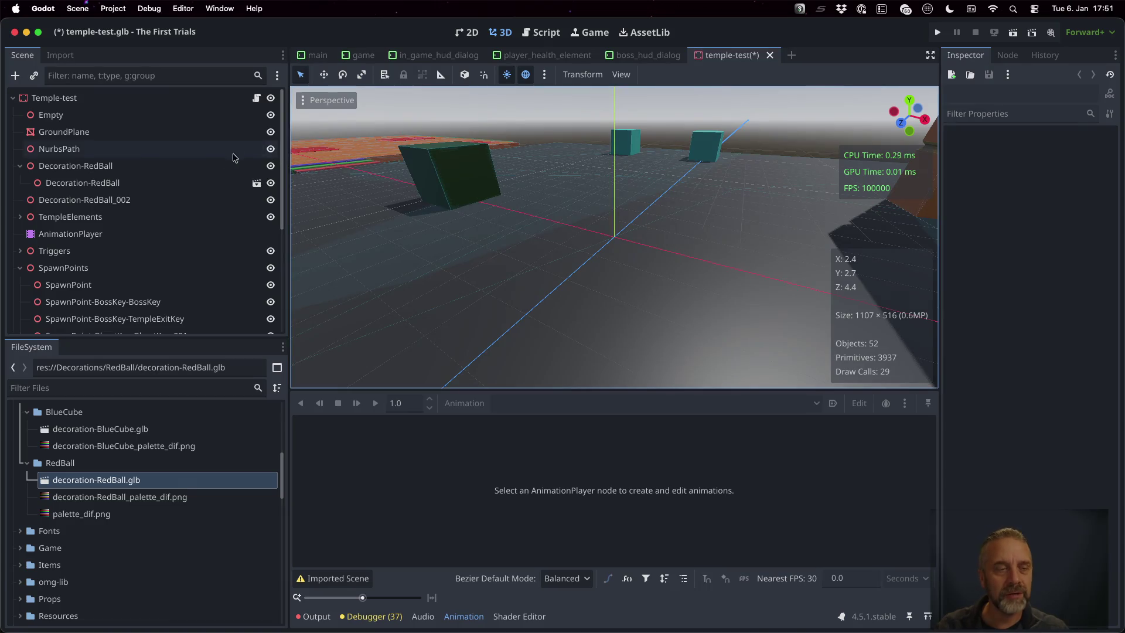
Frame the nested Decoration-RedBall with F, orbit to view it by the arch, then select its parent
left_click(117, 182)
key("f")
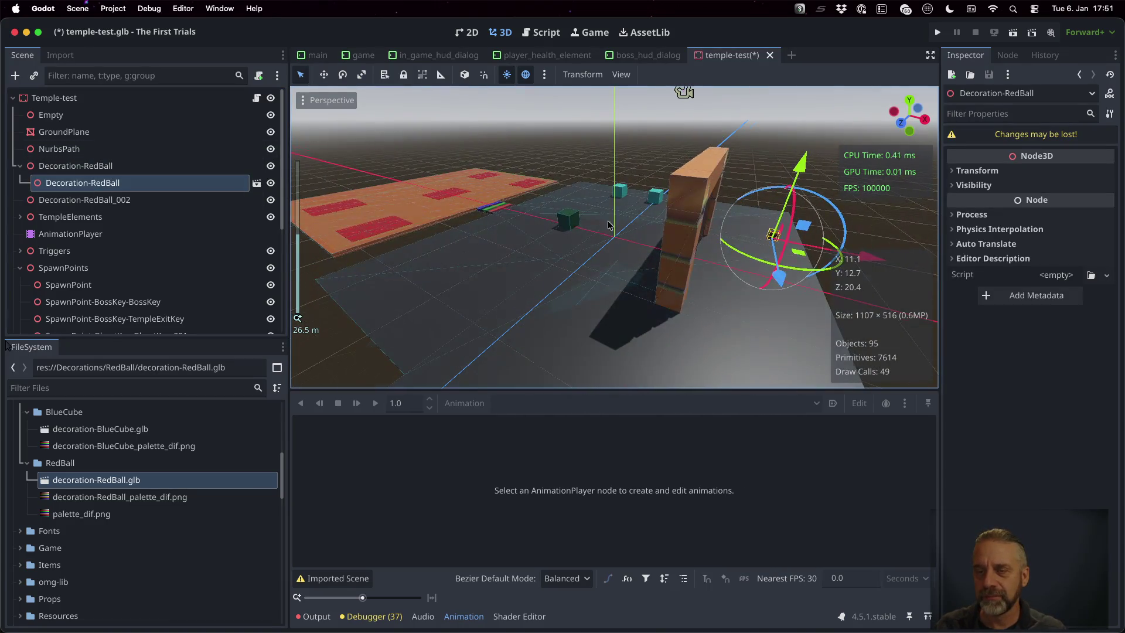
left_click_drag(609, 225, 680, 195)
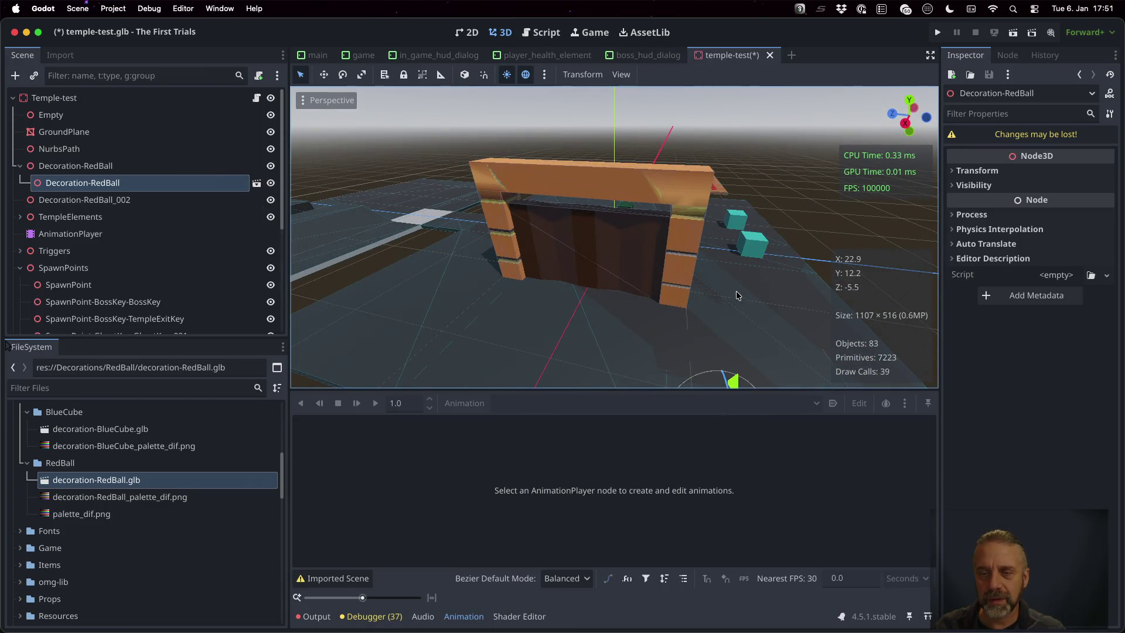
mouse_move(740, 296)
left_mouse_down()
mouse_move(716, 255)
mouse_move(753, 325)
mouse_move(659, 207)
mouse_move(696, 327)
mouse_move(648, 266)
left_mouse_up()
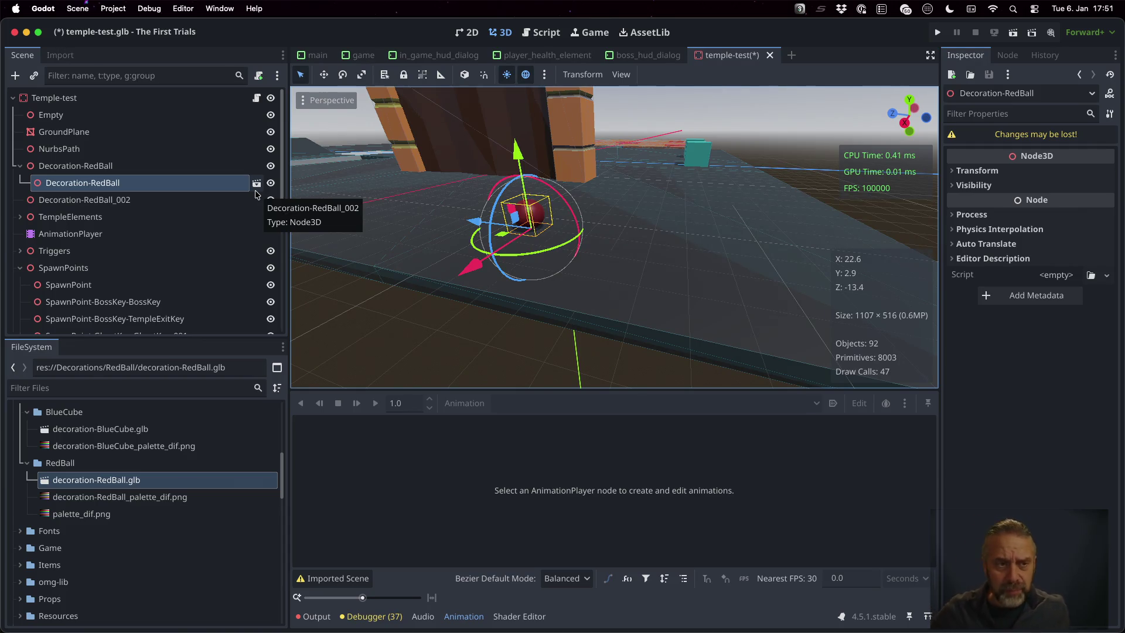
left_click(126, 170)
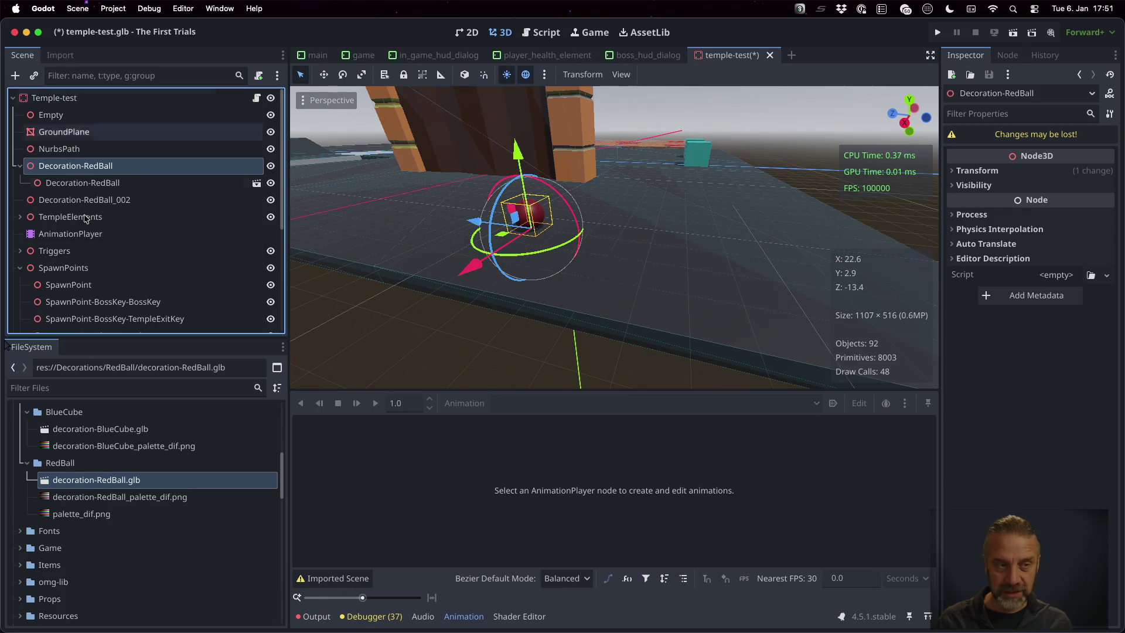
scroll(114, 545, "down", 5)
Reimport temple-test.glb from the FileSystem dock's context menu
scroll(114, 551, "down", 5)
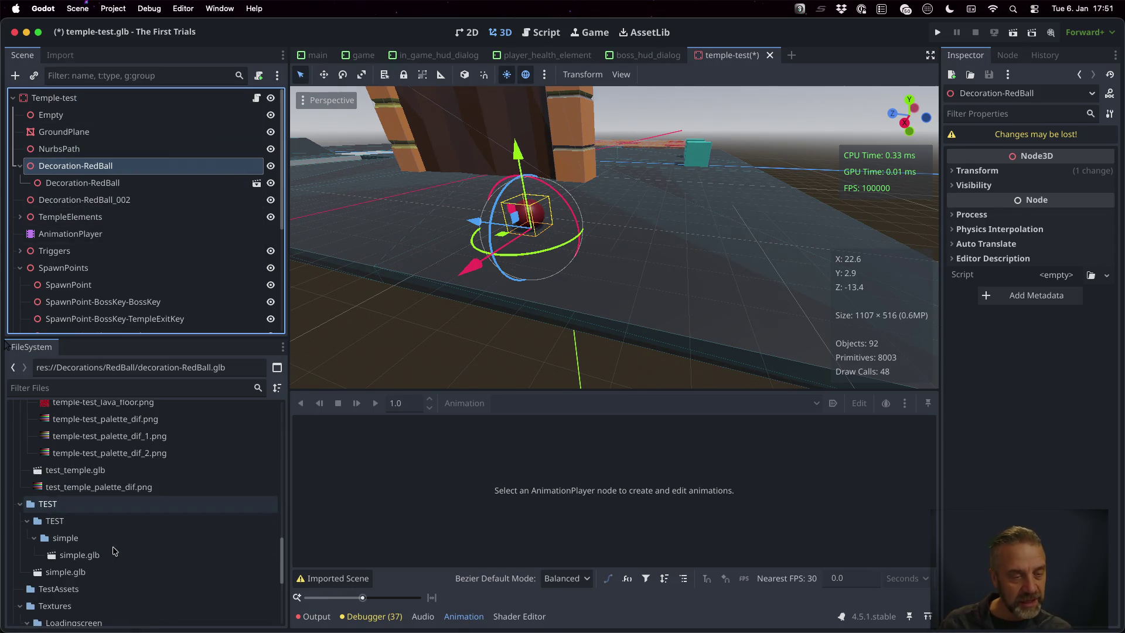
scroll(114, 551, "up", 3)
left_click(104, 459)
right_click(104, 459)
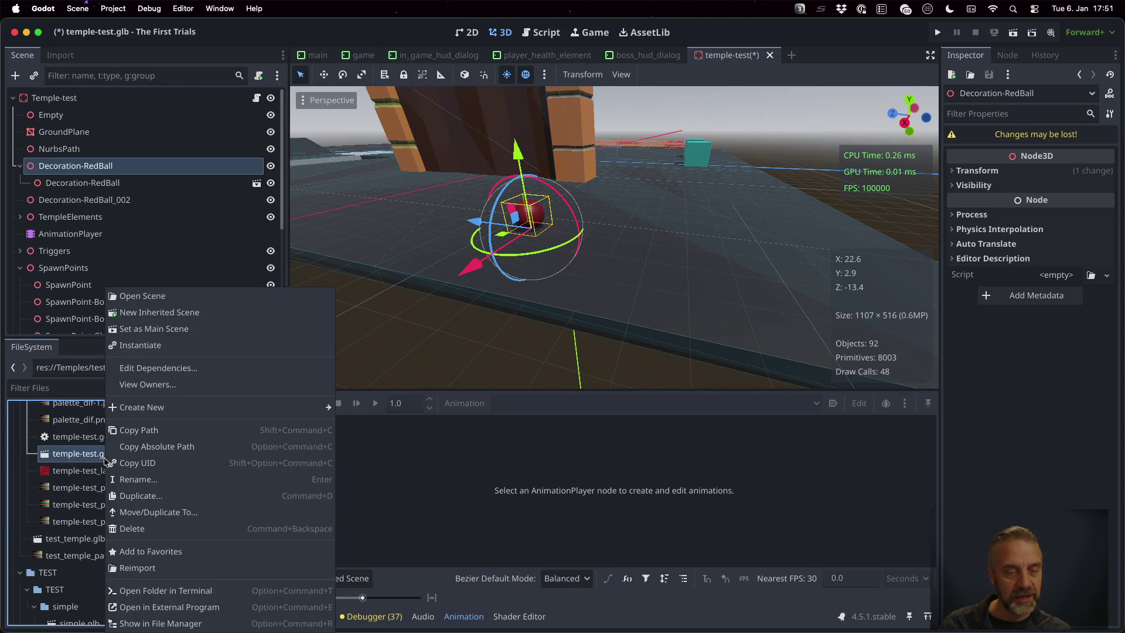
left_click(176, 568)
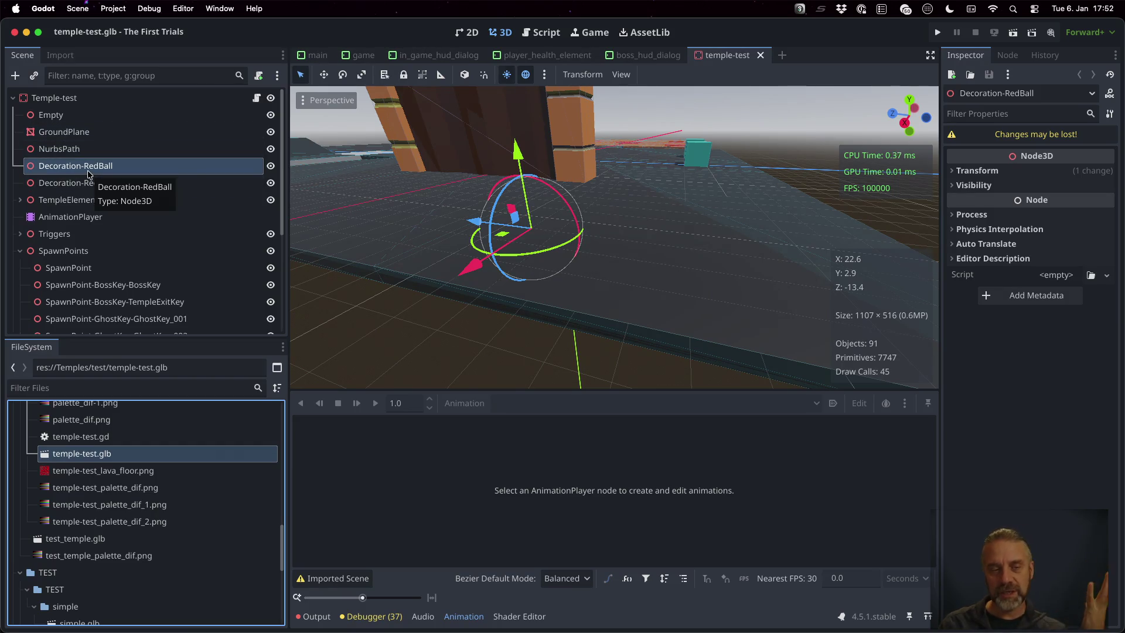
Drag decoration-RedBall.glb into the temple-test scene, then reimport temple-test.glb again
scroll(163, 529, "up", 3)
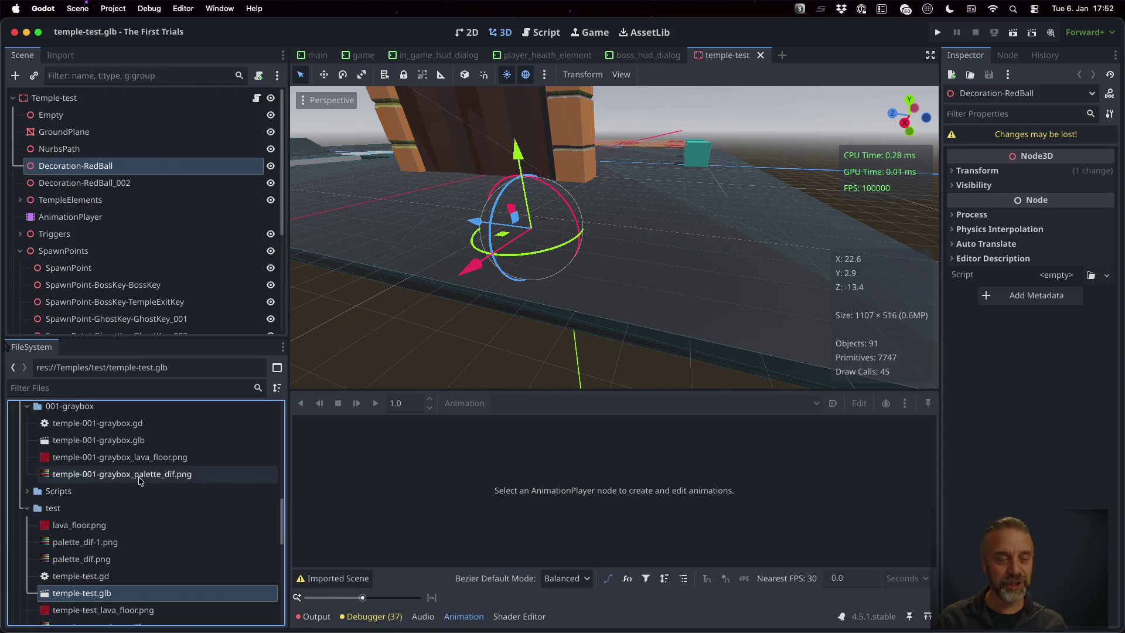
scroll(141, 482, "up", 3)
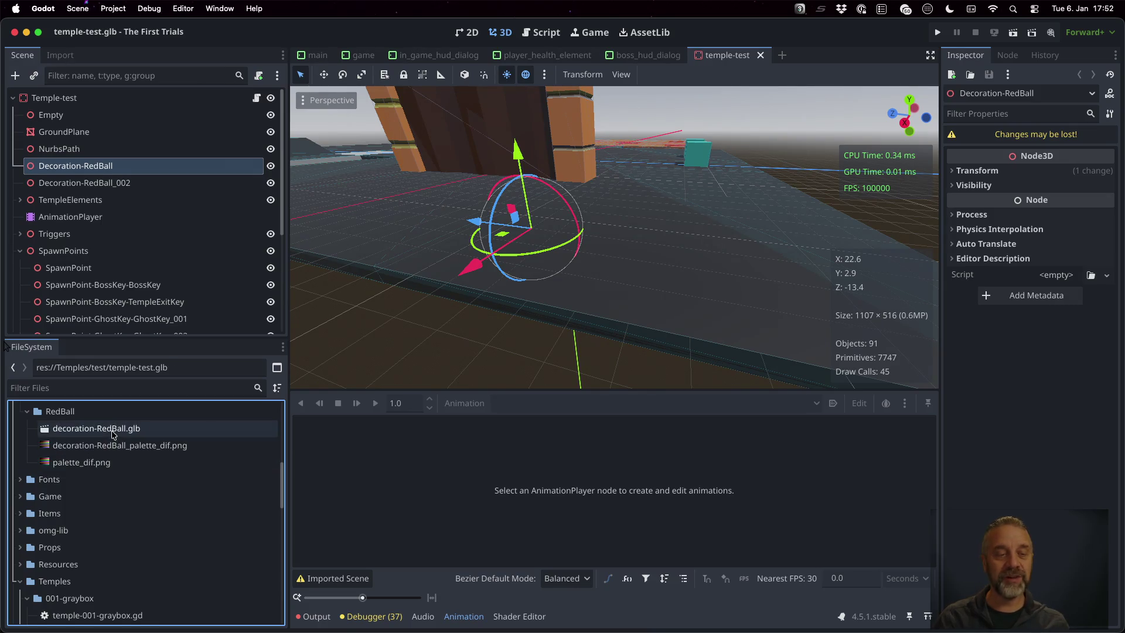
left_click_drag(114, 430, 93, 151)
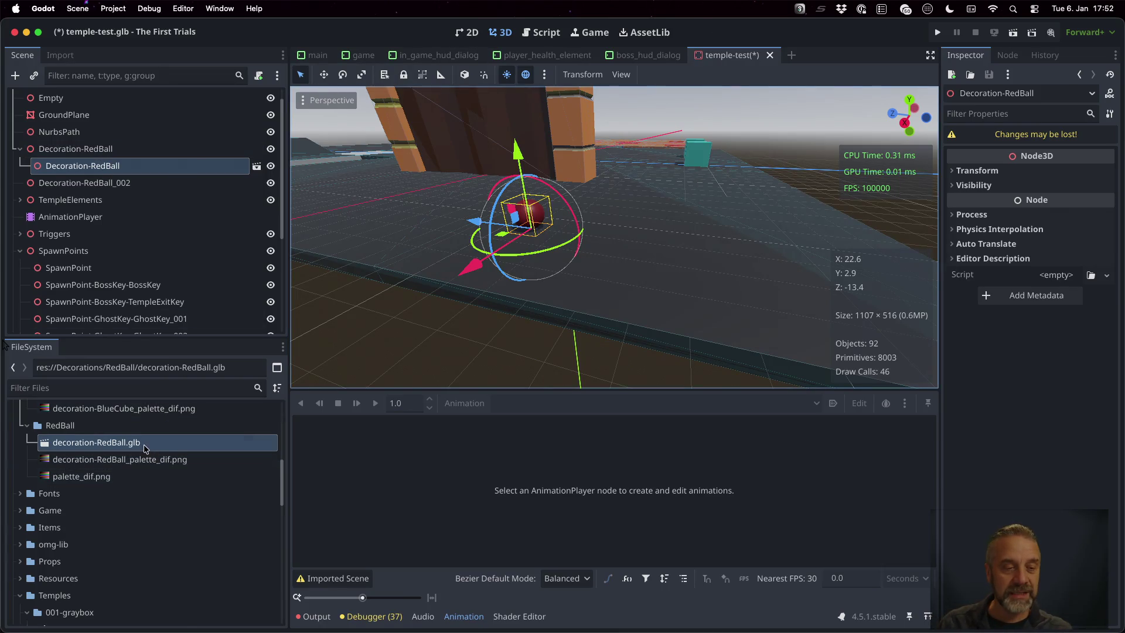
scroll(138, 500, "down", 10)
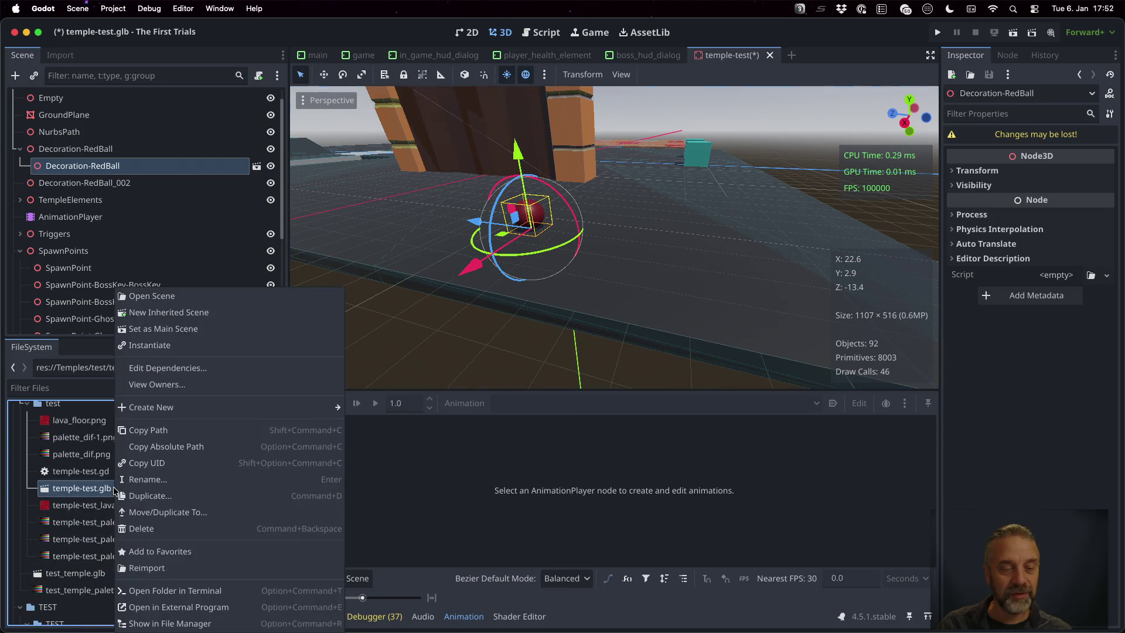
right_click(114, 488)
left_click(154, 568)
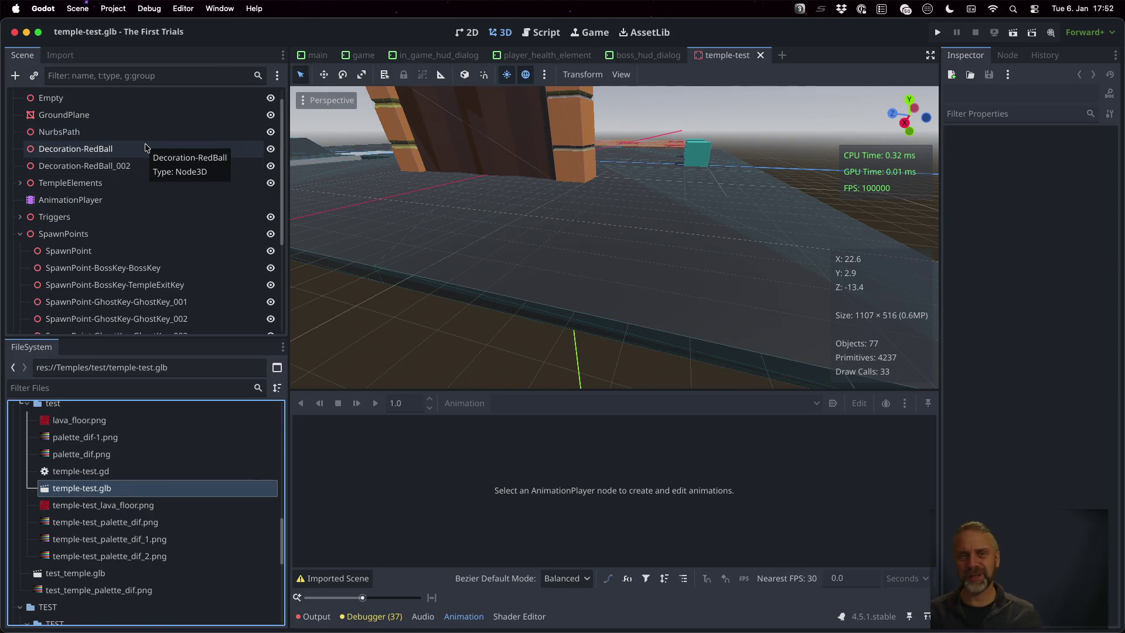
left_click(527, 34)
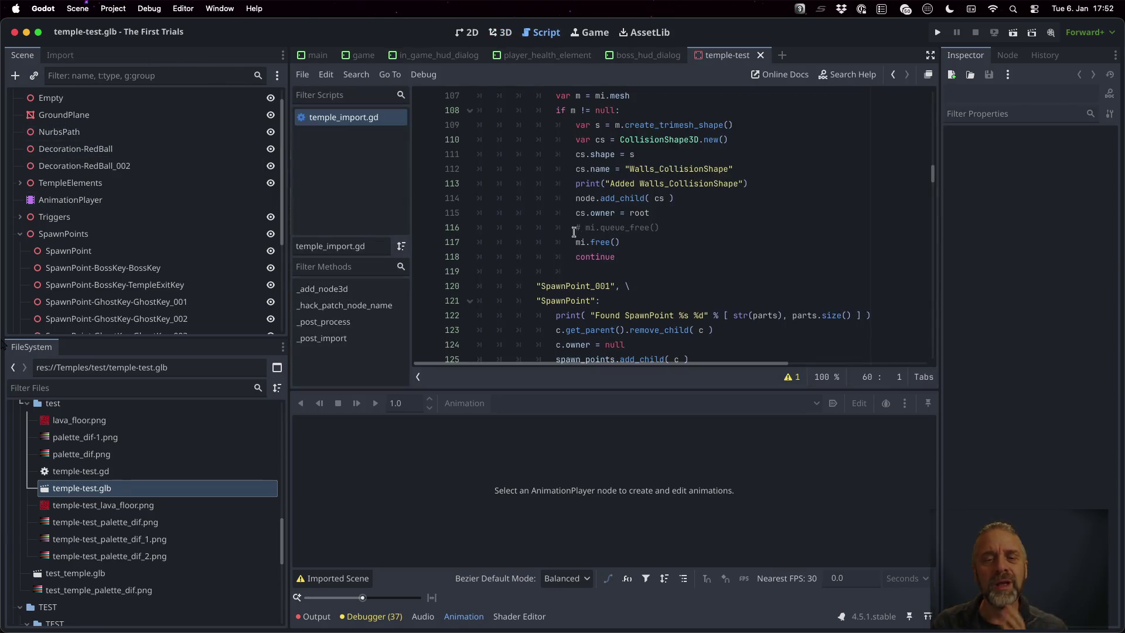
left_click_drag(577, 389, 578, 448)
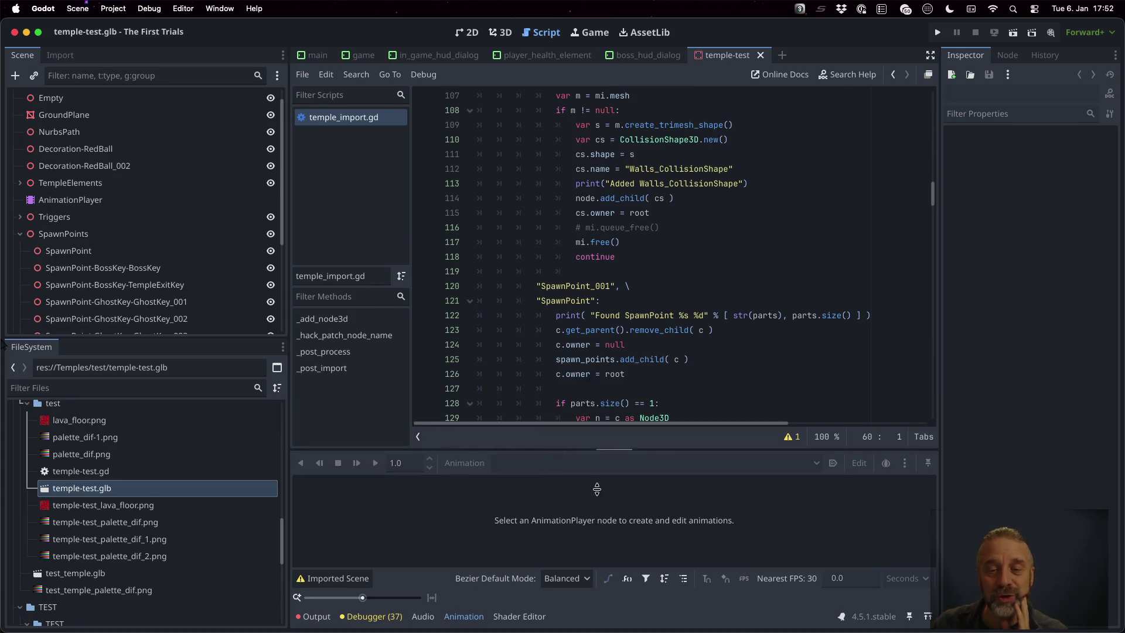
left_click(569, 203)
scroll(569, 203, "up", 15)
scroll(568, 203, "up", 14)
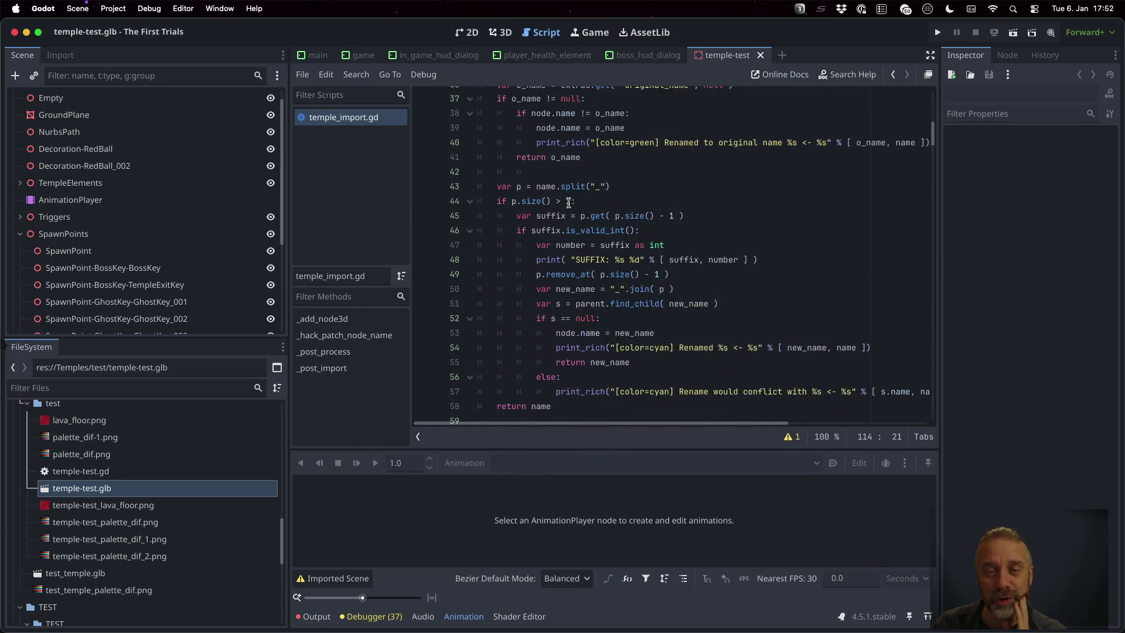
scroll(569, 202, "down", 10)
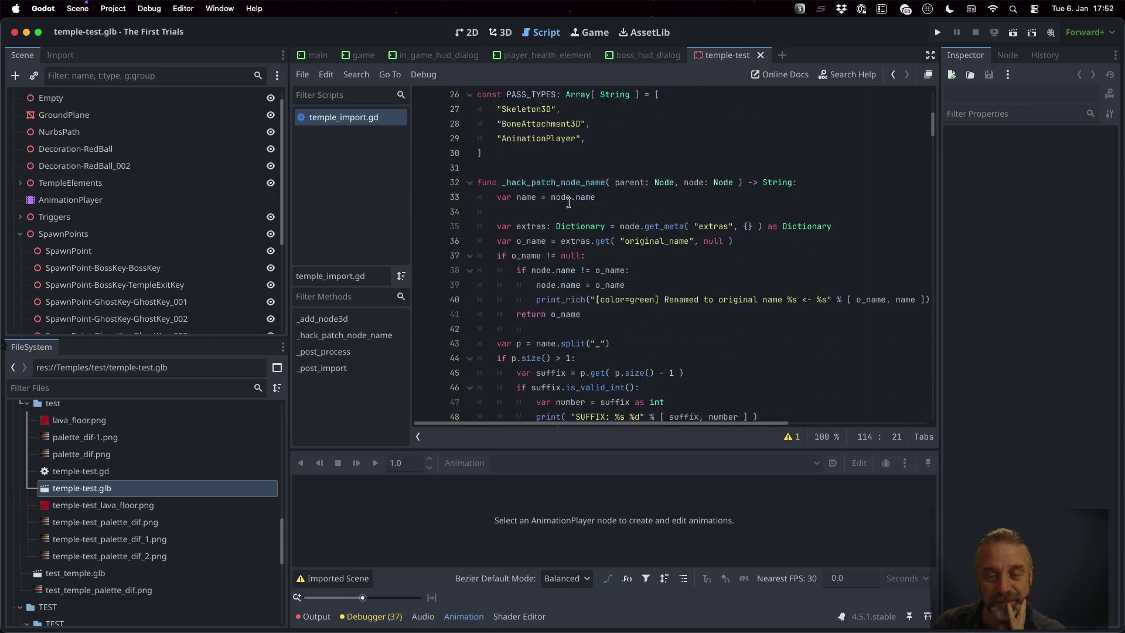
scroll(569, 202, "down", 2)
left_click(569, 202)
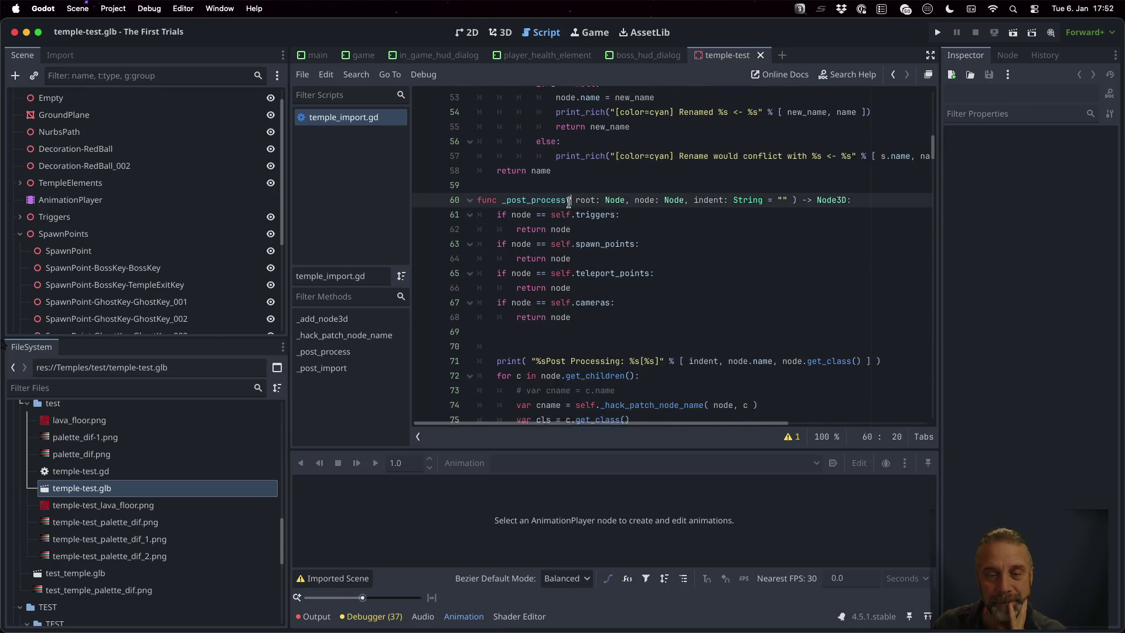
scroll(568, 203, "down", 6)
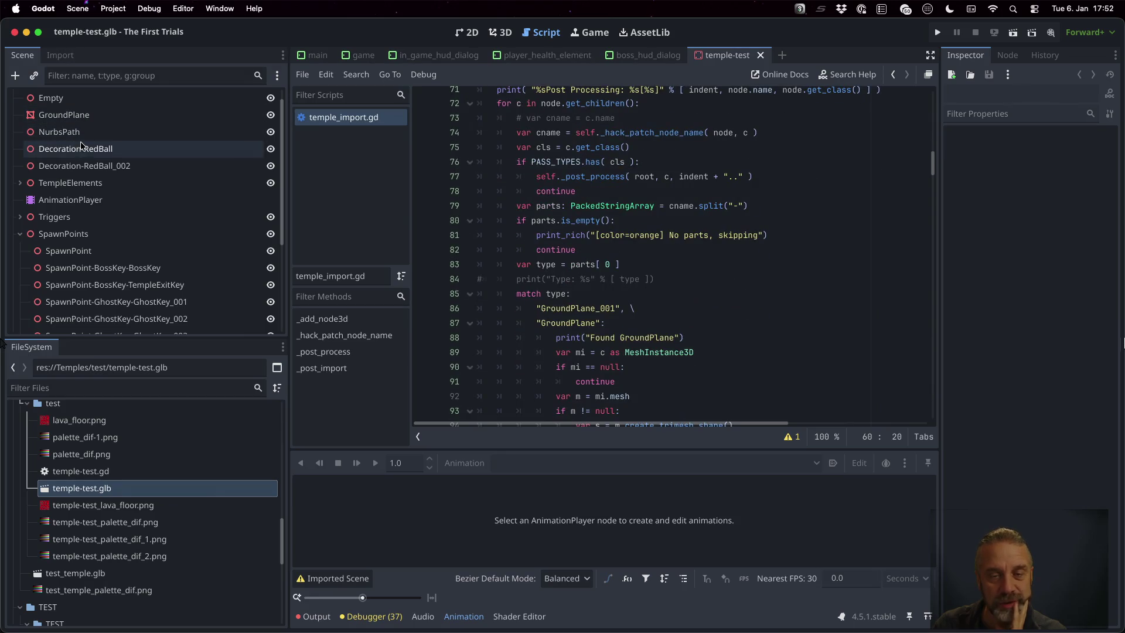
scroll(693, 252, "up", 4)
scroll(692, 252, "up", 5)
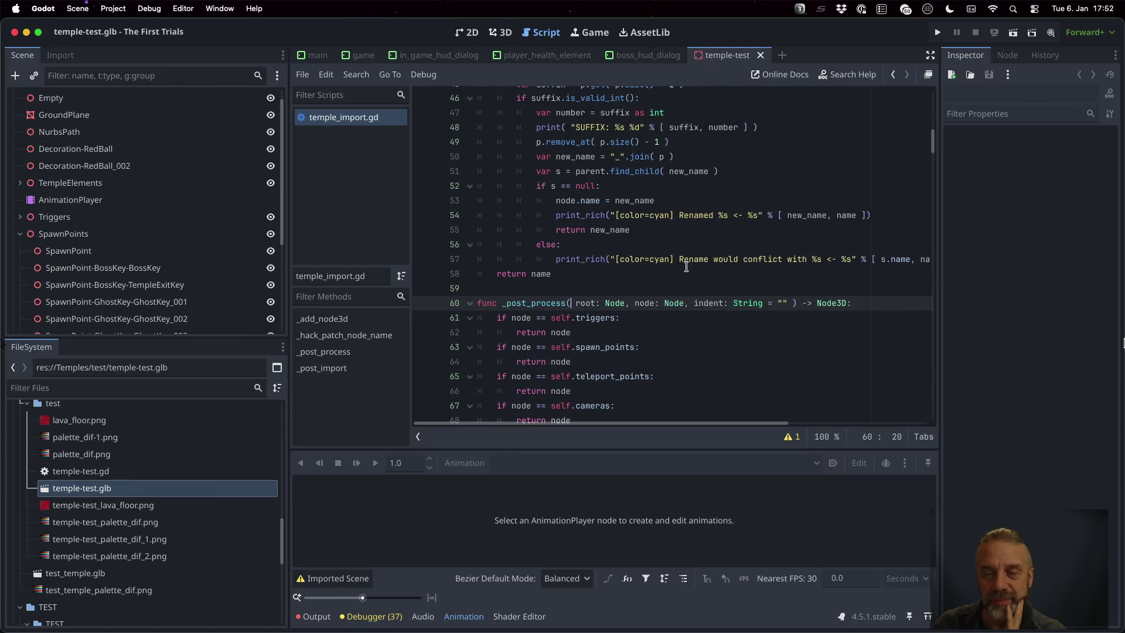
double_click(617, 303)
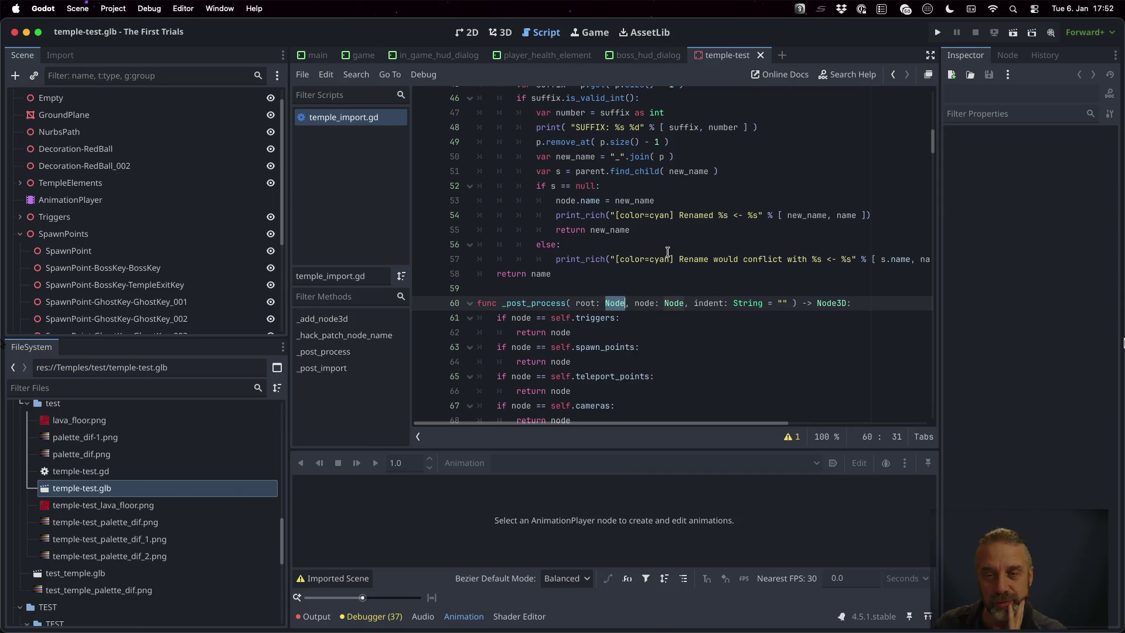
scroll(668, 252, "down", 3)
scroll(667, 252, "down", 6)
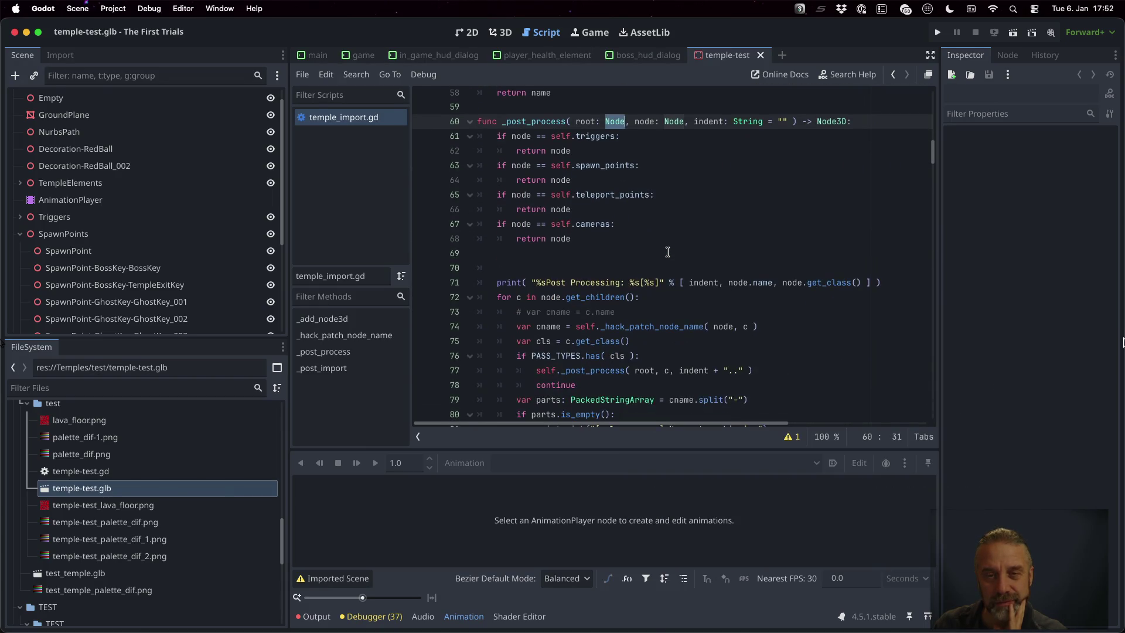
scroll(667, 252, "down", 1)
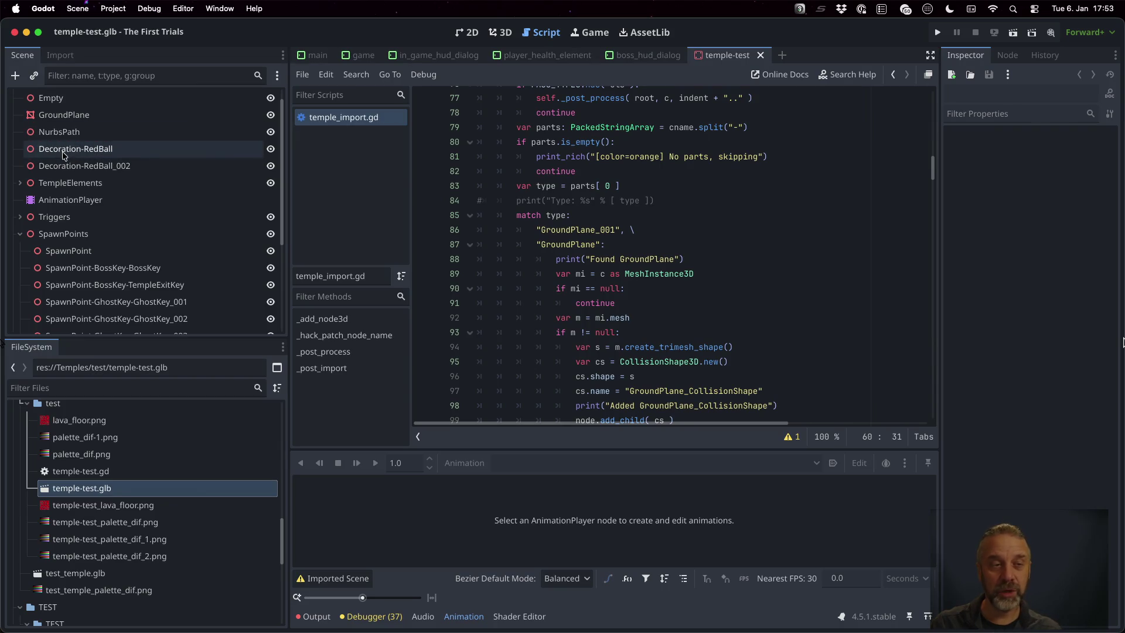
scroll(613, 255, "down", 4)
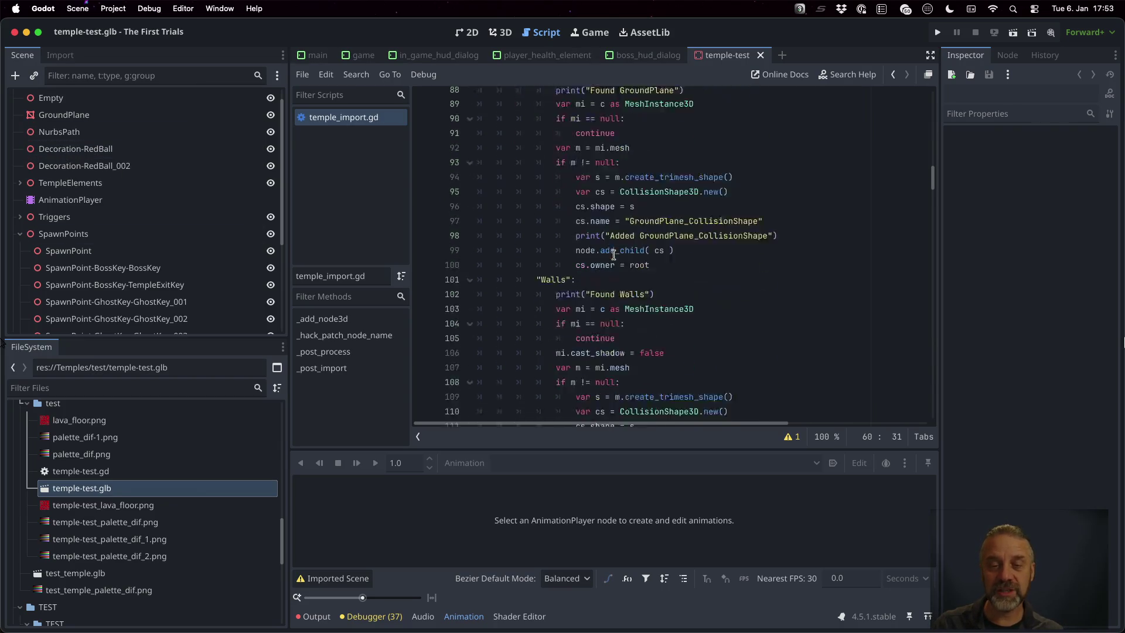
scroll(614, 254, "down", 15)
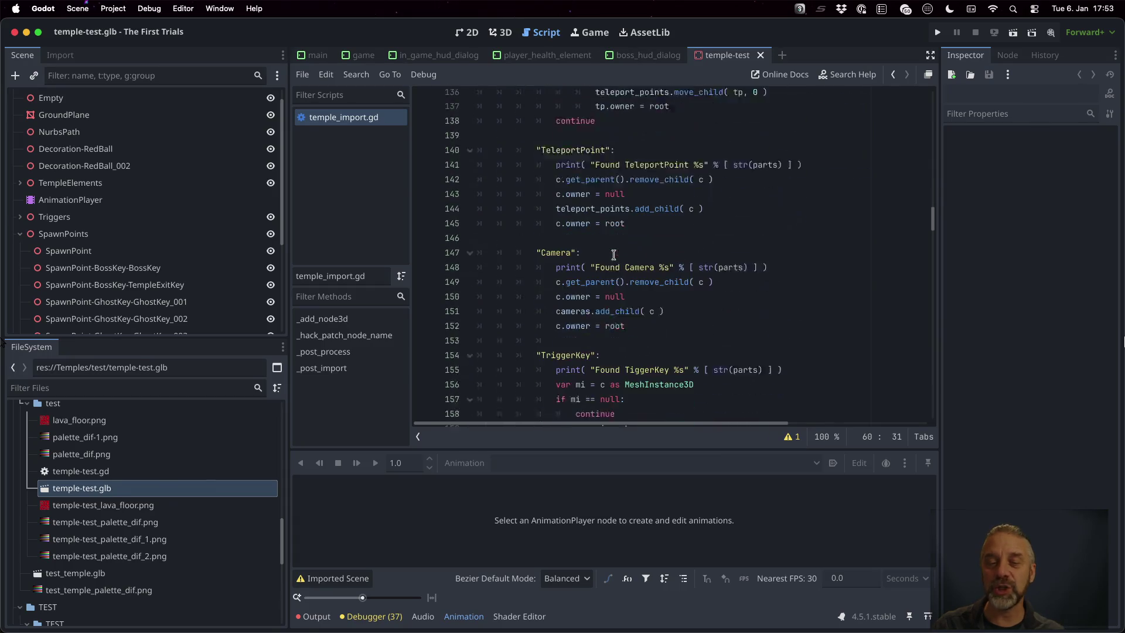
scroll(613, 255, "down", 16)
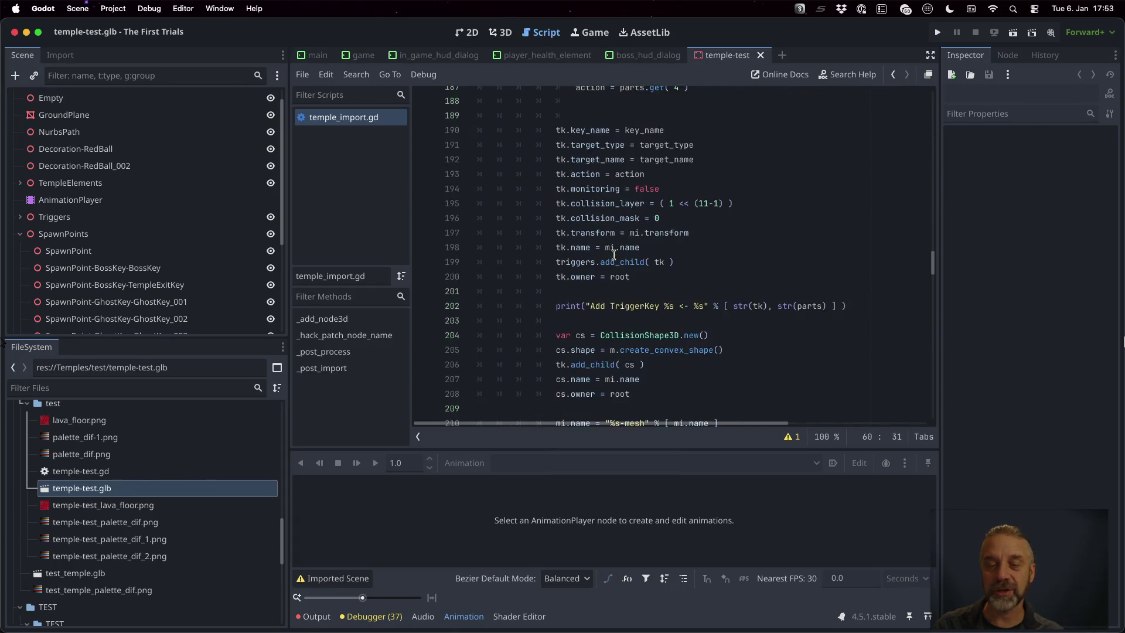
scroll(614, 255, "down", 20)
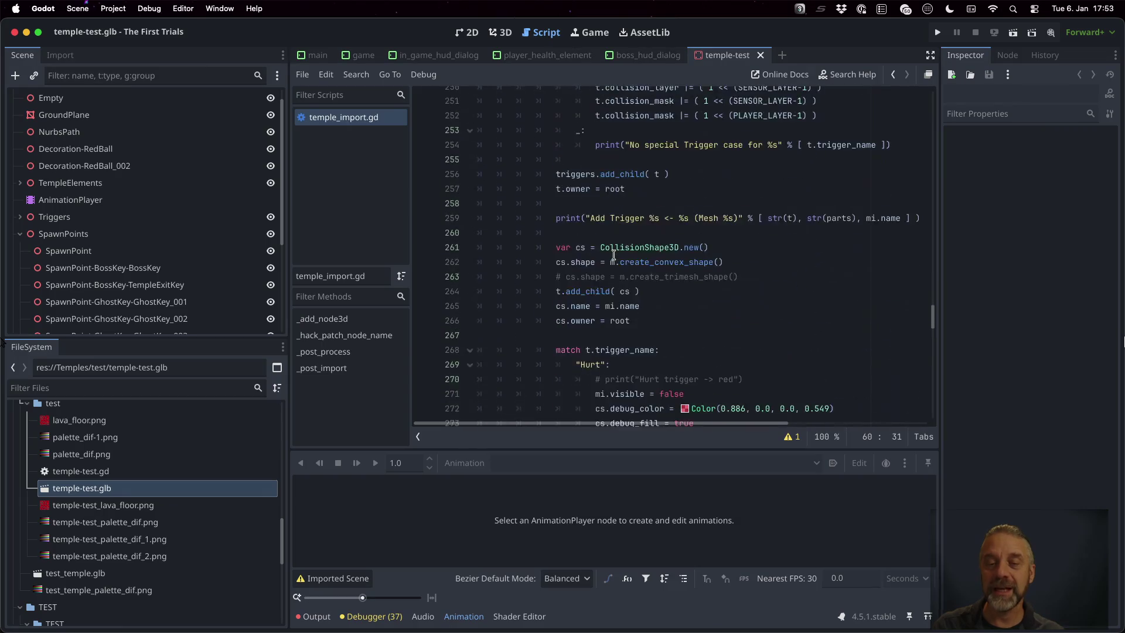
scroll(614, 255, "down", 7)
scroll(613, 255, "up", 20)
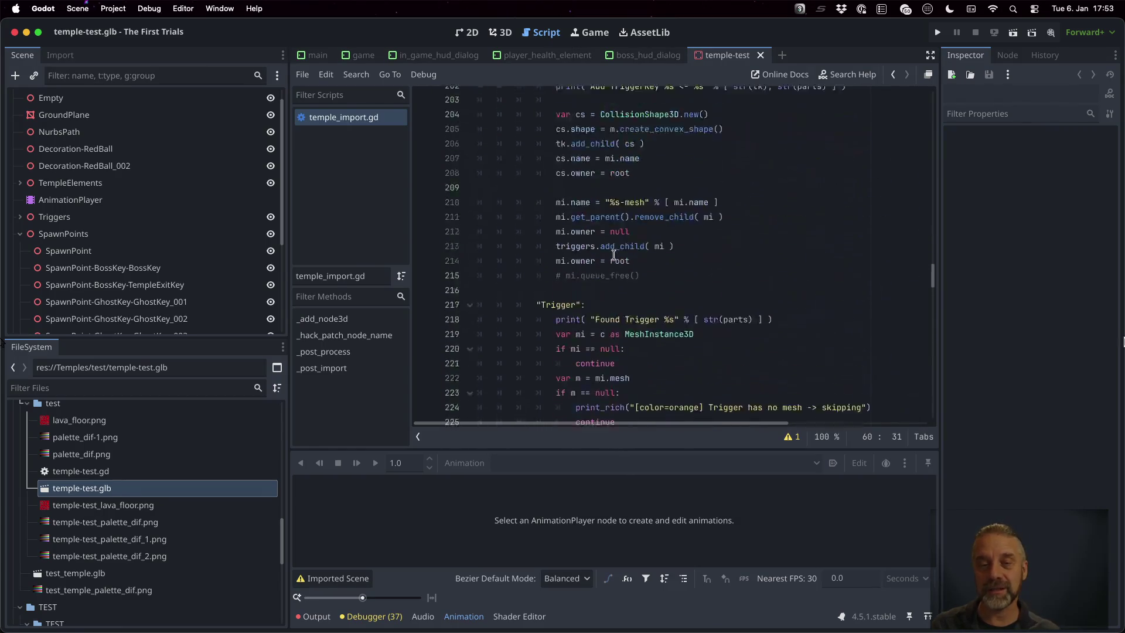
scroll(614, 255, "up", 20)
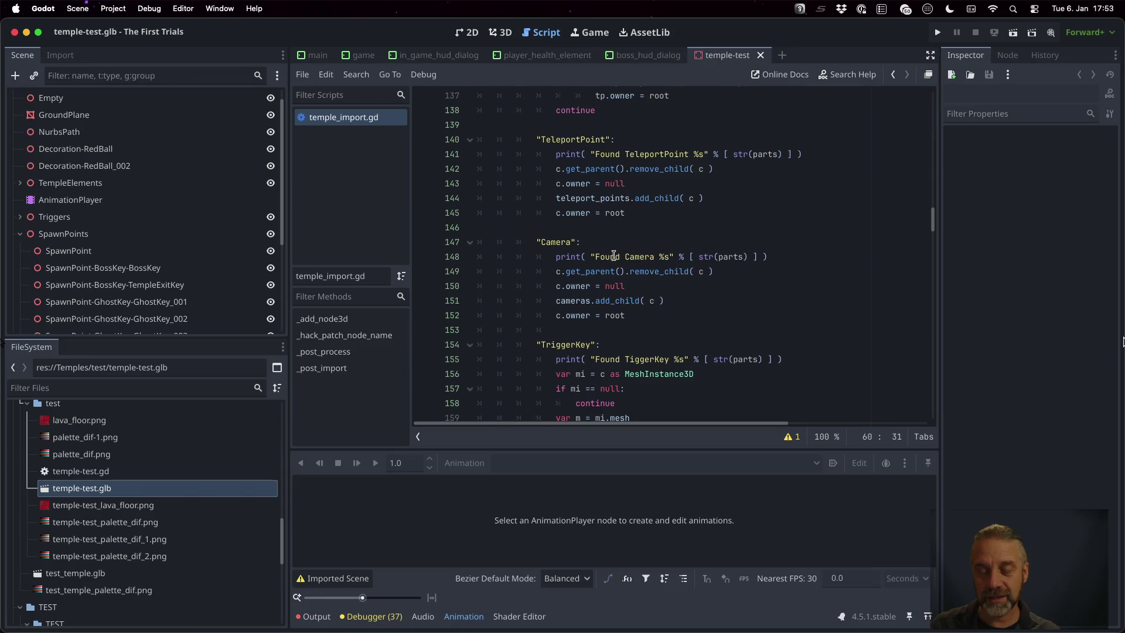
Insert a new "Decoration": match case above the TriggerKey case
left_click(626, 333)
key("Return")
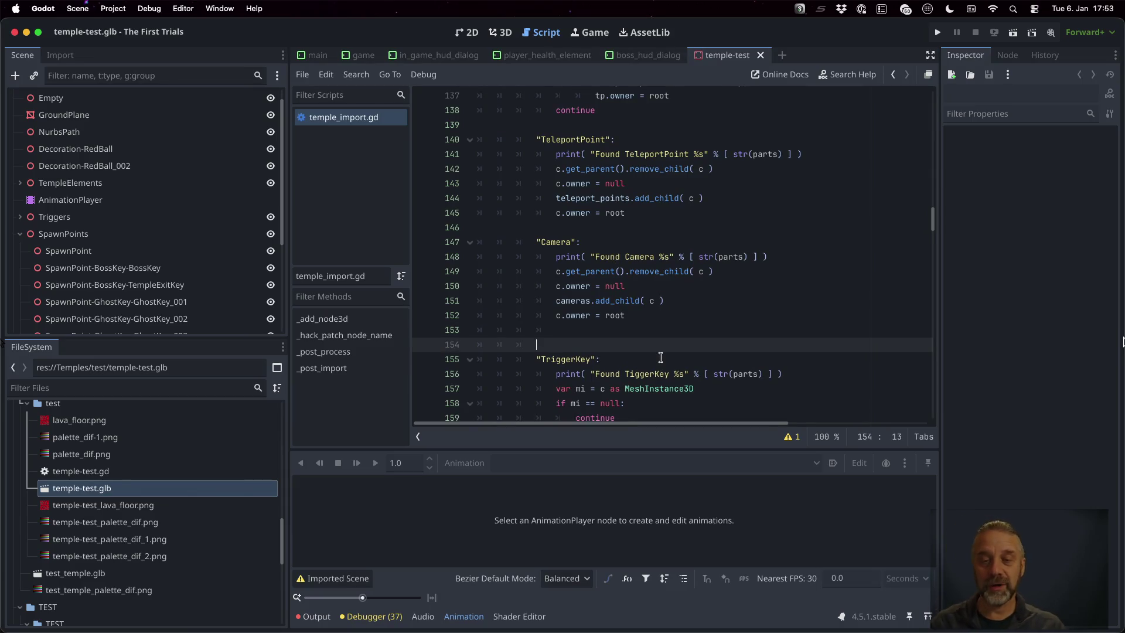
type("\"Dec")
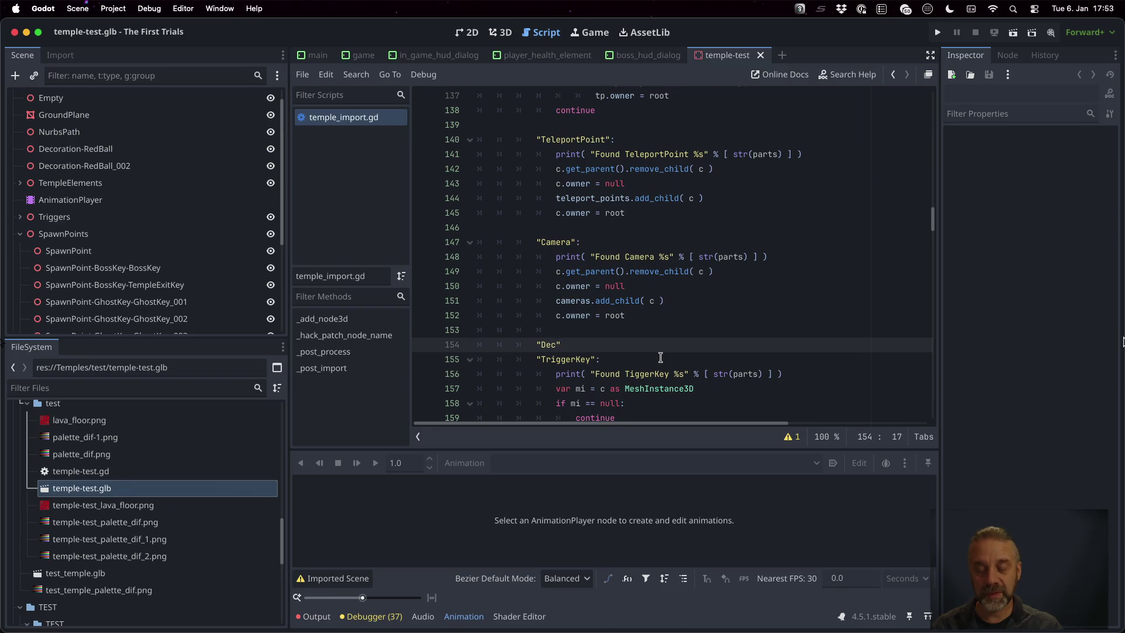
type("oration")
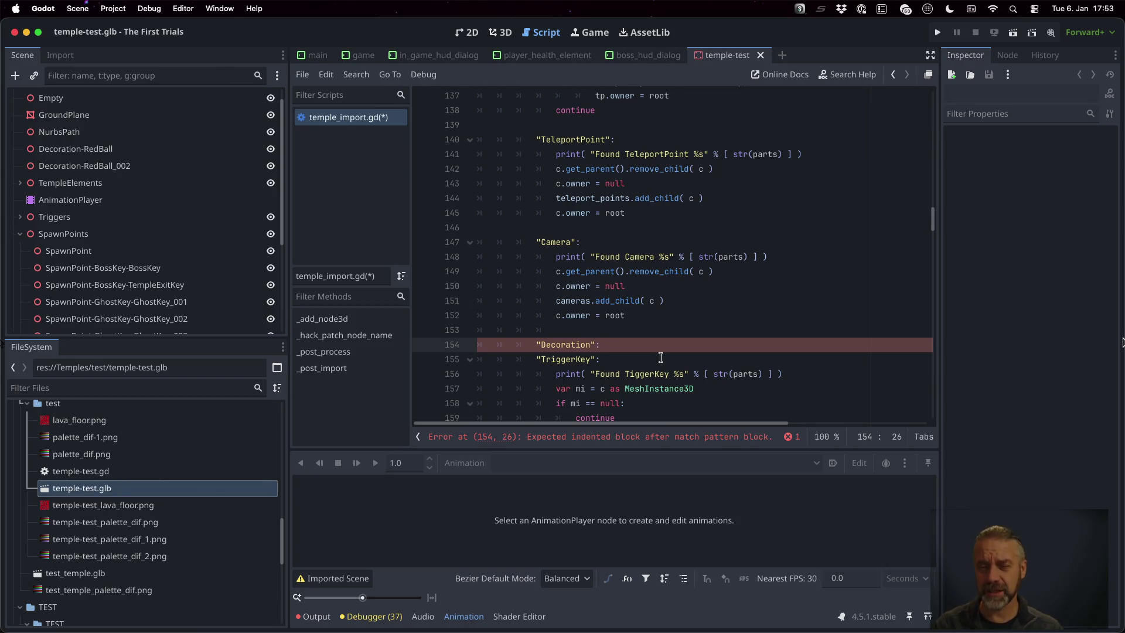
key("Return")
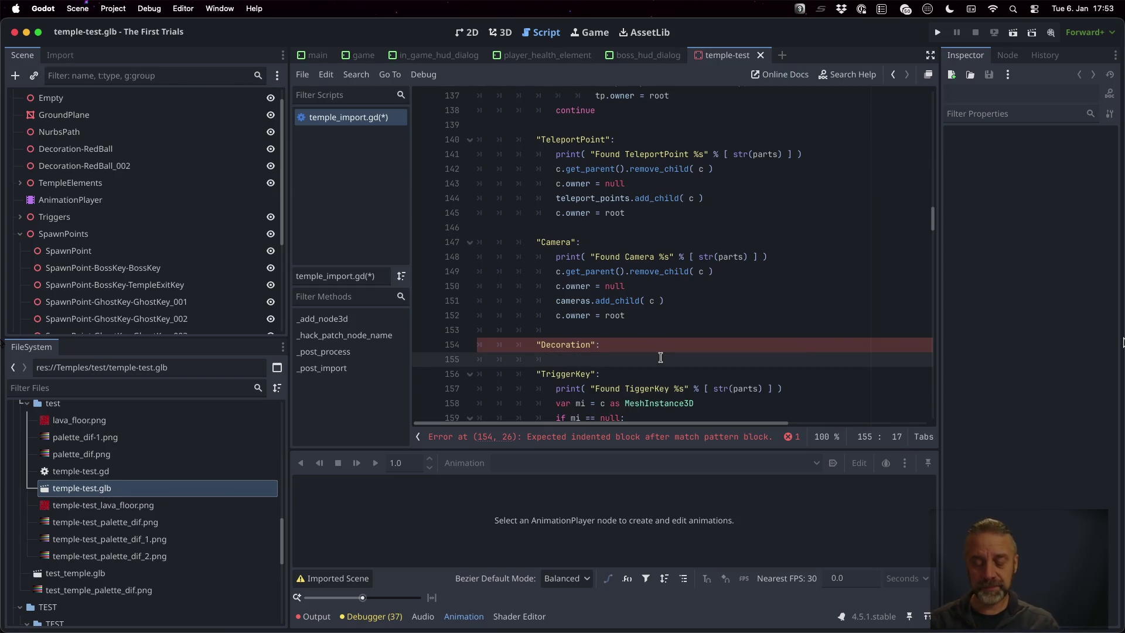
Copy the Camera case's print line under Decoration and change Camera to Decoration
key("Up")
key("Up")
key("Up")
key("Home")
key("shift+End")
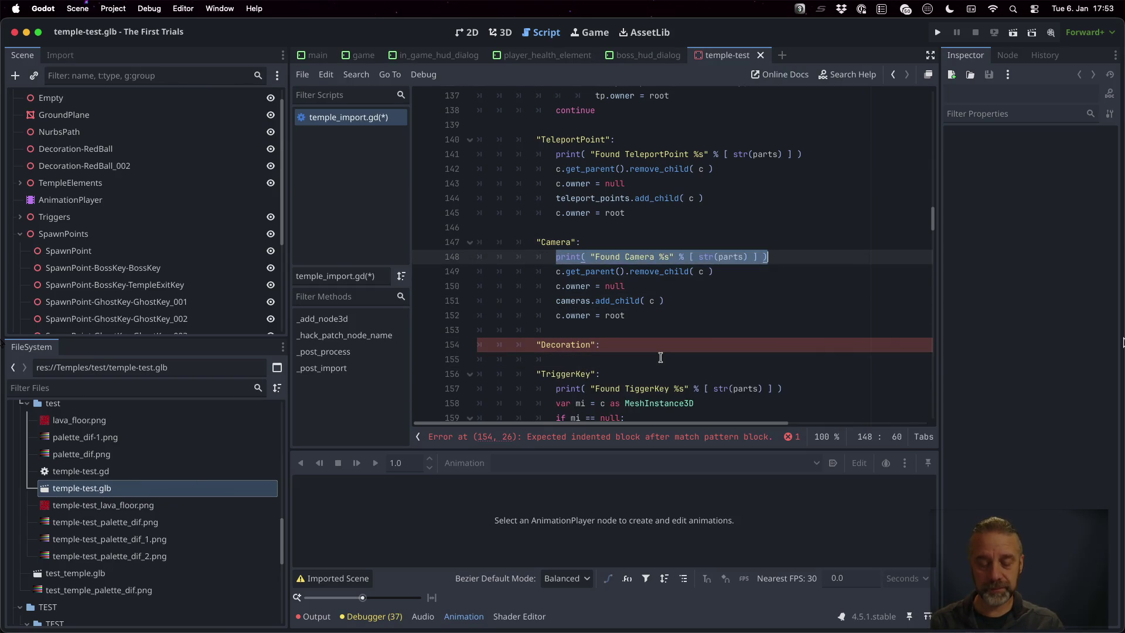
key("super+c")
key("Down")
key("Down")
key("Down")
key("super+v")
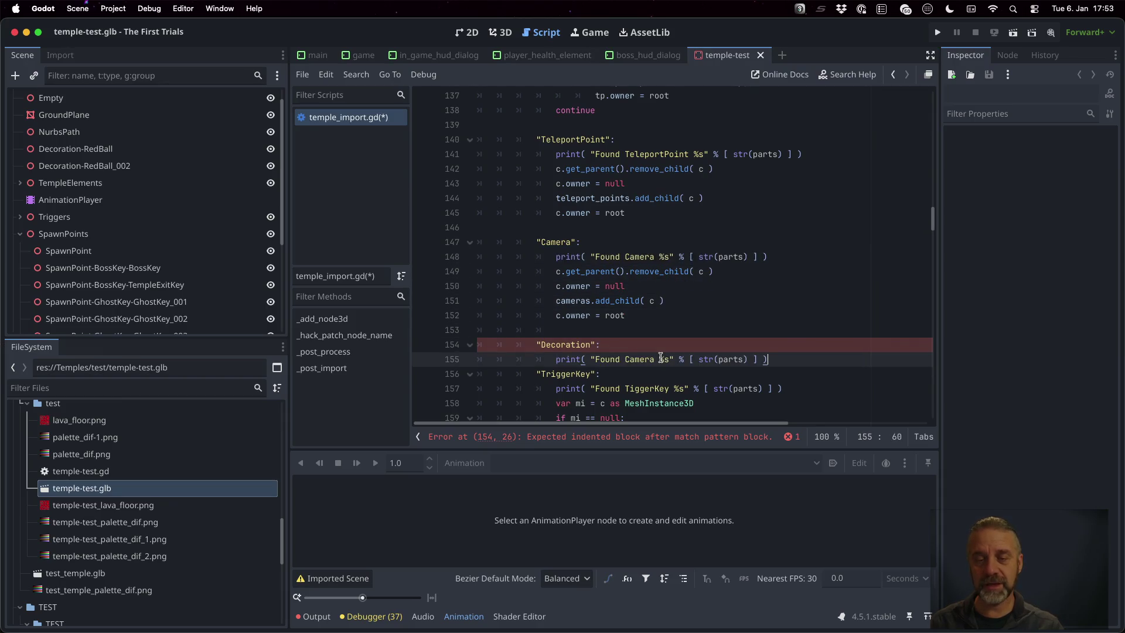
double_click(576, 344)
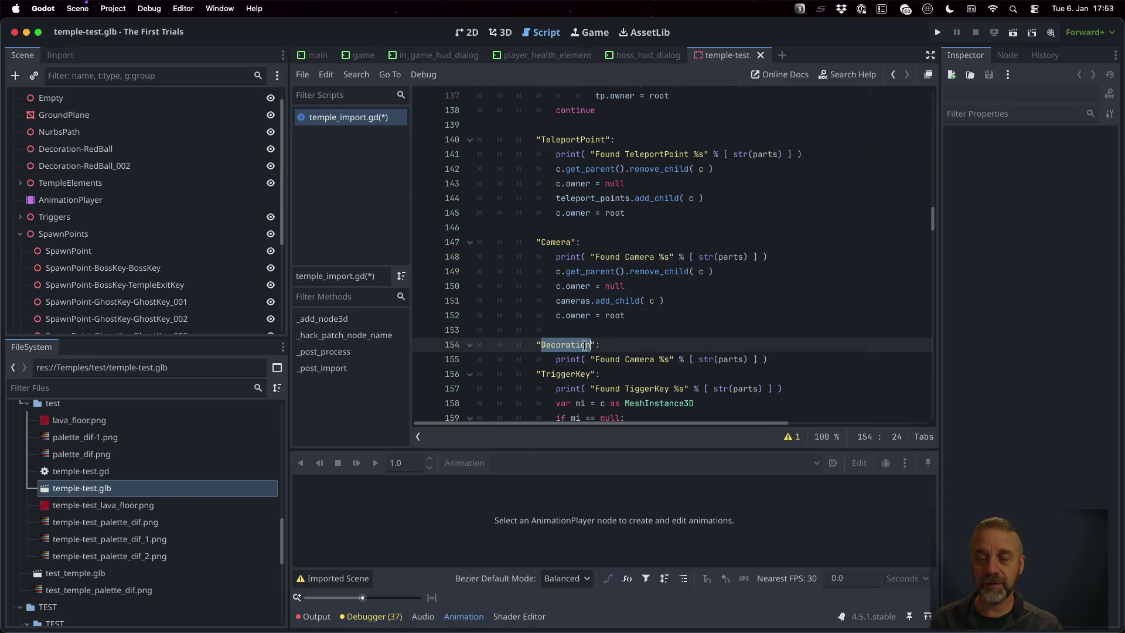
key("super+c")
double_click(640, 359)
key("super+v")
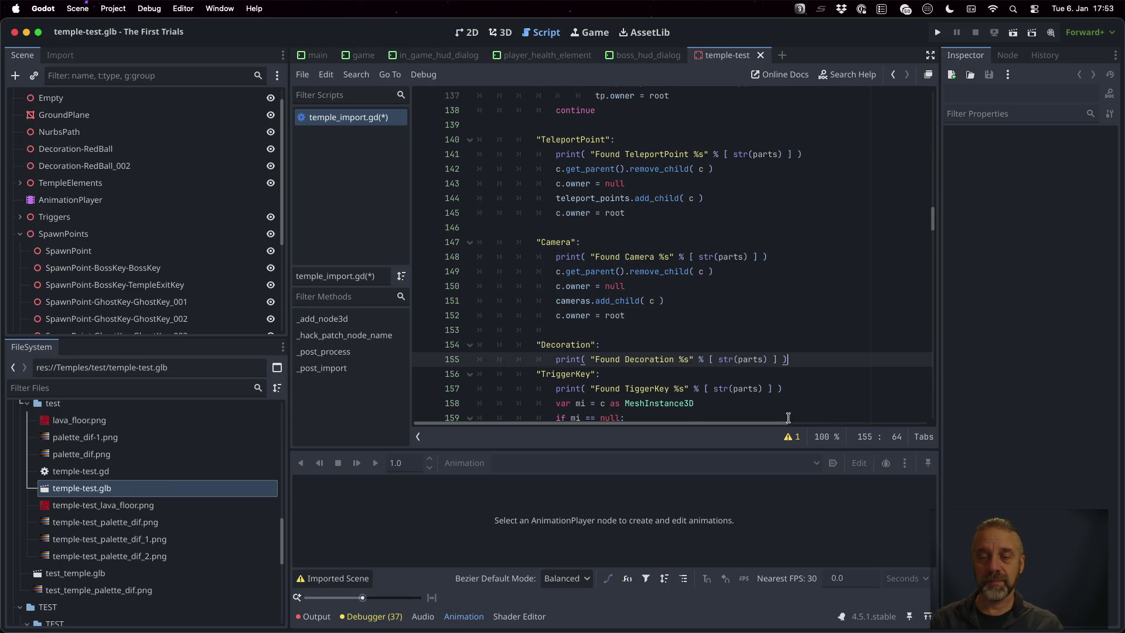
Add c.get_parent().remove_child( c ) beneath the print and save the script
key("Return")
type("c.get")
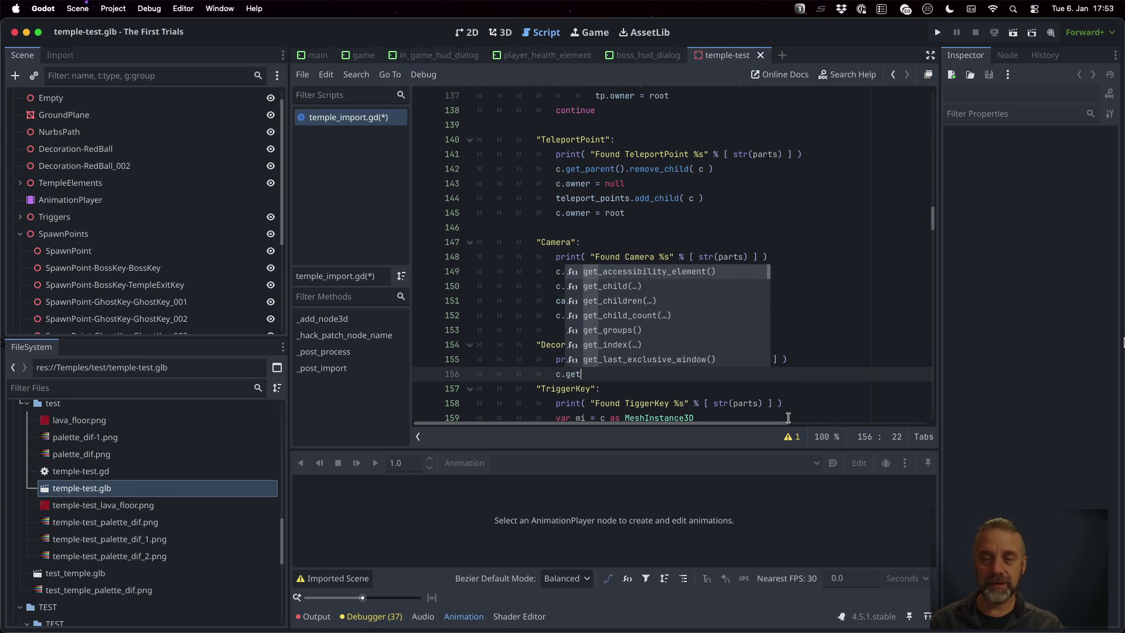
type("_p")
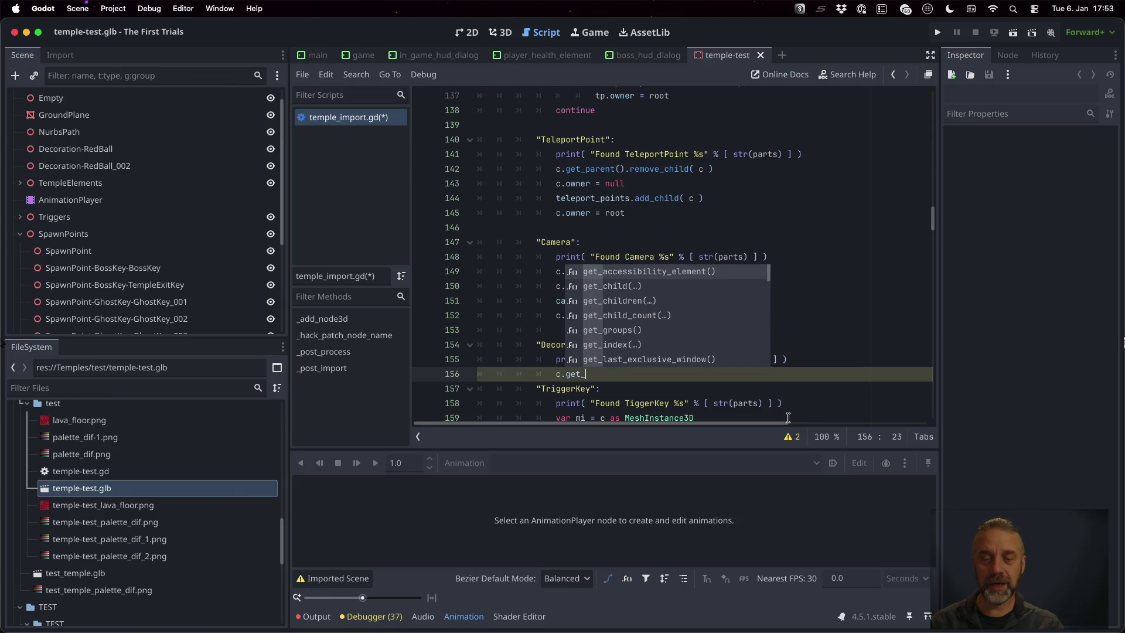
key("Return")
type(".rem")
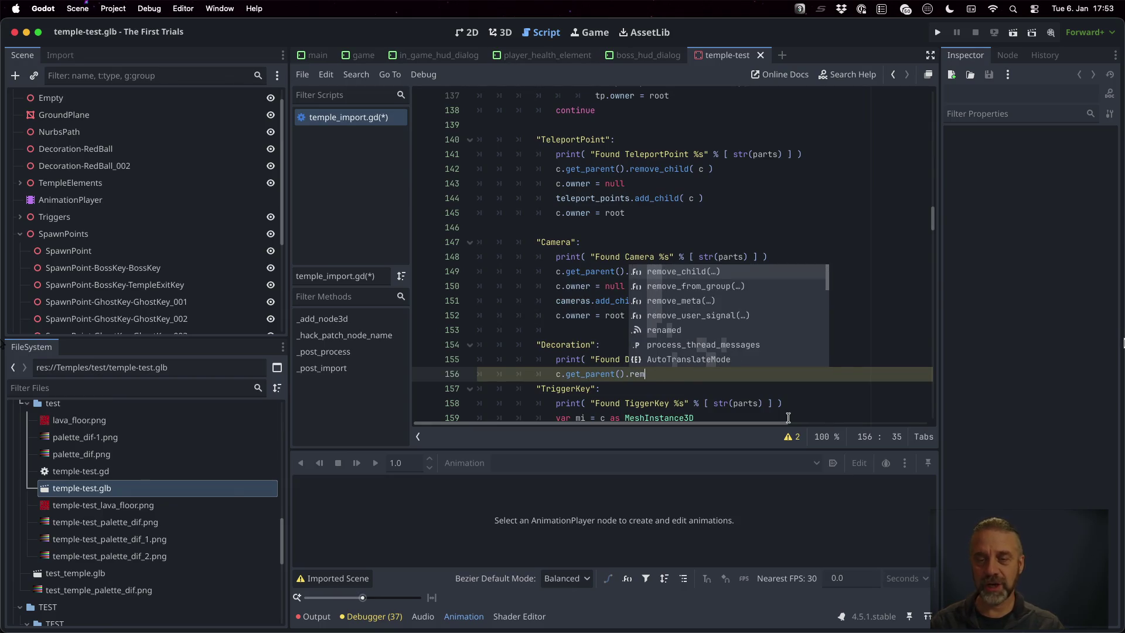
key("Return")
type("child( c")
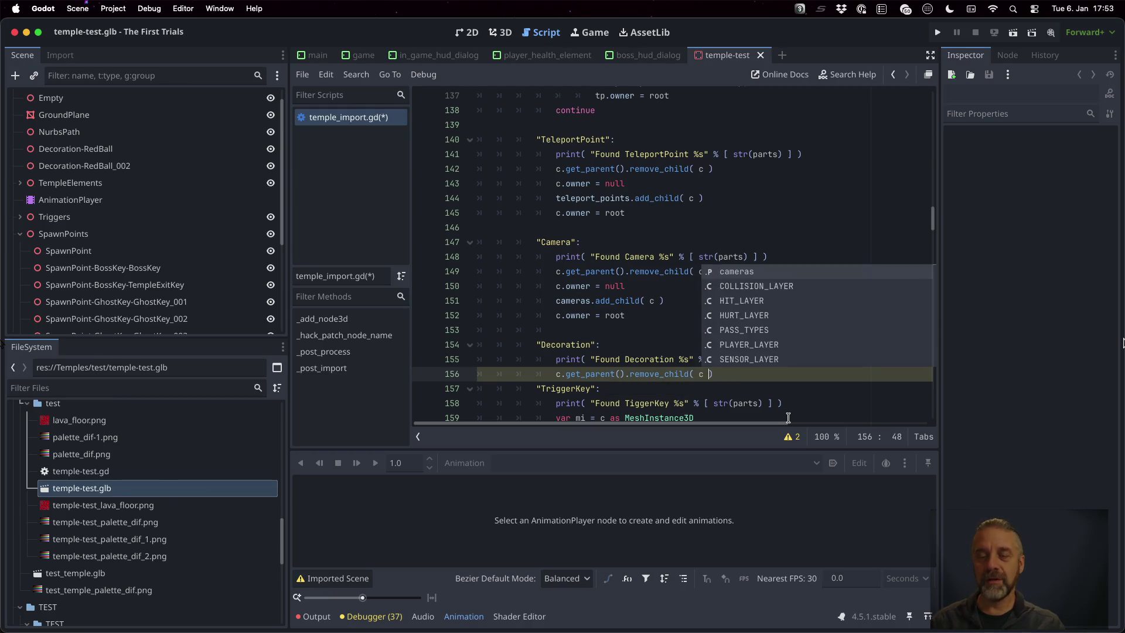
key("Escape")
key("Return")
key("BackSpace")
key("BackSpace")
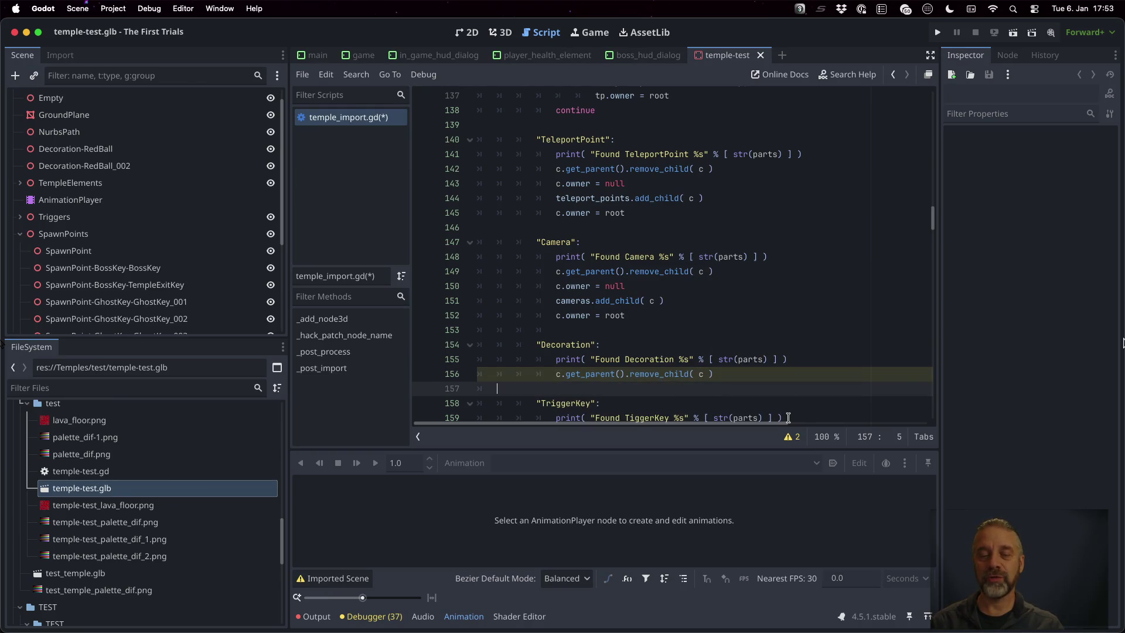
key("ctrl+s")
key("Return")
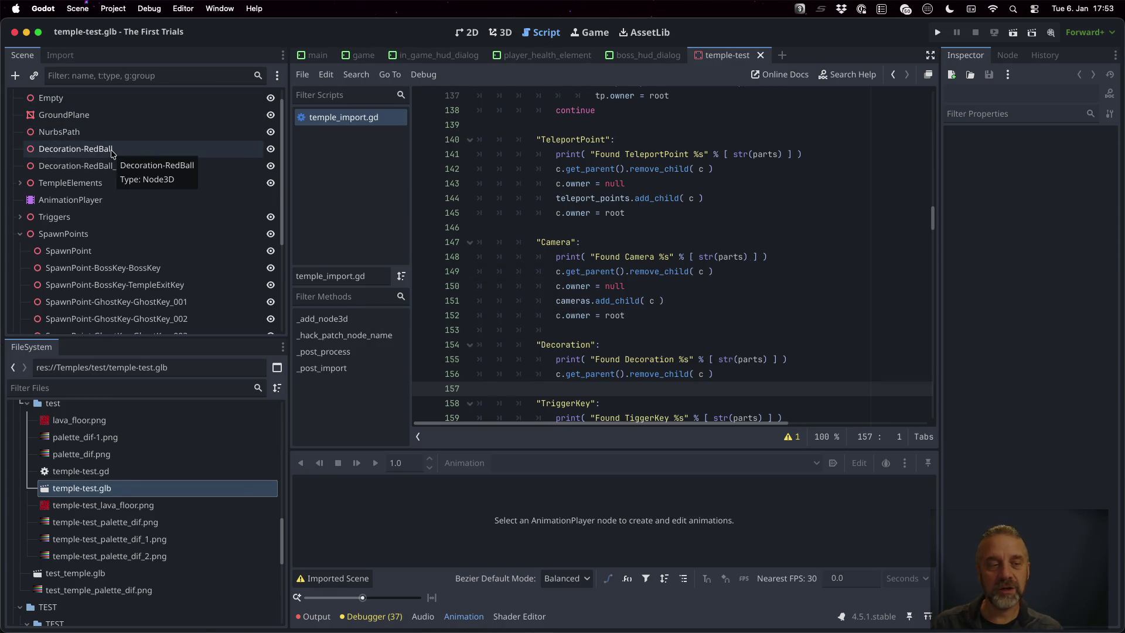
Reimport temple-test.glb so the new Decoration case removes the RedBall nodes
scroll(112, 154, "down", 5)
scroll(120, 164, "up", 6)
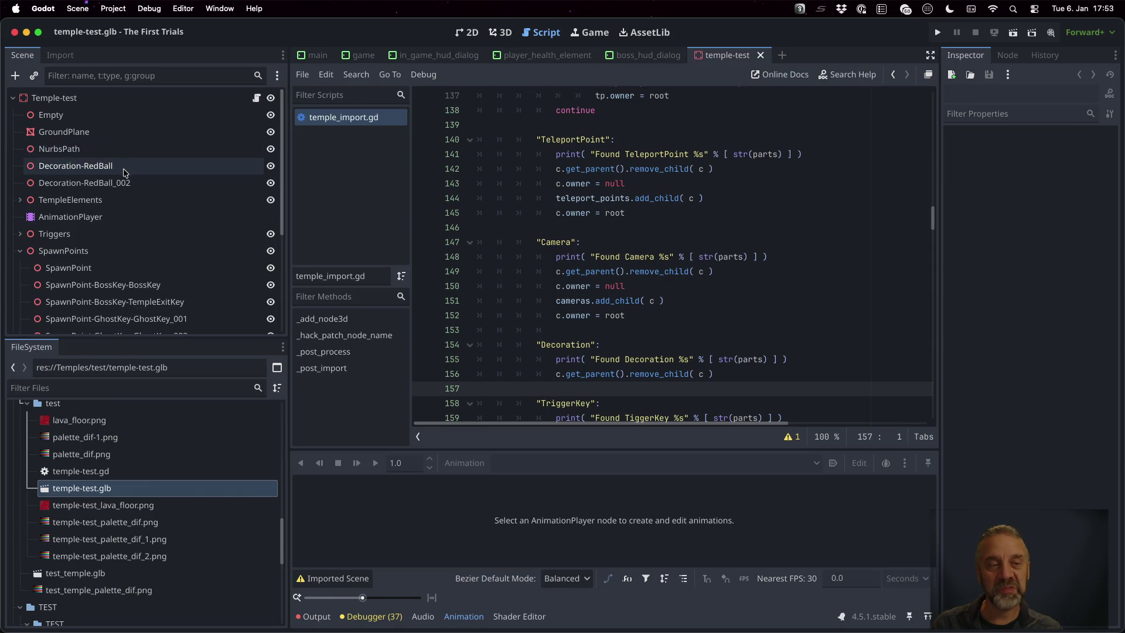
right_click(133, 490)
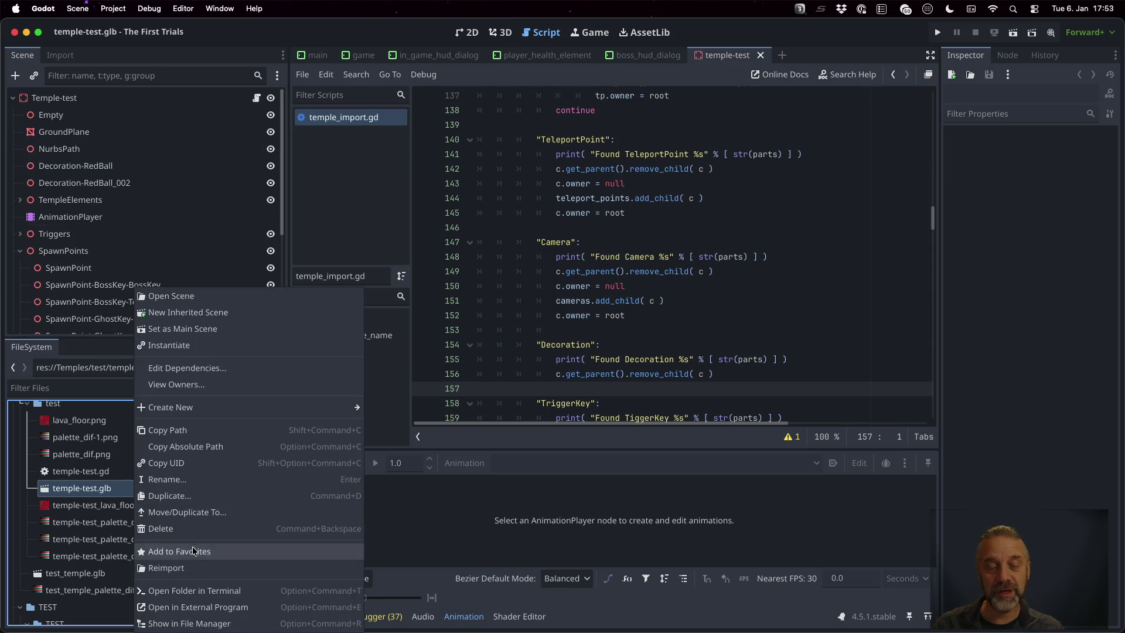
left_click(216, 565)
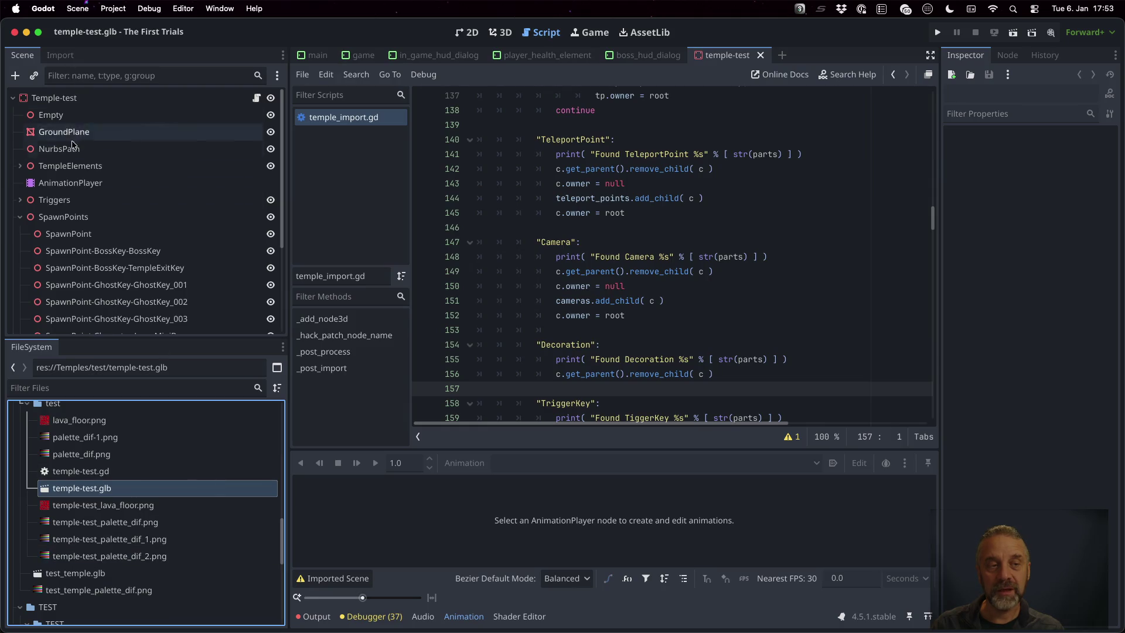
left_click(709, 375)
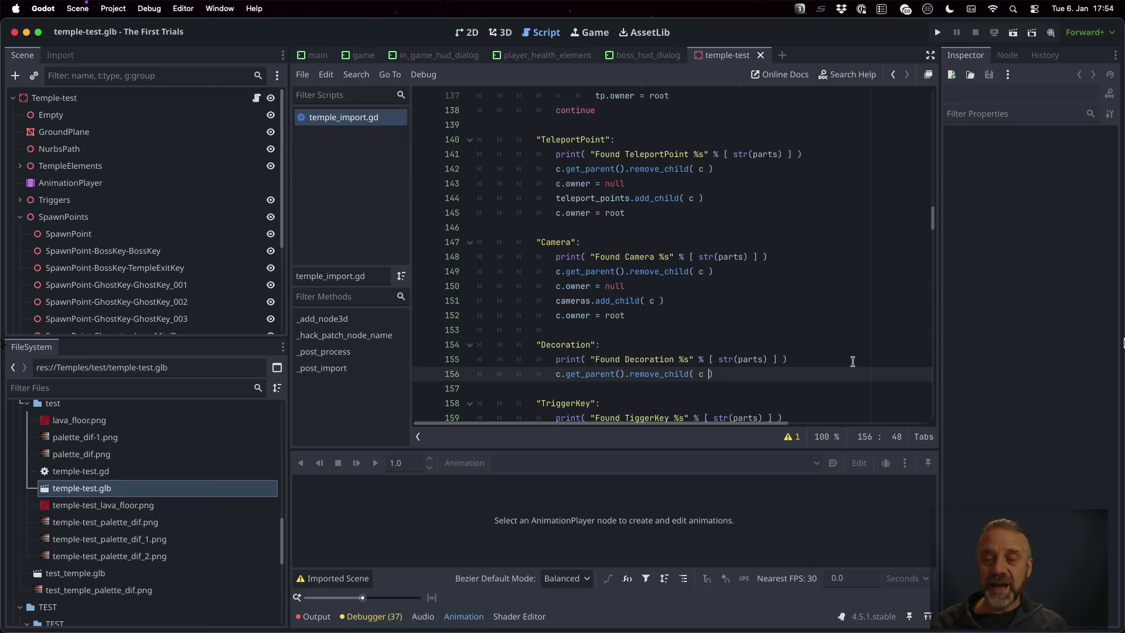
Start a new c.owner line below remove_child( c ) in the Decoration case
key("Return")
type("c.owner")
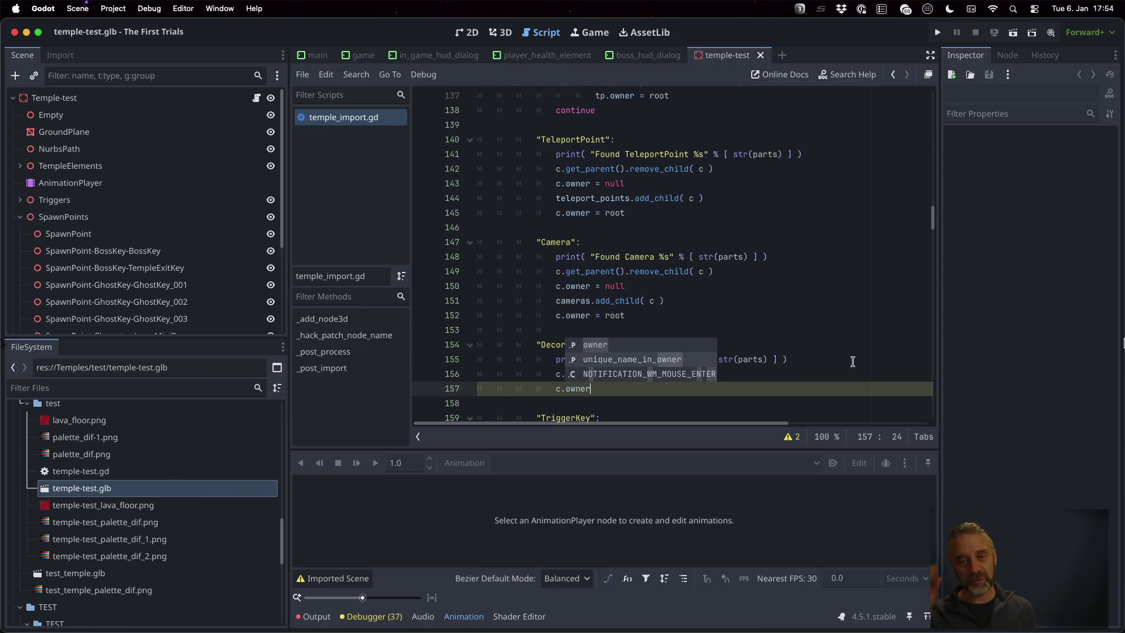
left_click(853, 362)
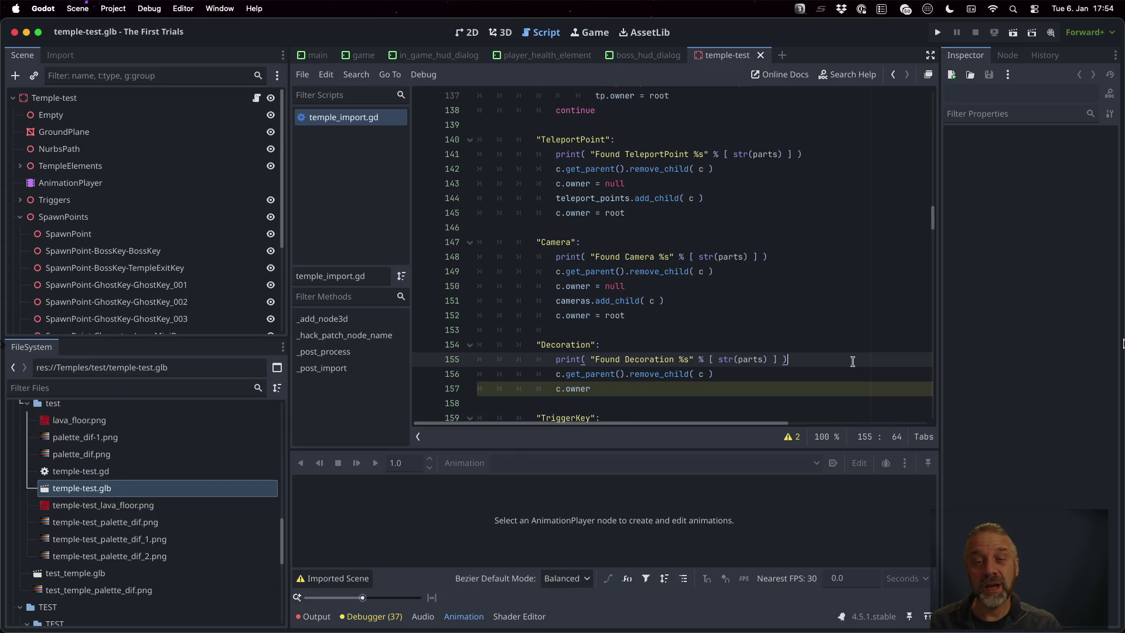
Select the Camera case lines, from its print line down, for reference
left_click(741, 259)
key("Home")
key("Home")
key("shift+Down")
key("shift+Down")
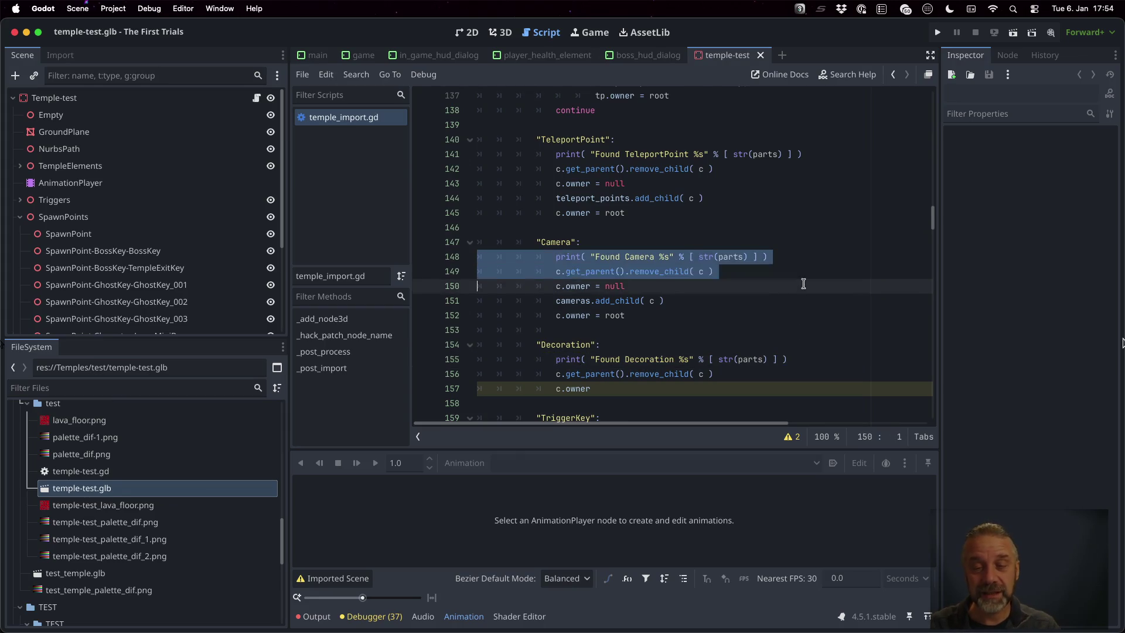
key("shift+Down")
key("shift+Down")
key("shift+Down")
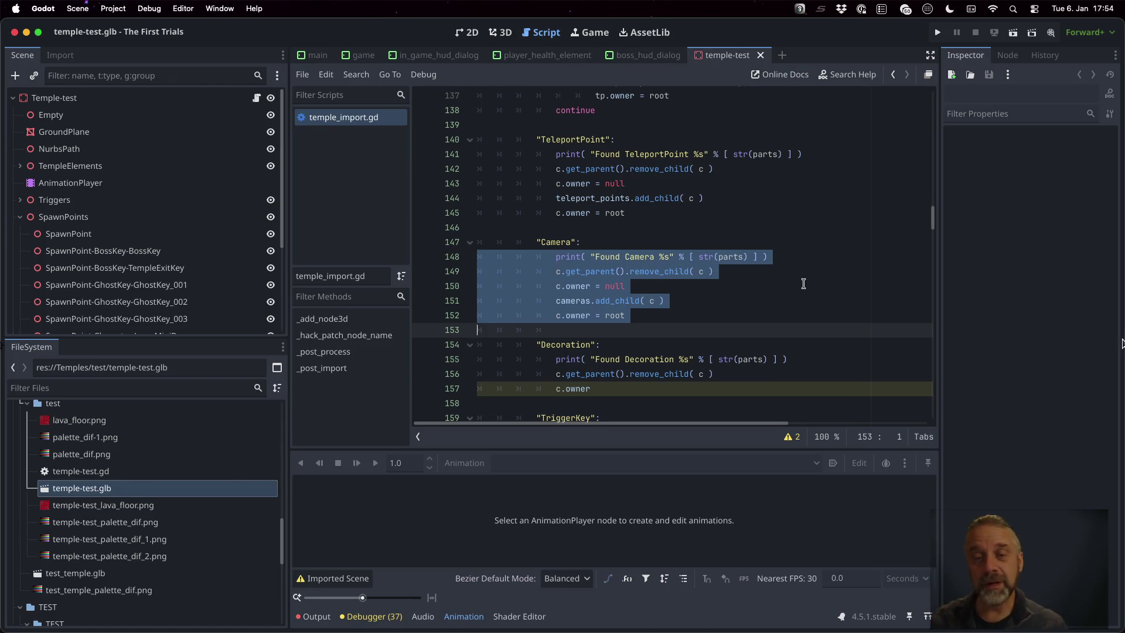
scroll(804, 283, "down", 1)
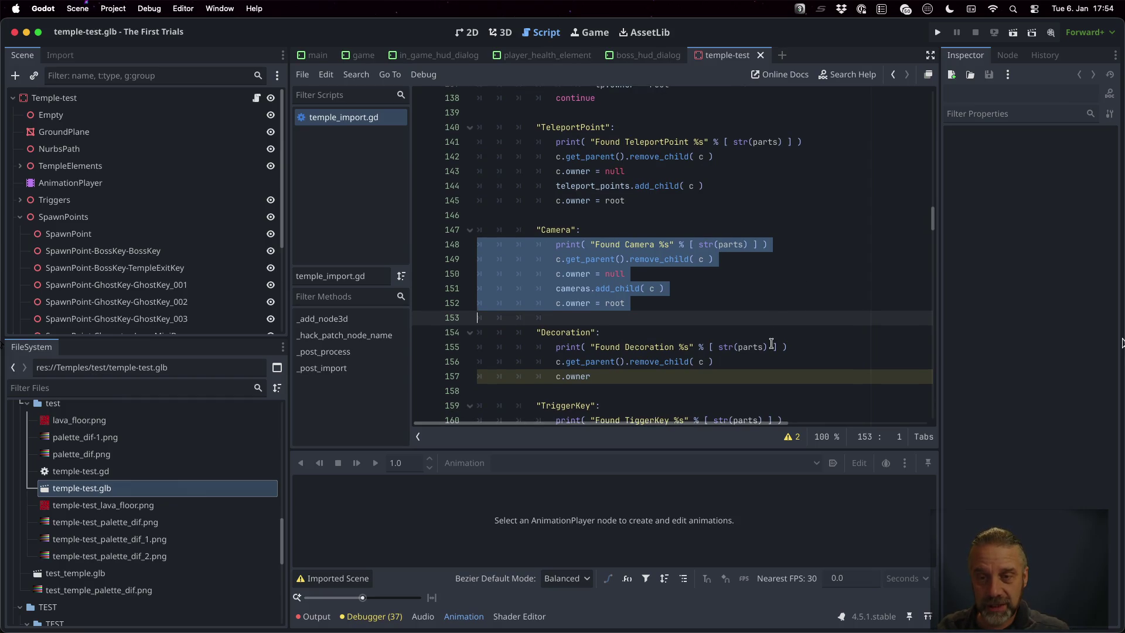
scroll(772, 343, "up", 20)
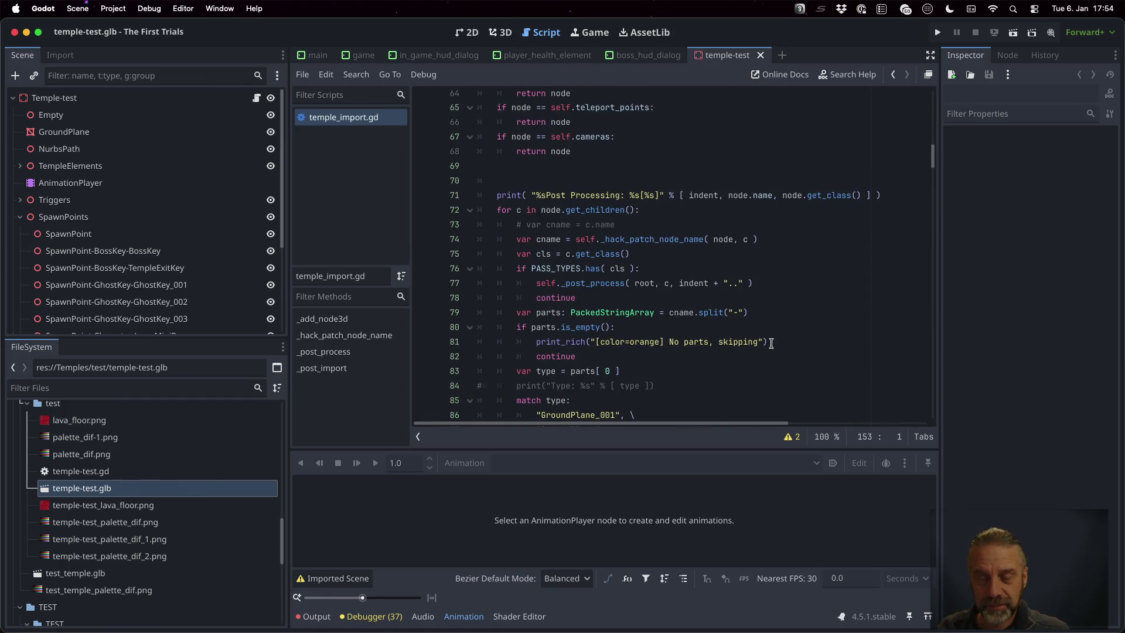
scroll(771, 343, "up", 12)
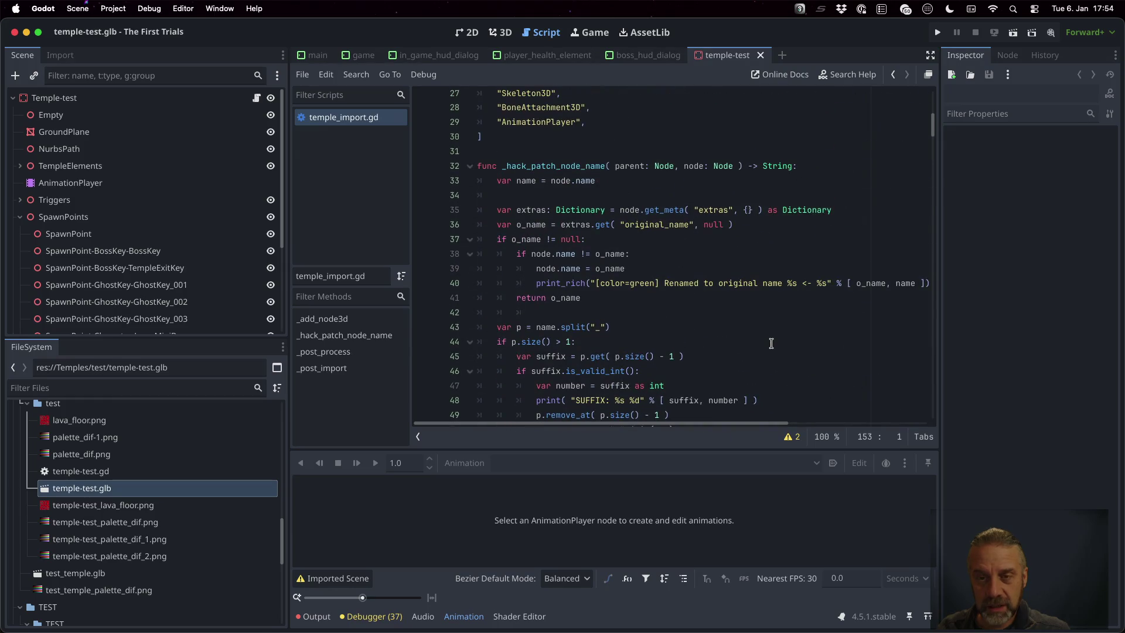
Above _post_process, write the header func _post_process_decoration( root: Node, node: Node ) -> Node3D
scroll(771, 344, "down", 20)
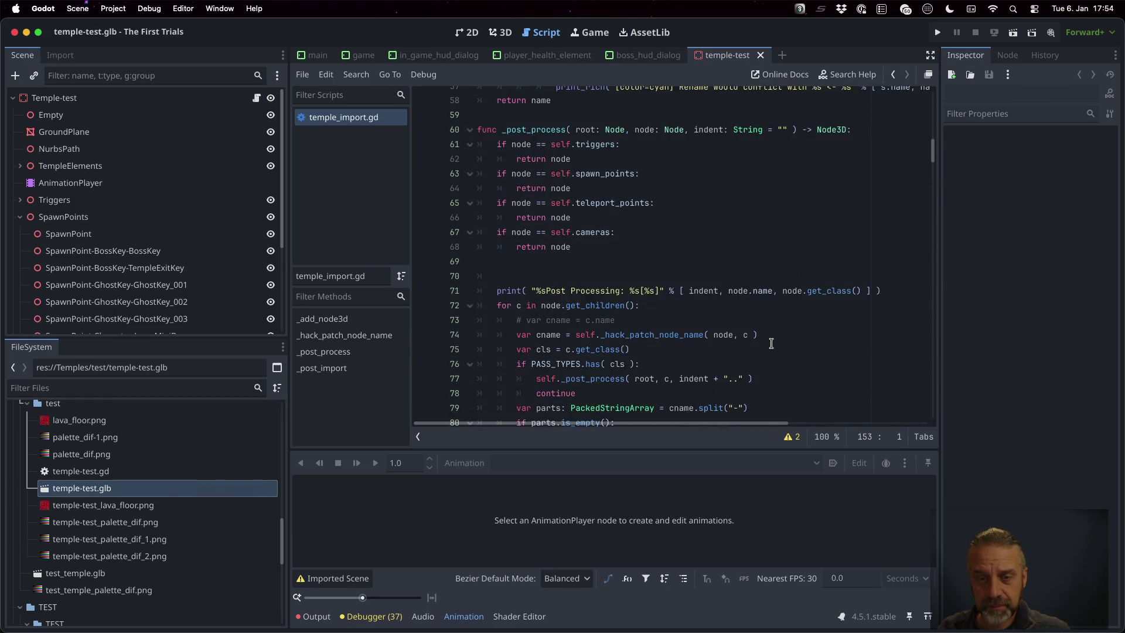
scroll(771, 343, "down", 3)
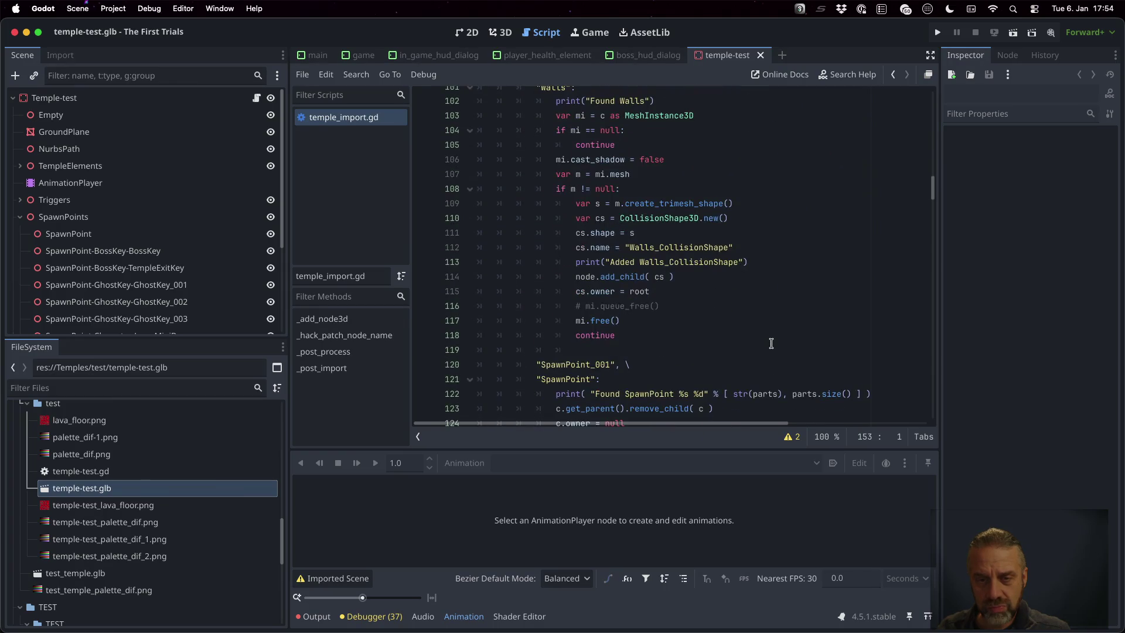
scroll(772, 344, "down", 20)
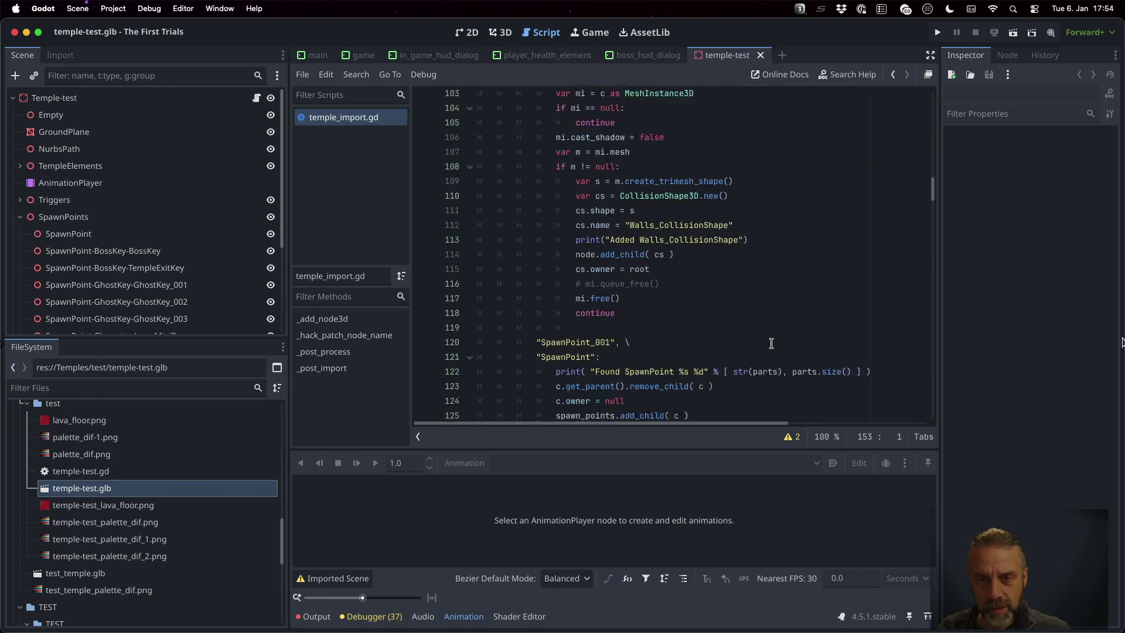
scroll(771, 343, "up", 20)
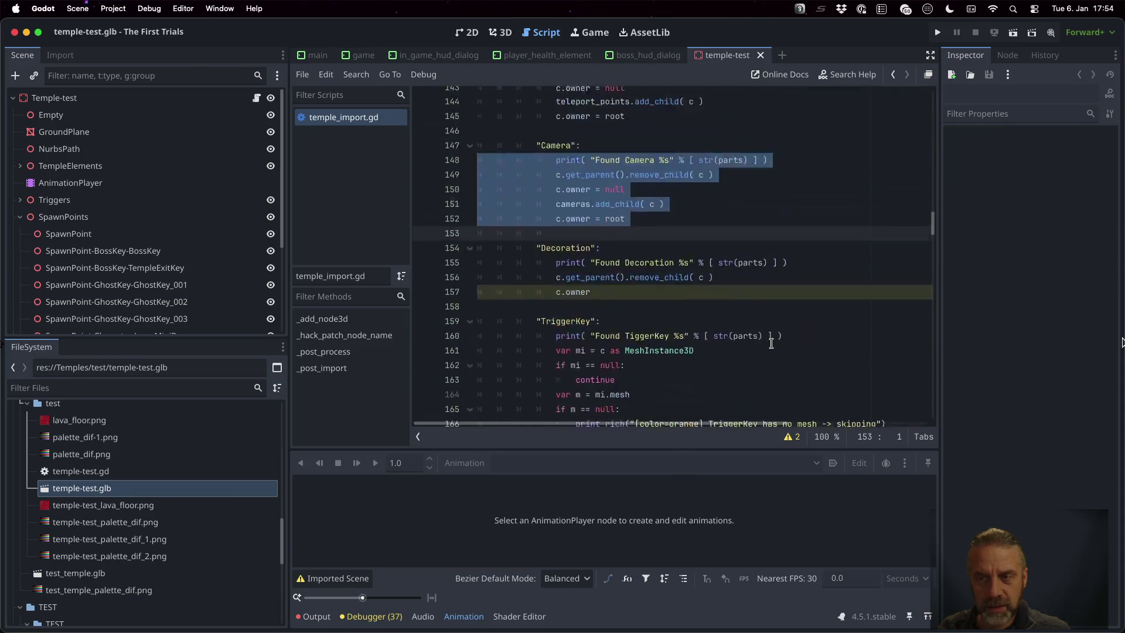
scroll(771, 344, "up", 14)
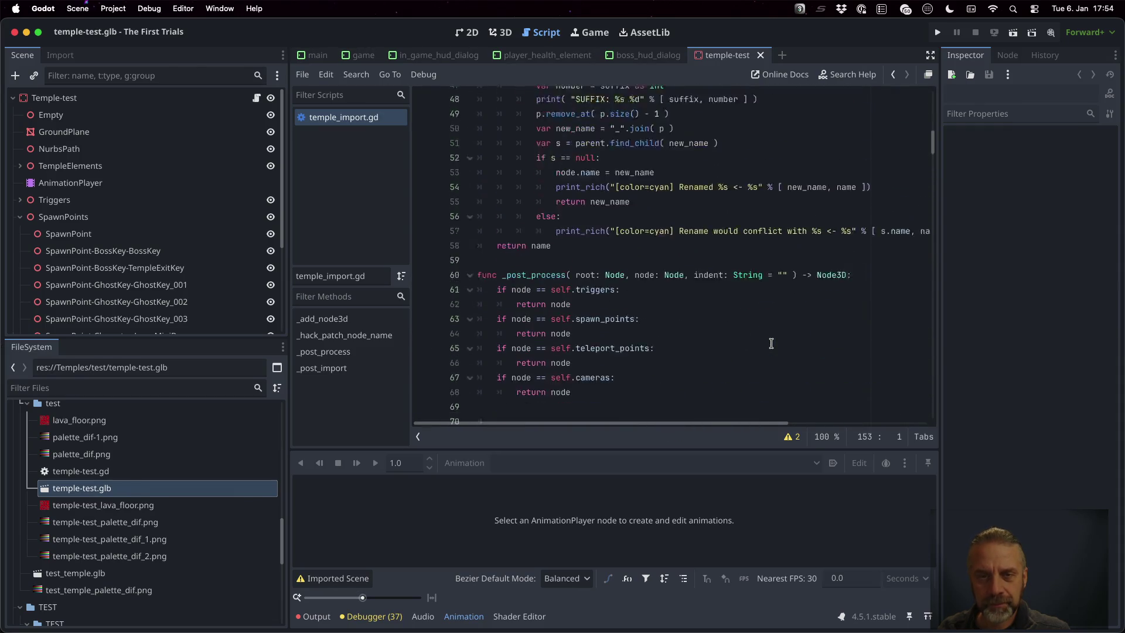
scroll(771, 343, "down", 9)
scroll(771, 344, "down", 5)
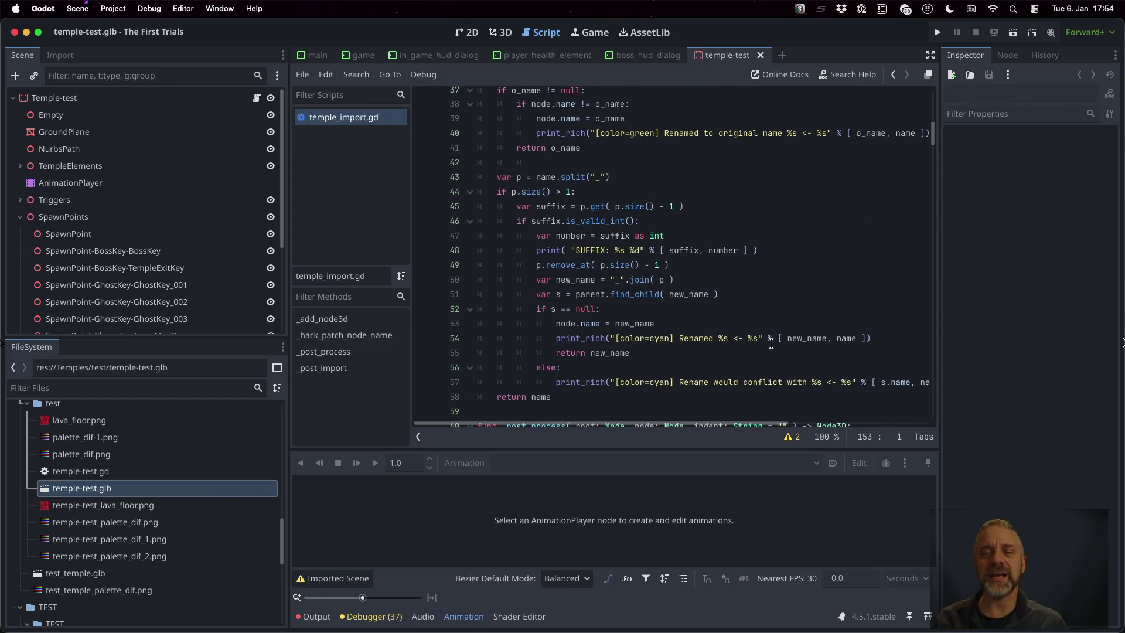
left_click(651, 204)
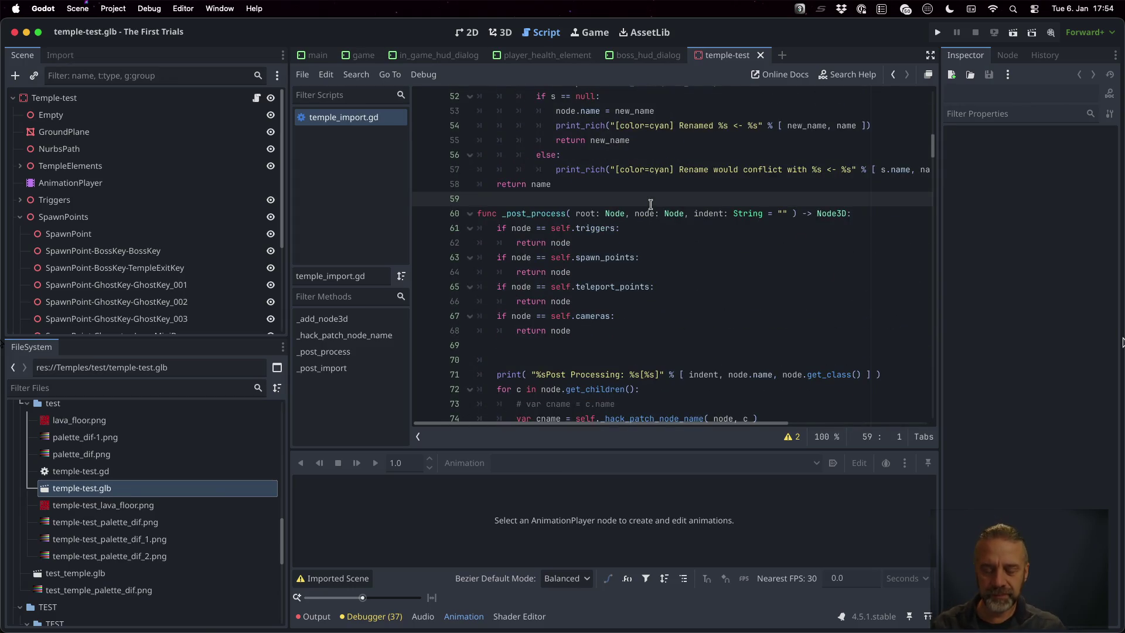
key("Return")
type("func _po")
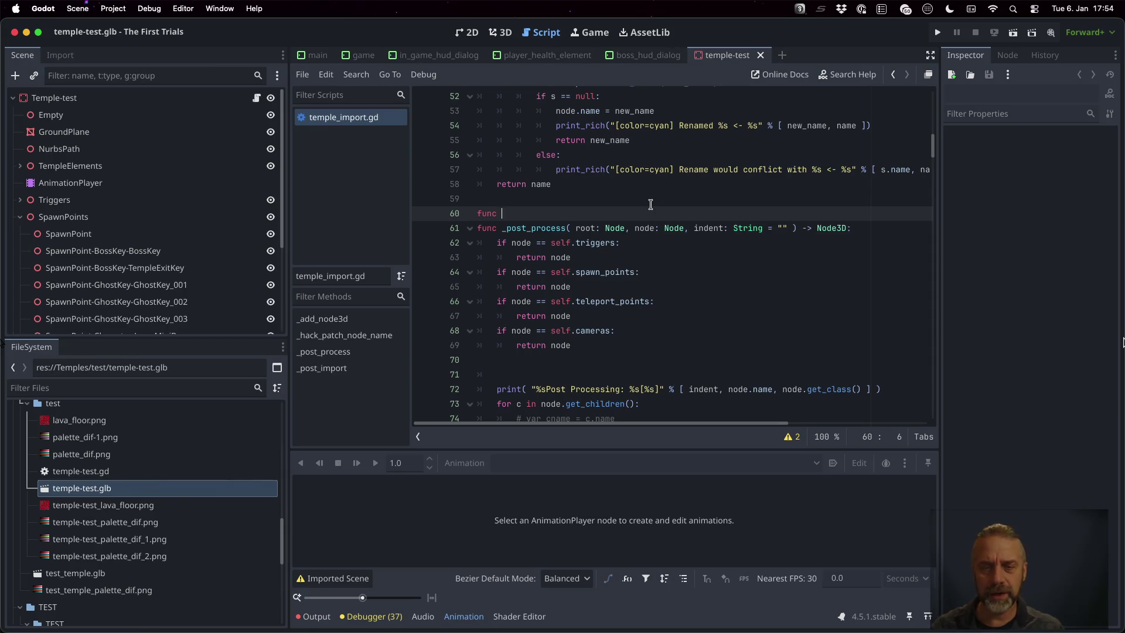
type("st_process_")
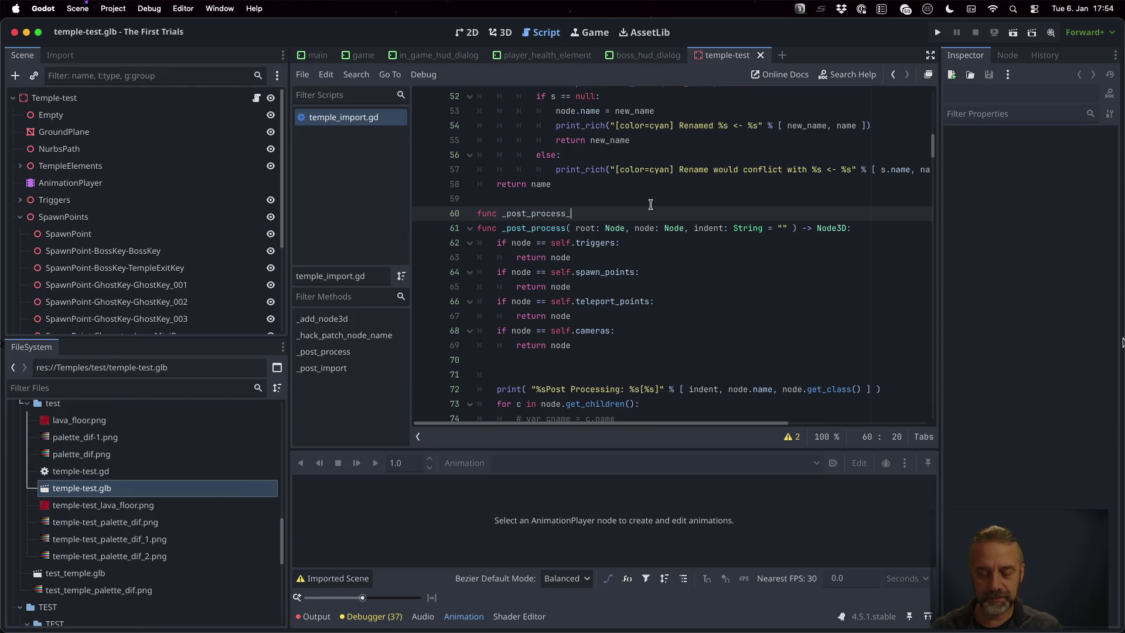
type("decoration(")
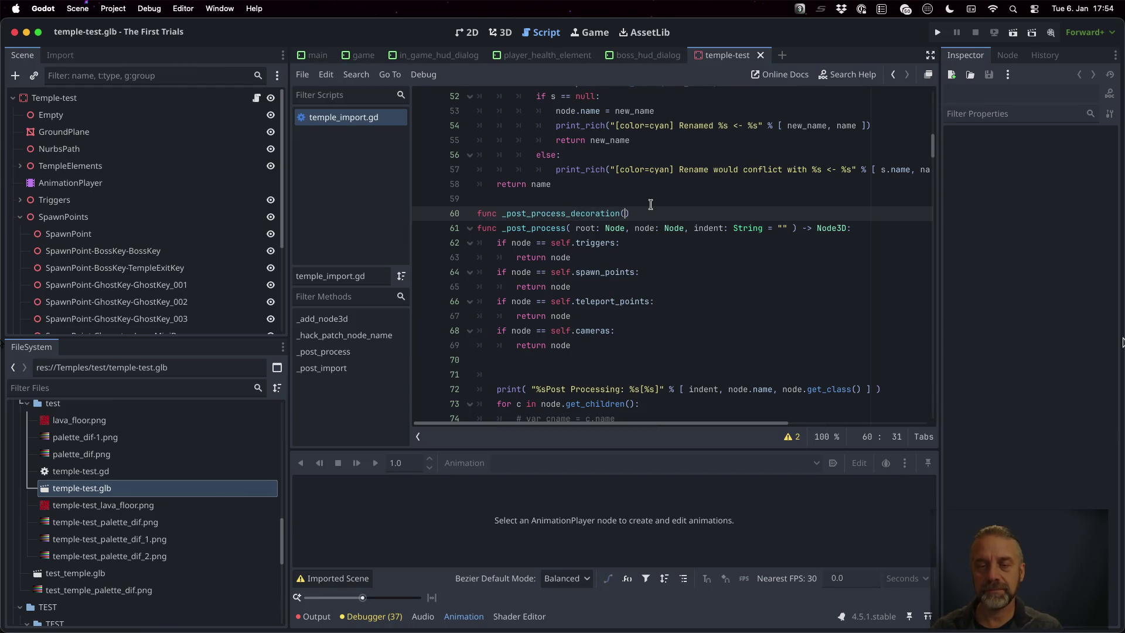
type(" root:")
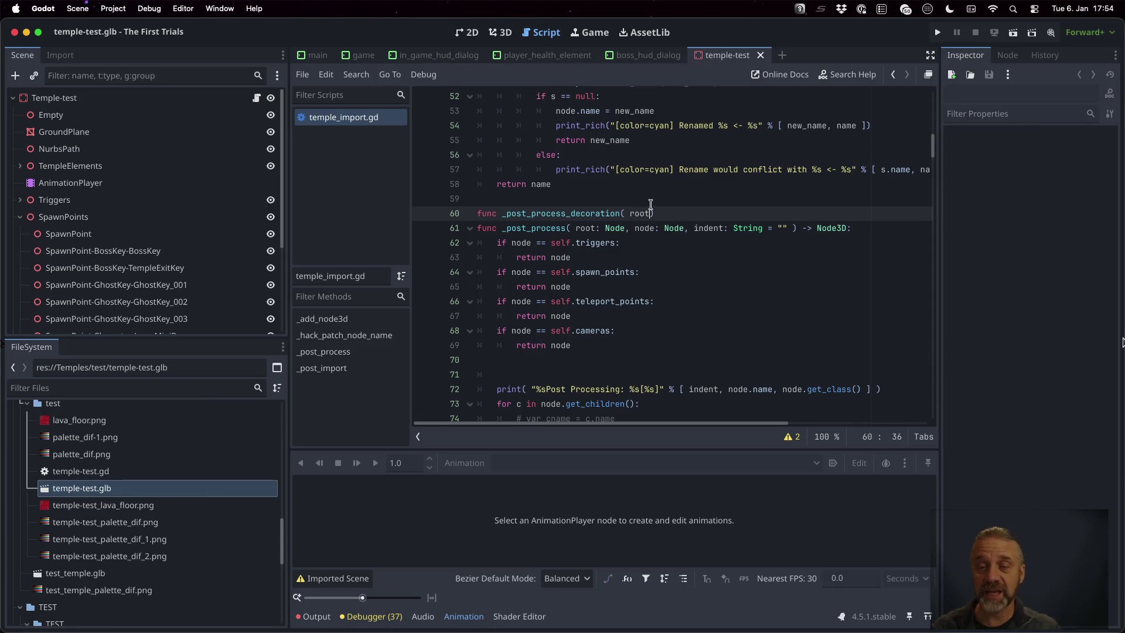
type(" Node,")
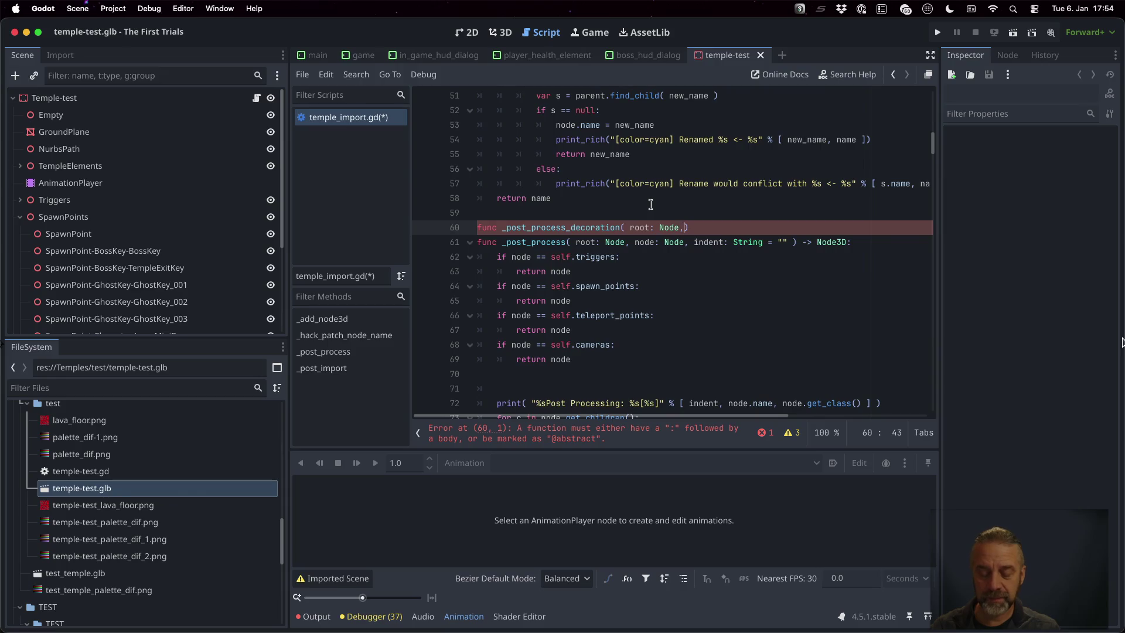
type(" node: ")
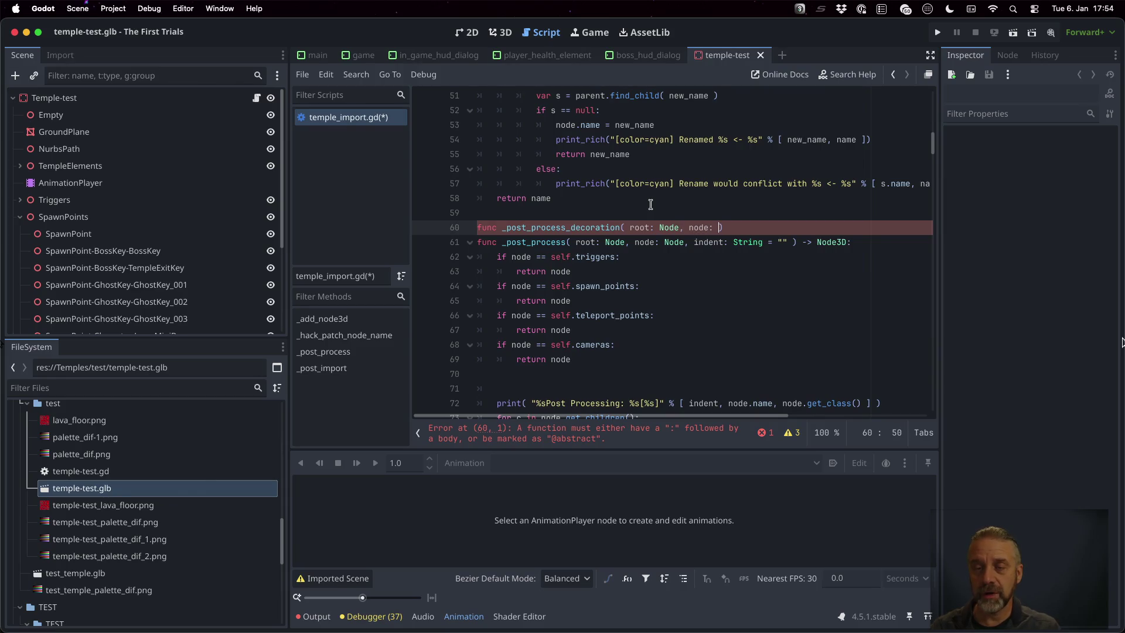
type("Node,")
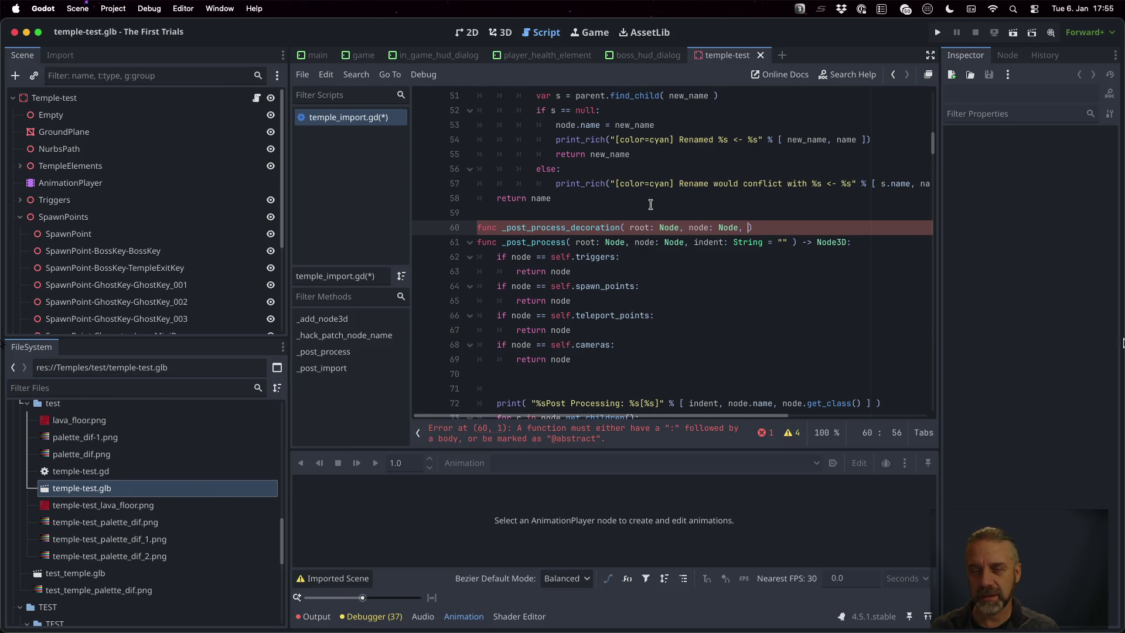
key("BackSpace")
key("BackSpace")
type(") 0-")
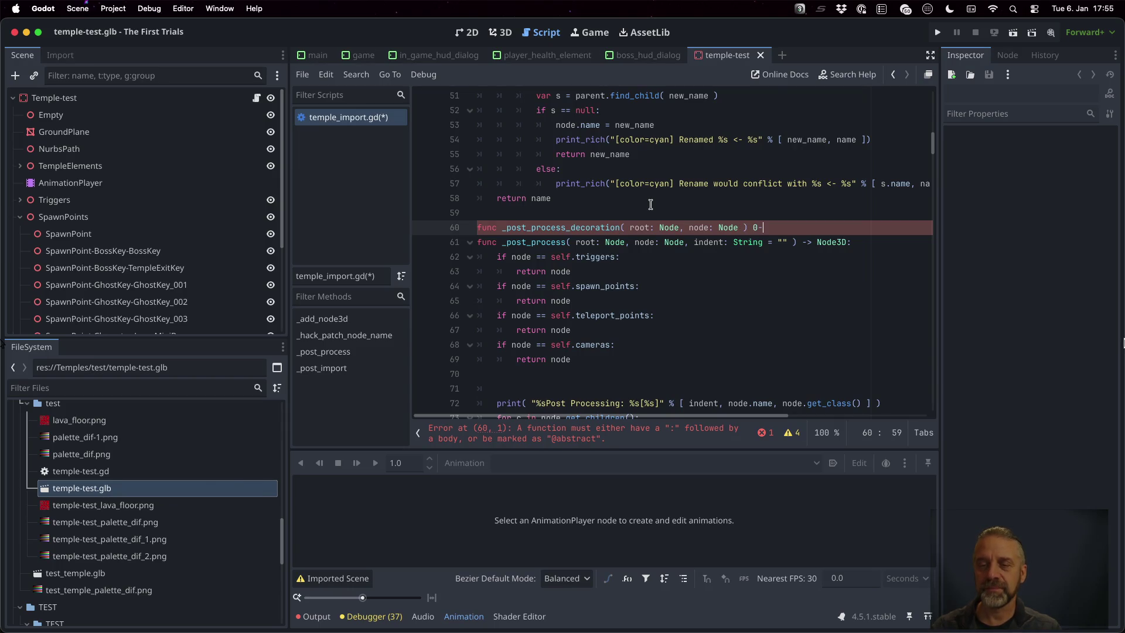
key("BackSpace")
key("BackSpace")
type("-> Node")
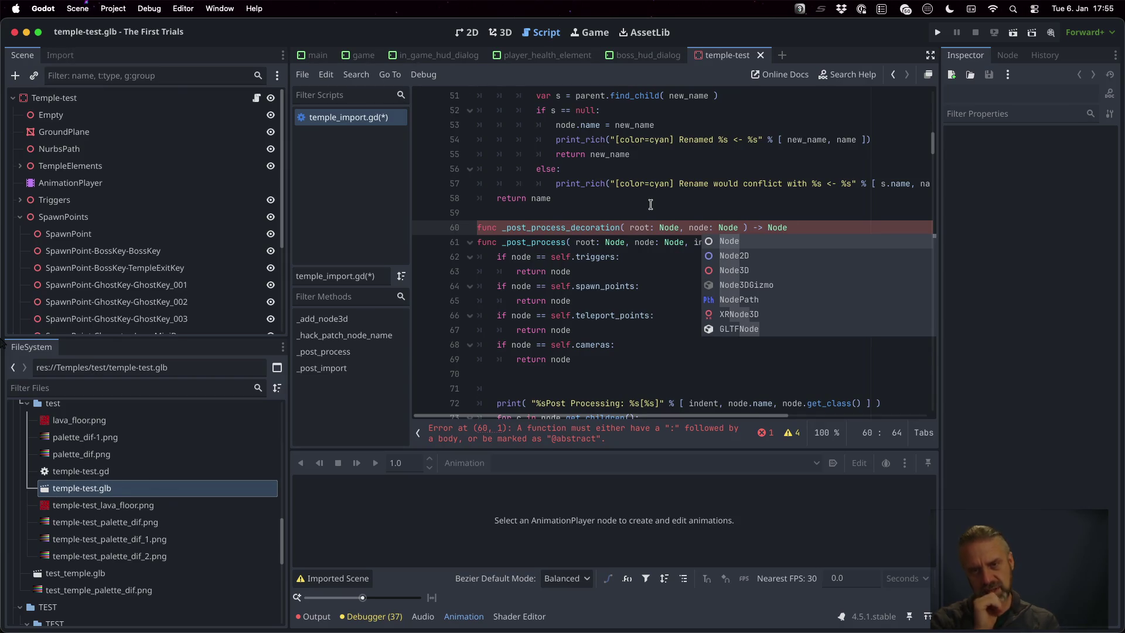
type("3D")
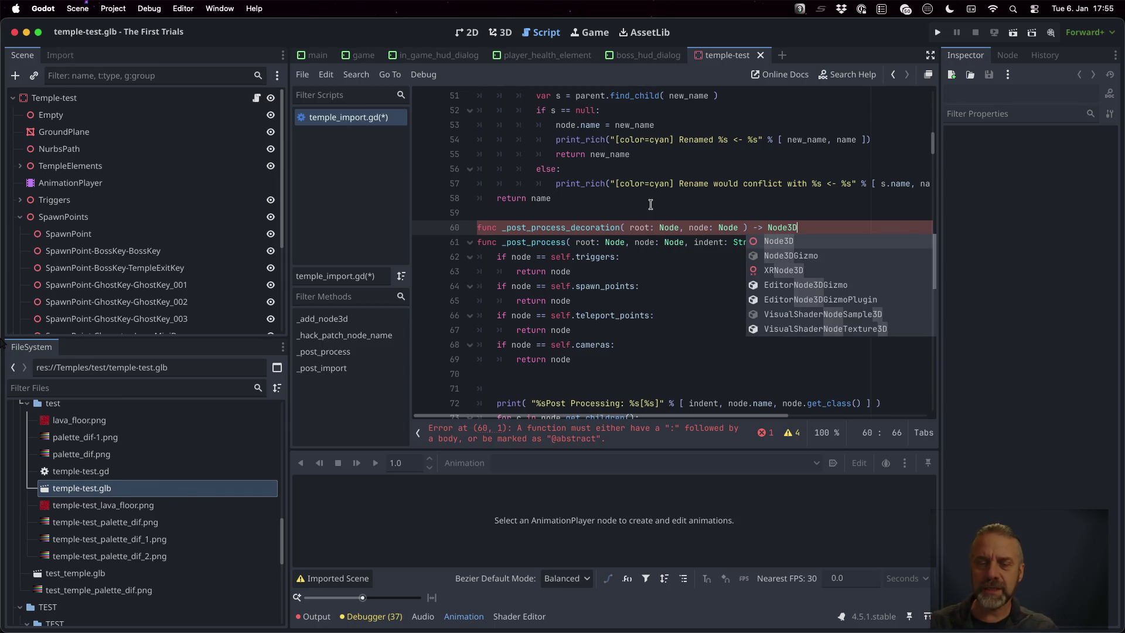
key("Return")
key("Return")
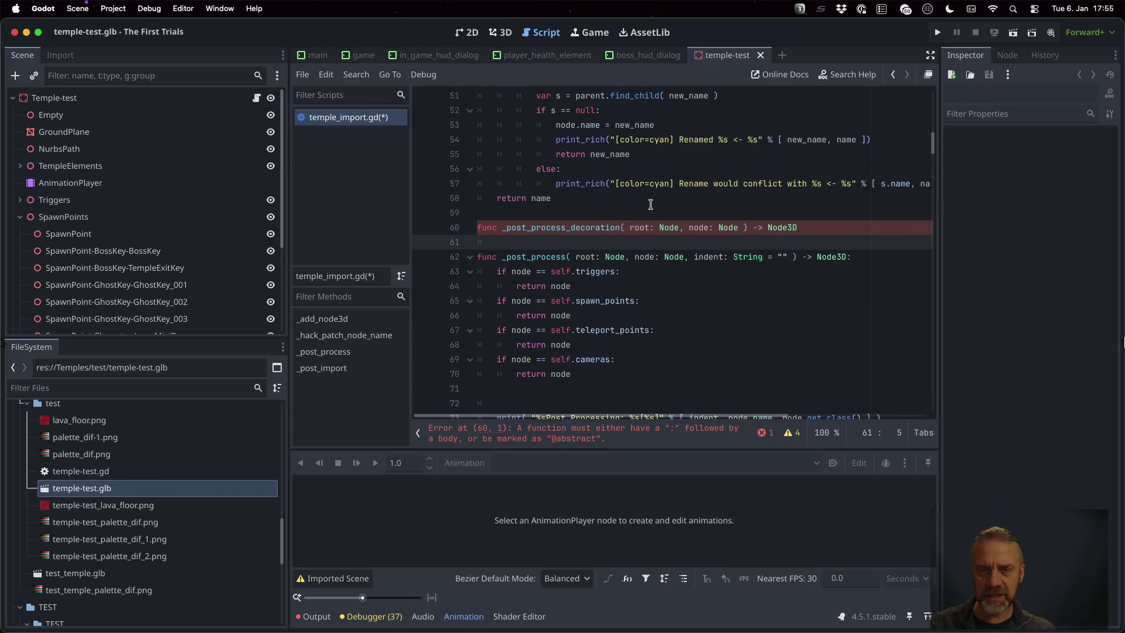
Give the function the body 'return node' and save temple_import.gd
type("return node")
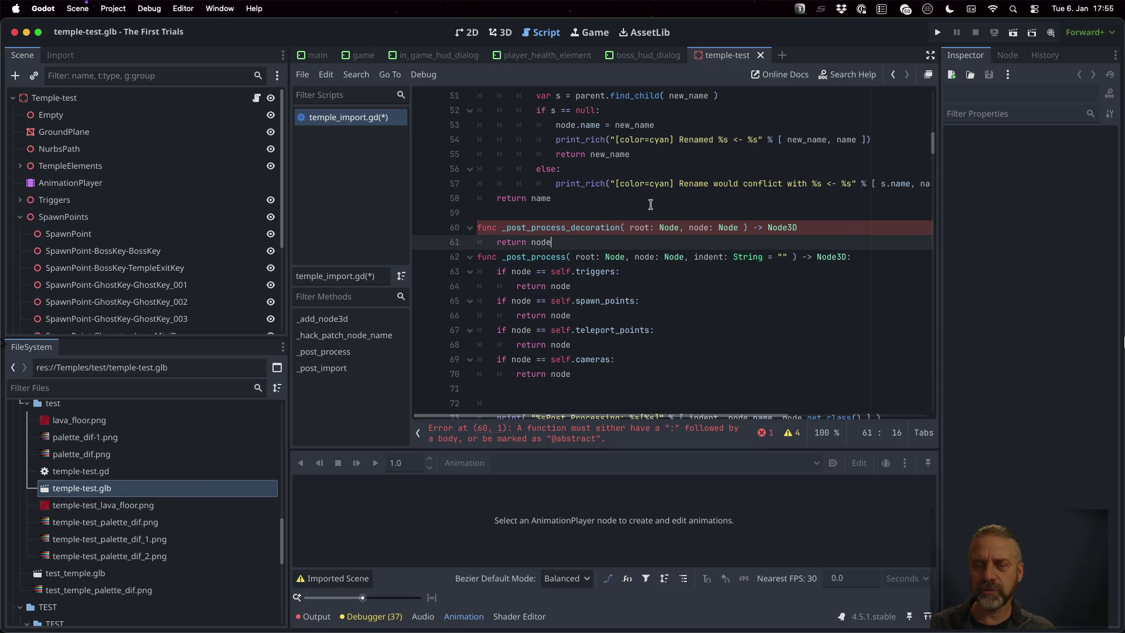
key("Return")
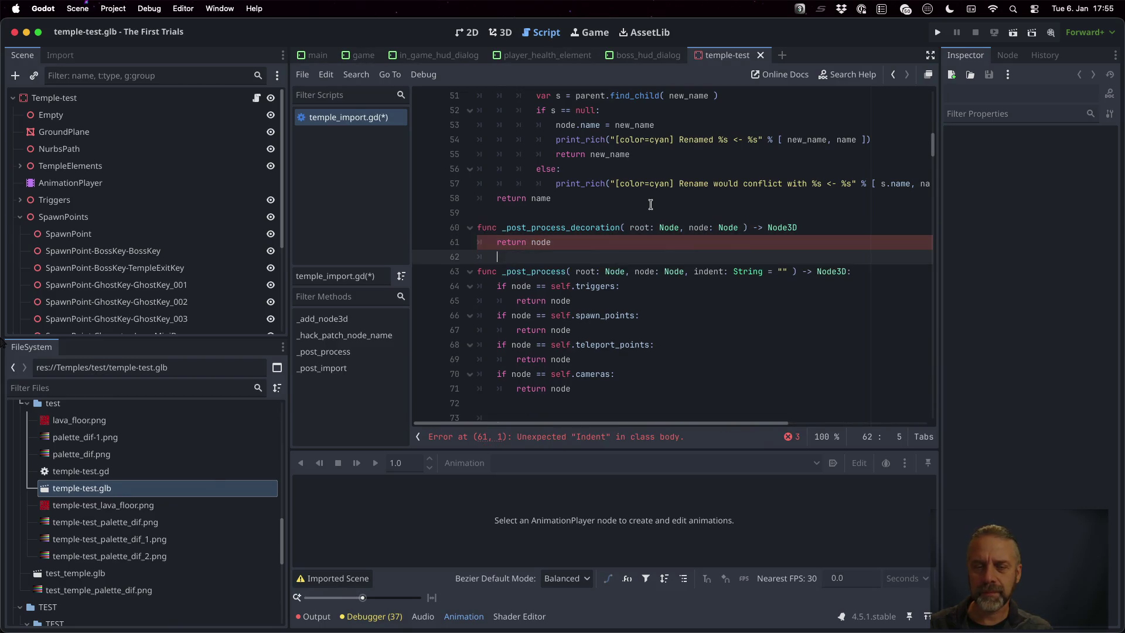
key("BackSpace")
key("BackSpace")
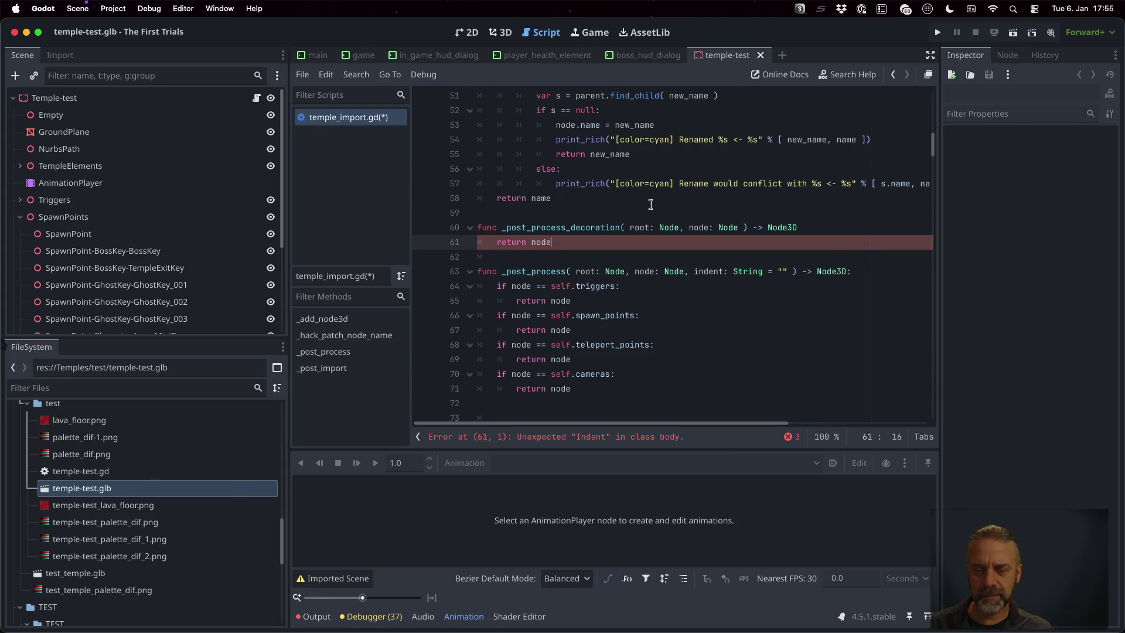
key("Up")
key("End")
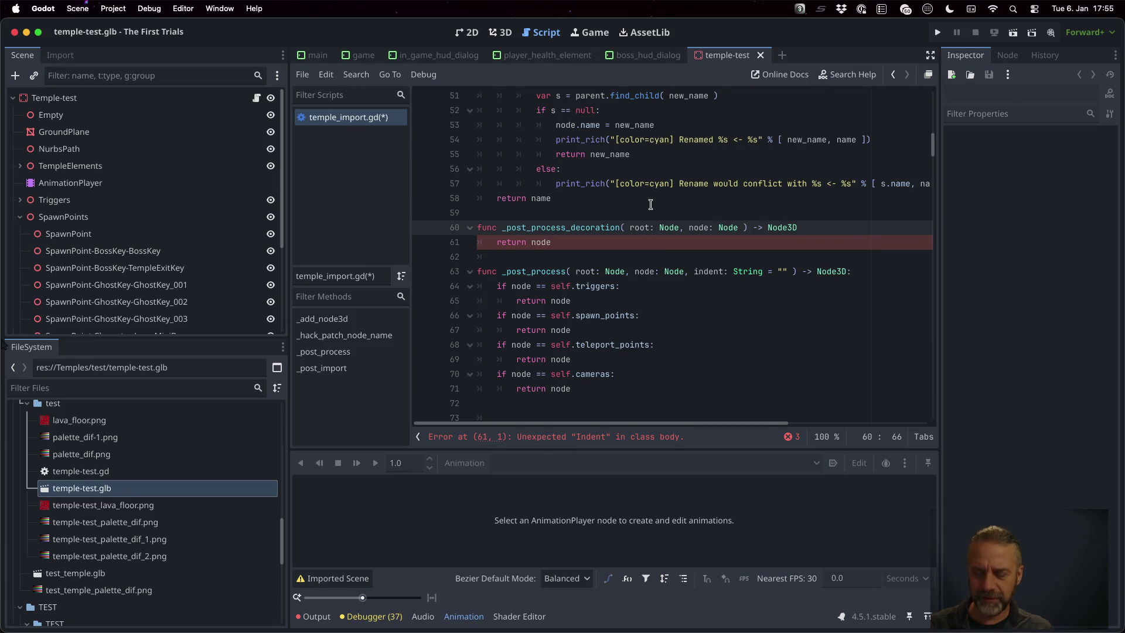
key("ctrl+s")
key("Return")
key("Down")
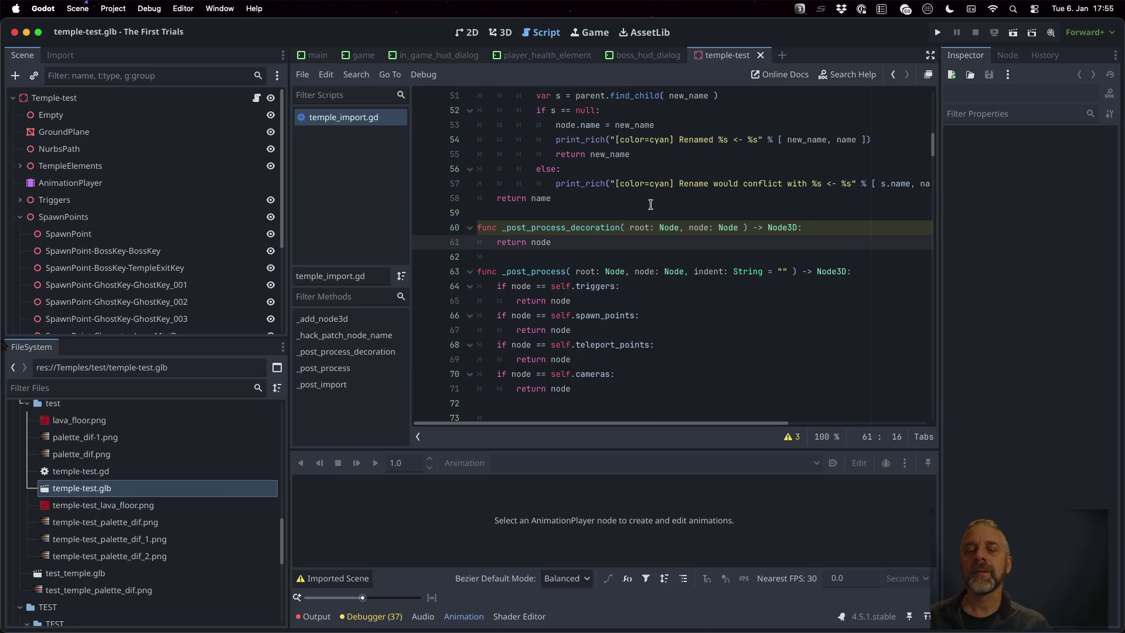
After the Found Decoration print, add var nn = self._post_process_decoration( root, node )
scroll(664, 268, "down", 12)
scroll(664, 268, "down", 20)
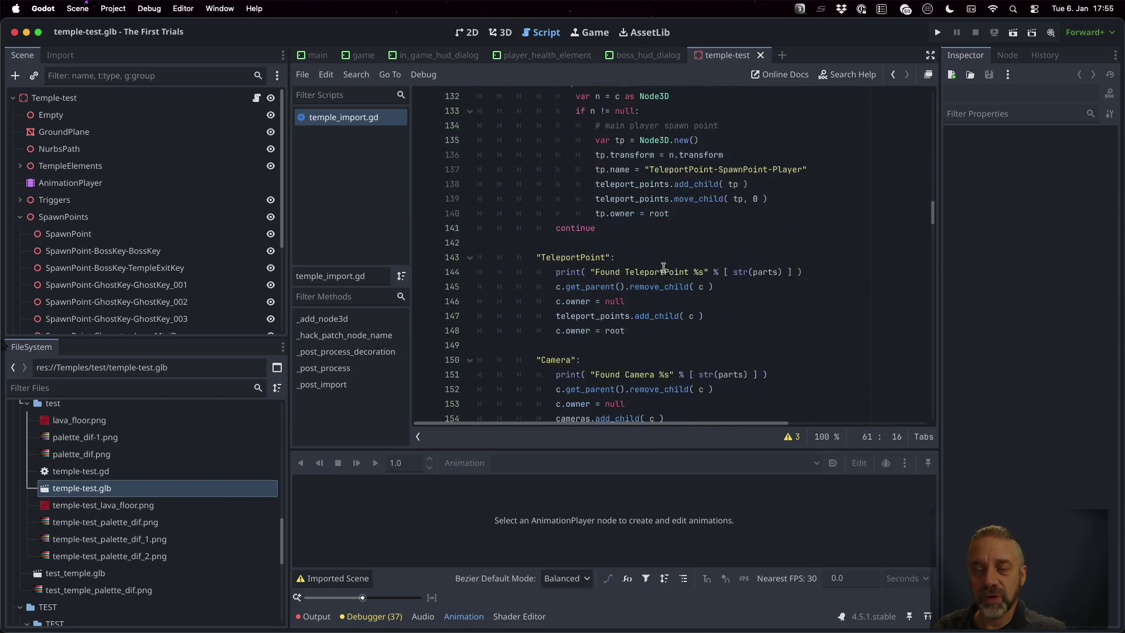
left_click(661, 208)
key("Up")
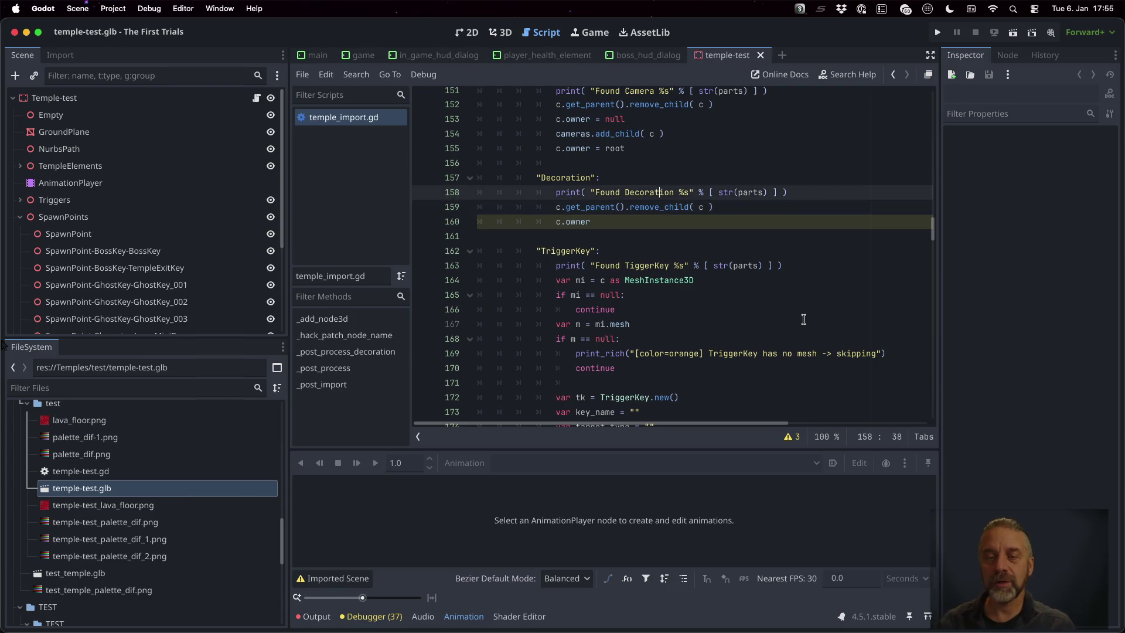
key("End")
key("Return")
type("var ")
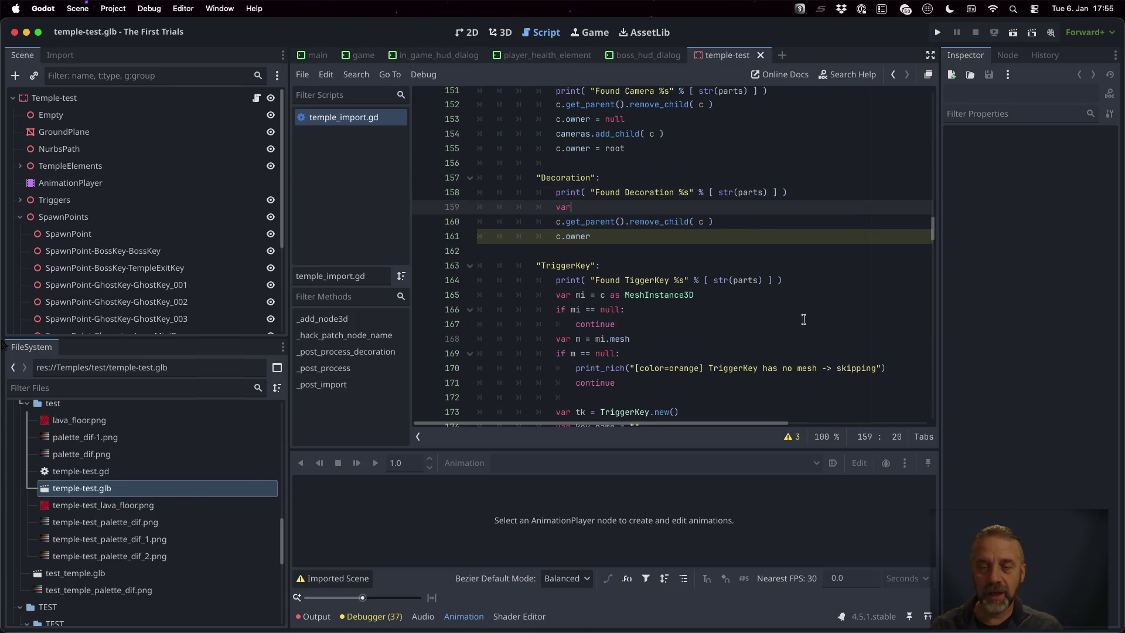
type("nn")
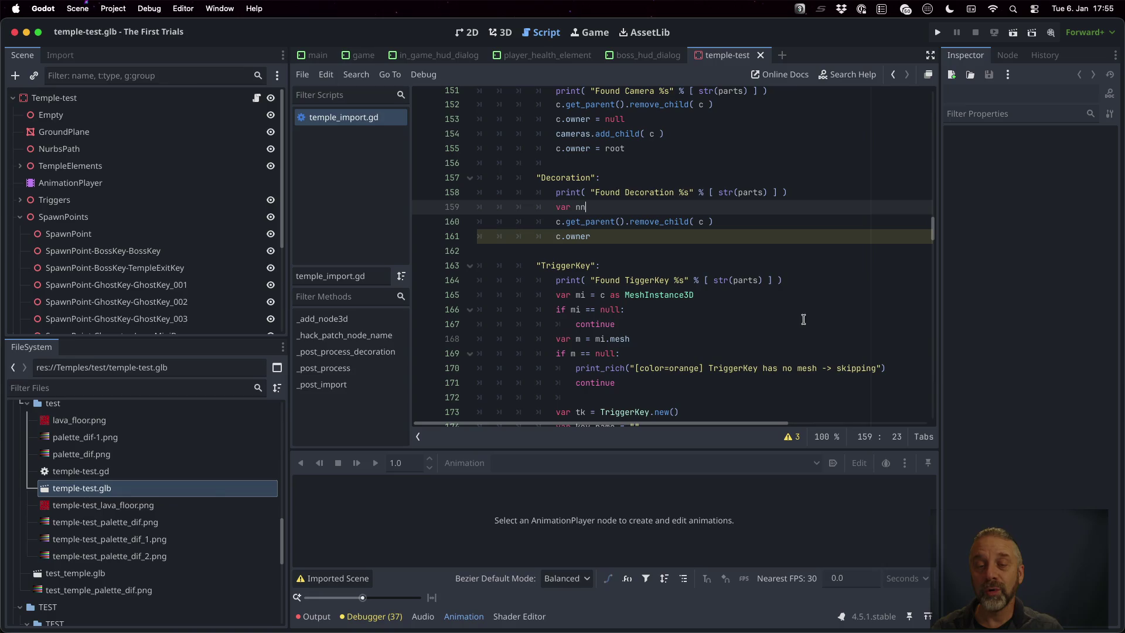
type(" = ")
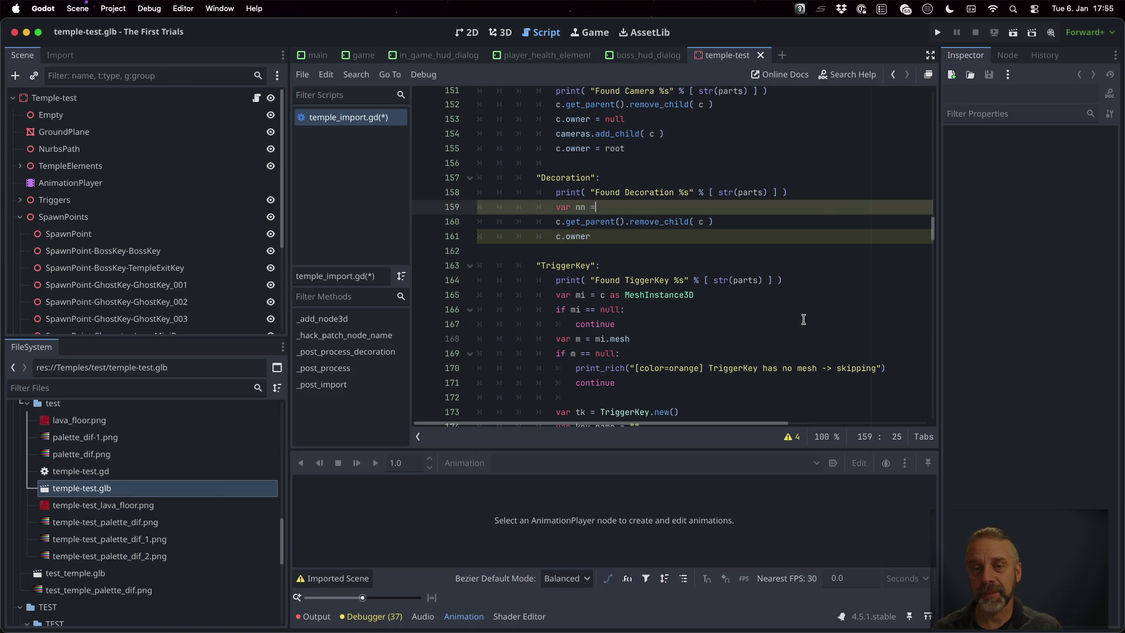
type("sel")
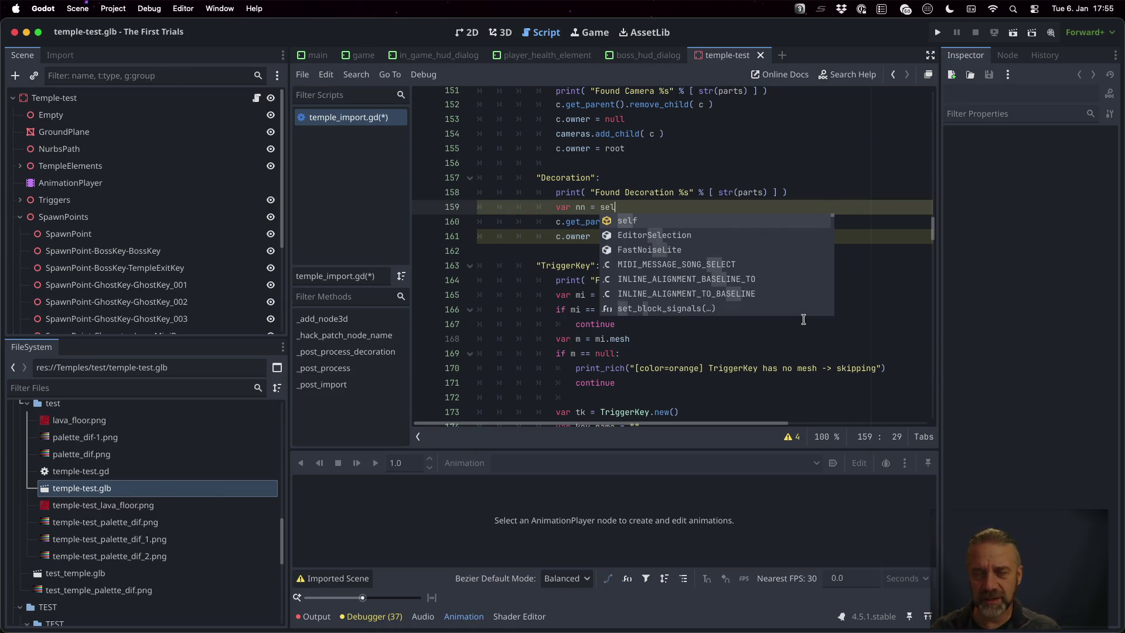
type(".")
type("_p")
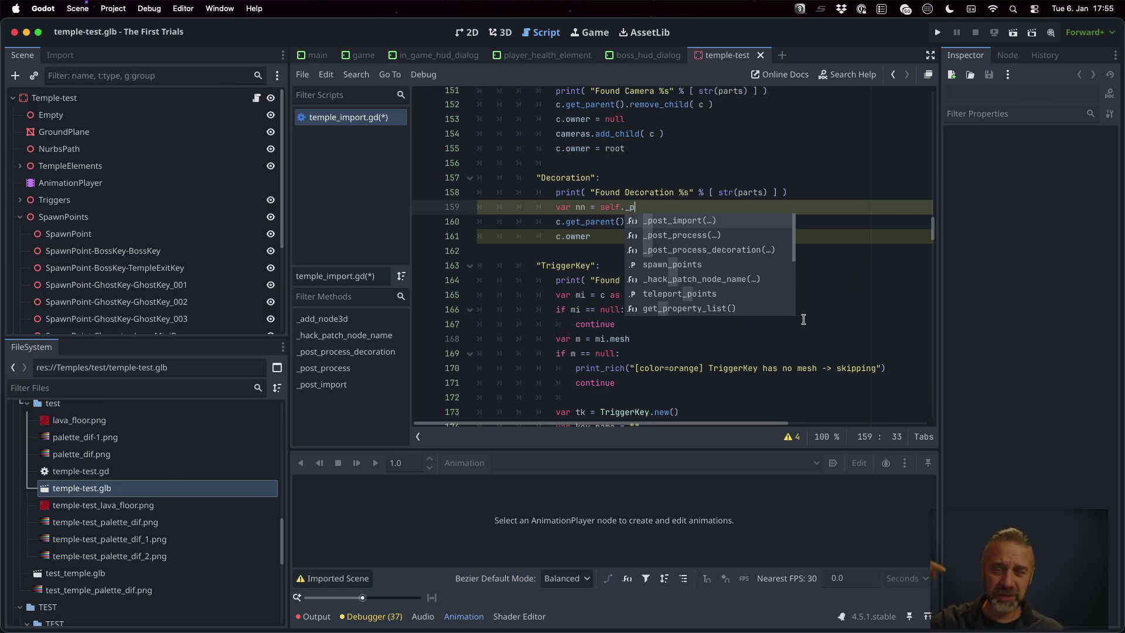
key("Down")
key("Down")
key("Return")
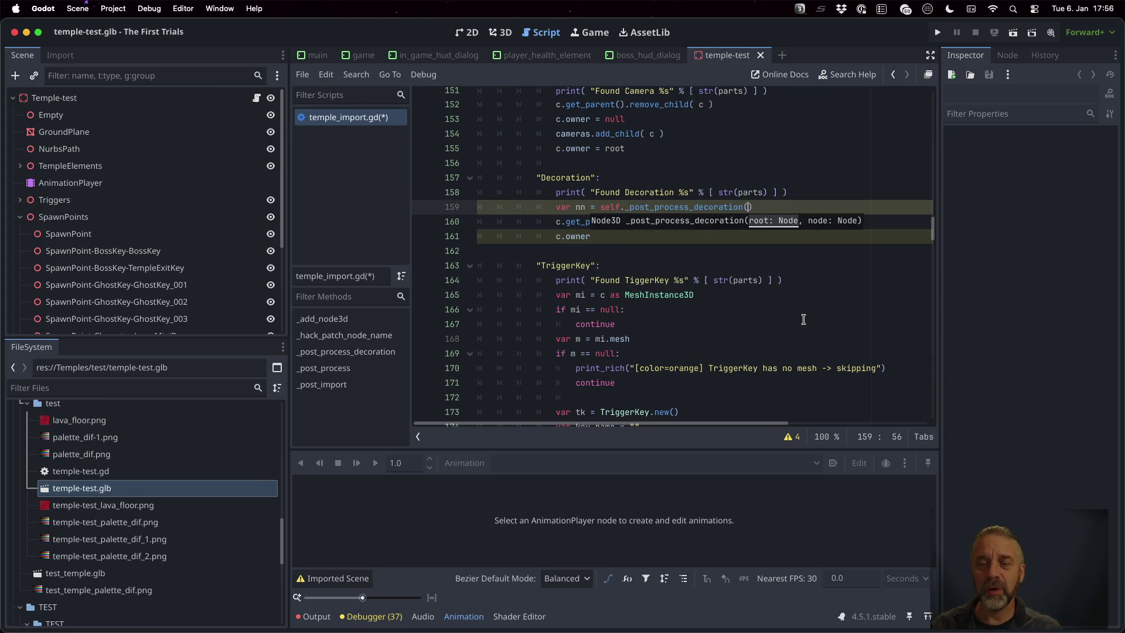
type("root. node")
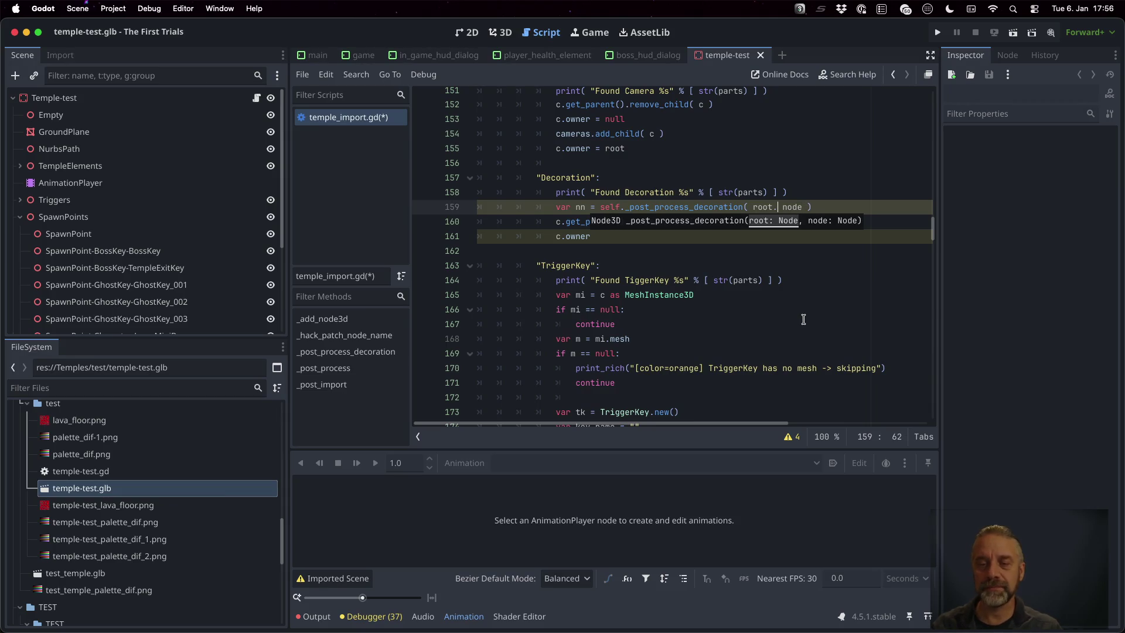
key("BackSpace")
type(",")
key("Escape")
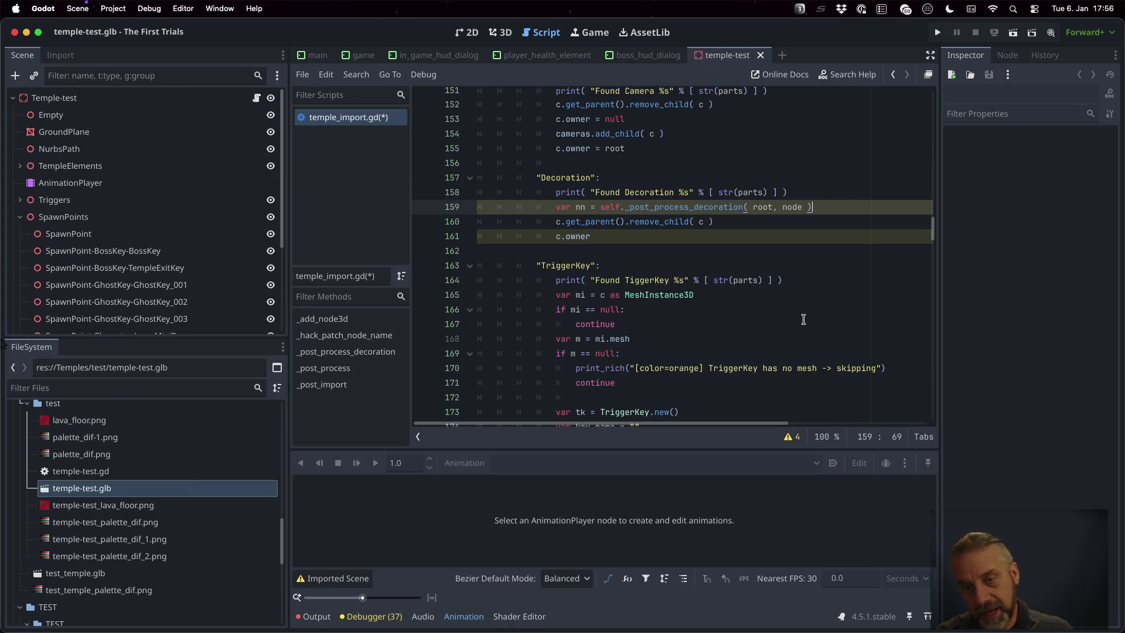
Start a new var line just above the decoration call
key("Up")
key("Return")
type("var")
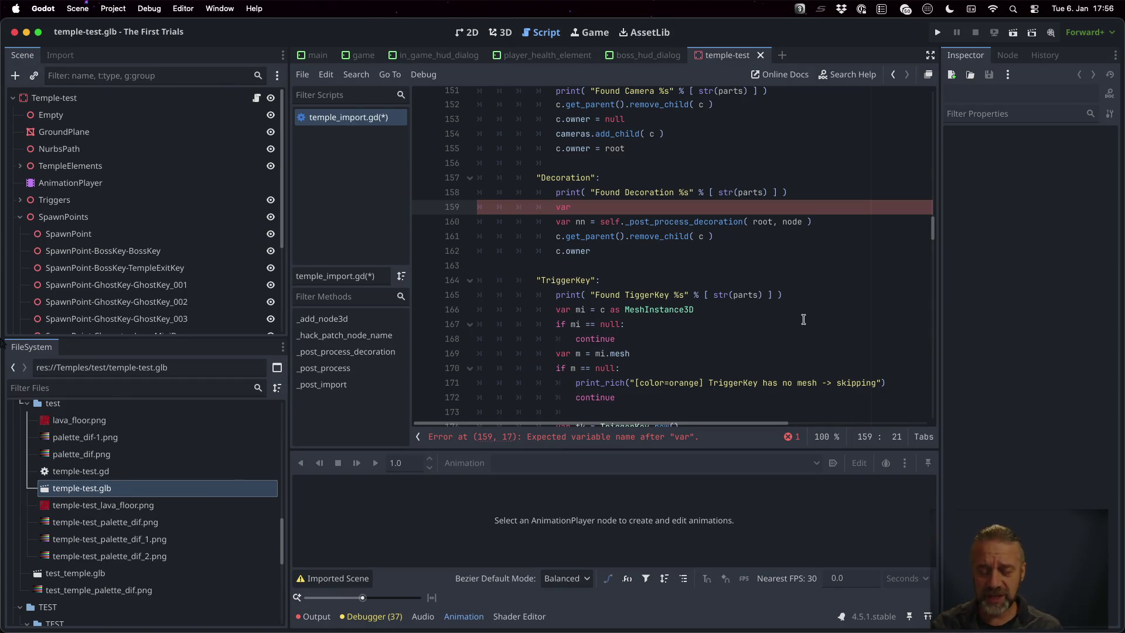
Declare var p = c.get_parent() and var idx = c.get_index(), checking get_index's documentation
type("p = ")
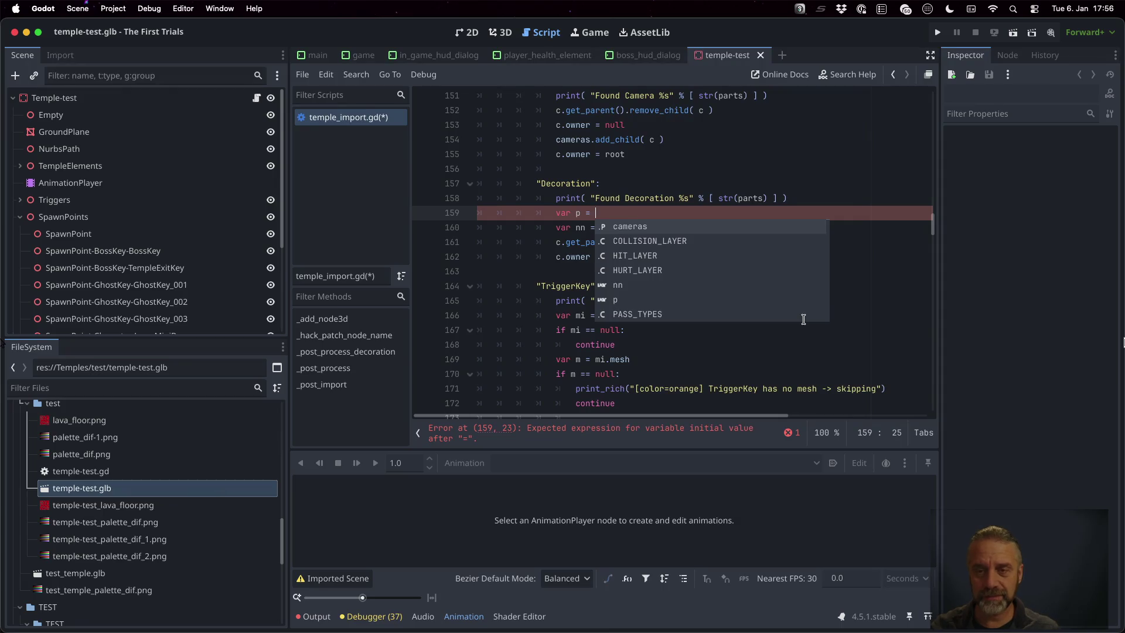
type("c.get")
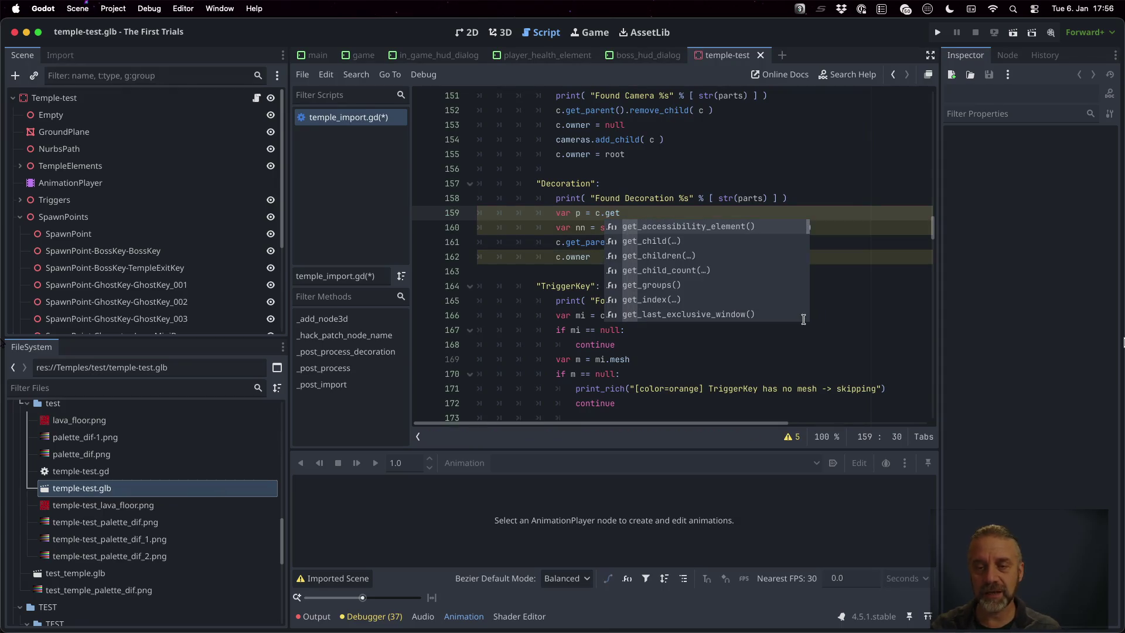
type("_pa")
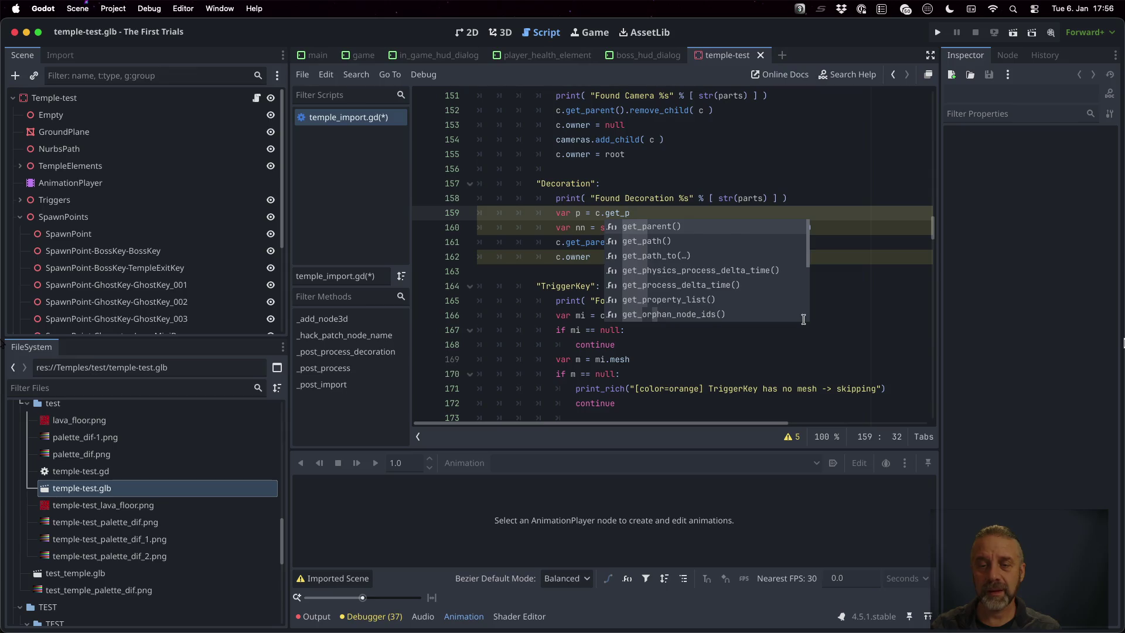
key("Return")
key("Return")
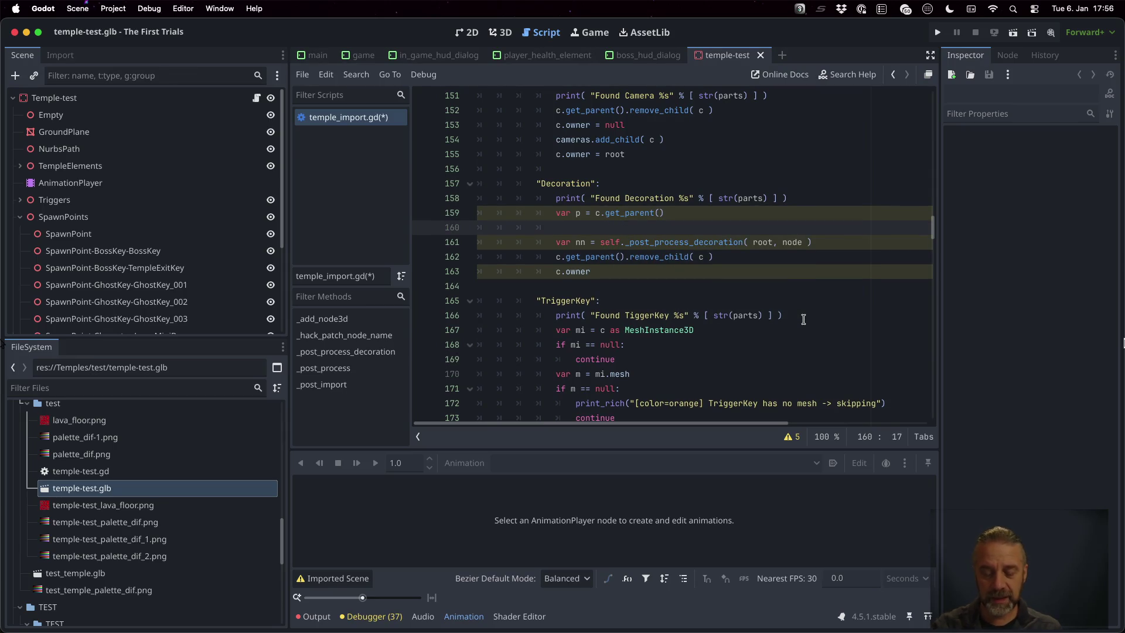
type("var id")
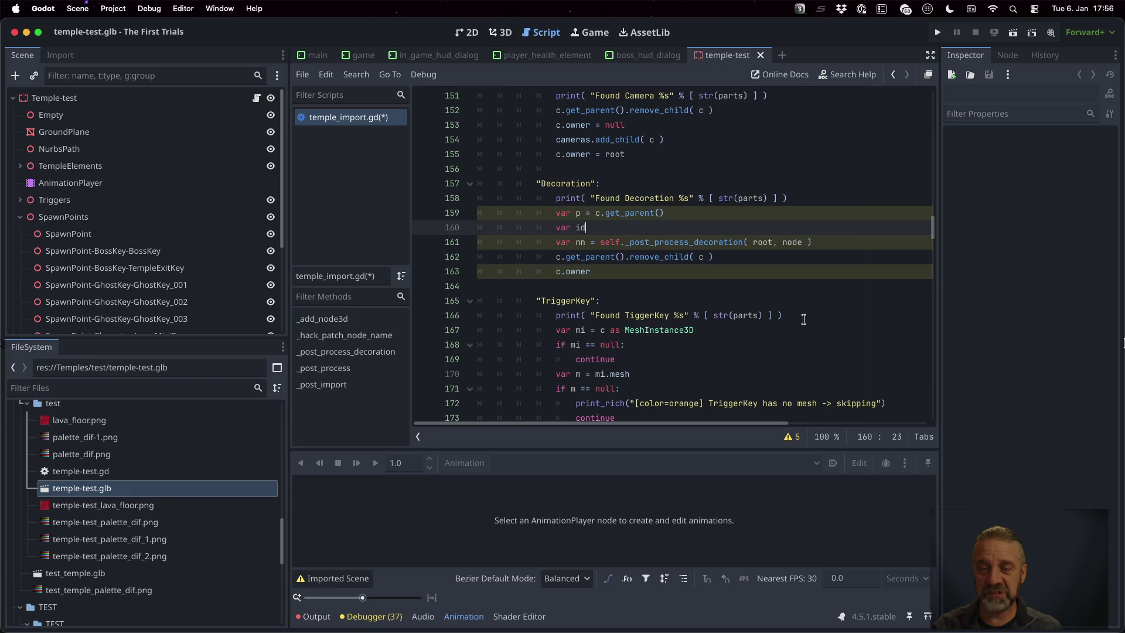
type("x = c.ge")
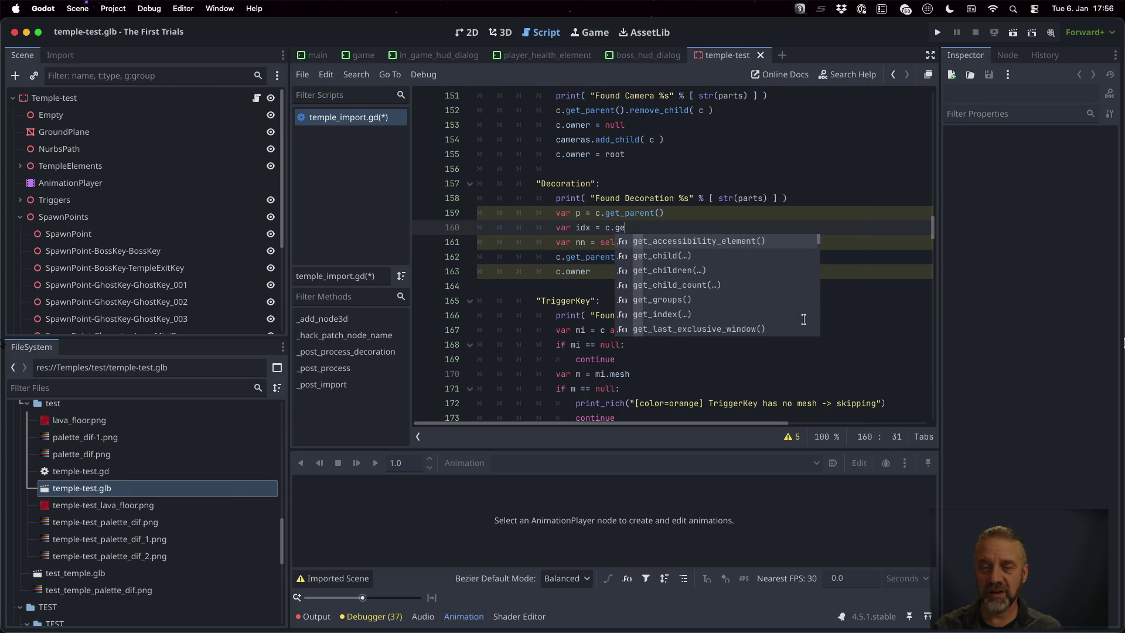
type("t_iu")
key("BackSpace")
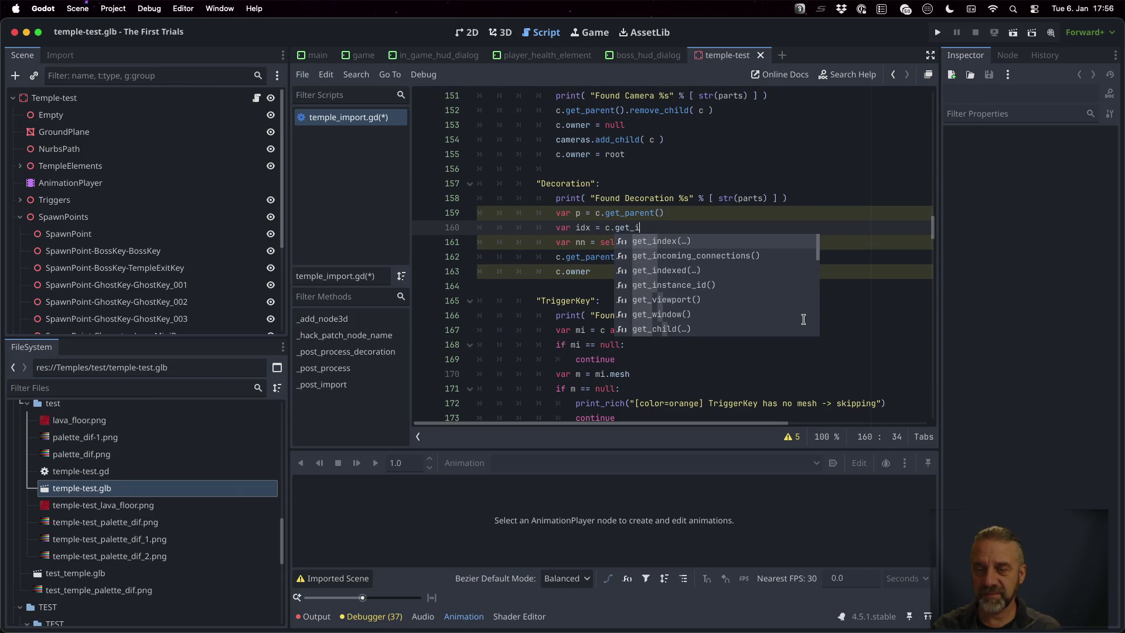
key("Return")
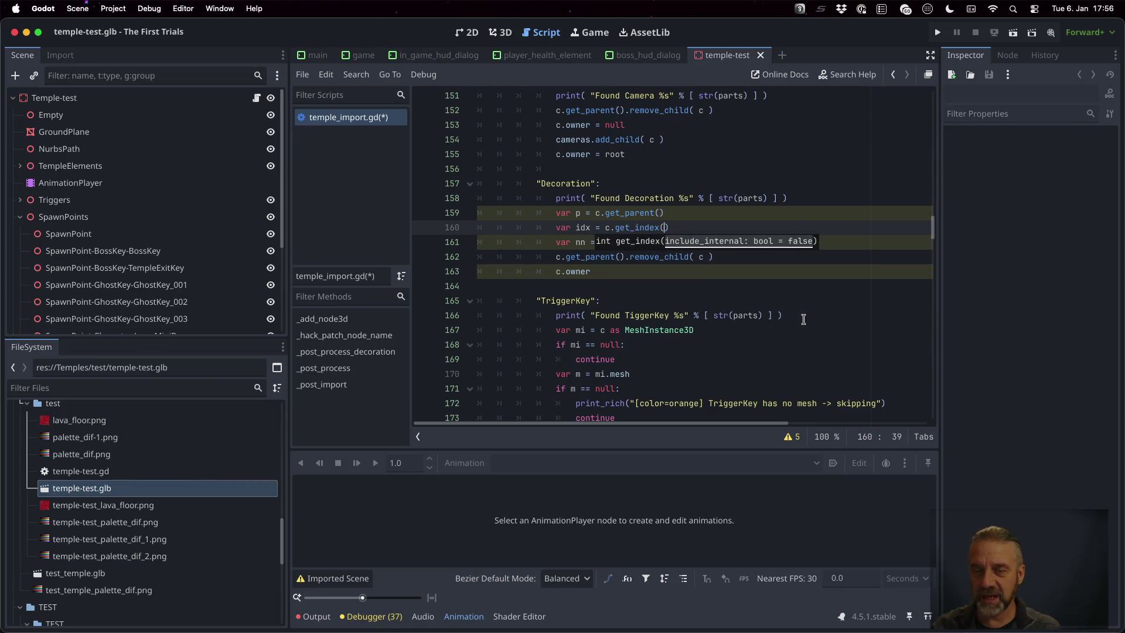
left_click(643, 228)
left_click(645, 227, "super")
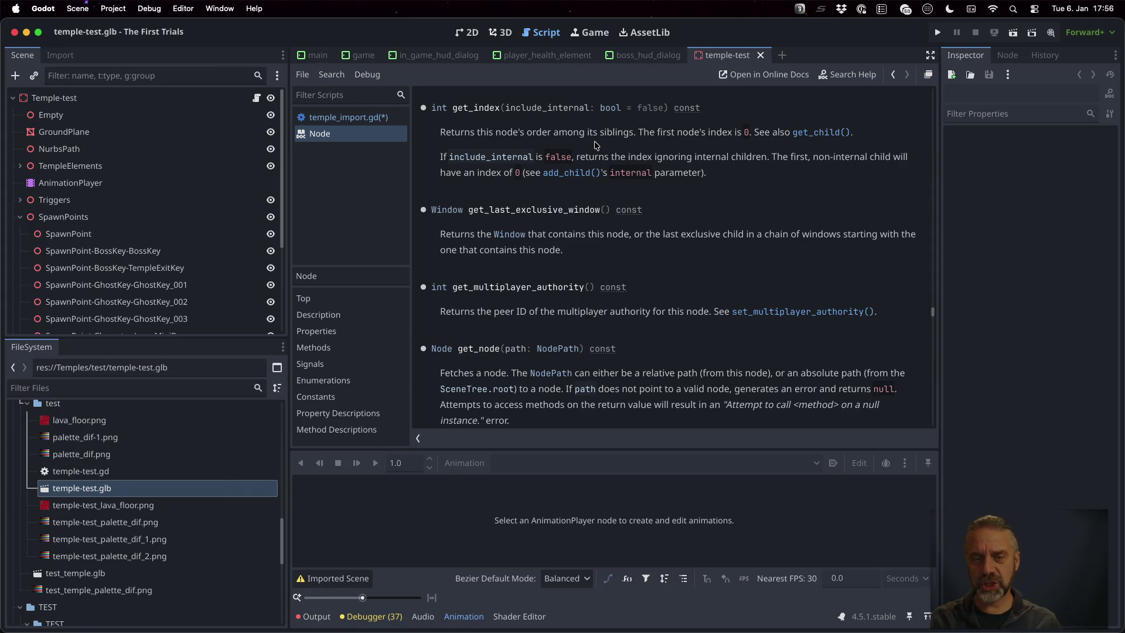
key("alt+super+Left")
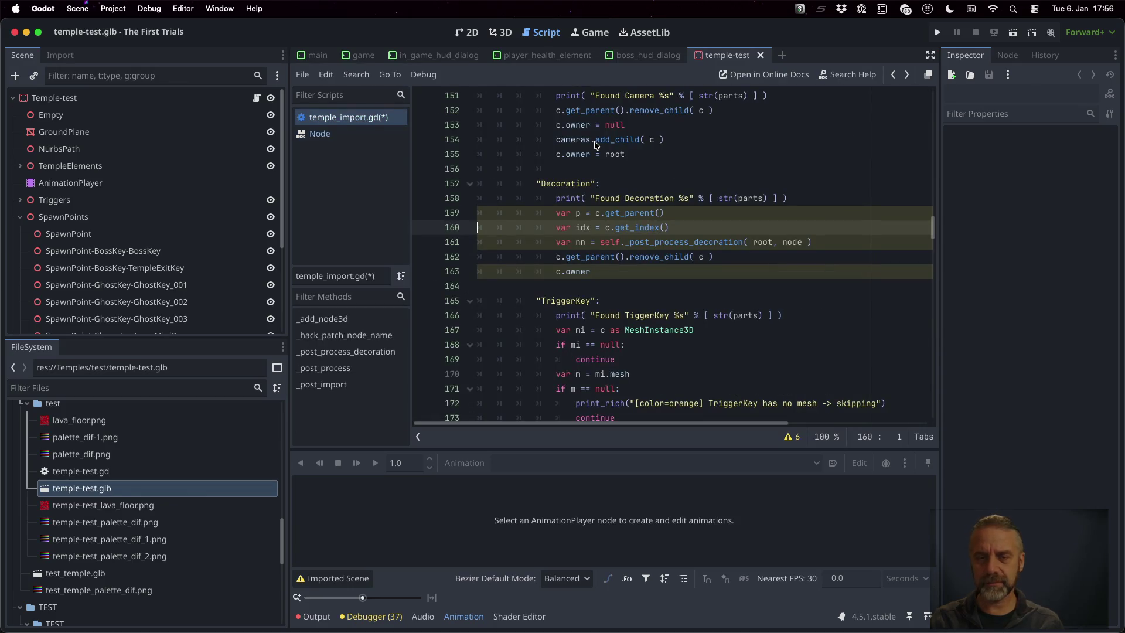
Add p.add_child( nn ) below the decoration call, with a blank line above the call
left_click(779, 245)
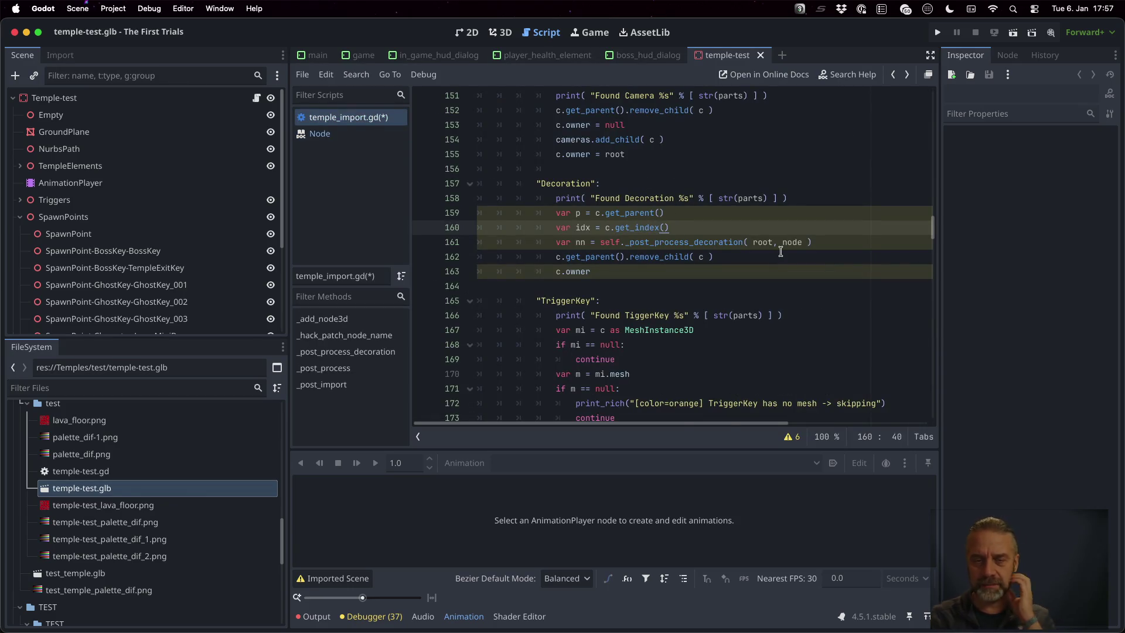
key("Home")
key("Return")
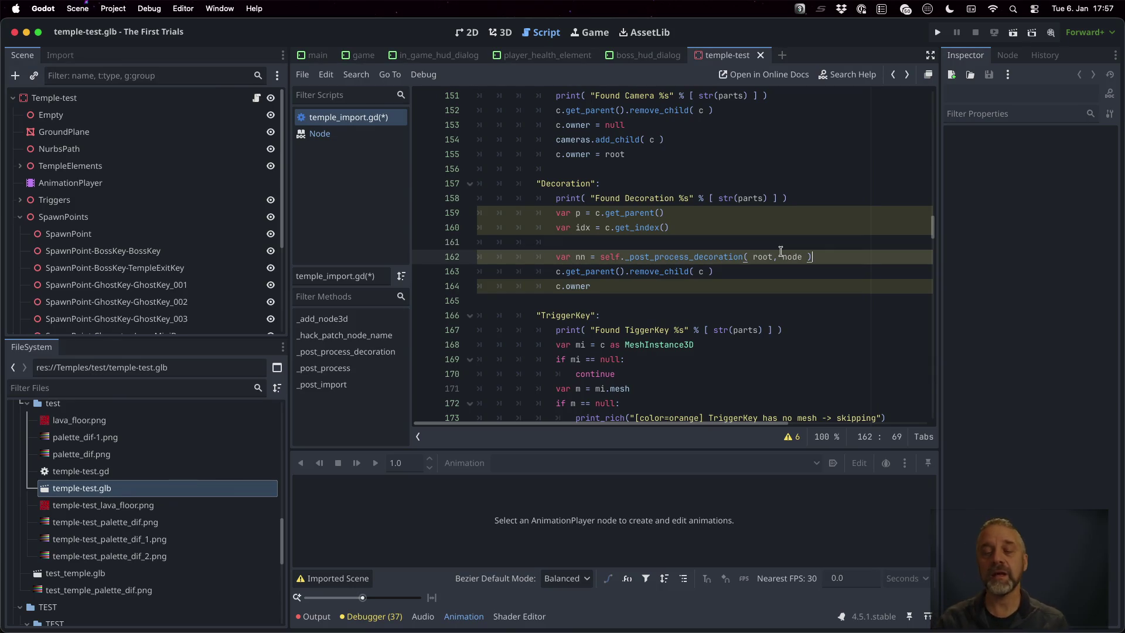
key("End")
key("Return")
type("nn.add")
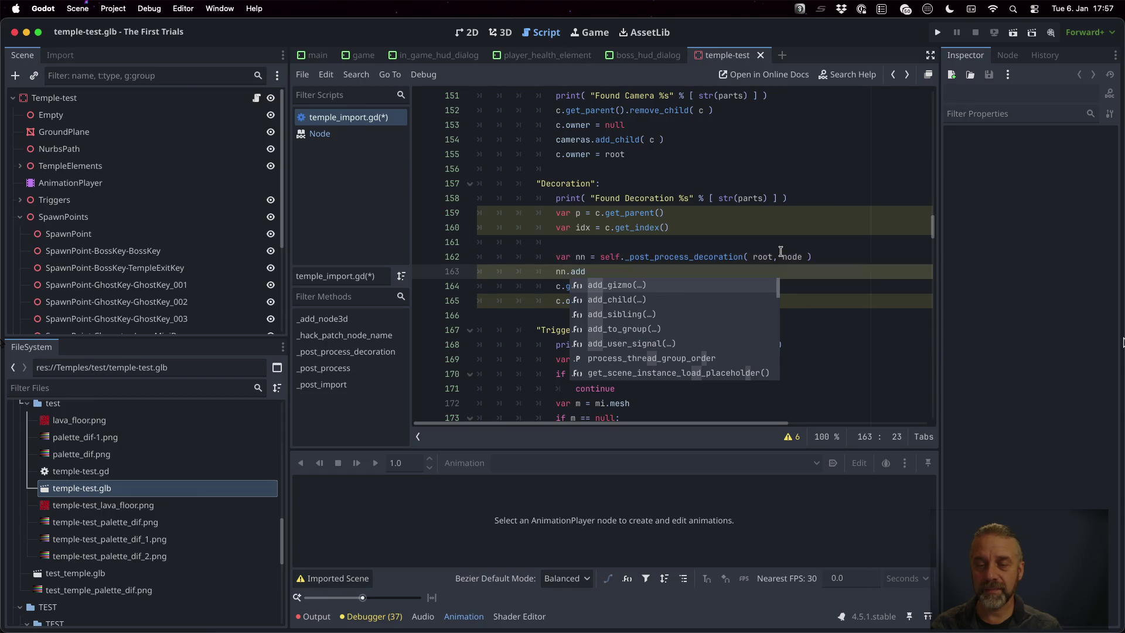
key("Down")
key("Return")
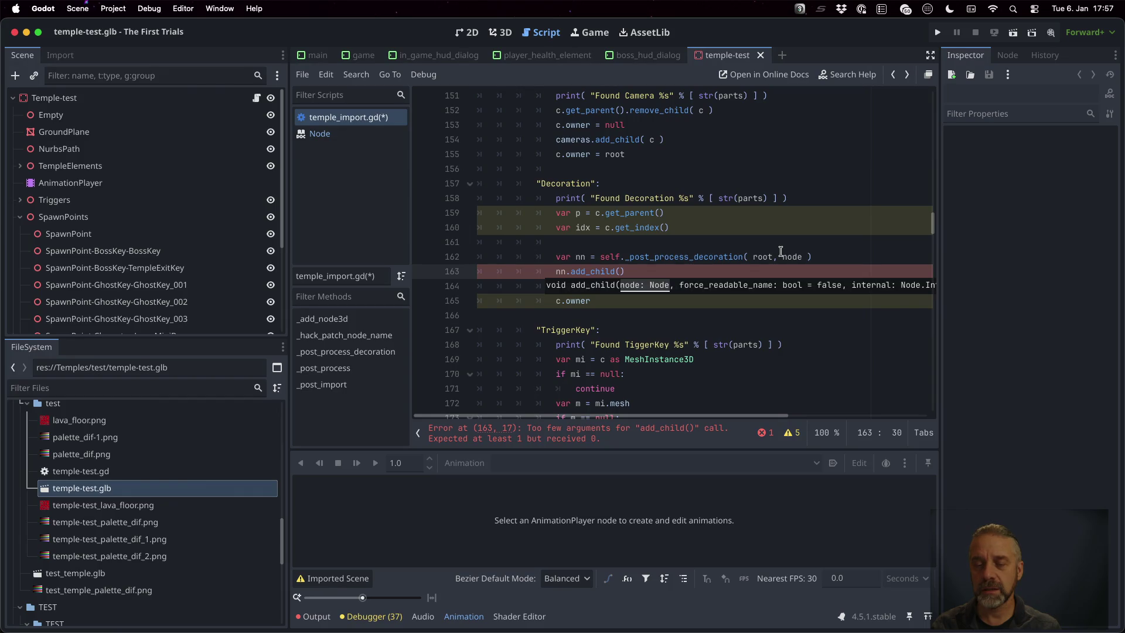
key("Home")
key("BackSpace")
key("BackSpace")
type("p")
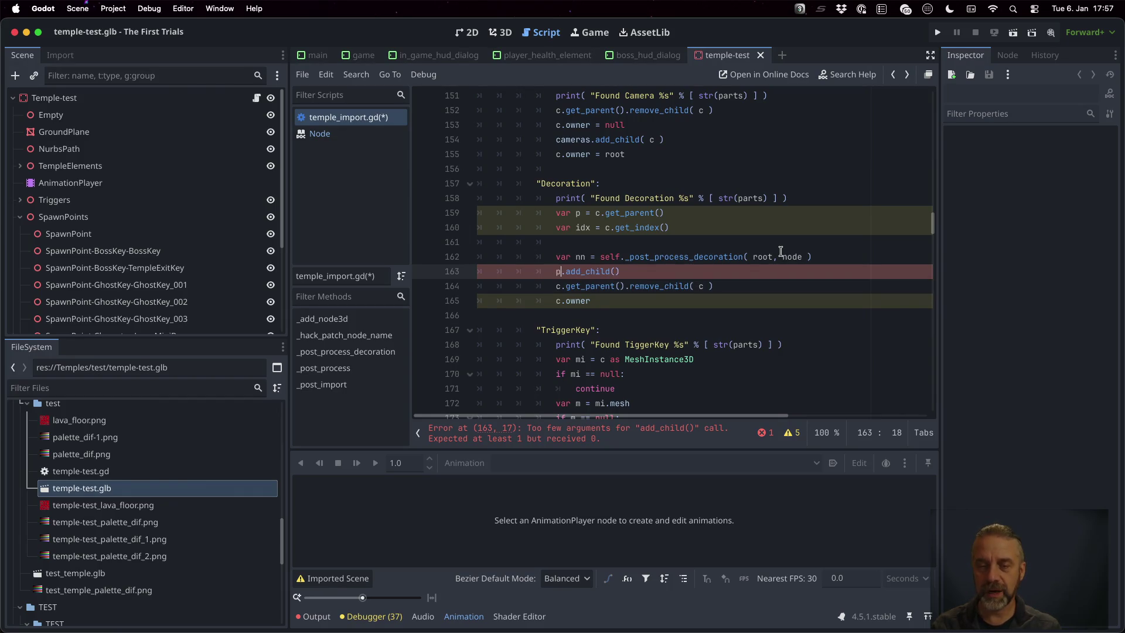
key("End")
key("Left")
type("nn")
key("End")
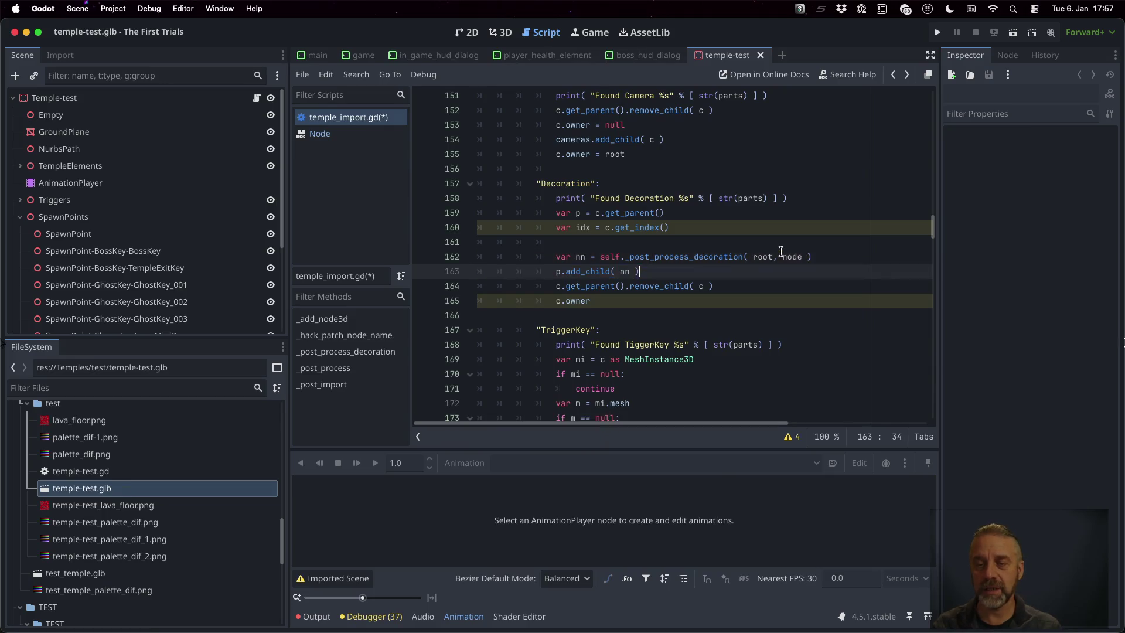
key("Return")
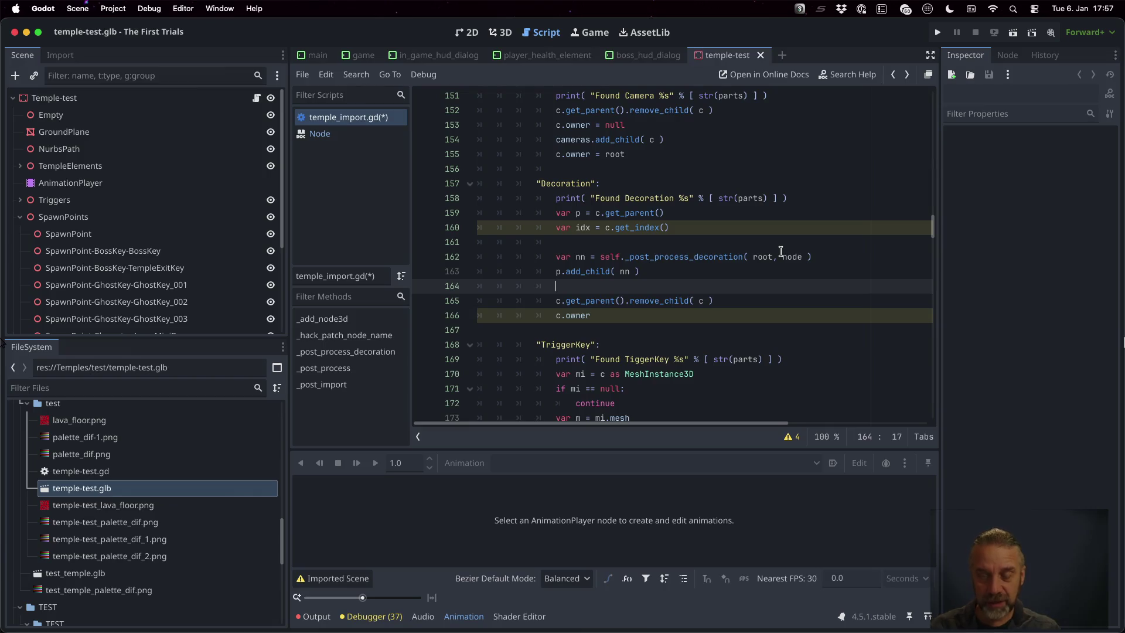
Begin an nn.set_indexed() call on the next line
type("nn.in")
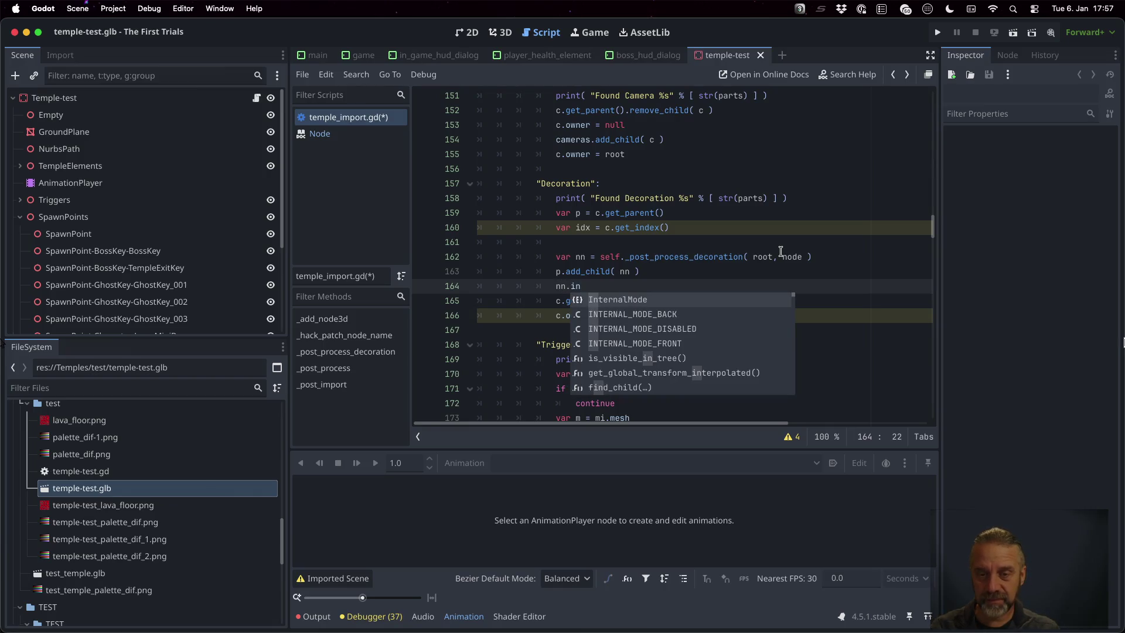
key("BackSpace")
key("BackSpace")
type("set_u")
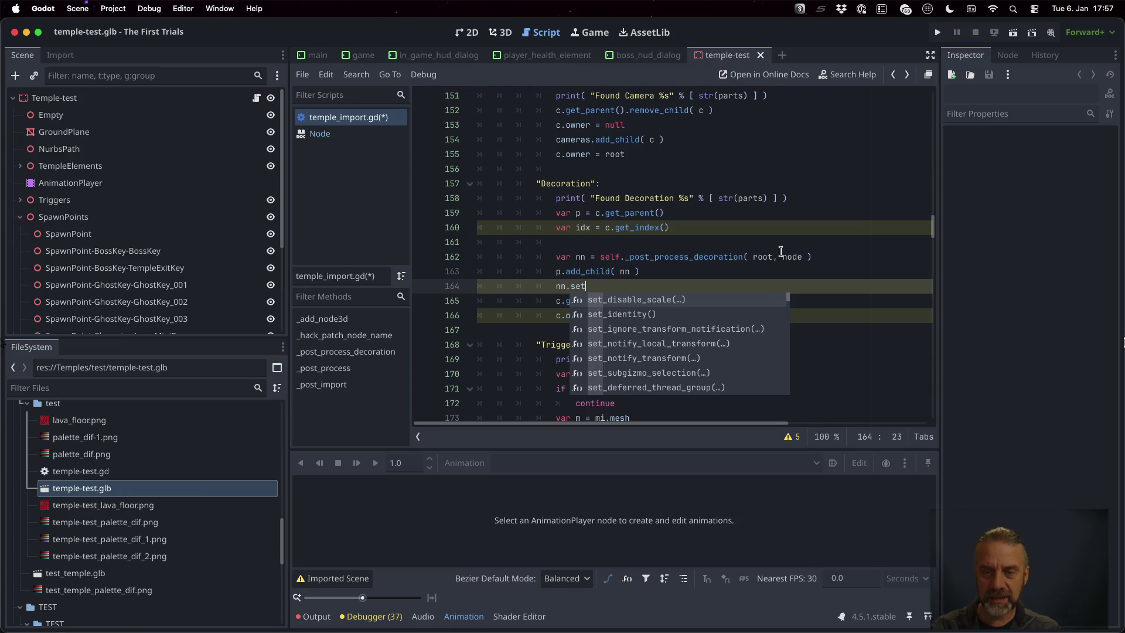
key("BackSpace")
type("ind")
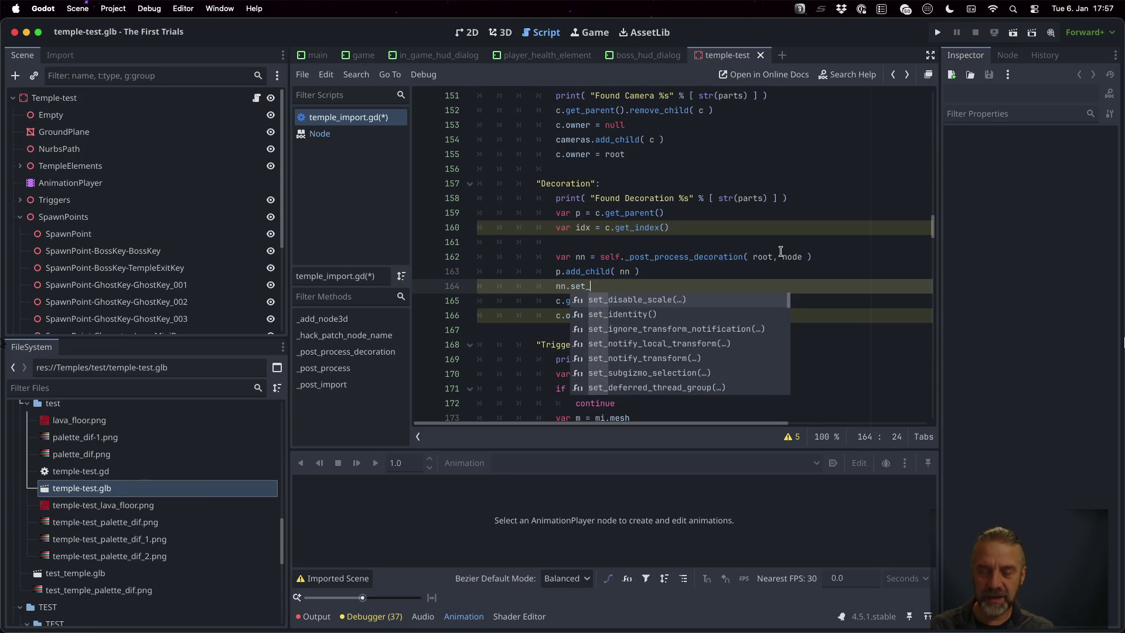
key("Return")
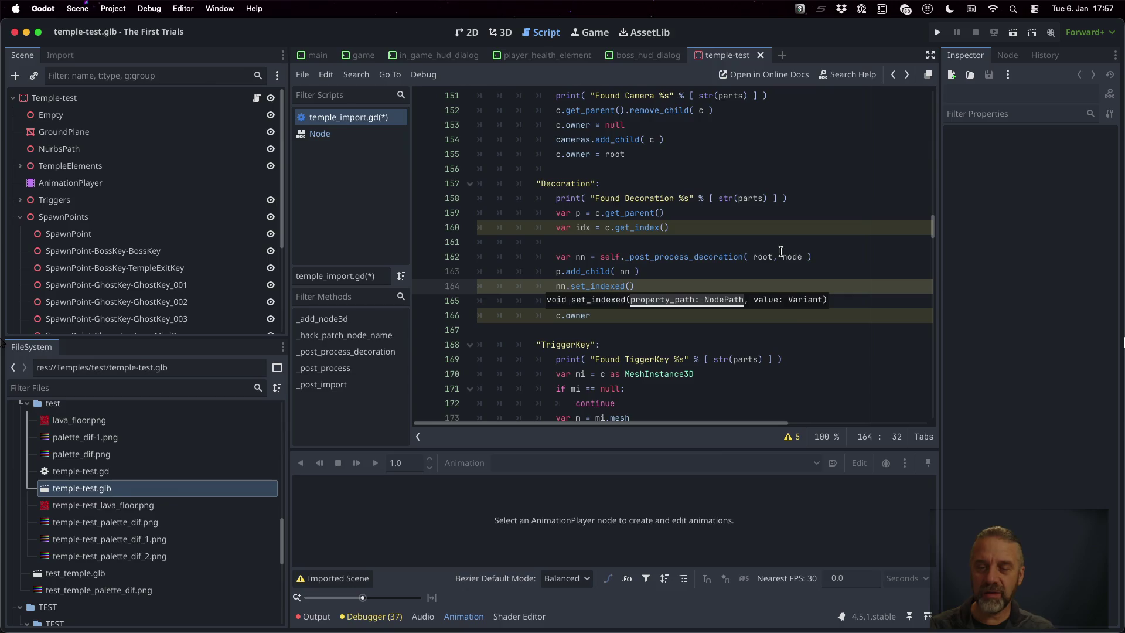
left_click(605, 286, "super")
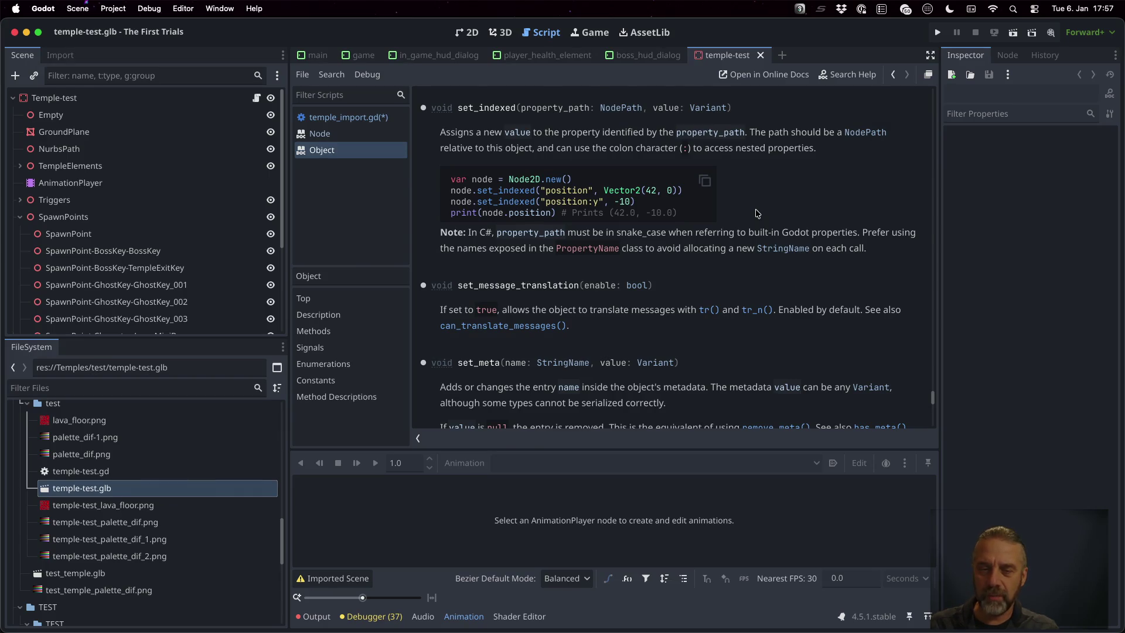
key("alt+Left")
left_click(625, 214, "super")
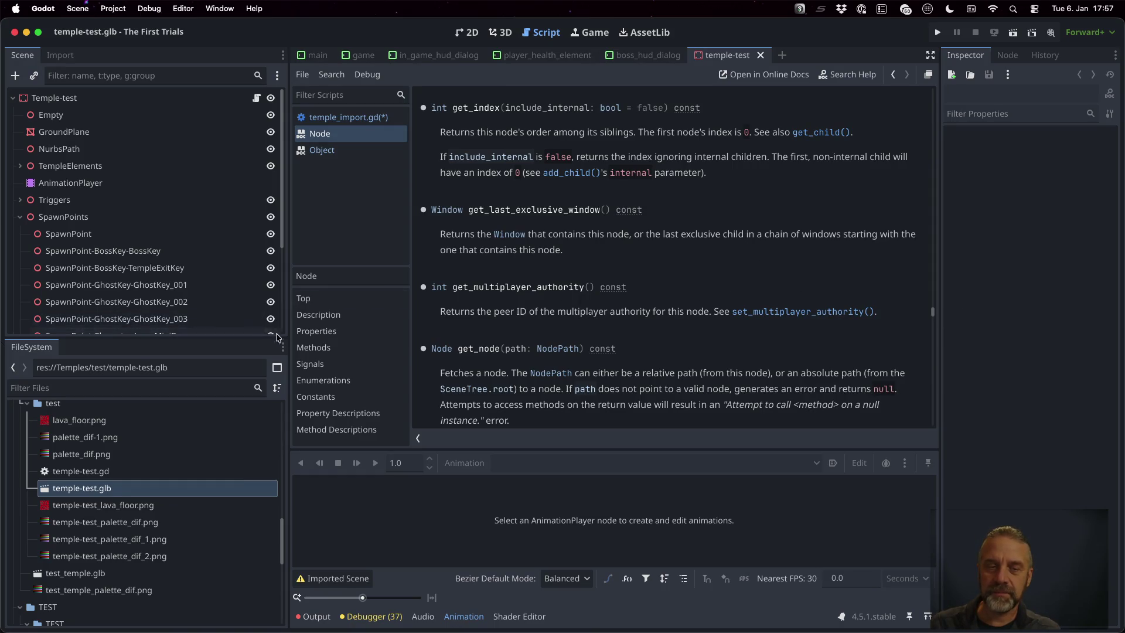
left_click(314, 347)
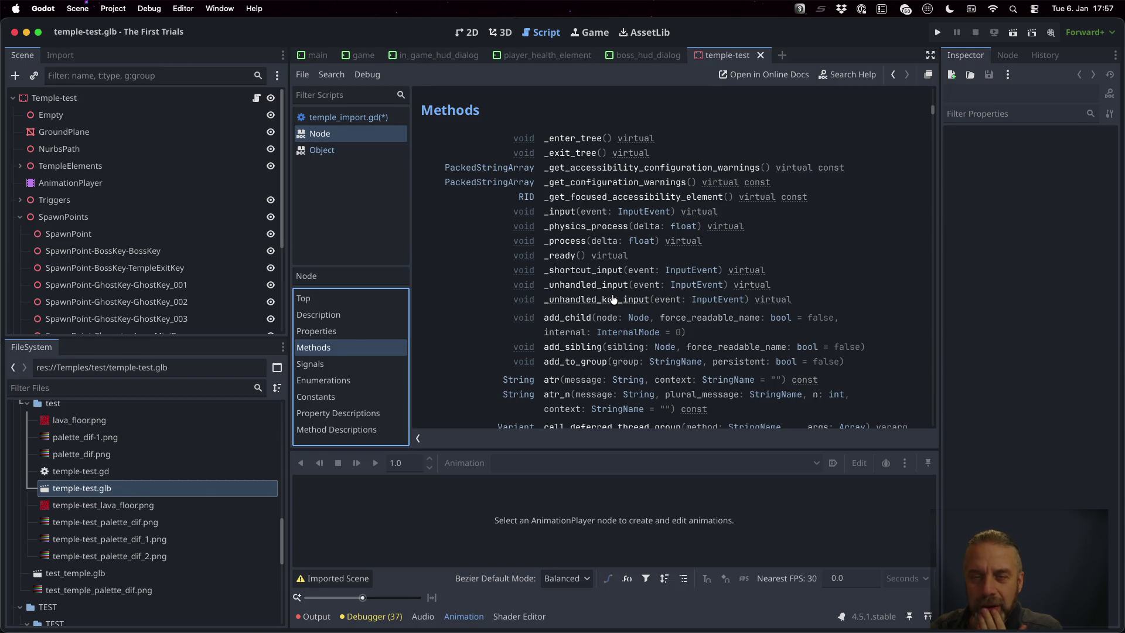
scroll(613, 300, "down", 10)
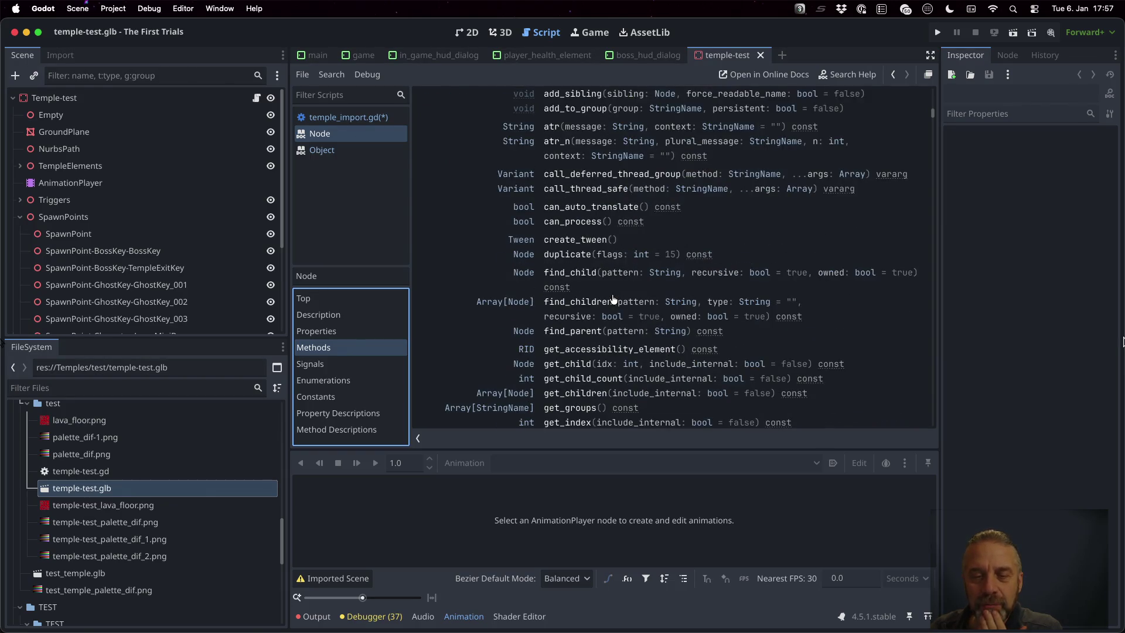
scroll(613, 299, "down", 10)
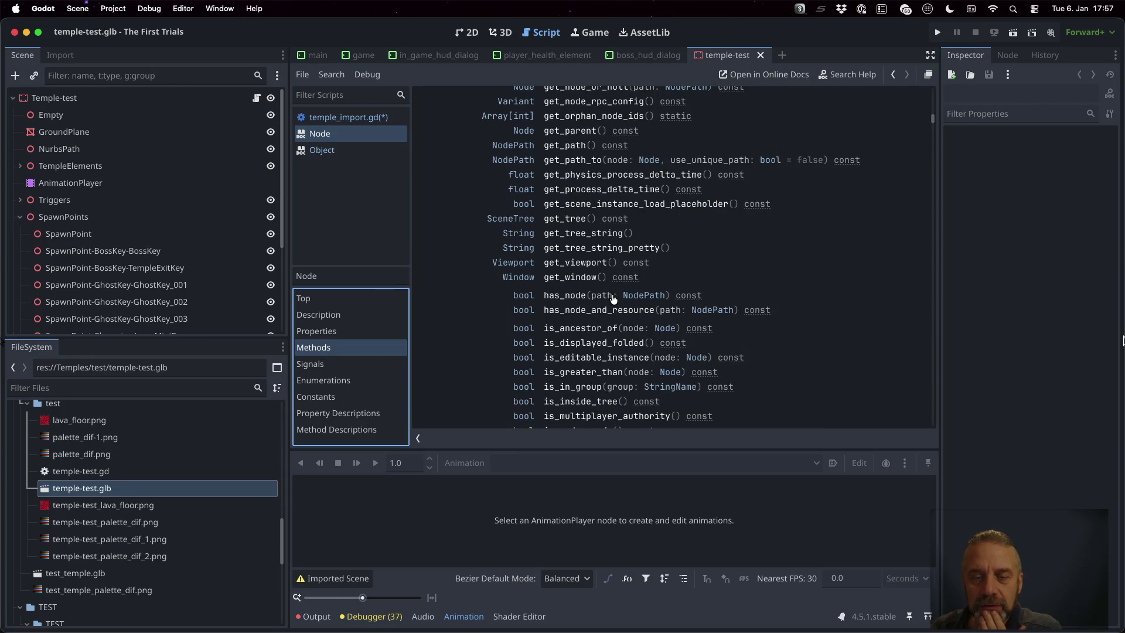
scroll(613, 299, "down", 10)
scroll(613, 299, "up", 5)
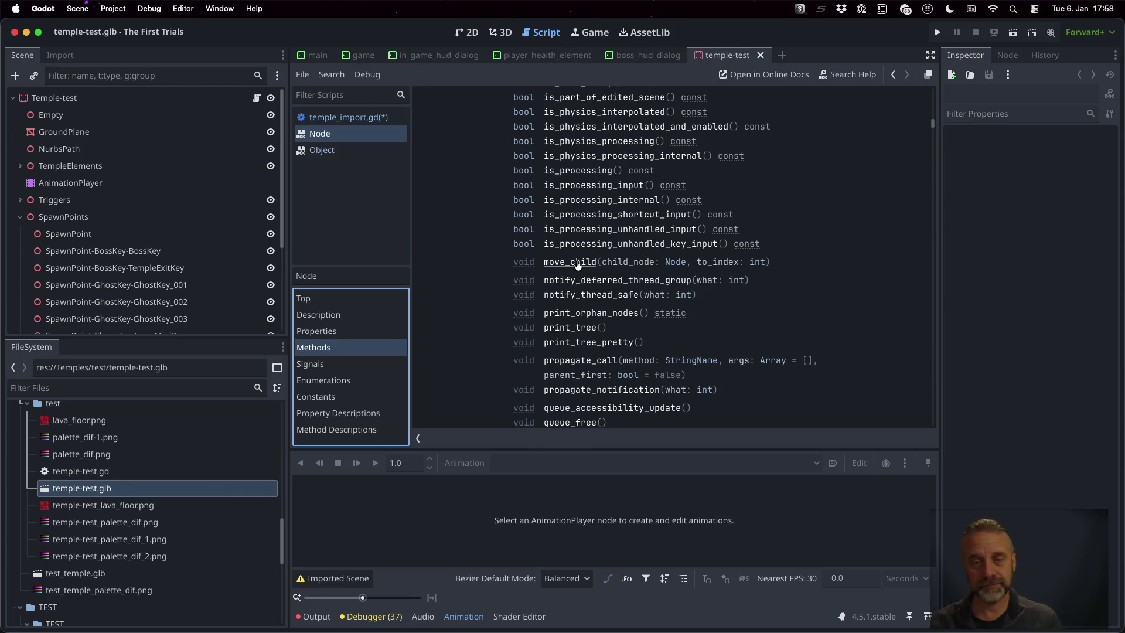
key("alt+Left")
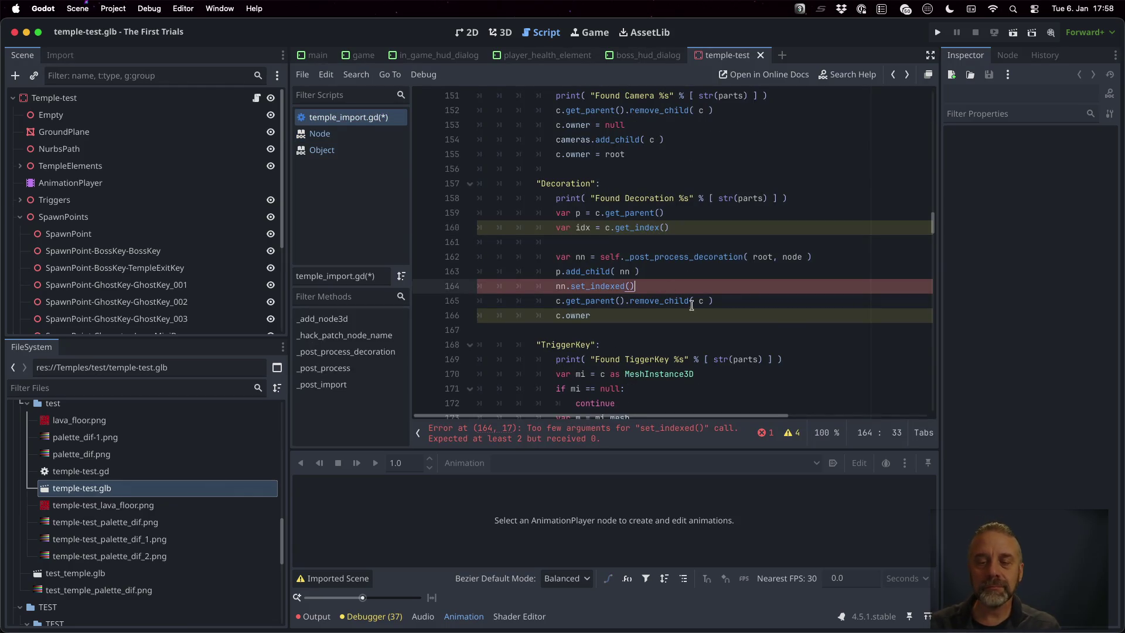
Replace the nn.set_indexed() call with p.move_child( nn, idx )
key("shift+Home")
type("p.")
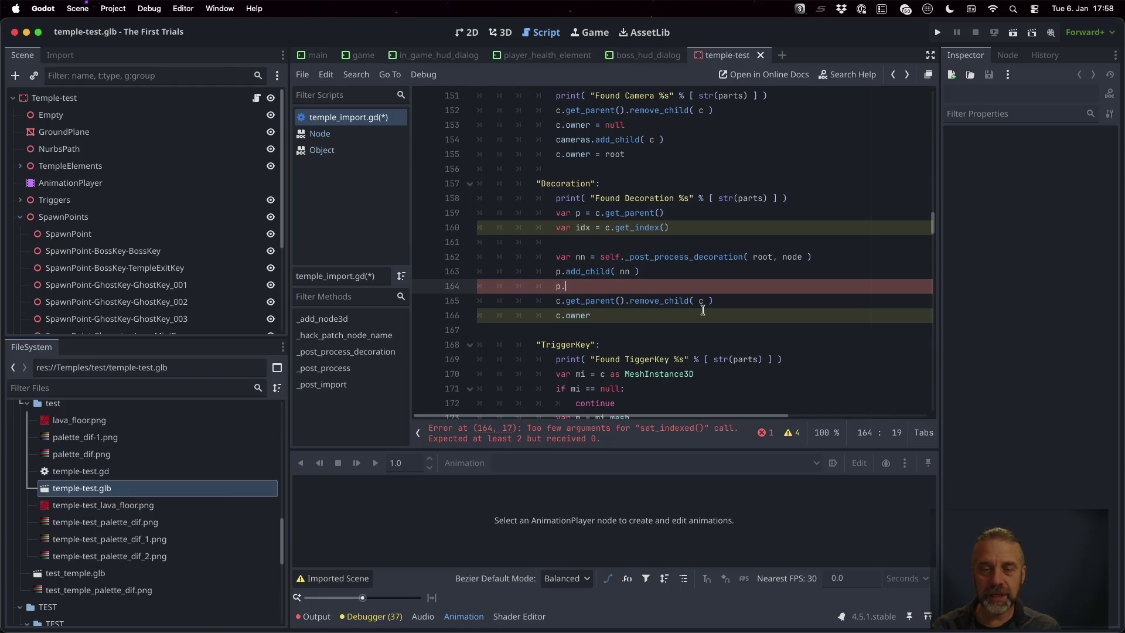
type("move_chil")
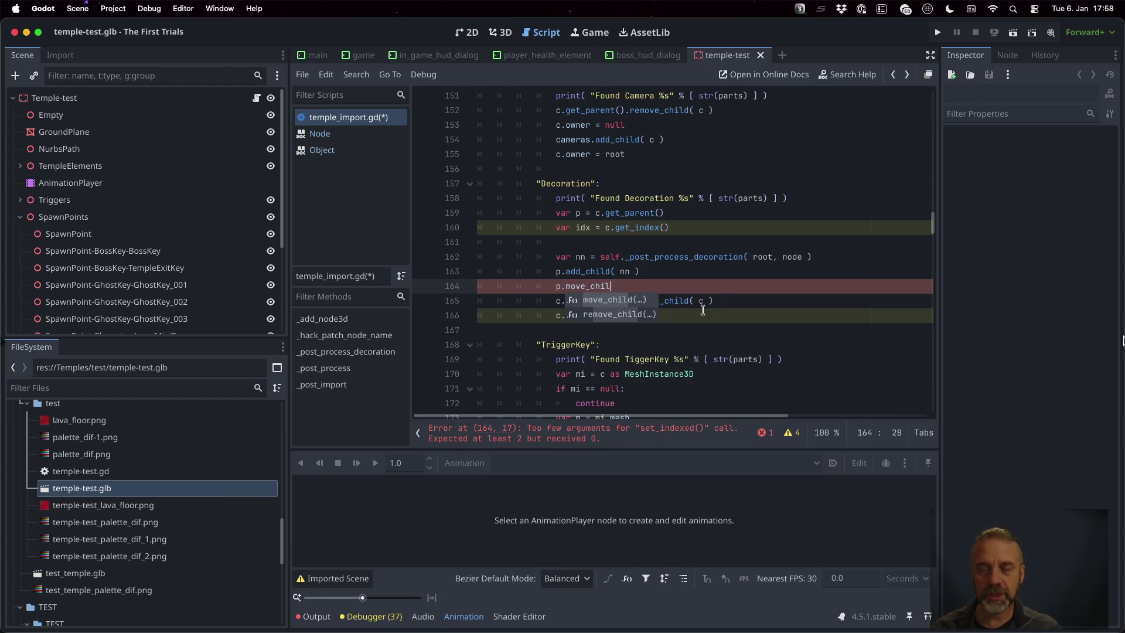
type("d( nn, idx")
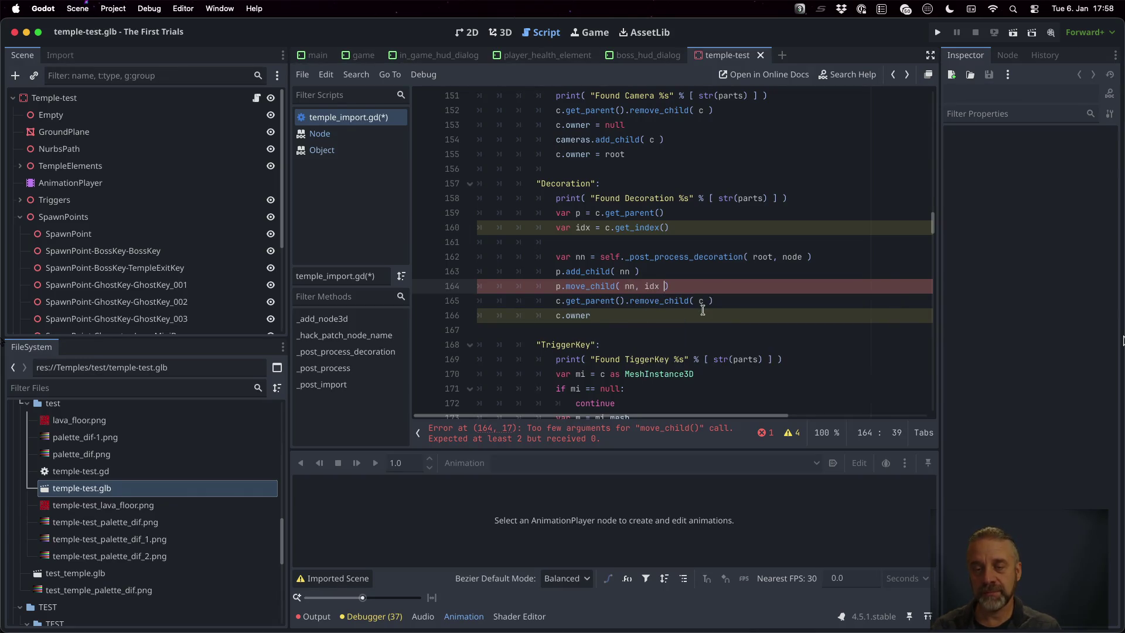
key("Up")
key("Up")
key("Up")
key("Down")
Add blank lines around the add_child and move_child calls, then select the remove_child line
key("Home")
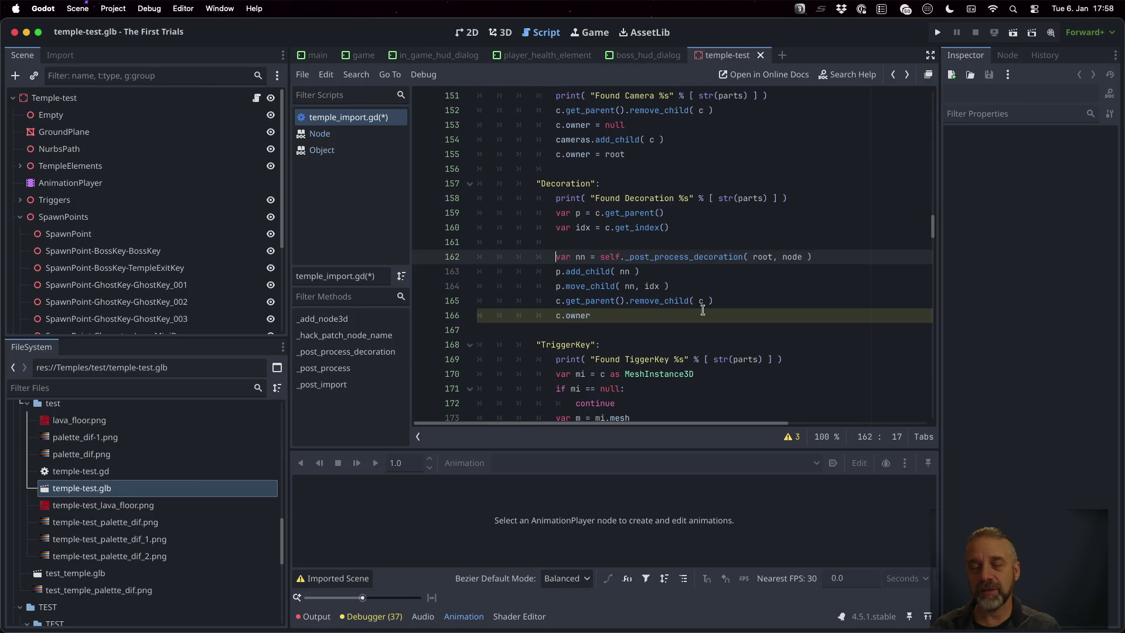
key("Return")
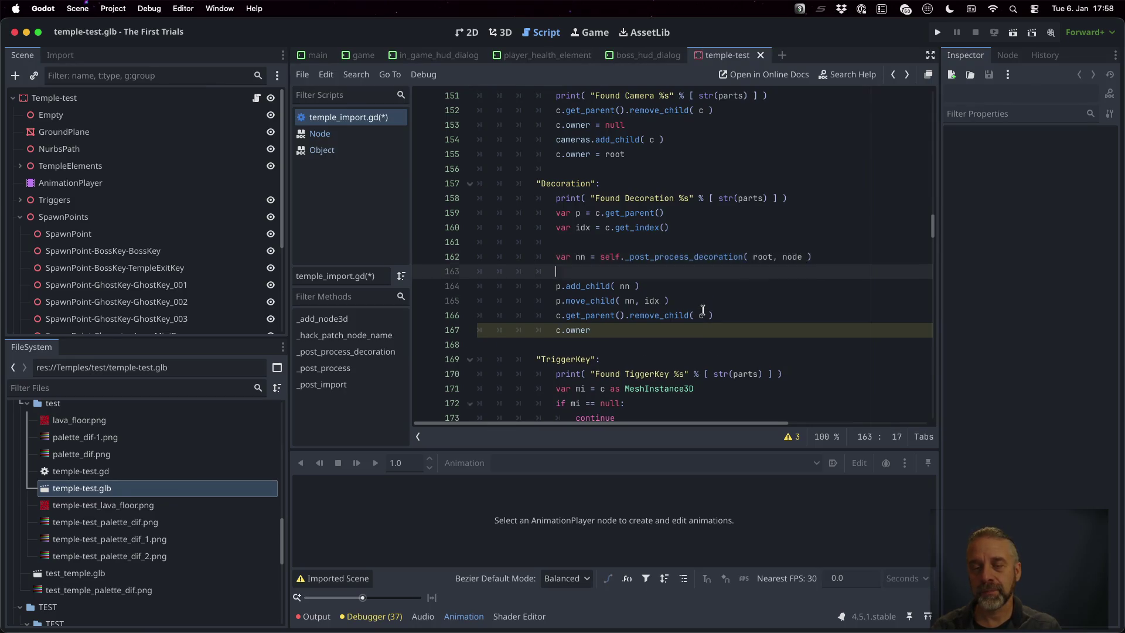
key("Down")
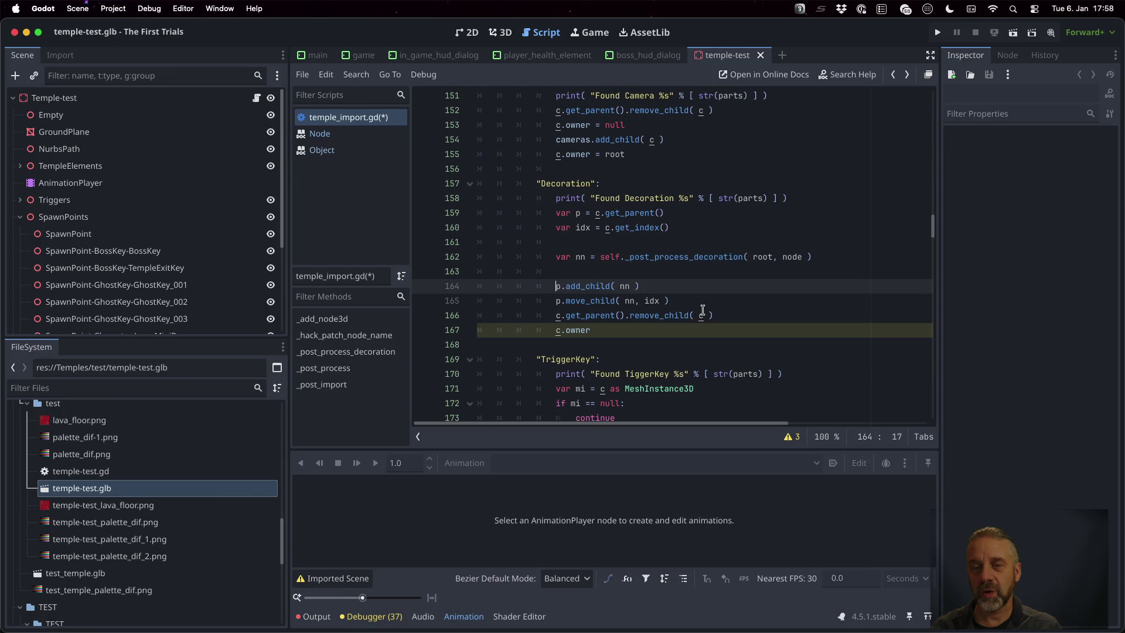
key("shift+End")
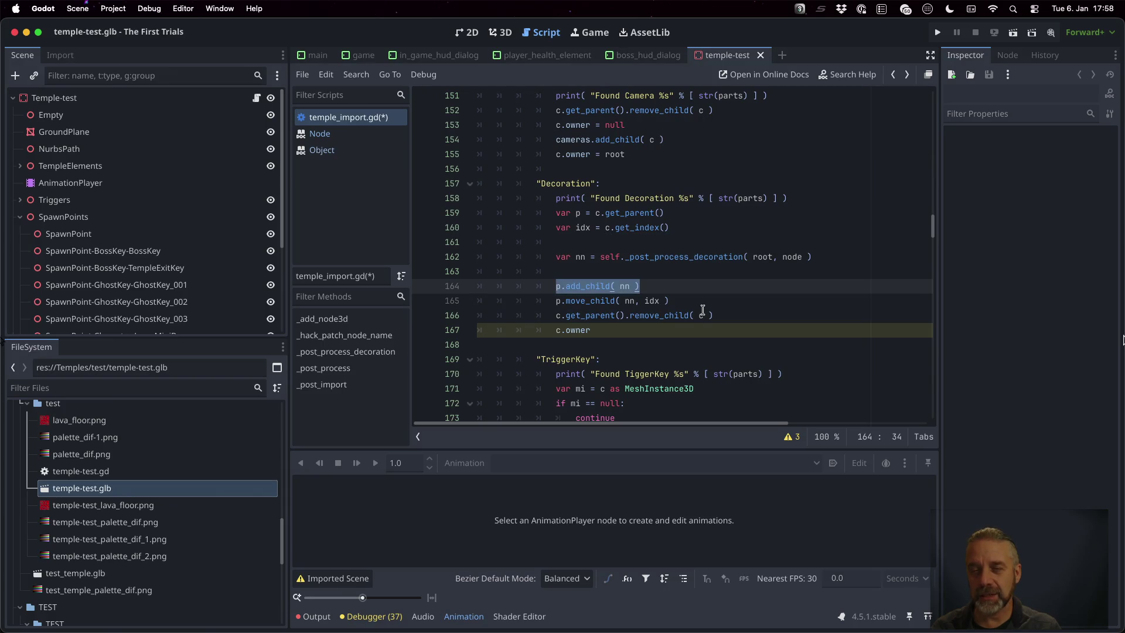
key("Down")
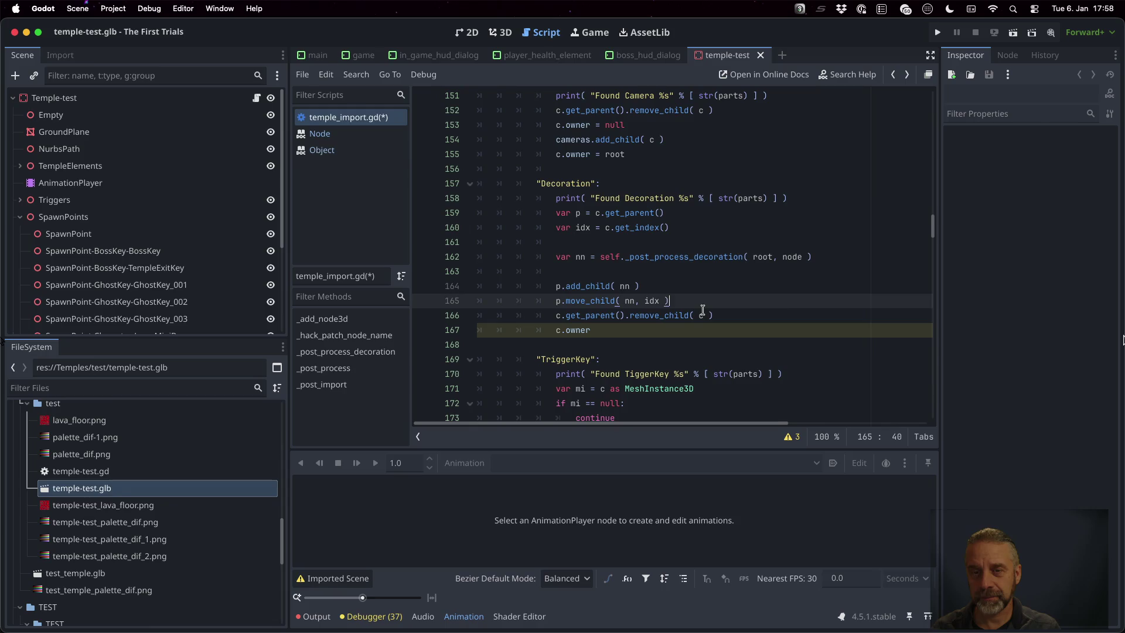
key("Return")
key("Home")
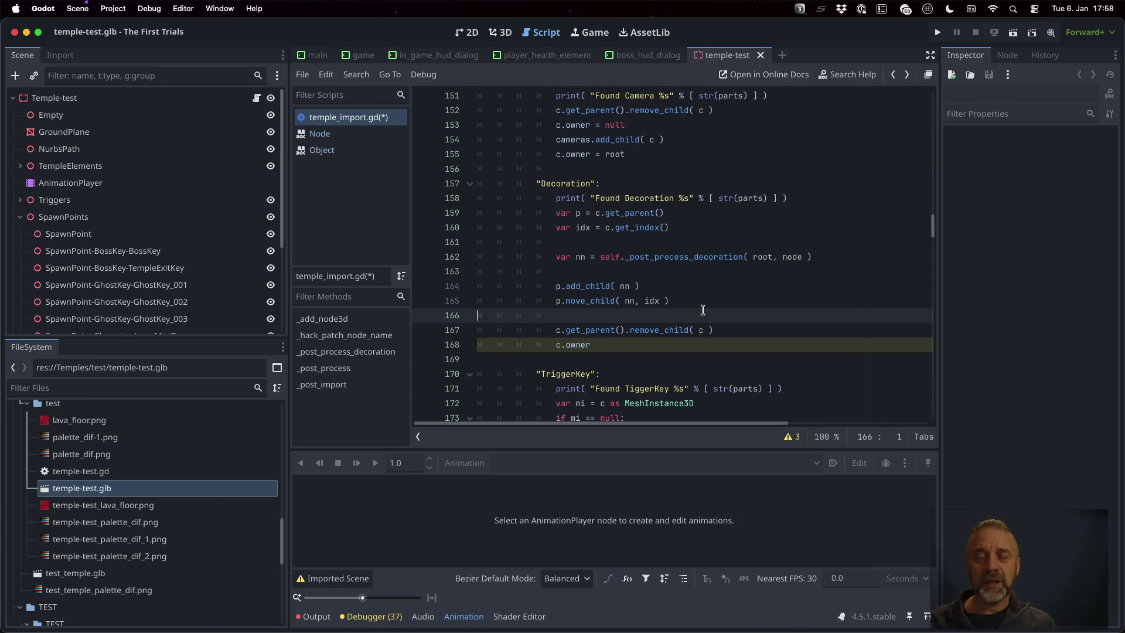
key("Down")
key("shift+Down")
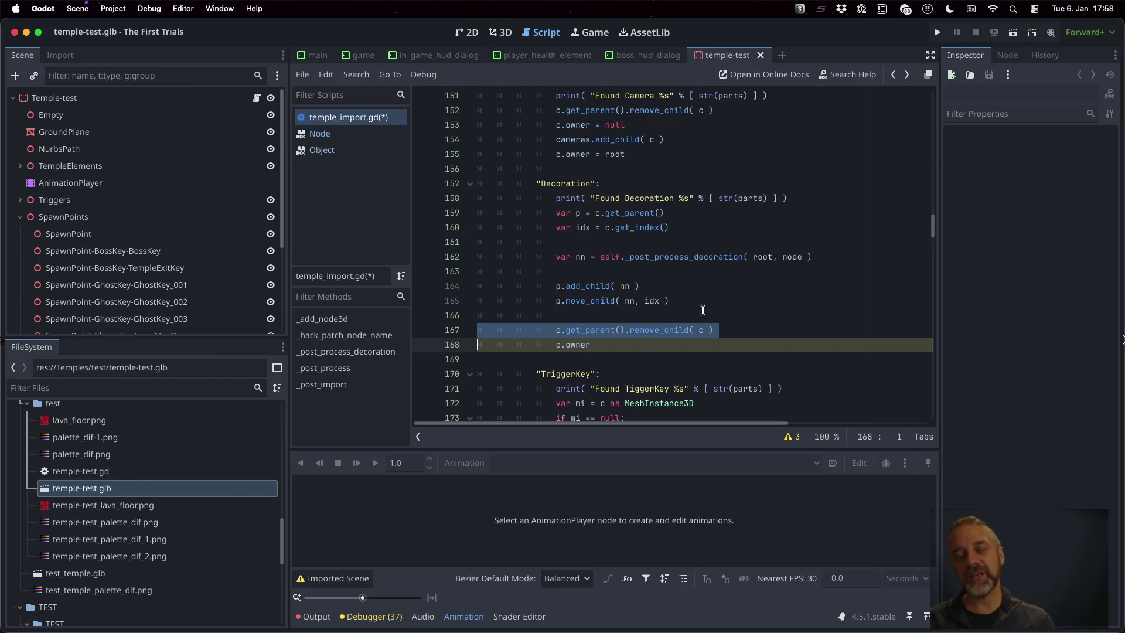
Add nn.owner = root after the move_child call
key("Up")
key("Up")
key("Up")
key("End")
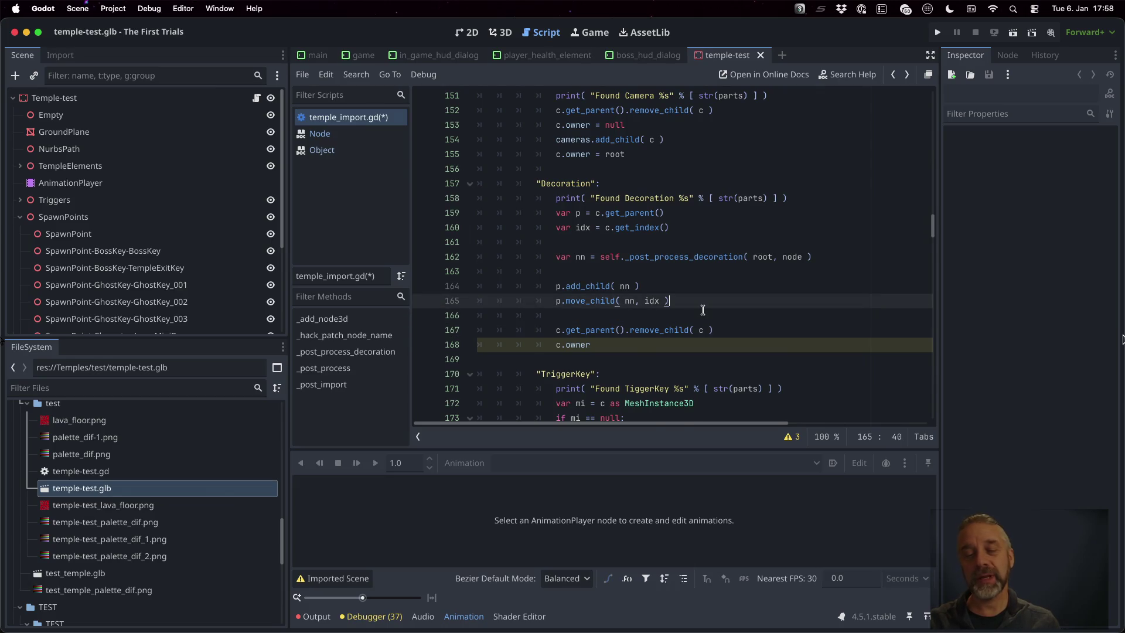
key("Return")
type("nn.owner = tr")
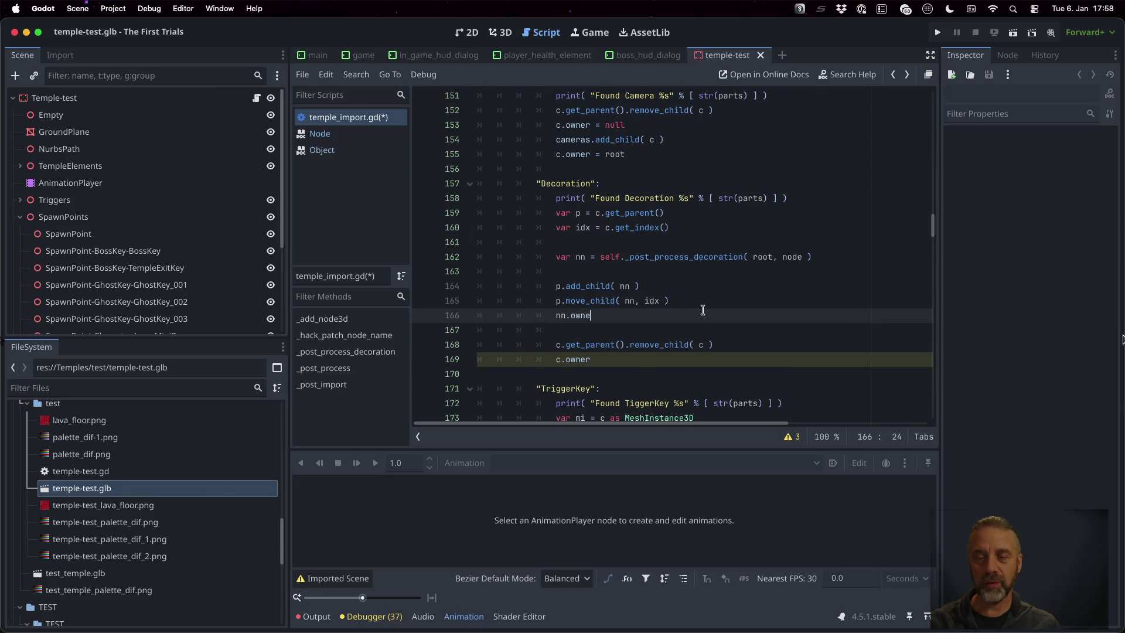
key("BackSpace")
key("BackSpace")
type("root")
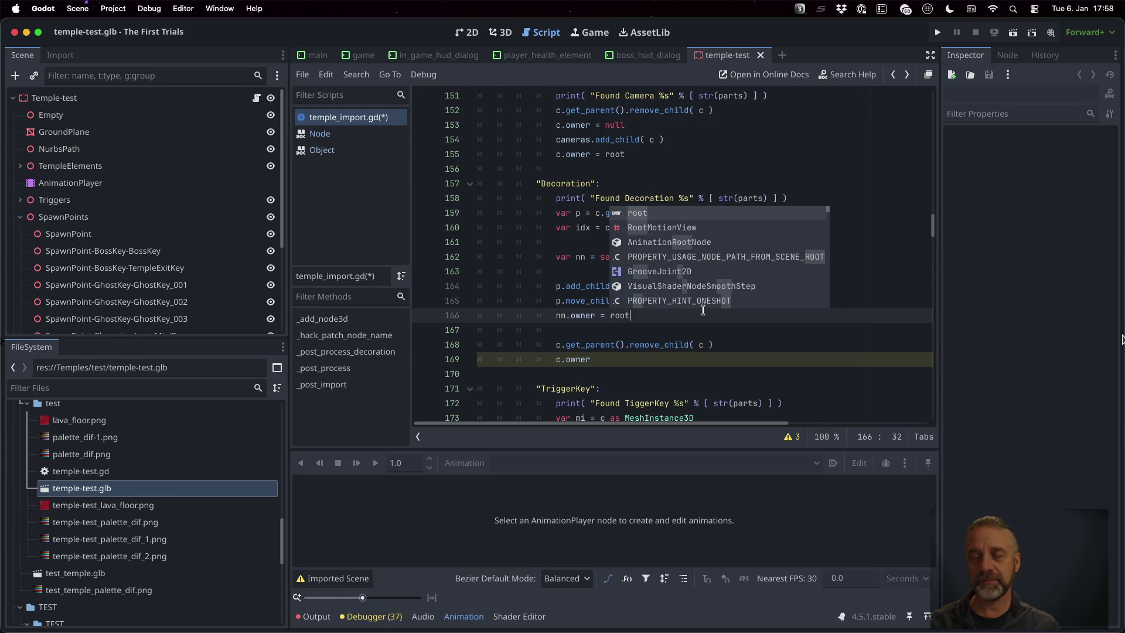
key("Down")
key("Down")
Move remove_child up under the nn assignment and pass c instead of node to _post_process_decoration
key("ctrl+x")
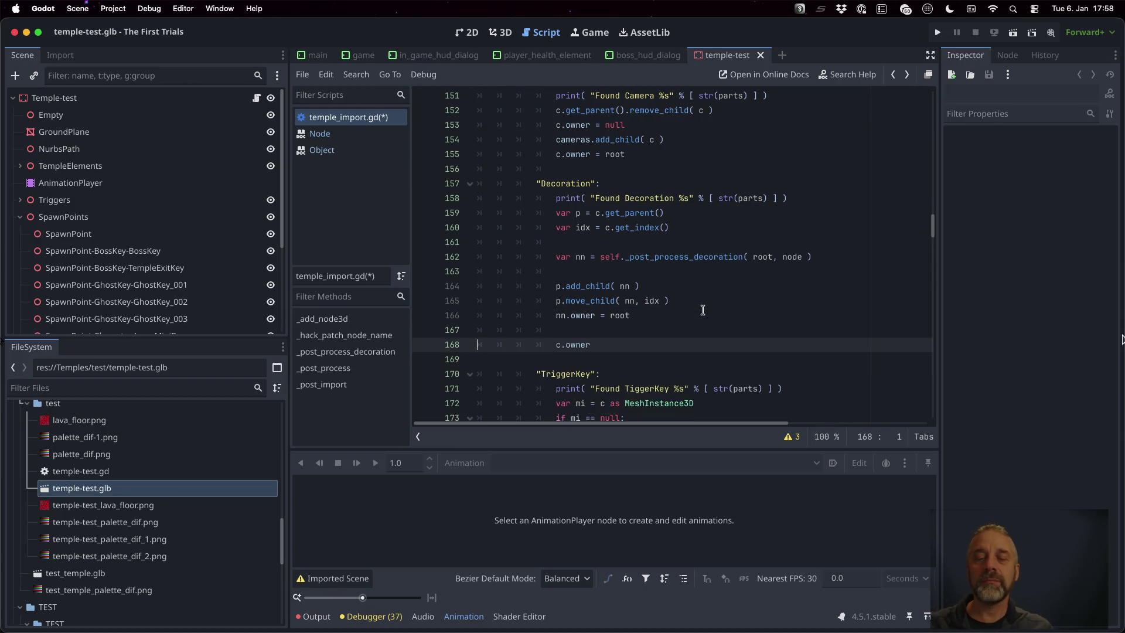
key("Up")
key("Up")
key("Up")
key("ctrl+v")
key("Up")
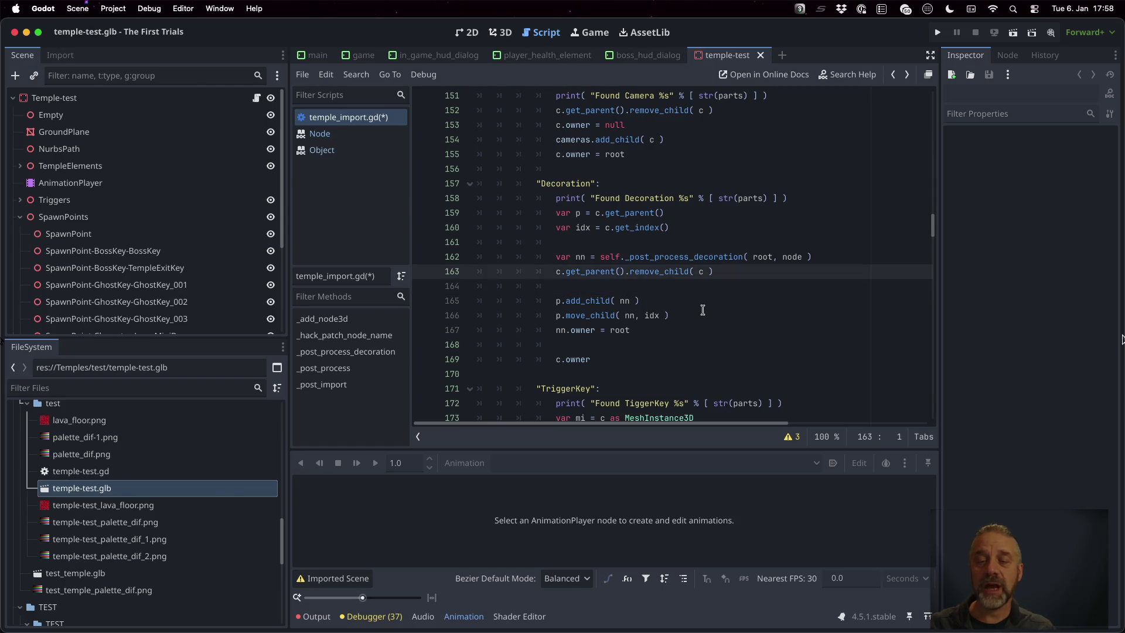
key("Up")
key("Down")
key("Up")
key("End")
key("Left")
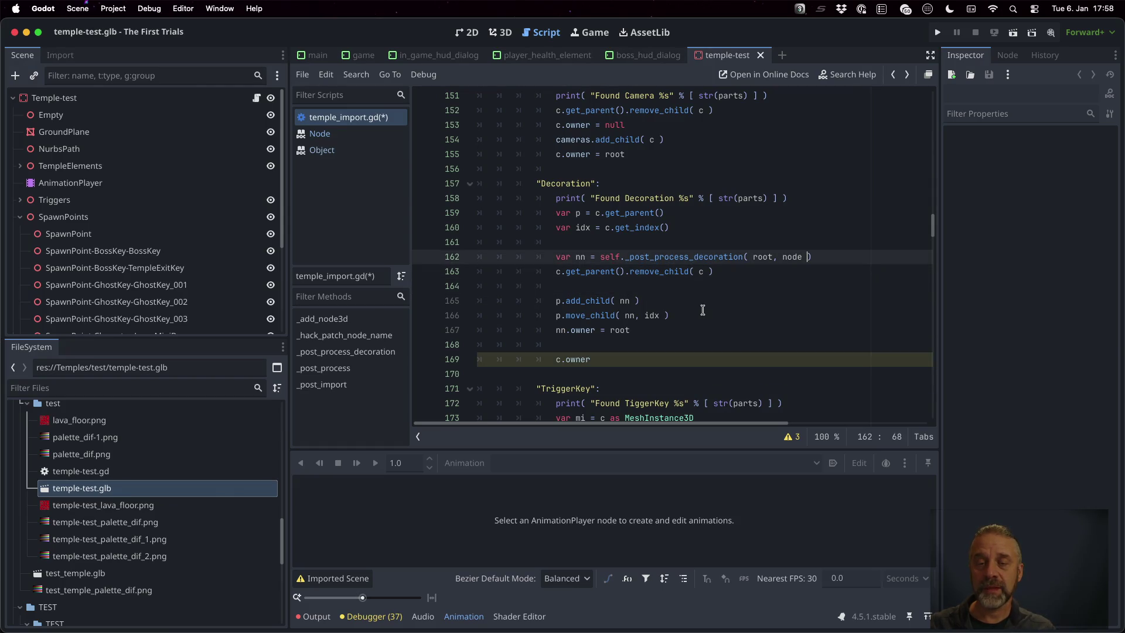
key("Left")
key("shift+Left")
key("shift+Left")
key("shift+Left")
type("c")
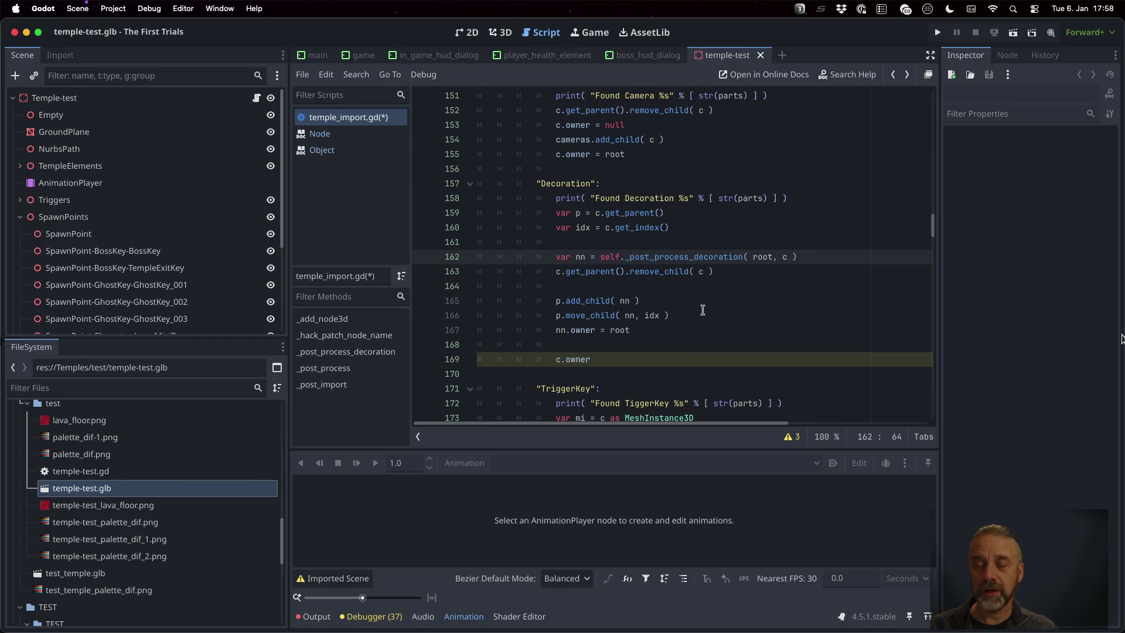
Replace the leftover c.owner line with c.owner = null and c.queue_free(), then view _post_process_decoration's definition
key("Down")
key("Down")
key("Down")
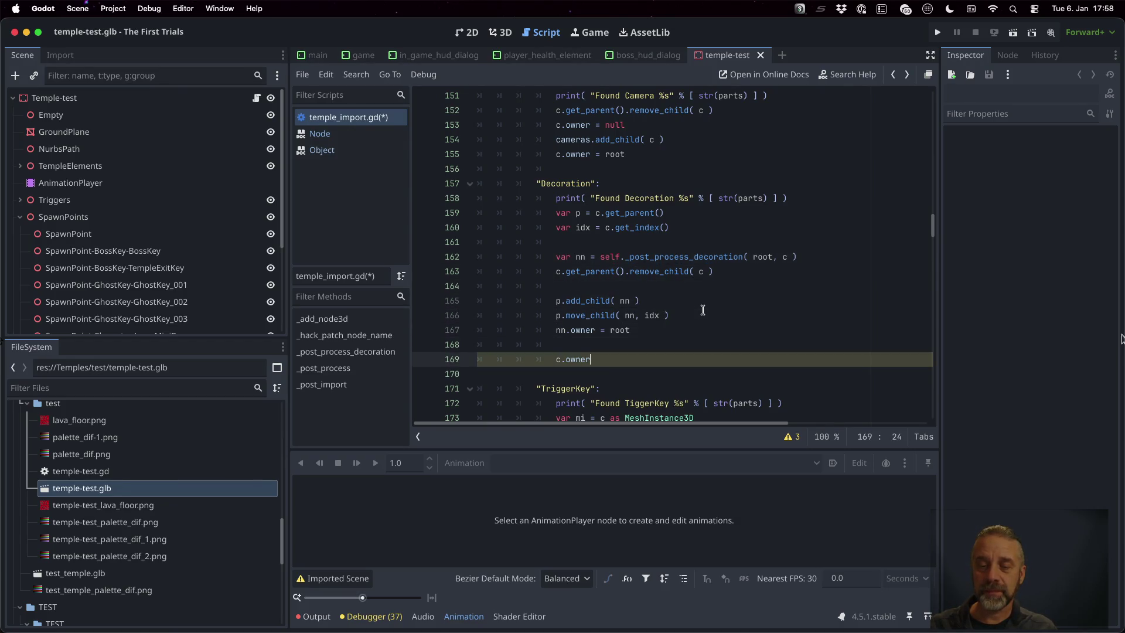
key("shift+Home")
key("shift+Home")
key("BackSpace")
key("BackSpace")
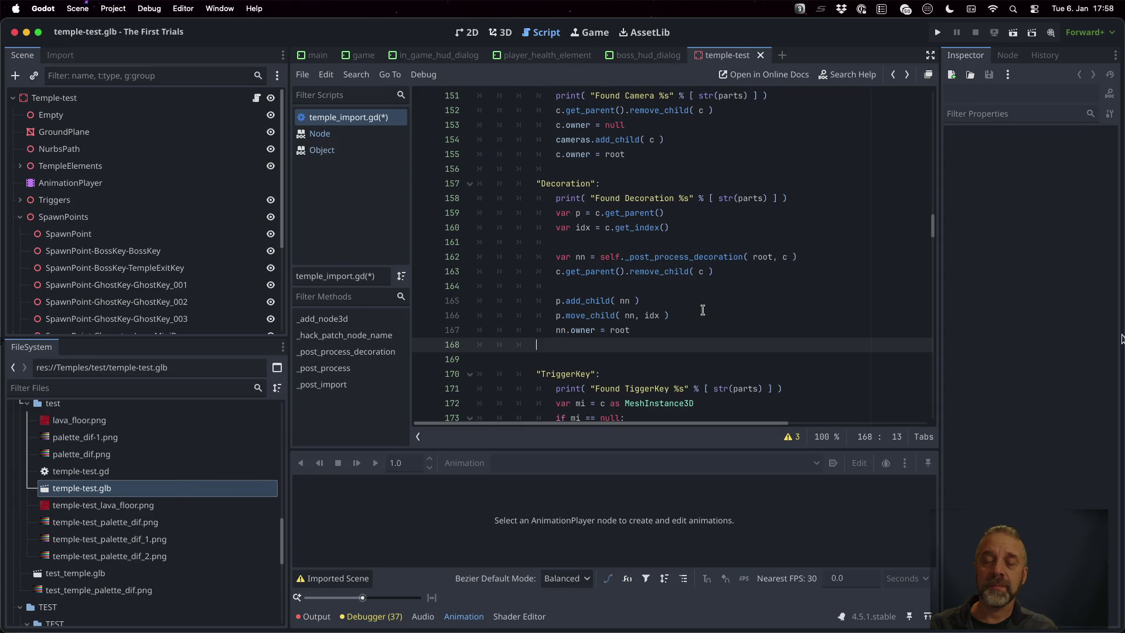
key("BackSpace")
key("BackSpace")
key("Up")
key("Up")
key("Up")
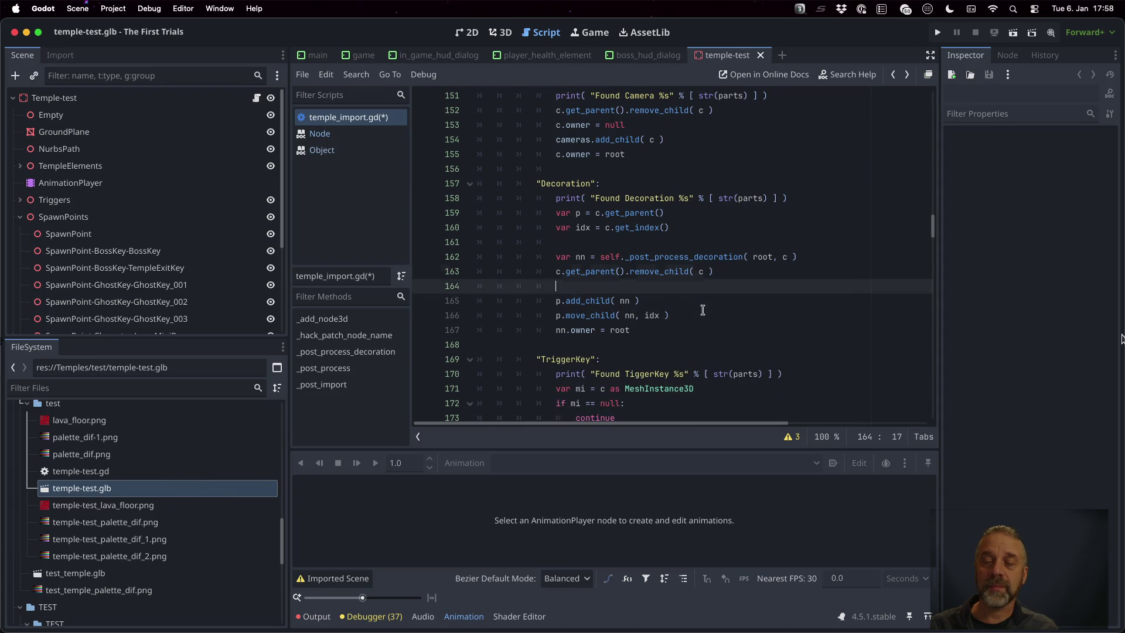
key("End")
key("Return")
type("c.owner = nul")
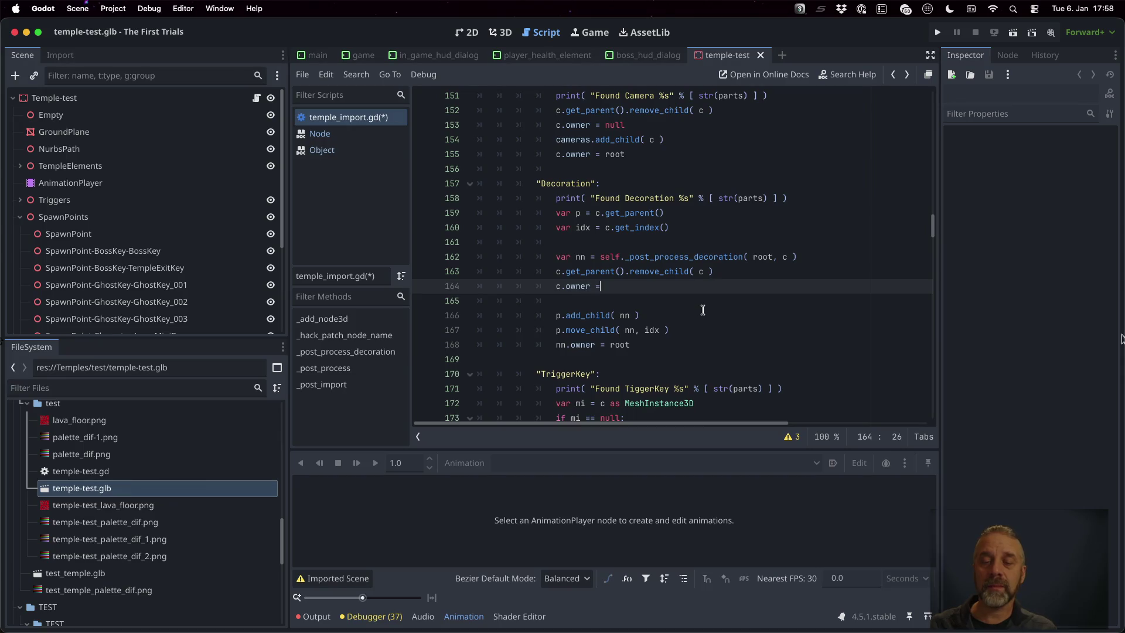
key("Return")
key("Return")
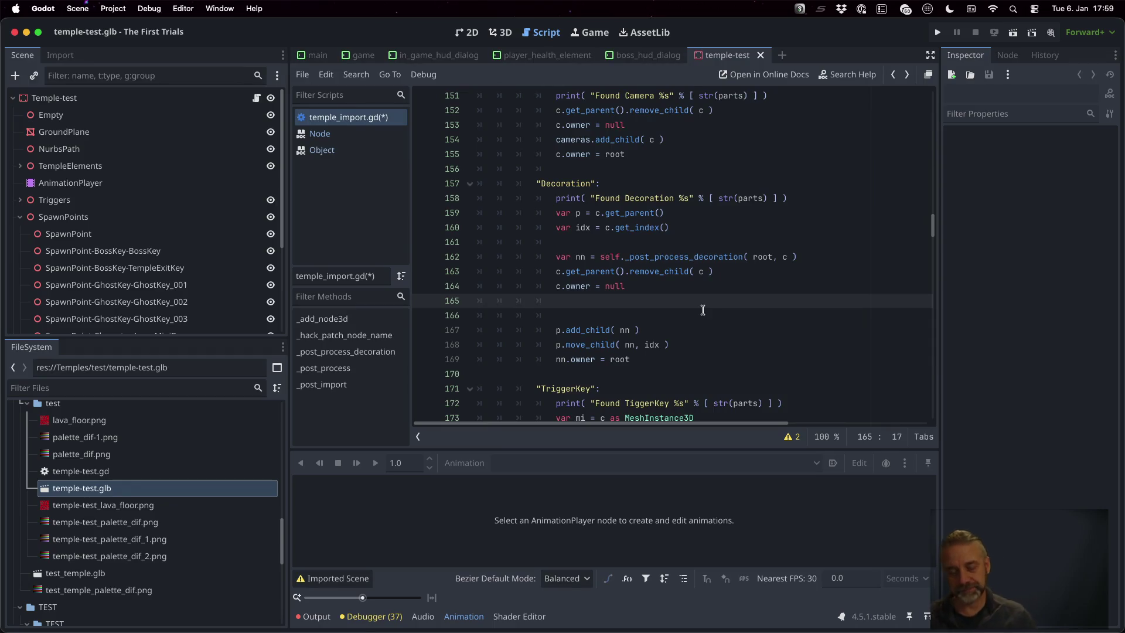
type("c.que")
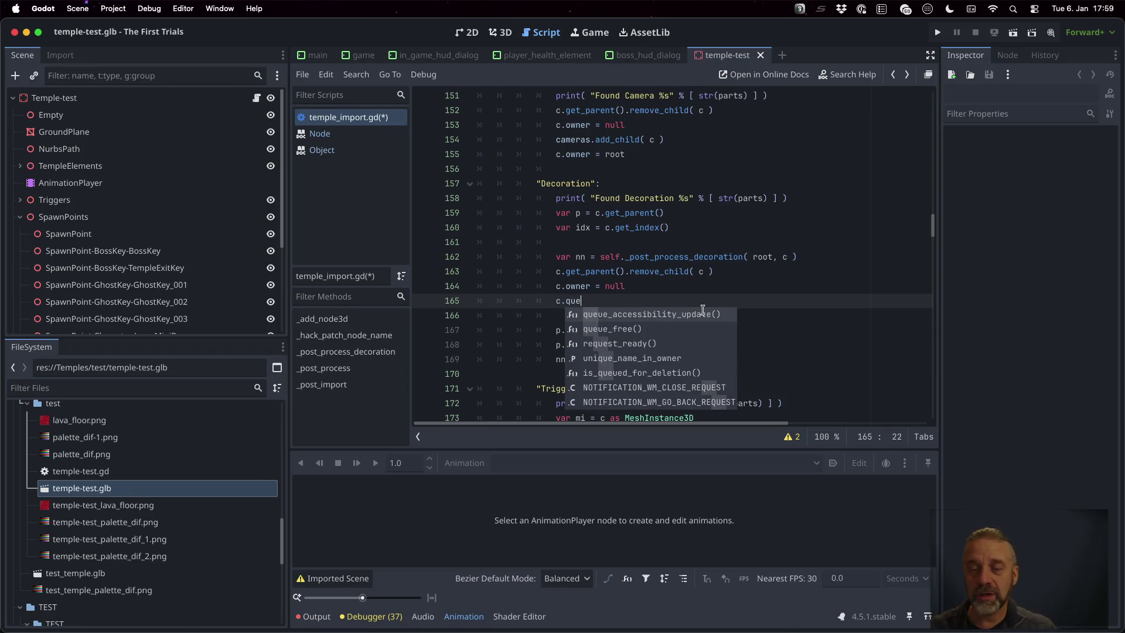
key("Down")
key("Return")
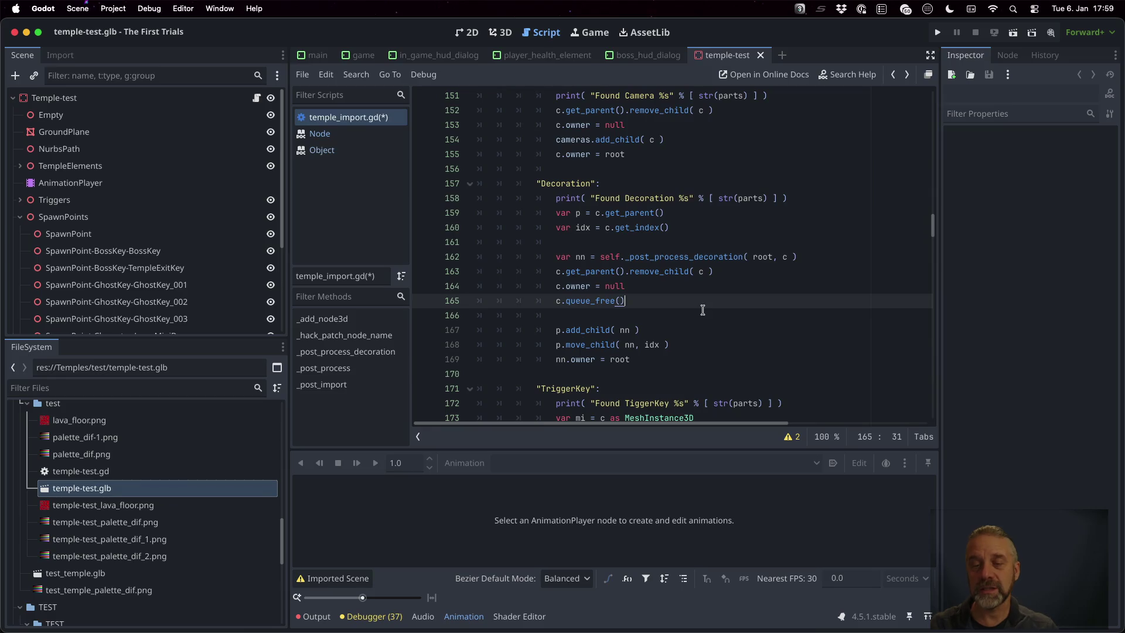
left_click(724, 258, "ctrl")
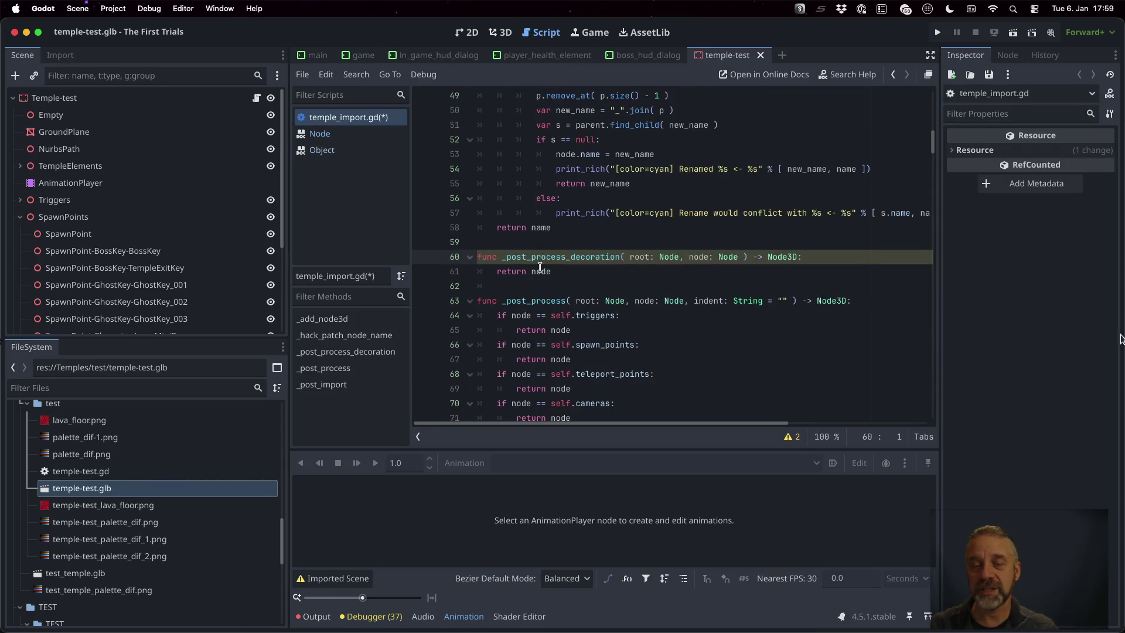
Back in the Decoration branch, insert an 'if nn != c:' line below the nn assignment
key("alt+Left")
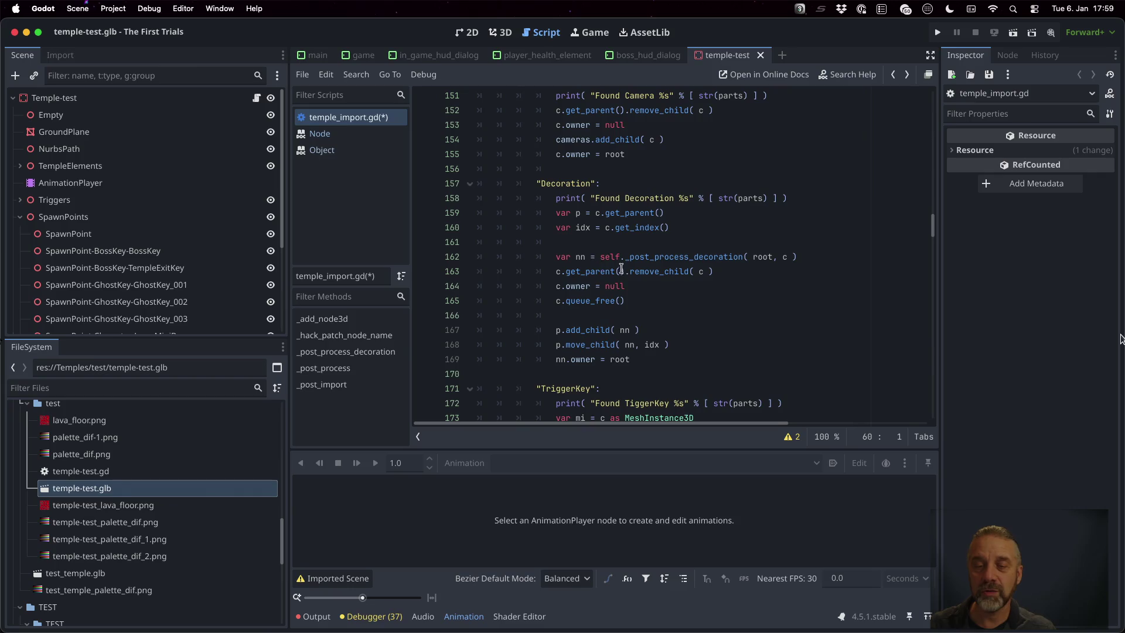
left_click(622, 271)
key("Up")
key("End")
key("Return")
type("i")
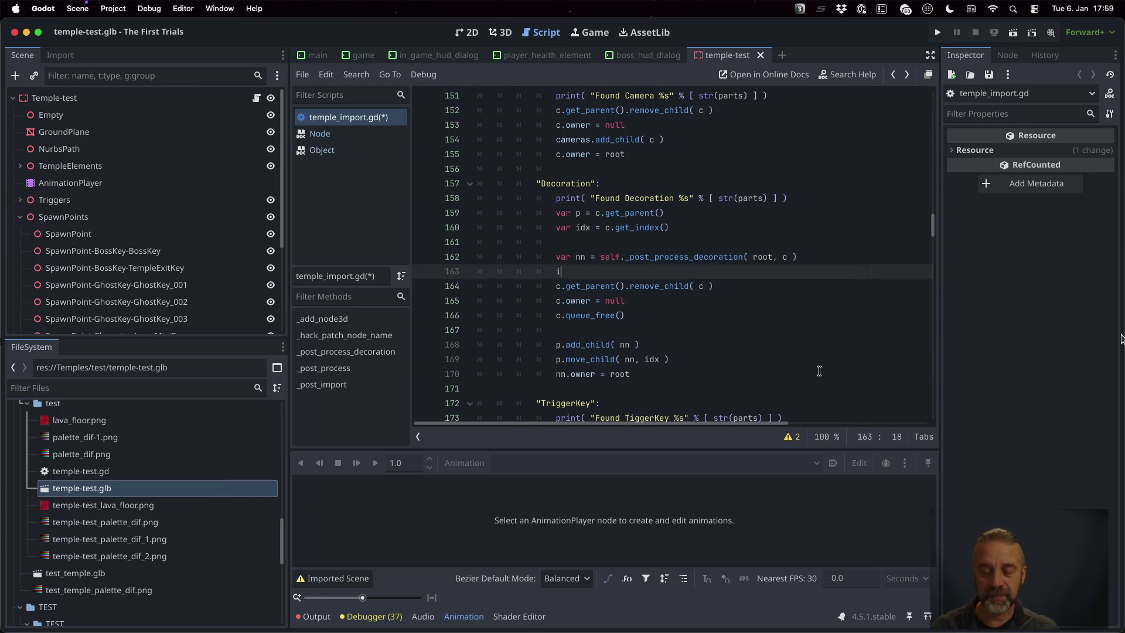
type("f nn !+")
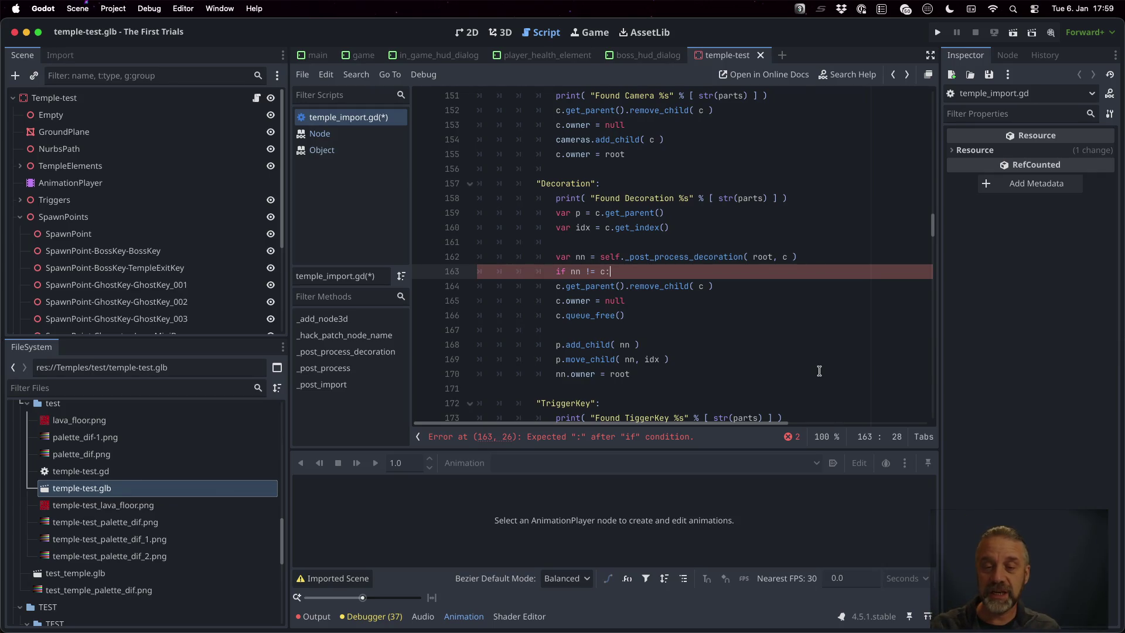
Indent the replacement lines beneath the new if so they form its body
key("Down")
key("Home")
key("shift+Down")
key("shift+Down")
key("shift+Down")
key("Tab")
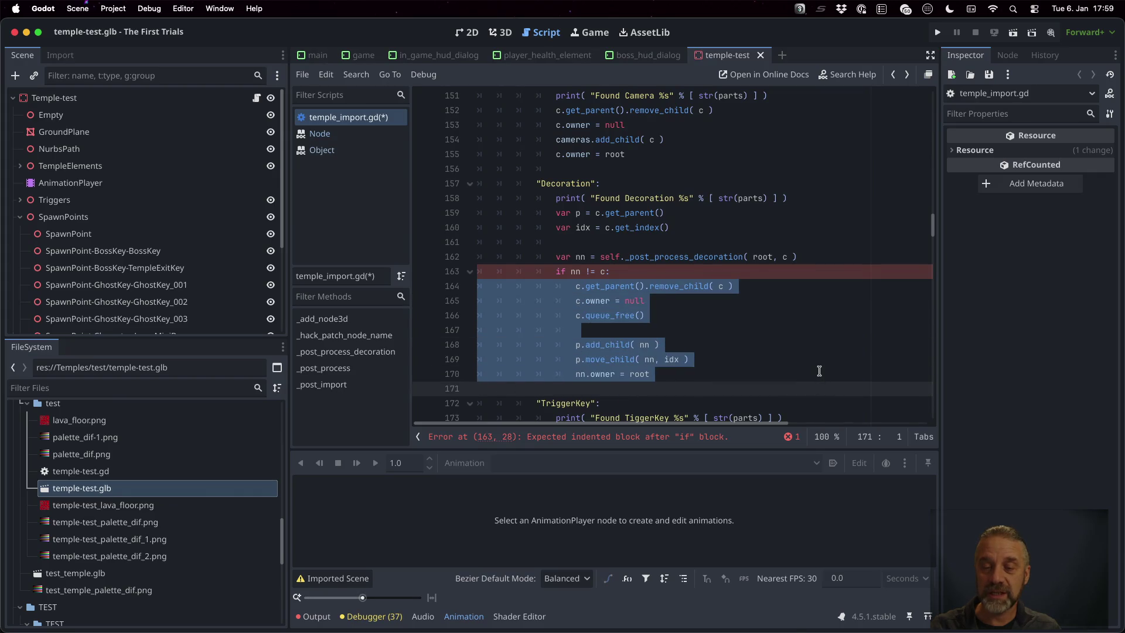
key("Up")
key("Up")
key("Up")
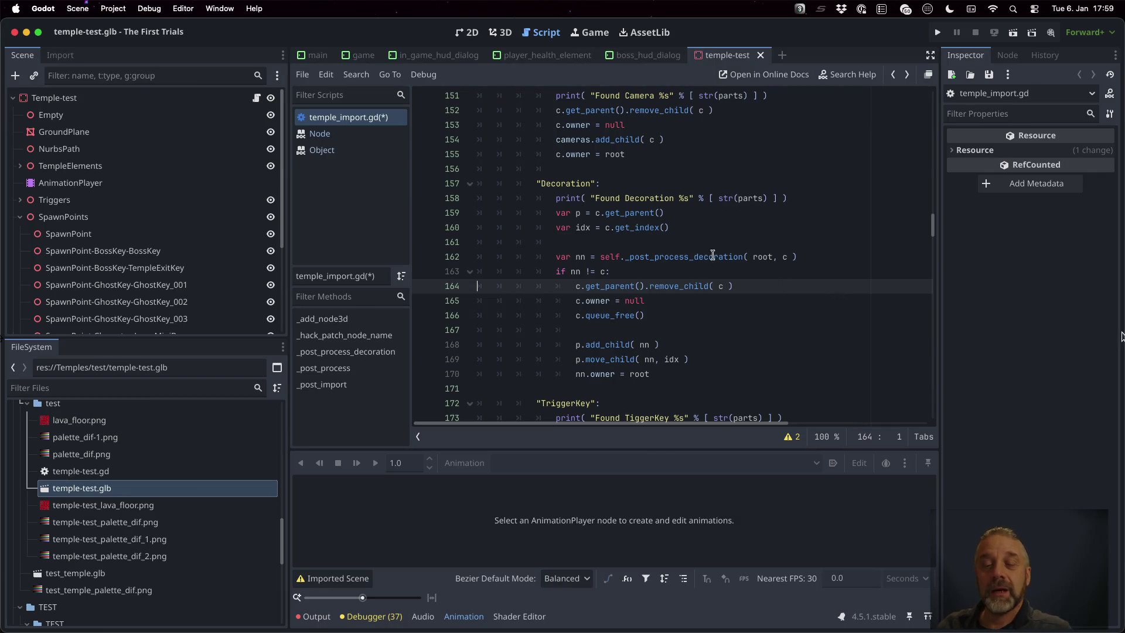
double_click(694, 258)
mouse_move(694, 258)
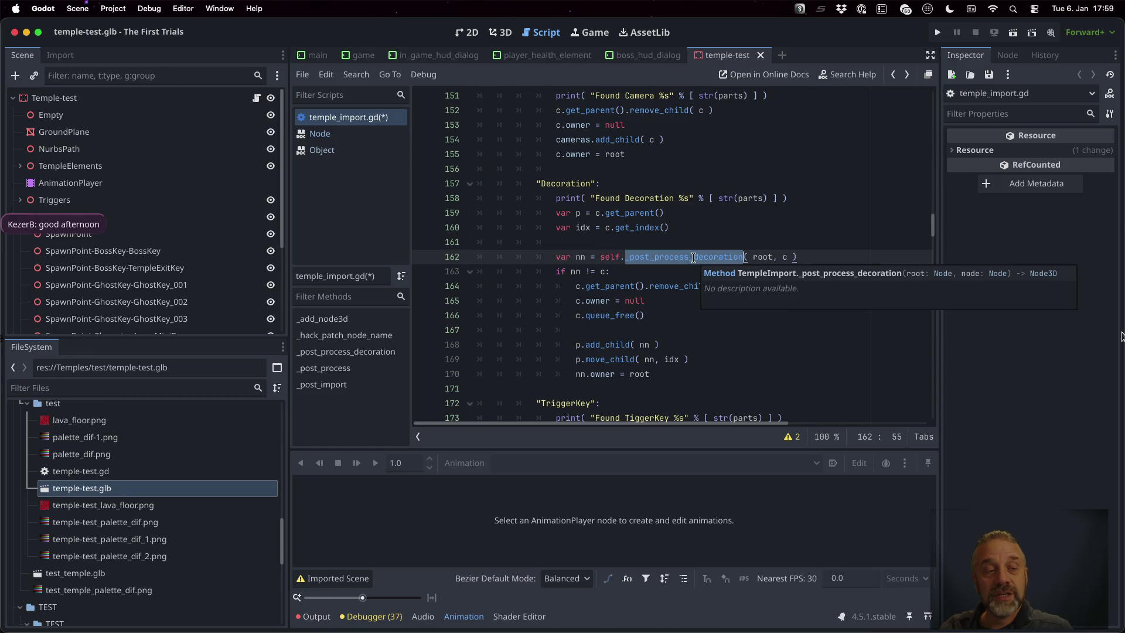
double_click(581, 257)
left_click(573, 257)
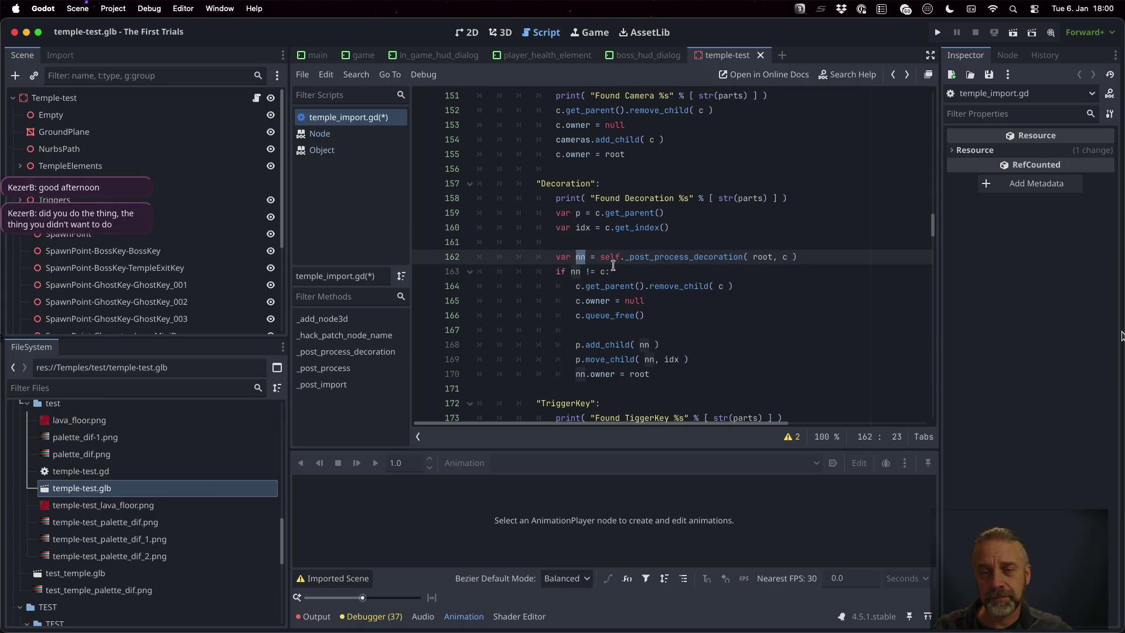
left_click(660, 257)
double_click(659, 257)
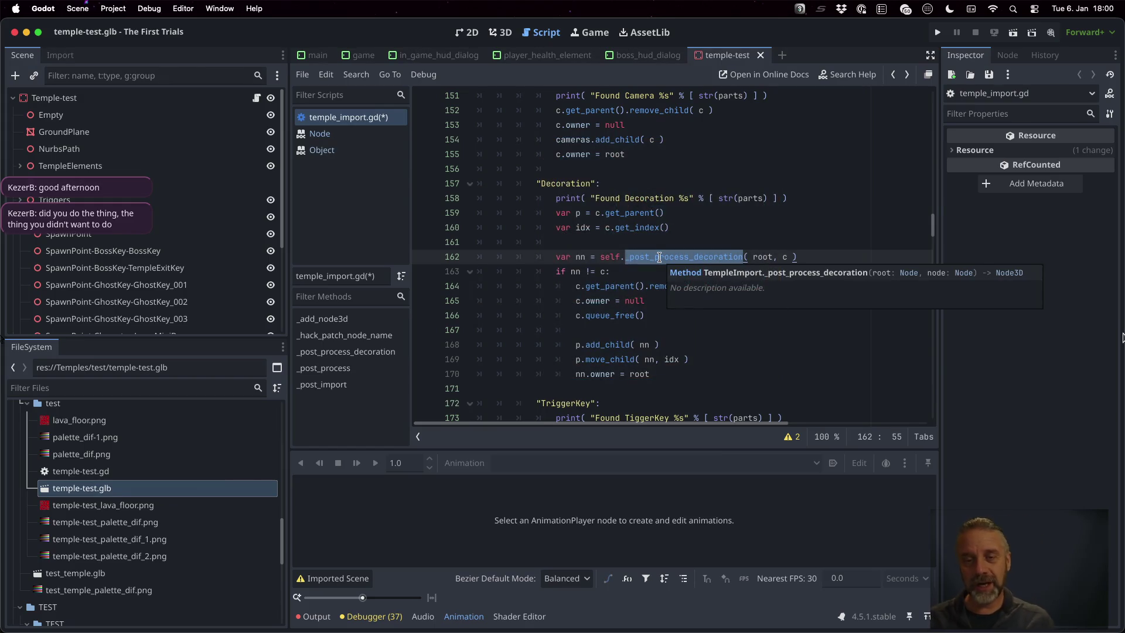
left_click(659, 257)
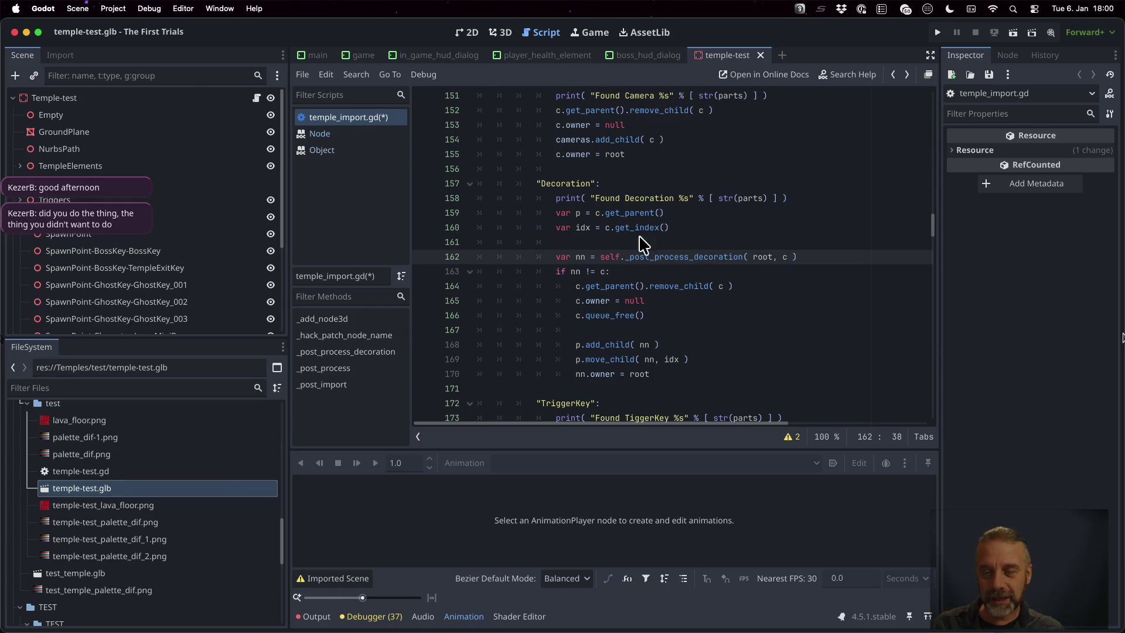
Show the _post_process_decoration definition, save temple_import.gd, and dismiss the unknown file format error
left_click(652, 258, "super")
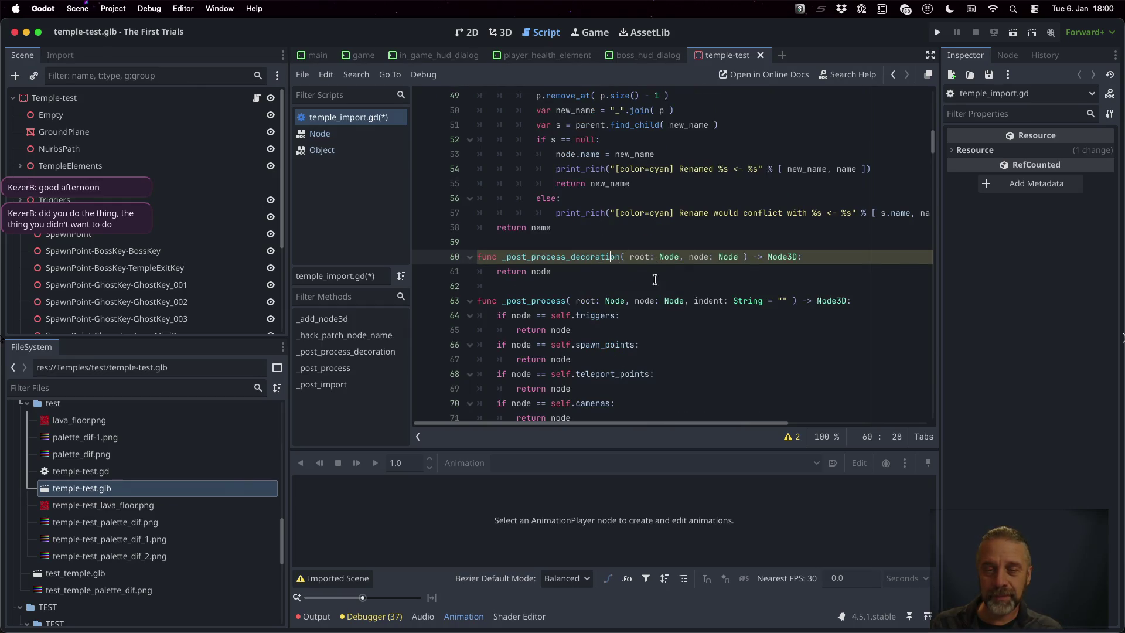
key("super+s")
left_click(575, 336)
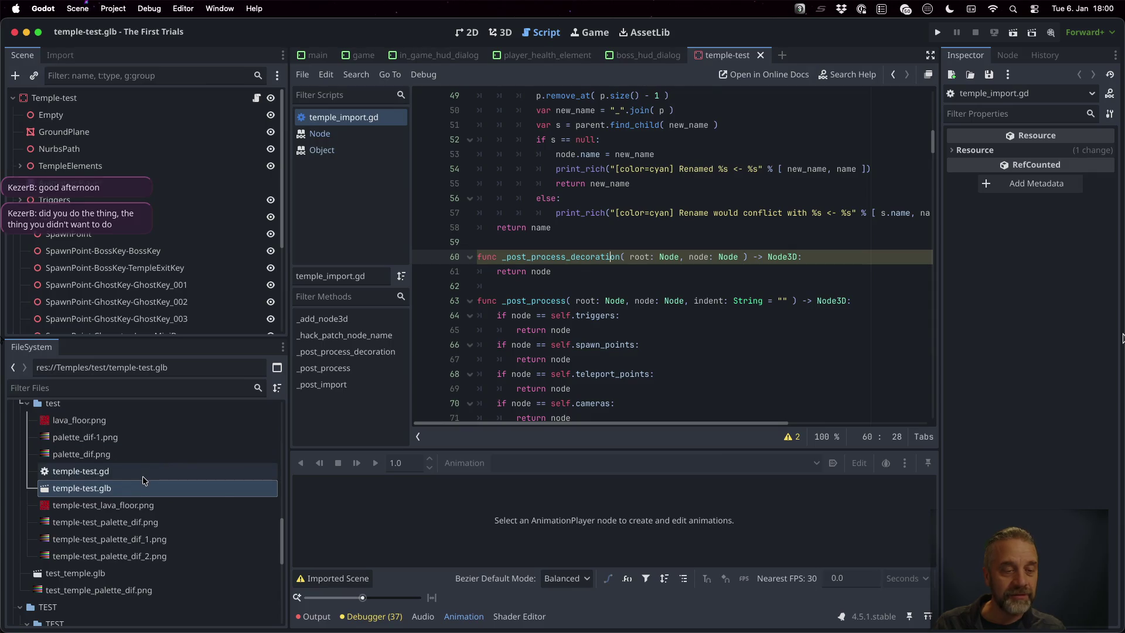
Reimport temple-test.glb and confirm Decoration-RedBall and Decoration-RedBall_002 reappear in the scene tree
right_click(122, 489)
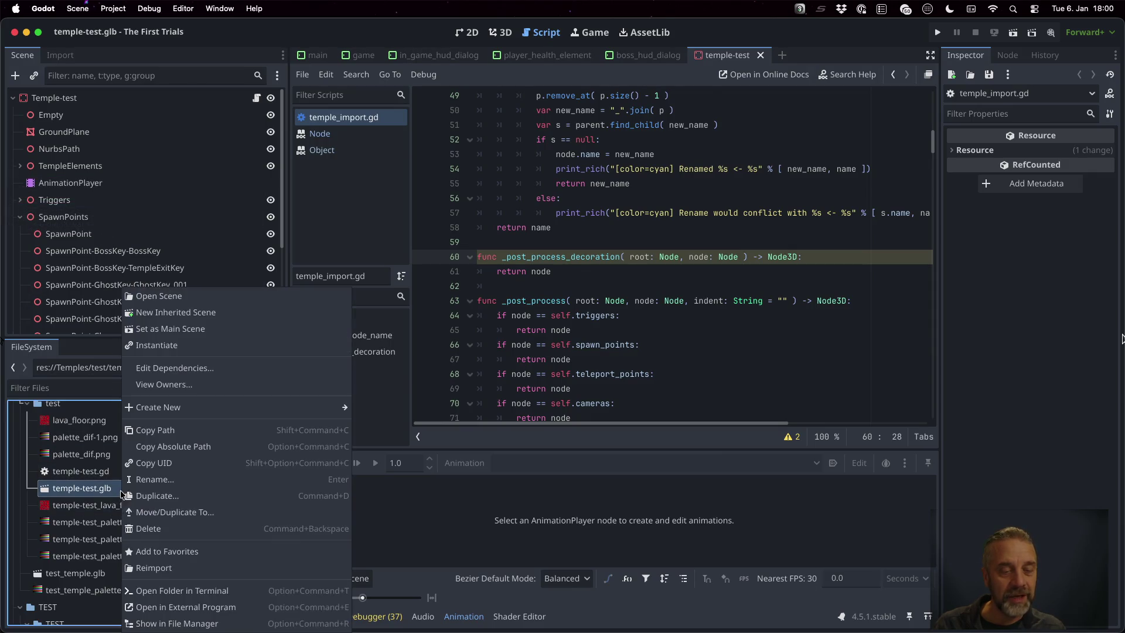
left_click(199, 568)
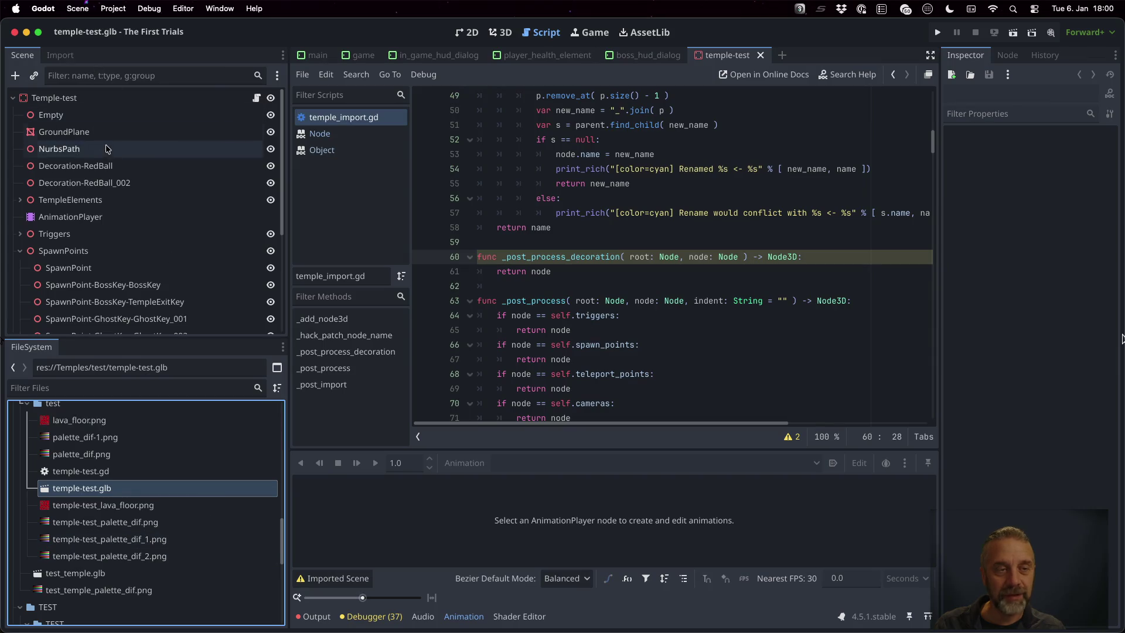
left_click(116, 167)
key("Down")
key("Up")
key("Up")
key("Down")
key("Down")
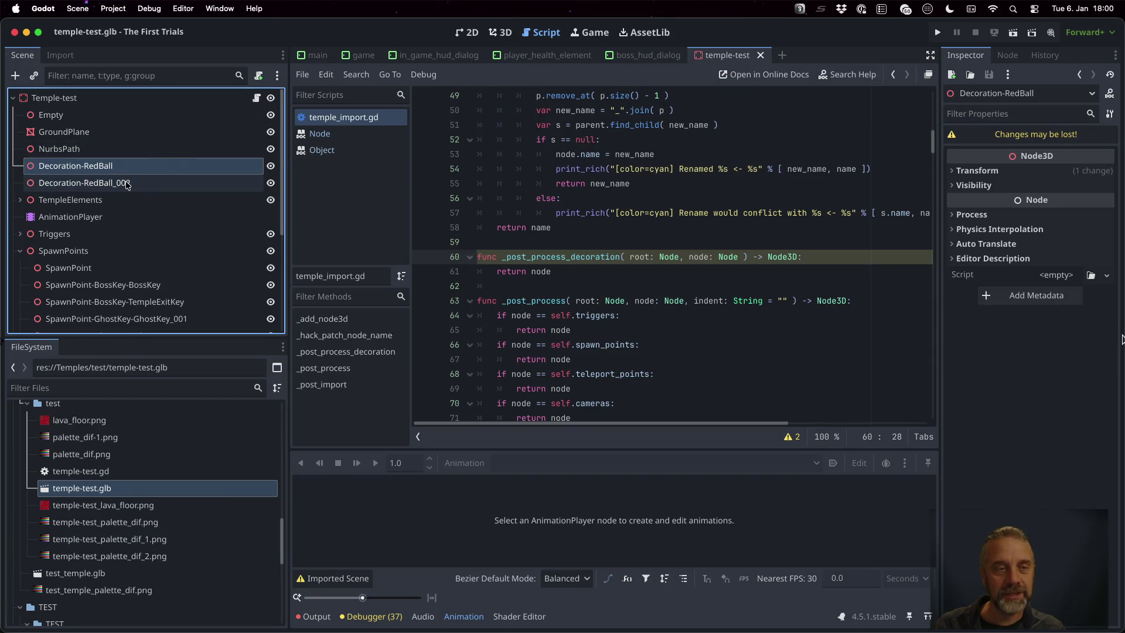
left_click(120, 168)
left_click(548, 232)
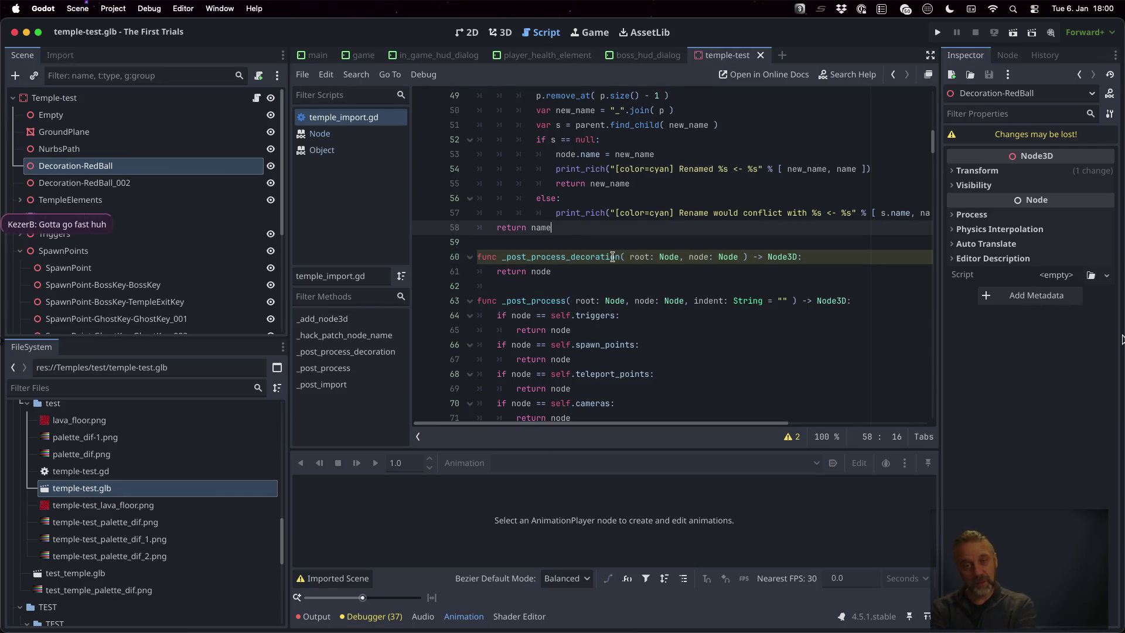
Add a node.get_parent().remove_child( node ) line to _post_process_decoration using autocomplete
key("Down")
key("Down")
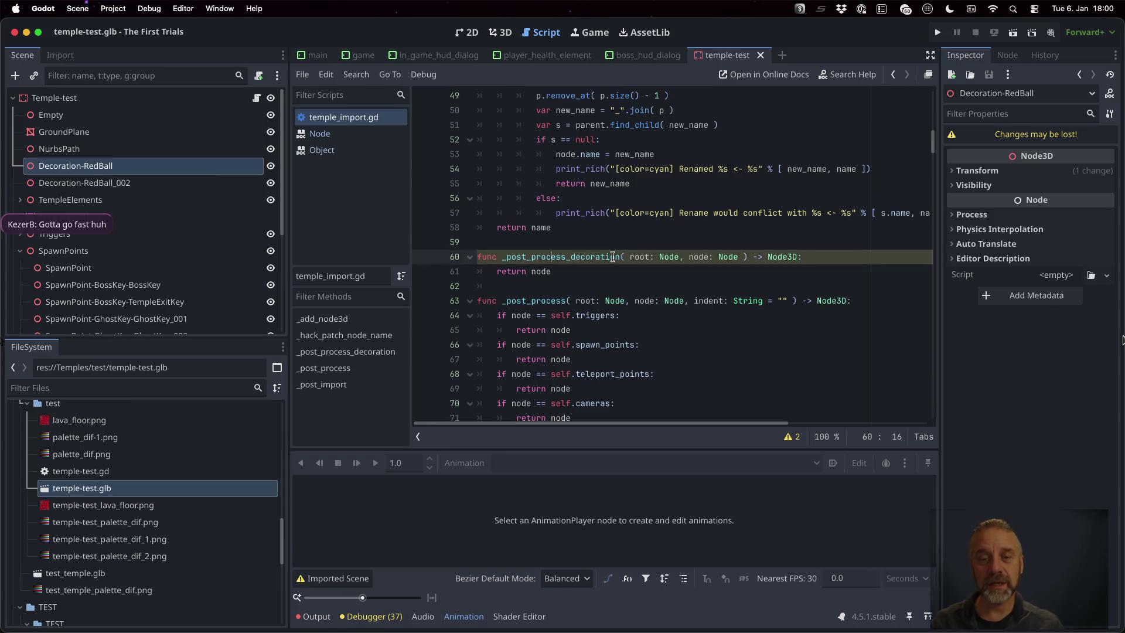
key("End")
key("Return")
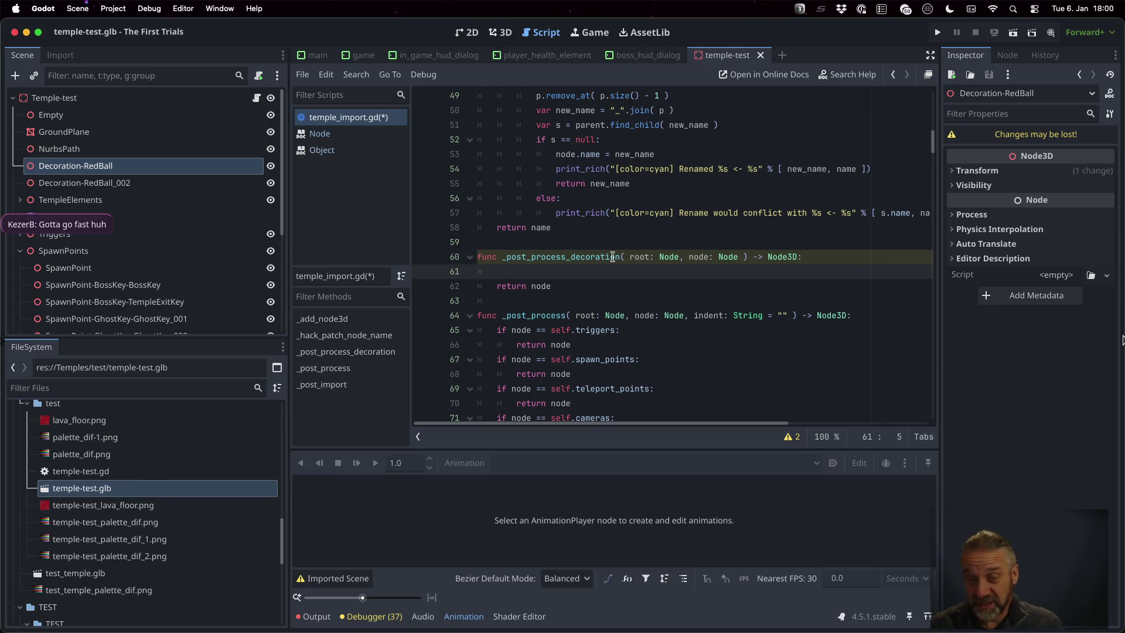
type("node.he")
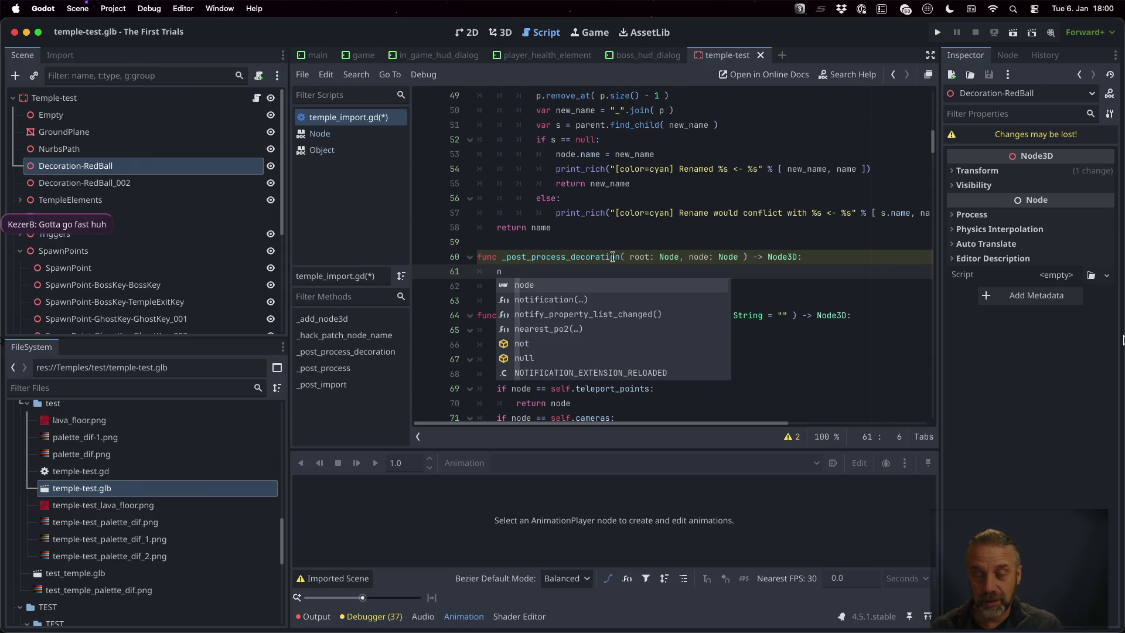
key("BackSpace")
key("BackSpace")
type("get_")
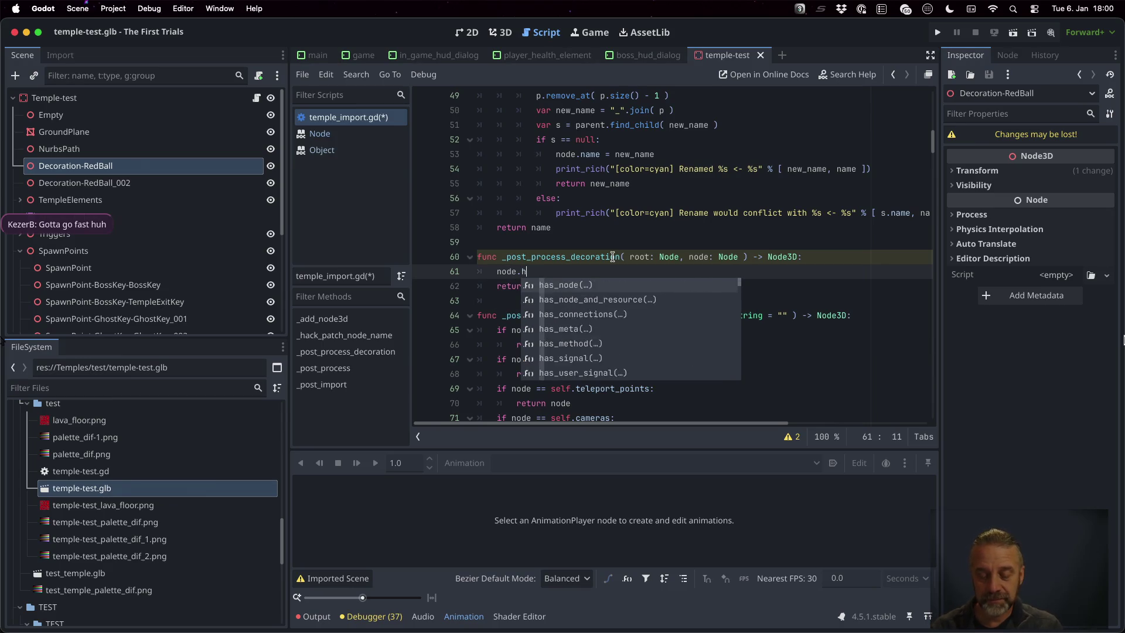
type("p")
key("Return")
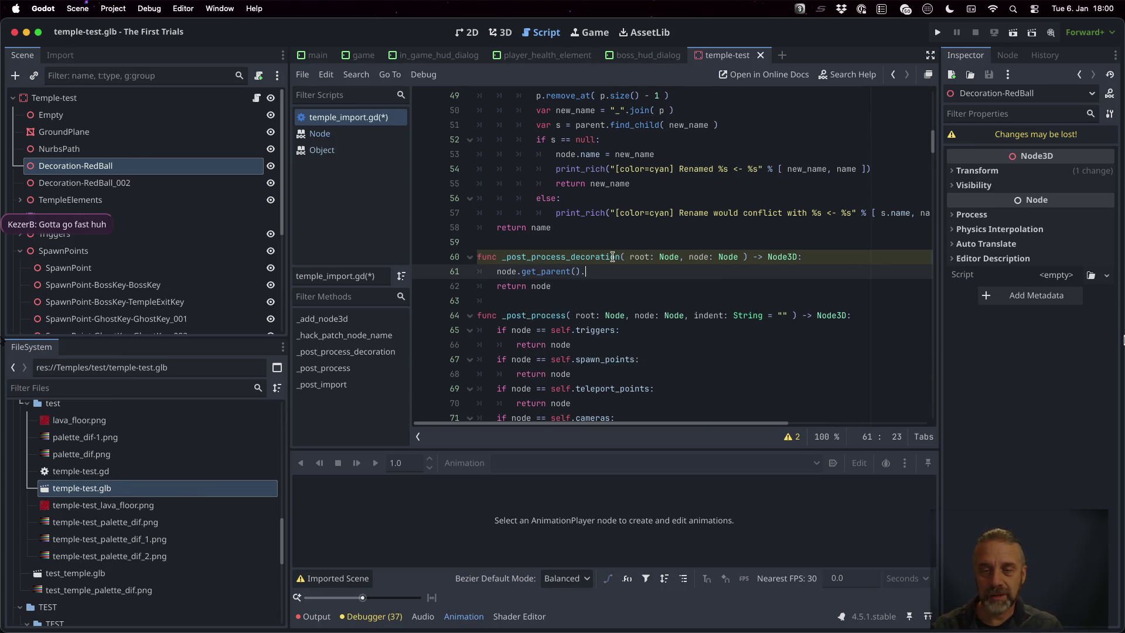
type(".rem")
key("Return")
type("node")
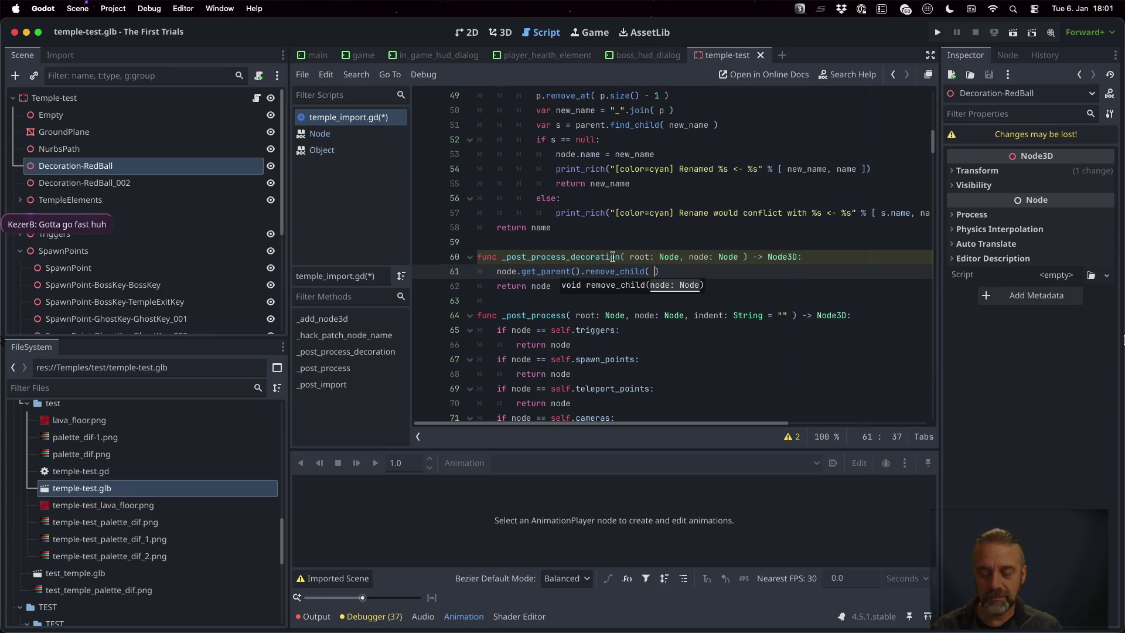
key("Escape")
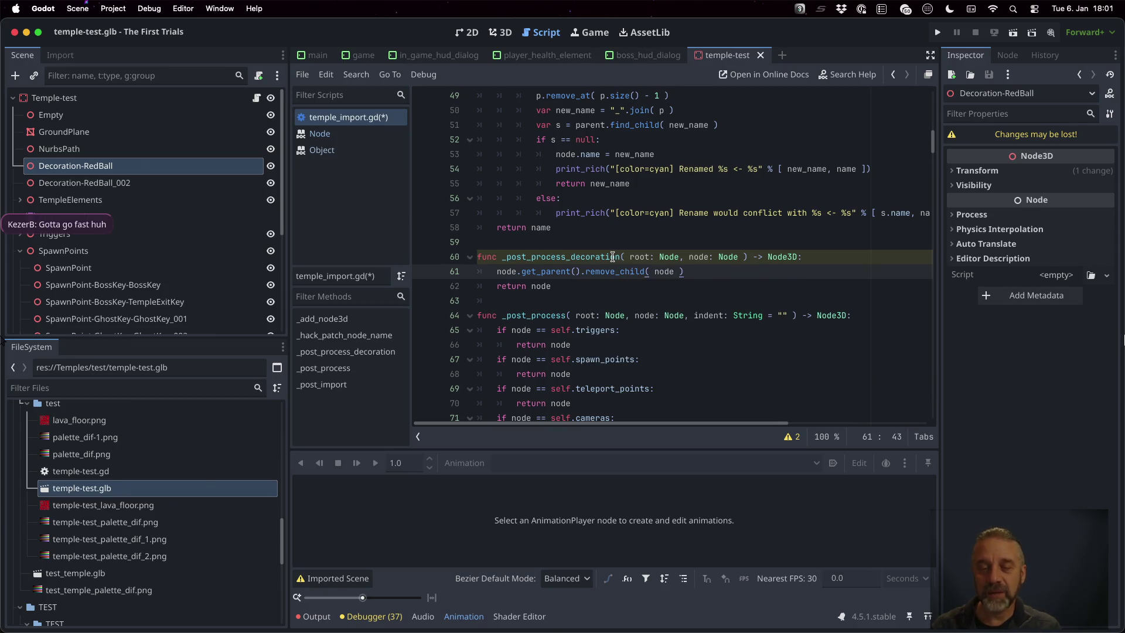
Save temple_import.gd and dismiss the unknown glb format alert
key("Down")
key("super+s")
key("Return")
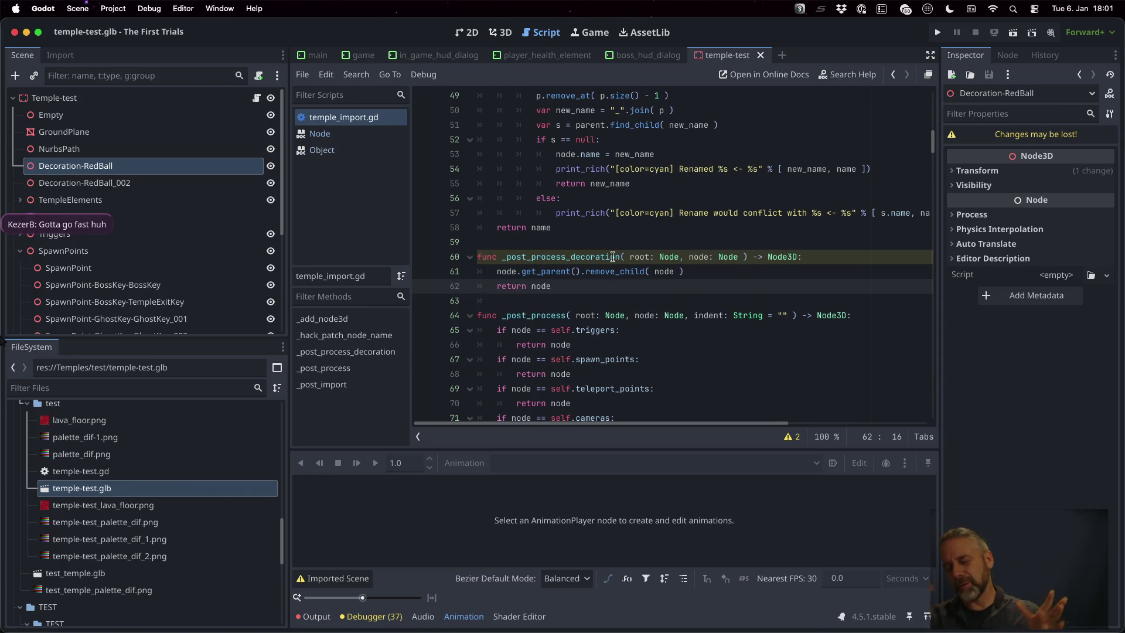
Reimport temple-test.glb to test removal, add a node.set_owner( line after remove_child, and reimport again
right_click(171, 486)
left_click(224, 568)
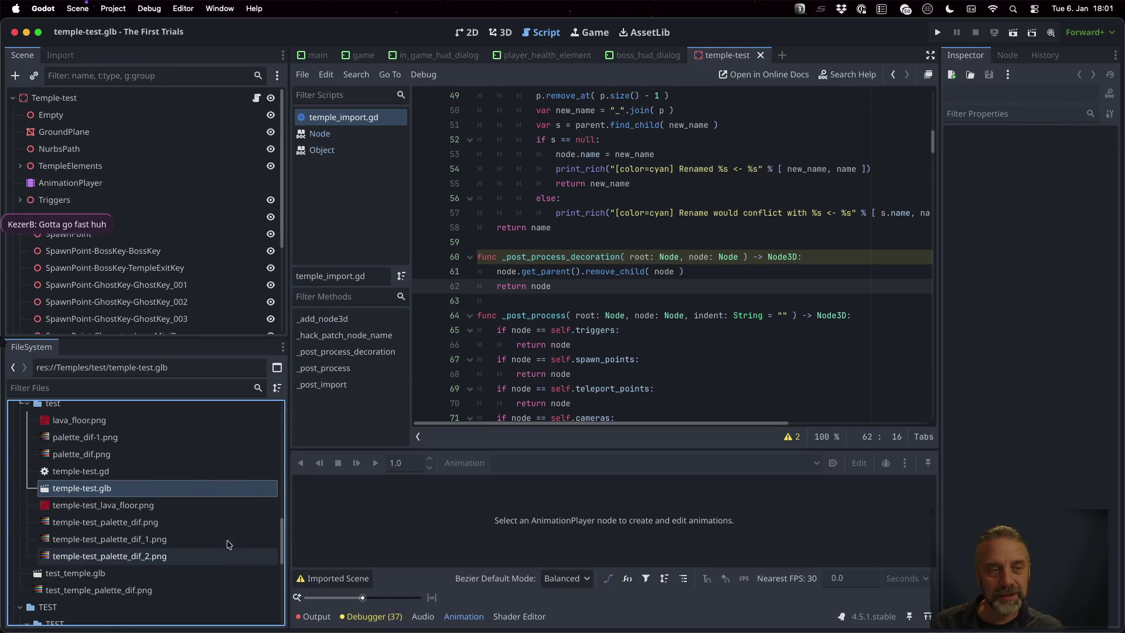
left_click(686, 271)
key("Return")
type("node.")
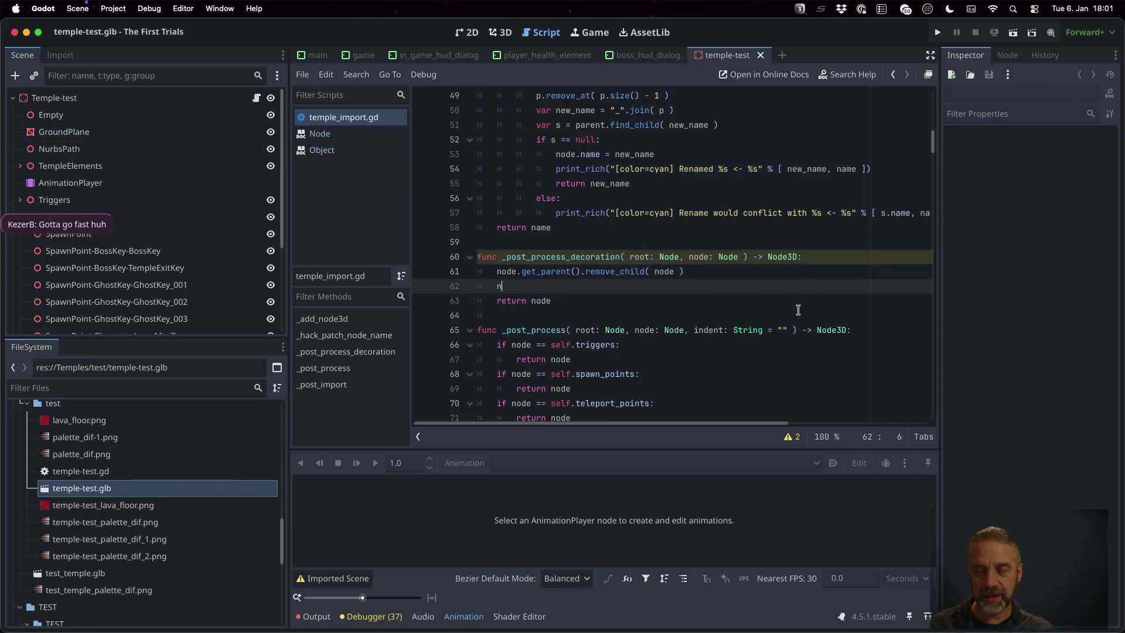
type("set_owner( r")
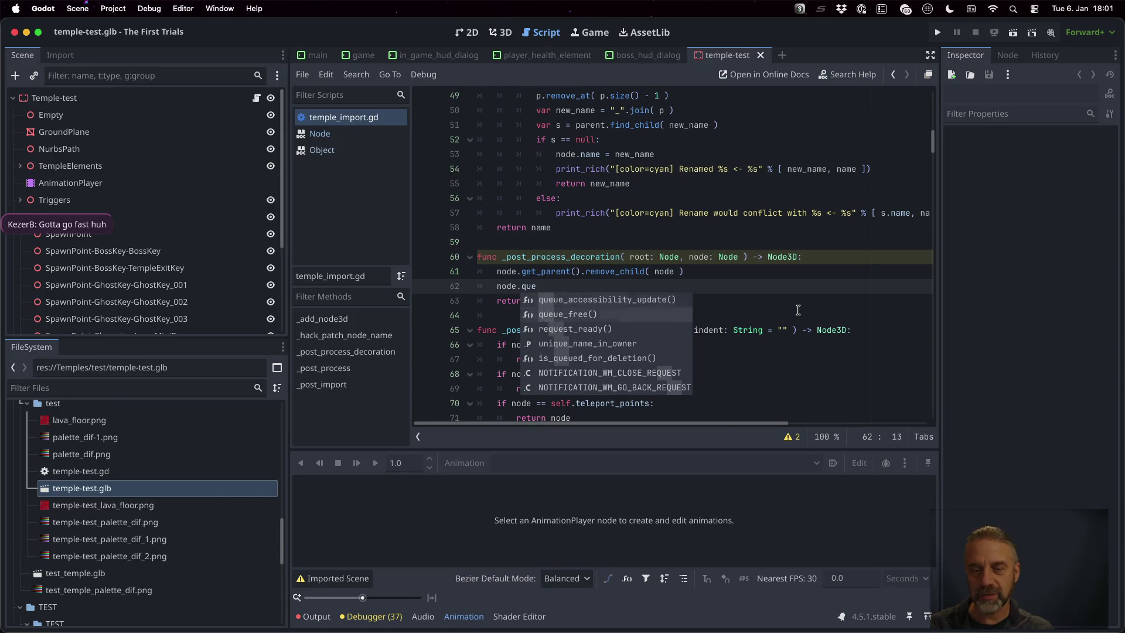
key("Return")
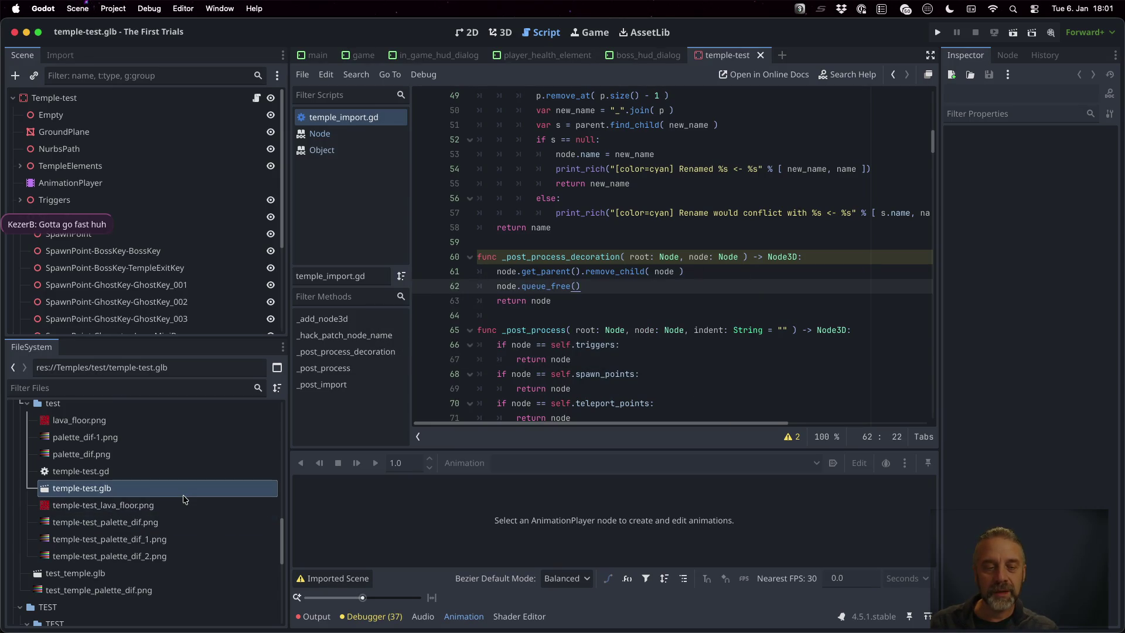
right_click(184, 492)
left_click(248, 563)
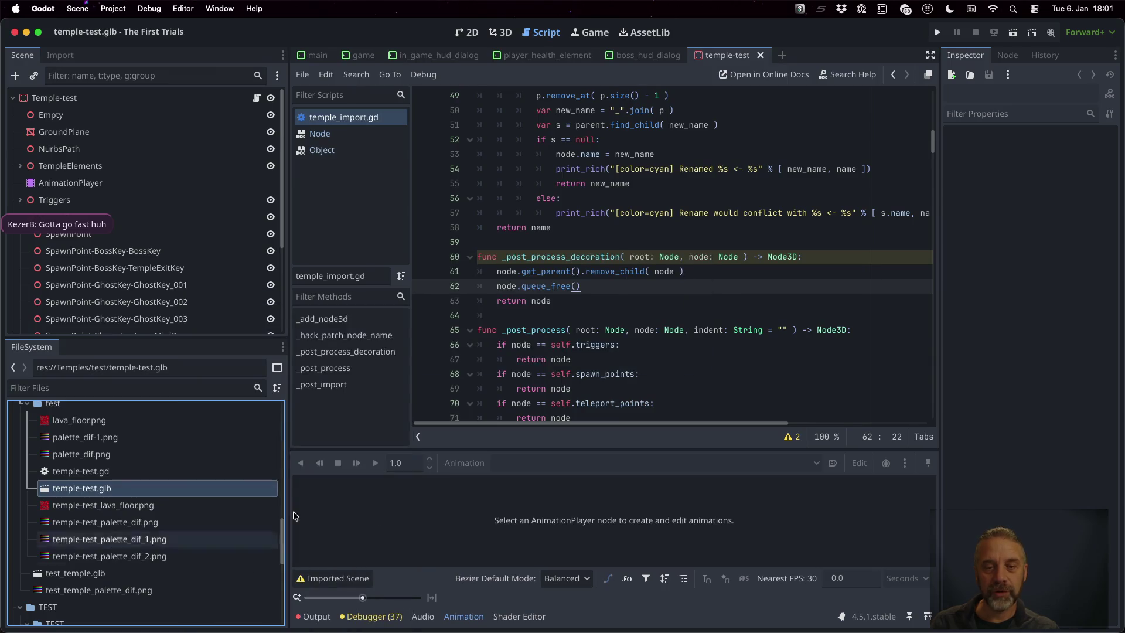
Comment out lines 61–62 with Ctrl+K, save, and reimport temple-test.glb
left_click(545, 270)
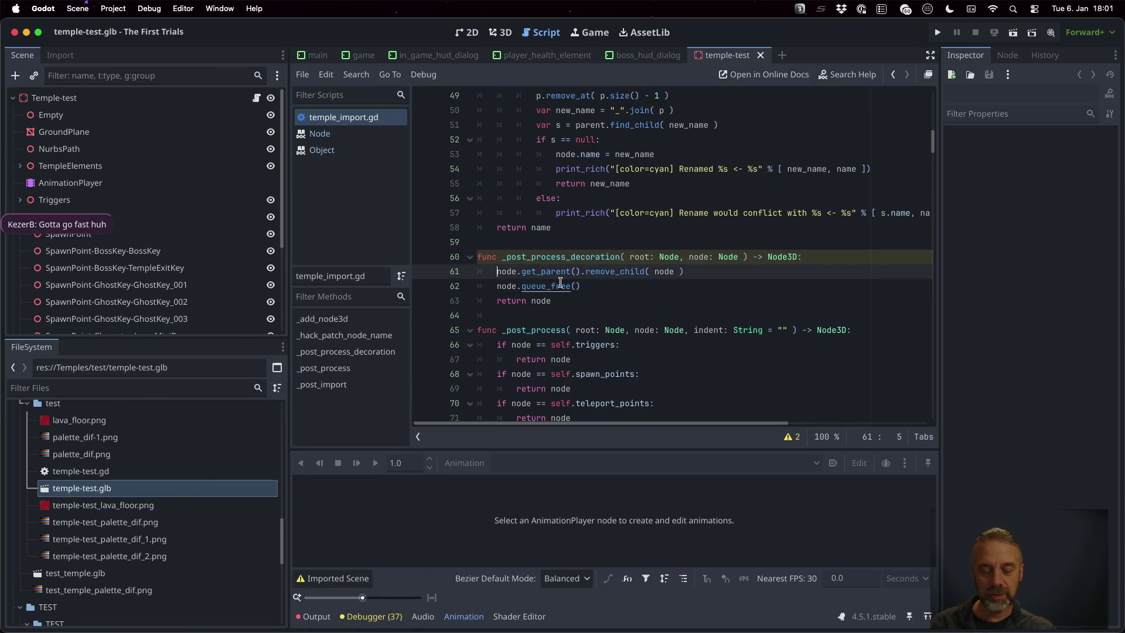
key("ctrl+k")
key("ctrl+k")
key("ctrl+s")
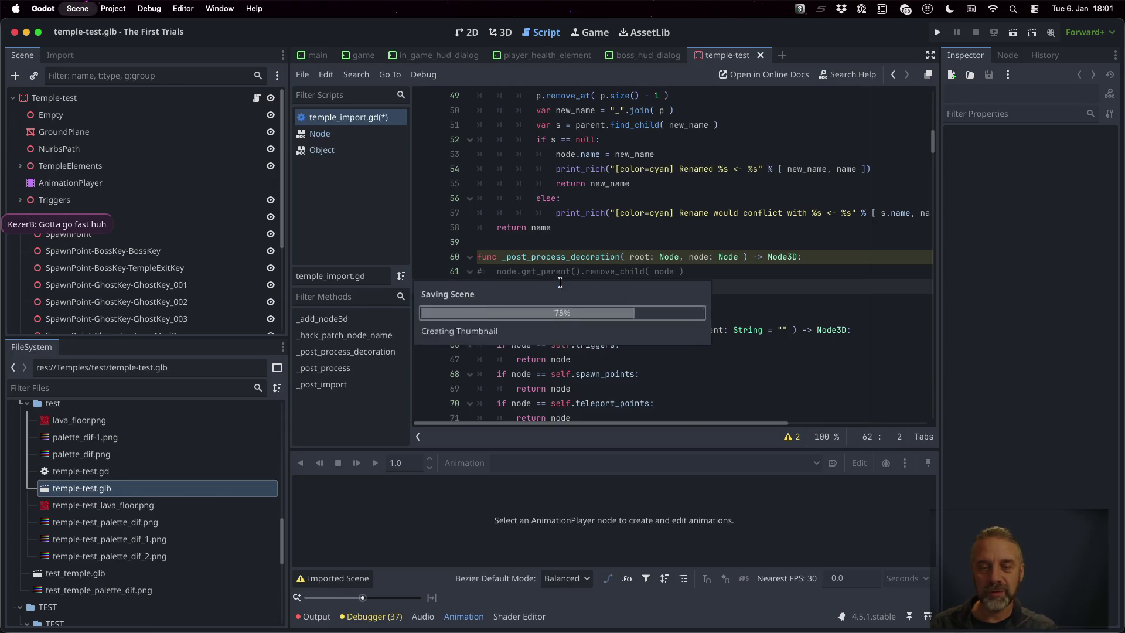
right_click(92, 491)
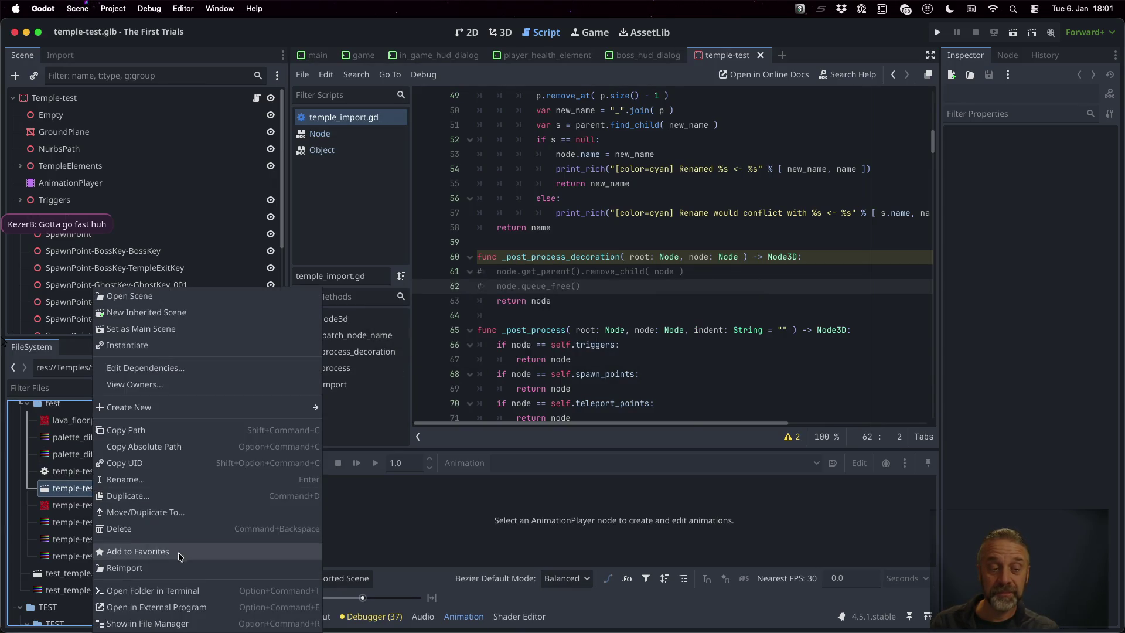
left_click(124, 568)
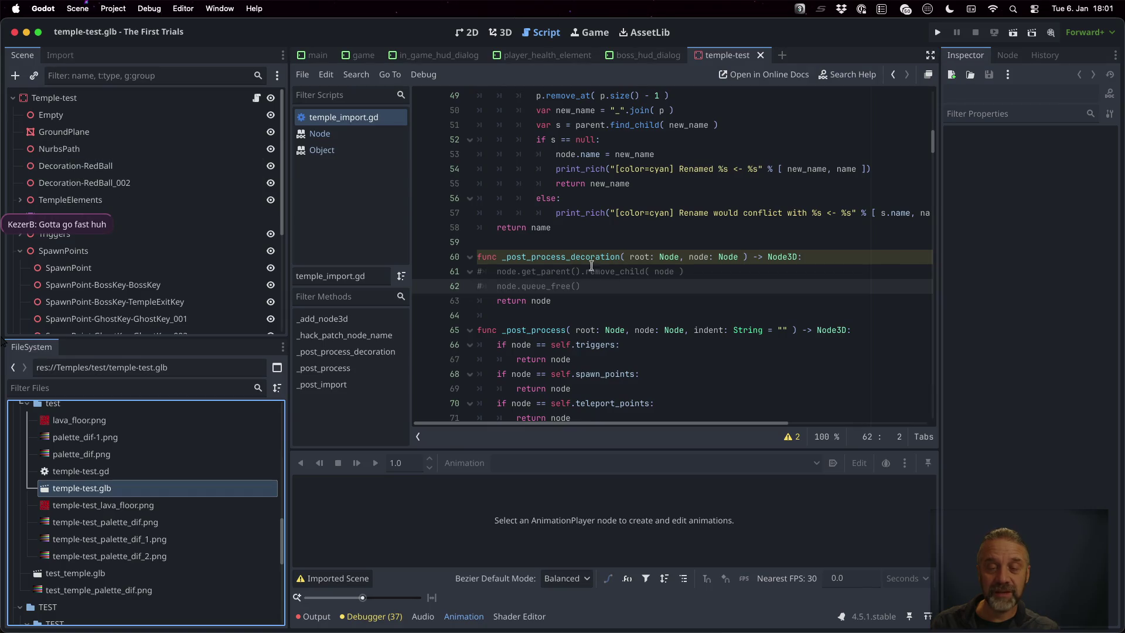
left_click(688, 273)
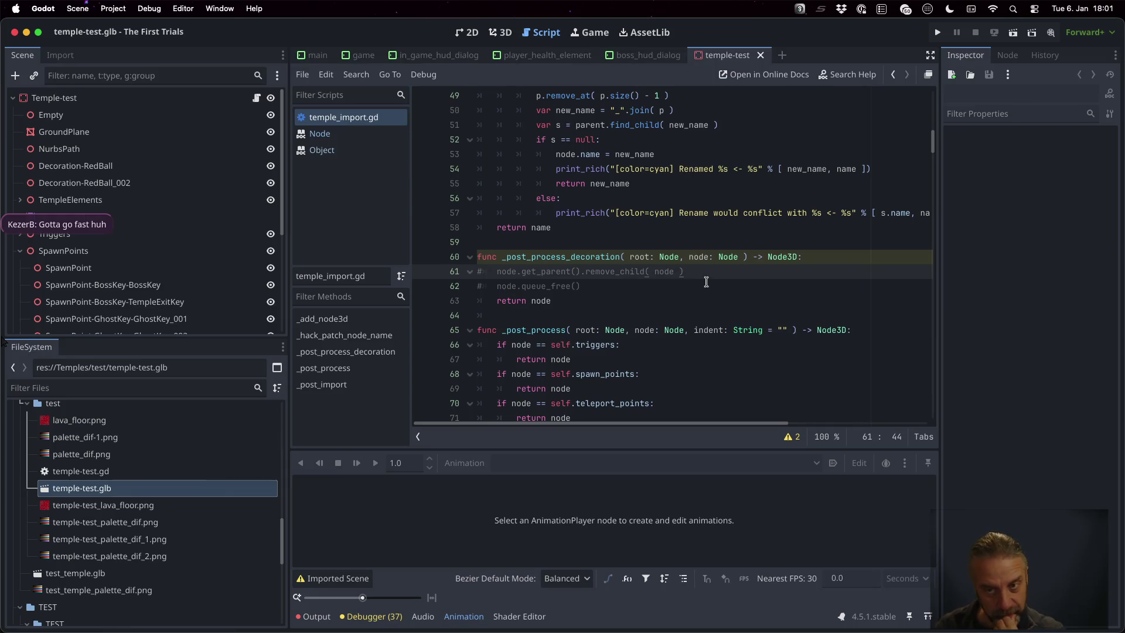
Declare const DECORATION_PATH: String = "" on empty line 17
scroll(707, 285, "up", 15)
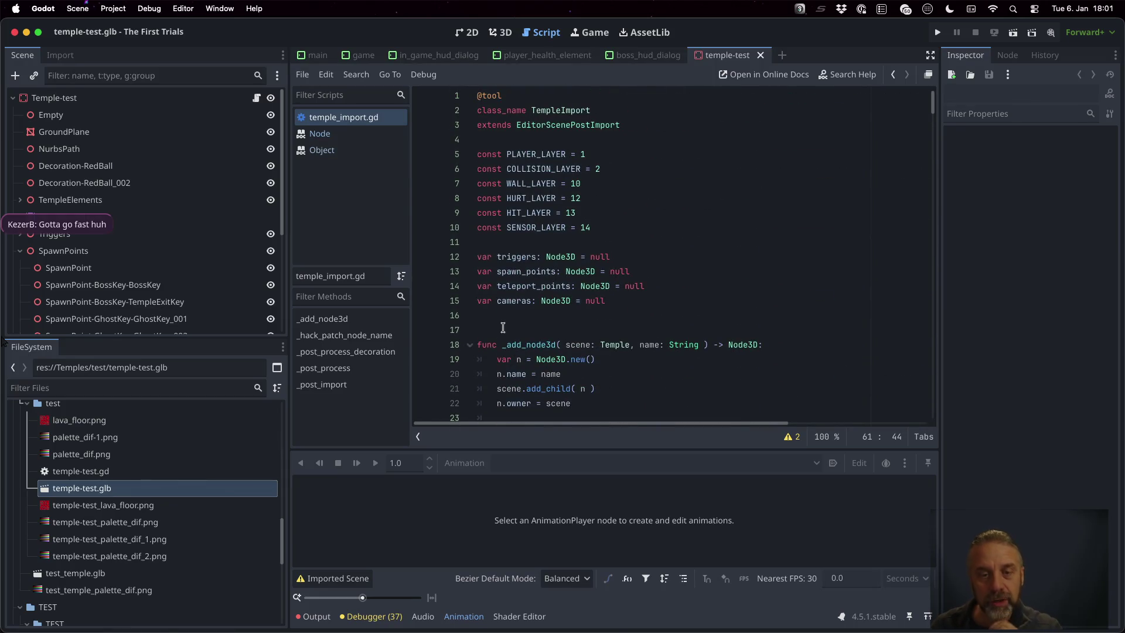
left_click(503, 330)
type("const DECOA")
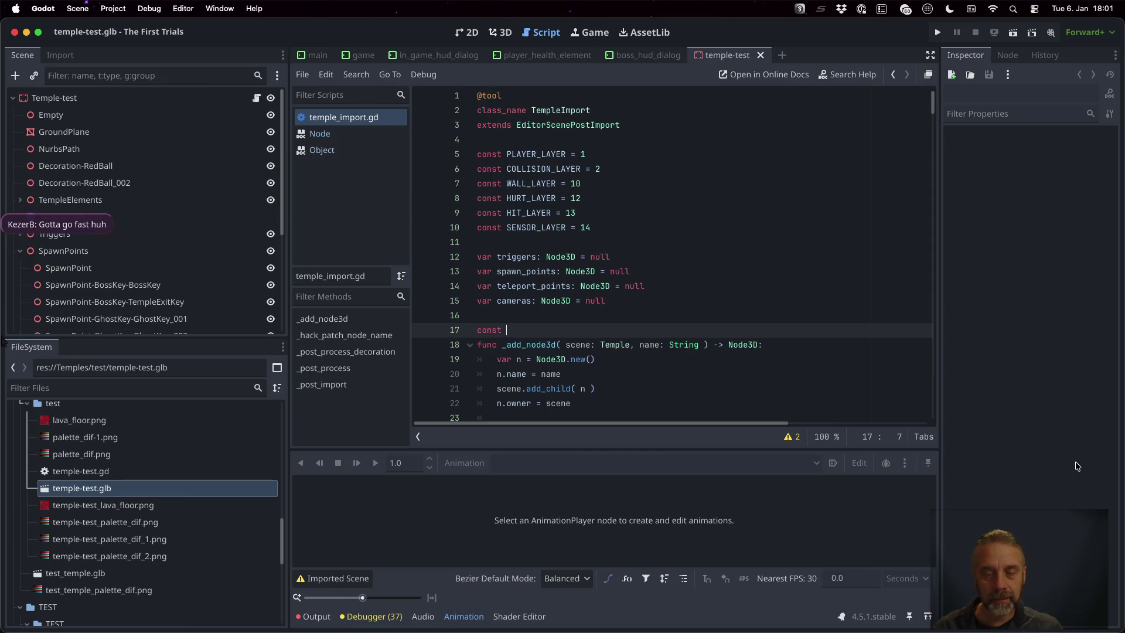
key("BackSpace")
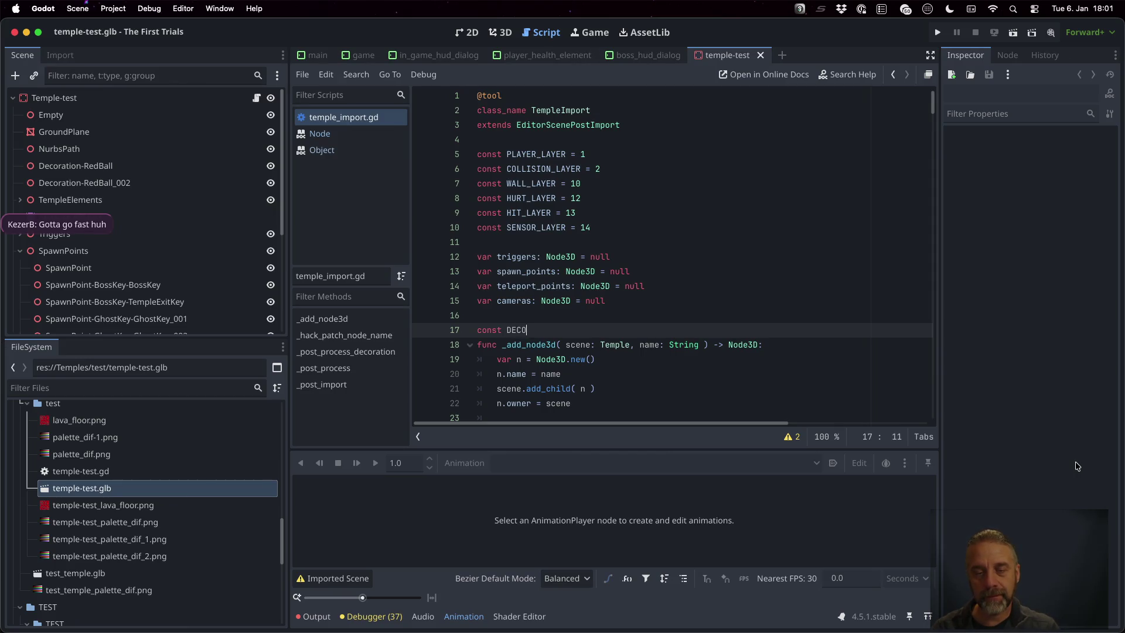
type("RATION_P")
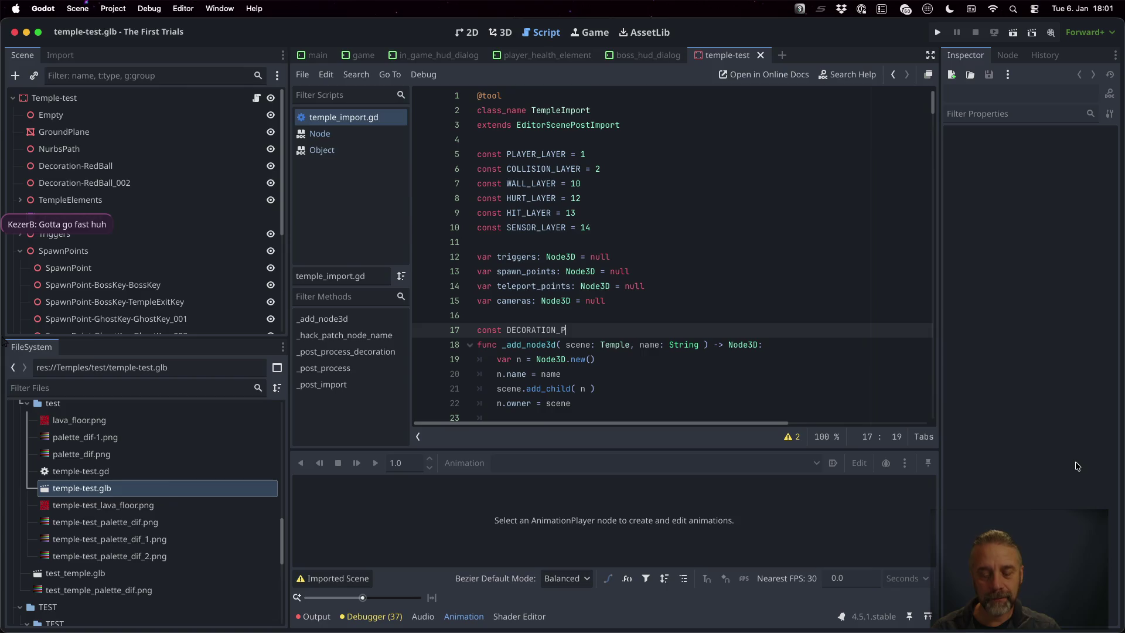
type("ATH: ")
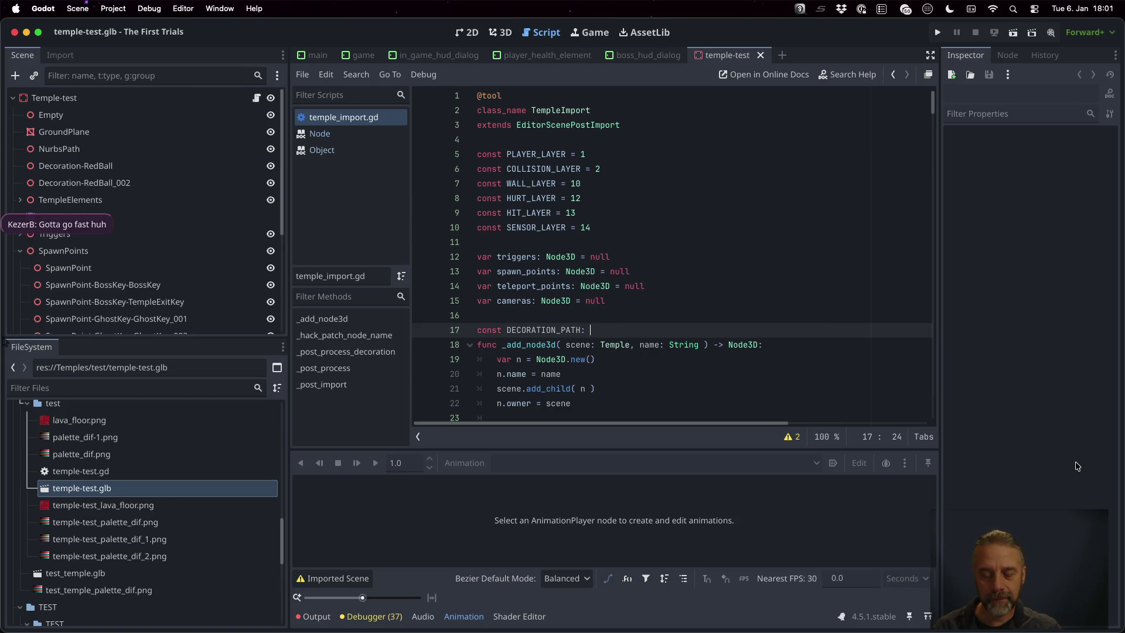
type("String = \"\"")
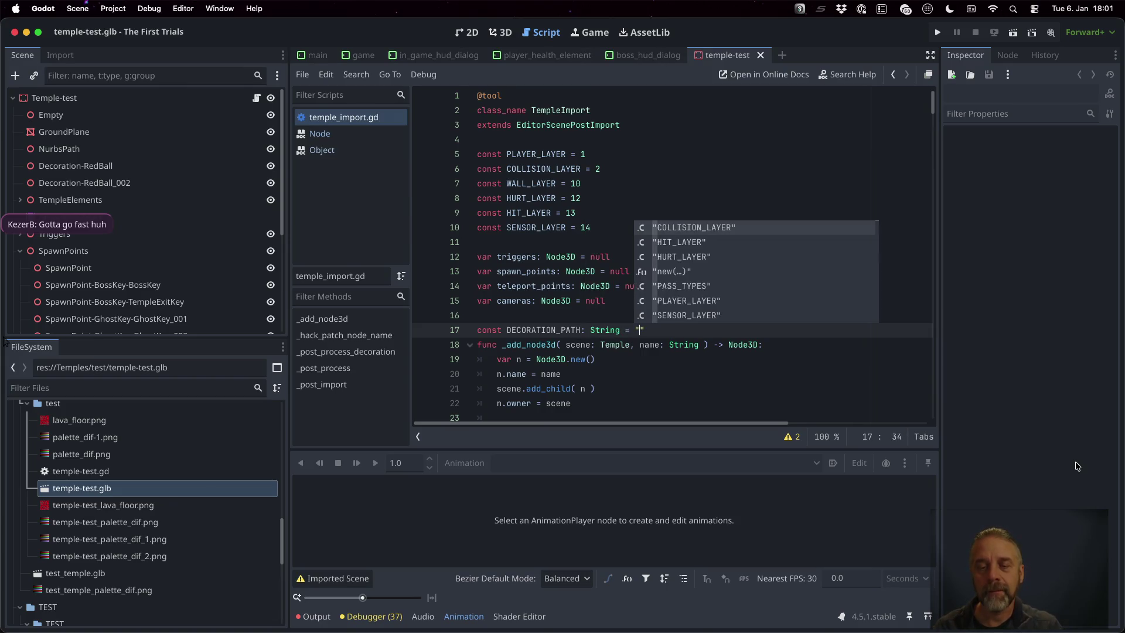
key("Return")
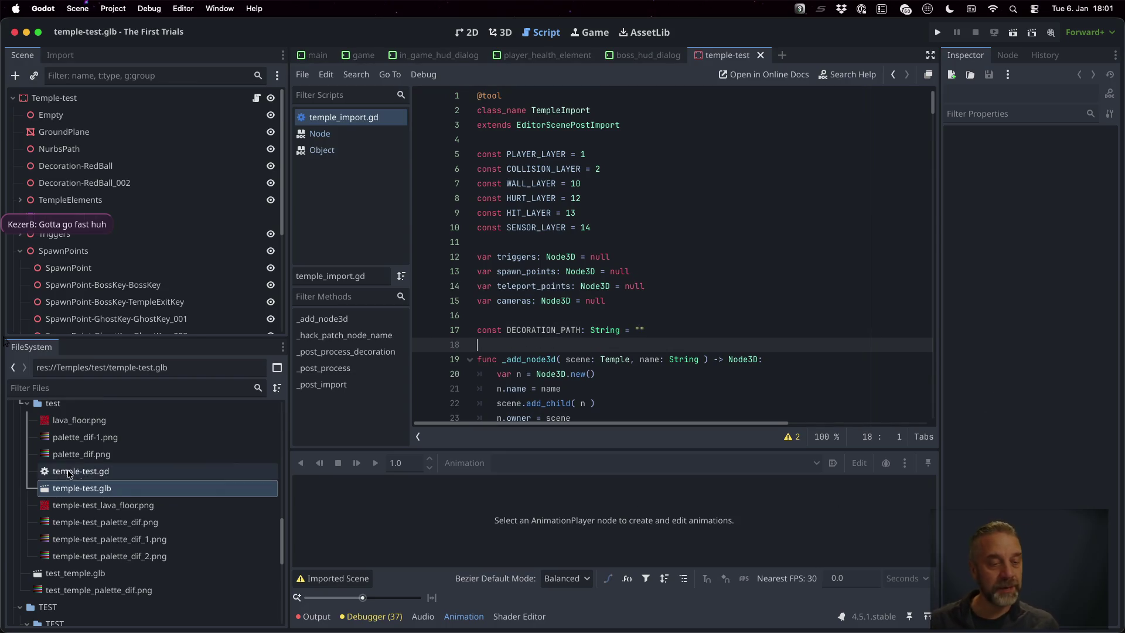
Drop the Decorations folder path into the string, remove the extra quote, and save
scroll(140, 461, "down", 10)
scroll(141, 461, "down", 5)
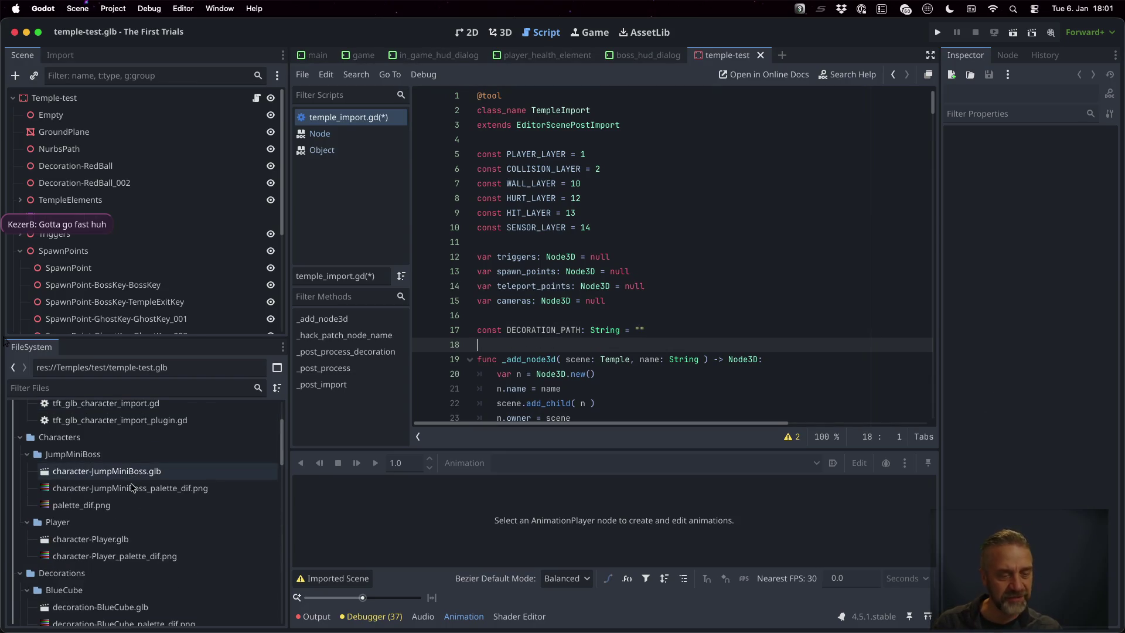
mouse_move(63, 497)
left_mouse_down()
mouse_move(602, 330)
mouse_move(637, 331)
left_mouse_up()
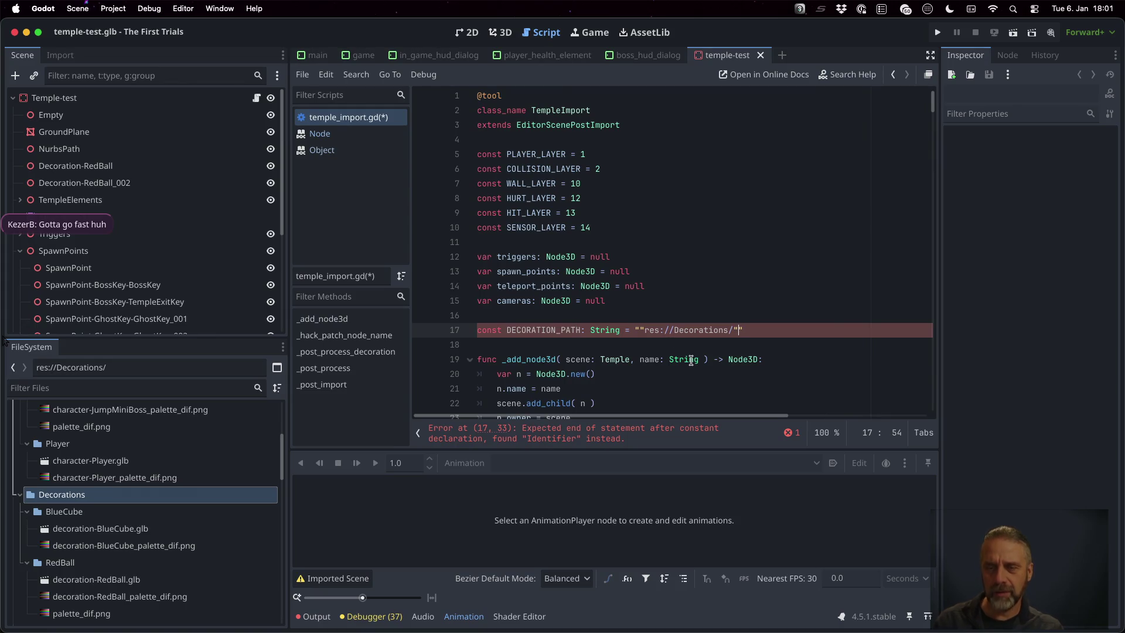
key("Left")
key("Left")
key("Left")
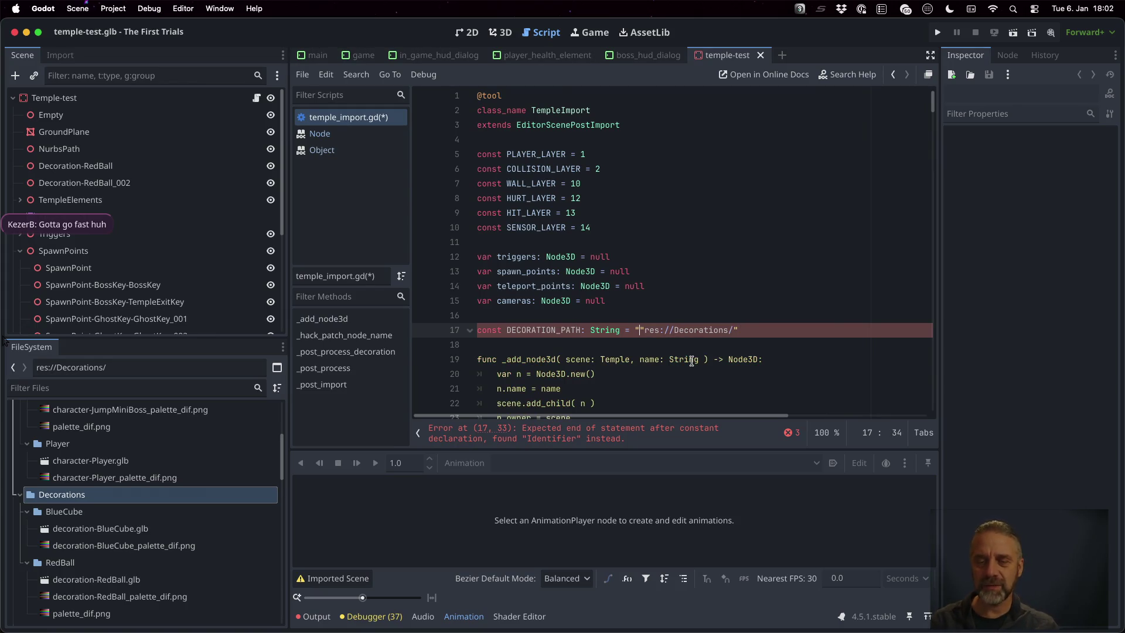
key("Delete")
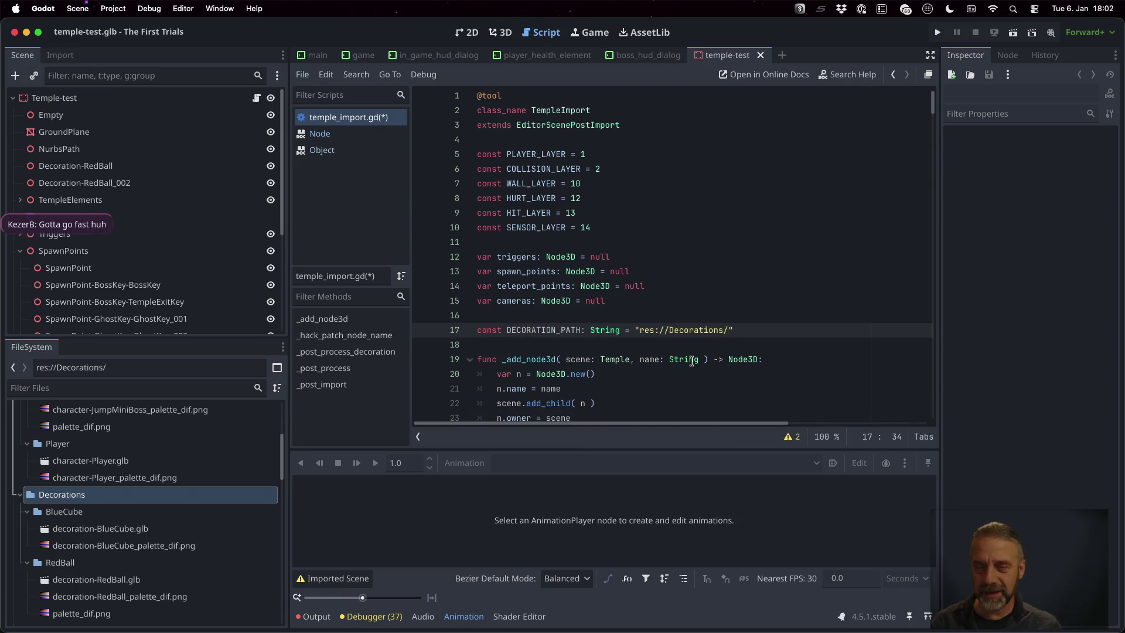
key("super+s")
key("Return")
Add var p = "%s/%s/decoration-%s.glb" path line in _post_process_decoration
scroll(694, 303, "down", 5)
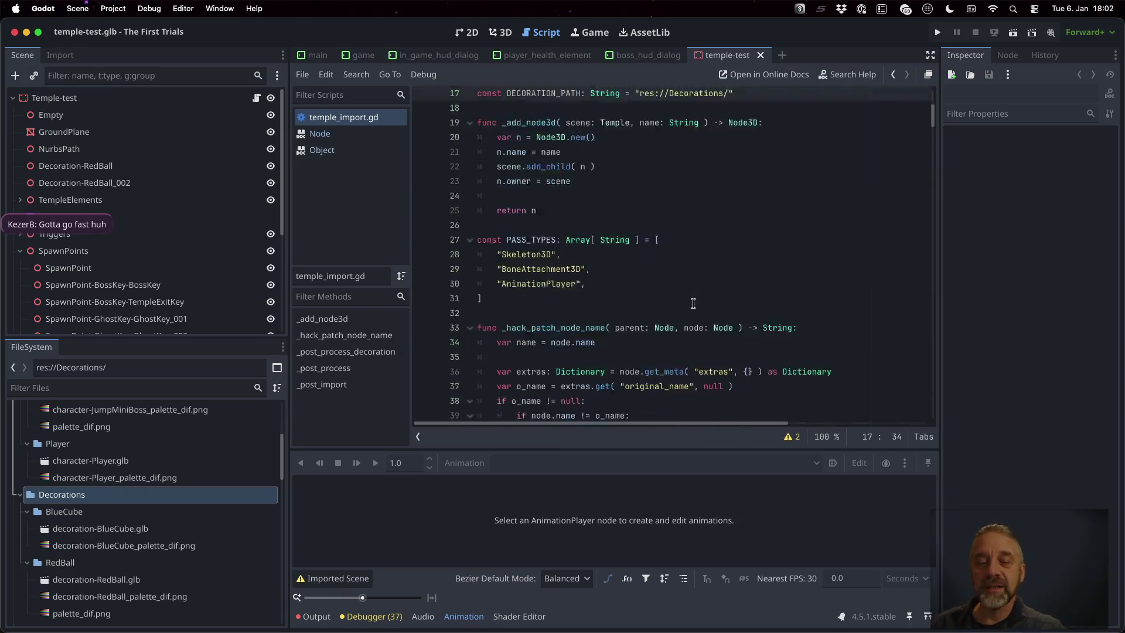
scroll(693, 303, "down", 12)
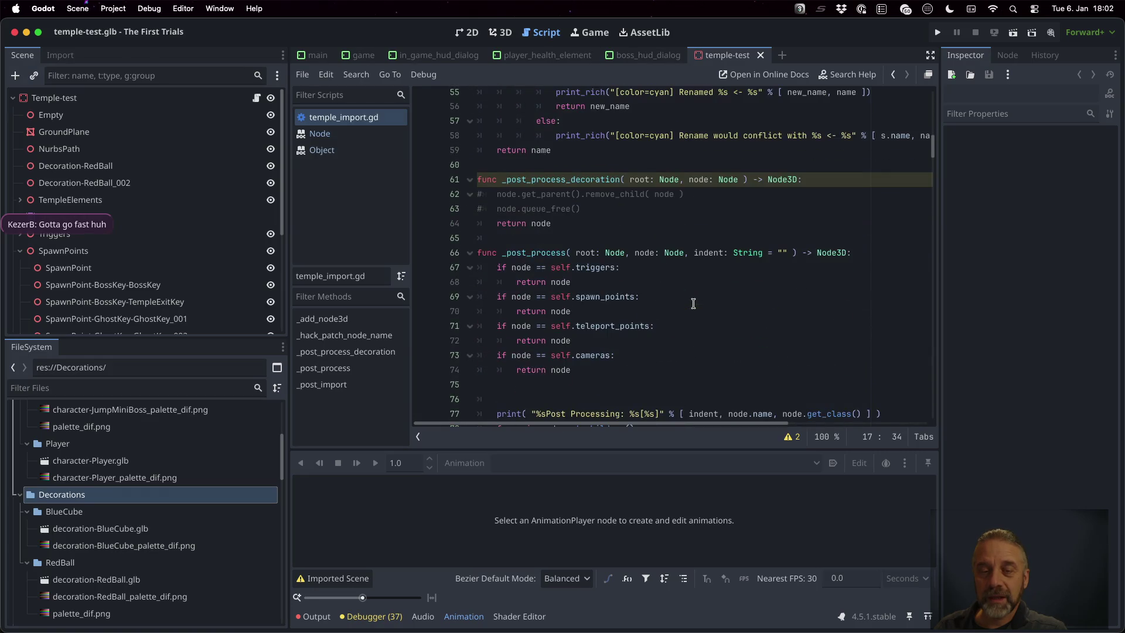
left_click(602, 190)
key("Down")
key("Return")
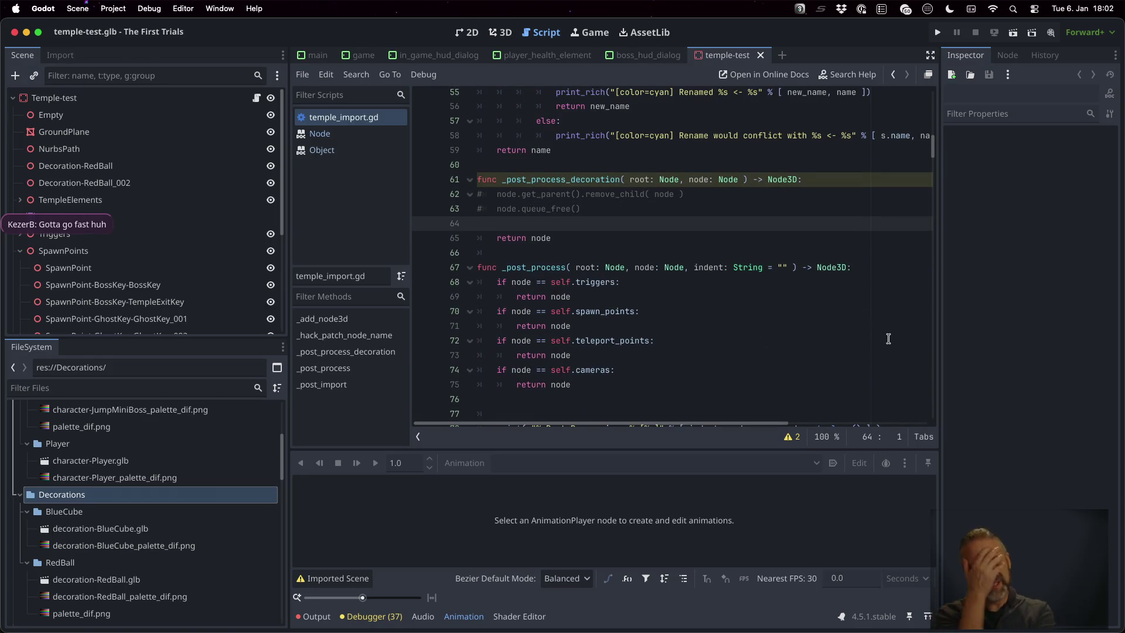
key("Tab")
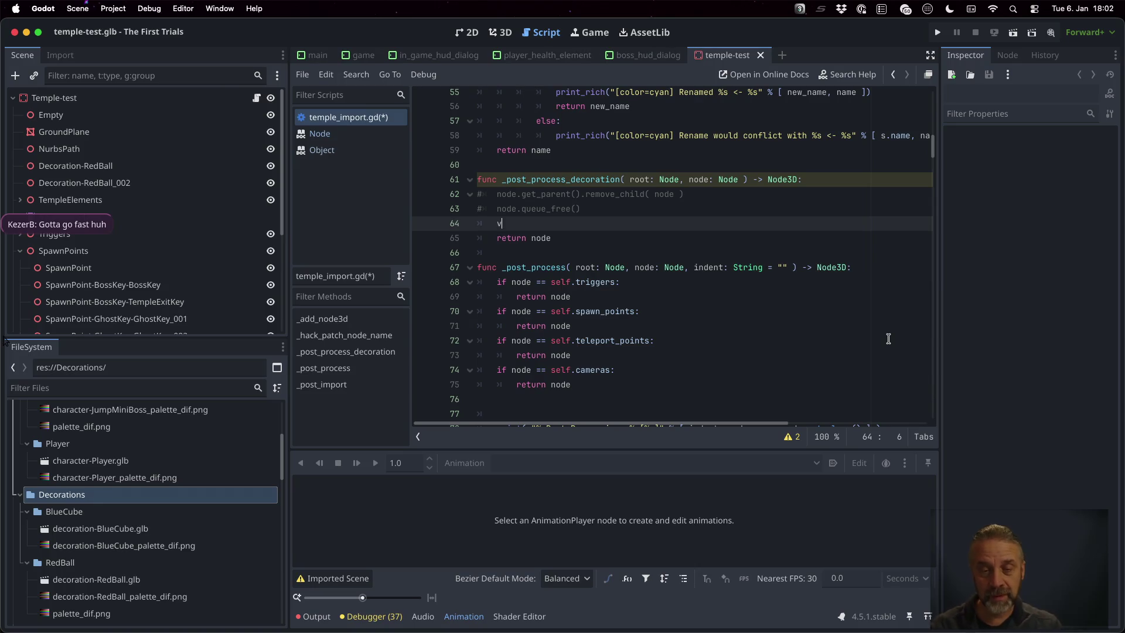
type("ar p = ")
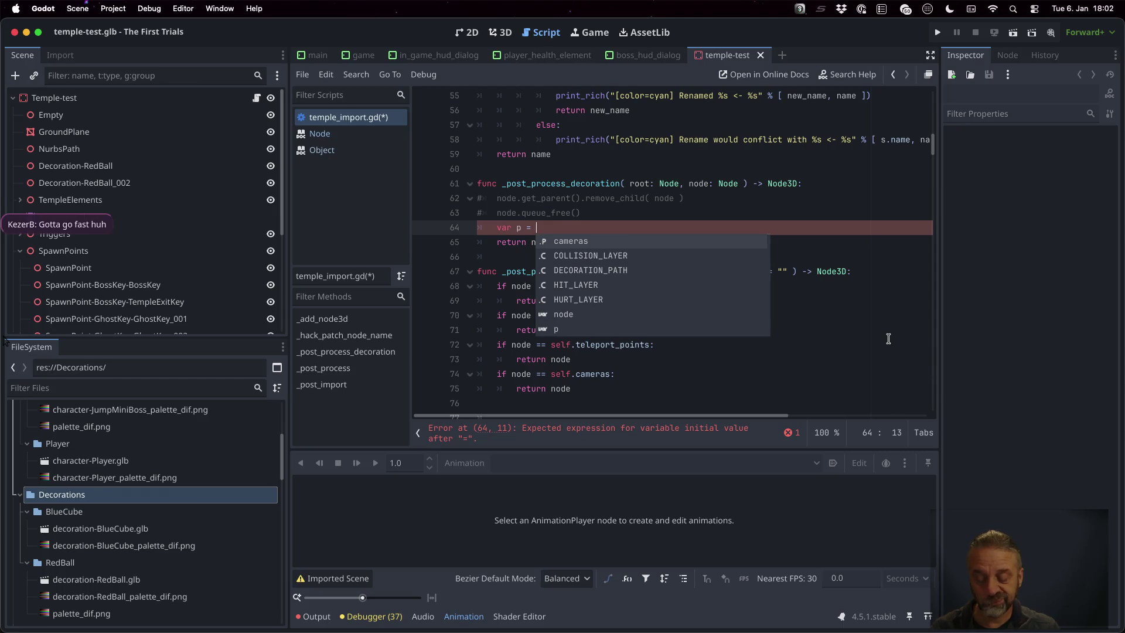
type("\"%s")
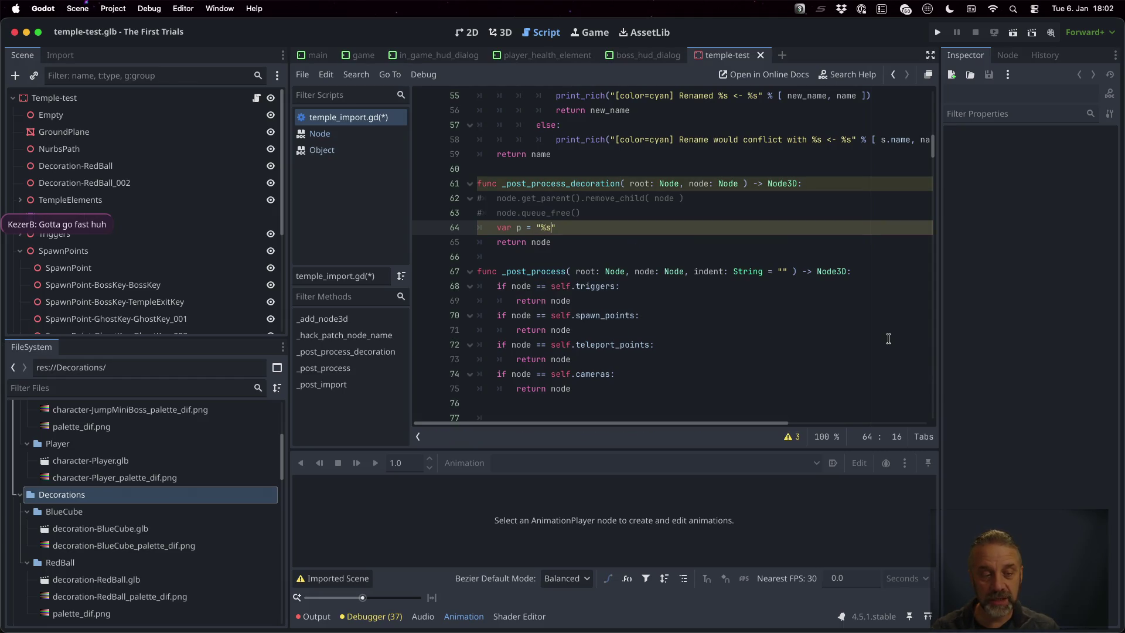
type("/")
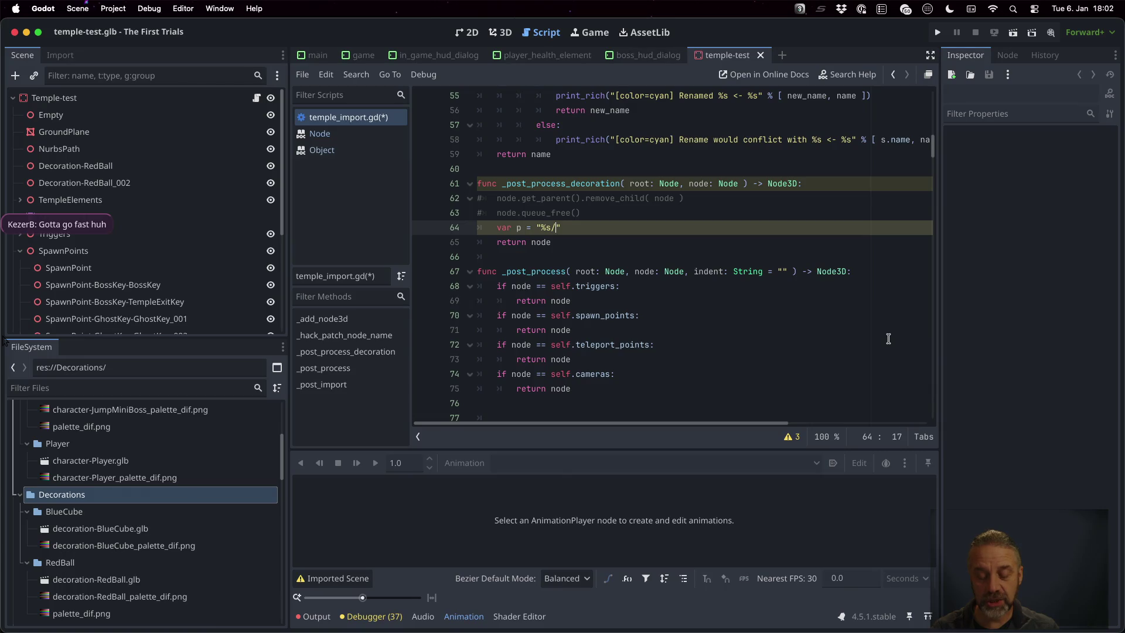
type("%s")
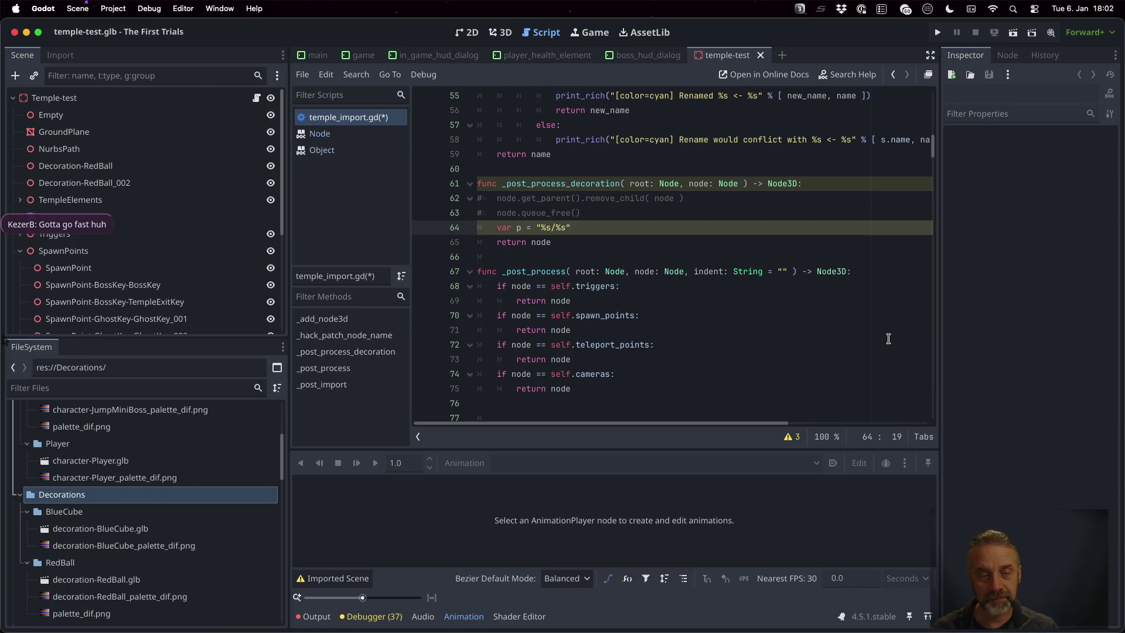
type("/")
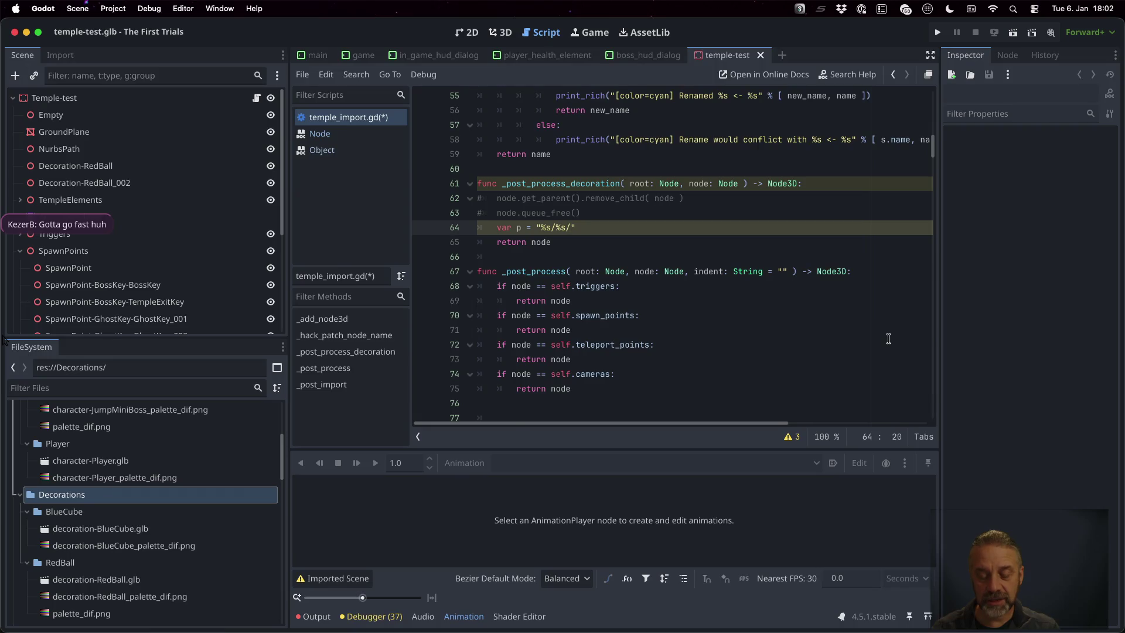
type("decoration")
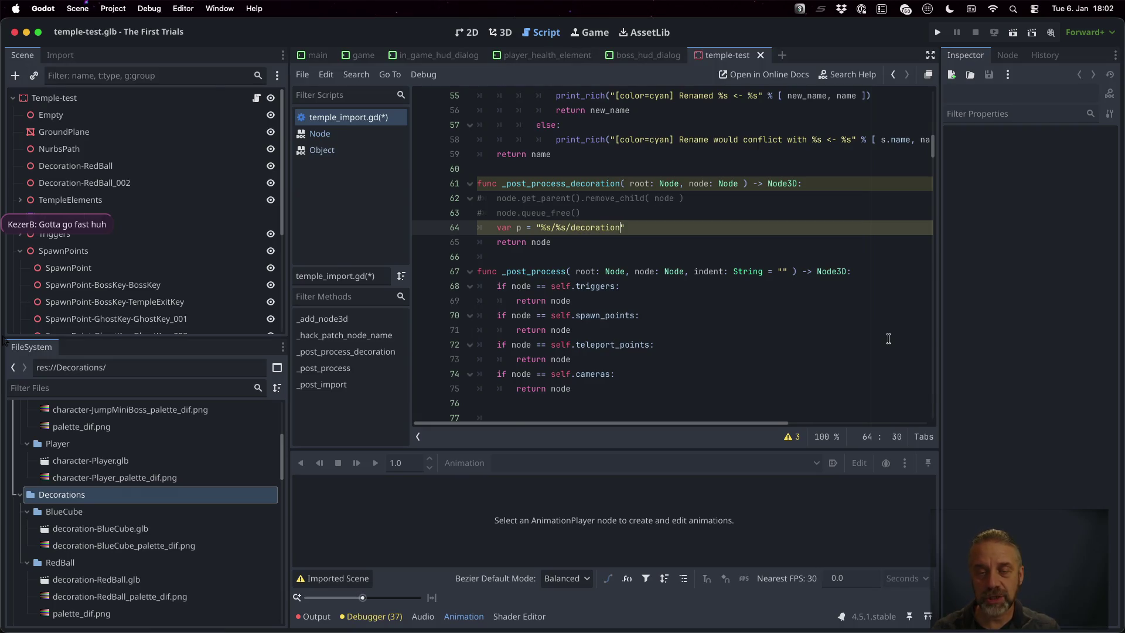
type("-")
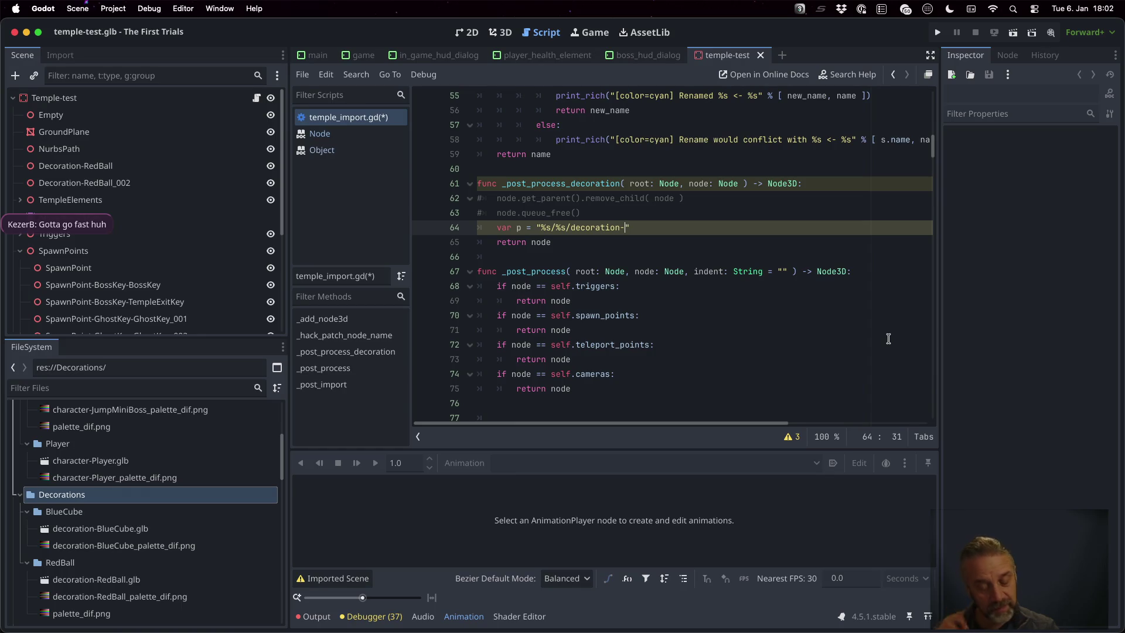
type("$s")
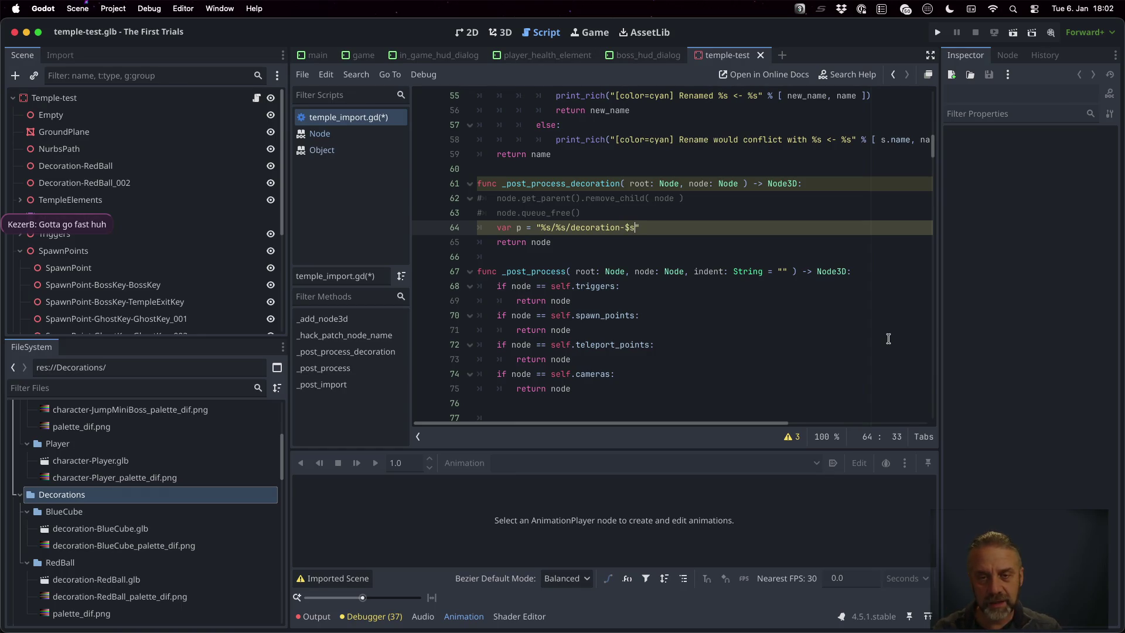
key("BackSpace")
key("BackSpace")
type("%s")
type(".")
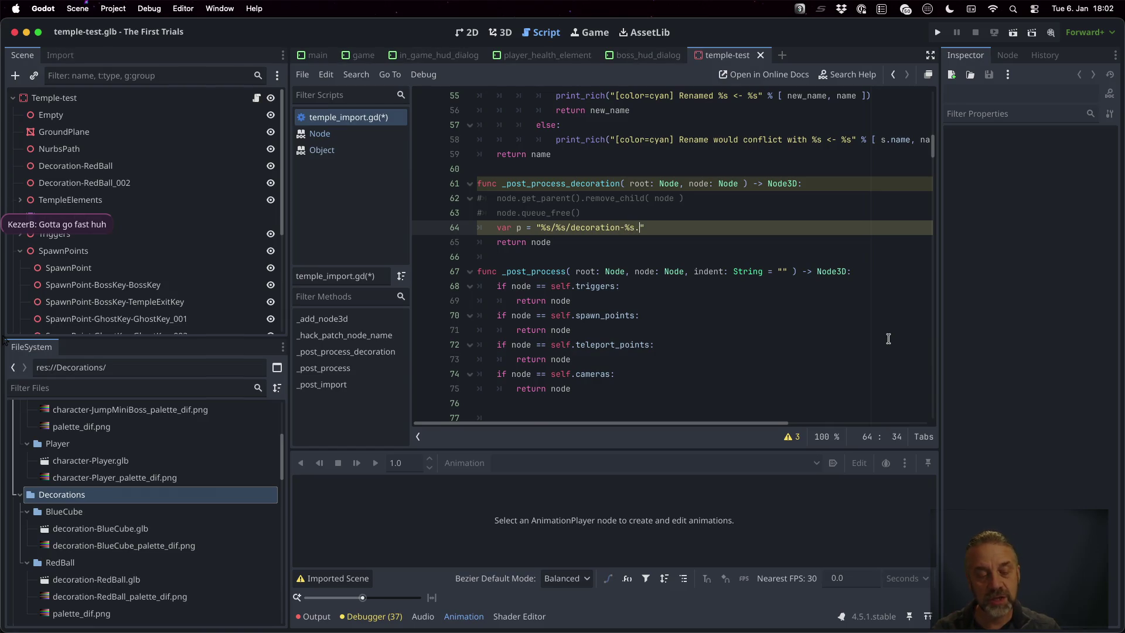
type("glb")
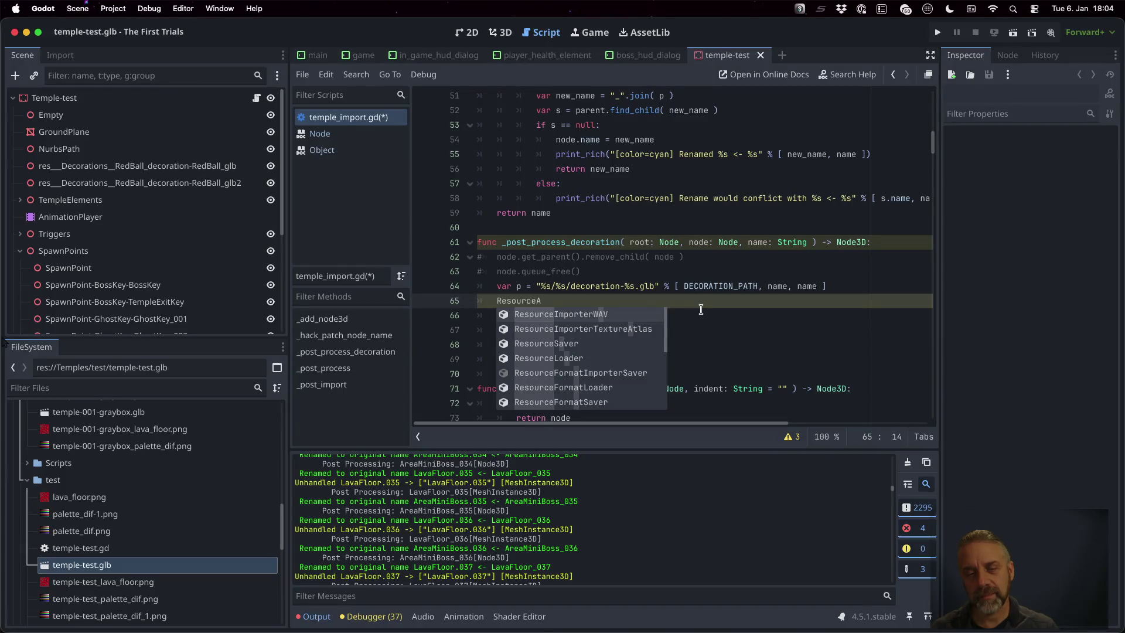
Add an if !ResourceLoader.exists( p ): check that returns node
key("BackSpace")
type("L")
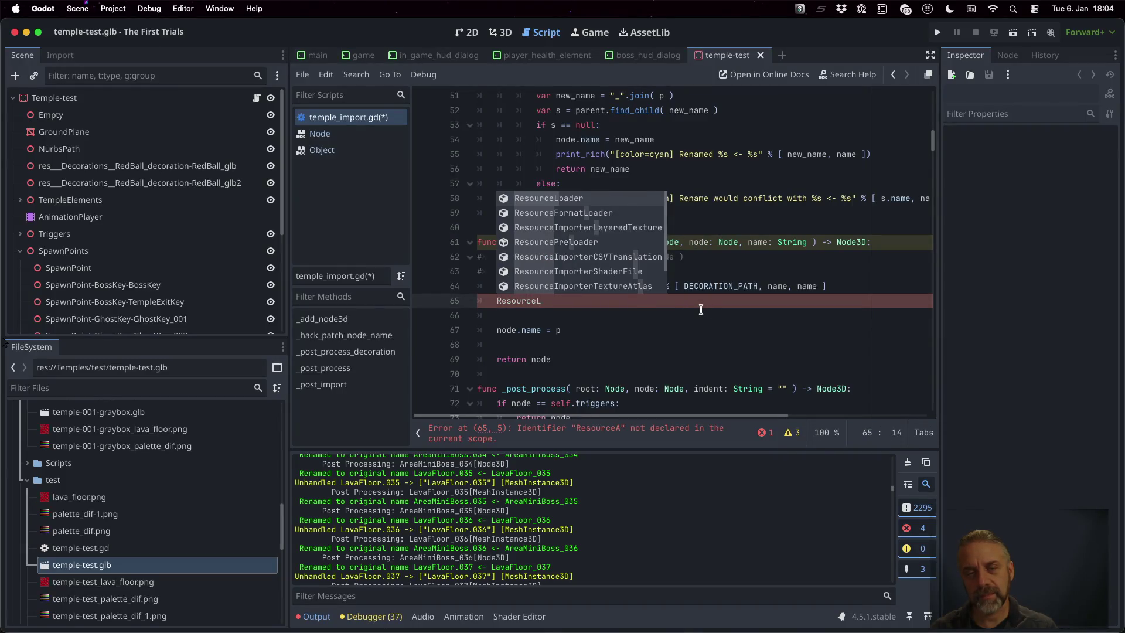
key("Return")
type(".ex")
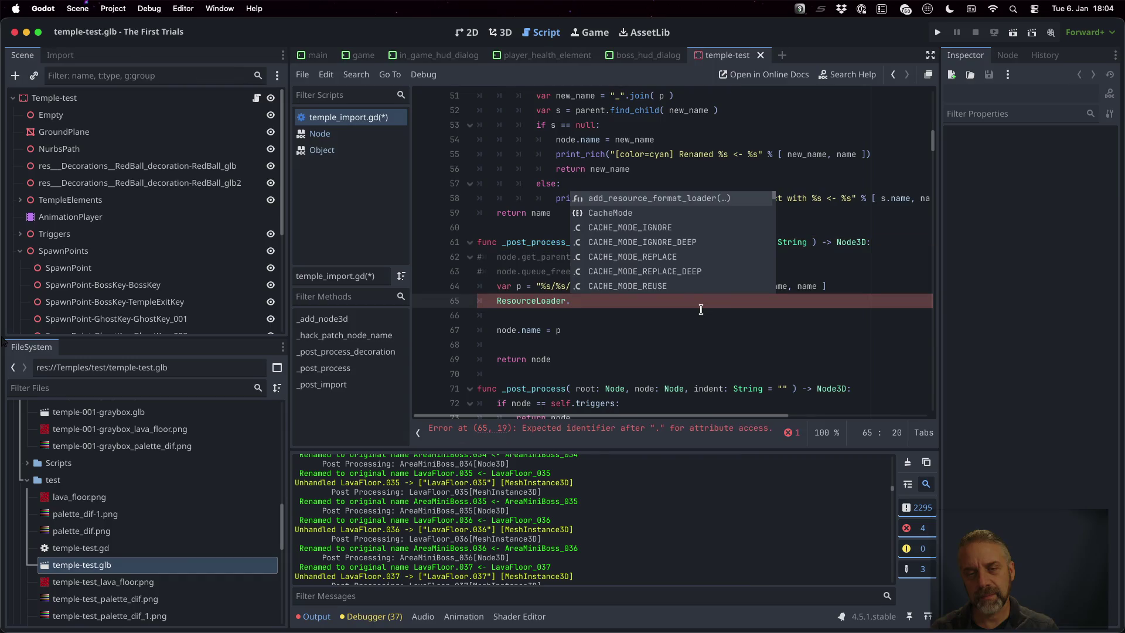
key("Return")
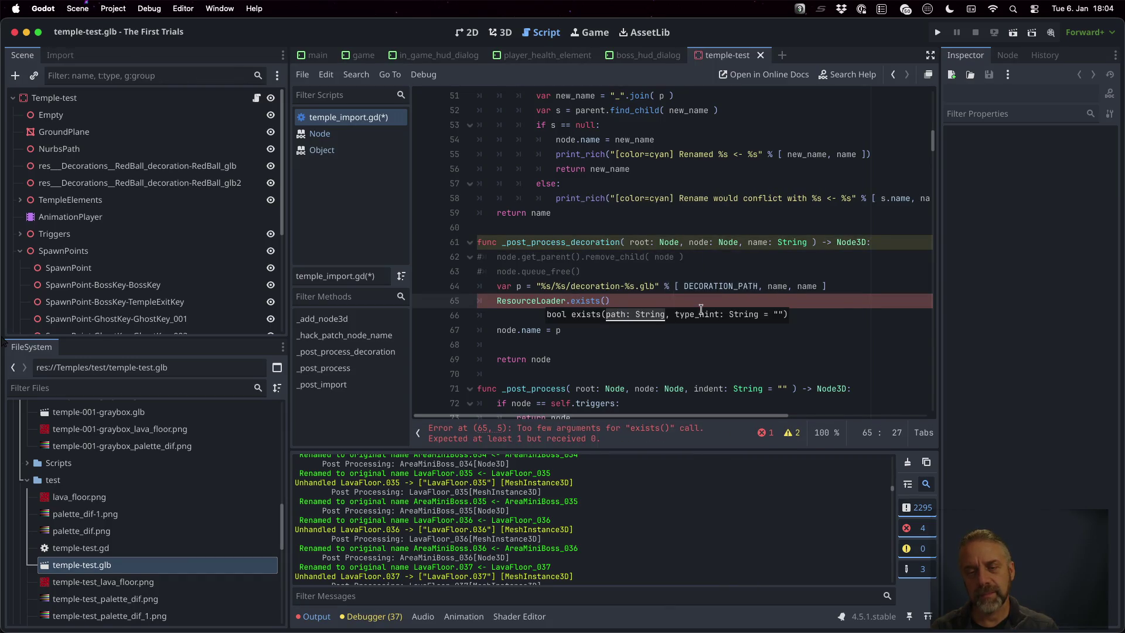
type("p ")
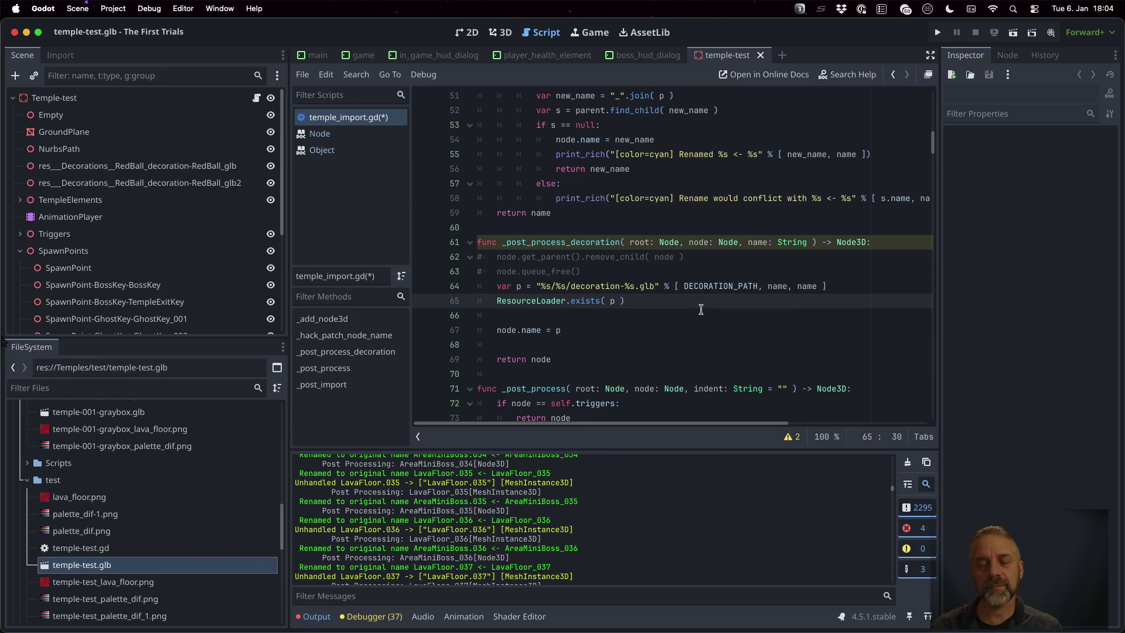
type("if !")
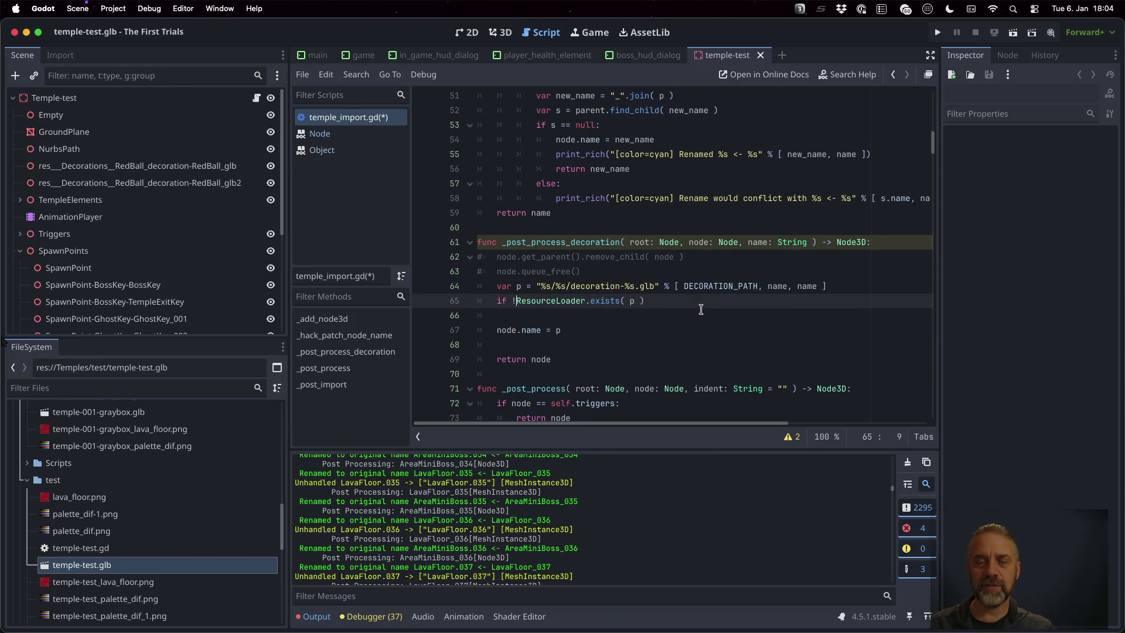
key("Return")
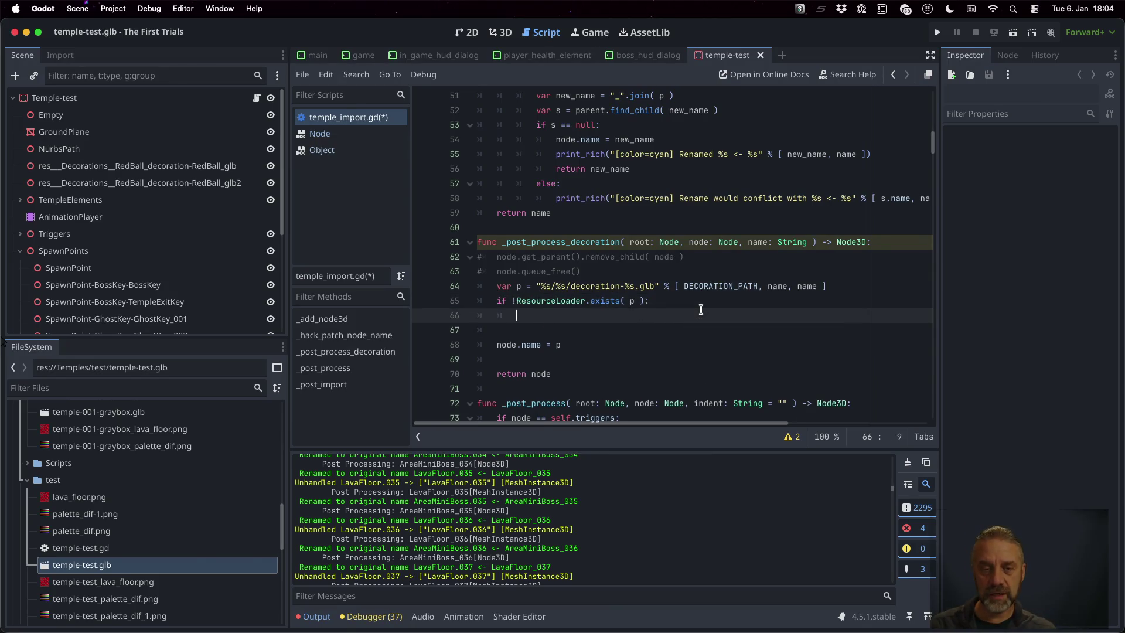
type("return ")
type("node")
Put a # :TODO: comment above the early return and start a var r = ResourceLoader line
key("Escape")
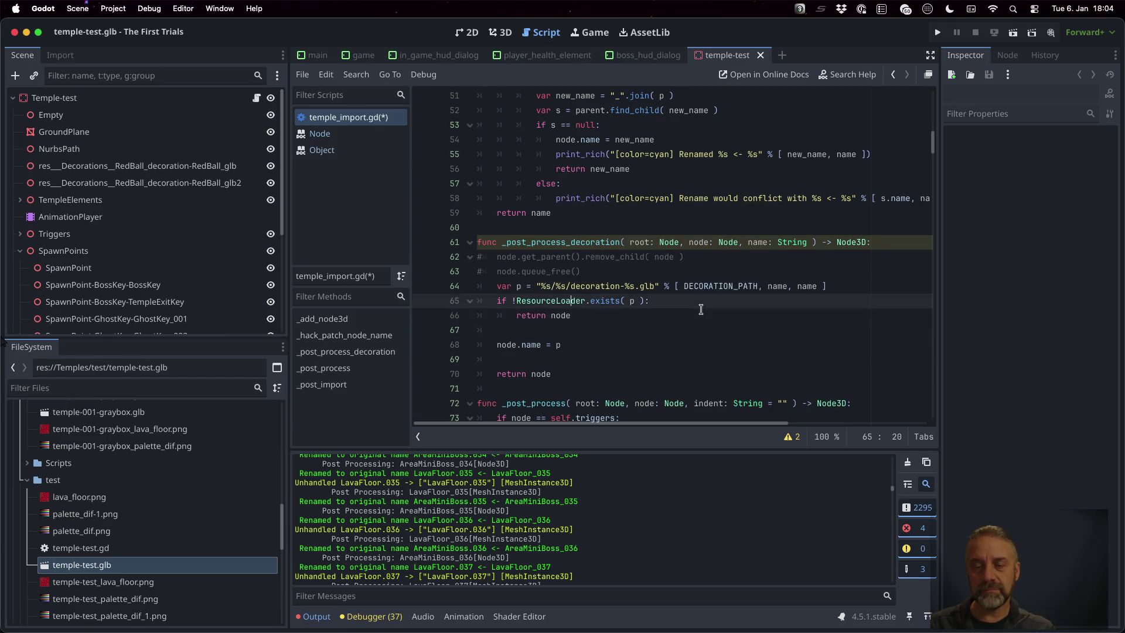
key("Up")
key("End")
key("Return")
type("# :TODO:")
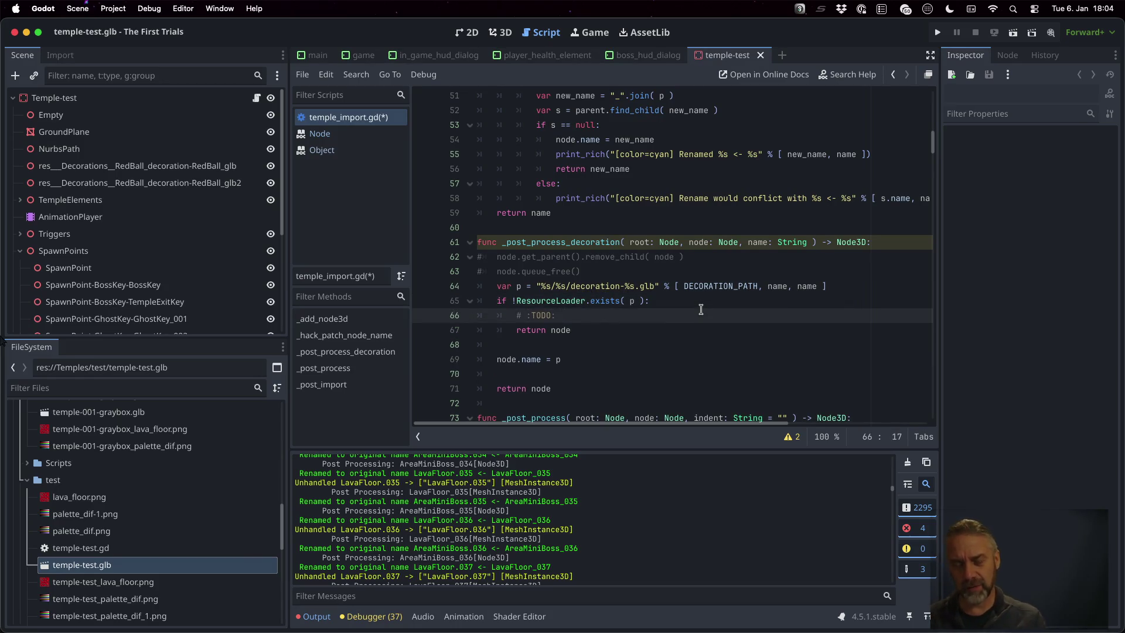
key("Down")
key("Down")
key("Return")
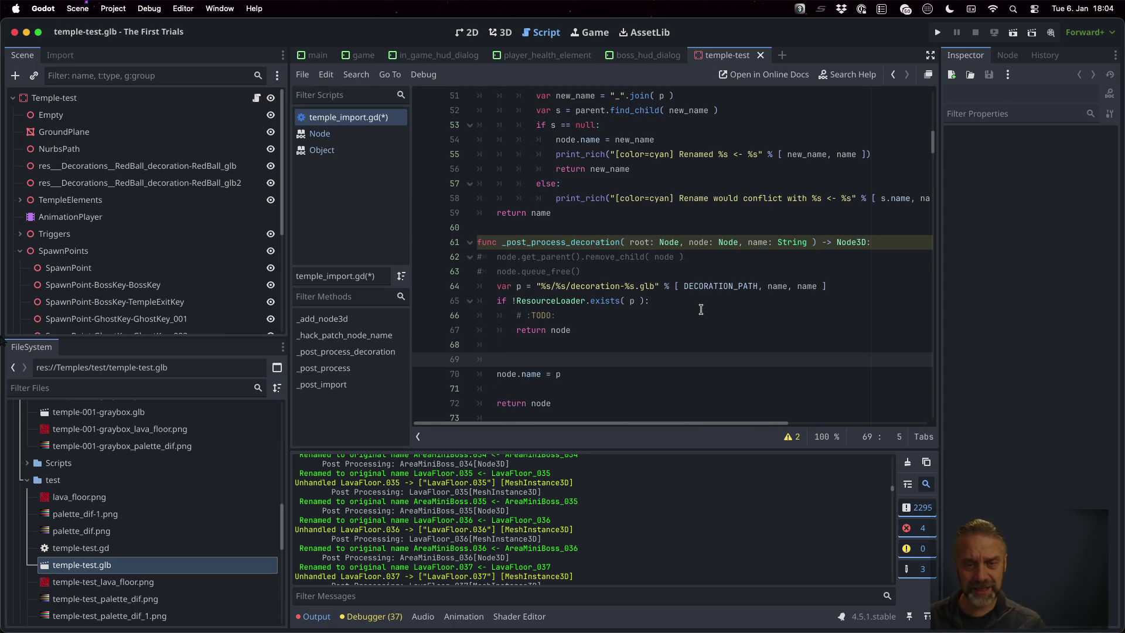
type("ar r = Res")
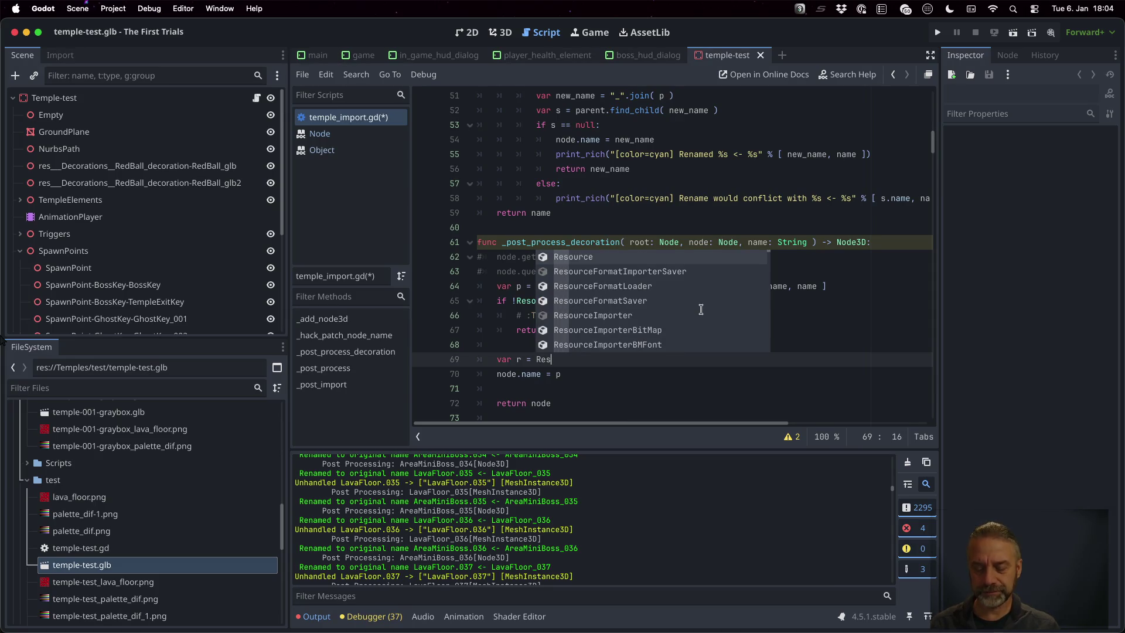
type("oureLo")
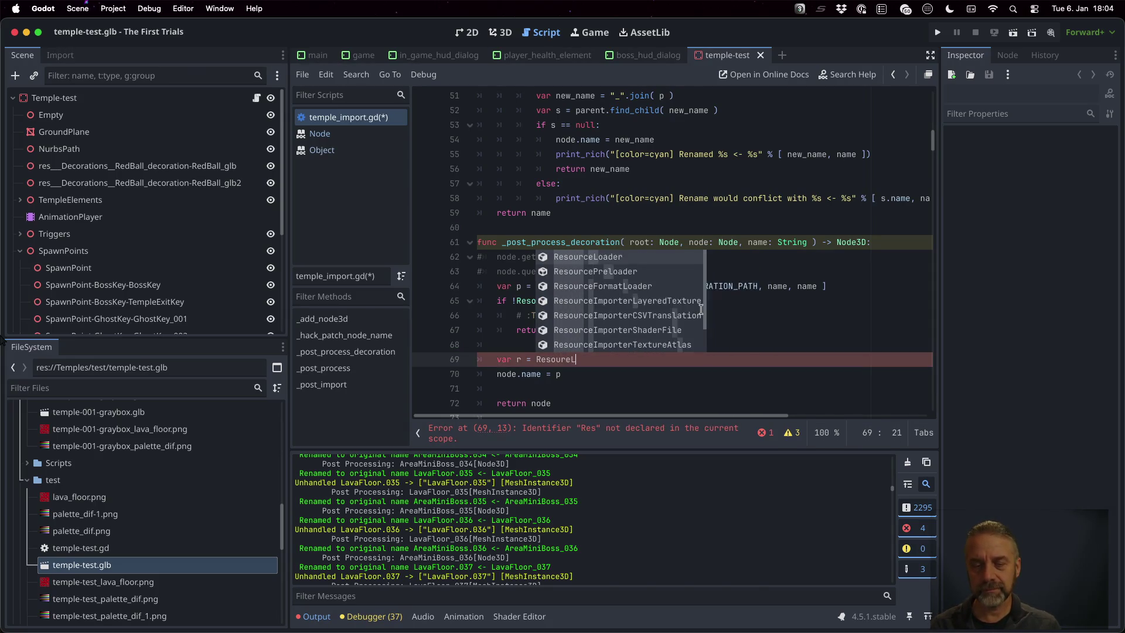
Complete var r = ResourceLoader.load( p ) using autocomplete
key("Return")
type(".lo")
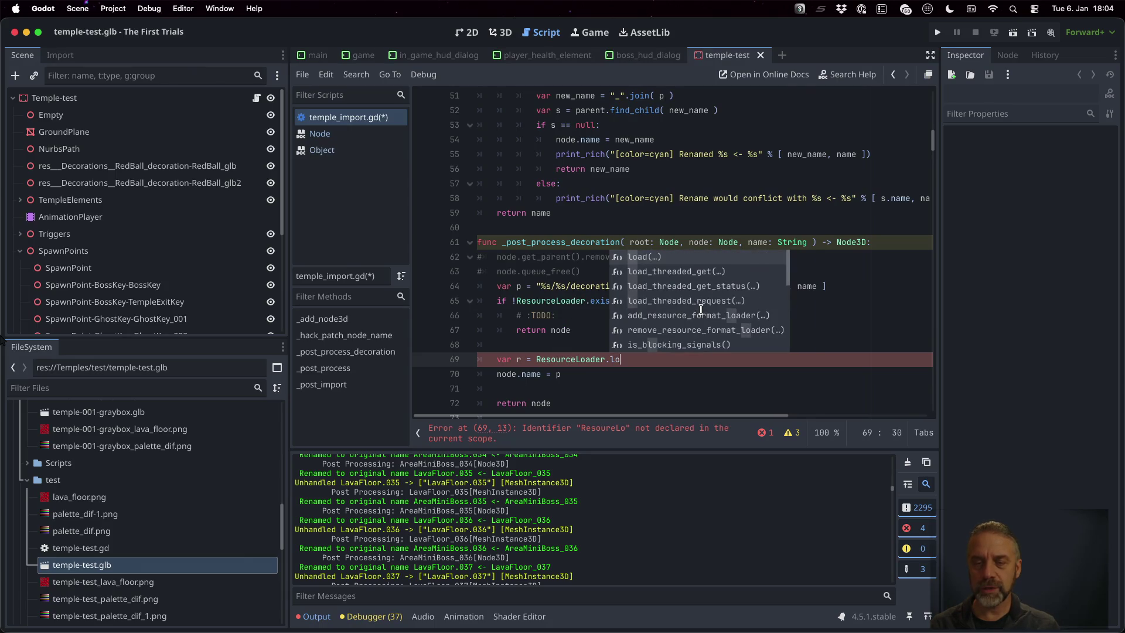
key("Return")
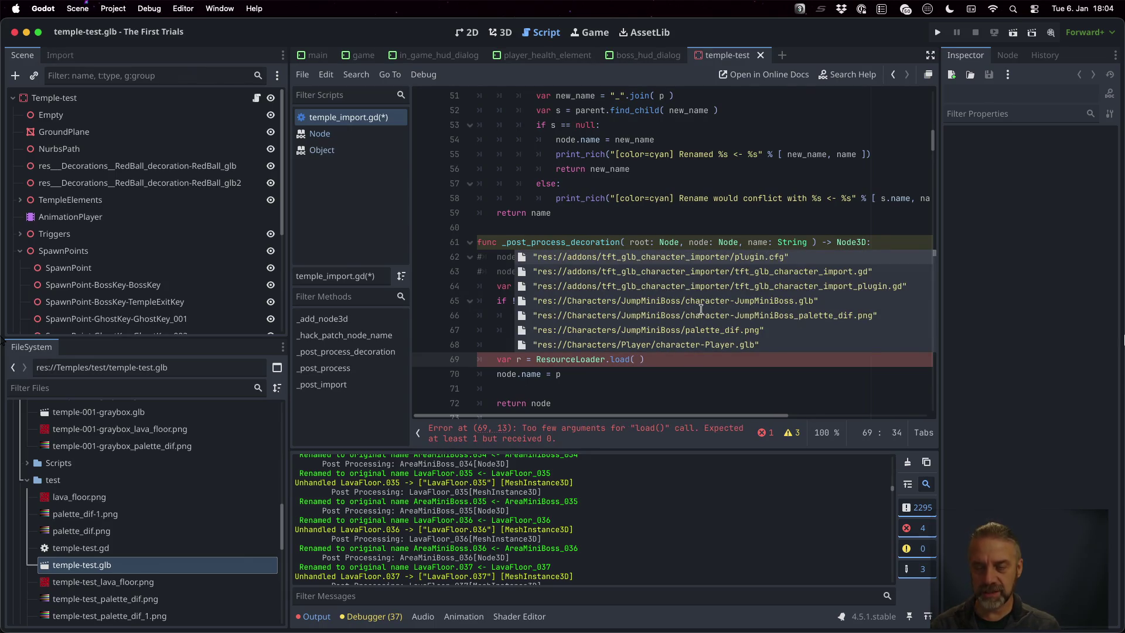
type("p")
key("End")
key("Return")
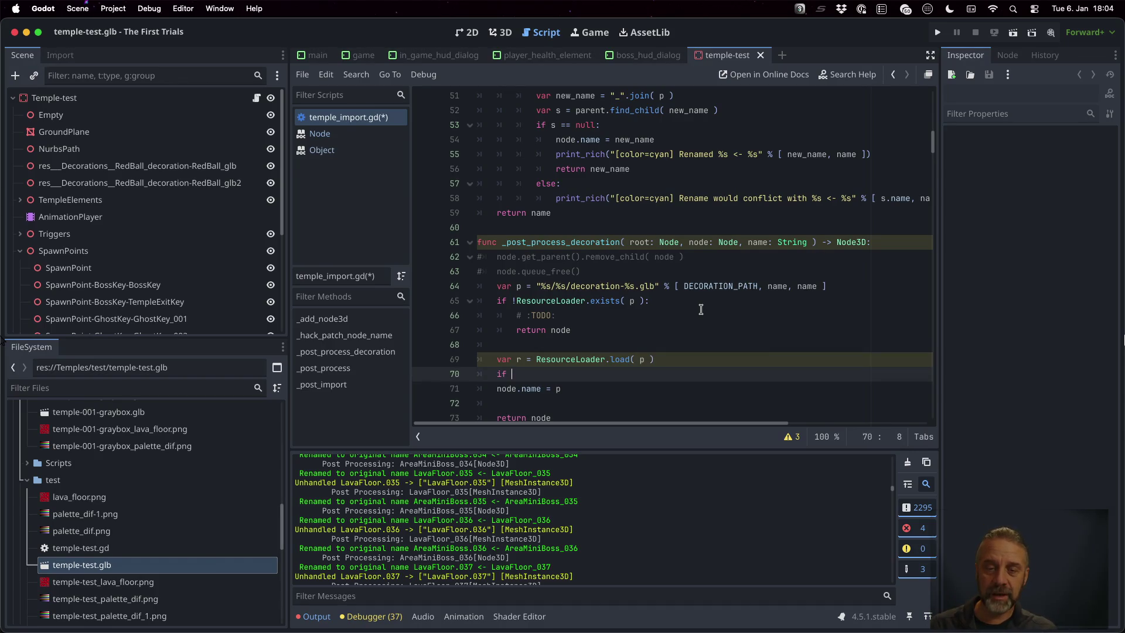
Add an if r == null: block with # :TODO: and return node
type("!")
key("BackSpace")
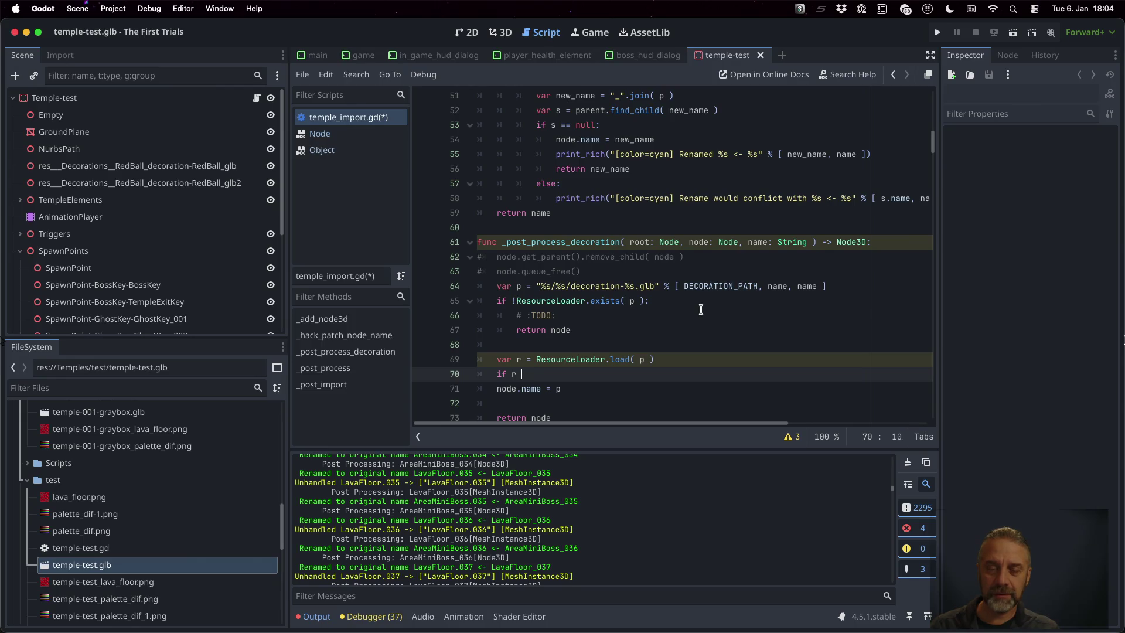
type("== null:")
key("Return")
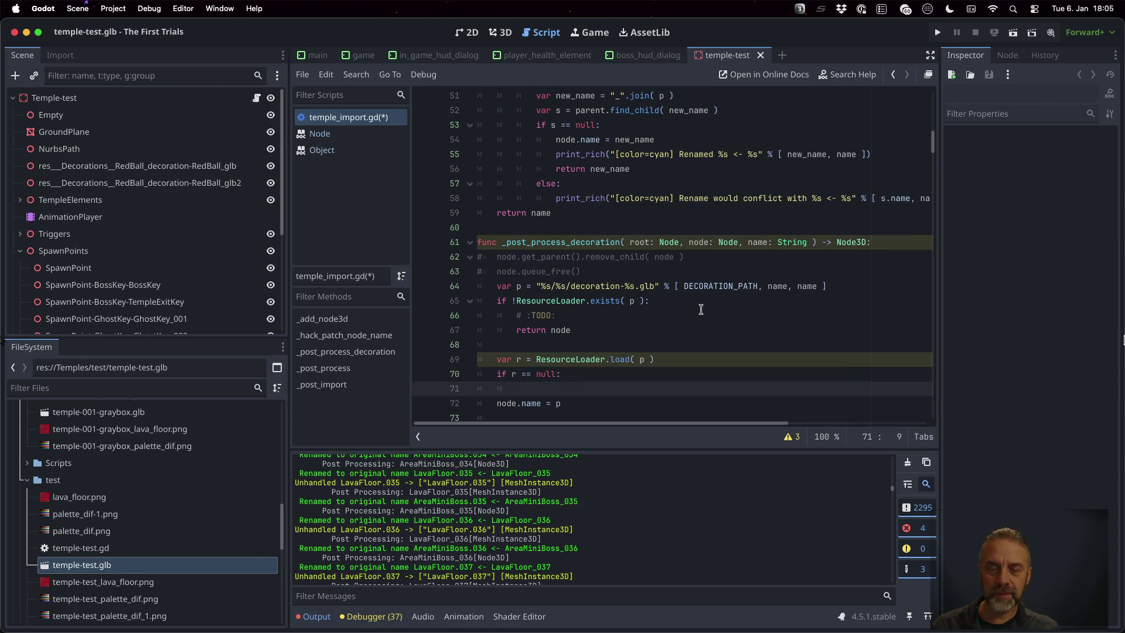
type("# :TODO:")
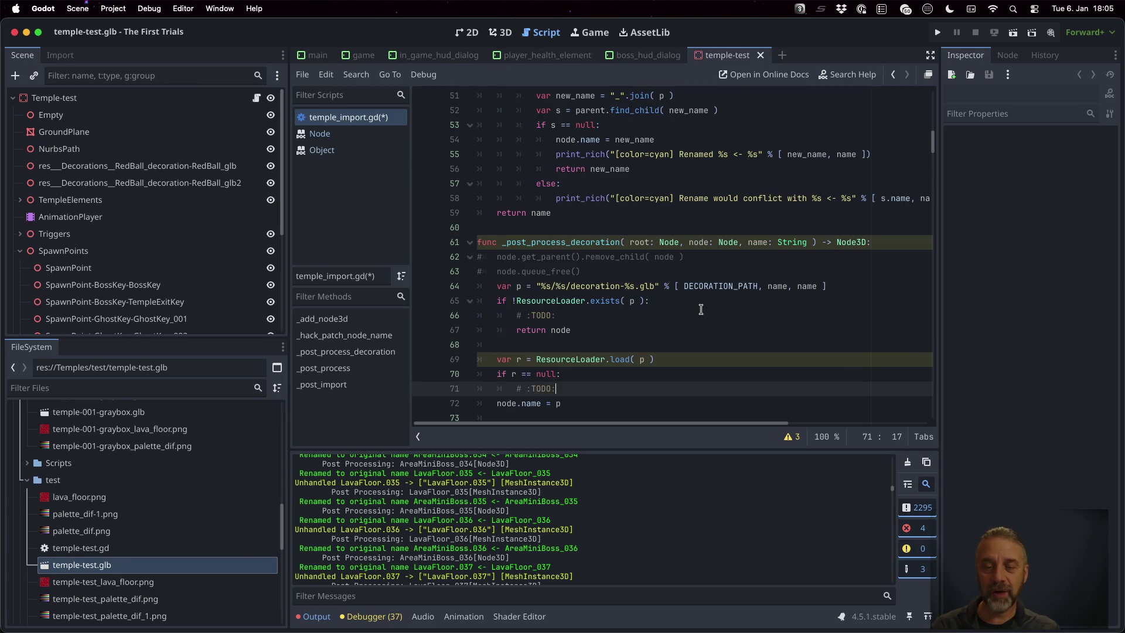
key("Return")
type("return n")
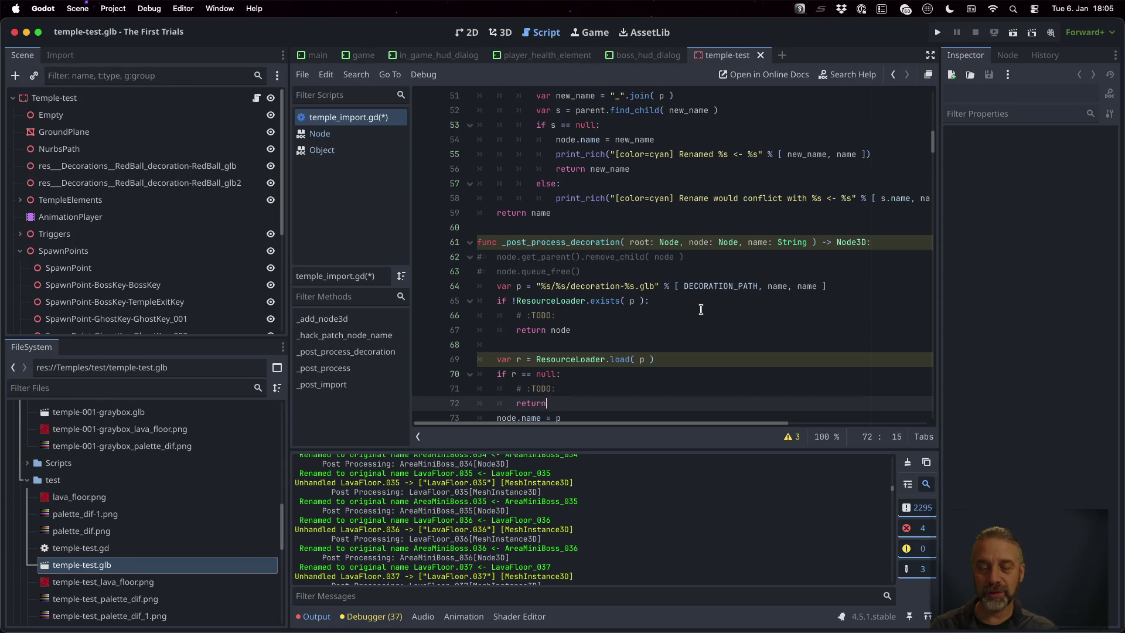
type("ode")
key("Return")
key("Return")
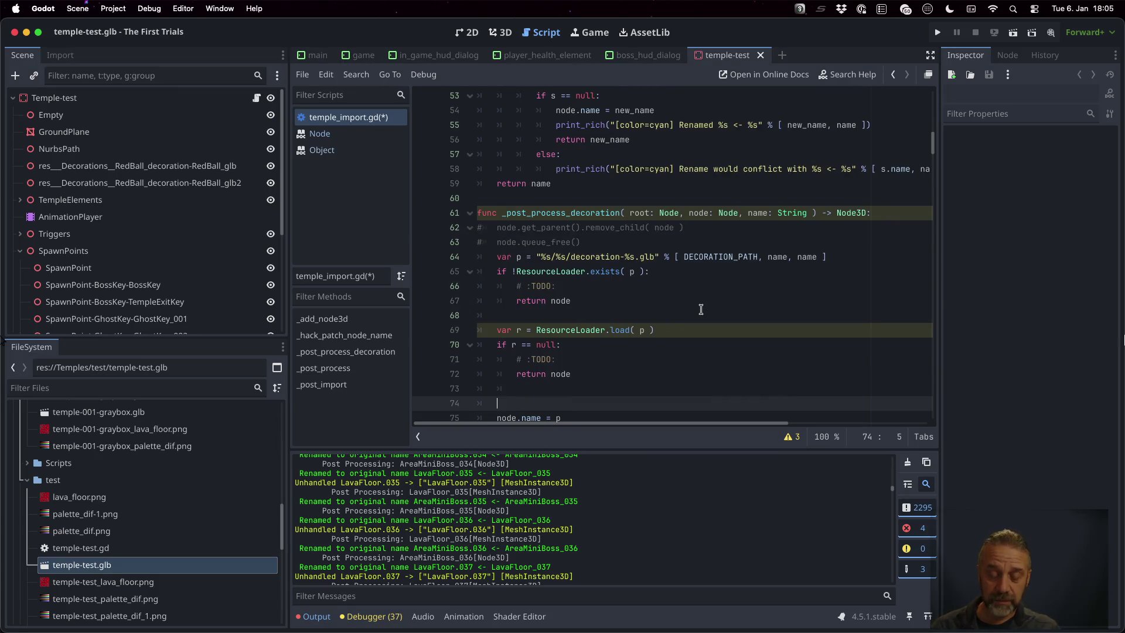
Insert var ps = r as PackedScene above an unfinished var i = r.ins line
type("var i = r.")
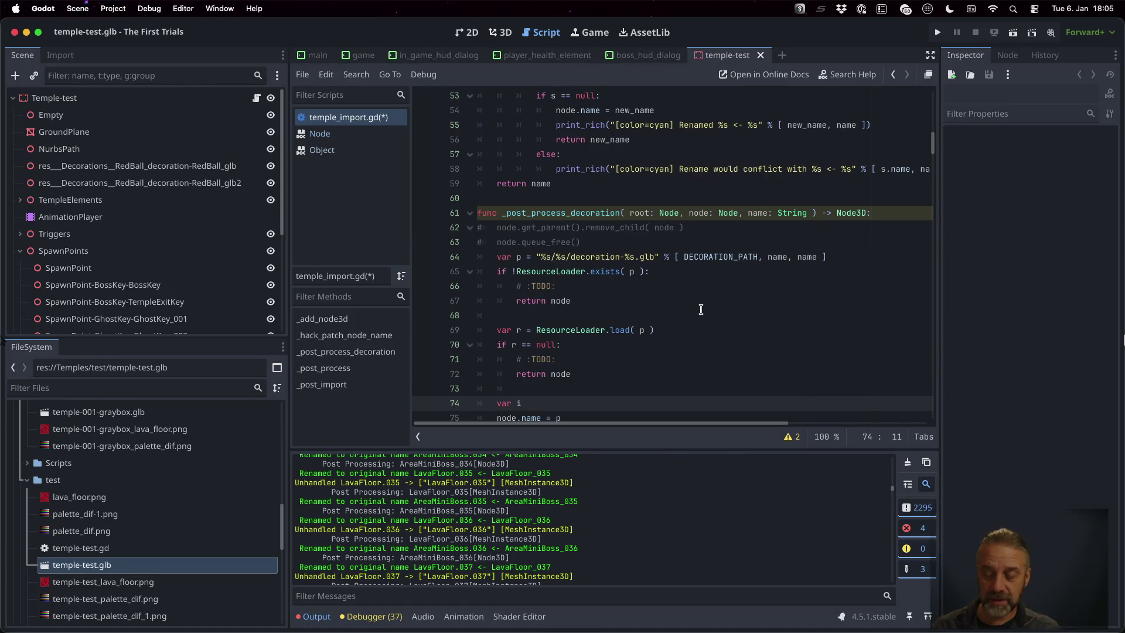
type("ins")
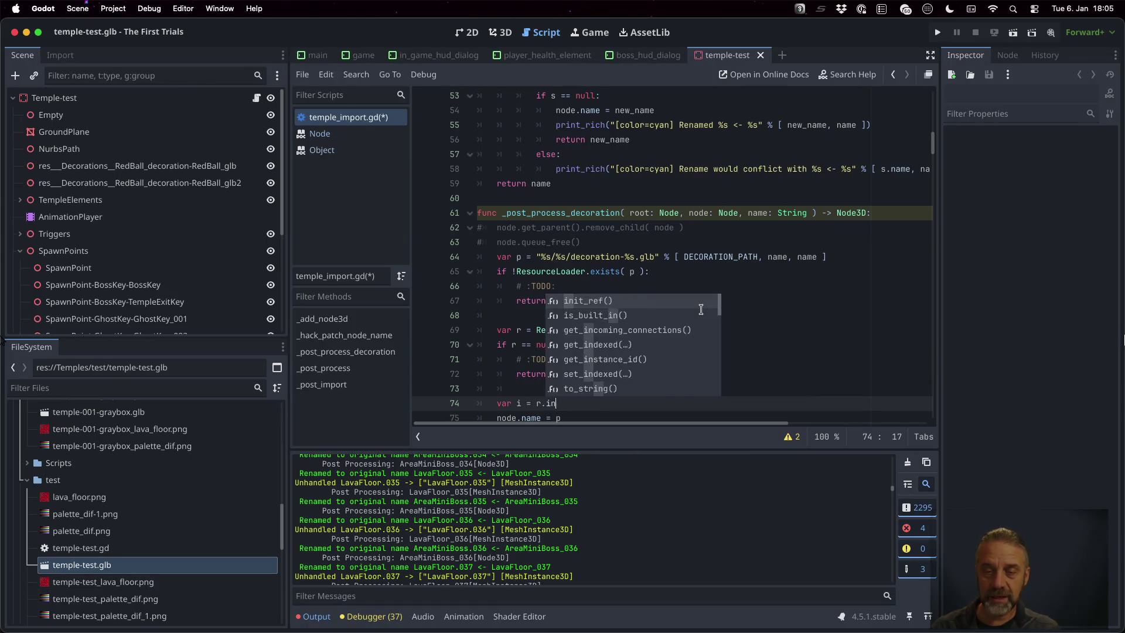
key("Up")
key("Return")
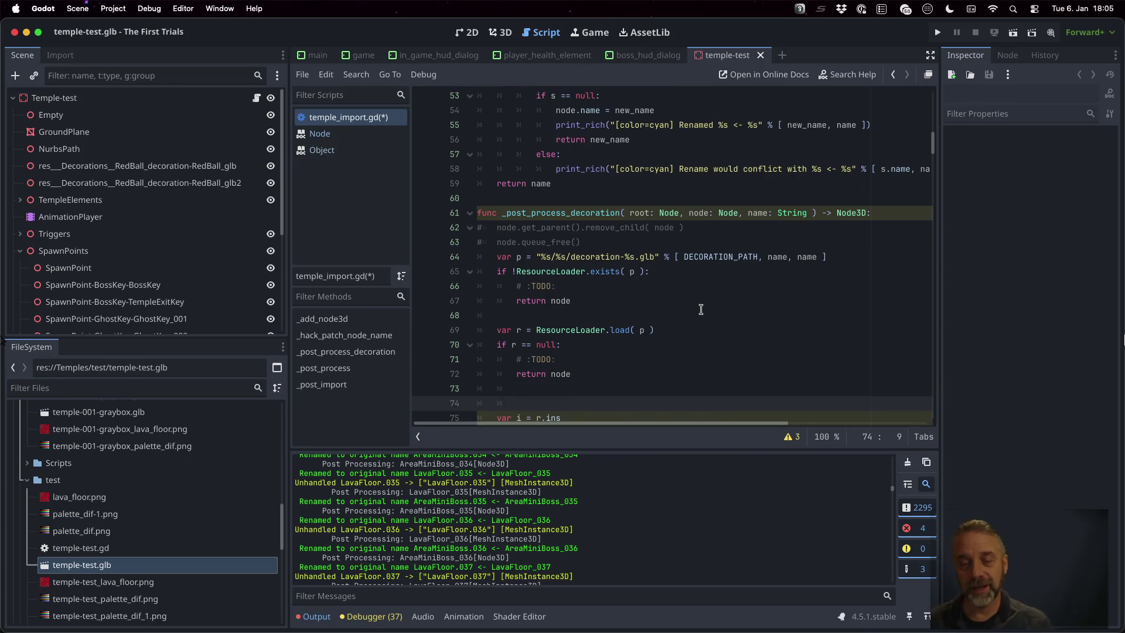
type("var ps ")
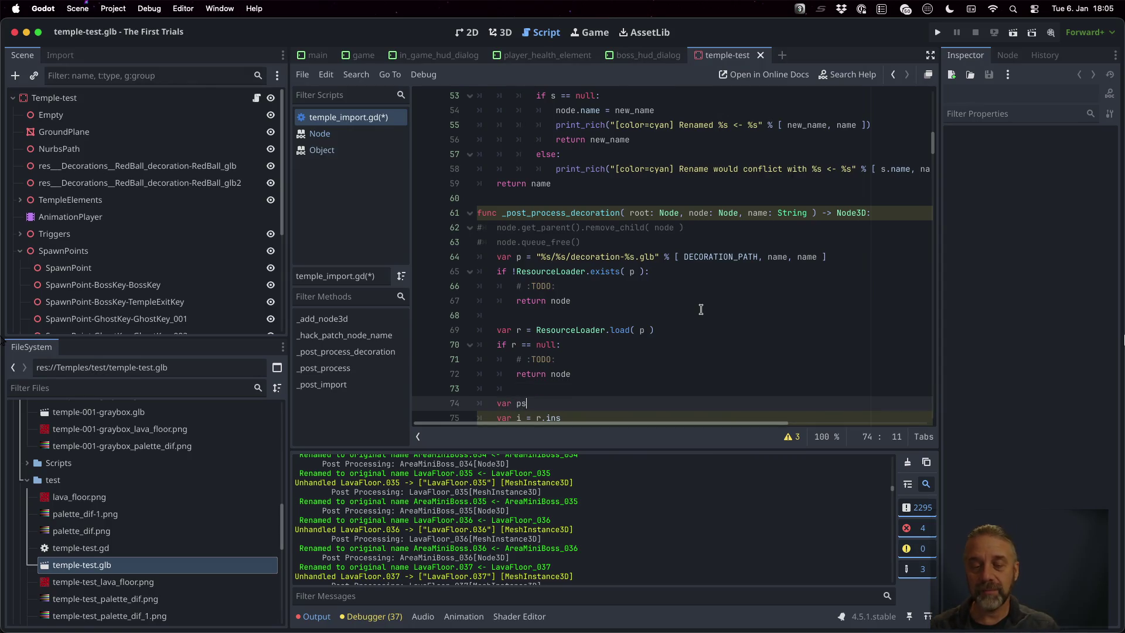
type("= r as ")
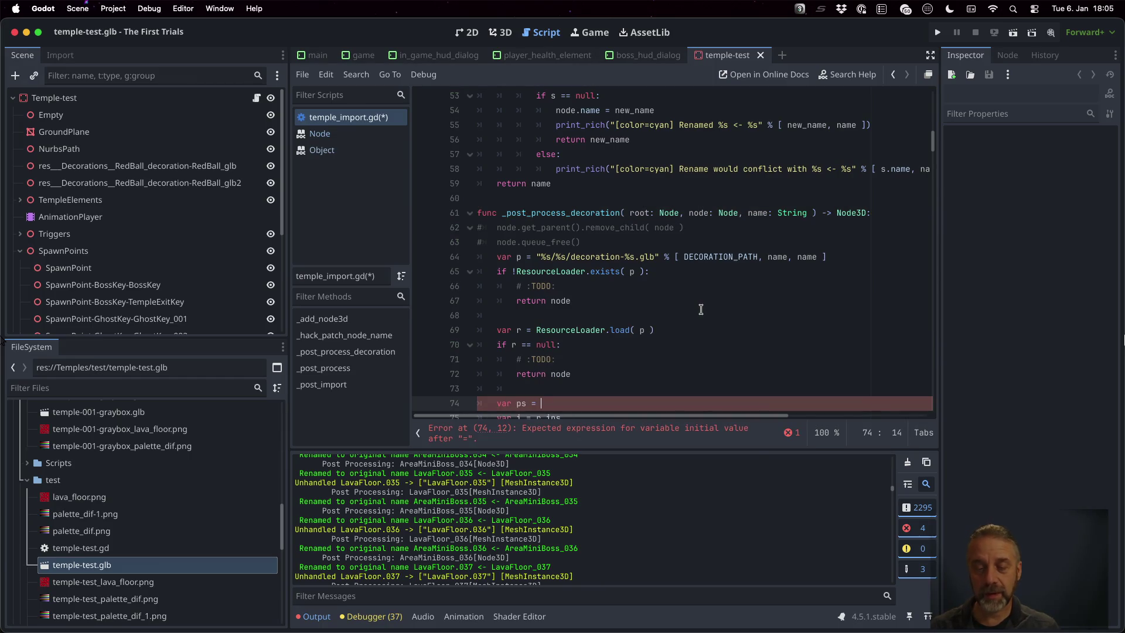
type("Pack")
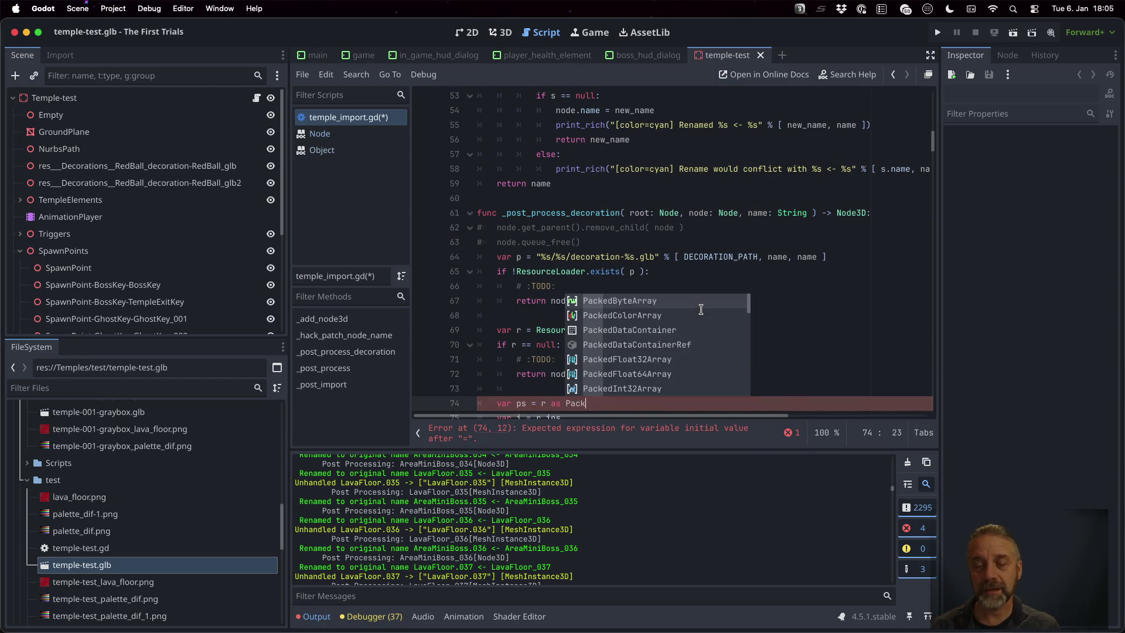
type("edScene")
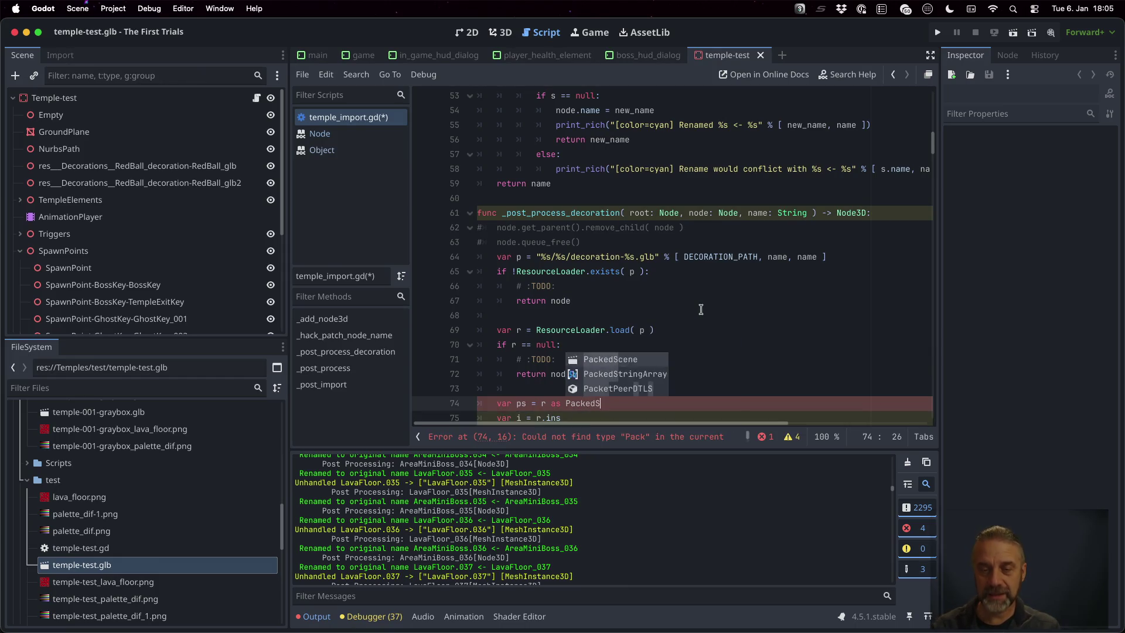
key("Return")
key("Return")
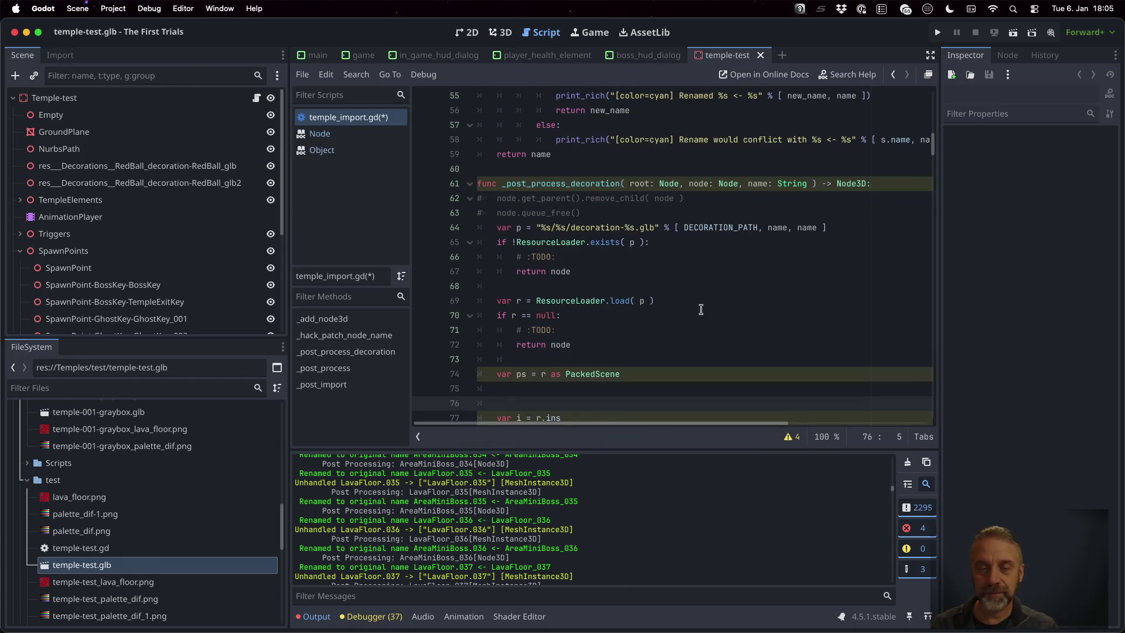
Add an if ps == null: block with # :TODO: and return node
key("Up")
type("if ps")
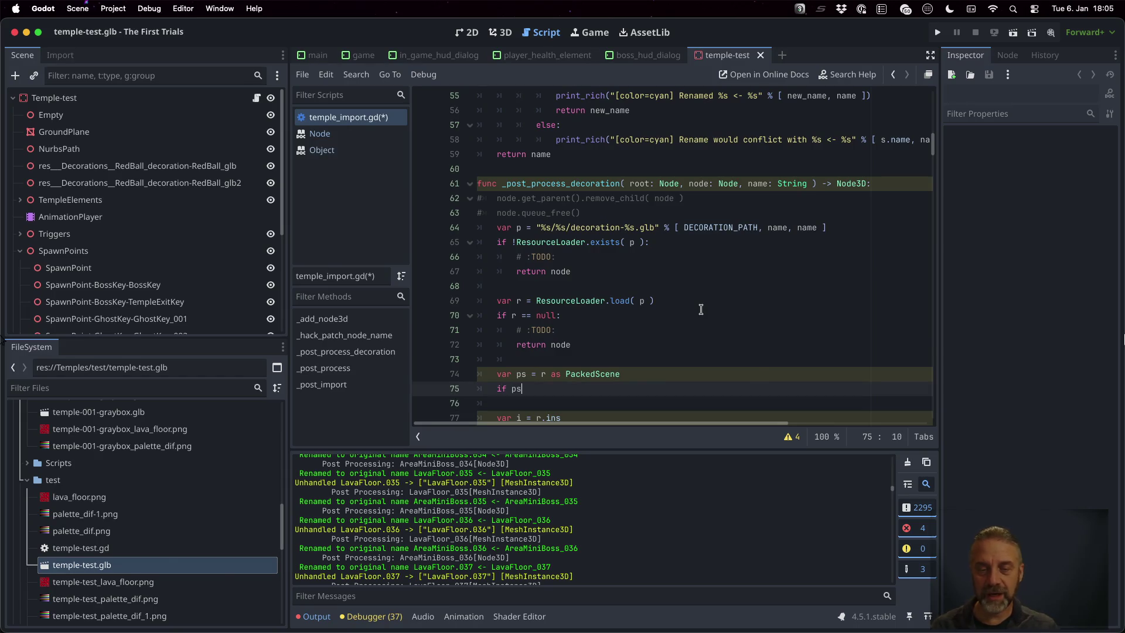
type(" == null:")
key("Return")
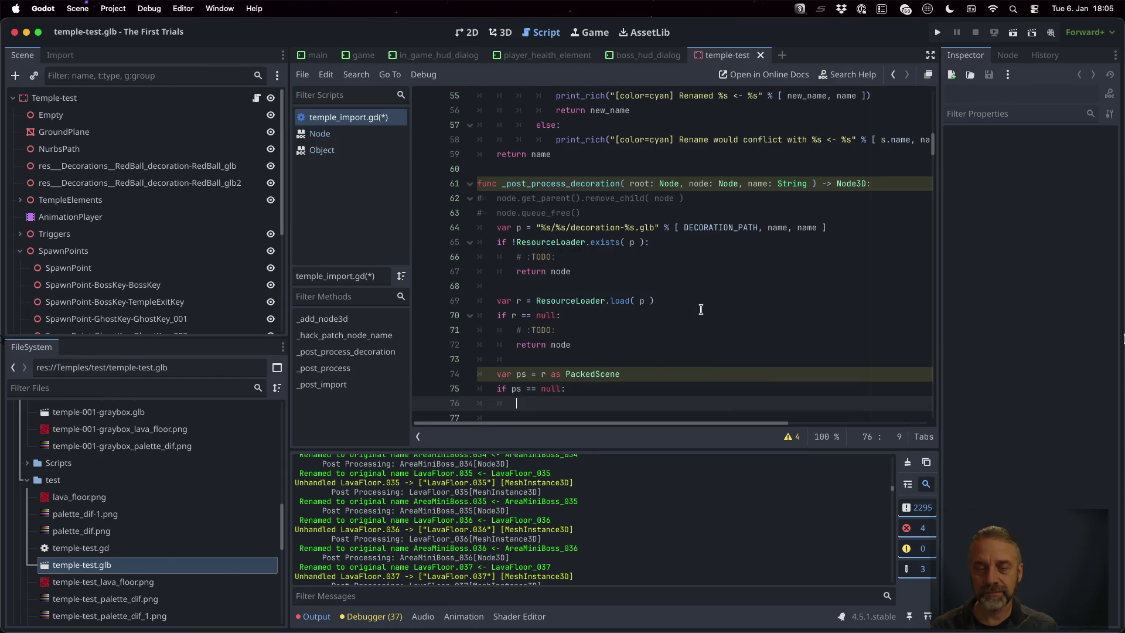
type(":TODO")
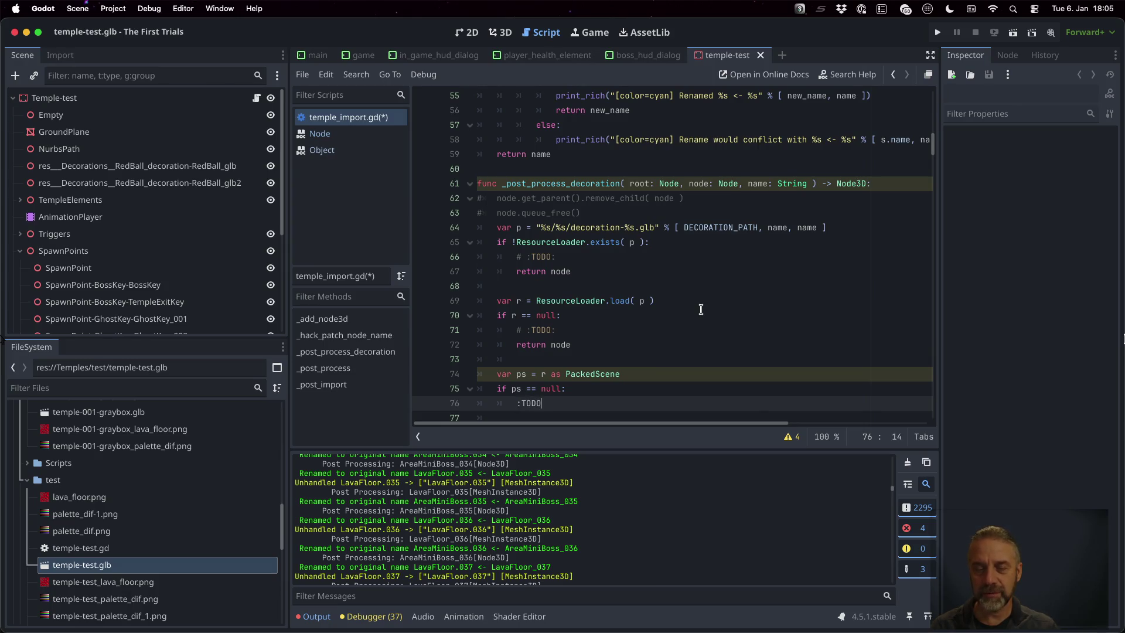
type(":")
key("Return")
type("turn")
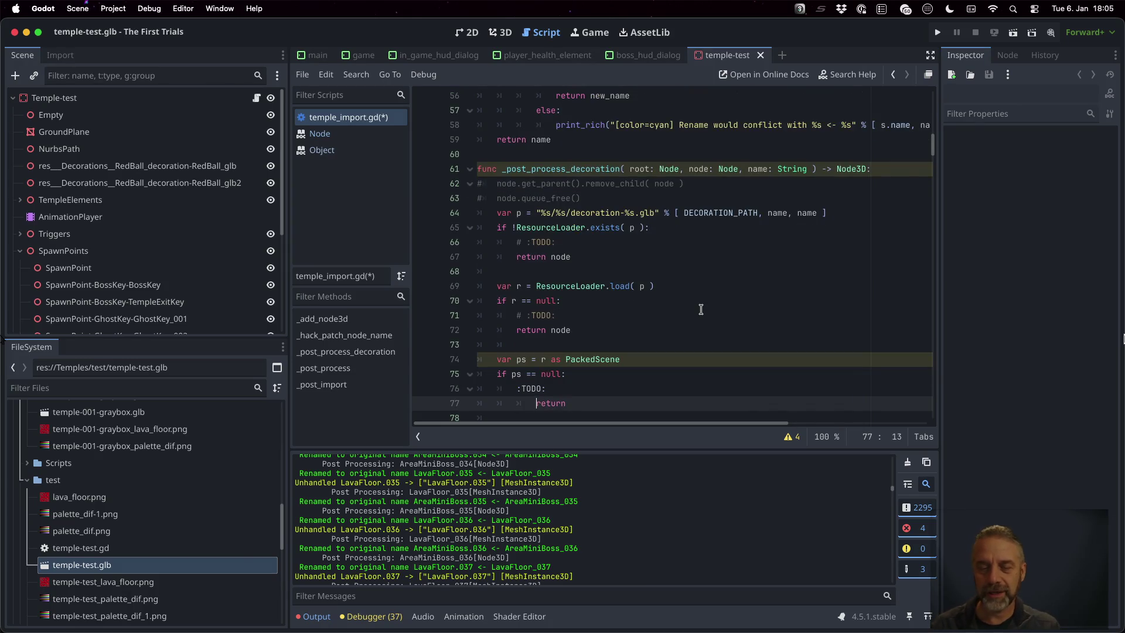
key("shift+Tab")
key("Up")
type("#")
key("Down")
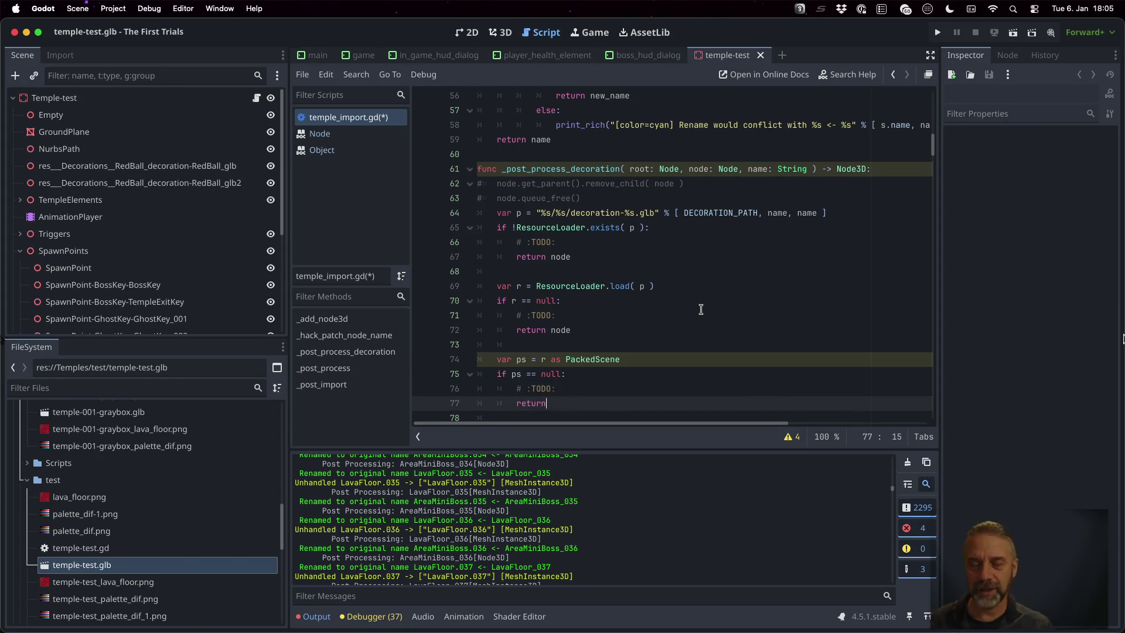
type("ode")
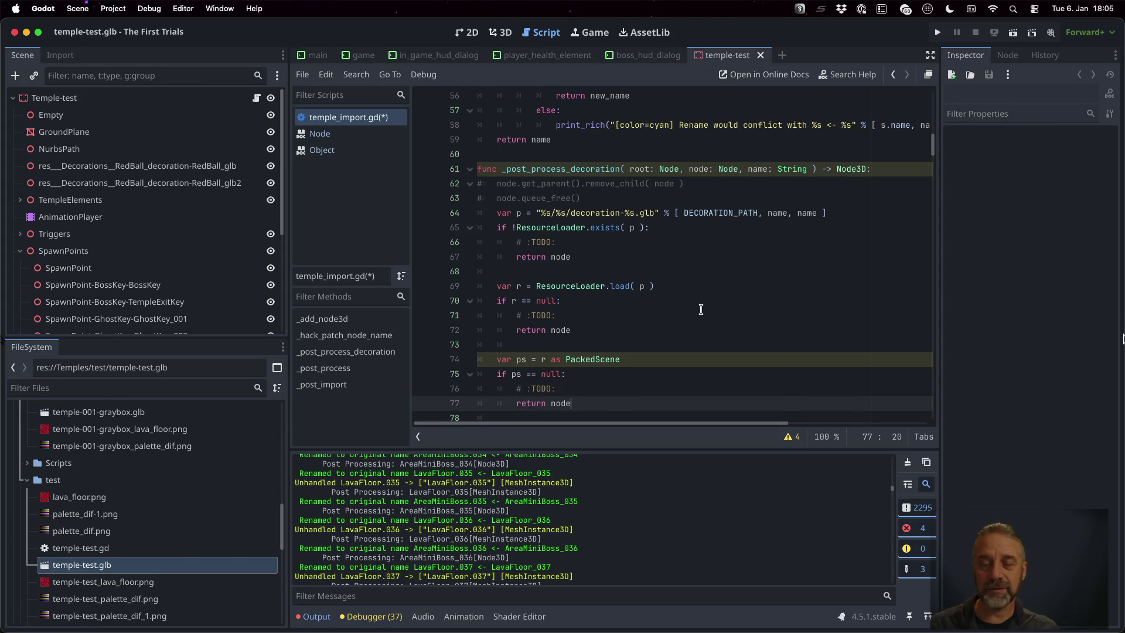
key("Down")
key("Down")
Fix the instance line to var i = ps.instantiate()
key("BackSpace")
key("BackSpace")
key("BackSpace")
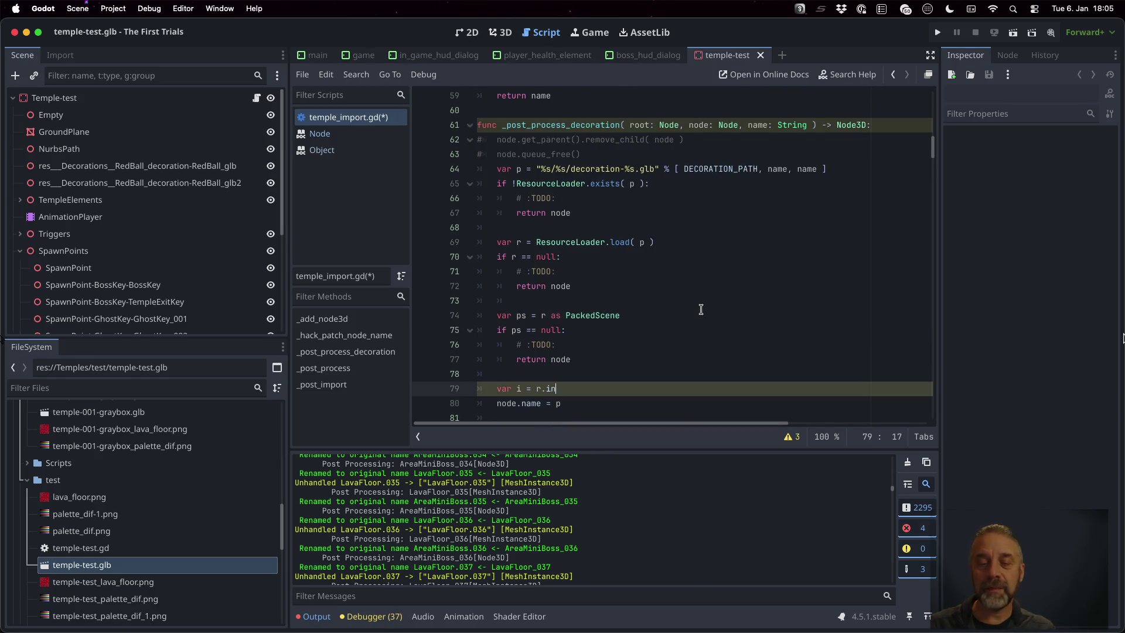
type("ps.in")
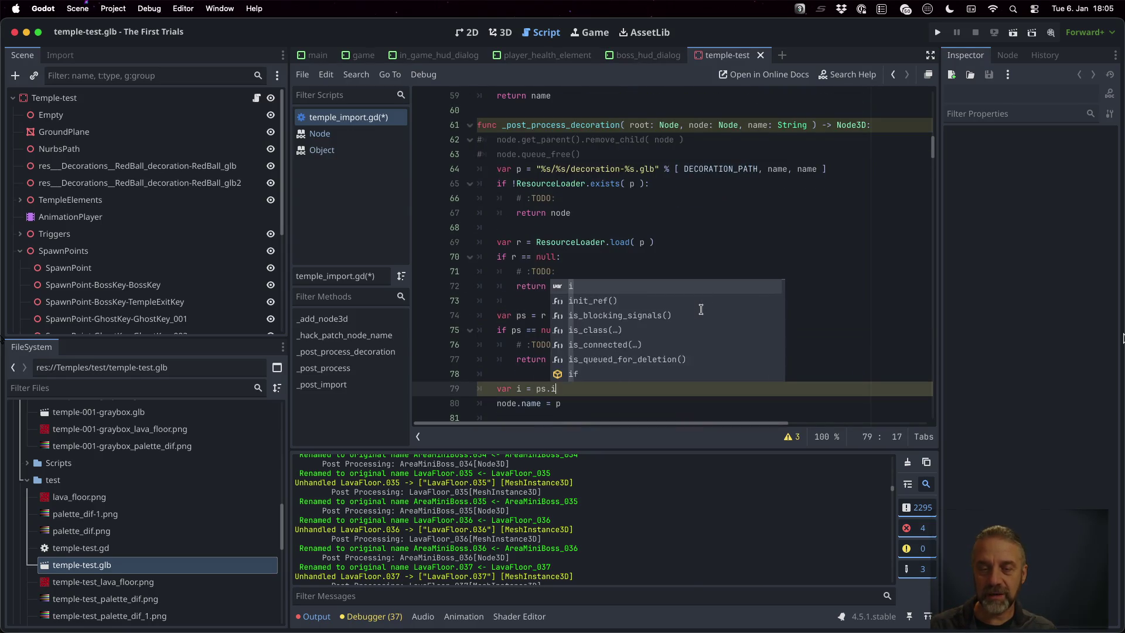
key("Return")
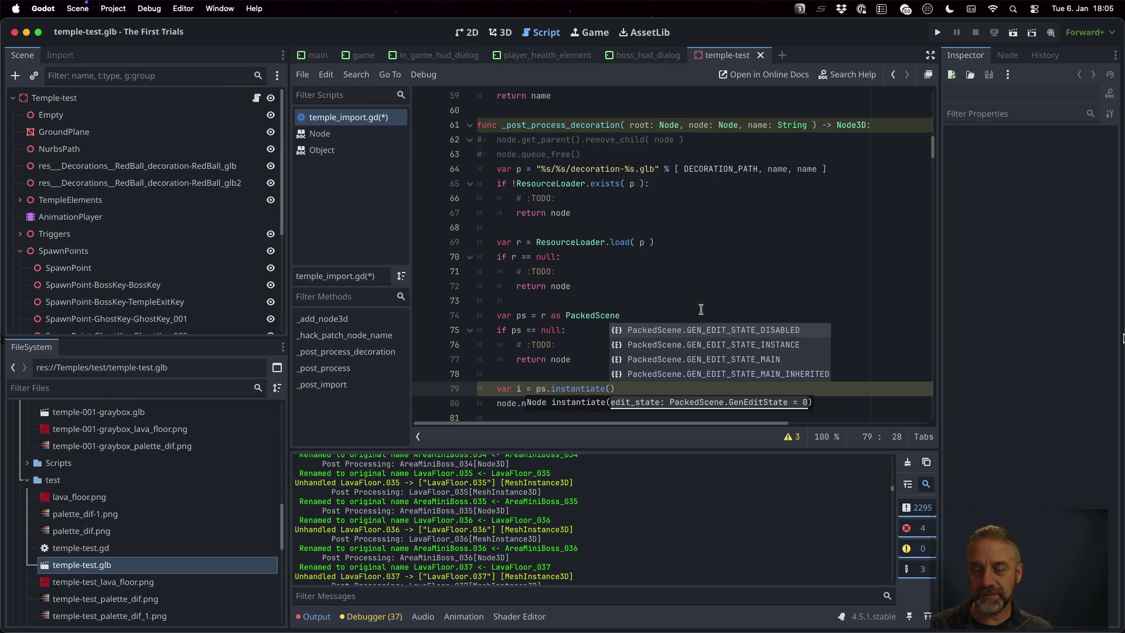
type(")")
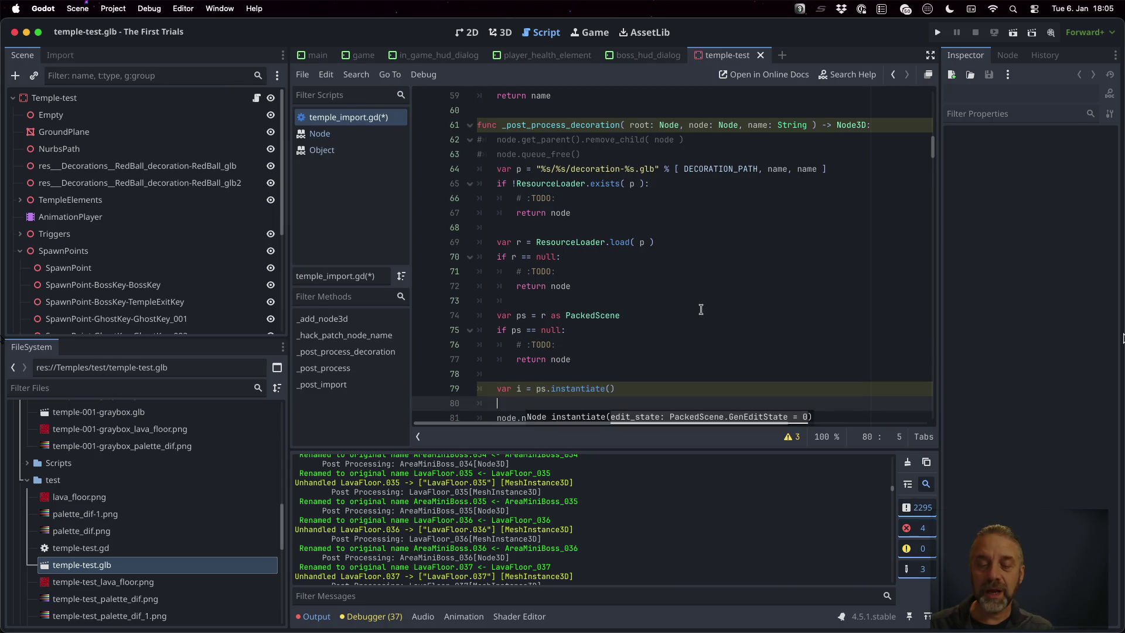
key("Return")
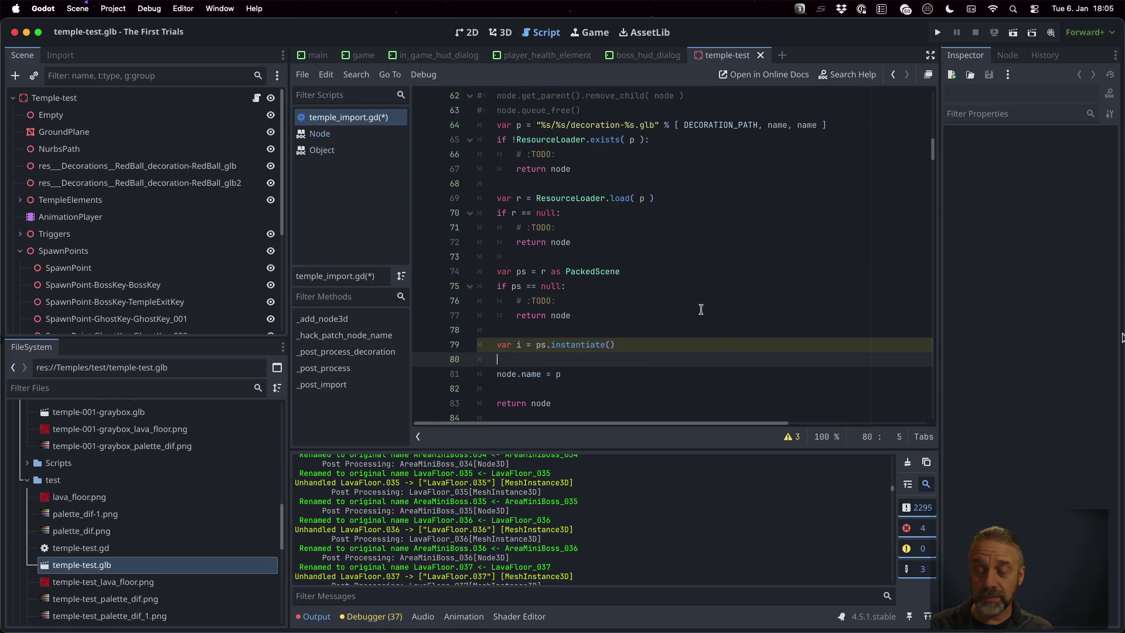
Add node.add_child( i ) above the node.name line
key("Down")
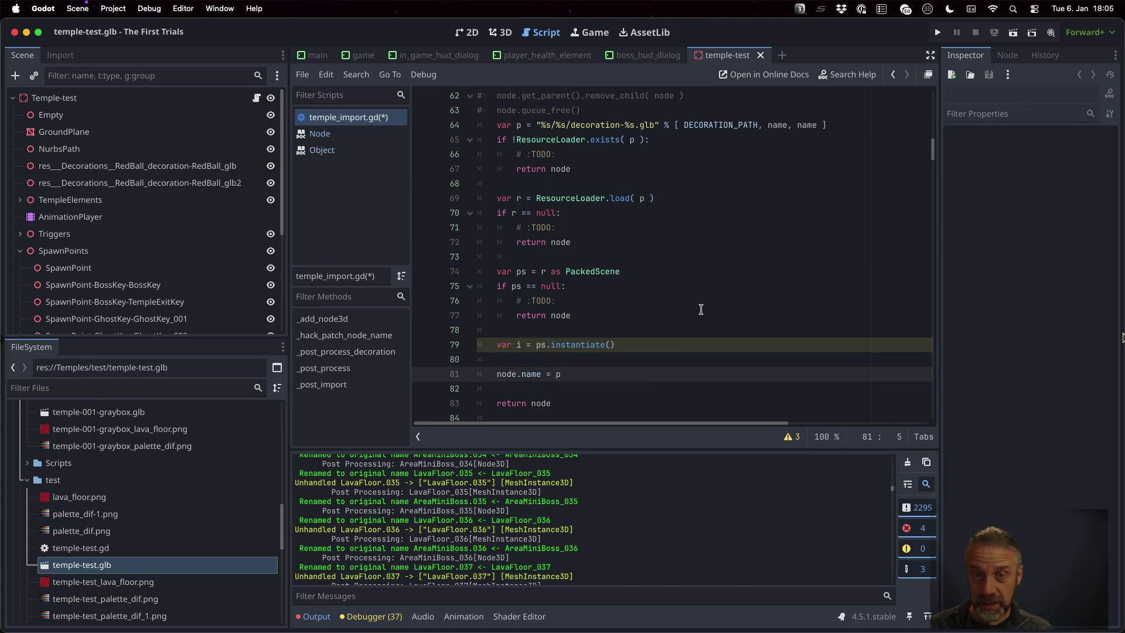
key("Up")
key("Return")
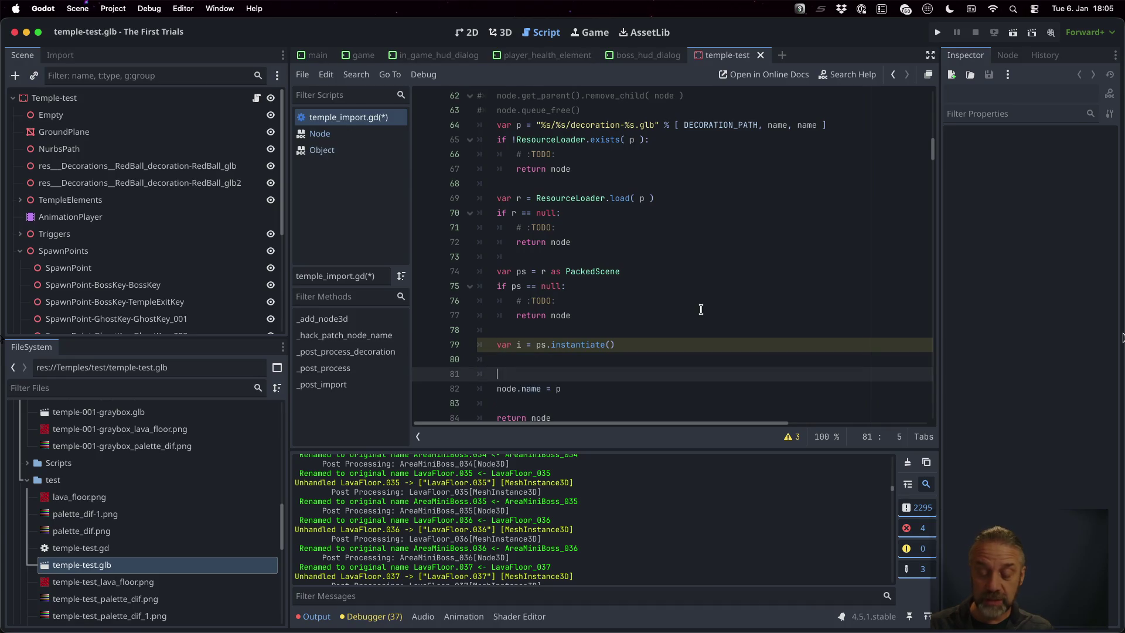
type("node.")
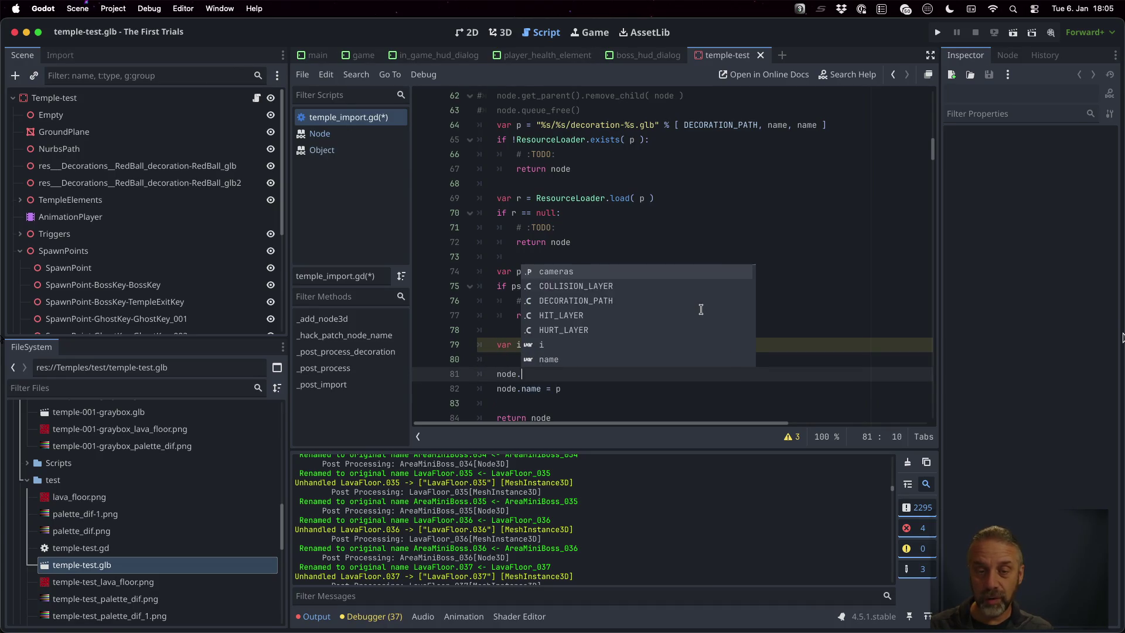
type("add")
key("Return")
type("ild( i")
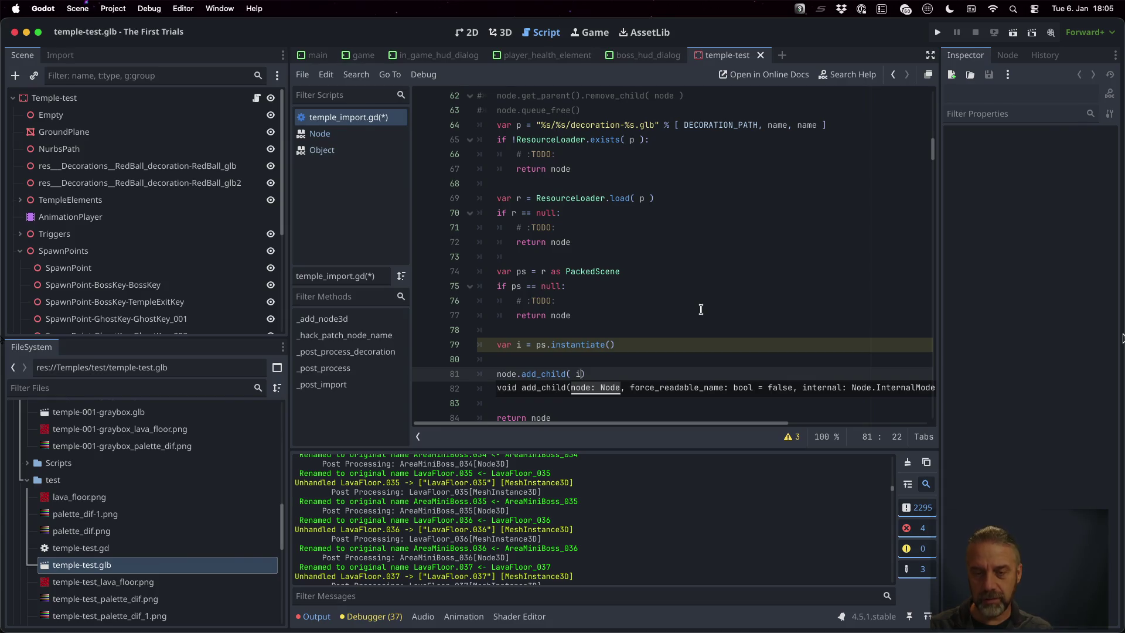
key("Down")
Comment out node.name = p, save the script, and reimport temple-test.glb
key("Home")
key("super+k")
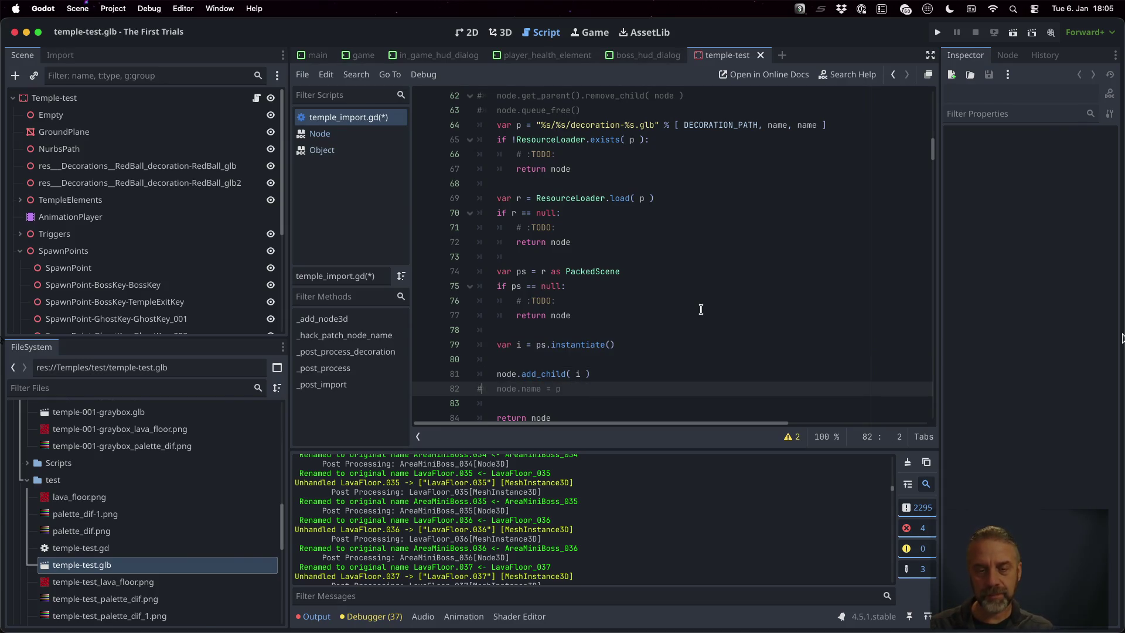
key("super+s")
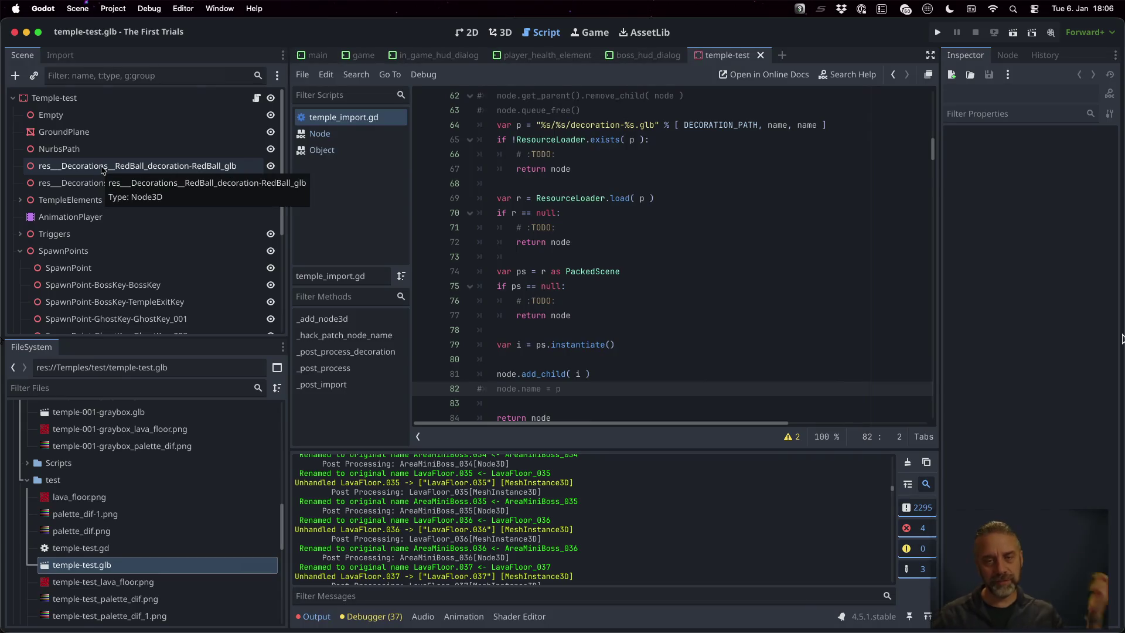
right_click(153, 559)
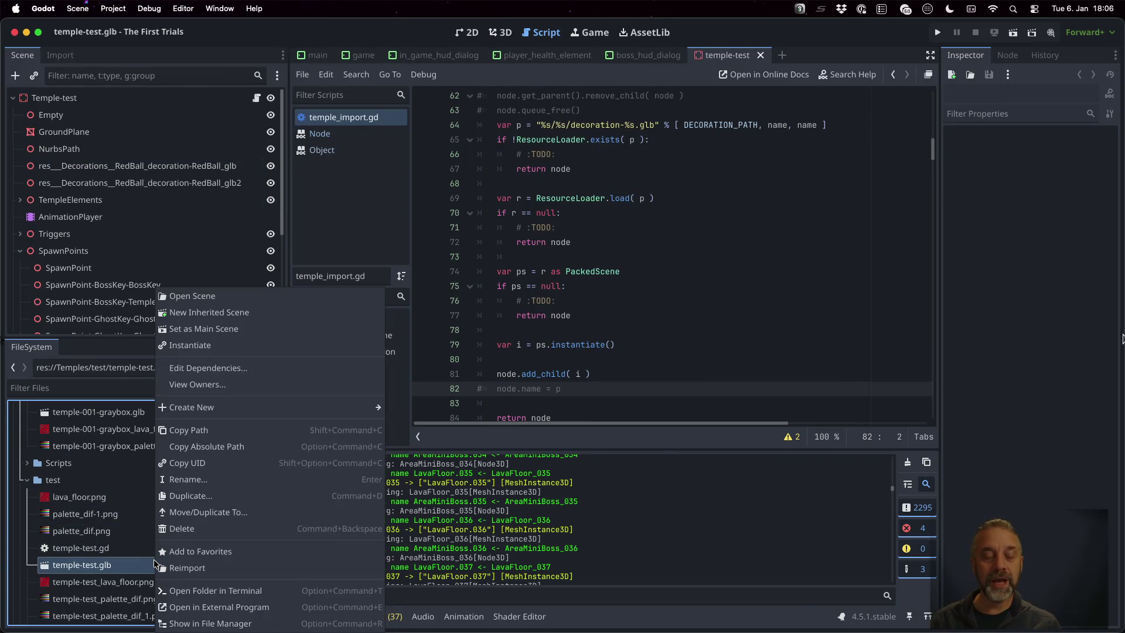
left_click(176, 567)
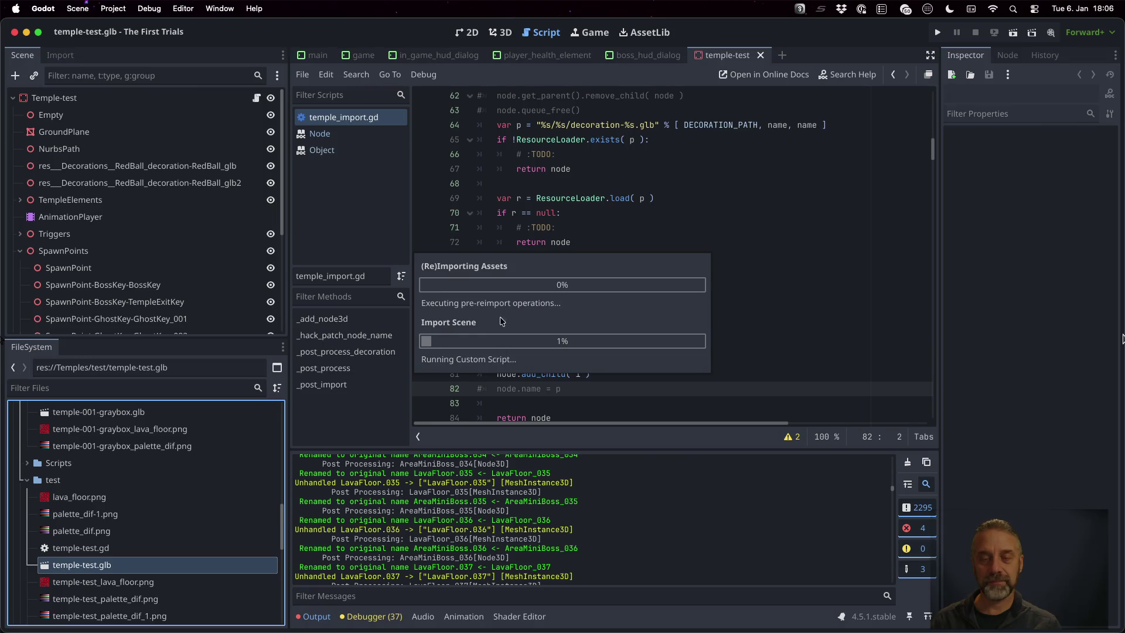
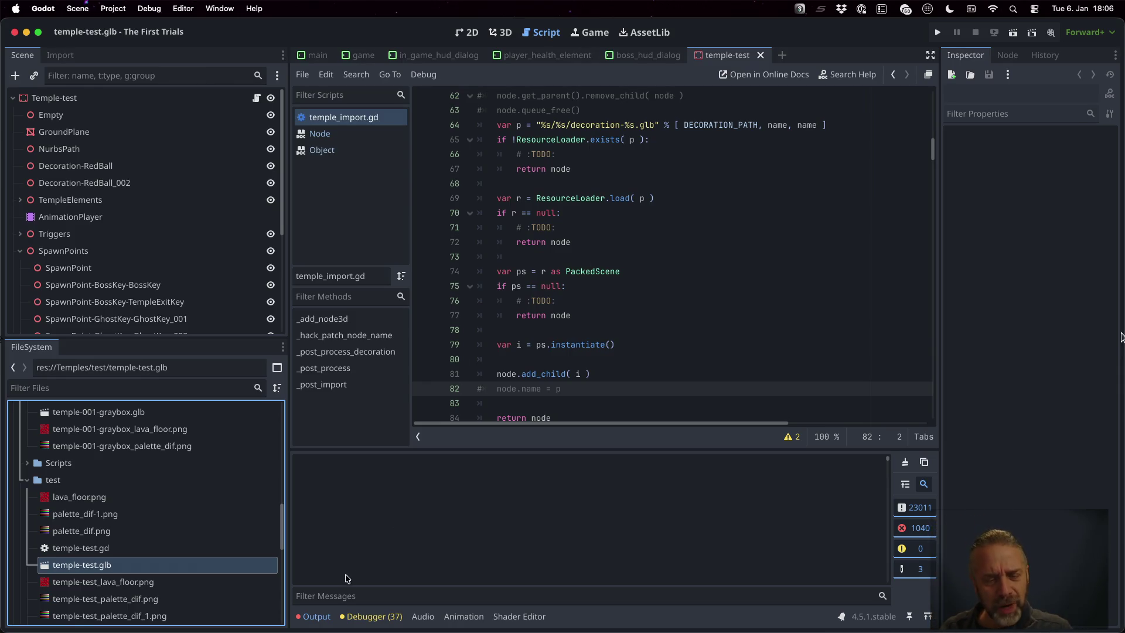
Show the Output panel and clear all its messages
left_click(369, 616)
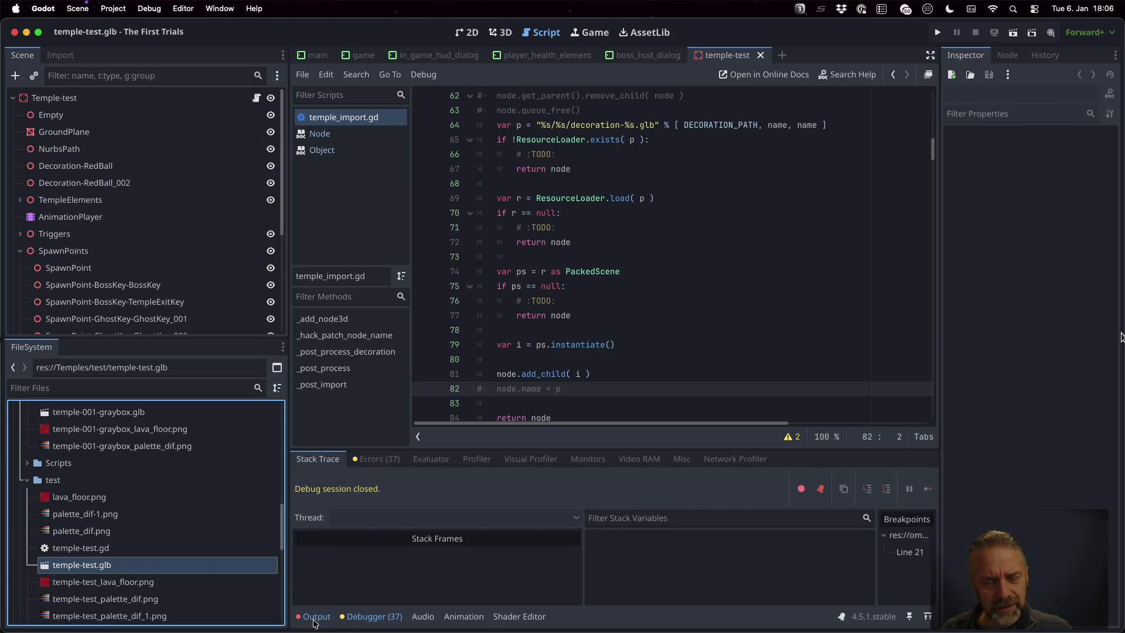
left_click(369, 616)
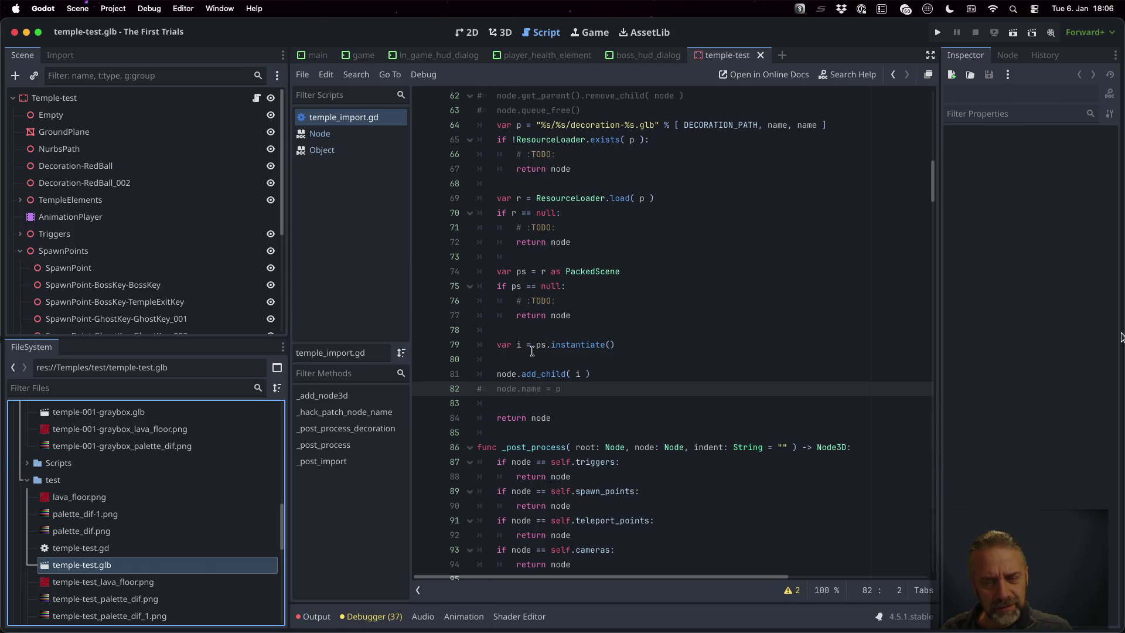
left_click(319, 617)
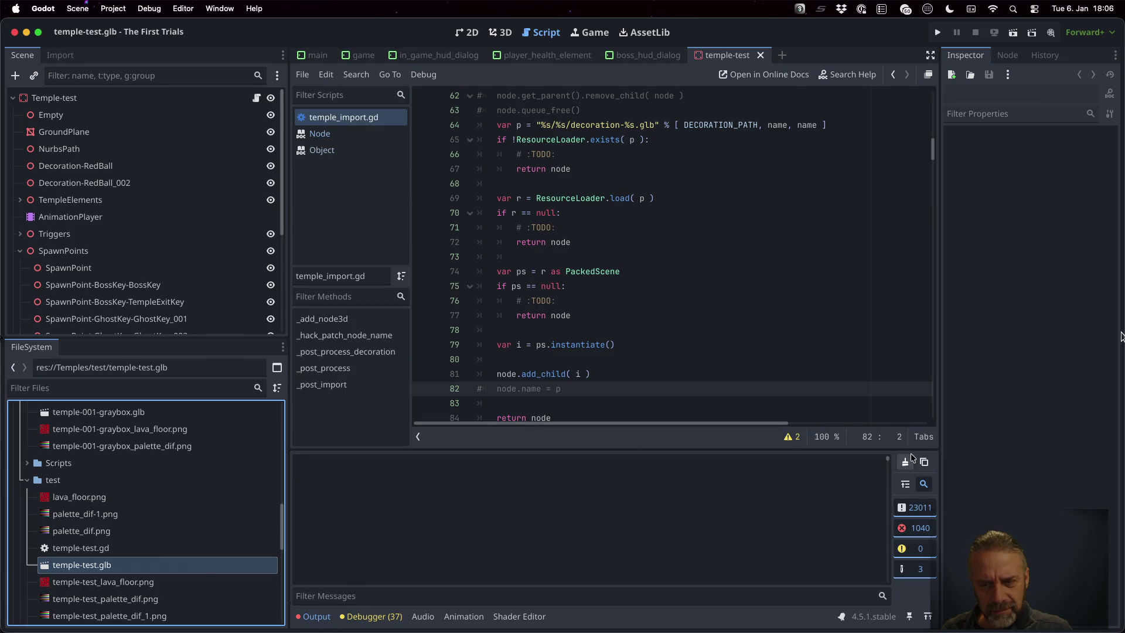
left_click(904, 463)
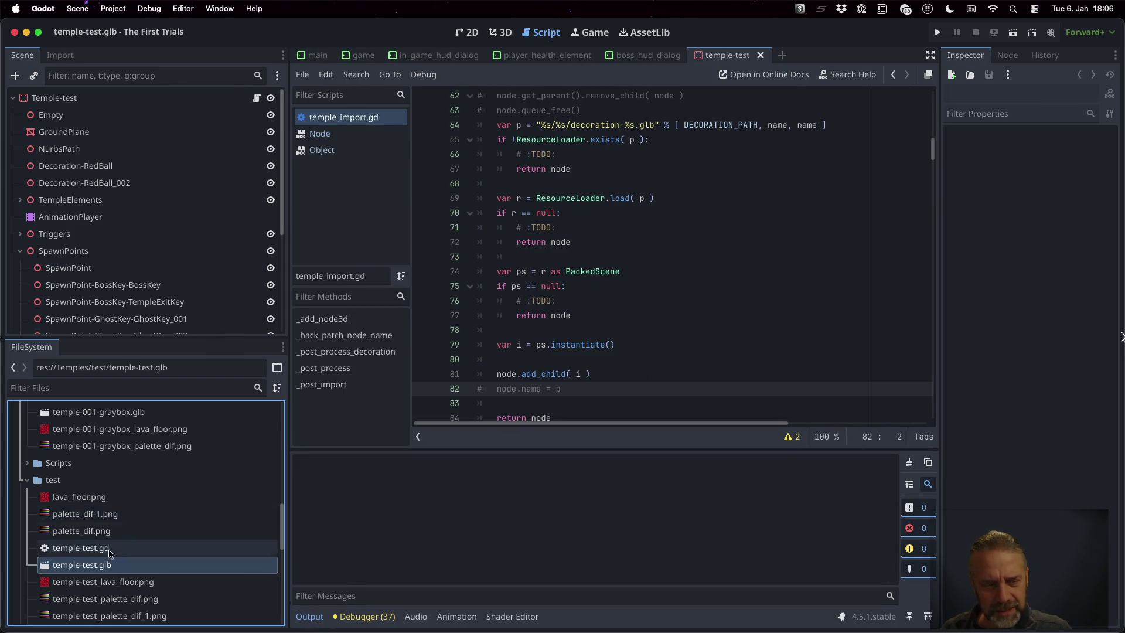
Reimport temple-test.glb, select Decoration-RedBall and read through the import log messages
right_click(86, 572)
left_click(118, 570)
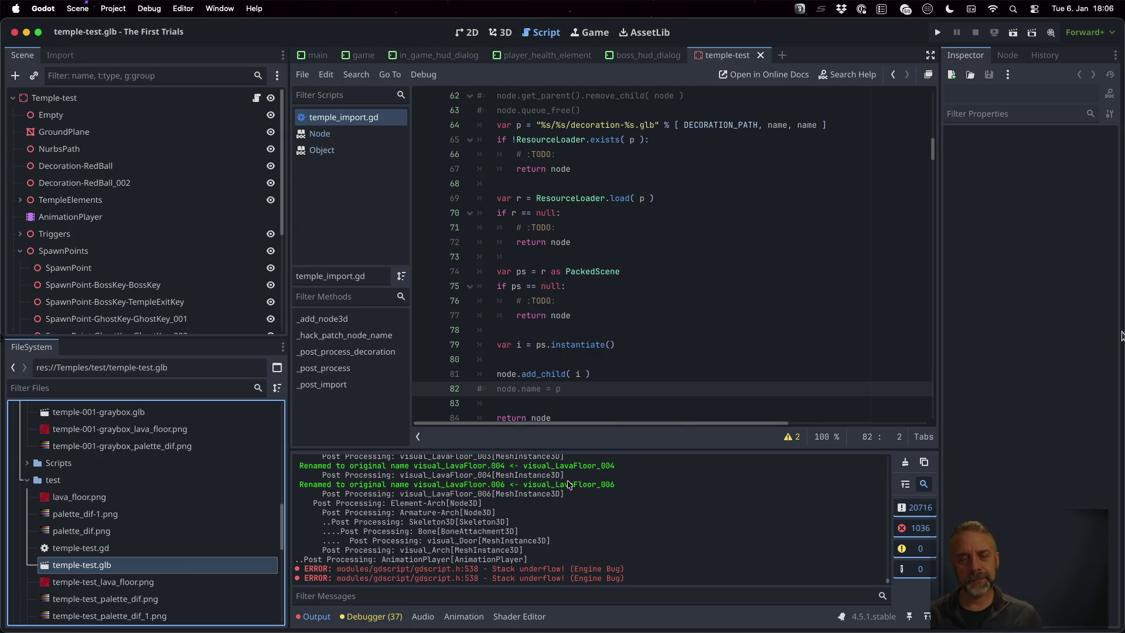
left_click(97, 167)
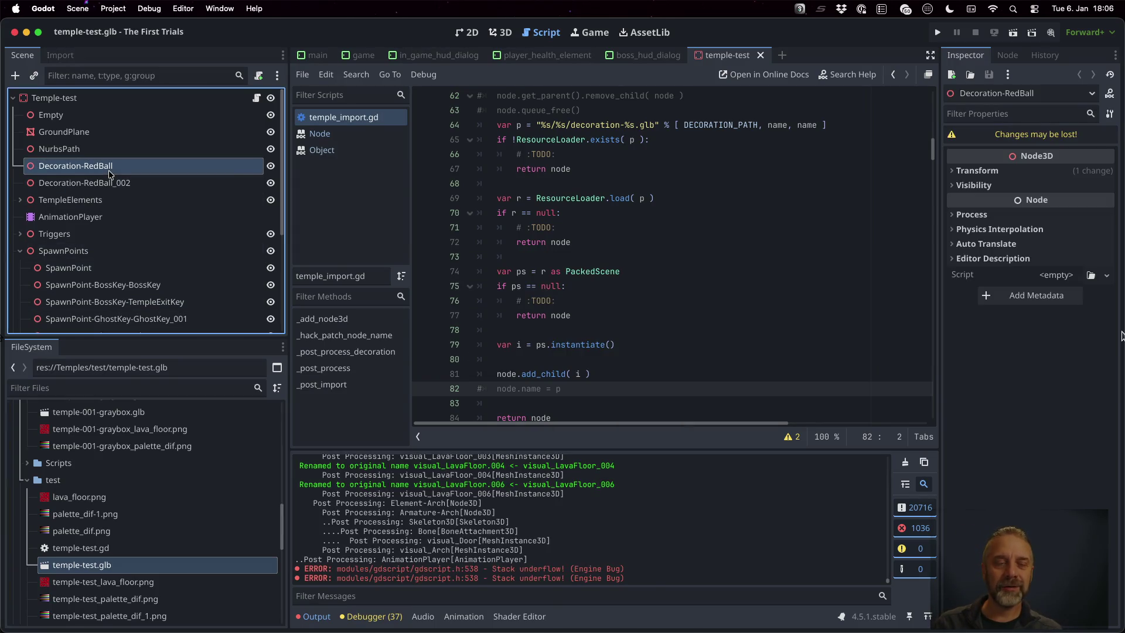
scroll(529, 484, "down", 10)
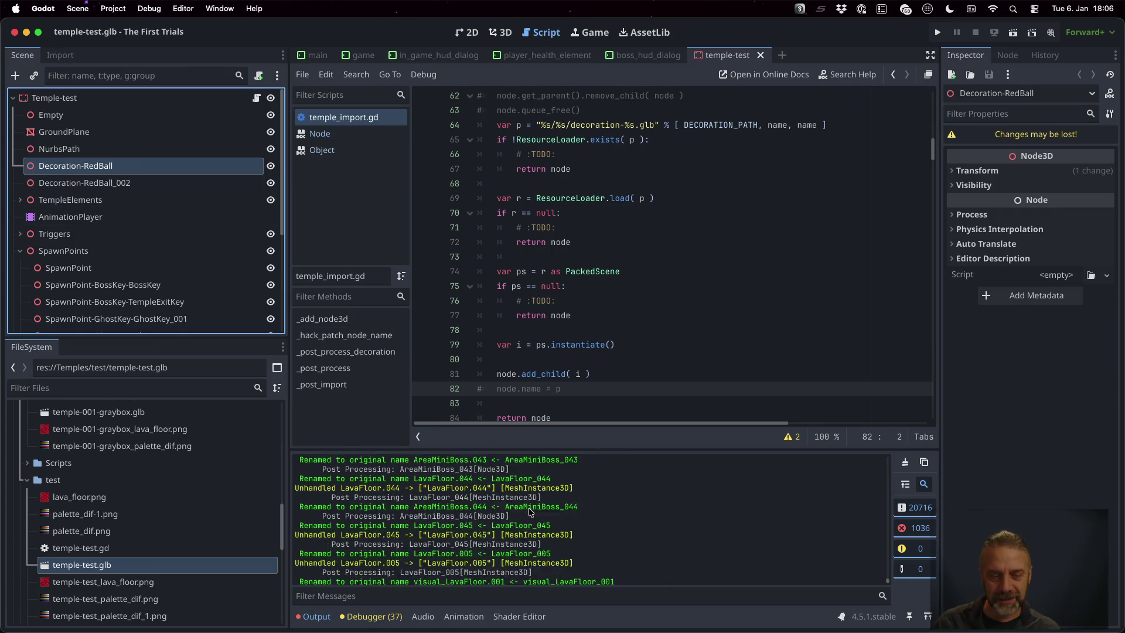
scroll(529, 484, "down", 1)
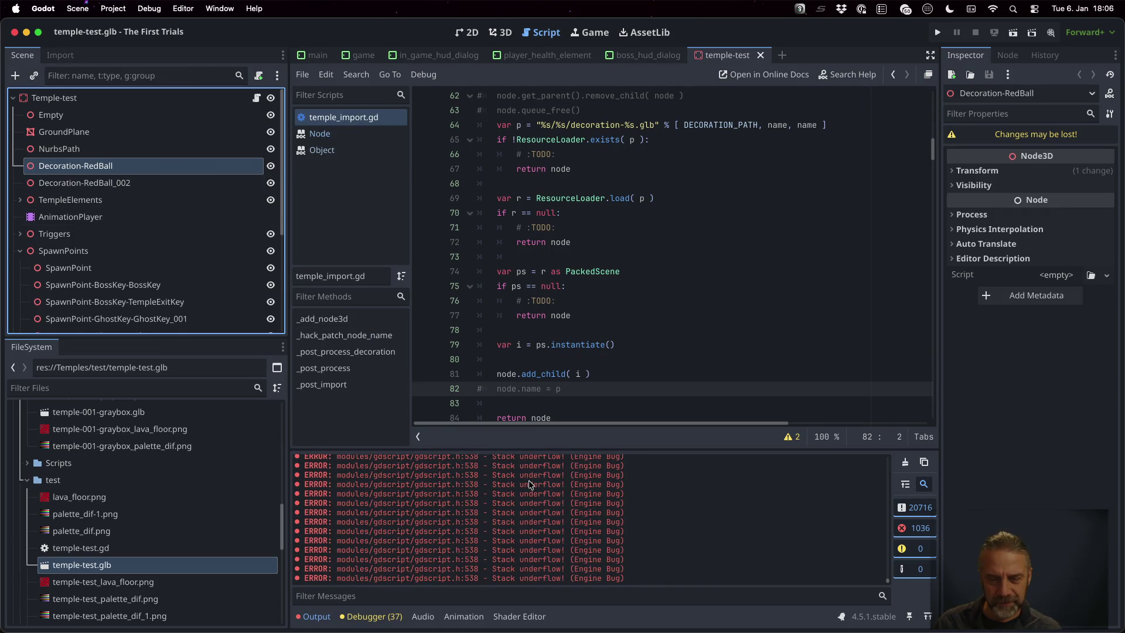
scroll(533, 486, "down", 2)
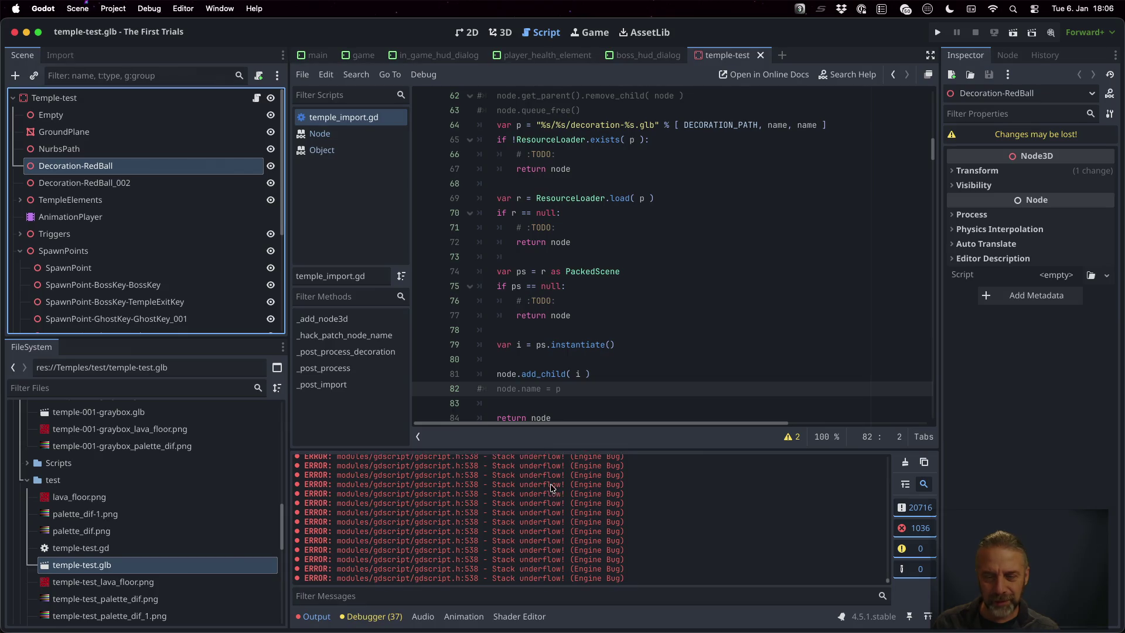
scroll(551, 486, "up", 10)
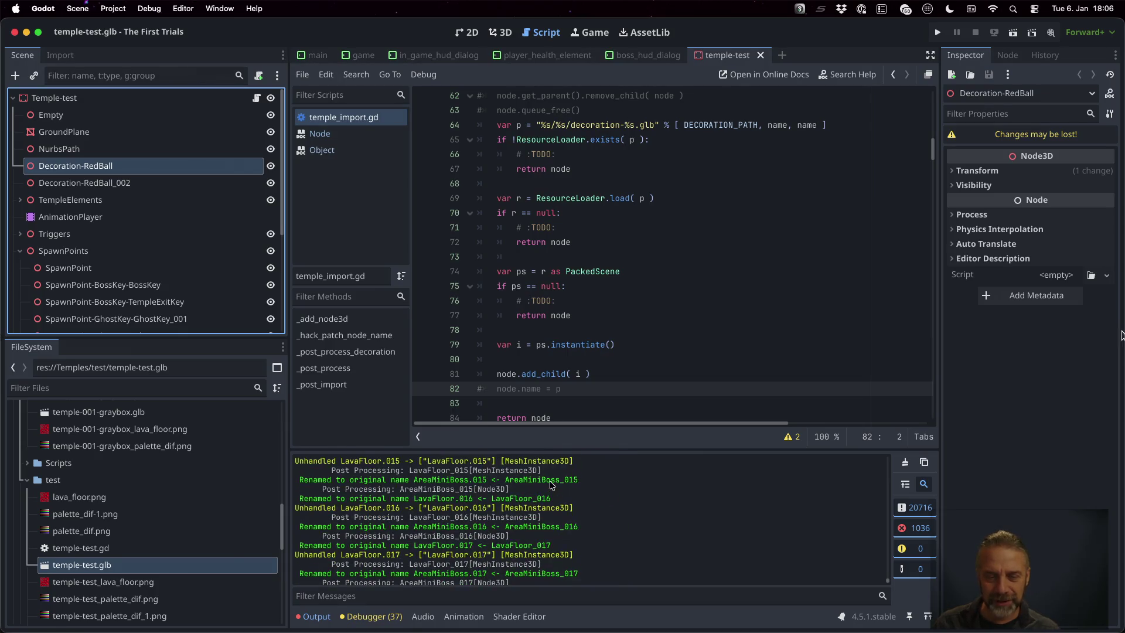
scroll(550, 481, "down", 15)
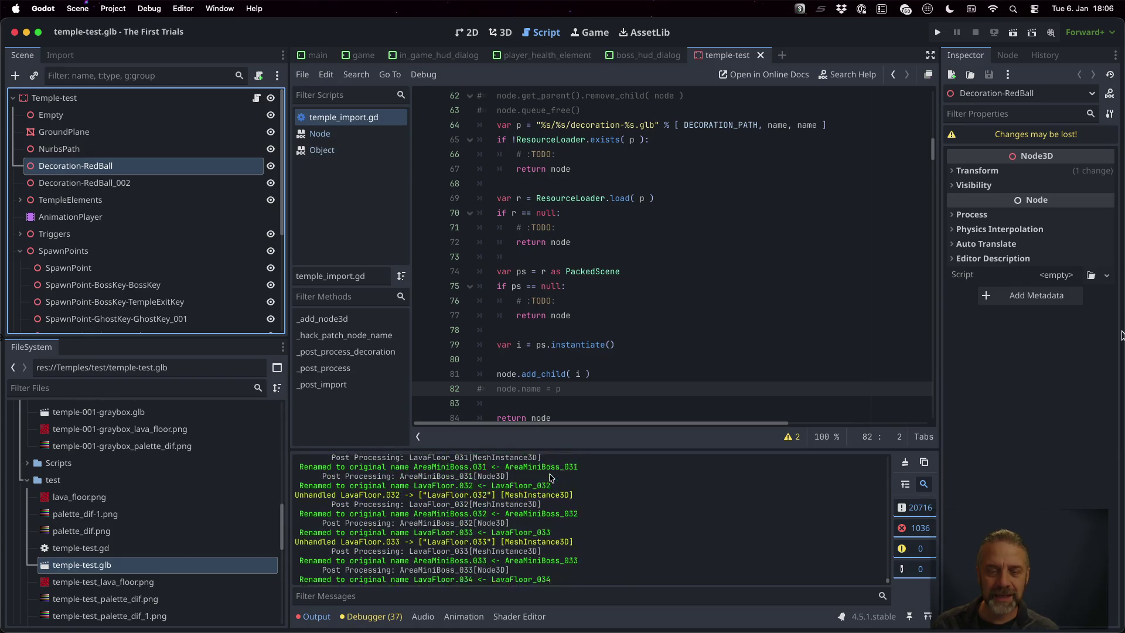
scroll(551, 477, "down", 15)
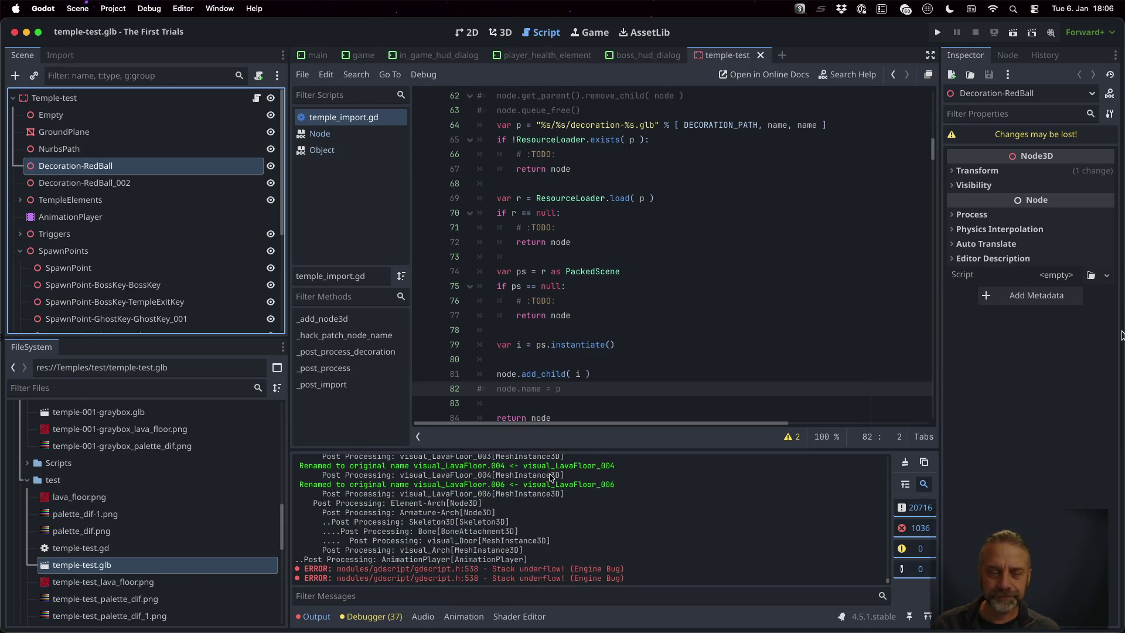
Scroll temple_import.gd from the Decoration case down to the recursive _post_process call on line 397
left_click(652, 258)
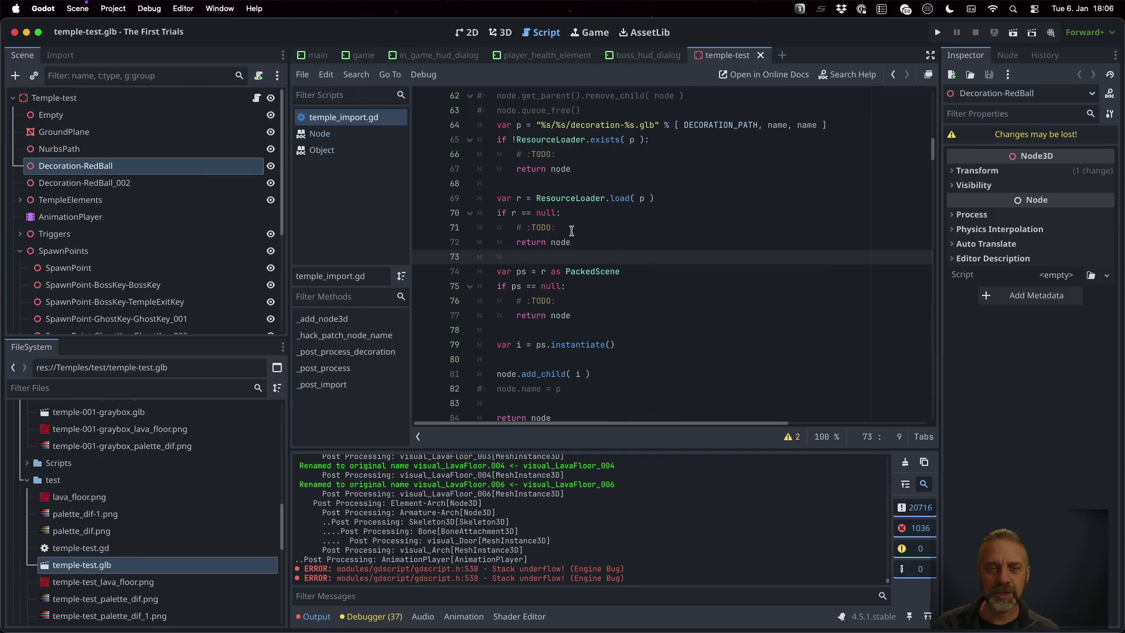
scroll(640, 350, "down", 20)
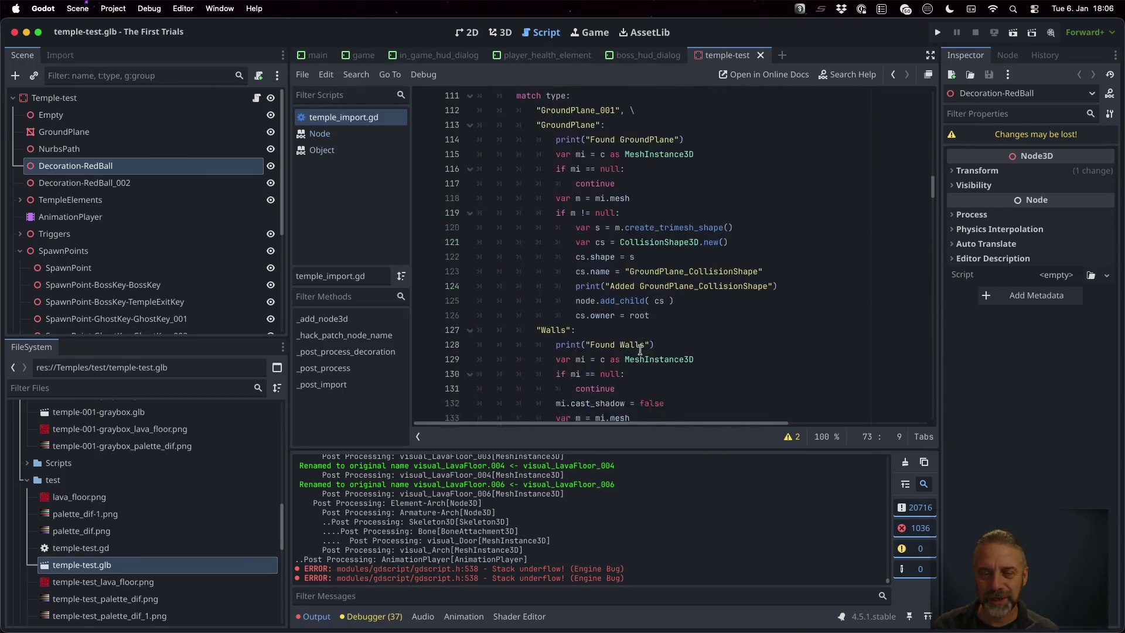
scroll(640, 350, "down", 10)
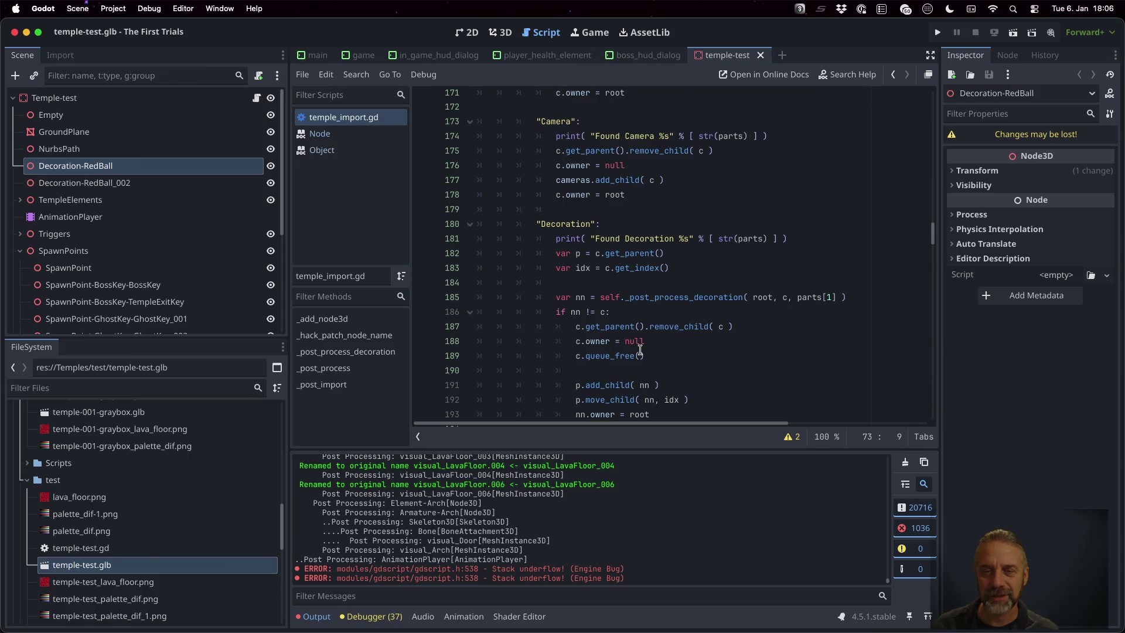
left_click(638, 234)
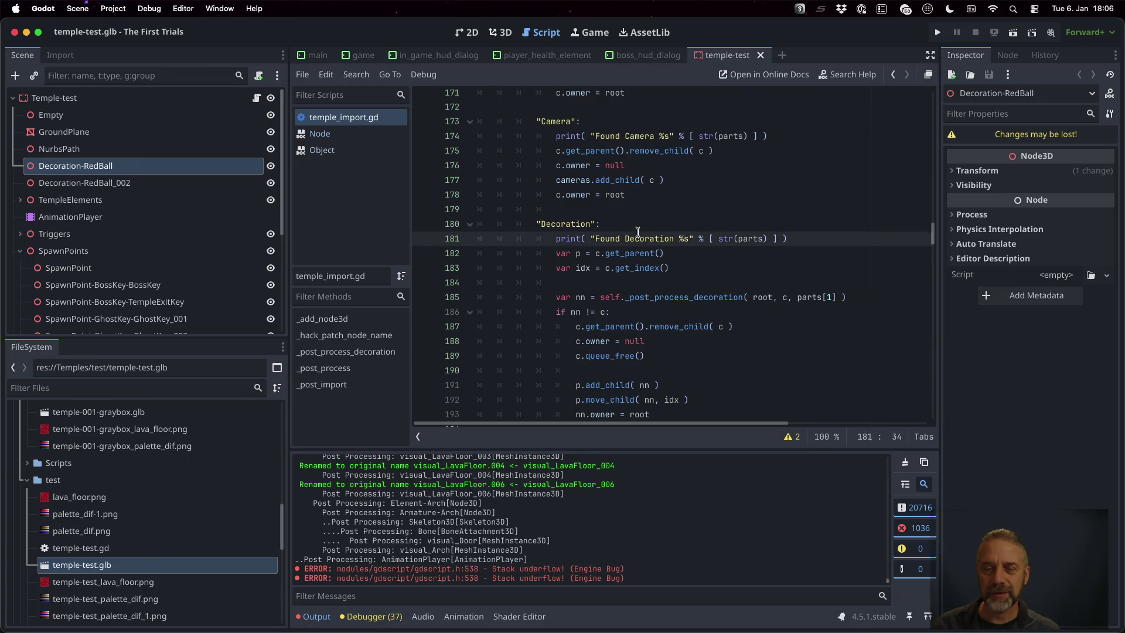
scroll(638, 232, "down", 18)
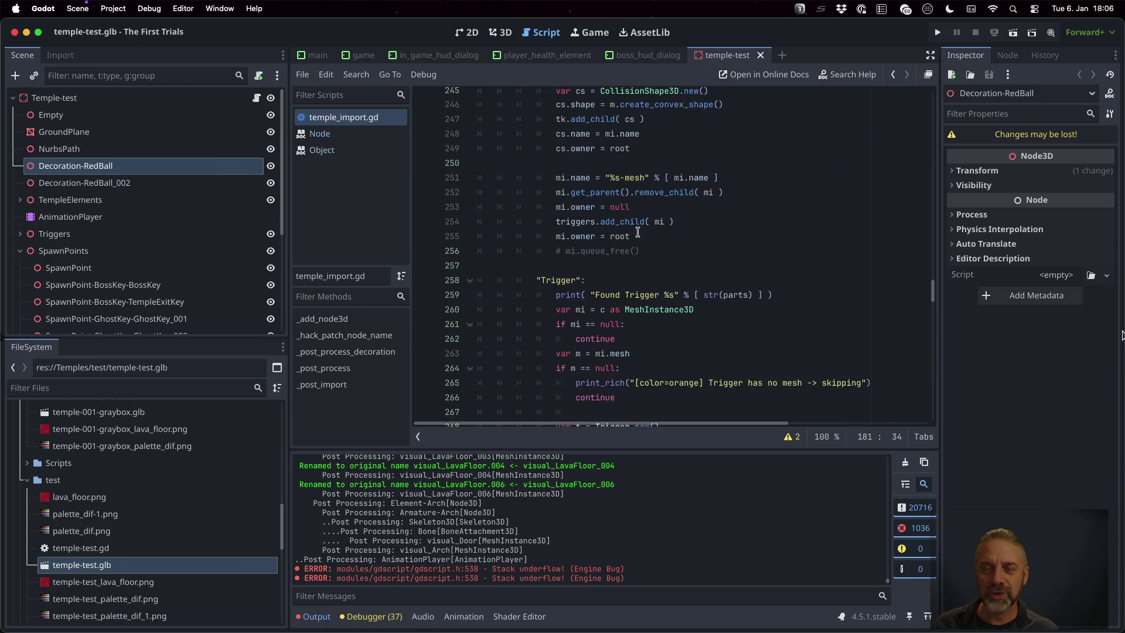
scroll(637, 232, "down", 12)
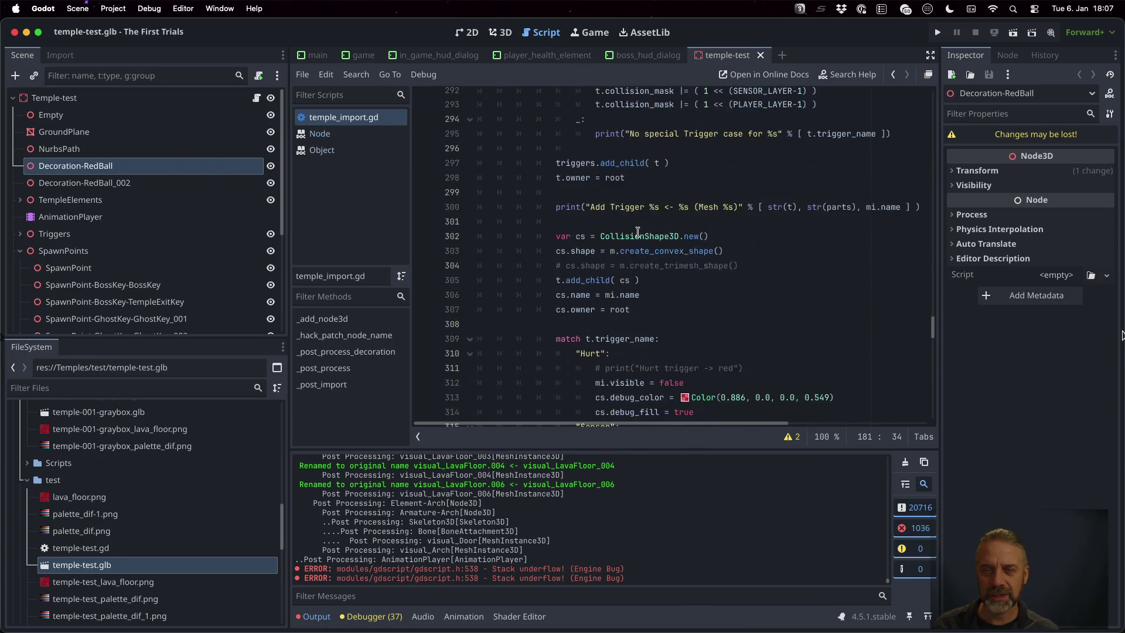
scroll(638, 232, "down", 6)
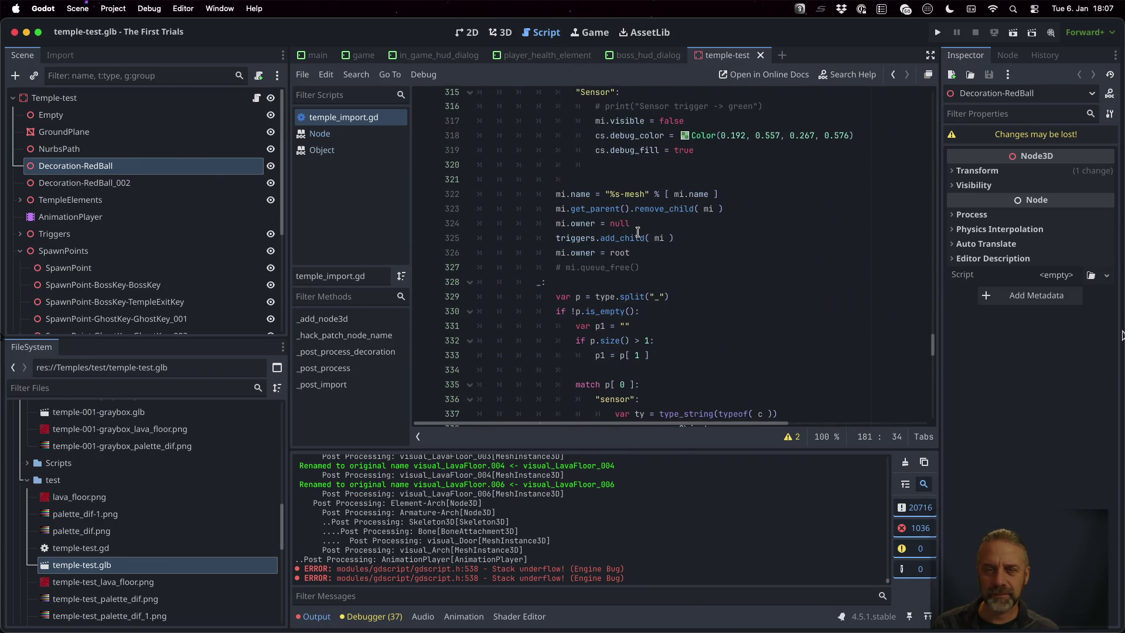
scroll(638, 232, "down", 16)
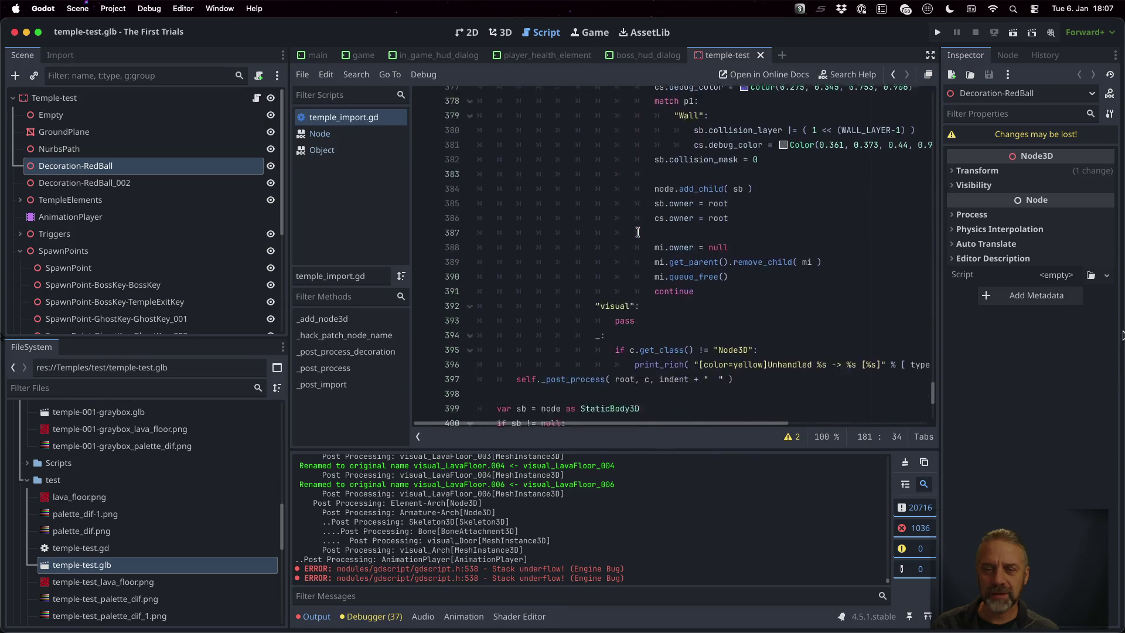
scroll(637, 232, "down", 5)
left_click(574, 151)
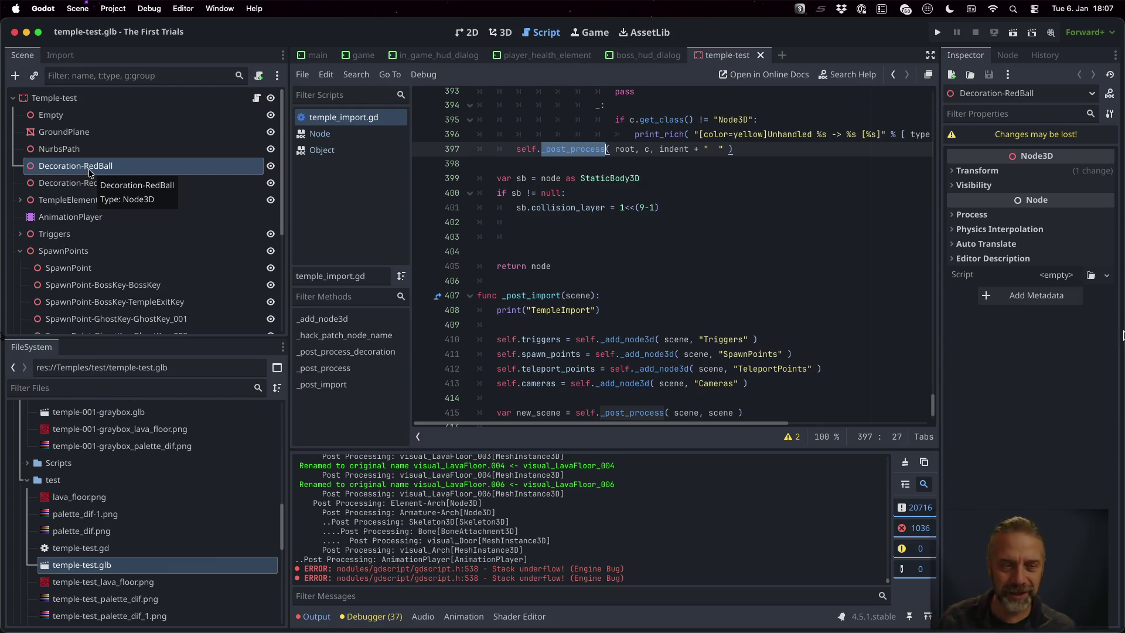
Add 'continue' after 'nn.owner = root' in the Decoration branch and save the script
scroll(728, 288, "up", 4)
scroll(728, 287, "up", 20)
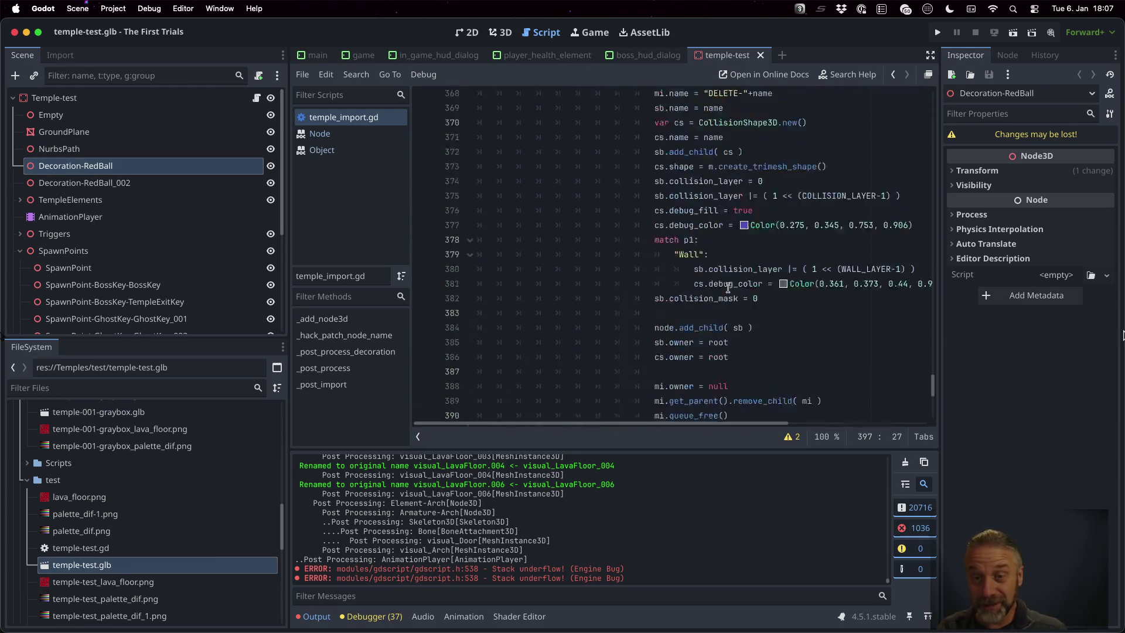
scroll(728, 287, "up", 15)
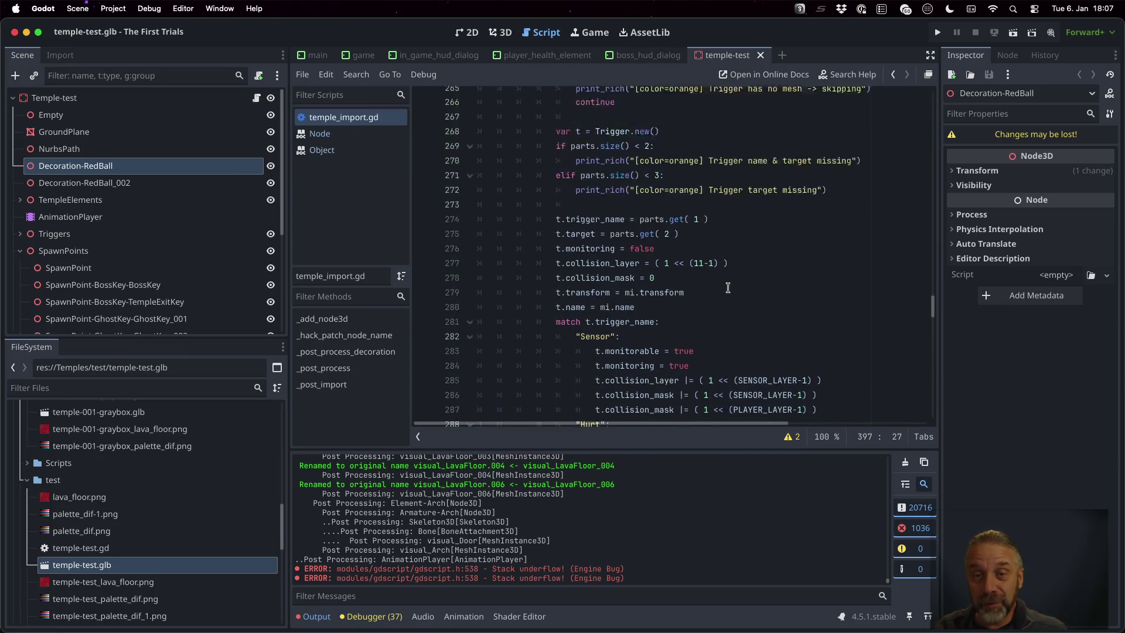
scroll(728, 287, "up", 15)
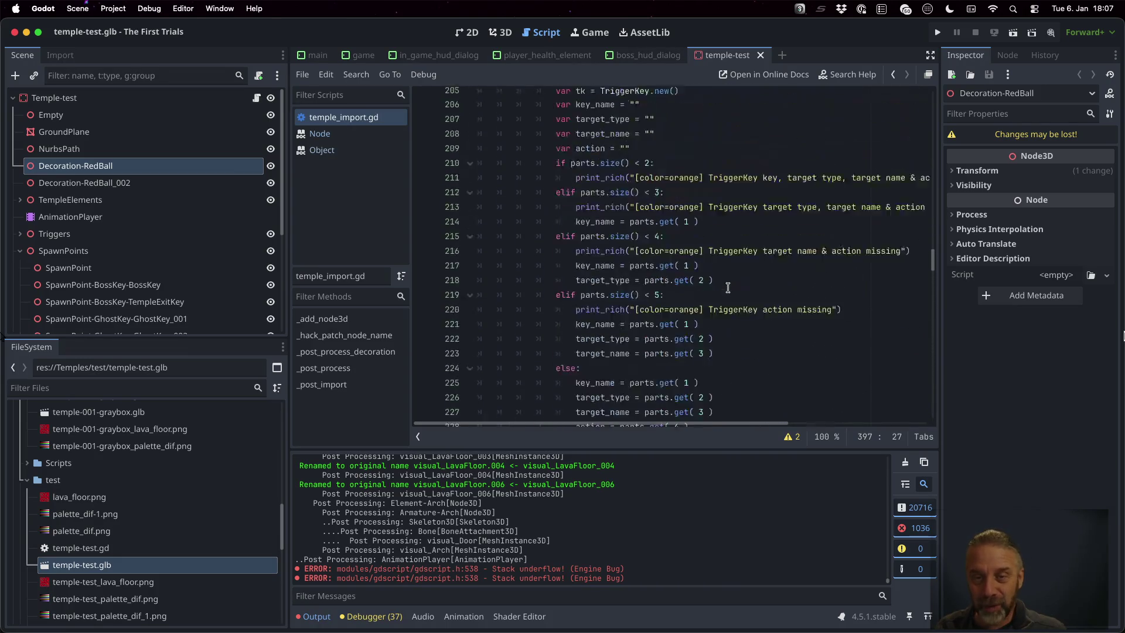
scroll(728, 287, "down", 7)
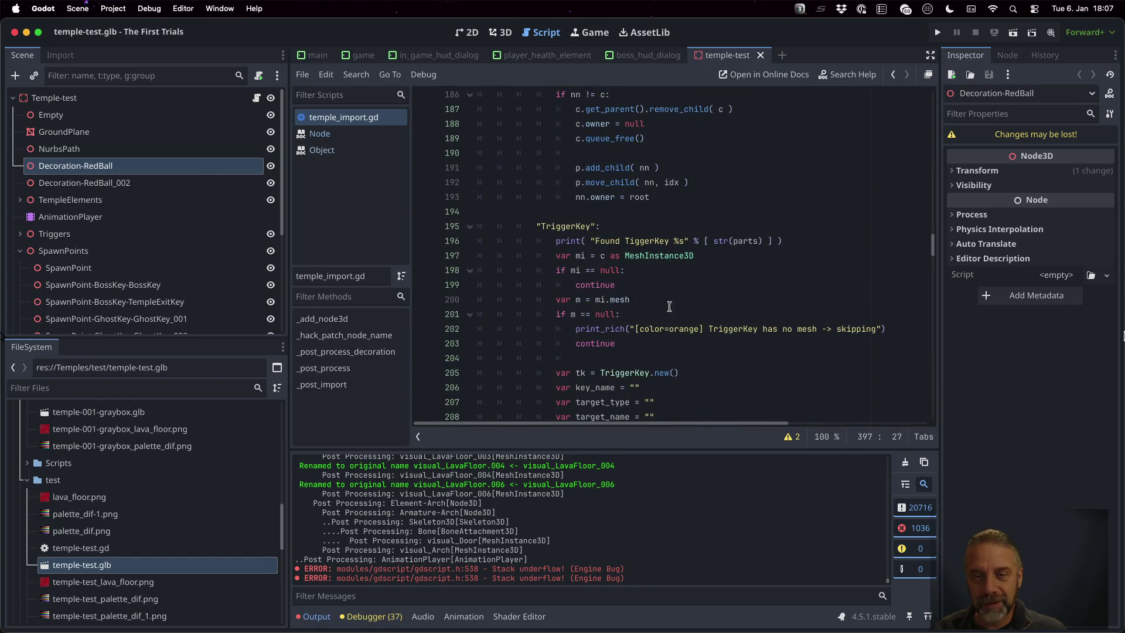
scroll(670, 291, "up", 3)
left_click(670, 291)
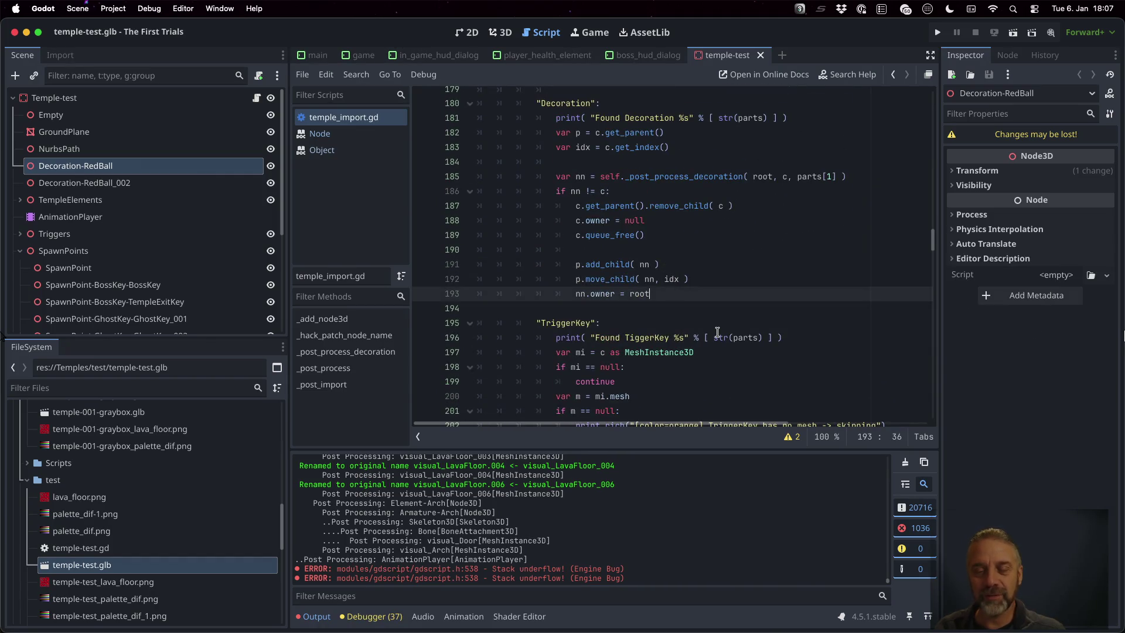
key("Return")
key("Return")
type("ontinue")
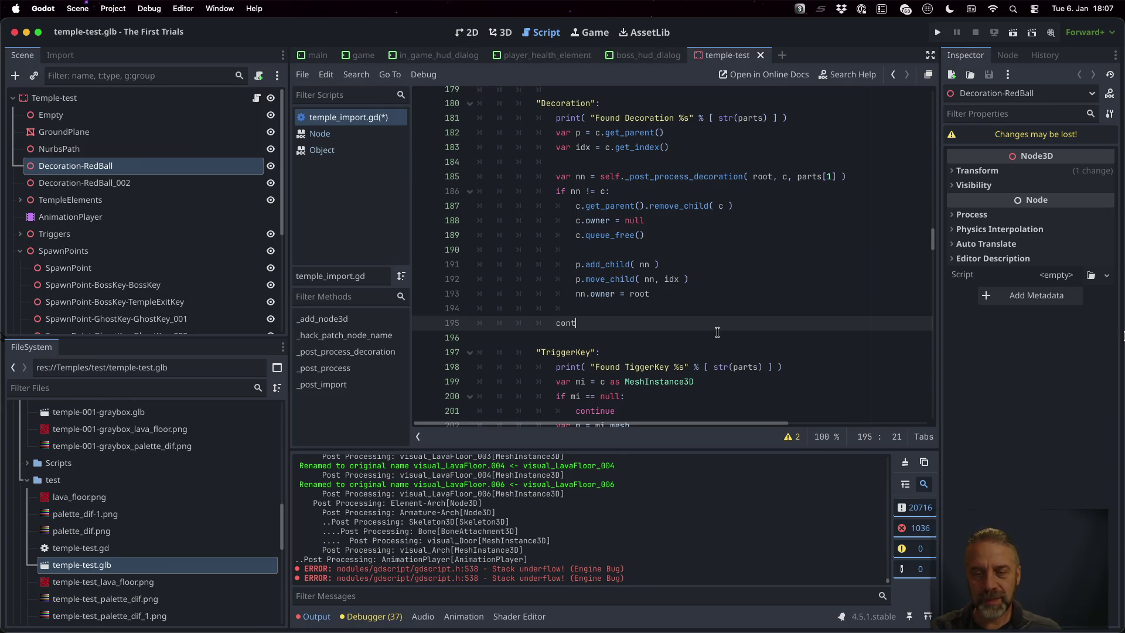
key("super+s")
key("Return")
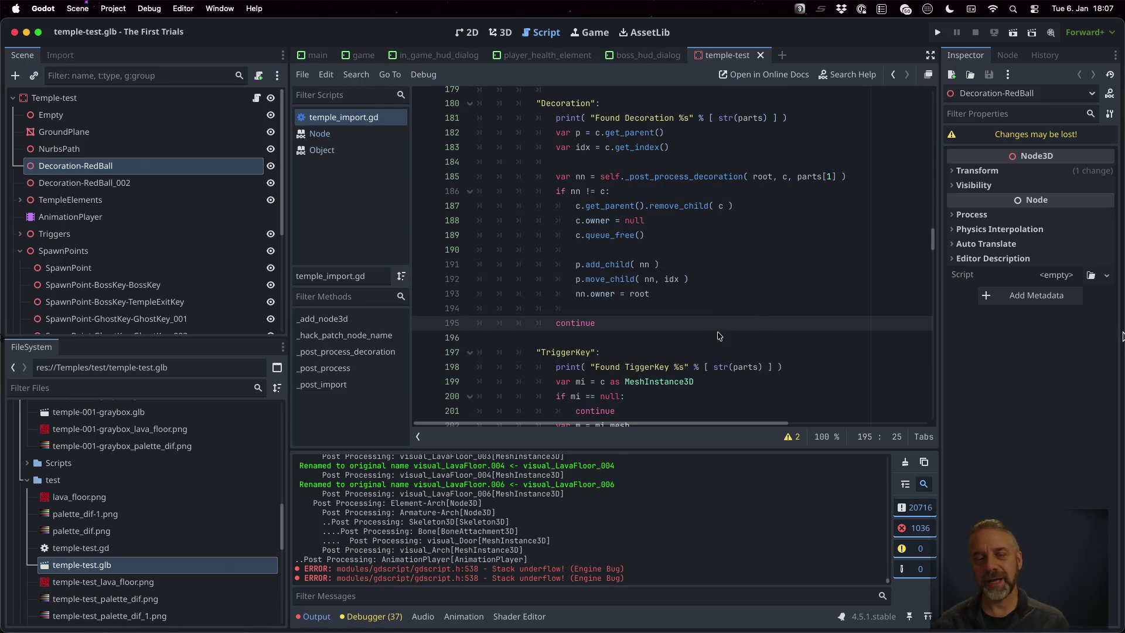
Clear the log, reimport temple-test.glb, and review the Decoration-RedBall_001 and _002 rename messages
right_click(193, 564)
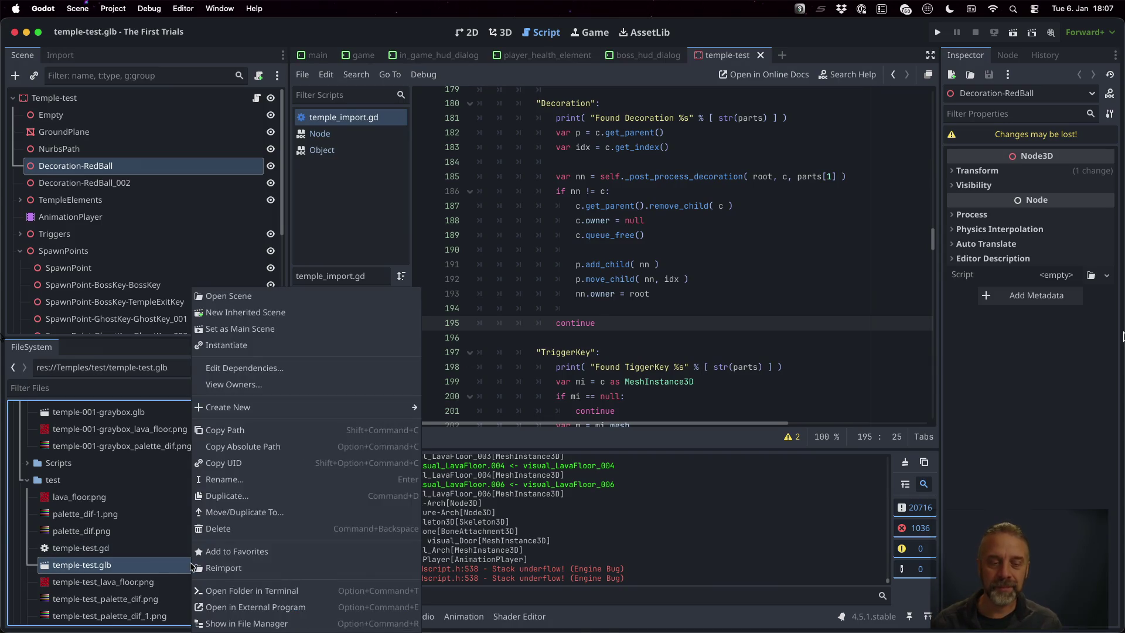
left_click(219, 568)
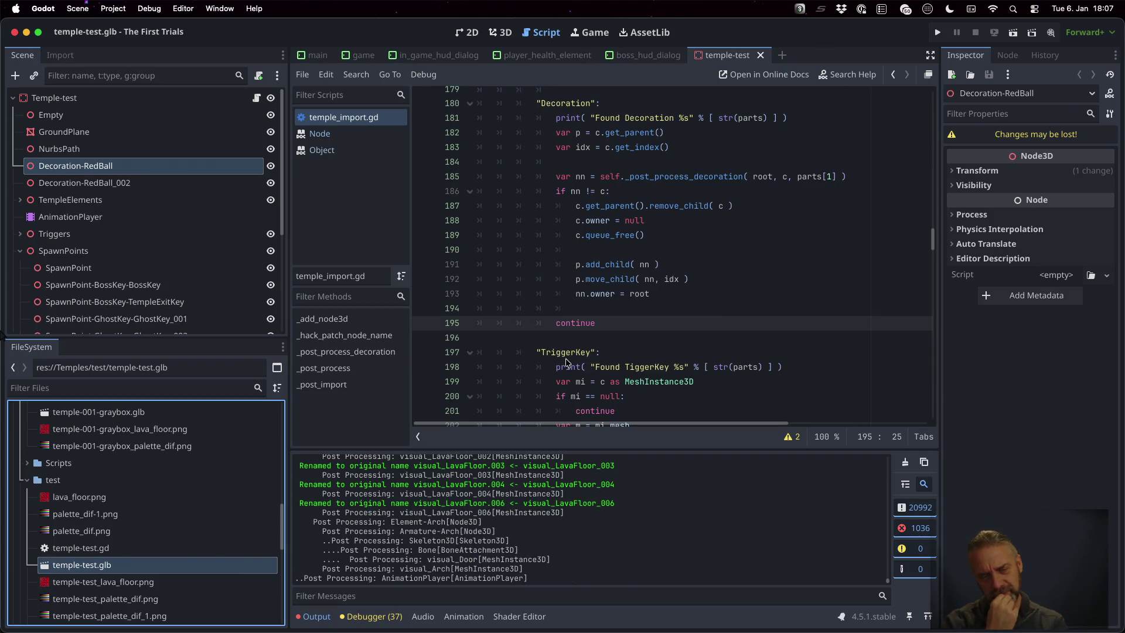
left_click(906, 463)
right_click(128, 565)
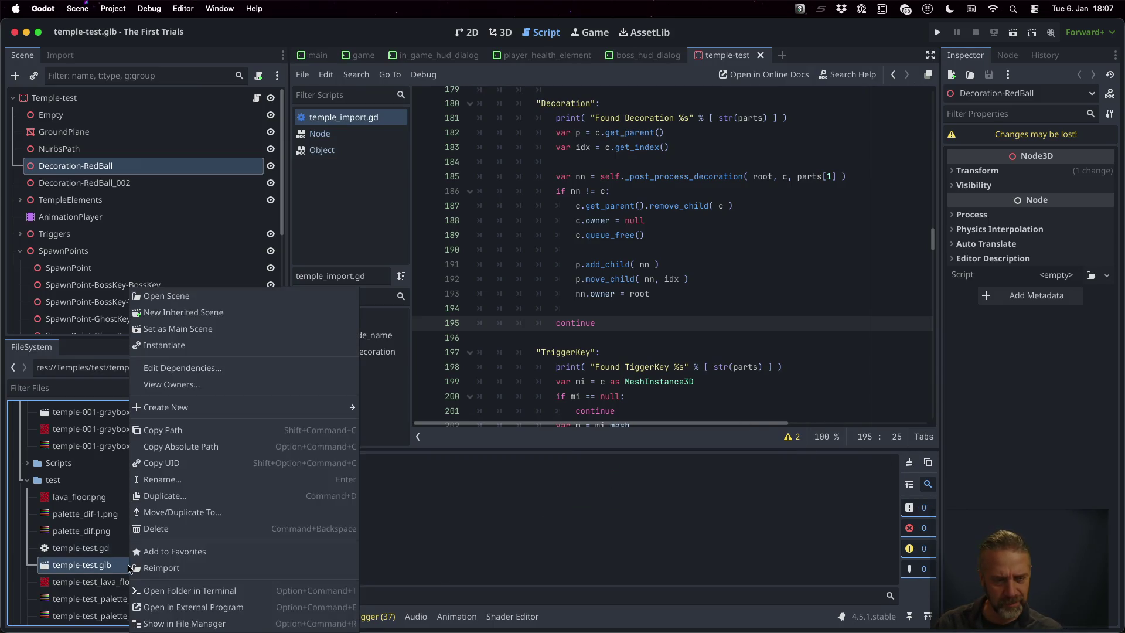
left_click(178, 567)
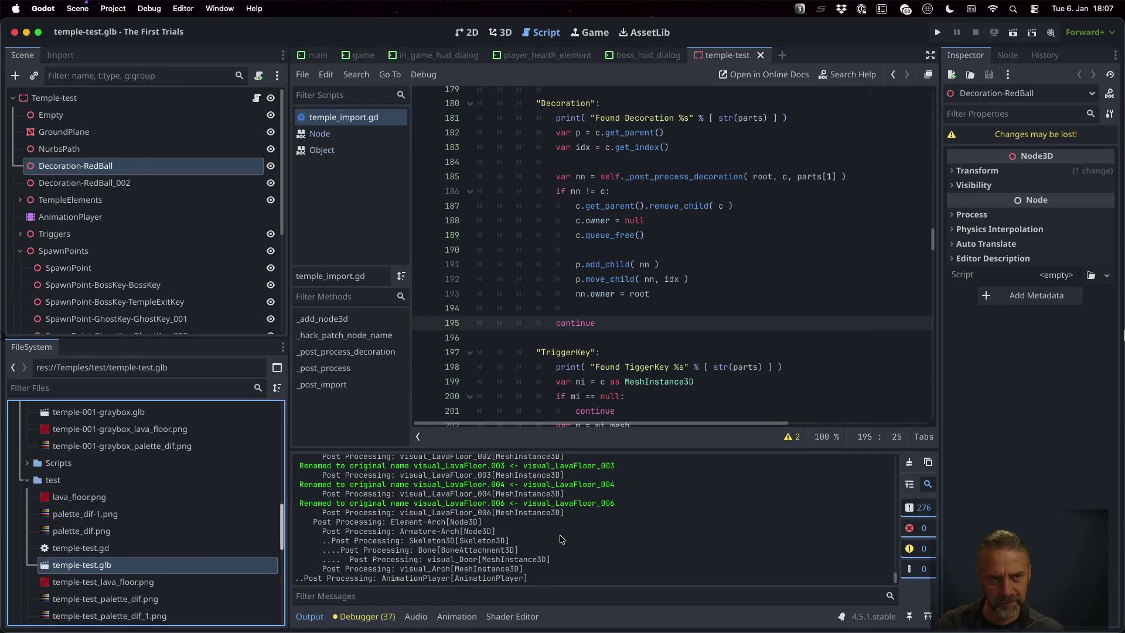
scroll(551, 516, "up", 15)
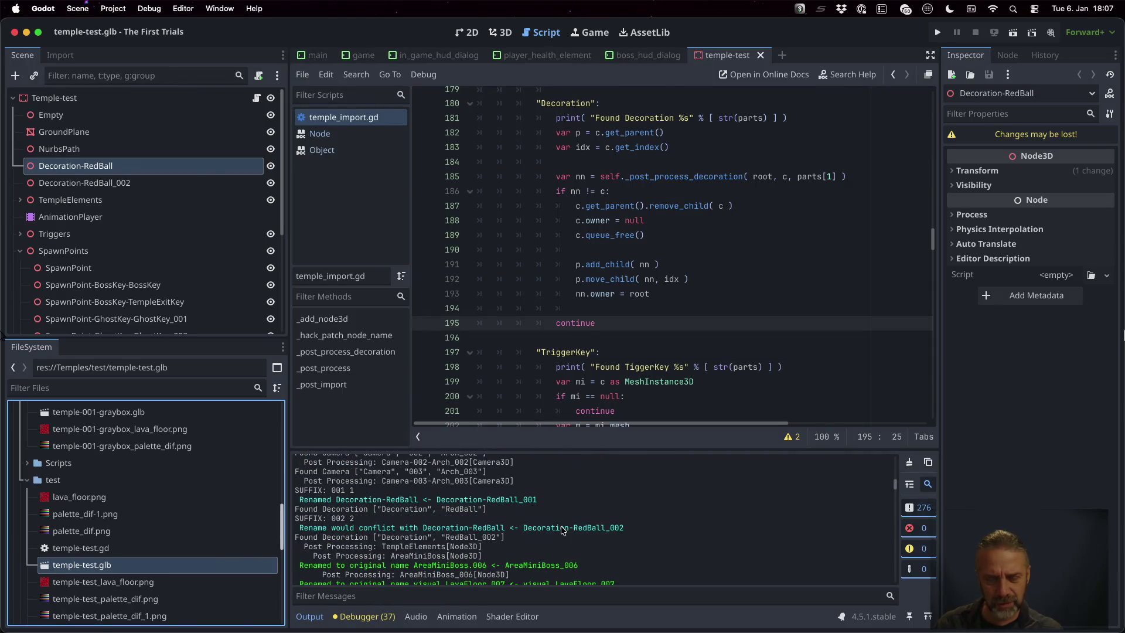
scroll(562, 529, "up", 10)
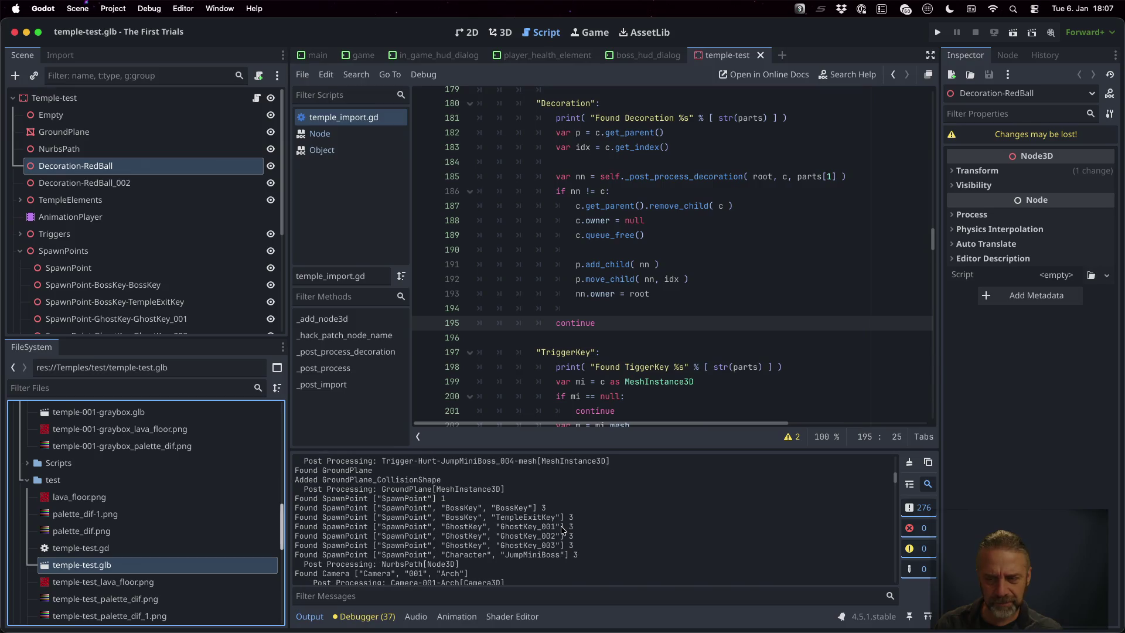
scroll(562, 529, "up", 10)
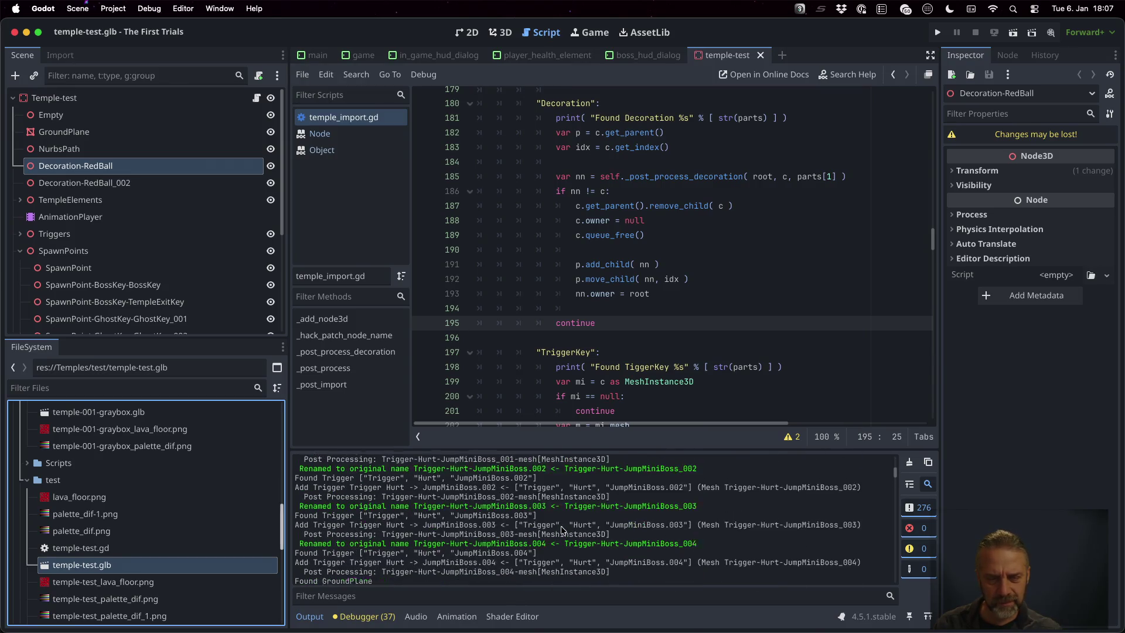
scroll(561, 526, "down", 15)
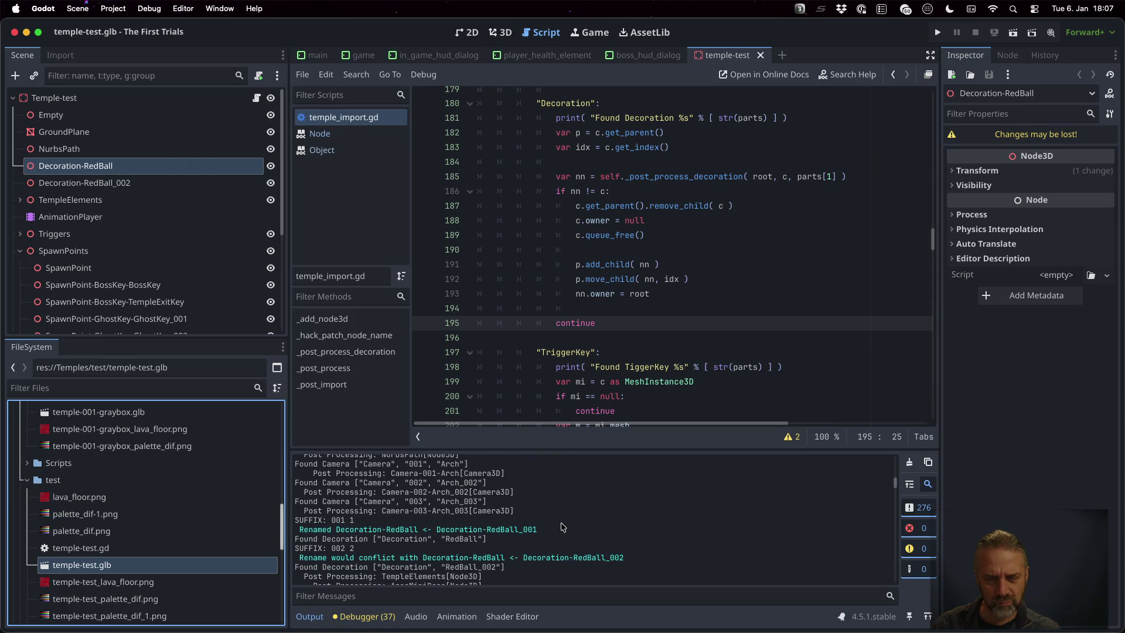
scroll(562, 527, "down", 2)
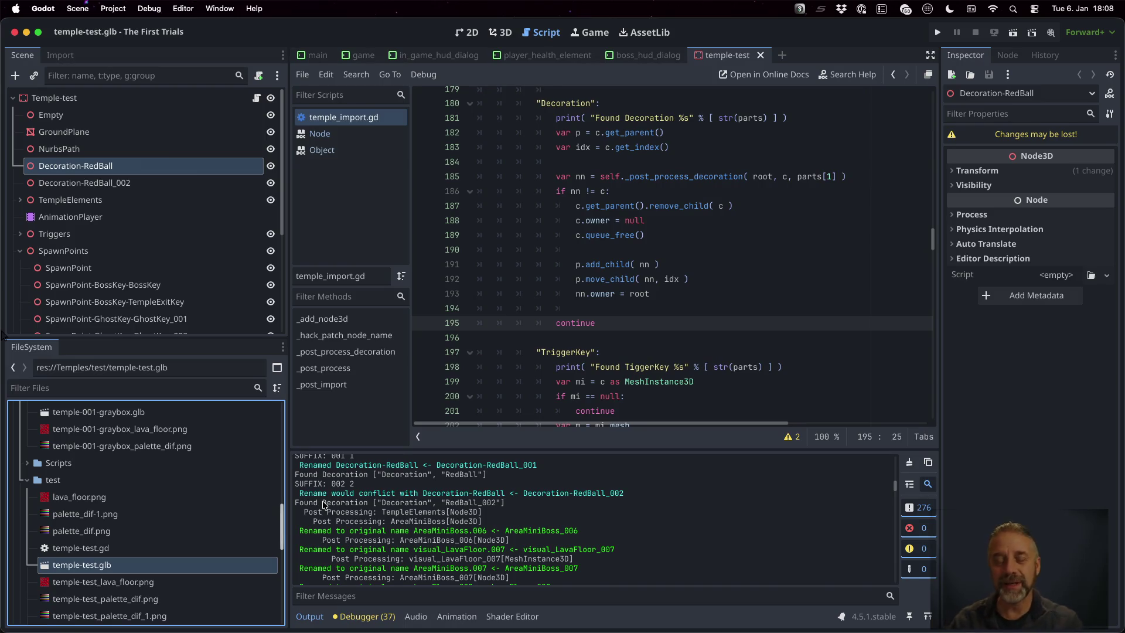
Insert 'i.owner = root' on a new line after node.add_child( i ) in temple_import.gd
left_click(688, 246)
scroll(691, 319, "up", 1)
scroll(692, 318, "up", 20)
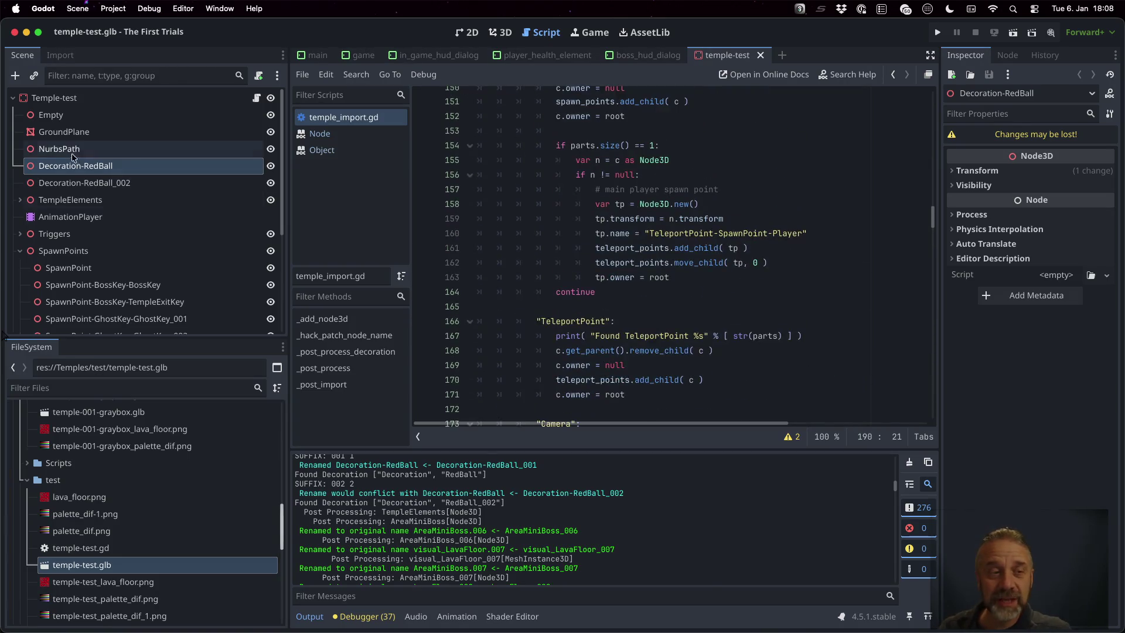
scroll(696, 322, "up", 20)
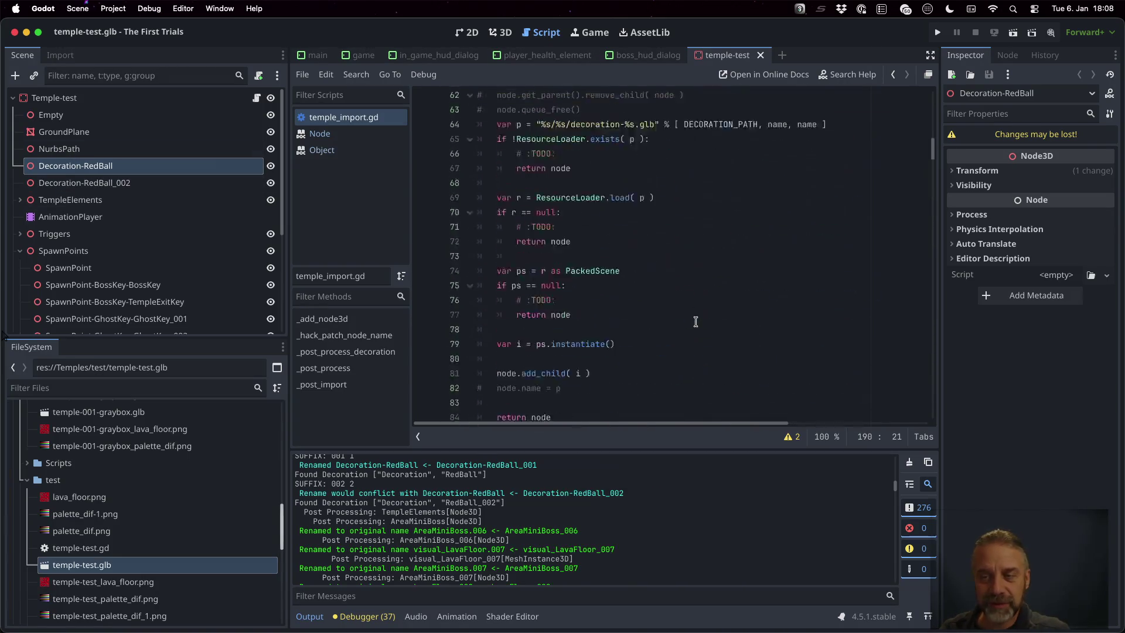
scroll(696, 322, "down", 15)
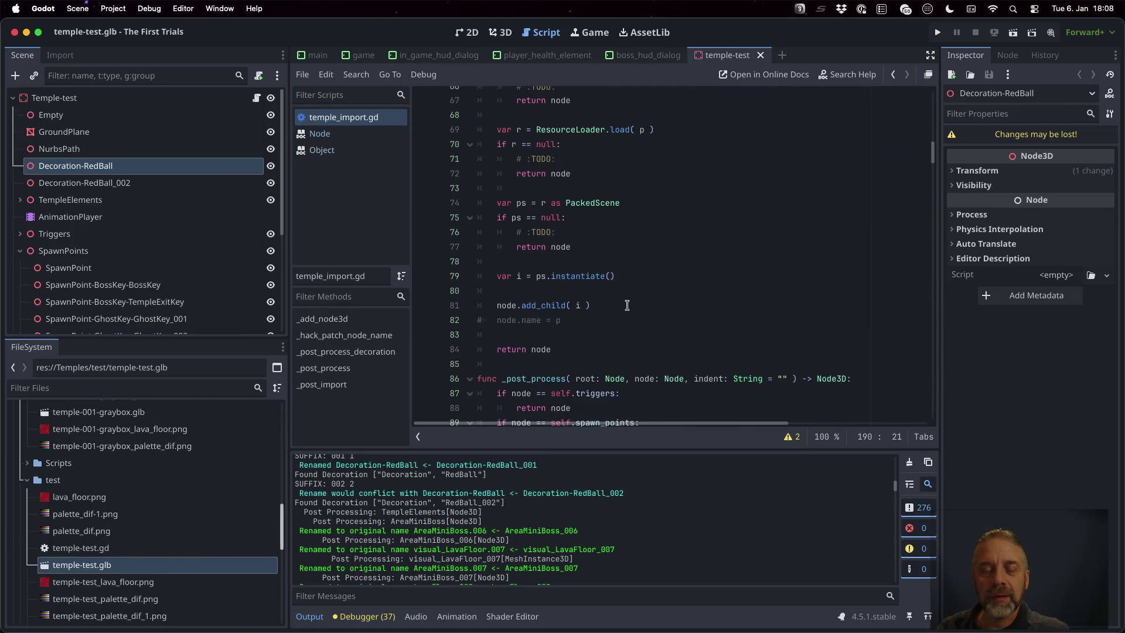
left_click(627, 305)
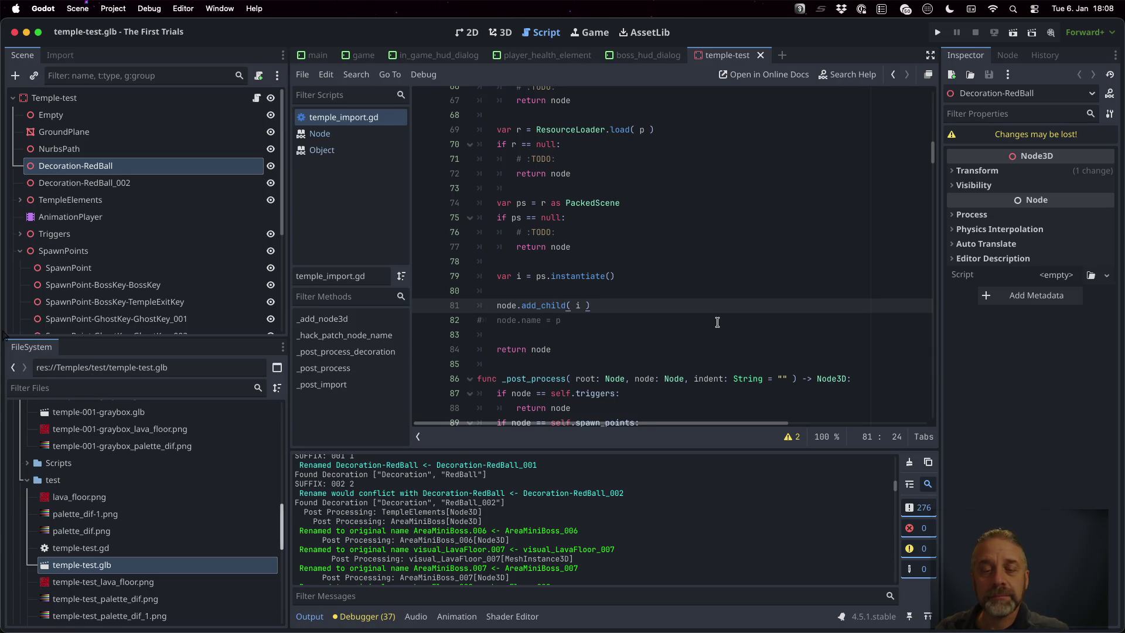
key("Up")
key("Up")
key("Down")
key("Down")
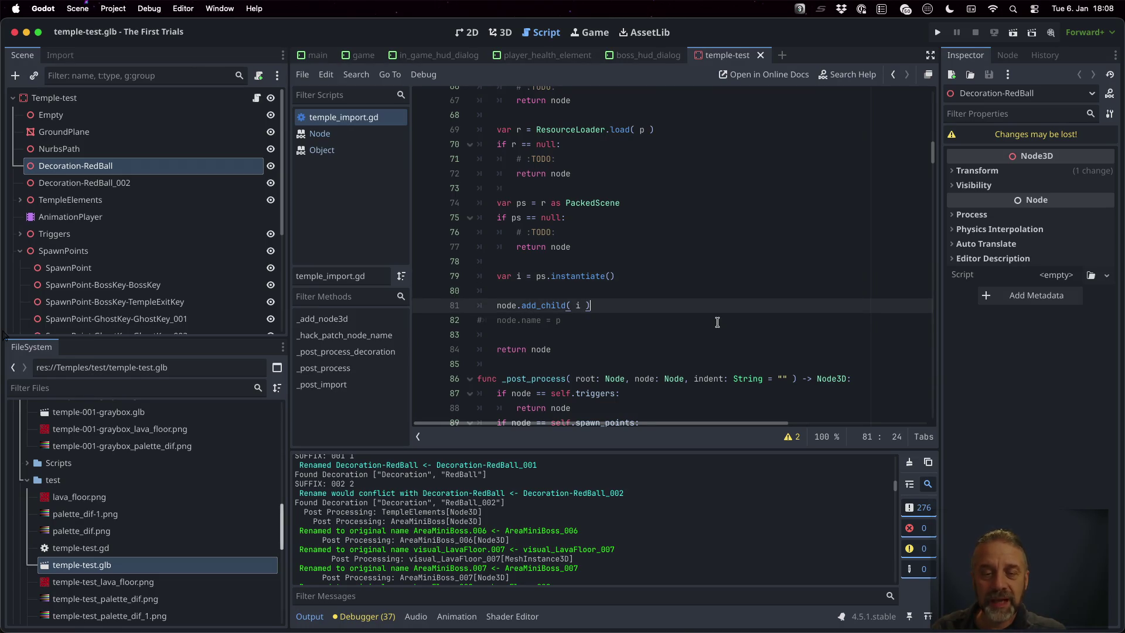
key("Return")
type("owner ")
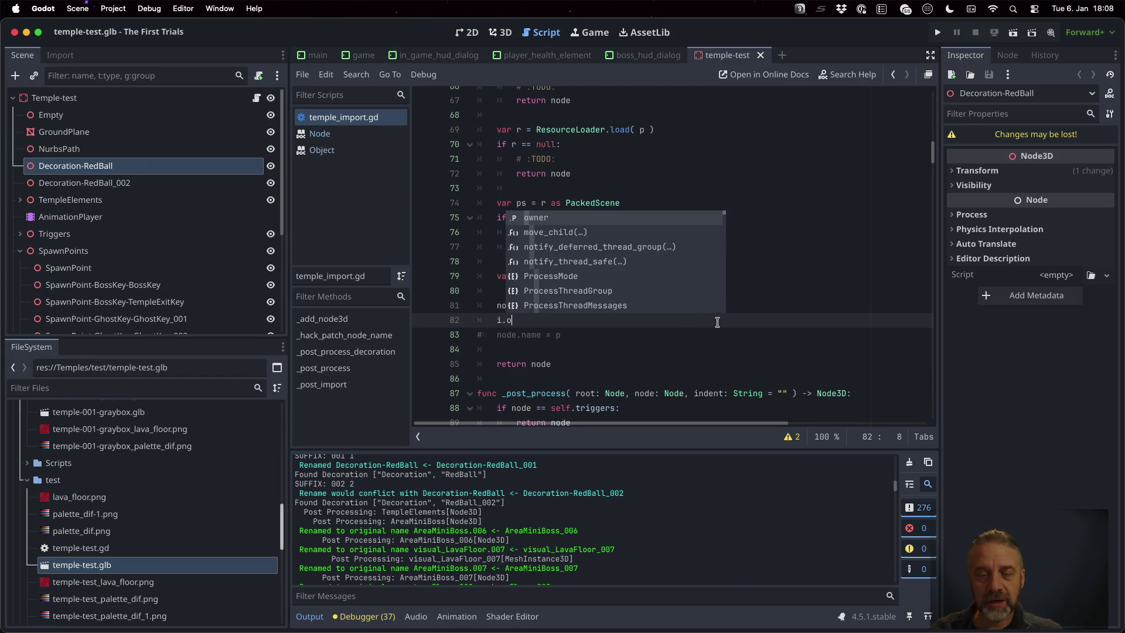
type("root")
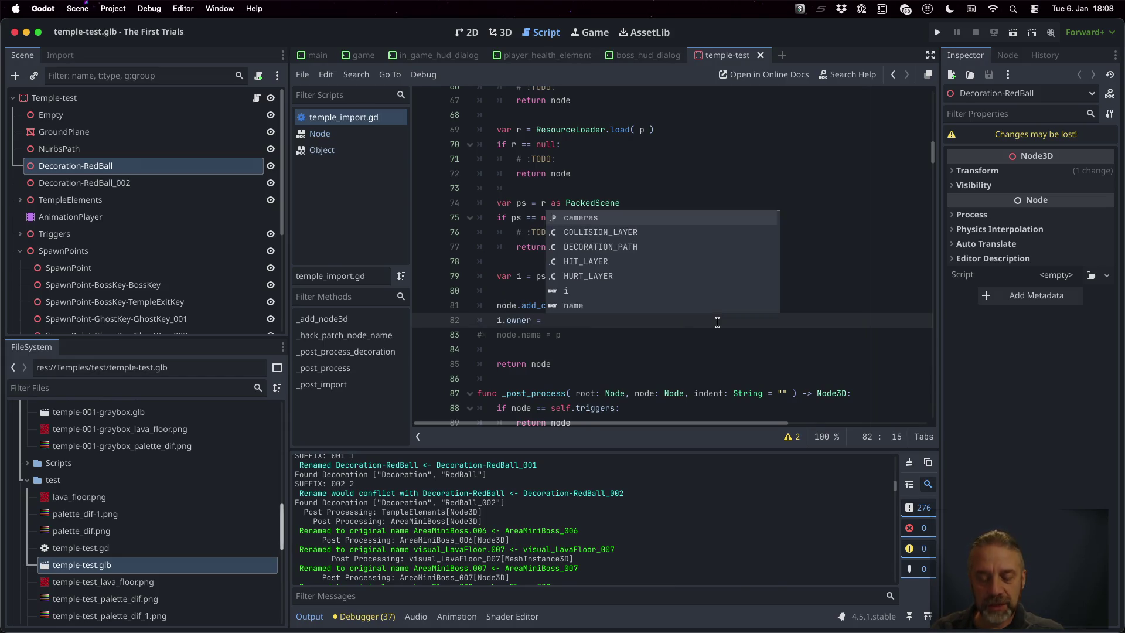
Save the script and reimport temple-test.glb
key("super+s")
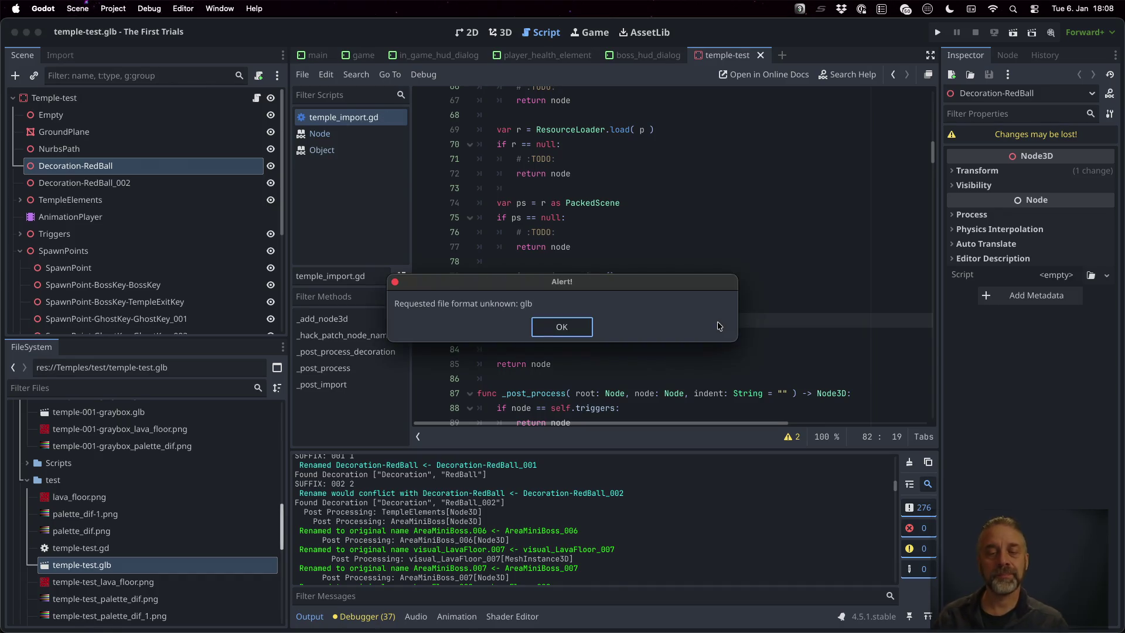
key("Return")
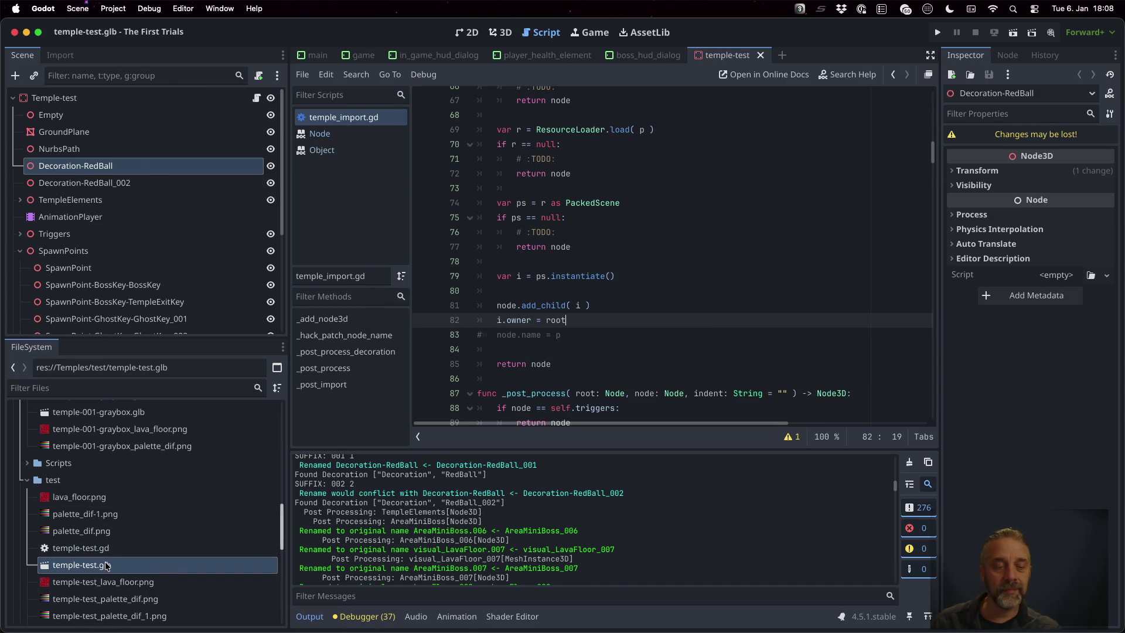
right_click(105, 565)
left_click(135, 567)
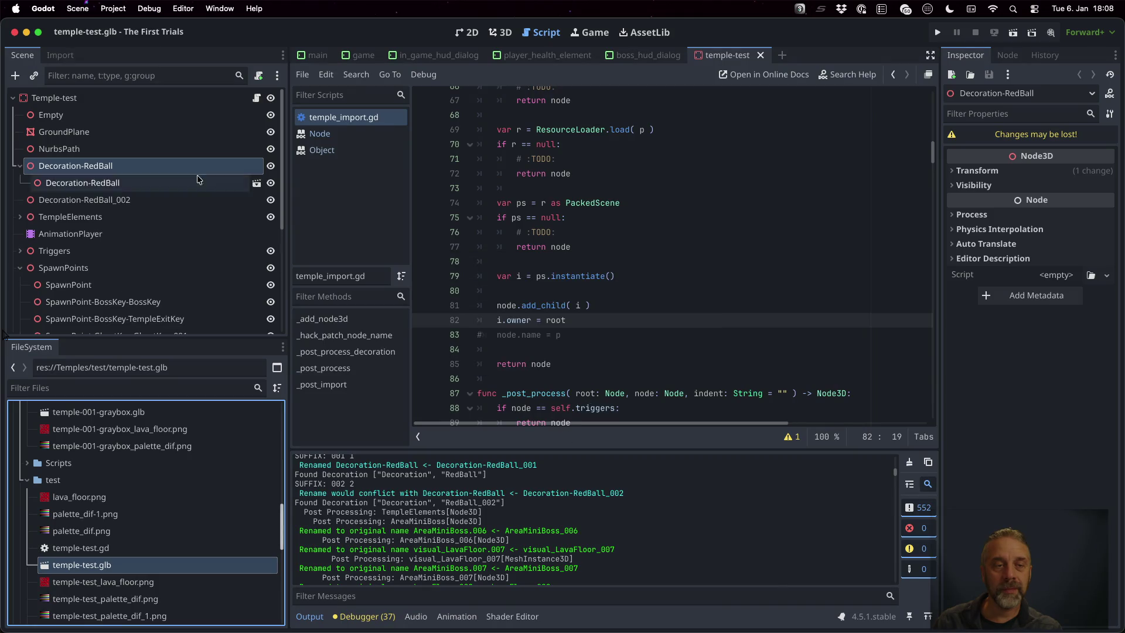
Open the instanced Decoration-RedBall child's decoration-RedBall scene in its own editor tab
left_click(70, 167)
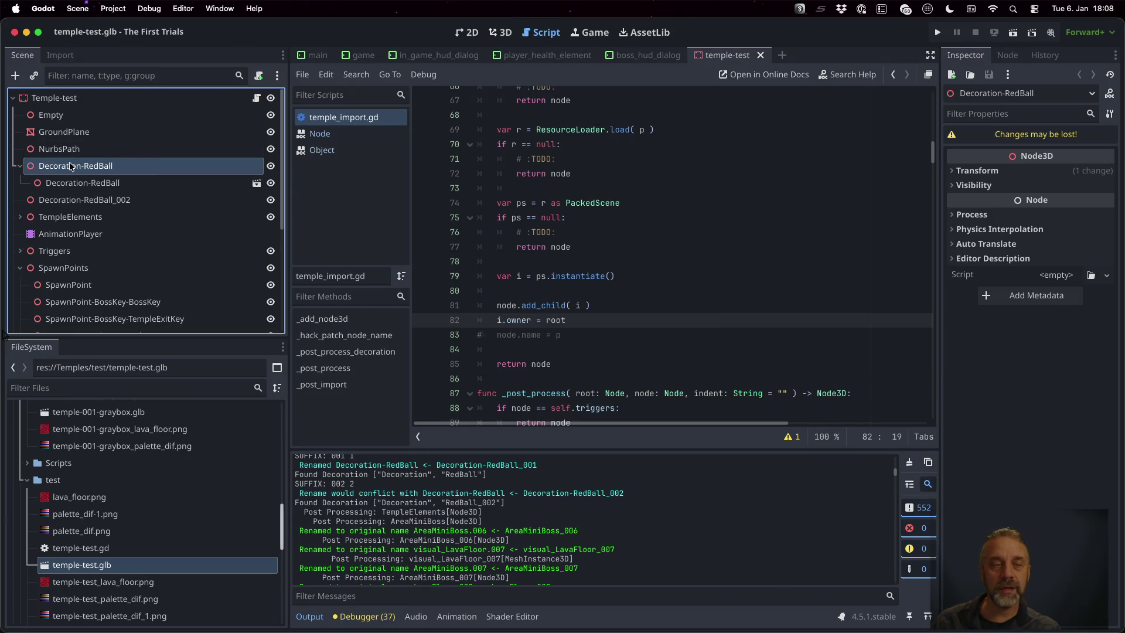
left_click(103, 183)
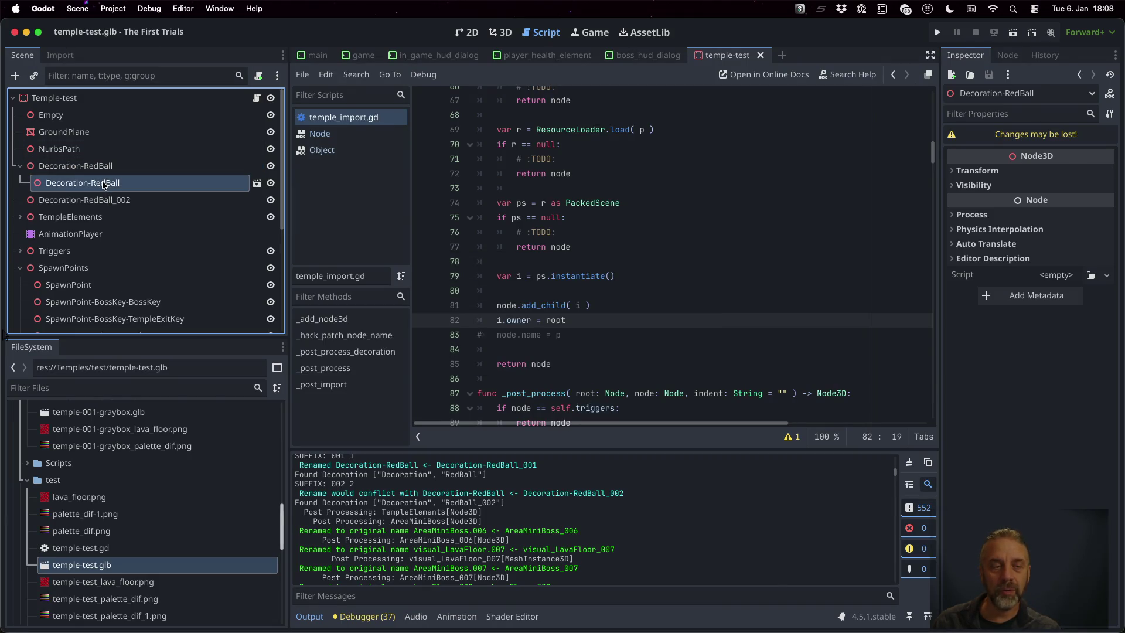
left_click(256, 183)
left_click(553, 338)
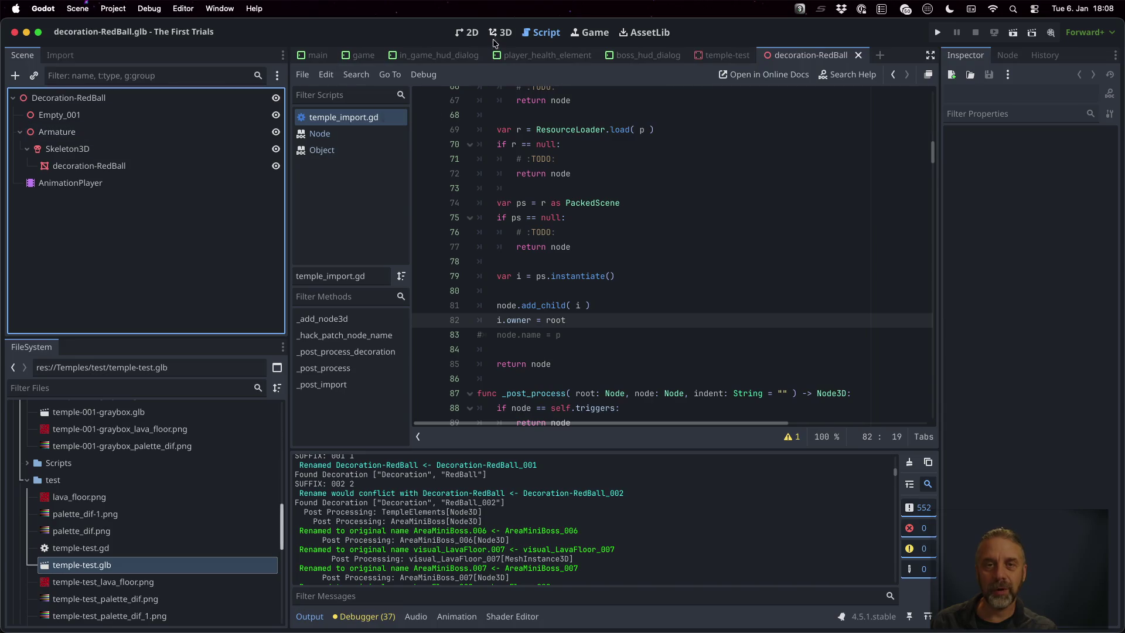
Return to the temple-test scene and view the red ball in the 3D viewport
left_click(358, 55)
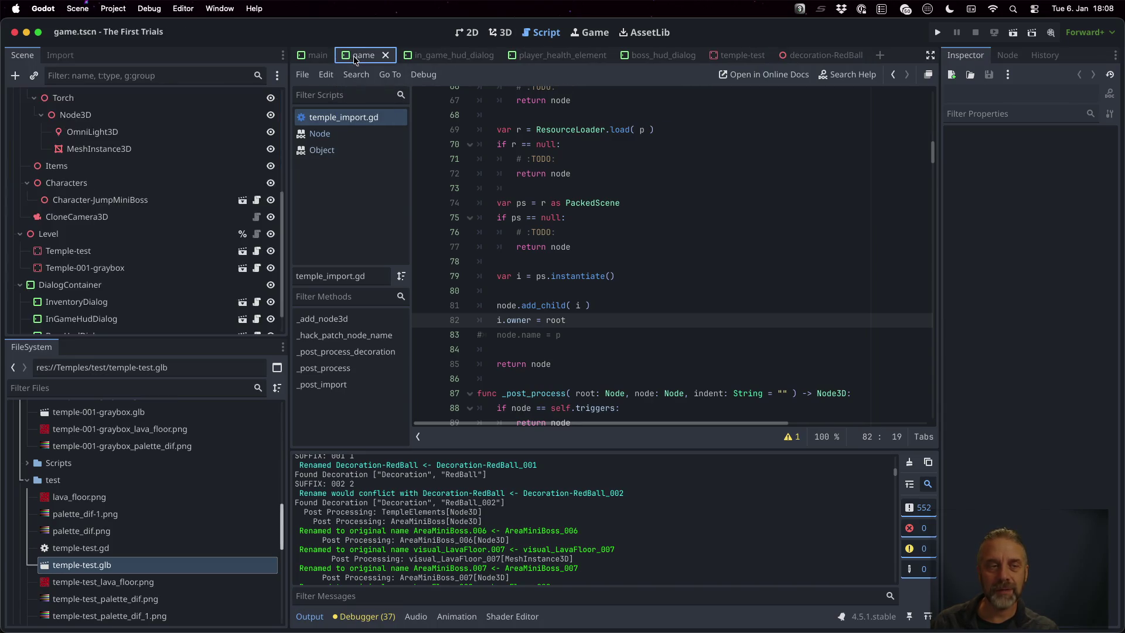
left_click(735, 54)
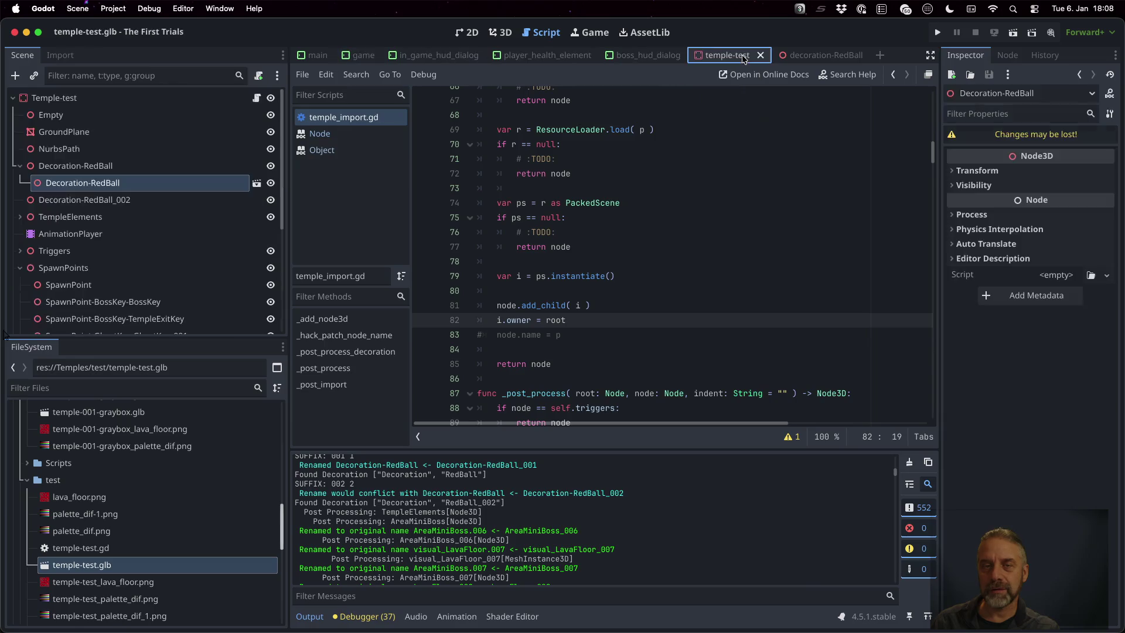
left_click(501, 33)
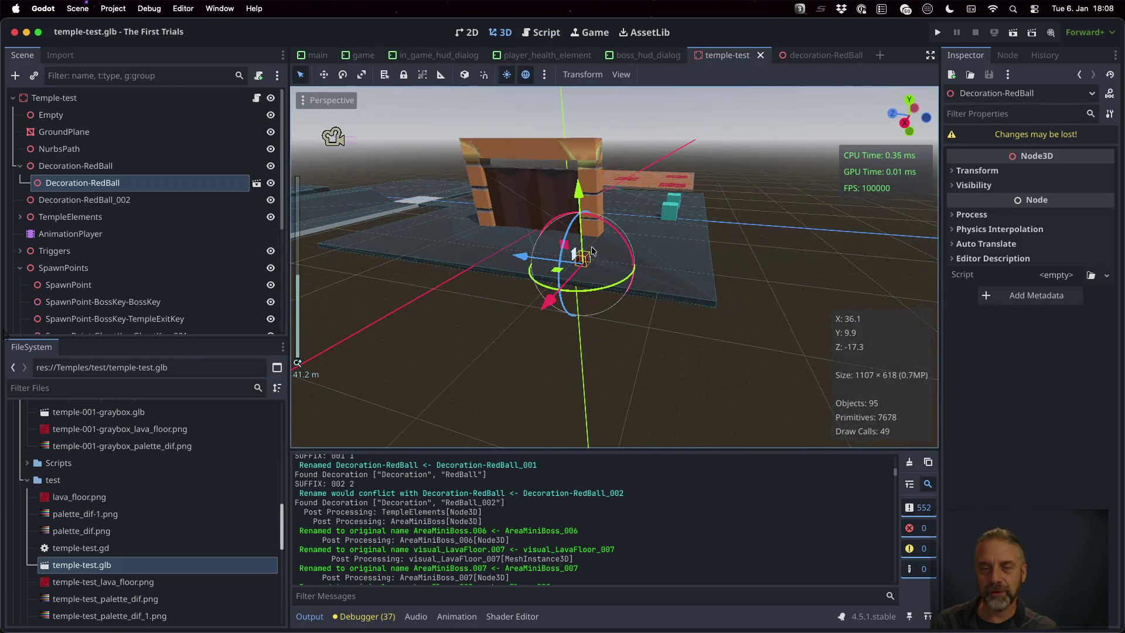
scroll(594, 245, "up", 5)
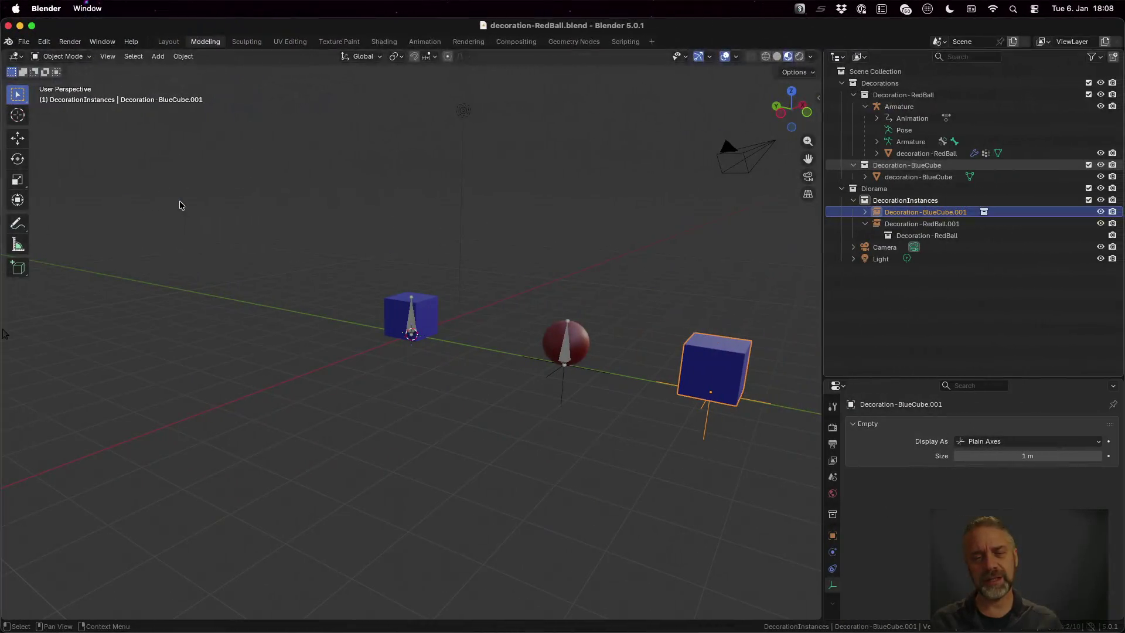
Reopen temple-test.blend from the File menu's recent files list
left_click(24, 41)
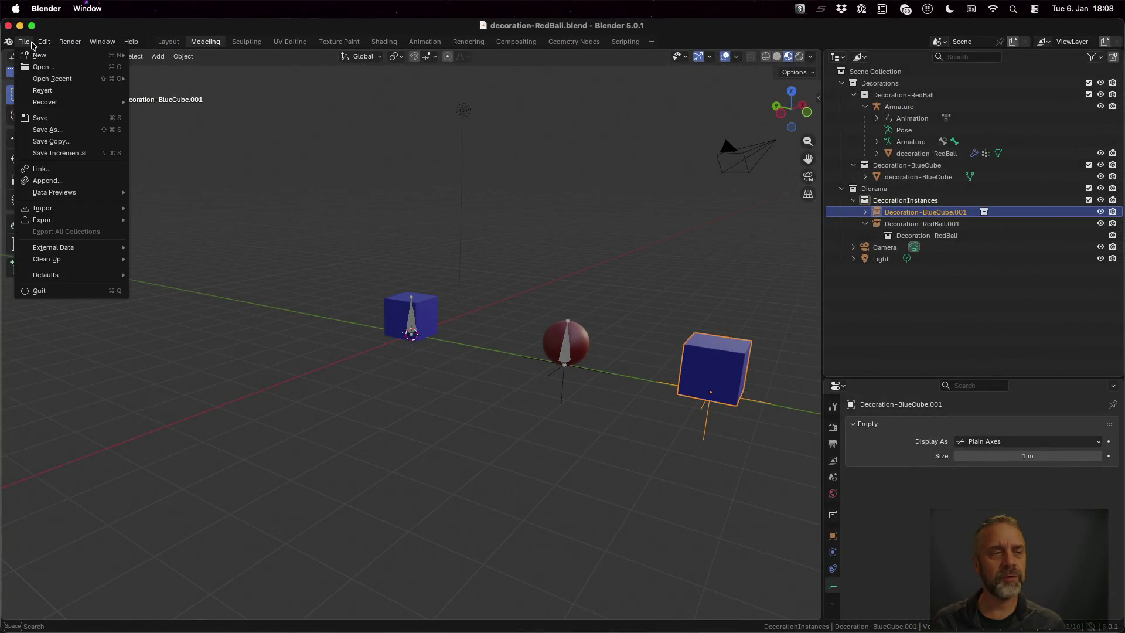
mouse_move(64, 78)
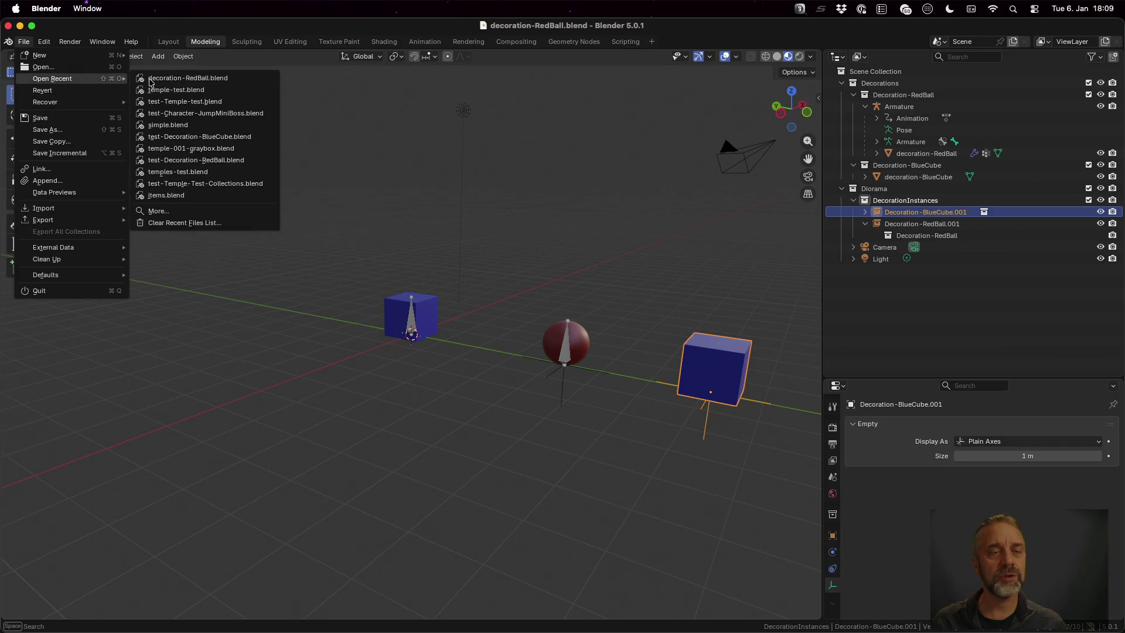
left_click(220, 90)
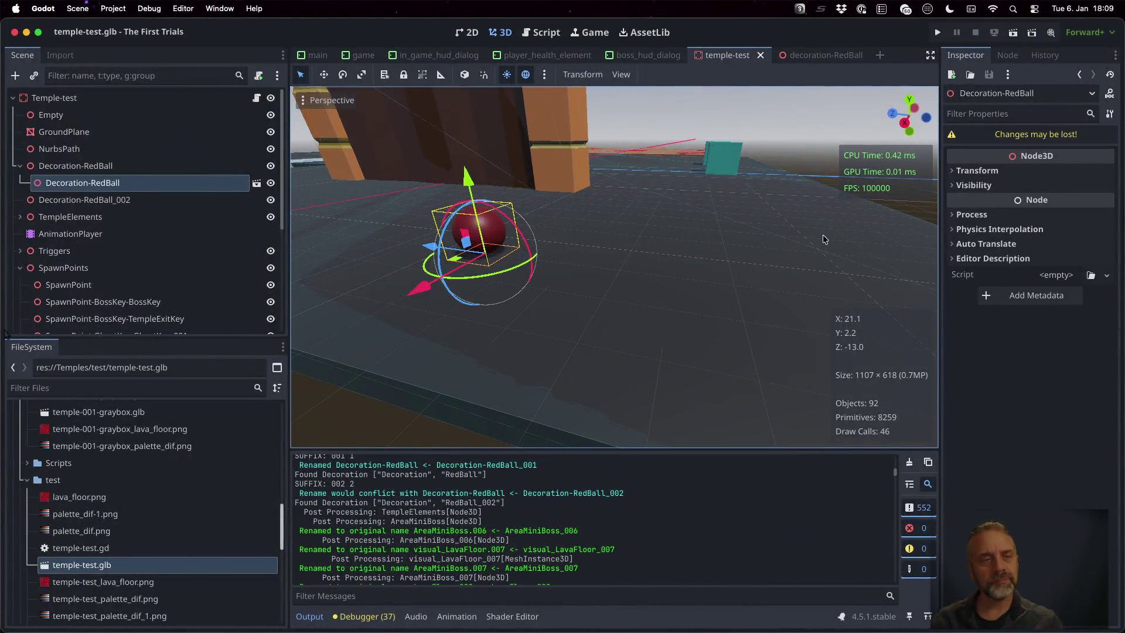
Inspect Decoration-RedBall, Decoration-RedBall_002, Temple-test and Empty nodes, then switch to Blender
left_click(76, 165)
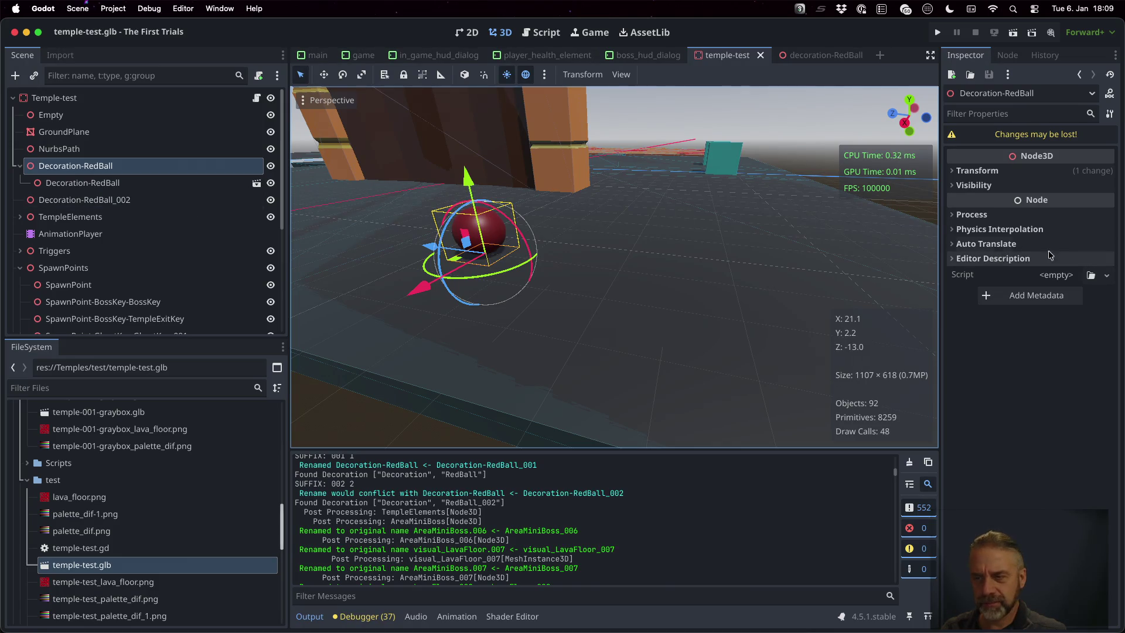
left_click(161, 200)
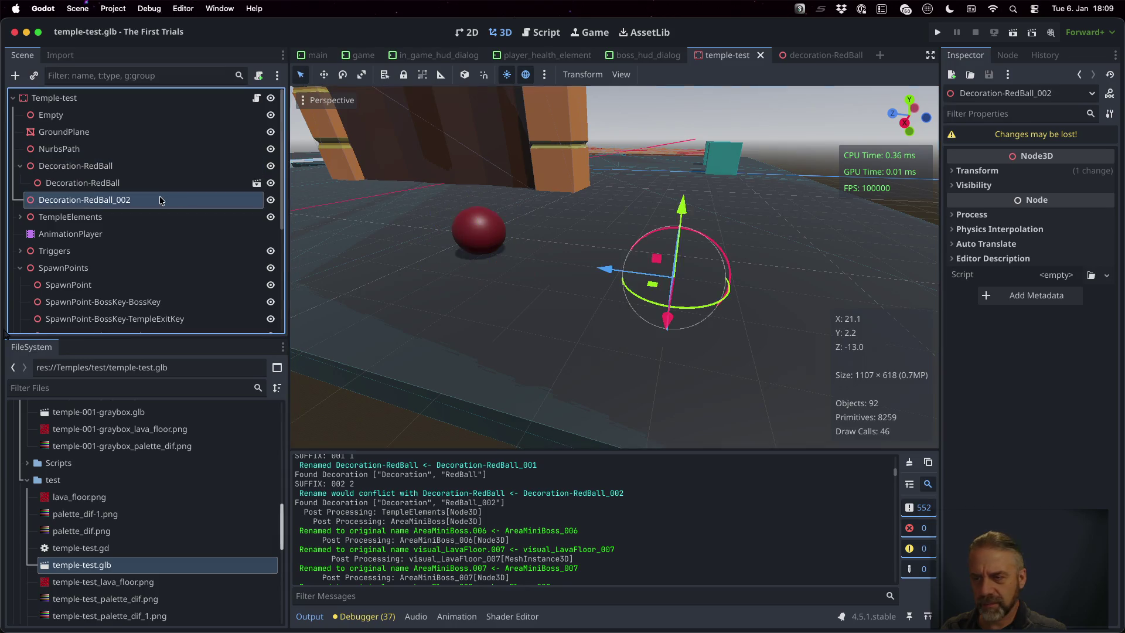
left_click(141, 100)
left_click(148, 115)
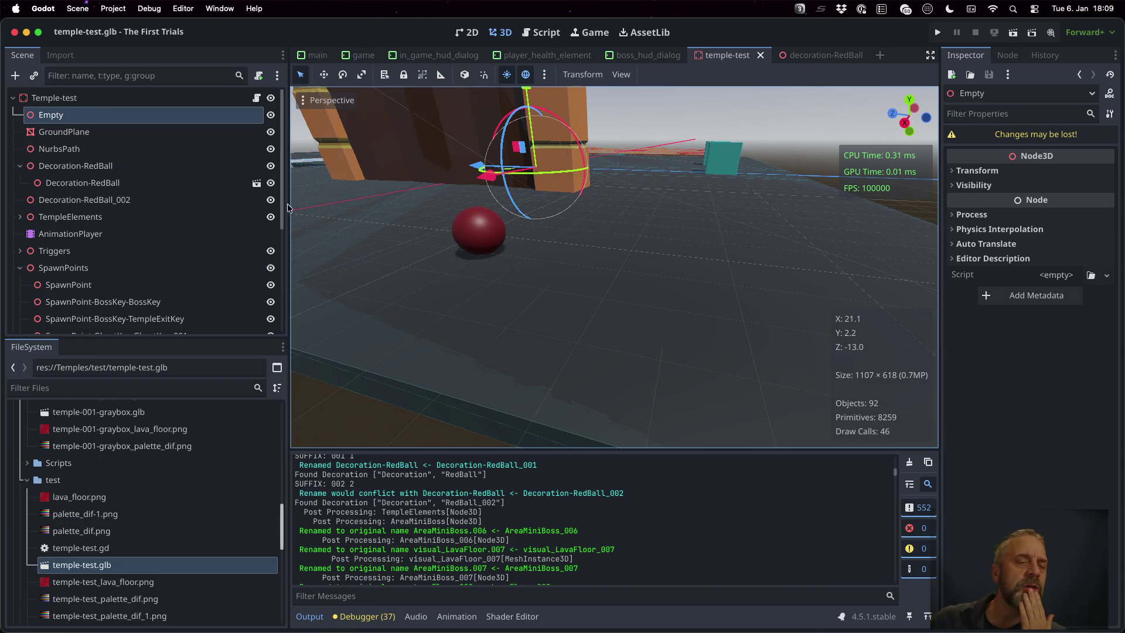
left_click(184, 200)
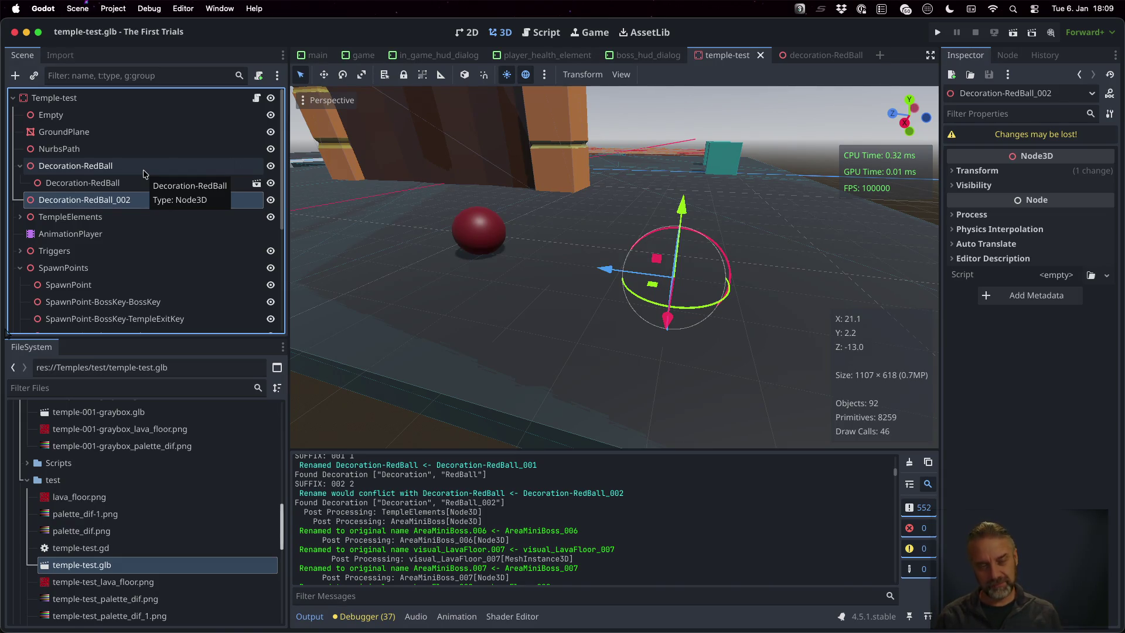
key("ctrl+Right")
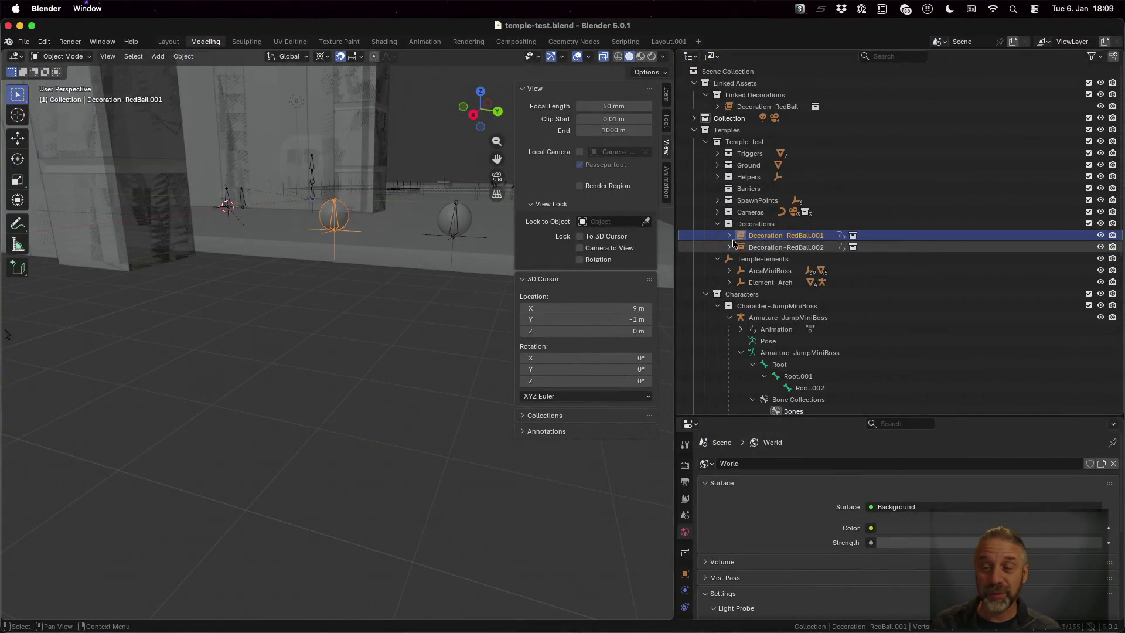
Select Decoration-RedBall.001 in the Outliner and show its Object Properties
left_click(782, 235)
scroll(782, 235, "down", 5)
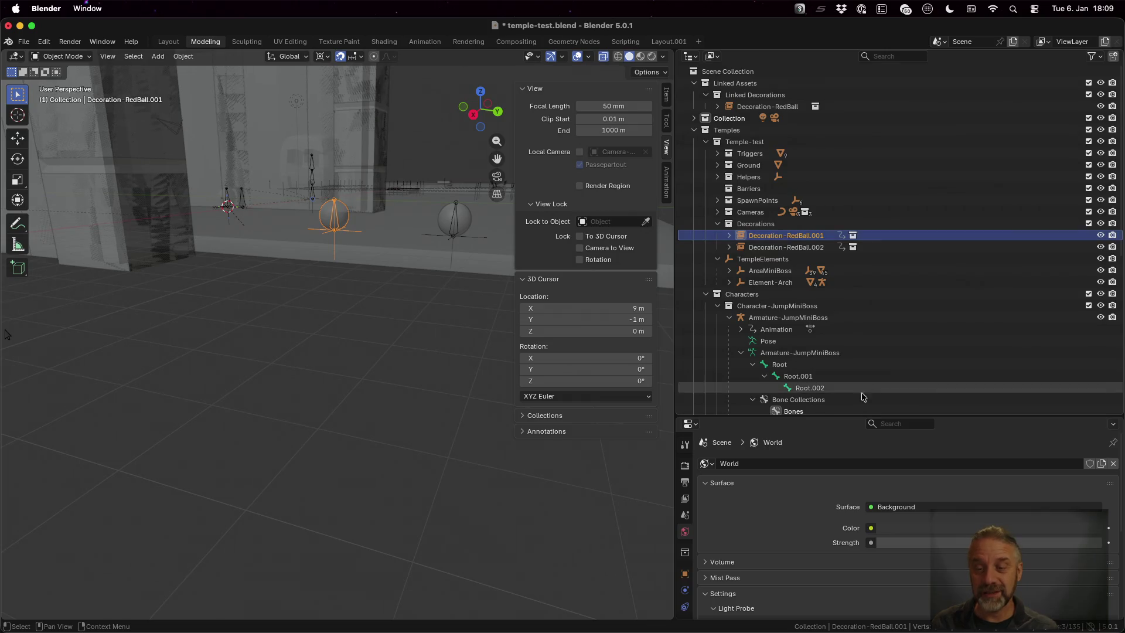
scroll(758, 577, "down", 5)
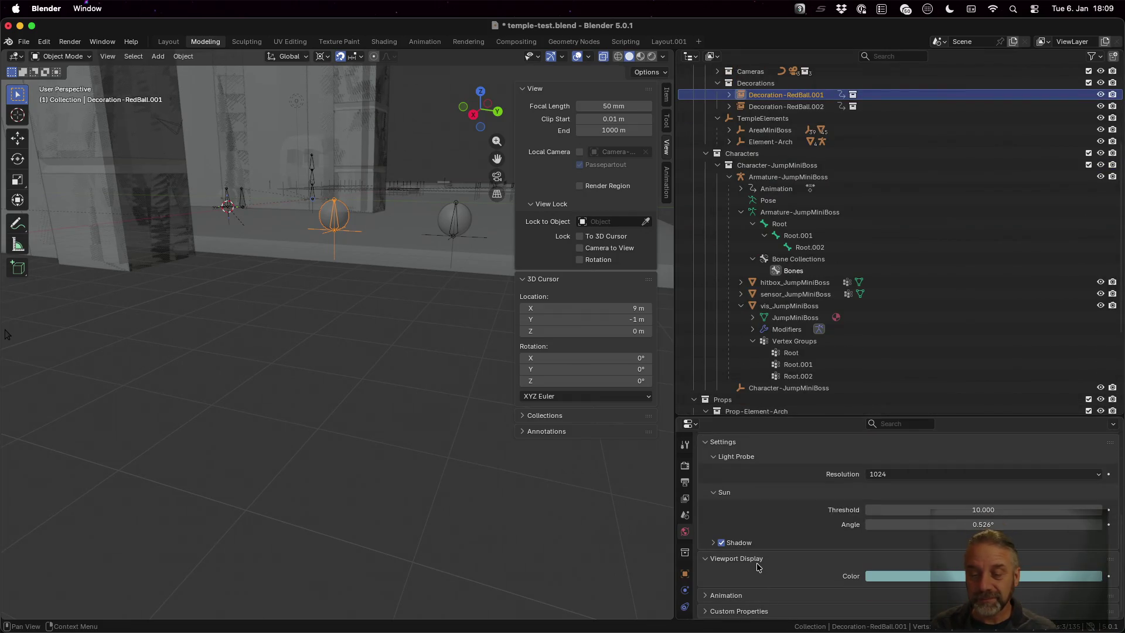
left_click(685, 574)
scroll(784, 516, "down", 5)
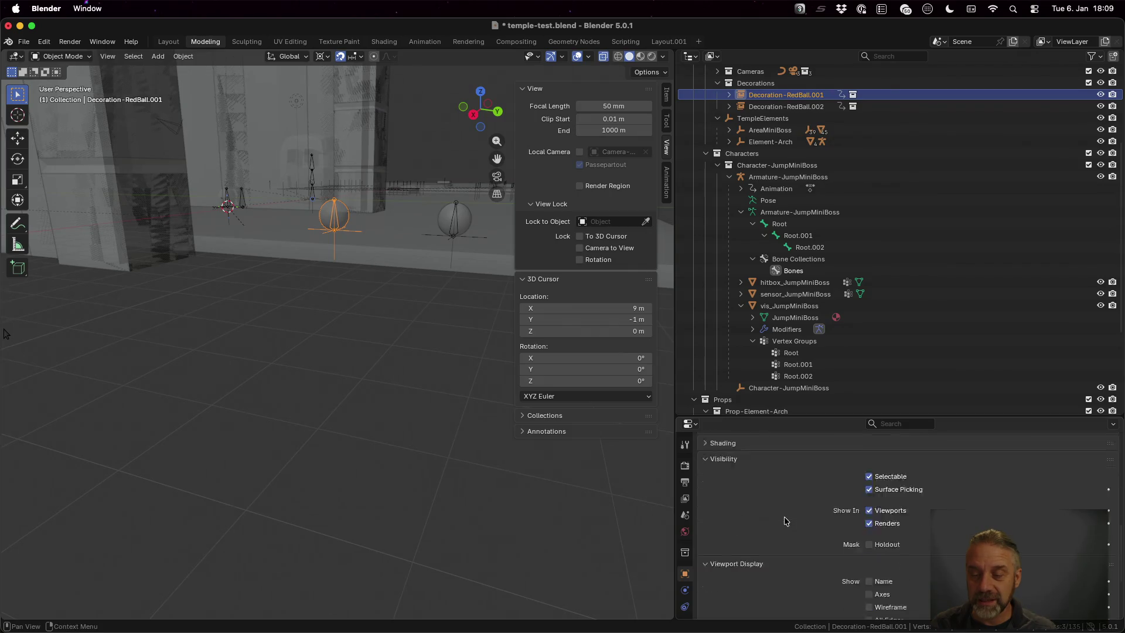
scroll(784, 515, "up", 15)
scroll(784, 516, "down", 1)
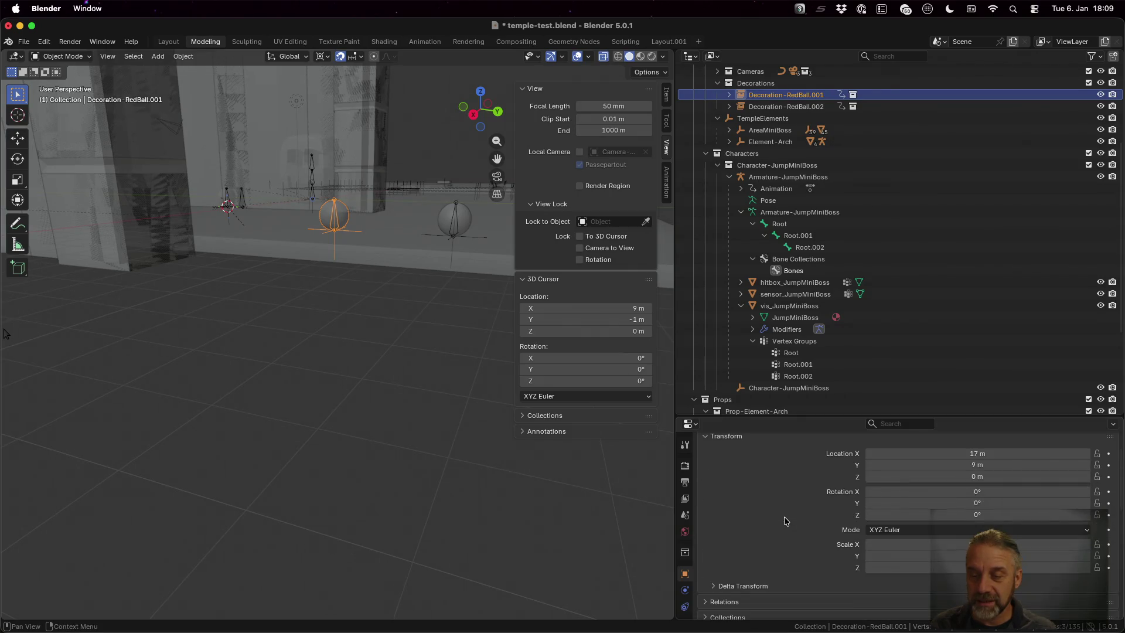
scroll(784, 515, "up", 1)
scroll(784, 516, "down", 5)
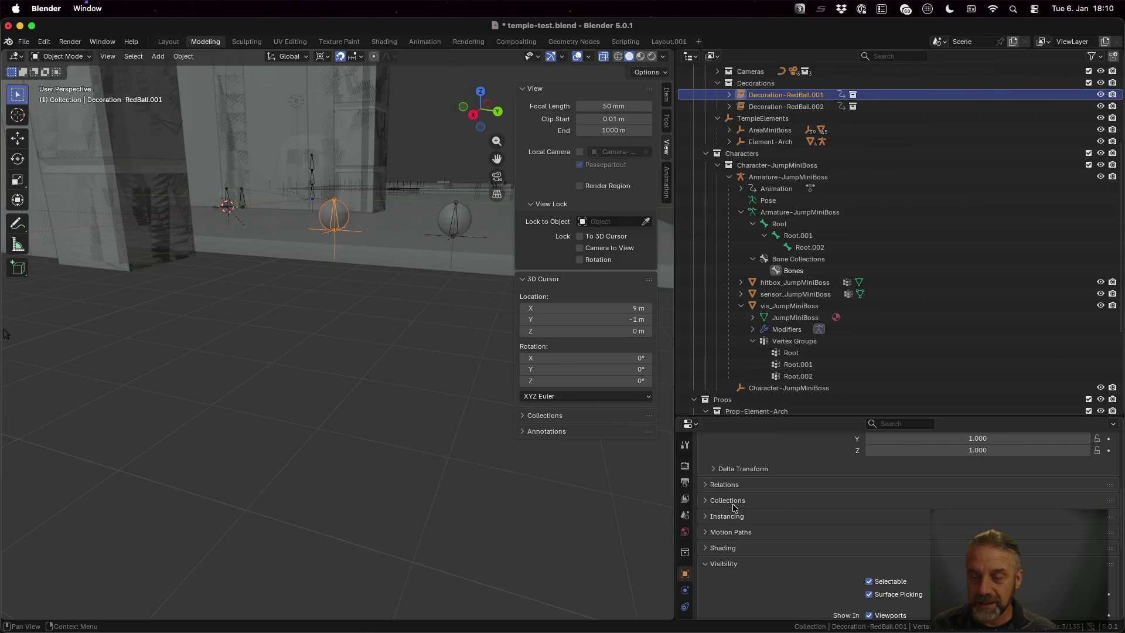
Expand the Instancing panel showing it instances the Decoration-RedBall collection
left_click(721, 515)
scroll(721, 516, "down", 3)
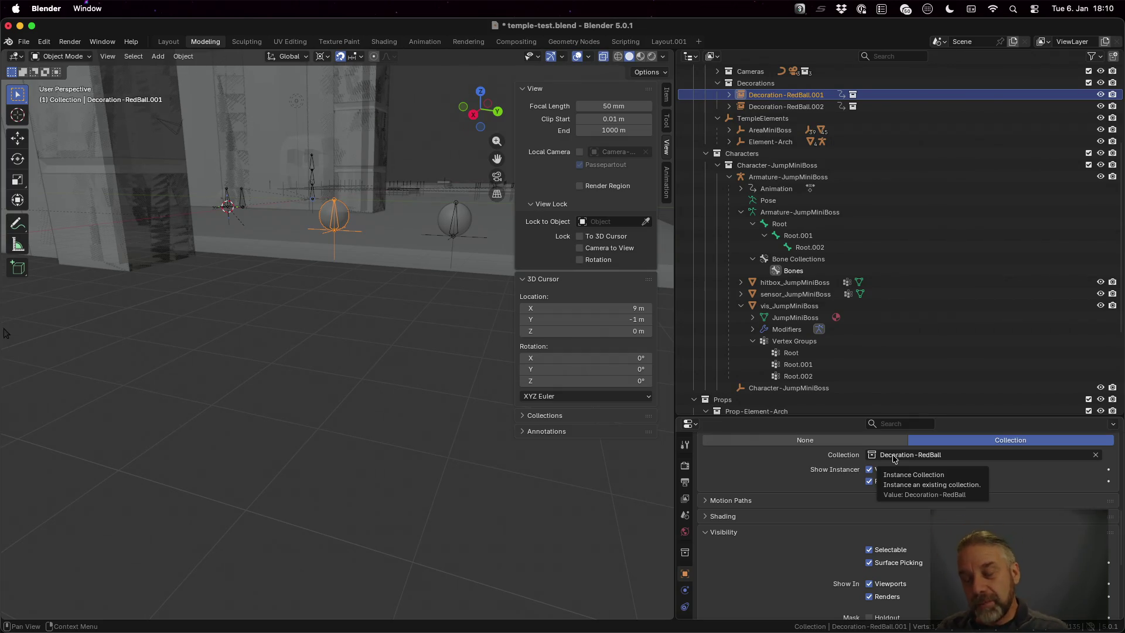
scroll(842, 328, "up", 5)
scroll(842, 327, "up", 2)
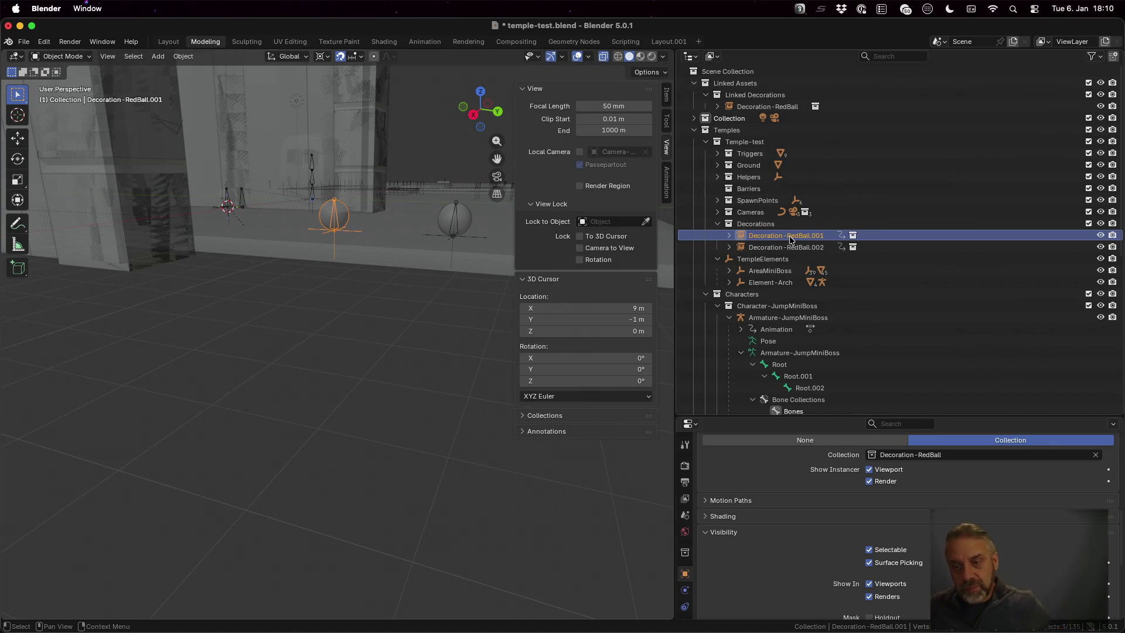
scroll(791, 240, "down", 5)
scroll(810, 528, "down", 5)
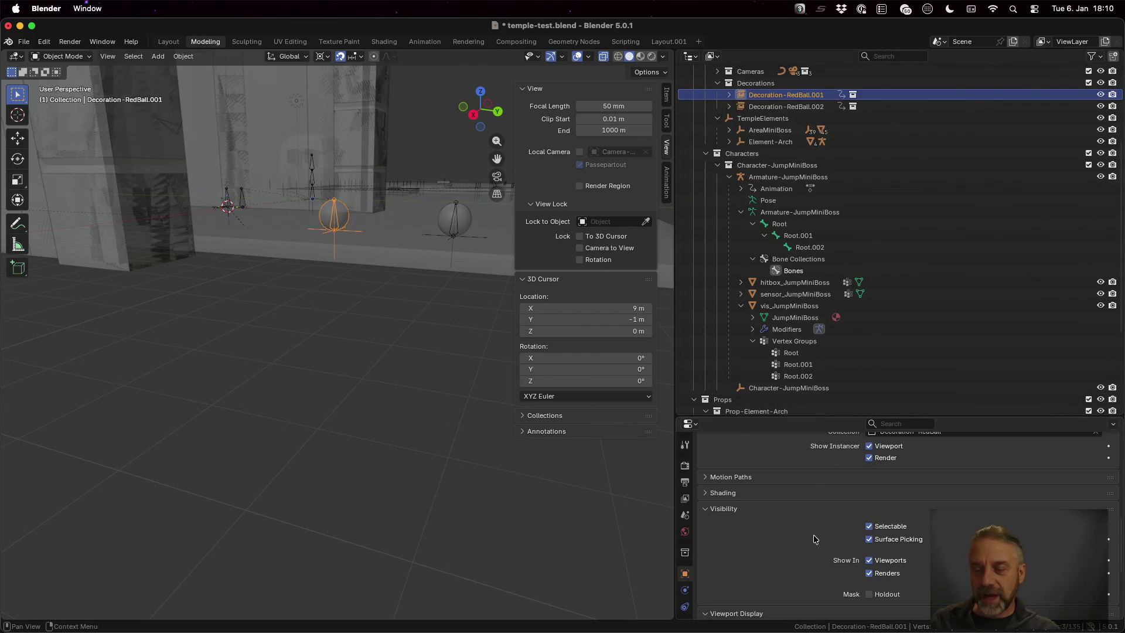
scroll(788, 558, "up", 6)
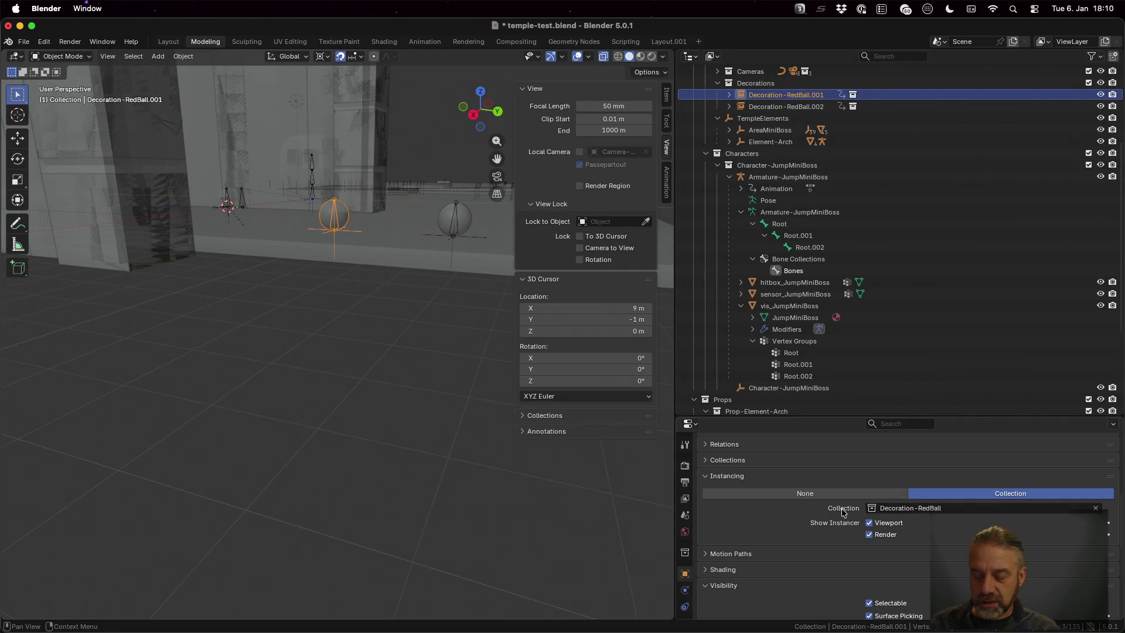
Rerun ./rexport_v3.sh in iTerm2, select Decoration-RedBall in the output, then return to Godot
key("super+Tab")
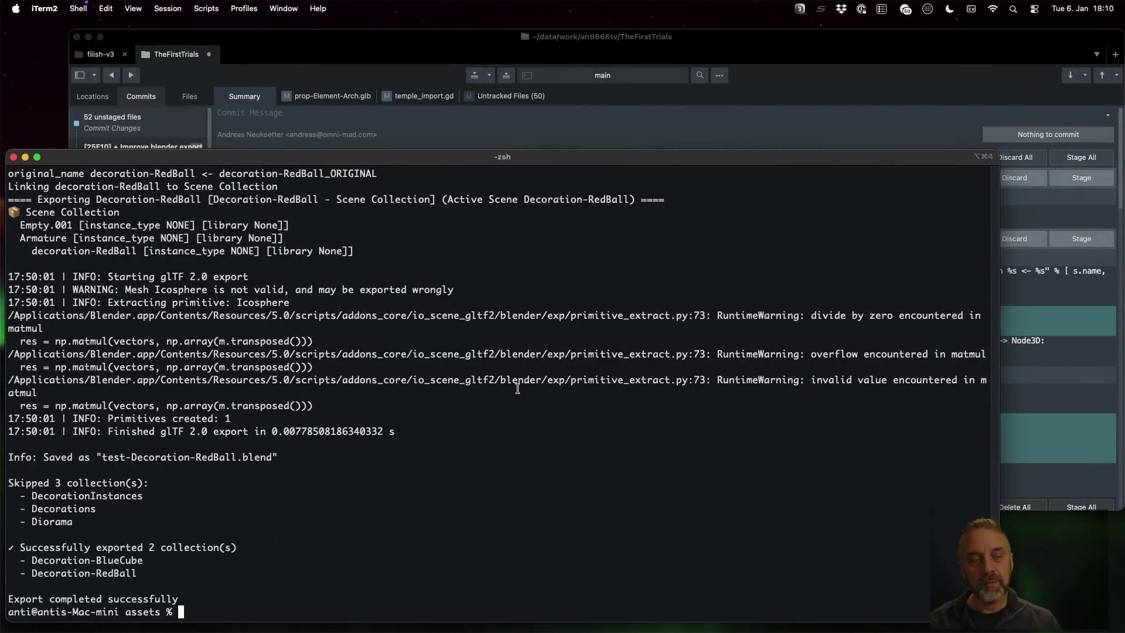
key("Up")
key("Up")
key("Return")
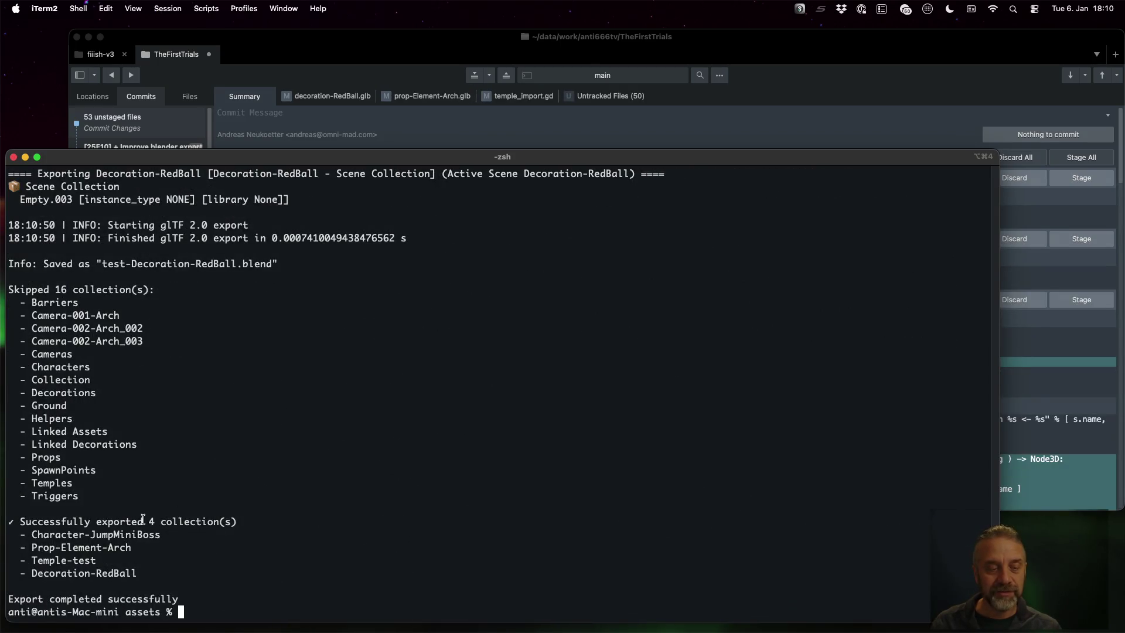
left_click_drag(32, 572, 138, 574)
key("ctrl+Left")
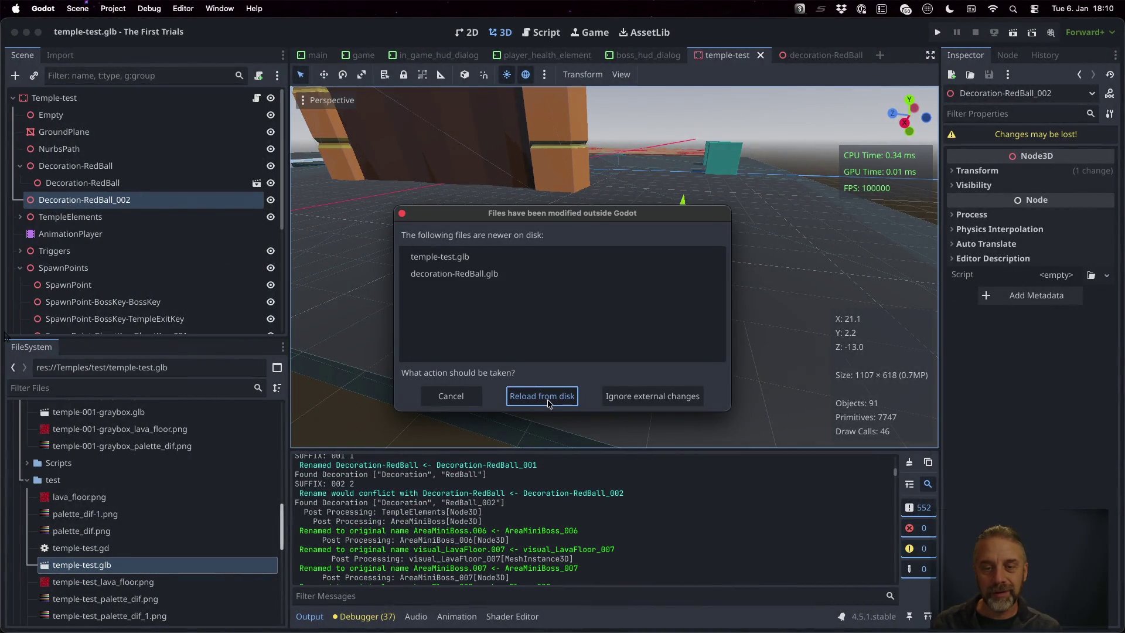
Relaunch Godot via Spotlight, dismiss the crash report, and open The First Trials project
key("super+Tab")
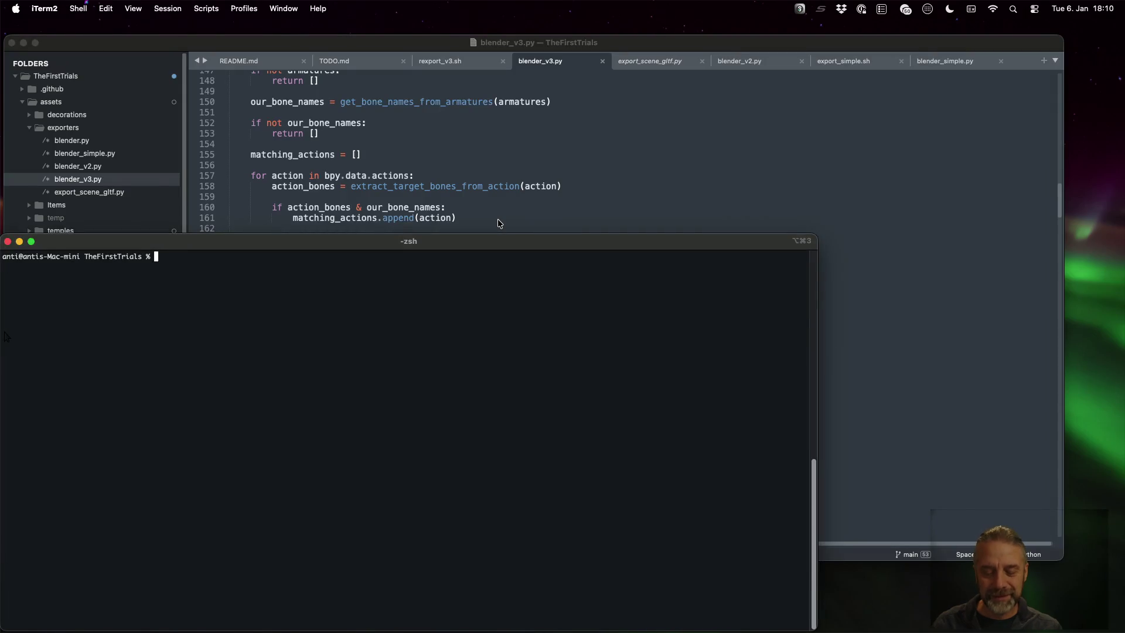
key("super+space")
type("godot")
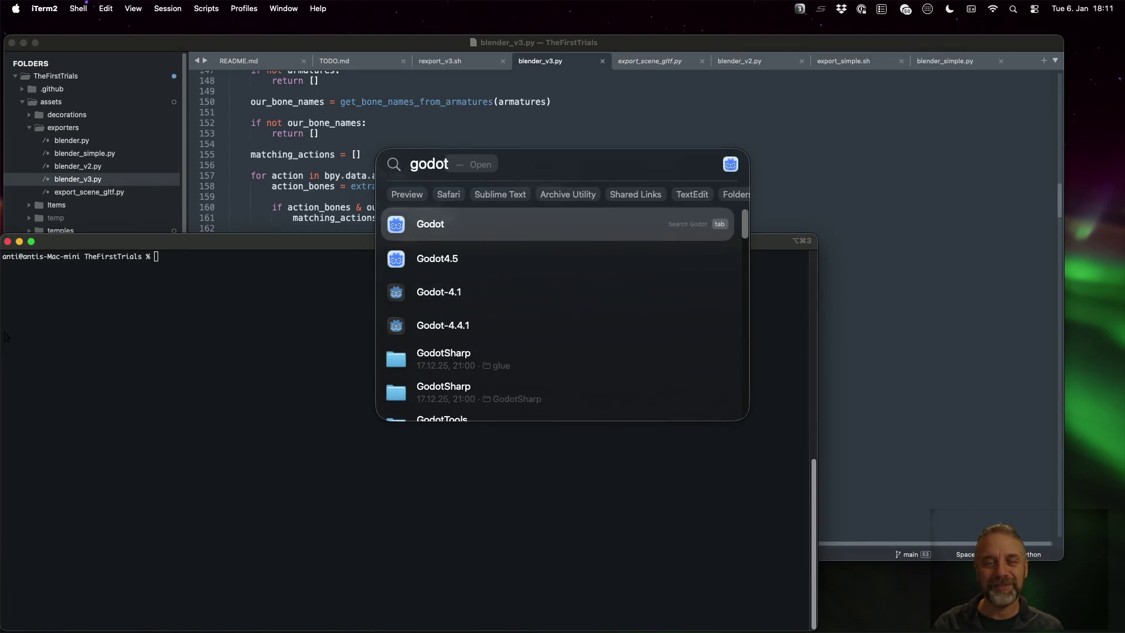
key("Return")
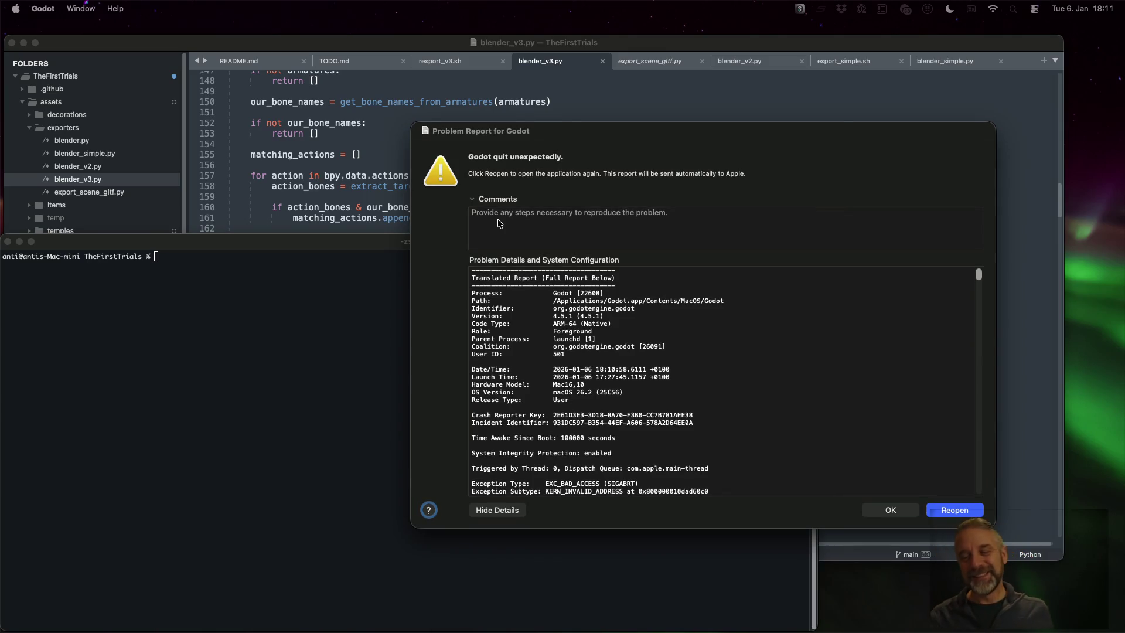
left_click(892, 510)
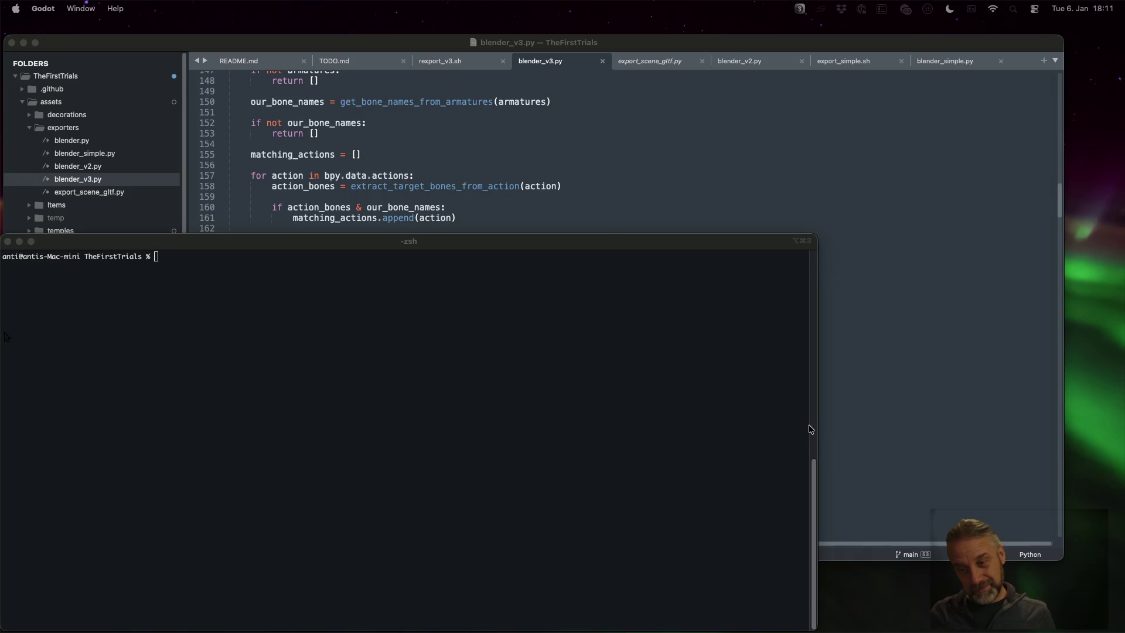
mouse_move(812, 631)
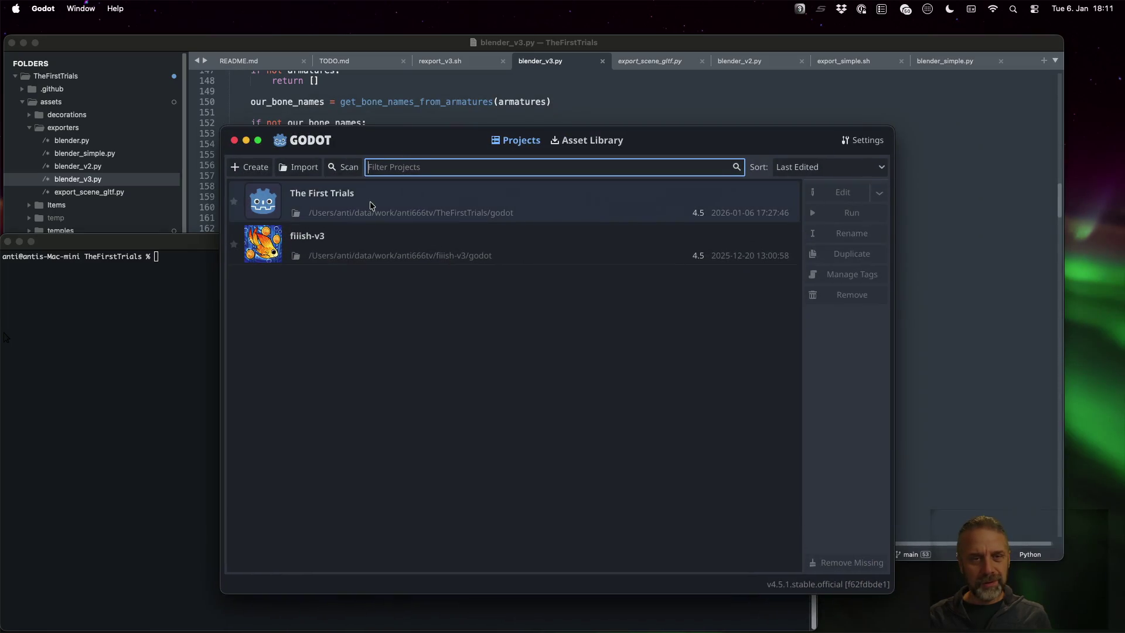
double_click(370, 205)
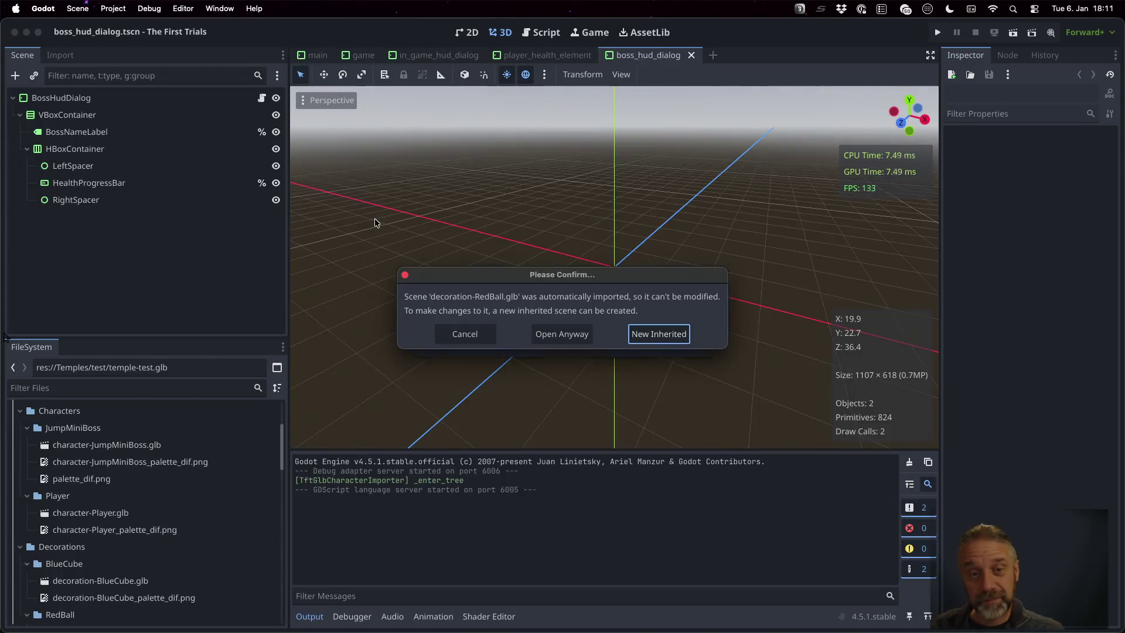
Open the decoration-RedBall scene despite the import warning and inspect its Decoration-RedBall root node
left_click(576, 337)
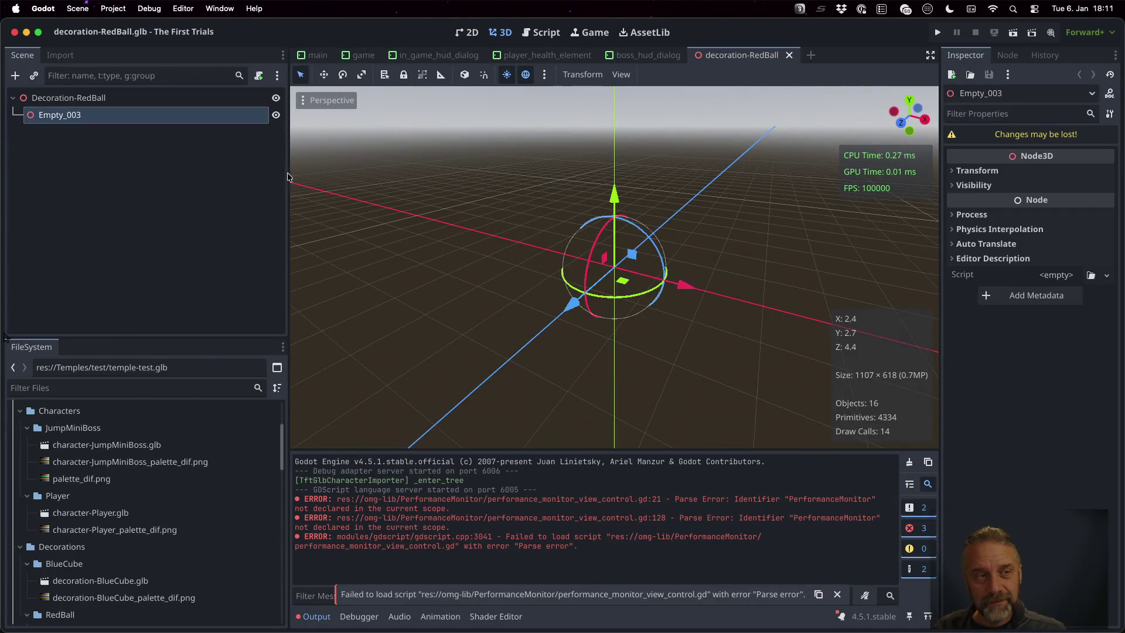
left_click(131, 101)
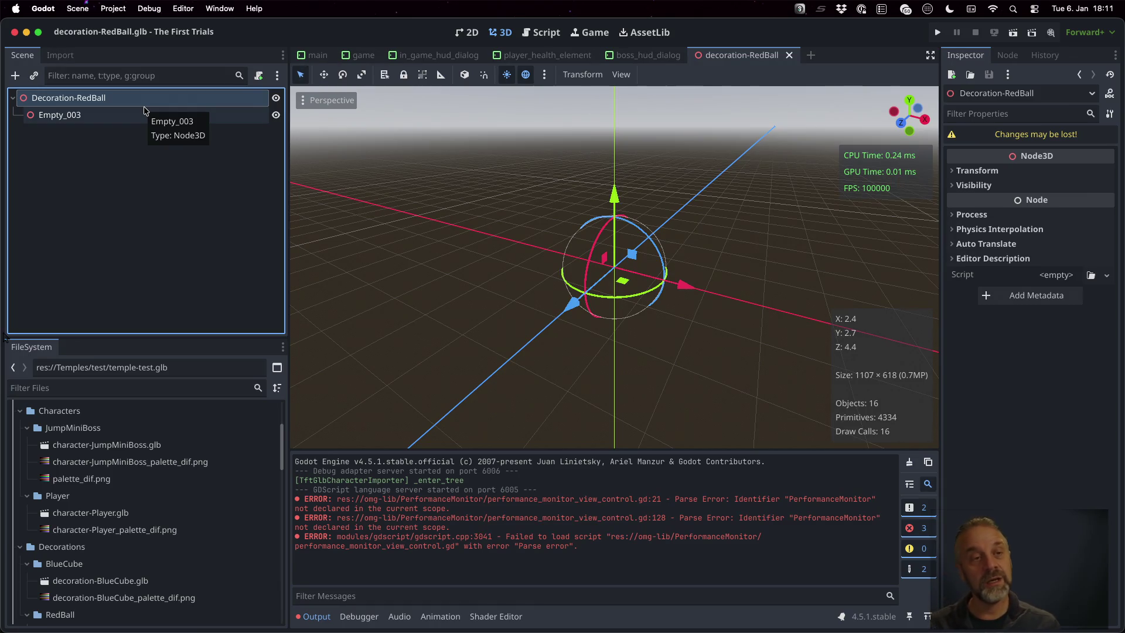
key("ctrl+Up")
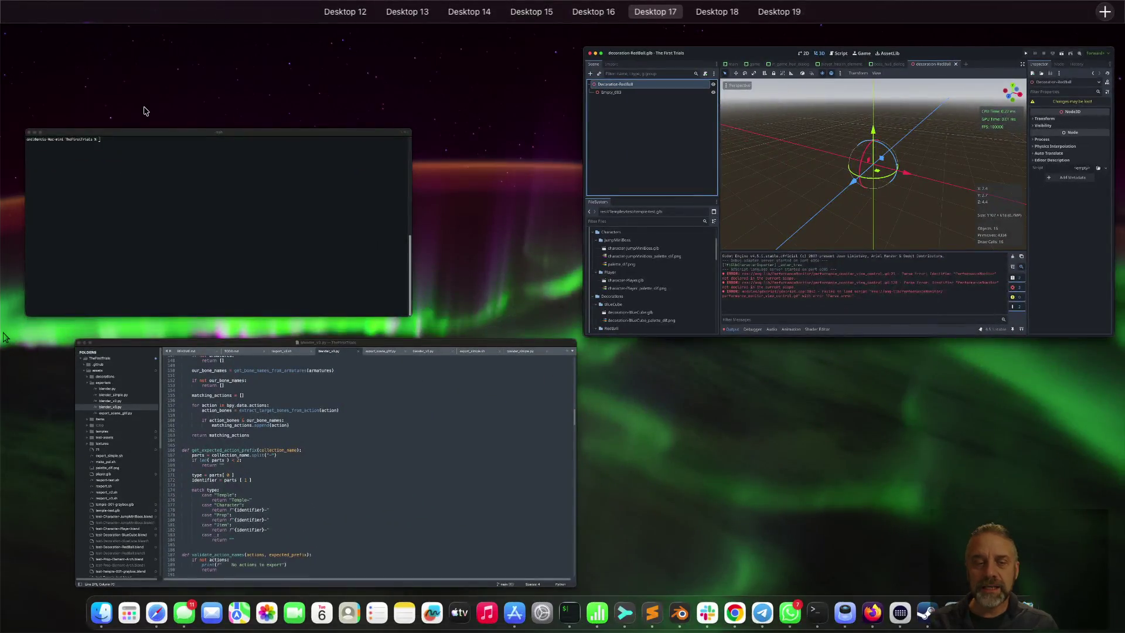
Expand Decoration-RedBall.001 in Blender's Outliner to reveal its instanced Decoration-RedBall collection
key("ctrl+Up")
key("ctrl+Up")
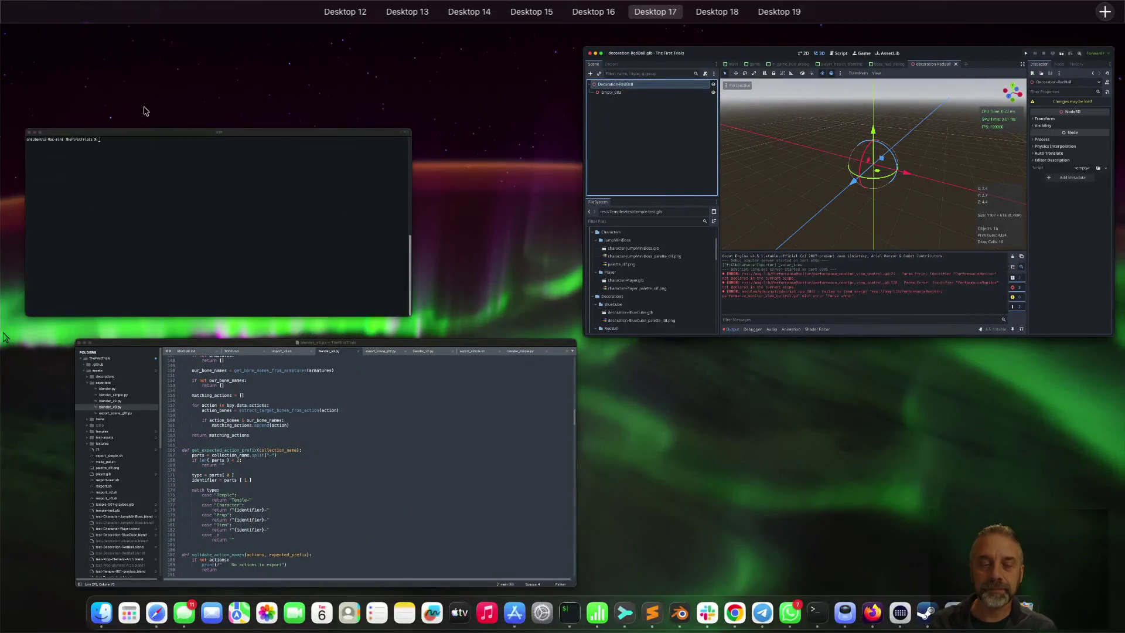
left_click(388, 466)
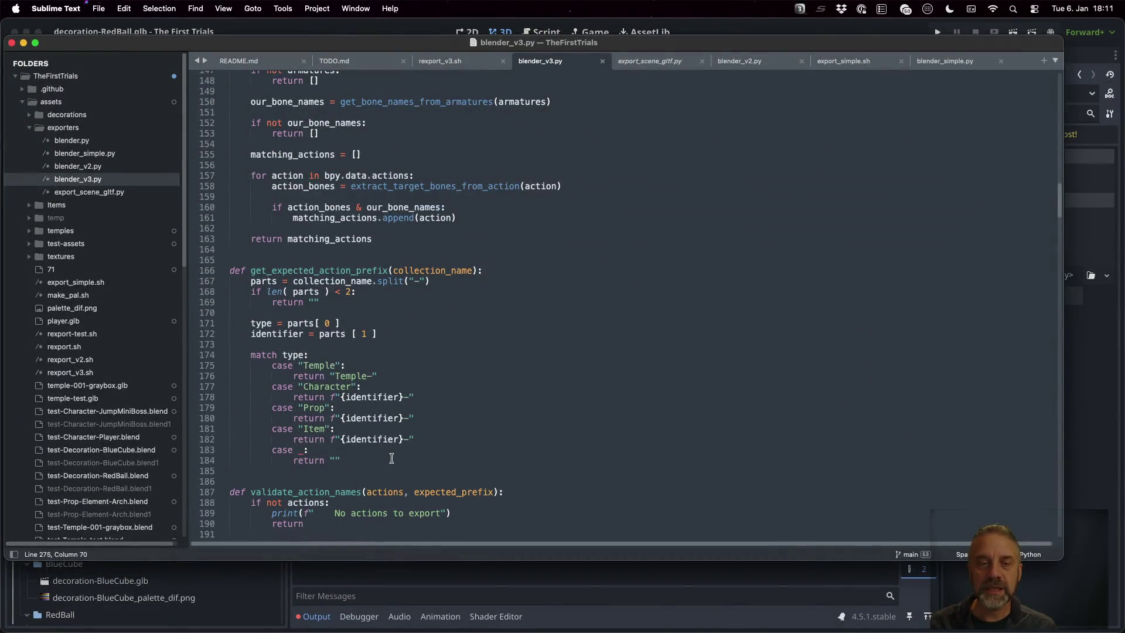
key("super+Tab")
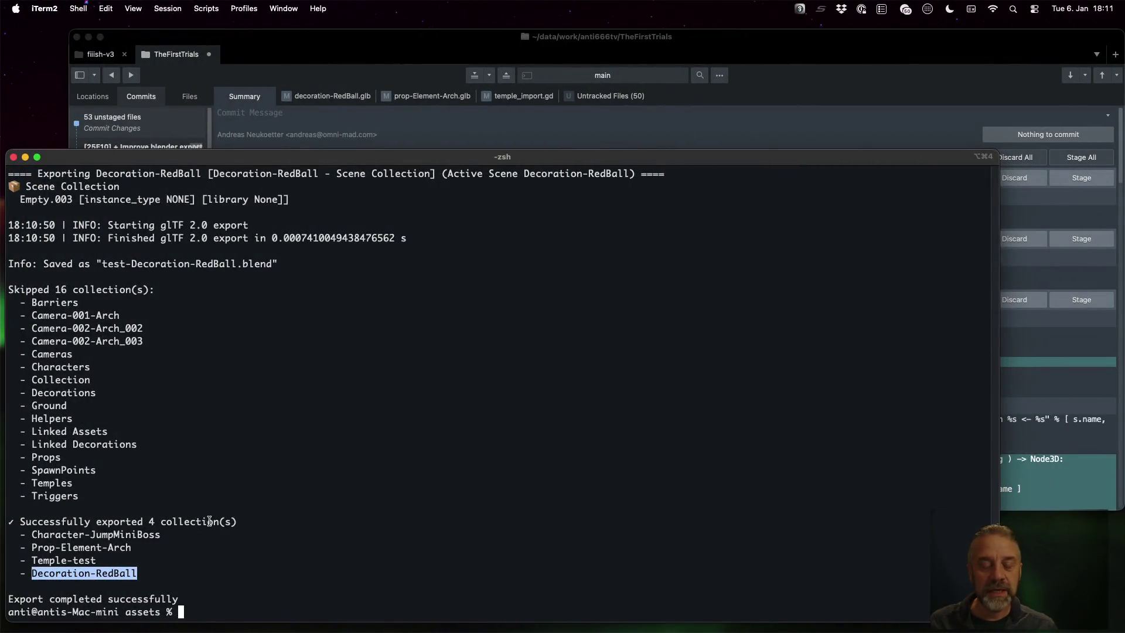
key("super+Tab")
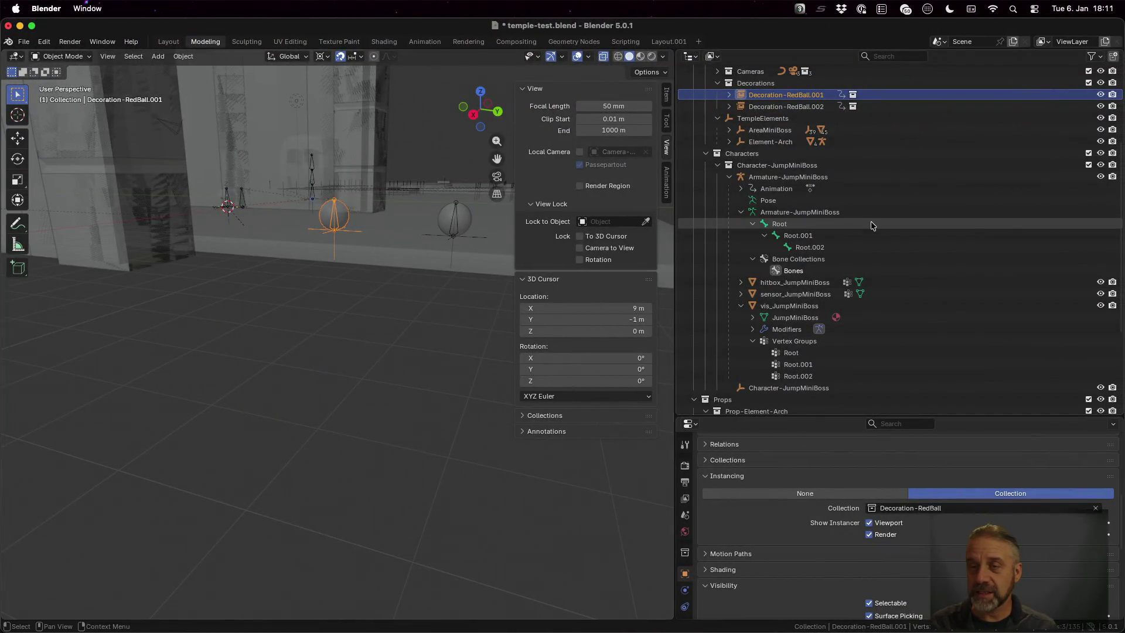
scroll(871, 220, "up", 5)
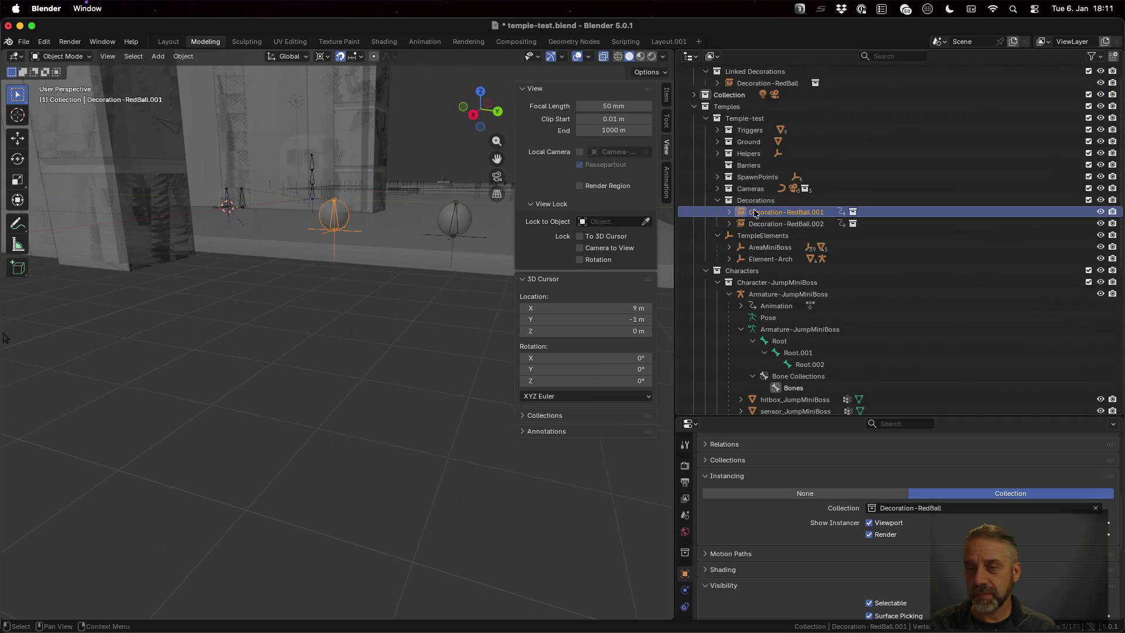
left_click(729, 212)
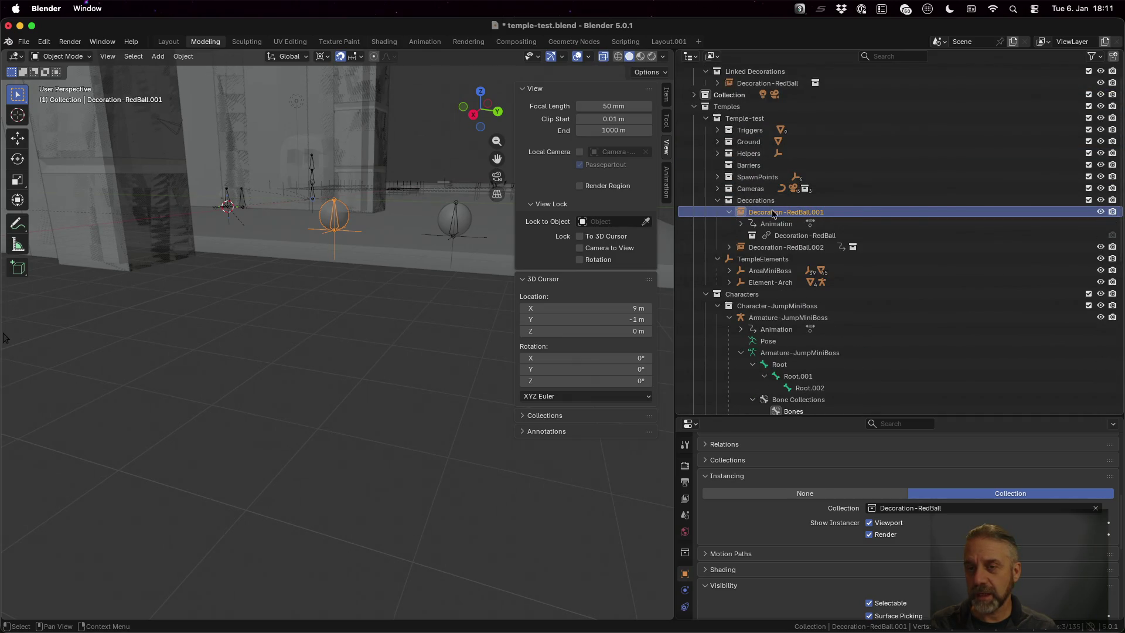
Rerun the rexport_v3.sh export of temple-test.blend with its output piped into bat
key("super+Tab")
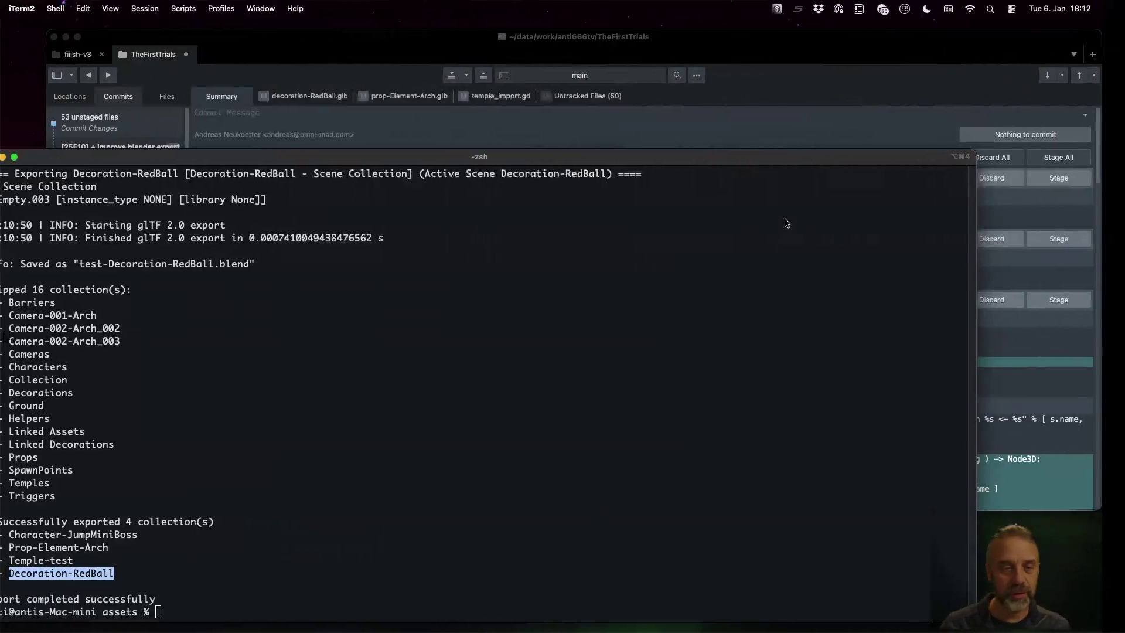
left_click(67, 566)
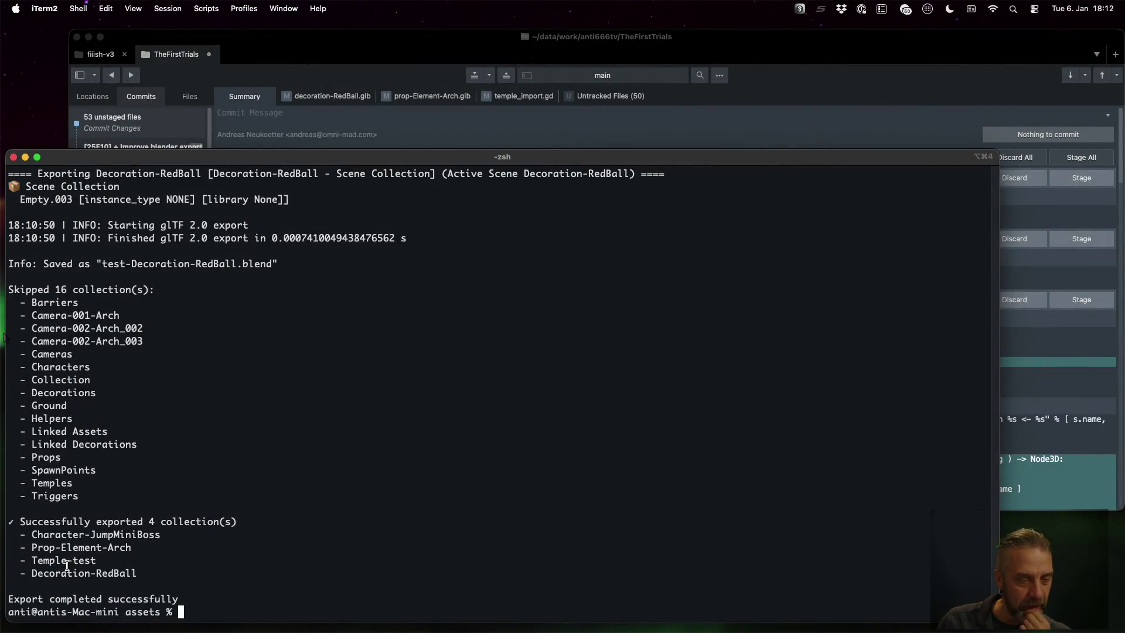
key("Up")
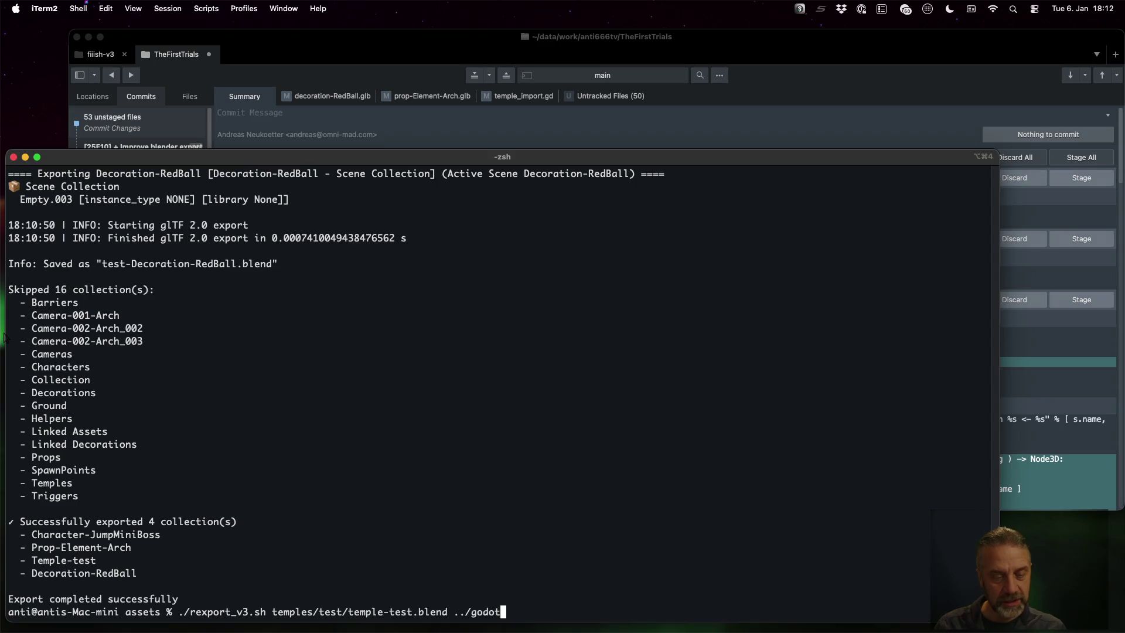
type("/b")
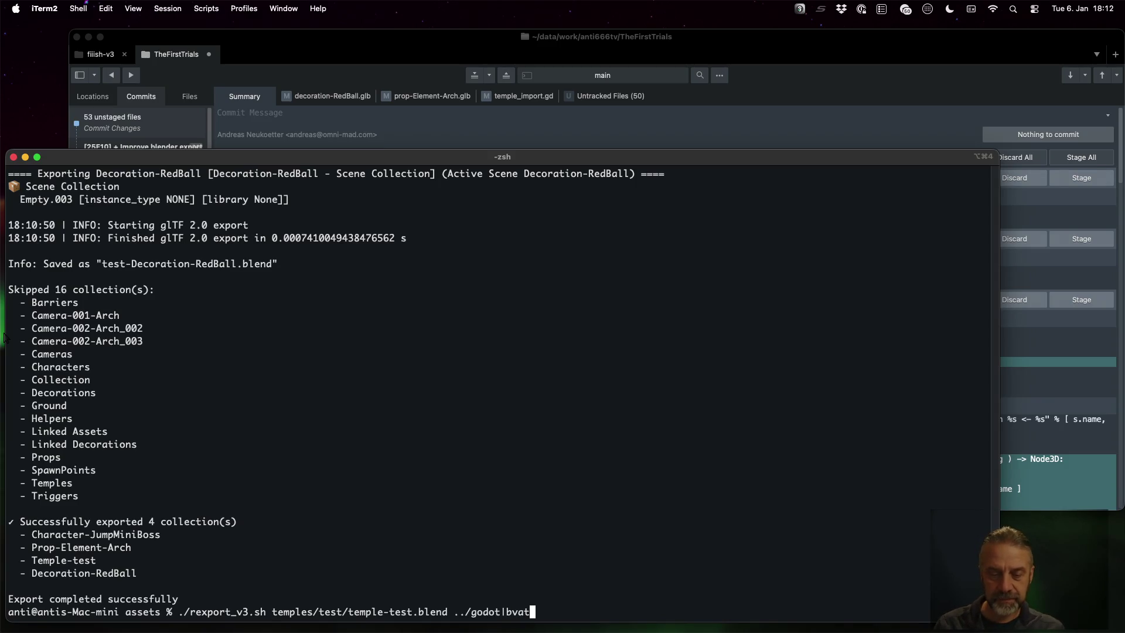
type("at")
key("Return")
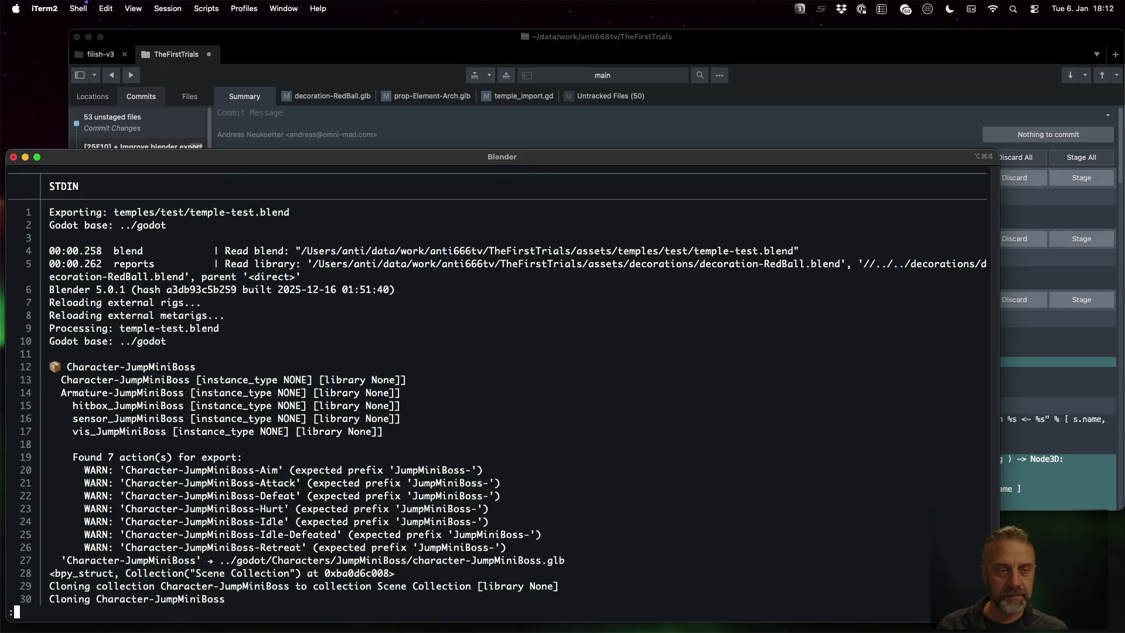
Search the log for RedBall, step through each match, then search for the === section headers
type("/RedBall")
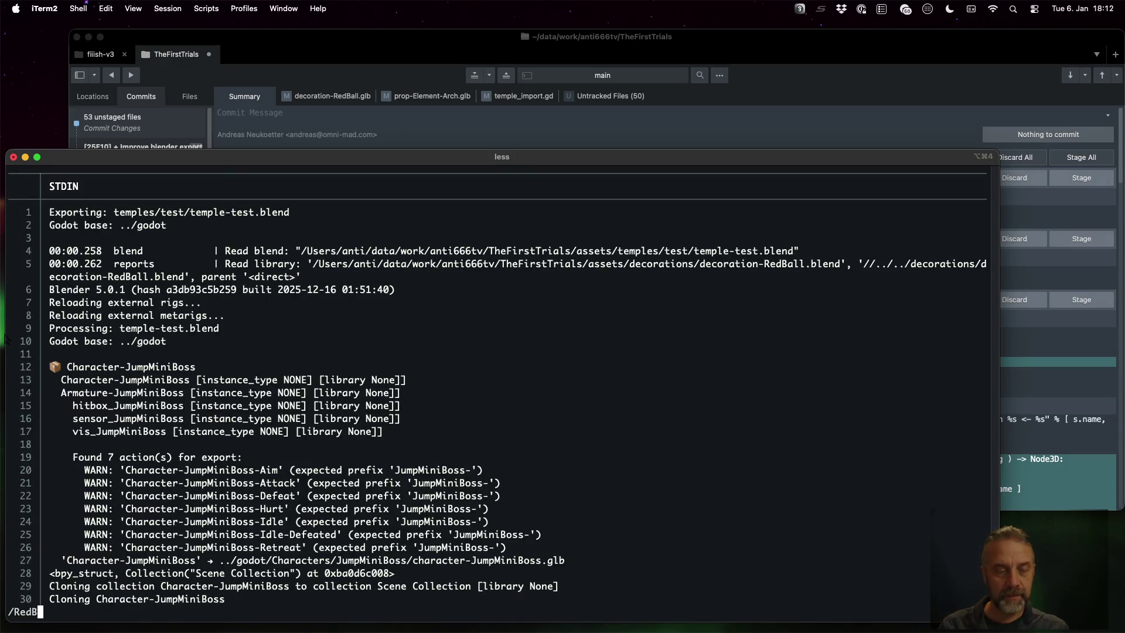
key("Return")
scroll(7, 338, "up", 5)
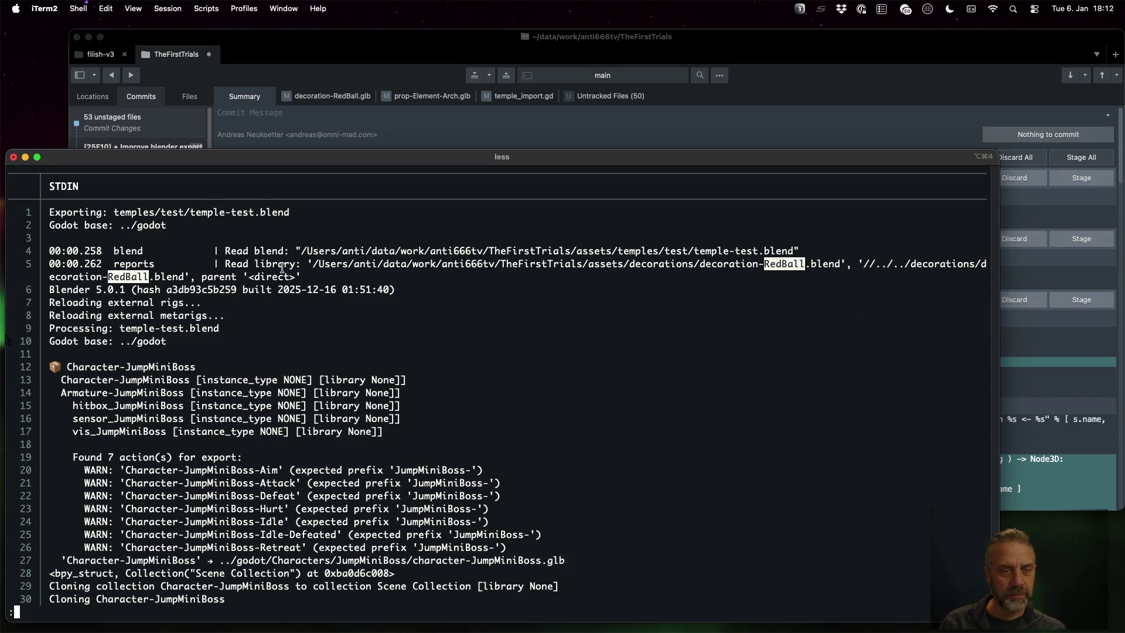
scroll(282, 268, "down", 20)
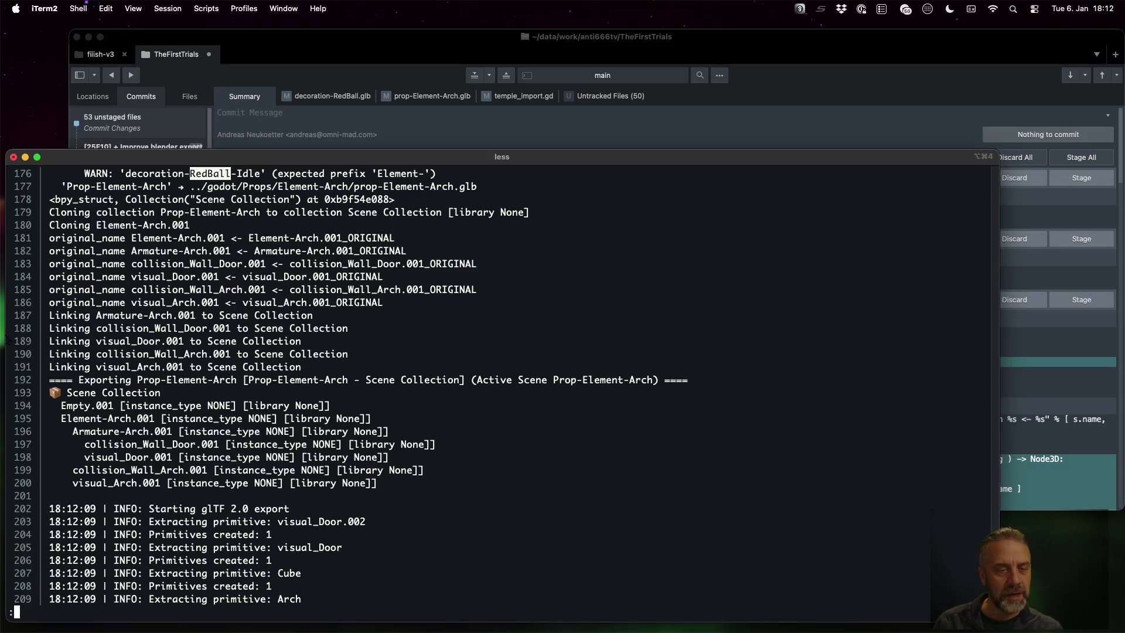
key("n")
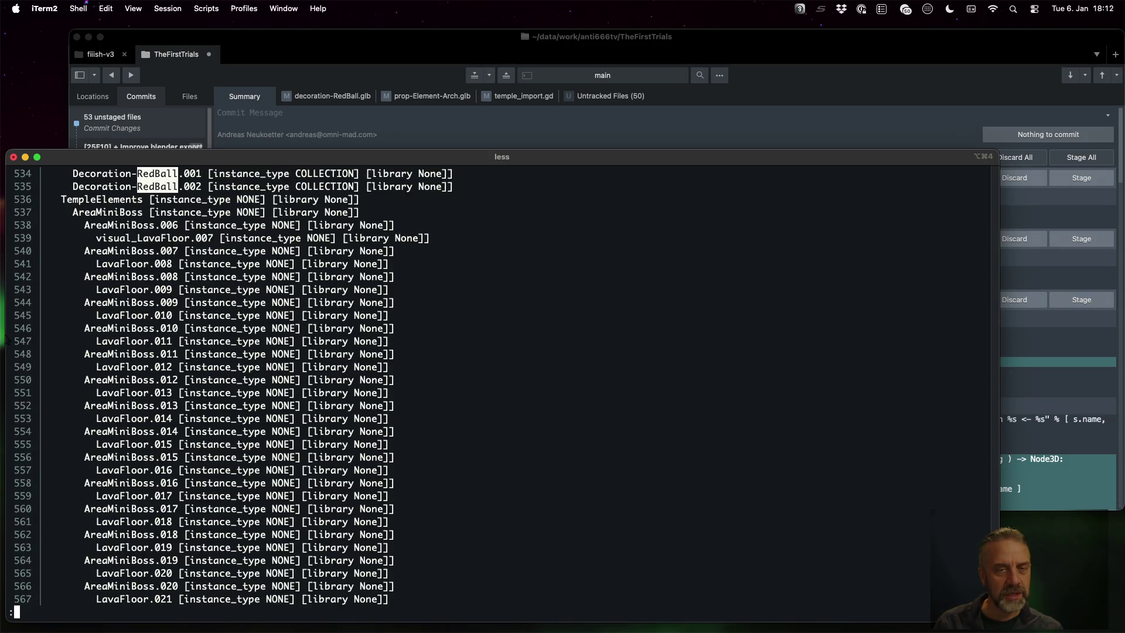
key("Down")
key("n")
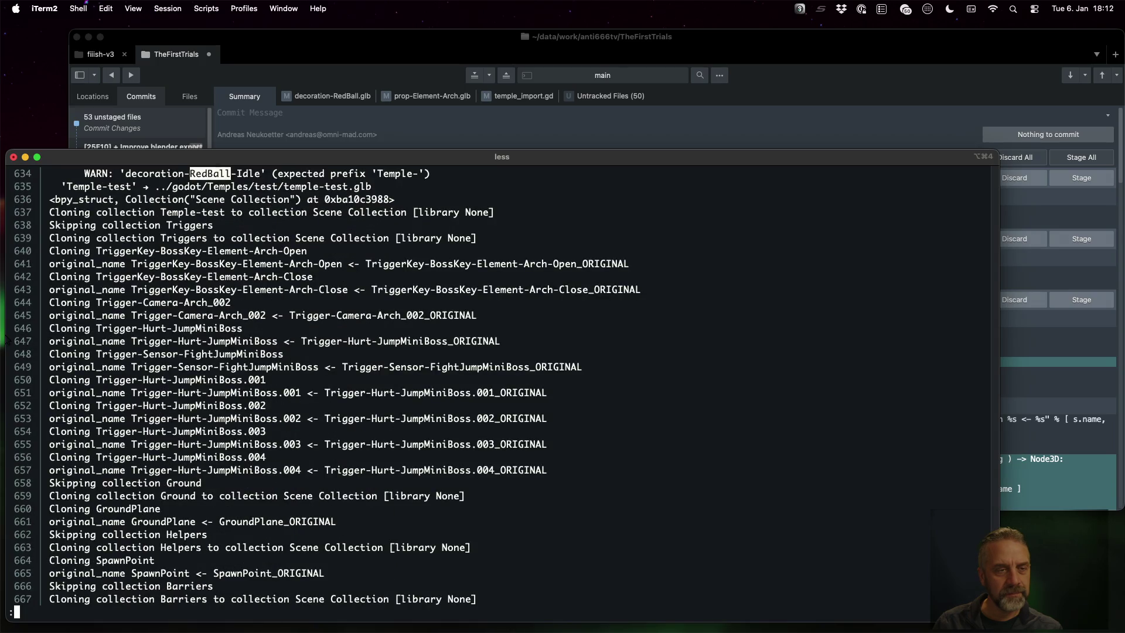
key("n")
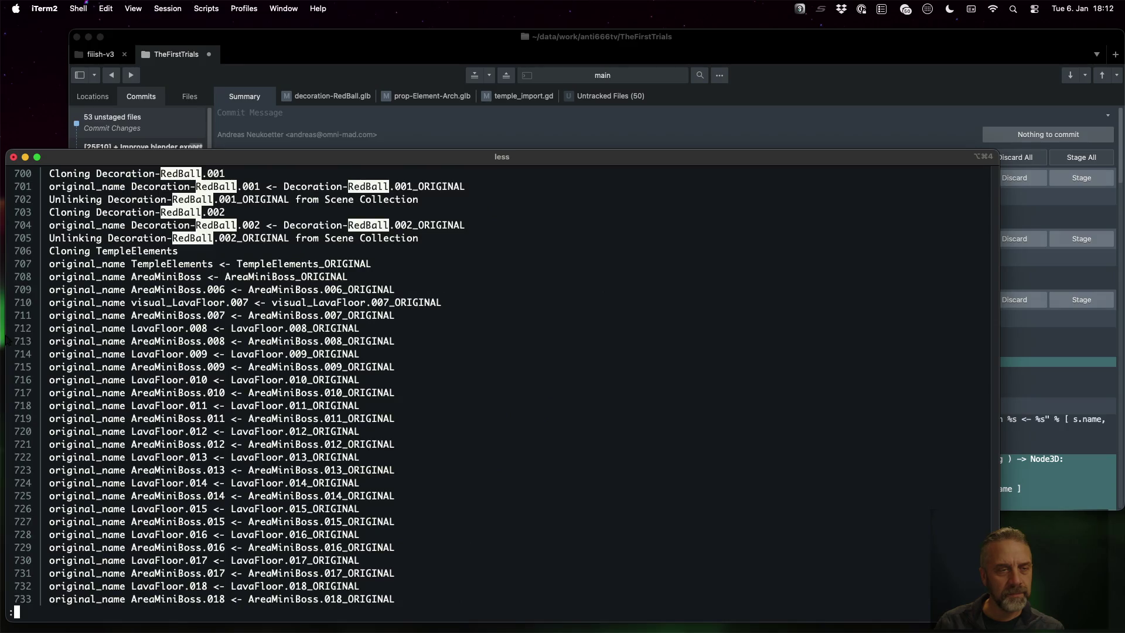
key("Down")
key("Down")
key("Down")
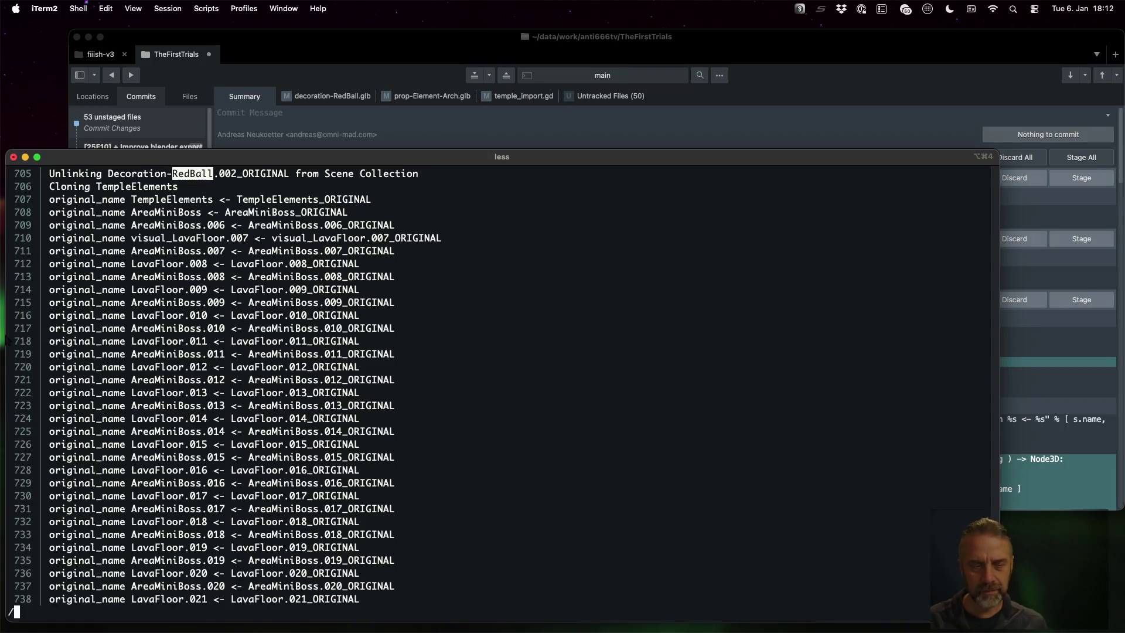
type("===")
key("Return")
Find the Decoration-RedBall export header and highlight its name and the Armature's library field
key("n")
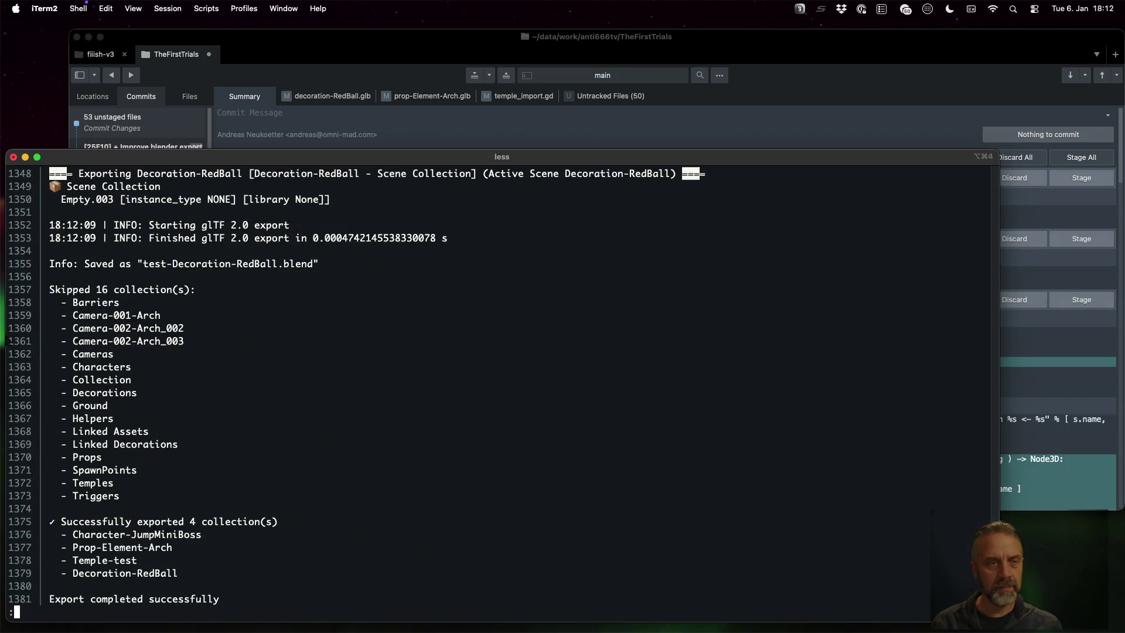
key("Up")
key("Up")
key("Up")
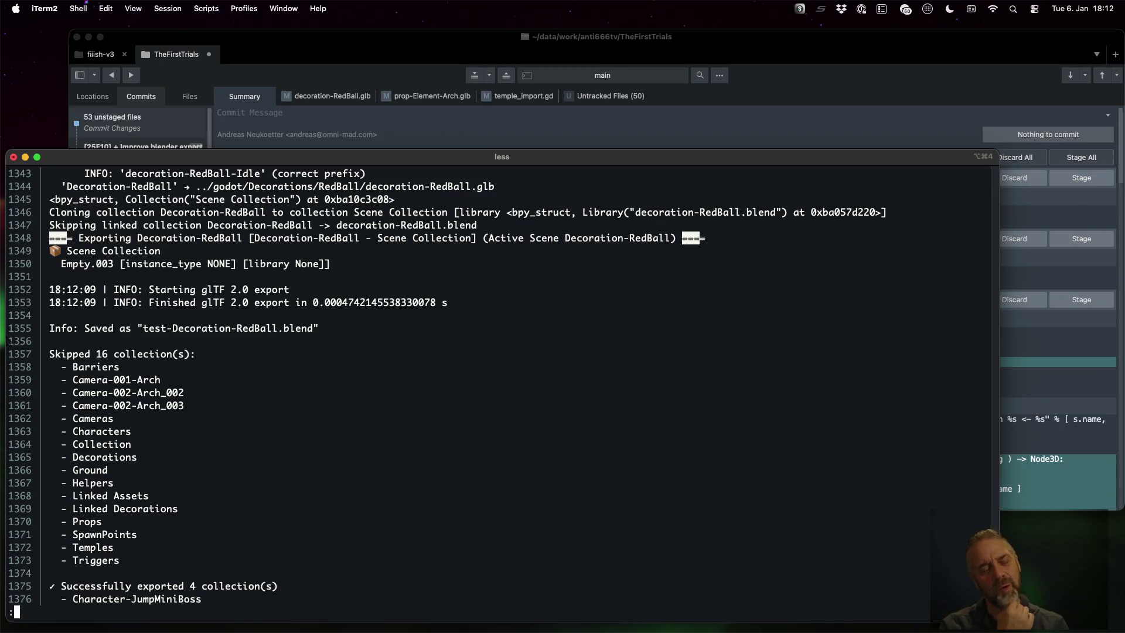
scroll(498, 387, "up", 7)
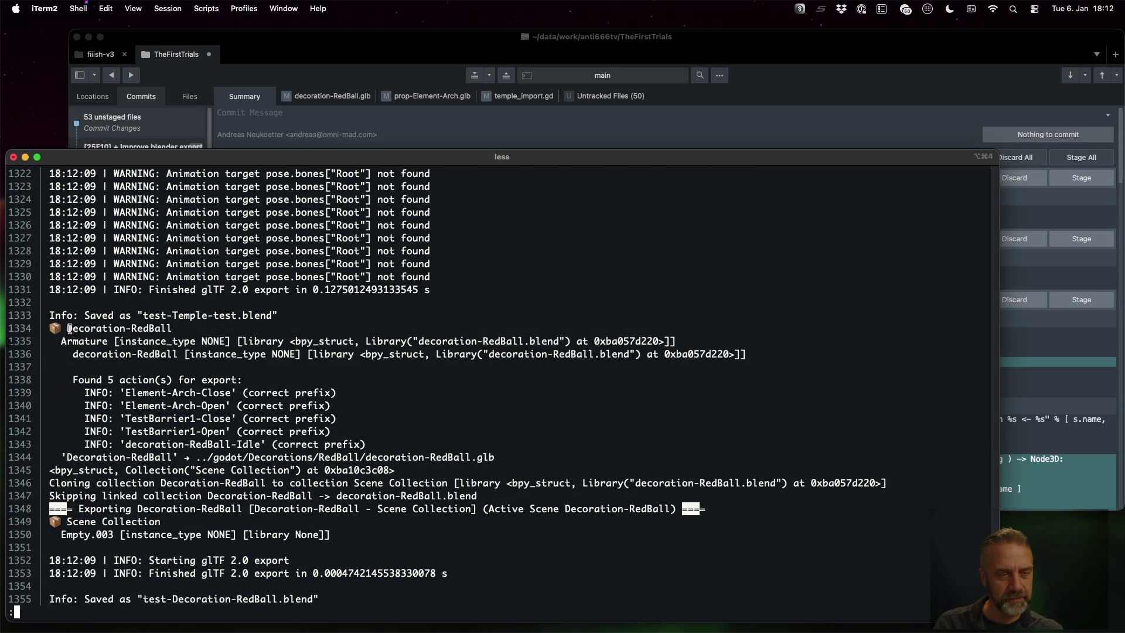
left_click_drag(67, 328, 174, 329)
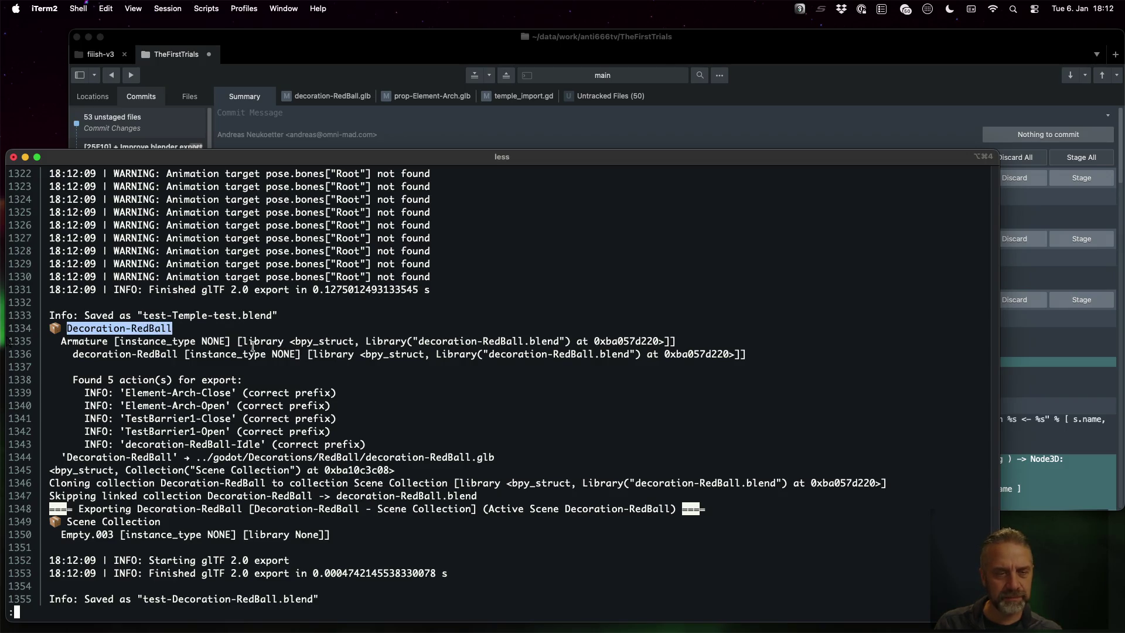
left_click_drag(243, 341, 286, 340)
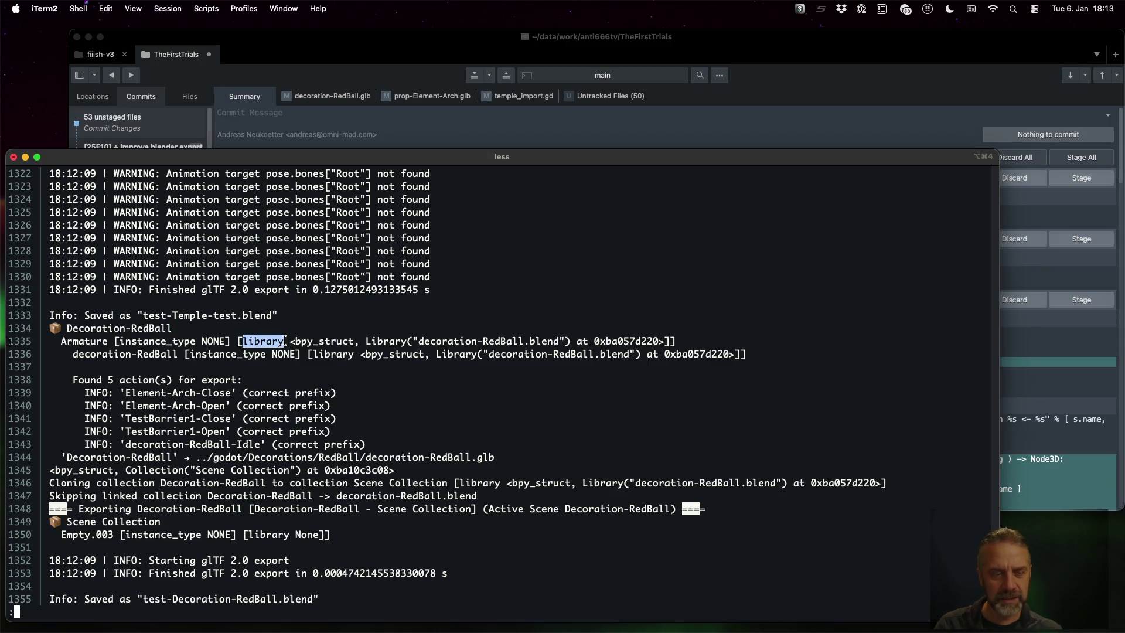
Select the linked Decoration-RedBall collection in Blender's Outliner to compare it with the log
key("super+Tab")
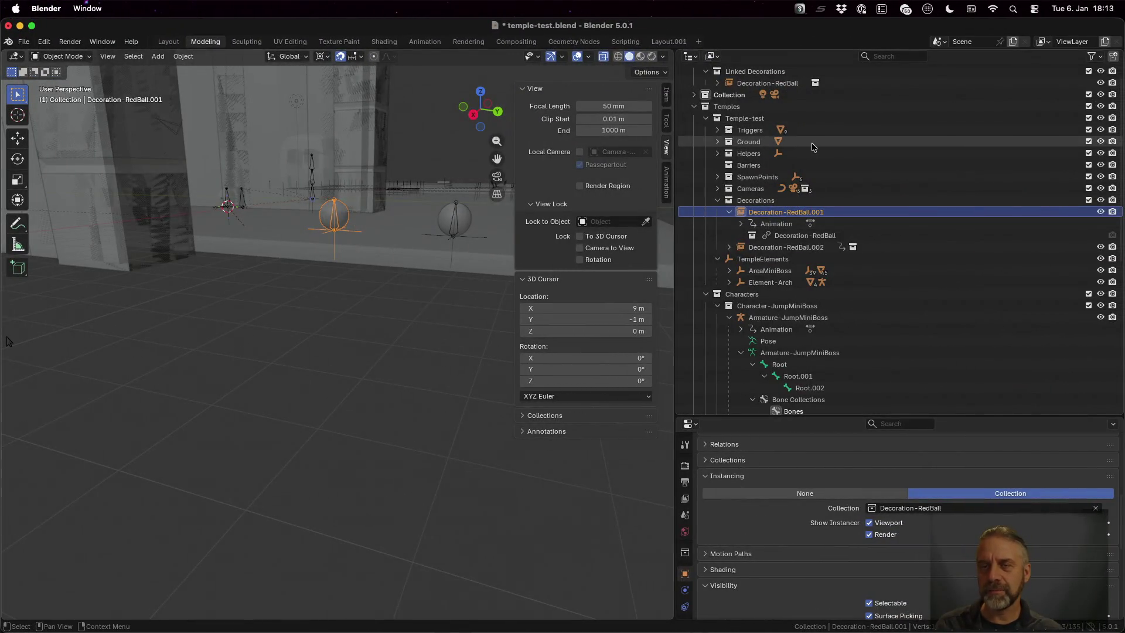
scroll(789, 112, "up", 1)
left_click(788, 109)
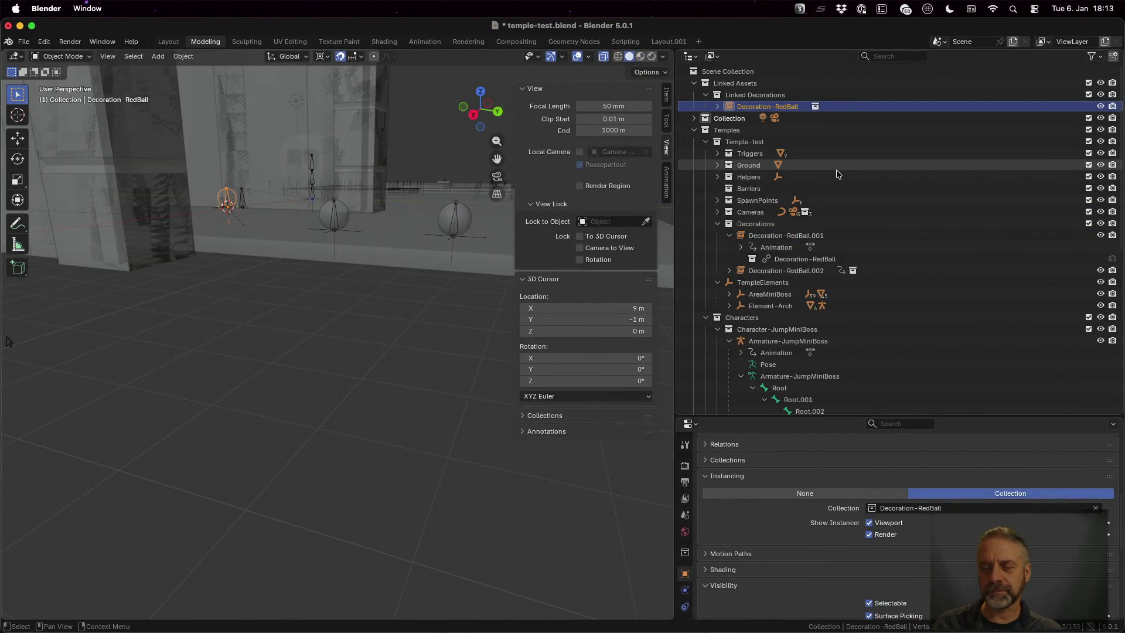
key("super+Tab")
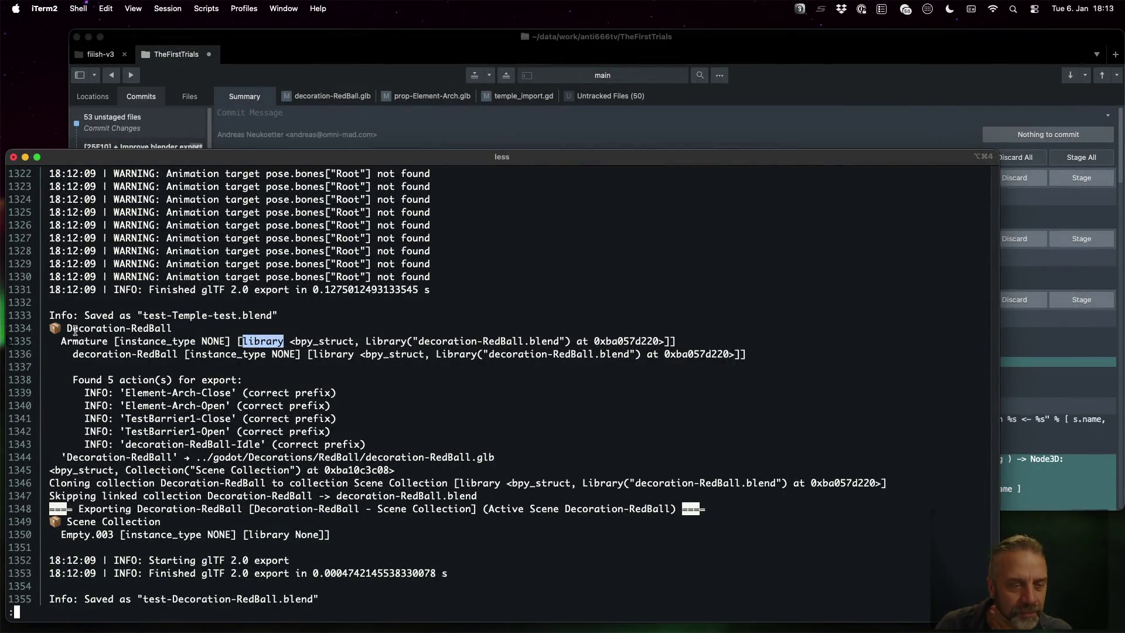
Highlight the Decoration-RedBall name and its Library reference on line 1335 of the export log
left_click_drag(66, 329, 169, 327)
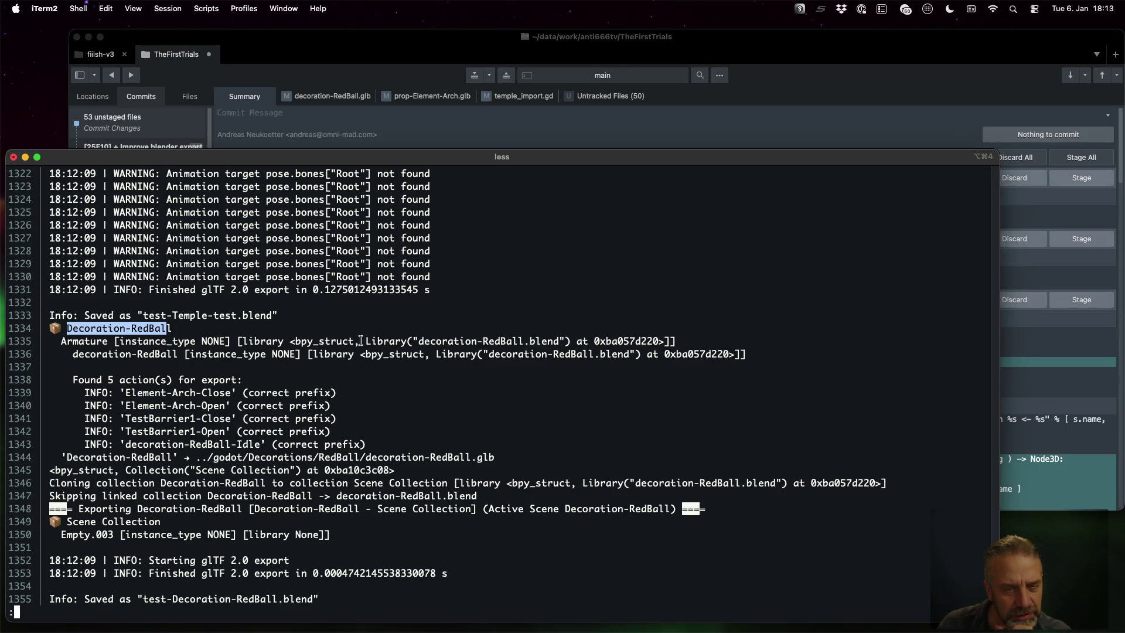
left_click_drag(360, 340, 408, 337)
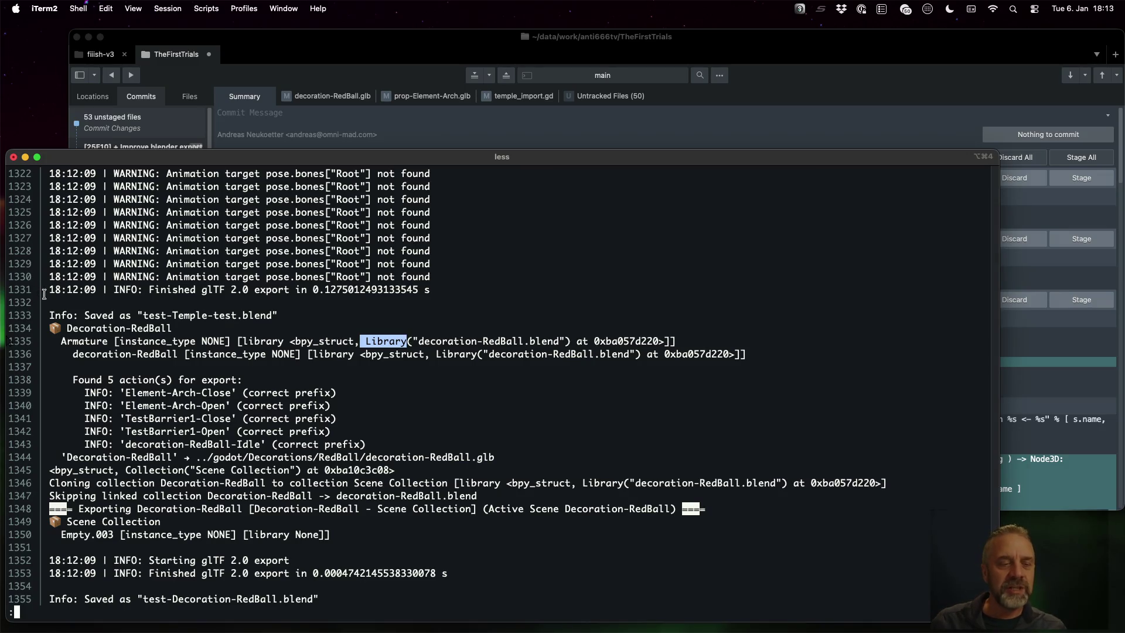
left_click_drag(49, 328, 59, 329)
key("super+c")
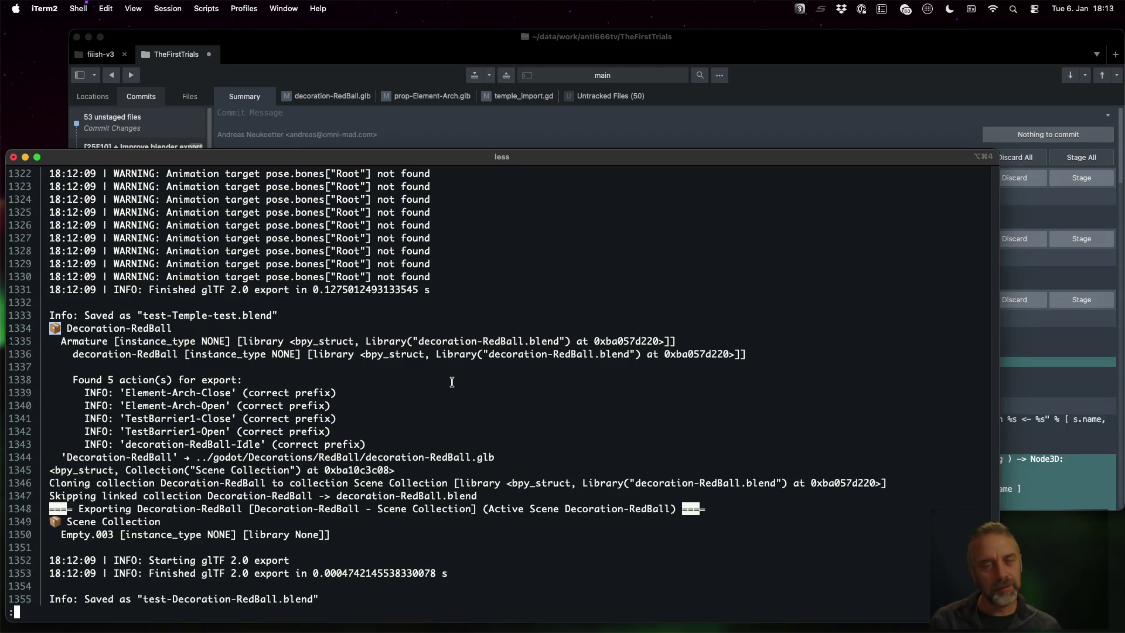
key("super+Tab")
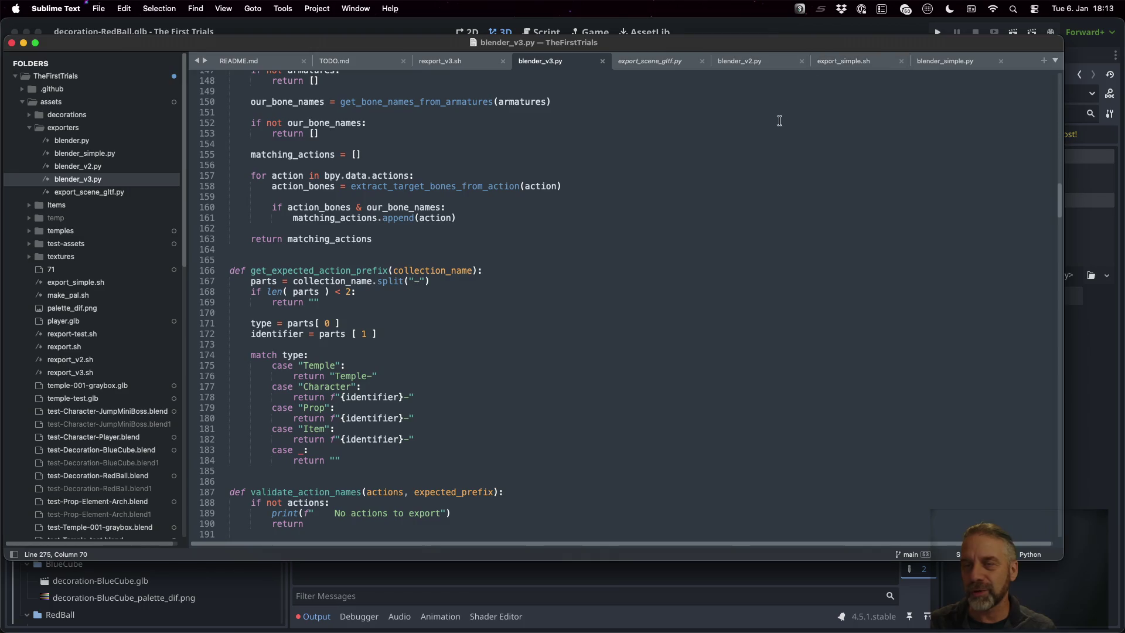
Search blender_v3.py for the 📦 emoji to reach the print line in print_collection
left_click(515, 220)
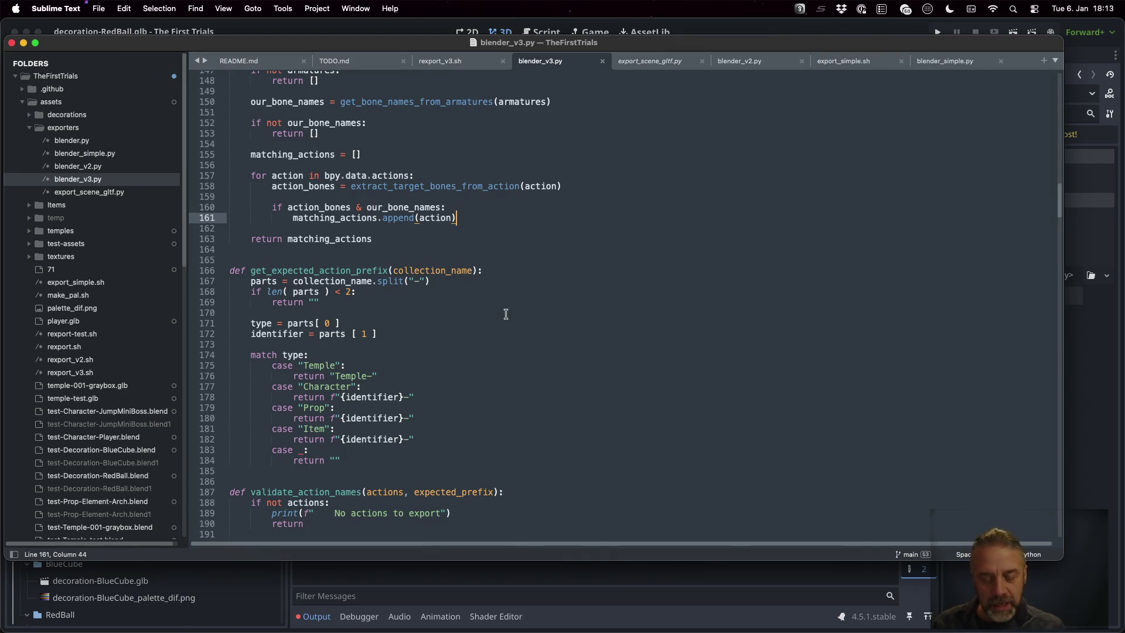
scroll(506, 314, "down", 10)
key("super+Tab")
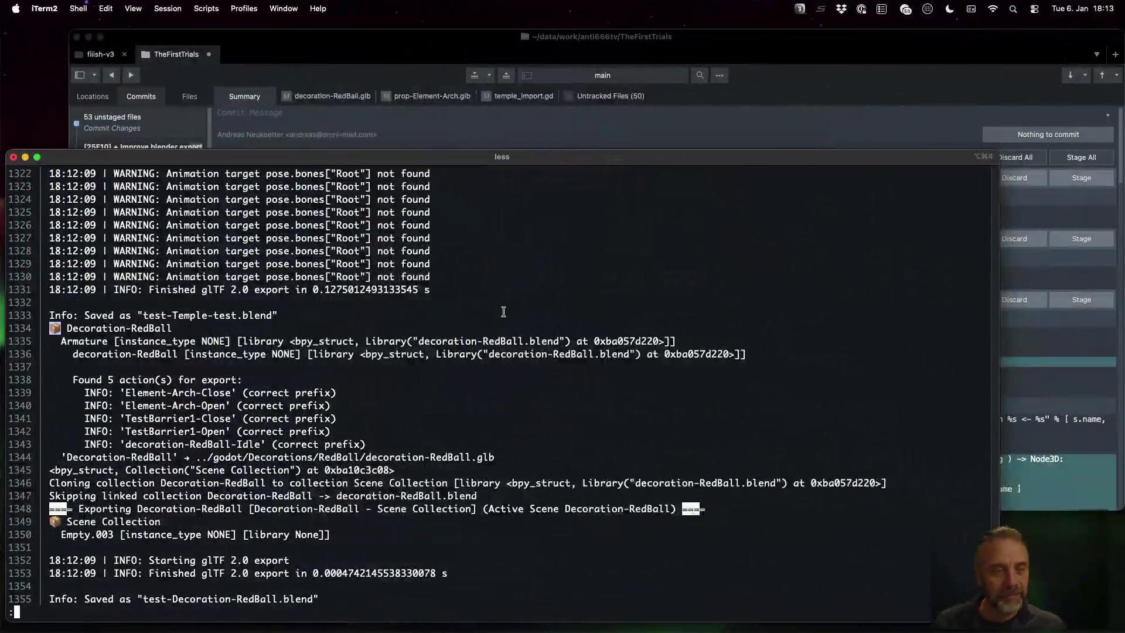
key("super+Tab")
left_click(609, 258)
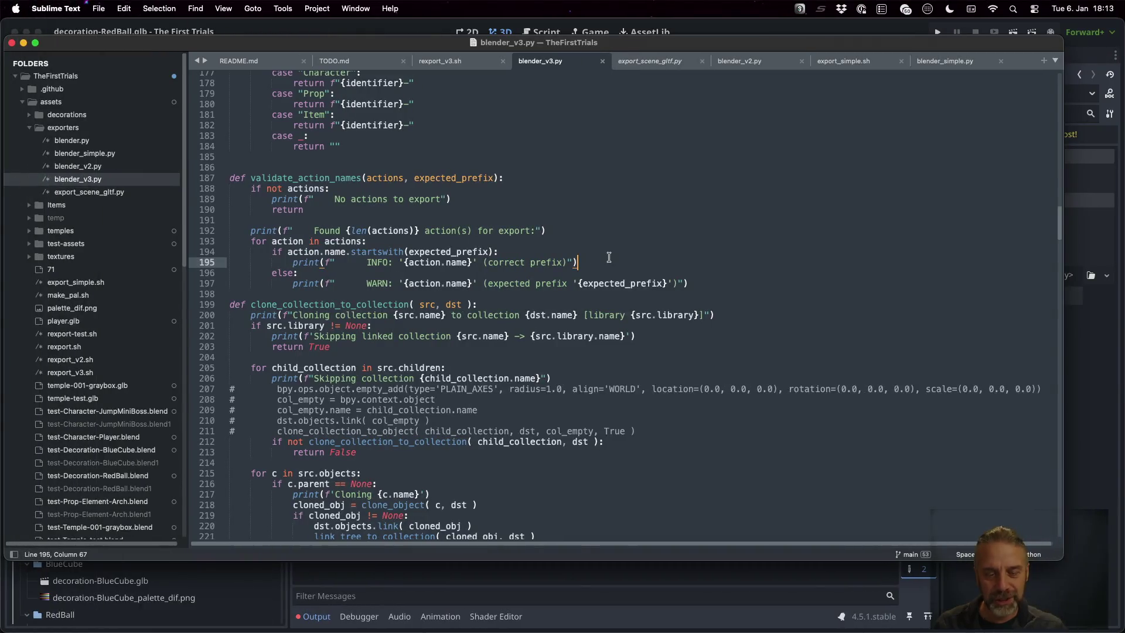
key("super+f")
key("super+v")
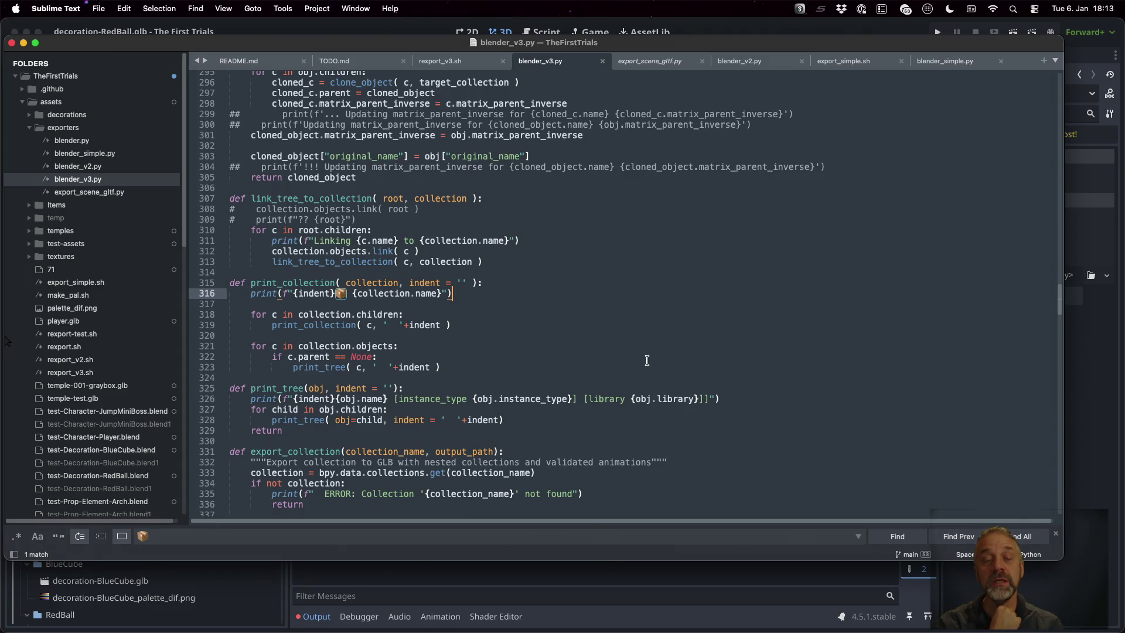
Add an 'if collection.library == None:' condition above the print_collection print statement
left_click(492, 281)
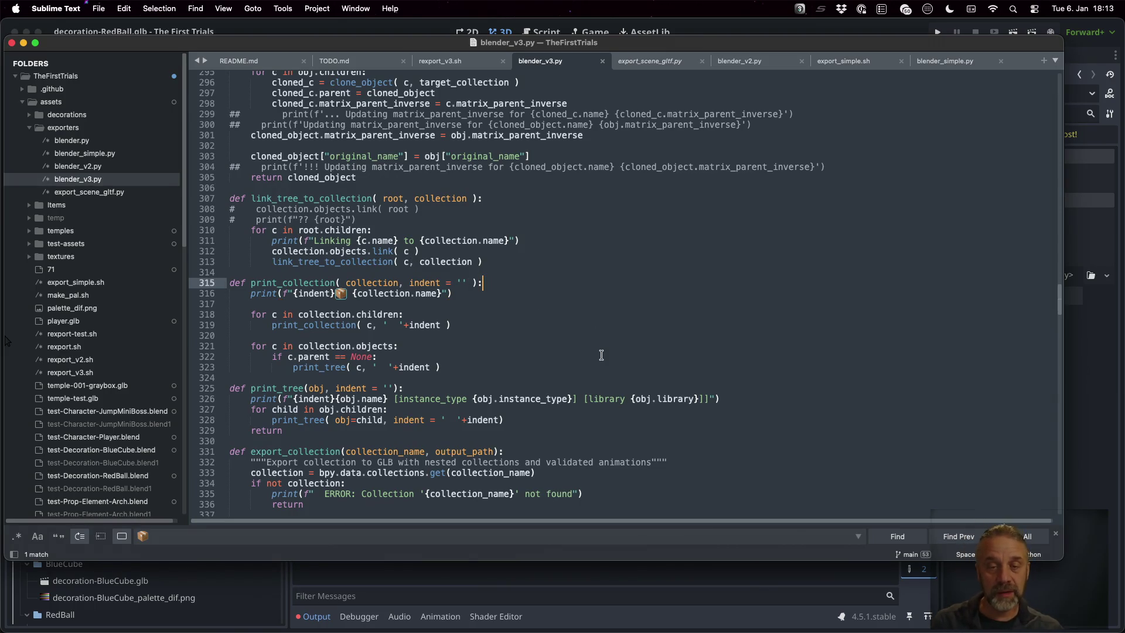
key("Return")
type("if ob")
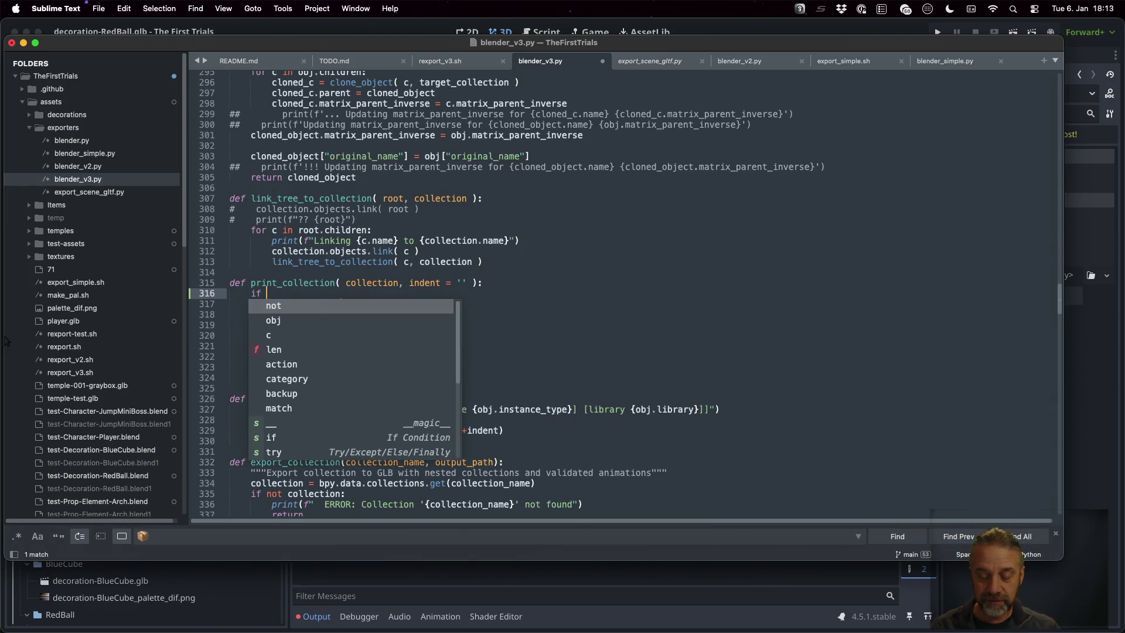
type("j.l")
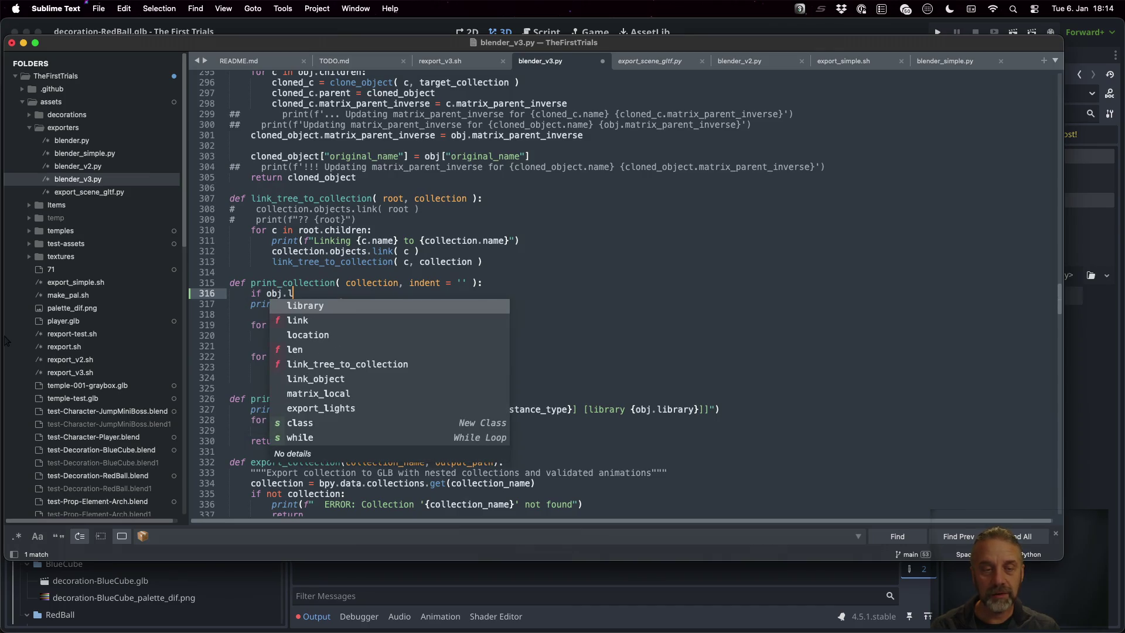
key("BackSpace")
key("BackSpace")
key("BackSpace")
type("collection")
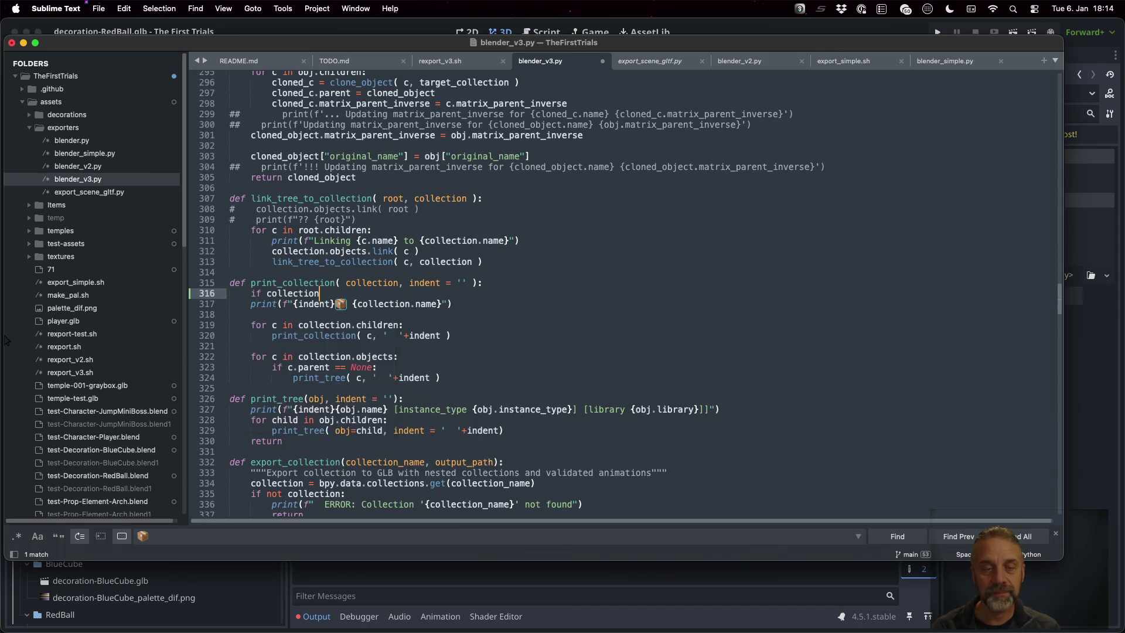
type(".l")
key("Tab")
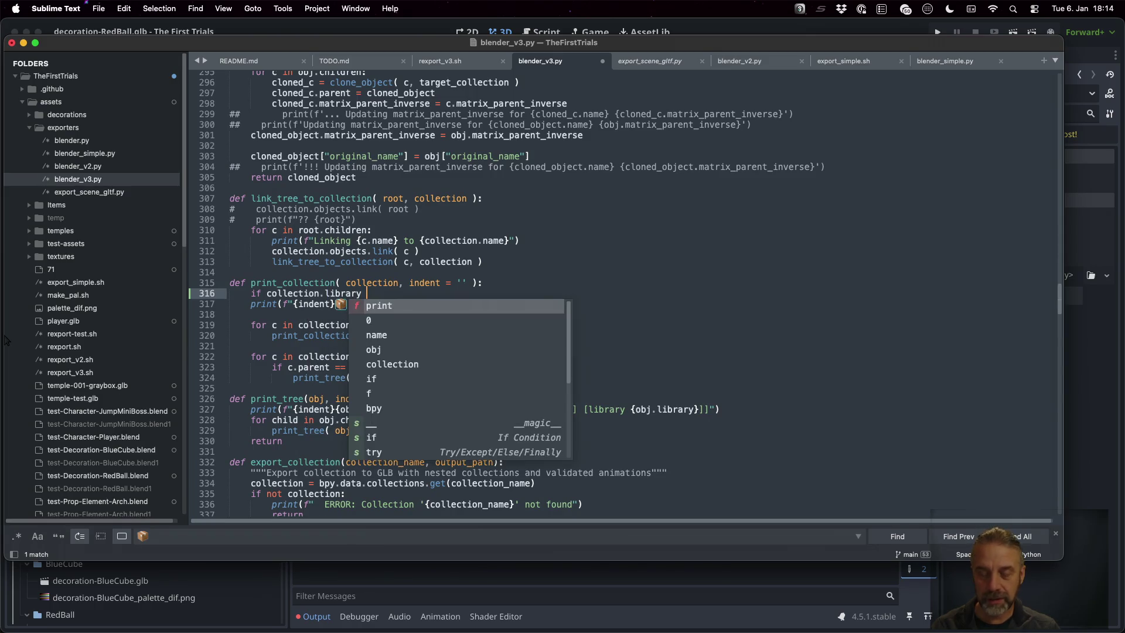
type("== None:")
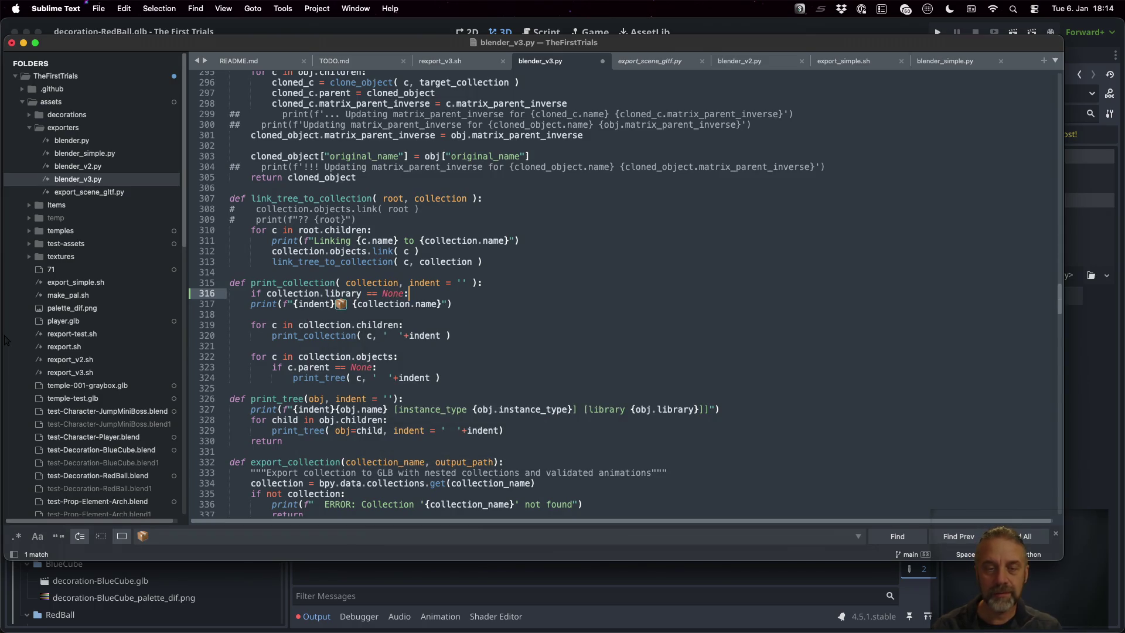
Indent the print under the condition and add an else: branch with a copy of it
key("Down")
key("super+bracketright")
key("super+Right")
key("Return")
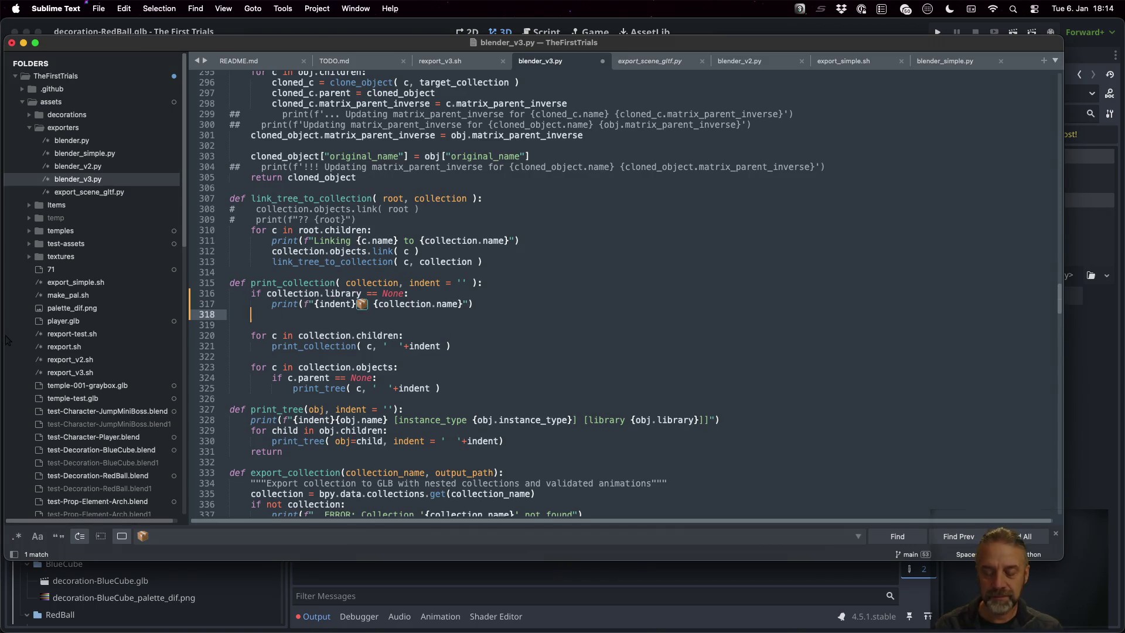
type("else:")
key("Up")
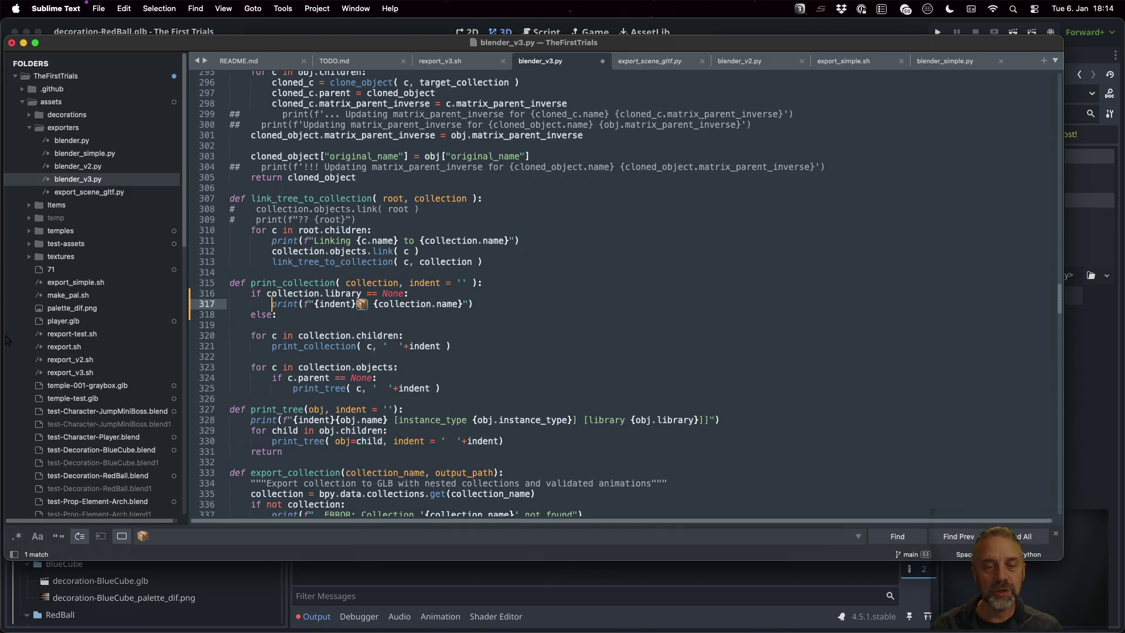
key("super+shift+Right")
key("super+c")
key("Down")
key("super+Right")
key("Return")
key("super+v")
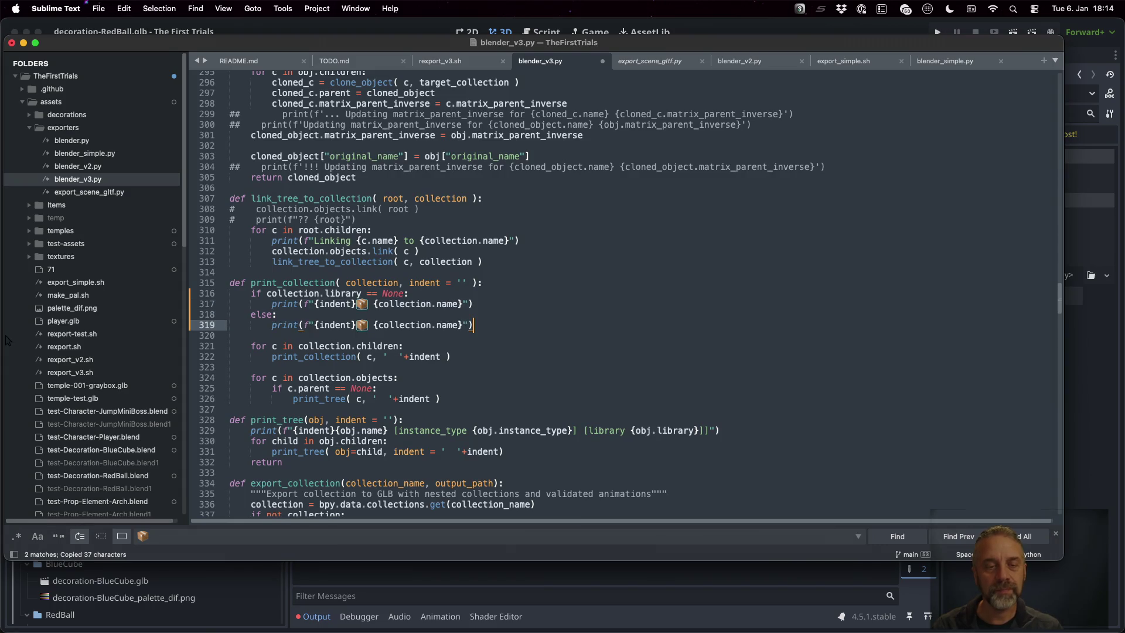
Insert the 📚 books emoji after the package emoji in the else branch's print
left_click(394, 325)
key("Left")
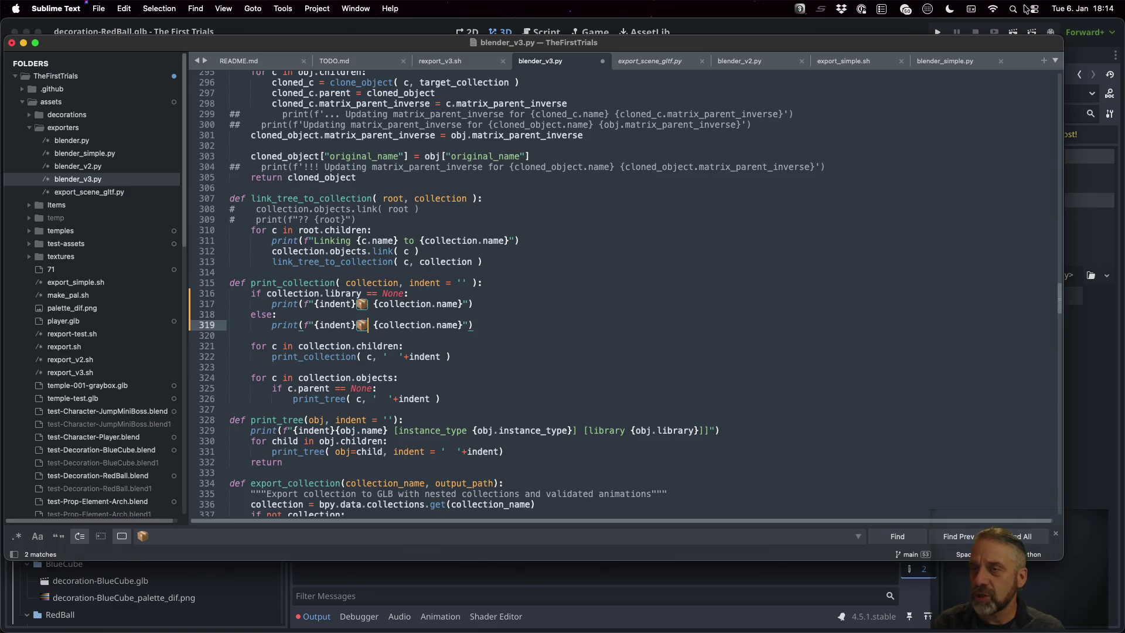
left_click(970, 10)
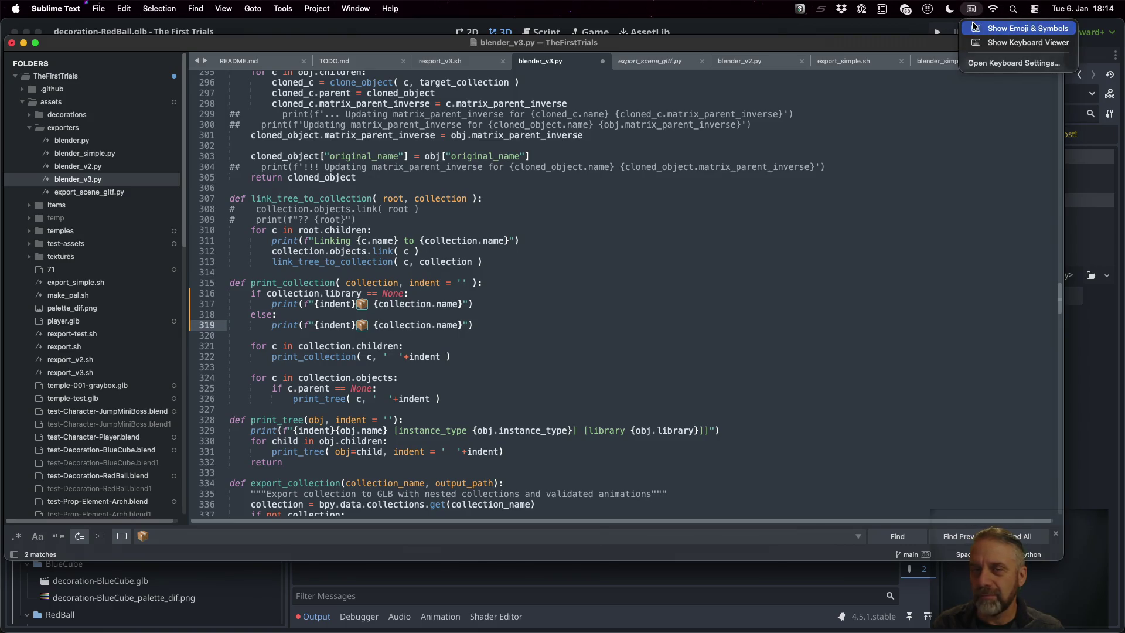
left_click(1020, 28)
type("libra")
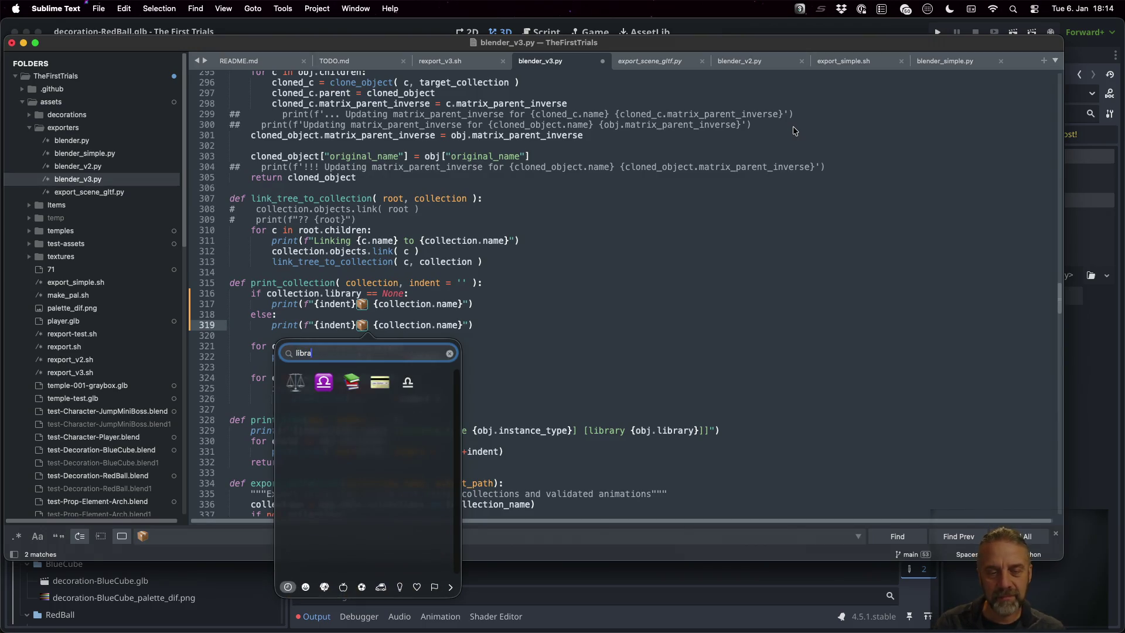
left_click(353, 384)
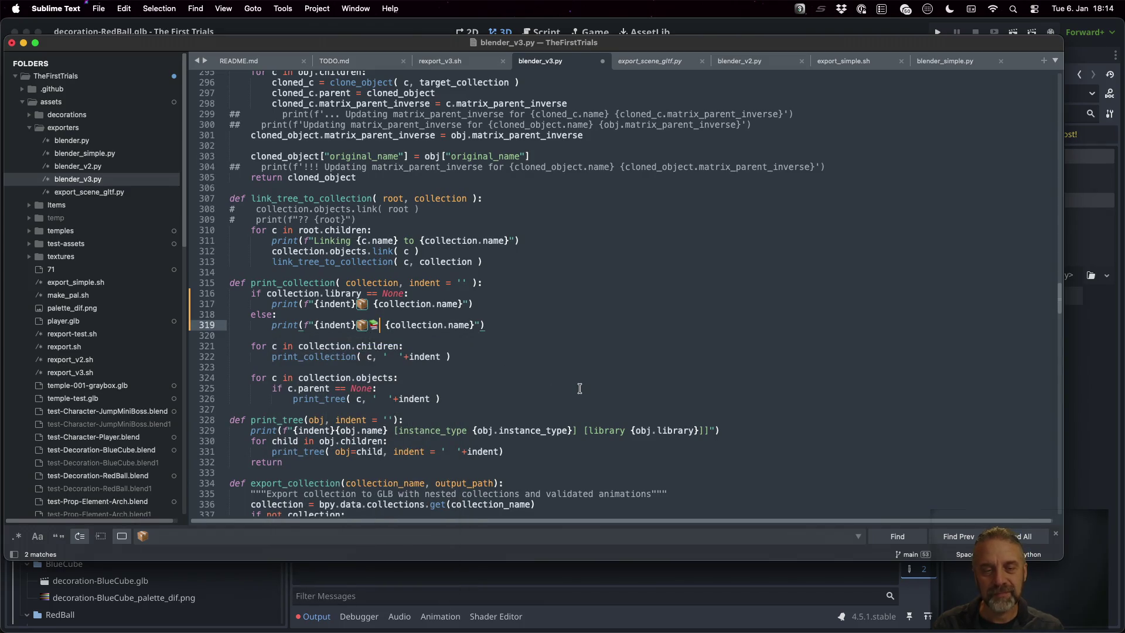
Rerun the export, briefly trying a grep "=== filter before paging the output through bat
key("ctrl+Right")
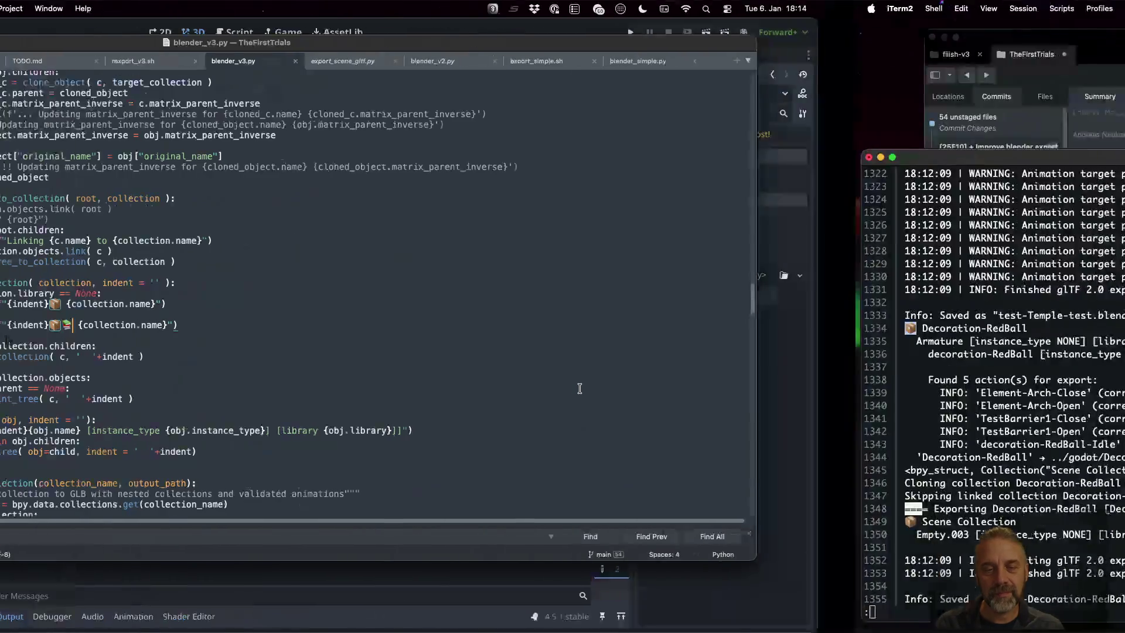
key("q")
key("Up")
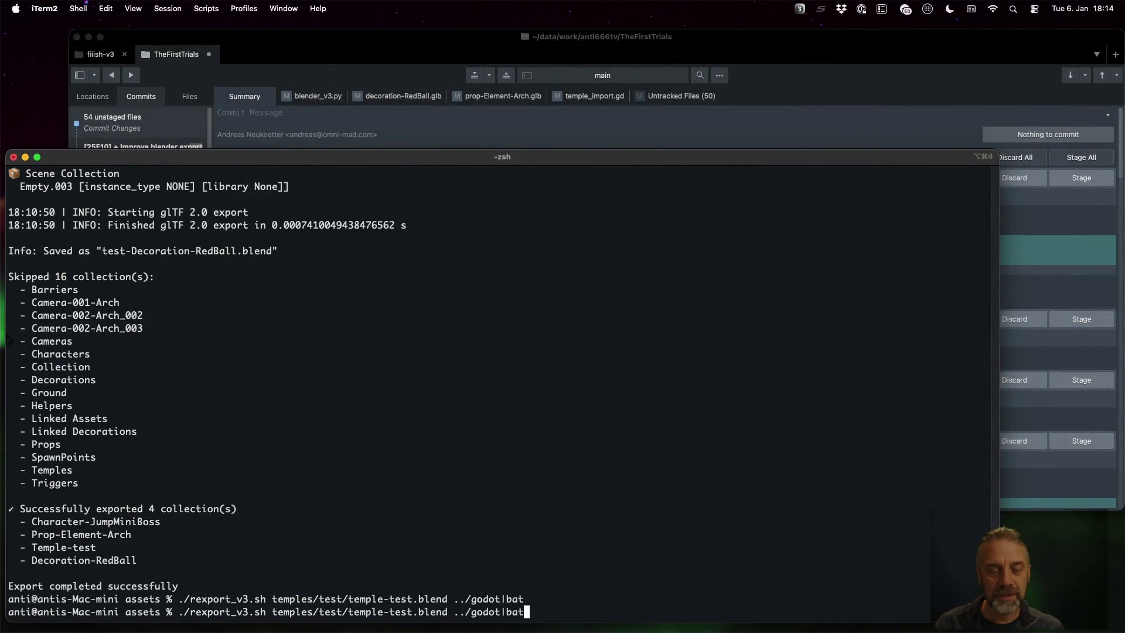
key("BackSpace")
key("BackSpace")
key("BackSpace")
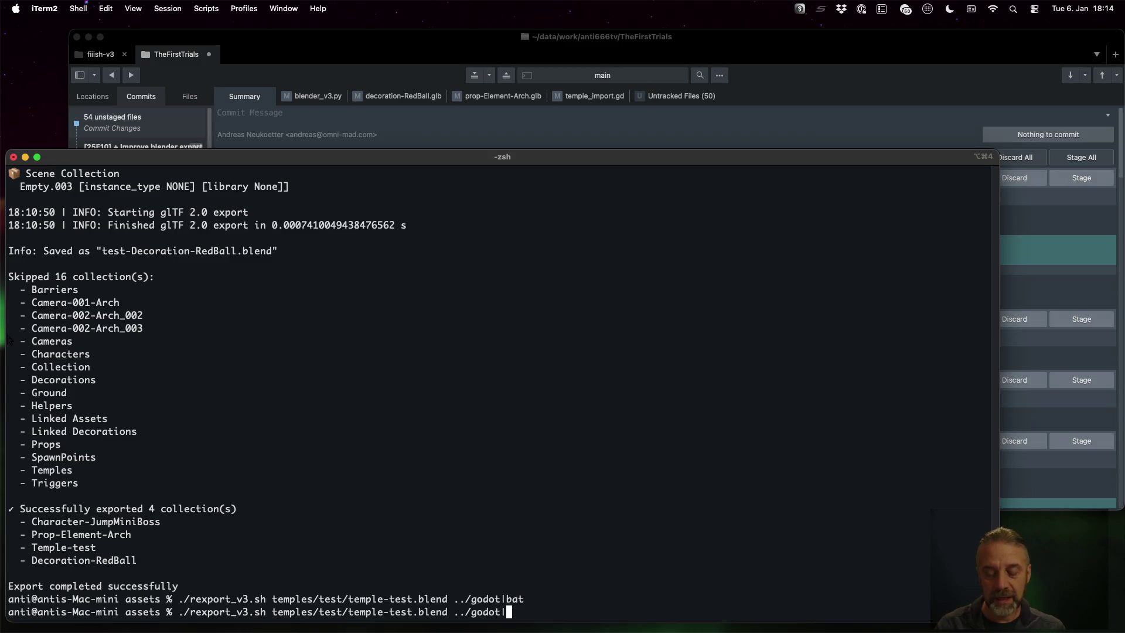
type("grep ")
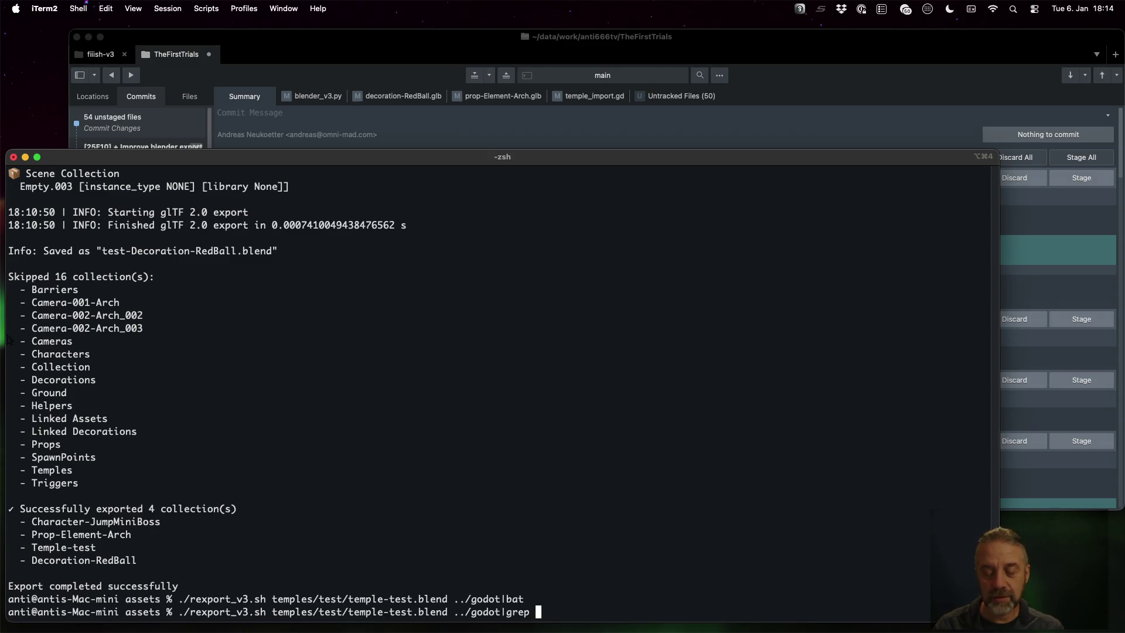
type("\"===")
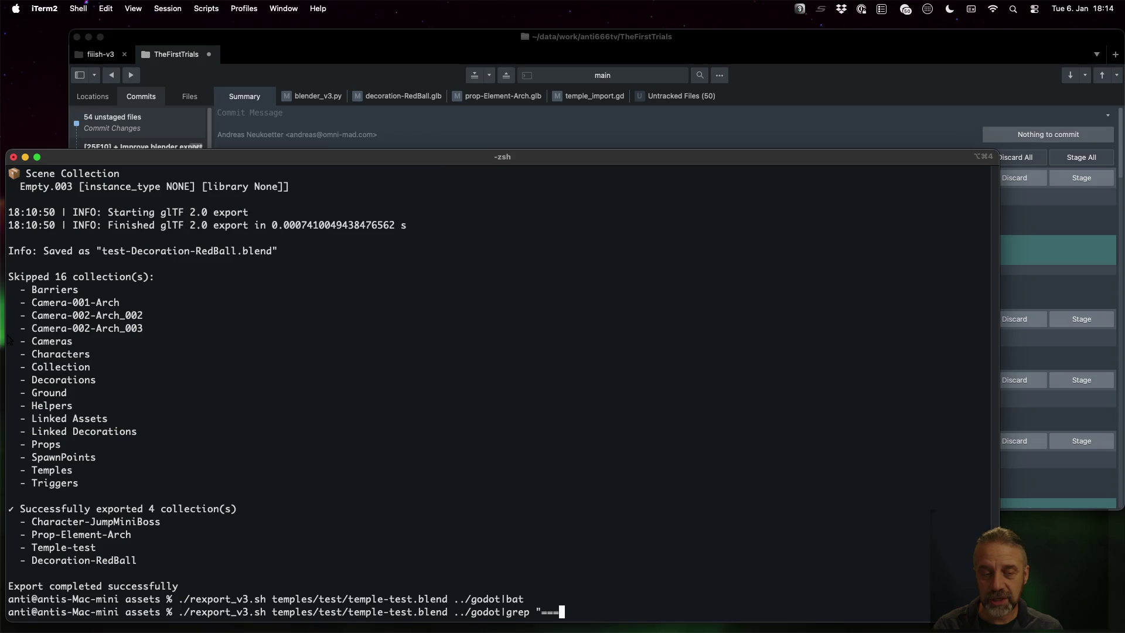
scroll(539, 382, "up", 5)
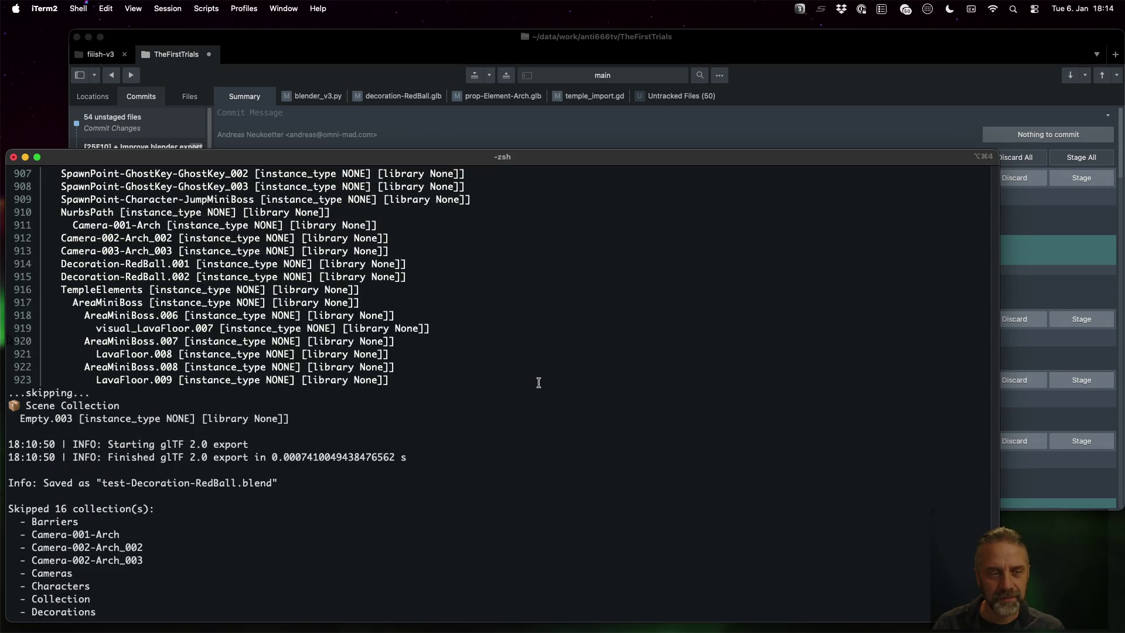
scroll(539, 383, "down", 5)
key("BackSpace")
key("BackSpace")
key("BackSpace")
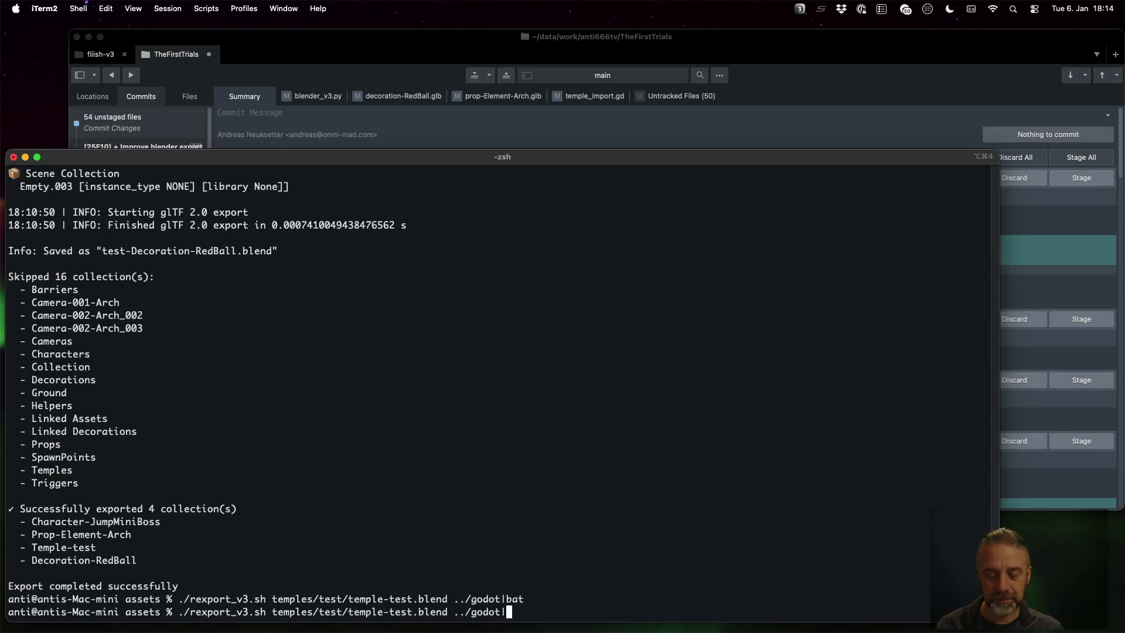
type("bat")
key("Return")
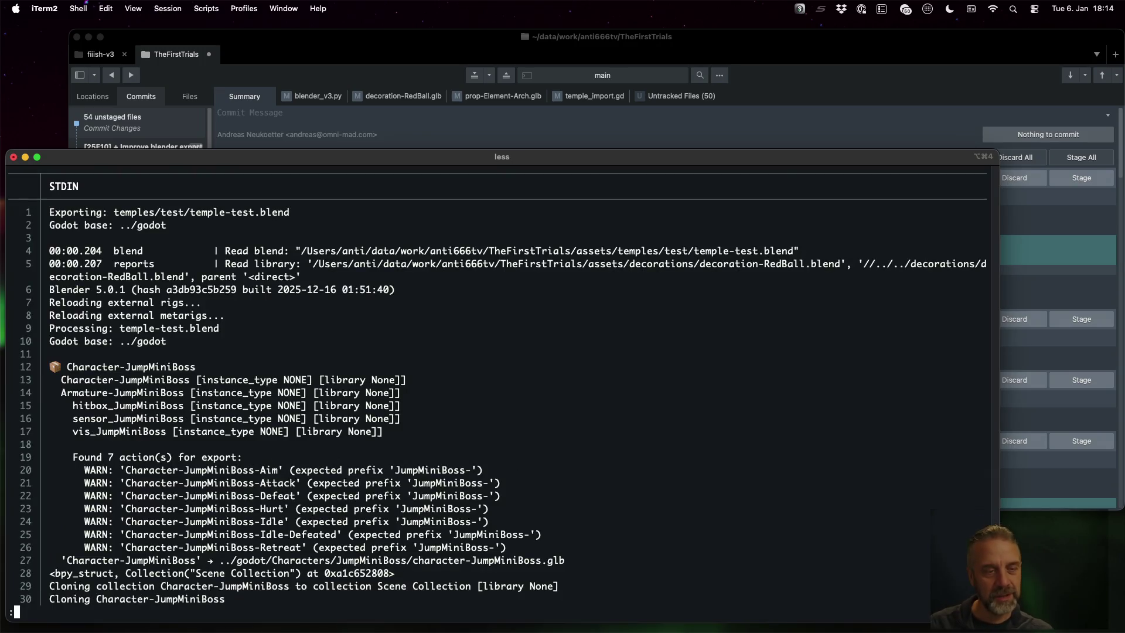
Step through the RedBall matches to confirm Decoration-RedBall now carries the books emoji
type("/Redball")
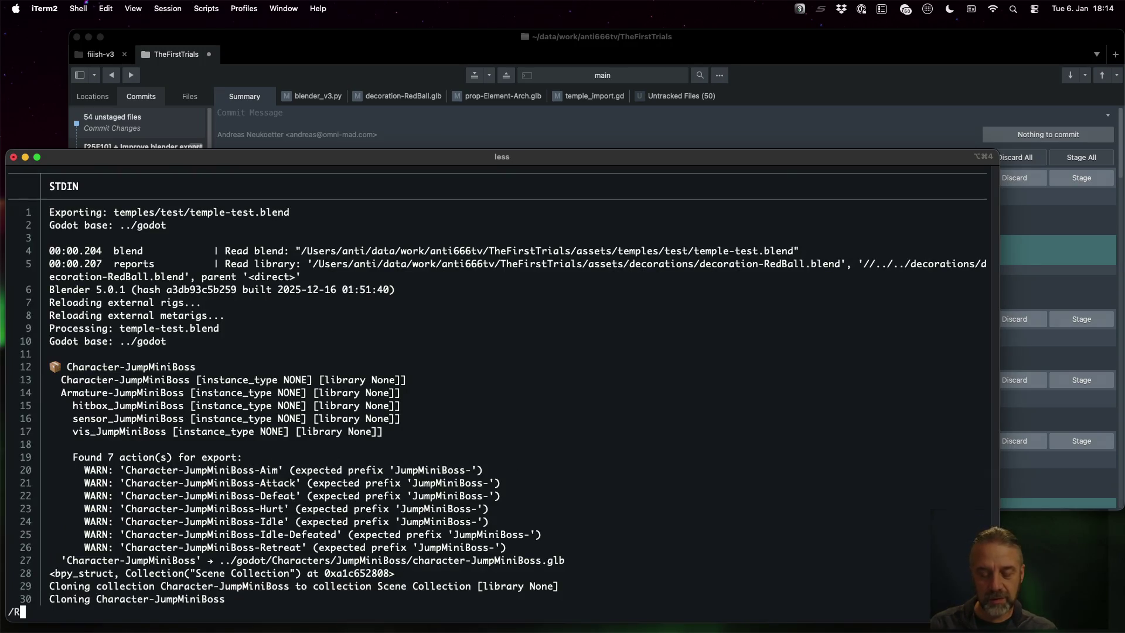
key("Return")
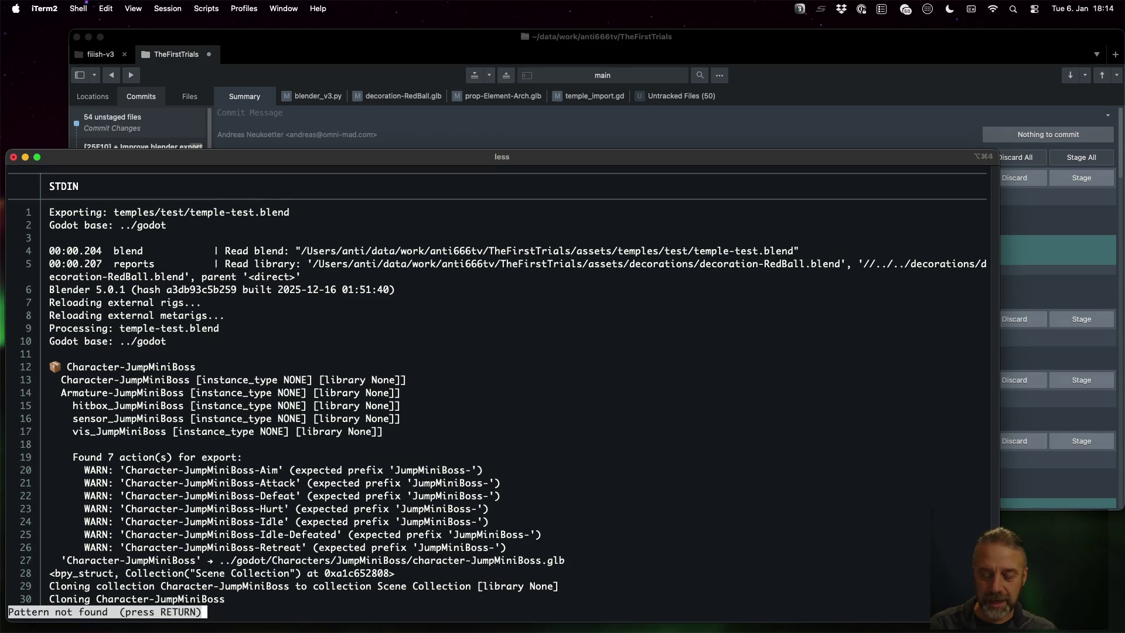
type("/RedBalkl")
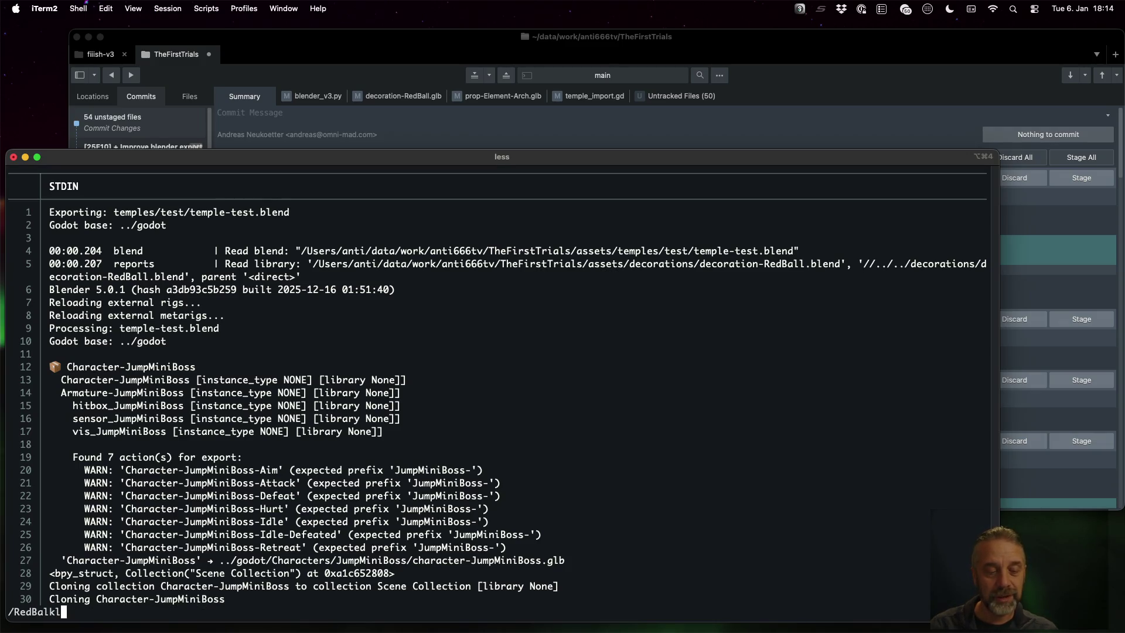
key("BackSpace")
key("BackSpace")
type("l")
key("Return")
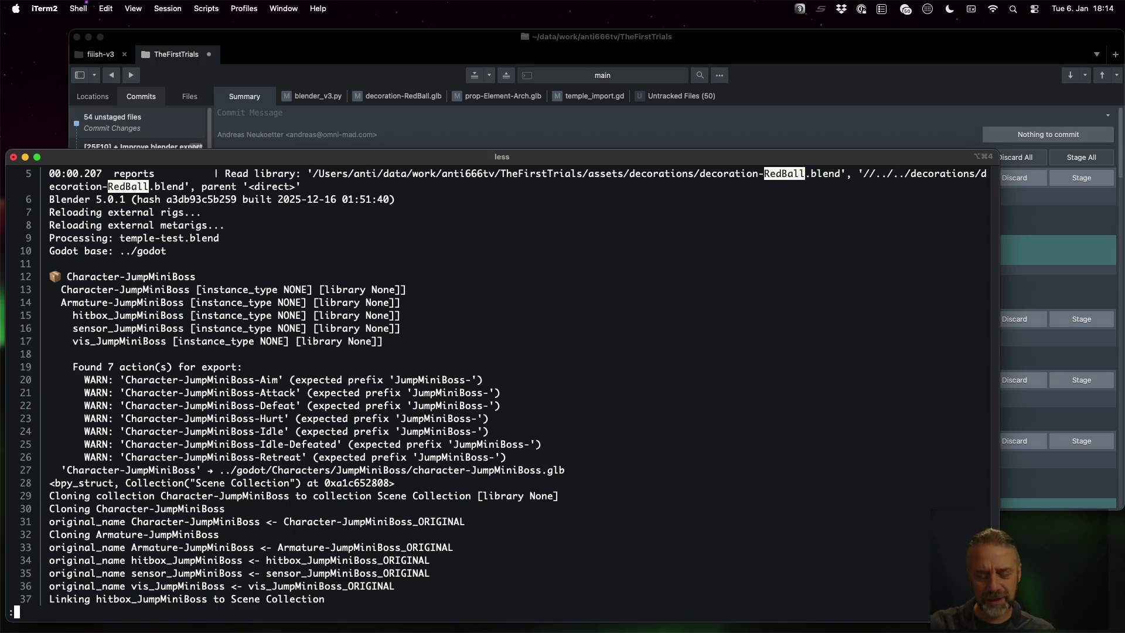
key("n")
key("n")
key("n")
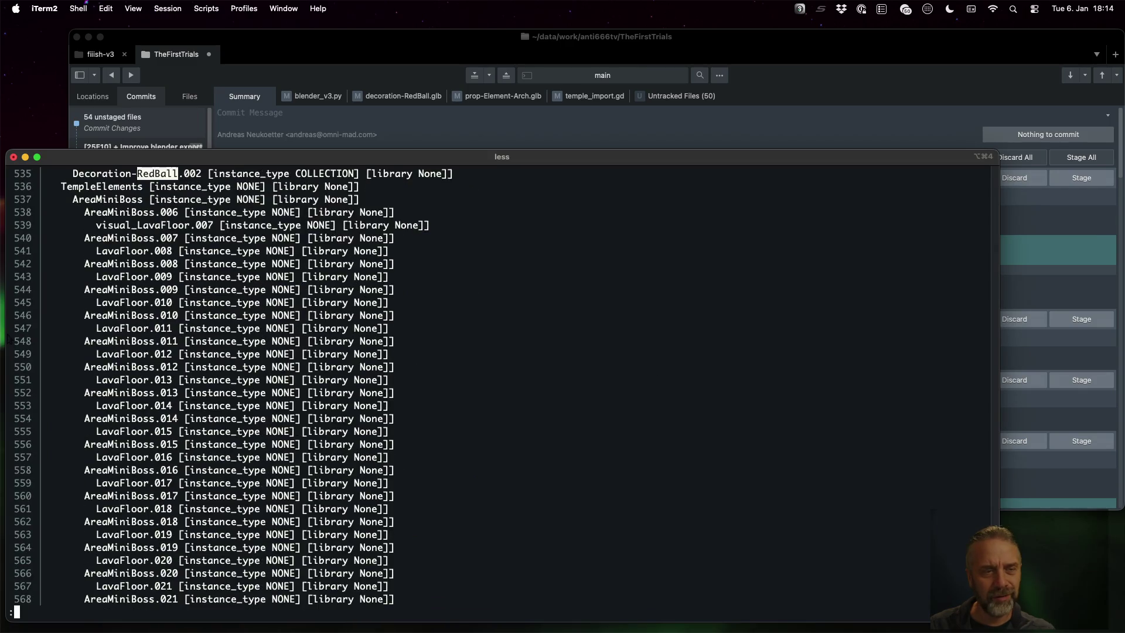
key("n")
key("n")
key("n")
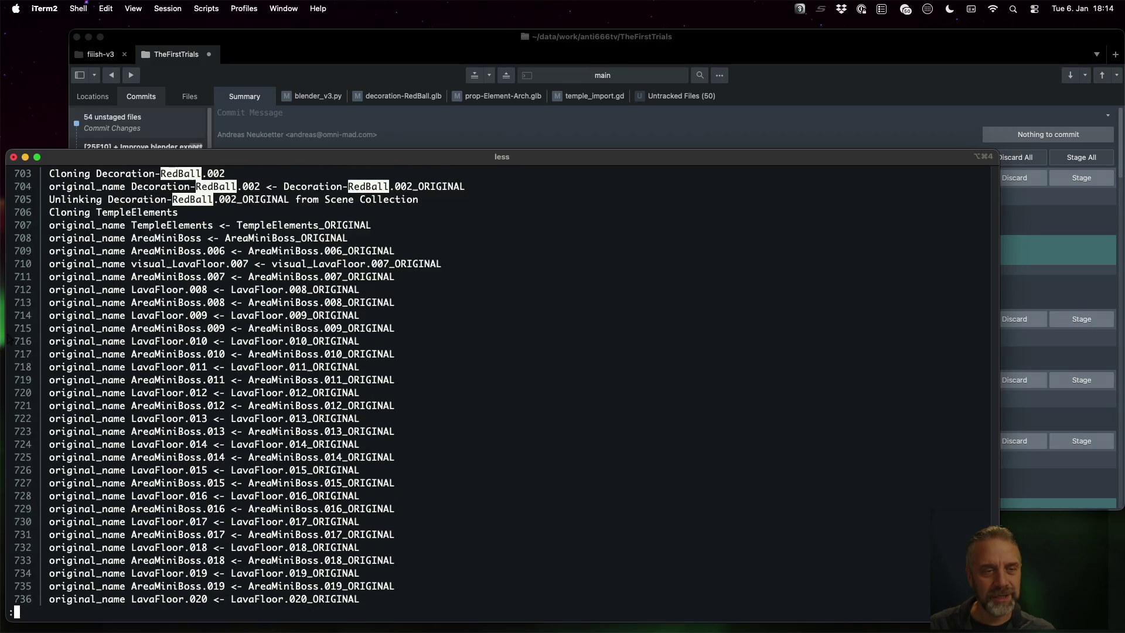
key("n")
key("n")
key("n")
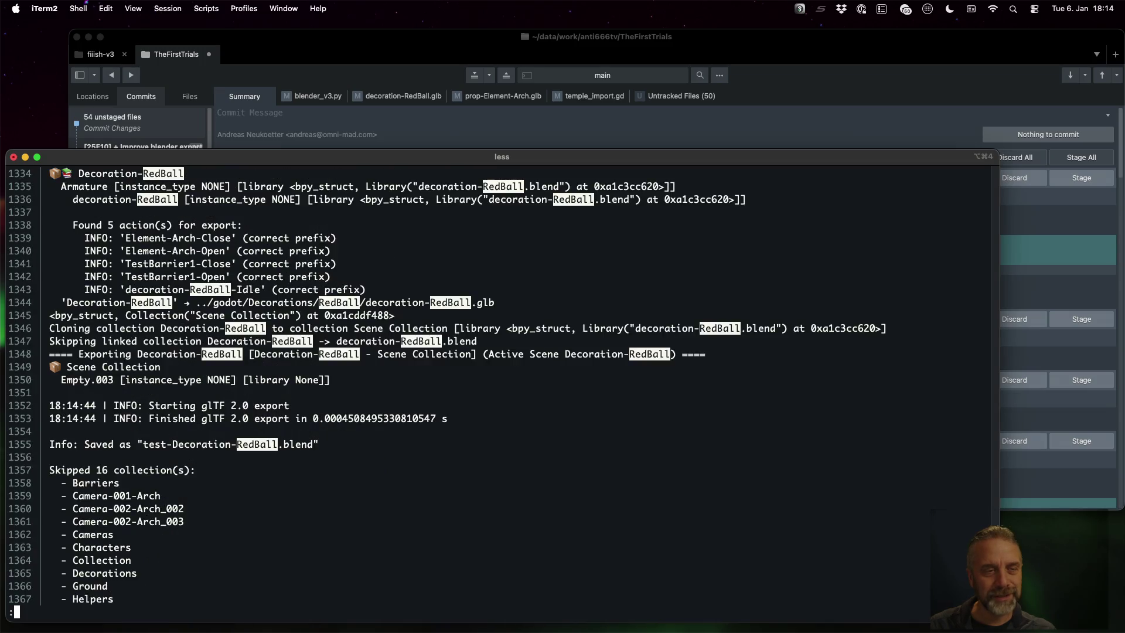
scroll(78, 250, "up", 3)
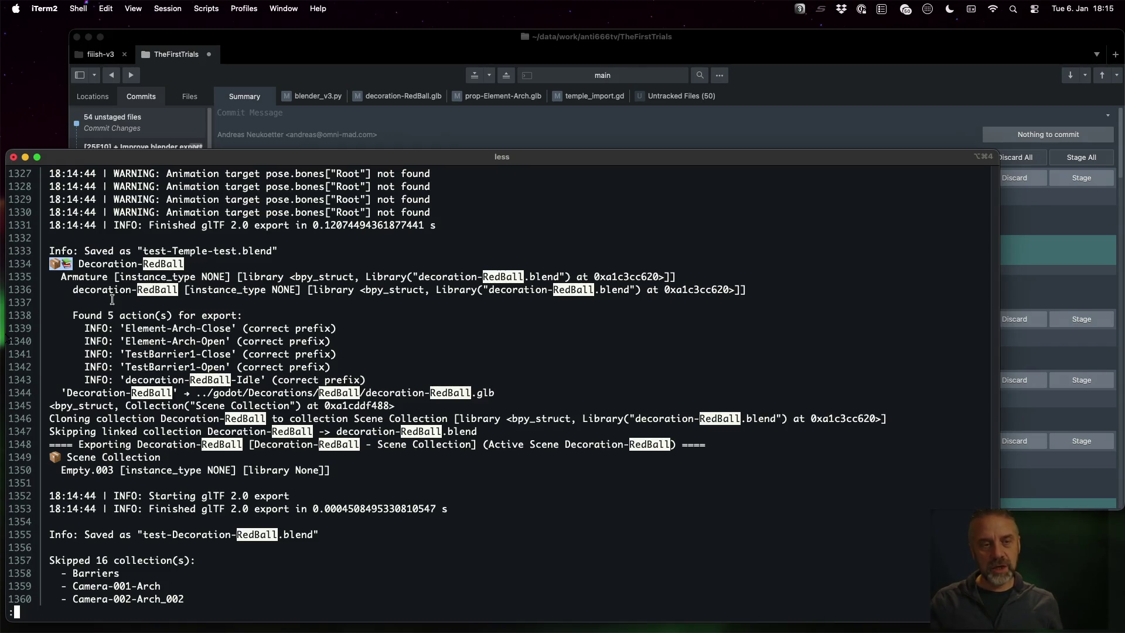
key("q")
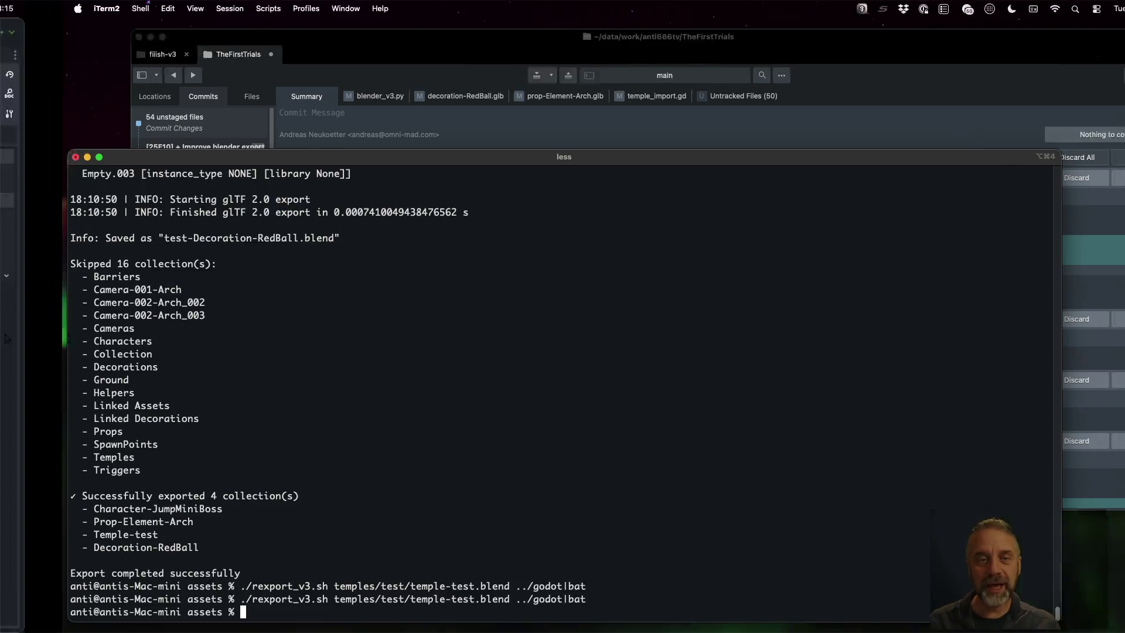
key("super+Tab")
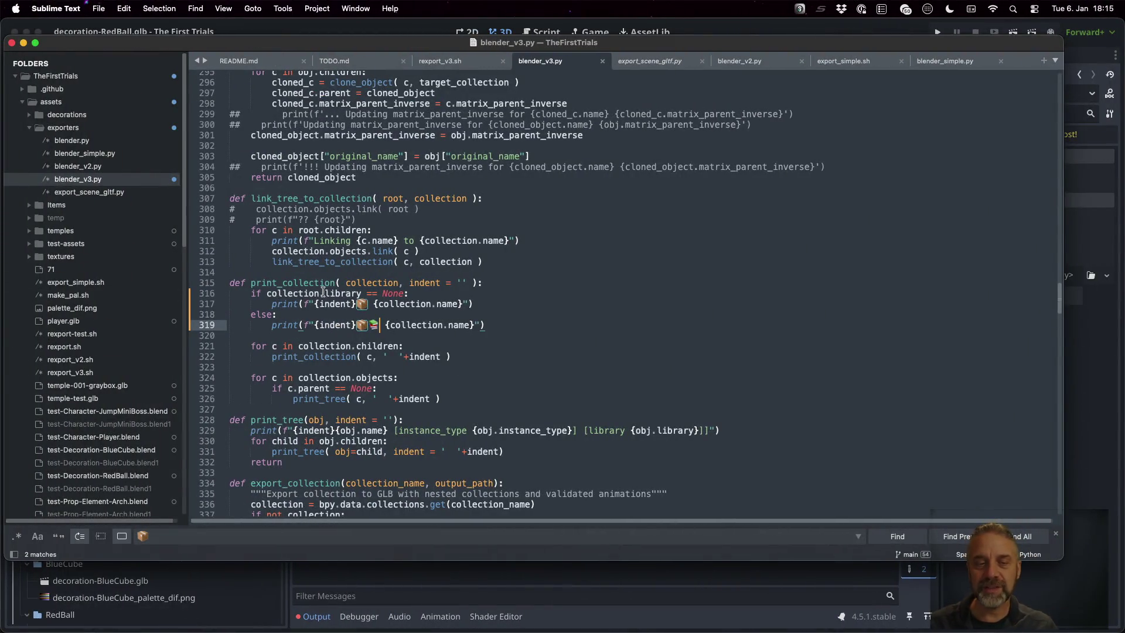
Scroll down to the export_collection definition on line 334 of blender_v3.py
left_click(318, 293)
scroll(318, 293, "down", 7)
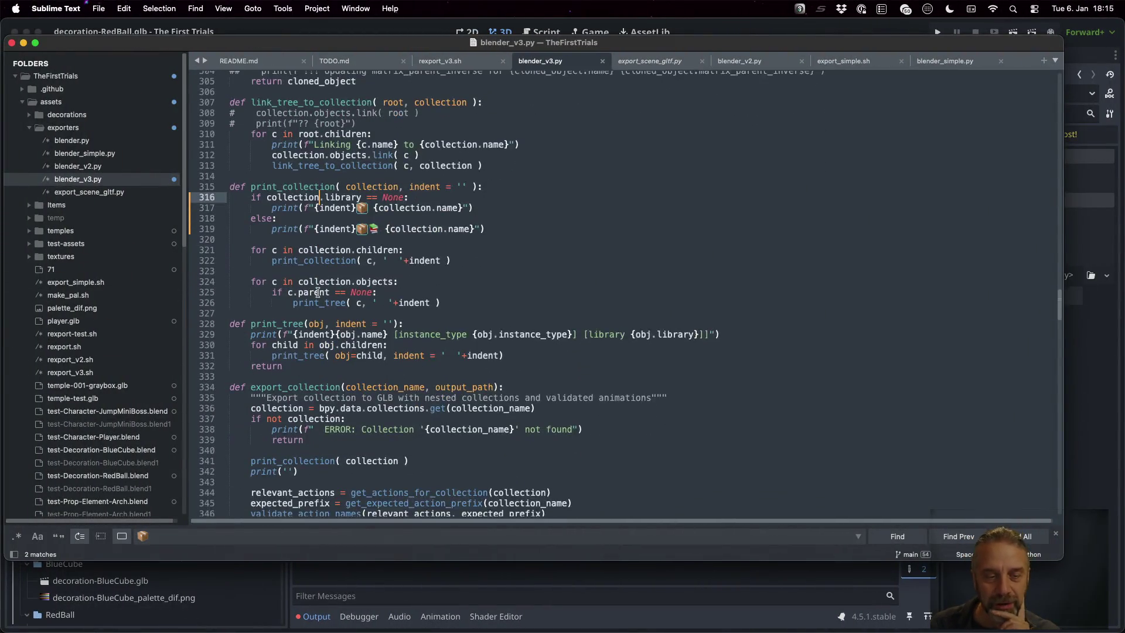
left_click(318, 291)
scroll(486, 368, "down", 2)
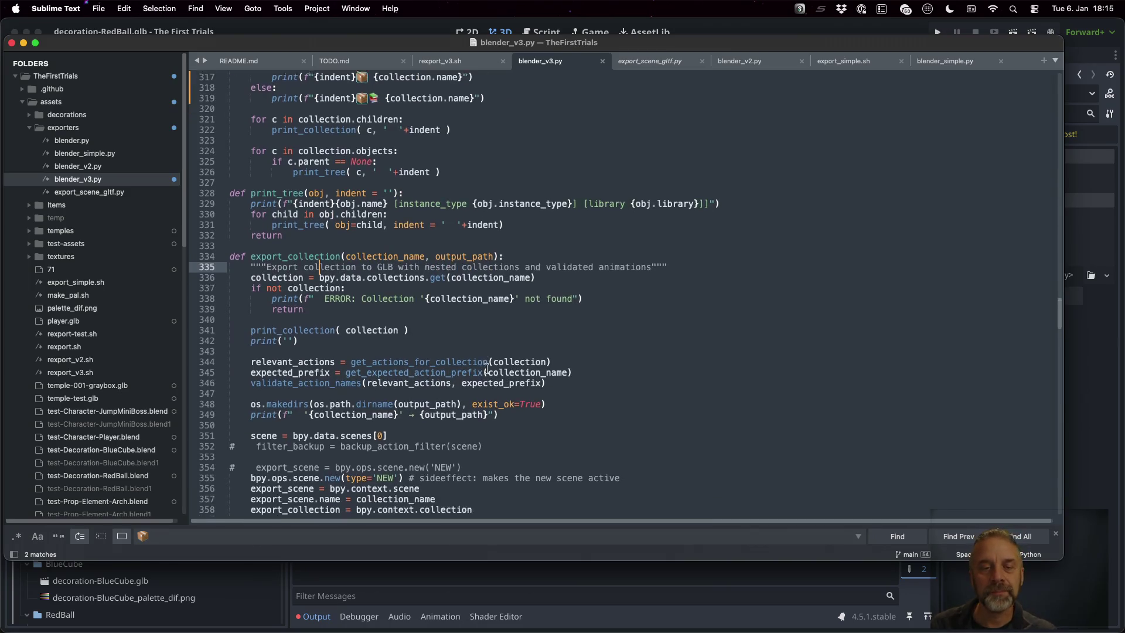
left_click(508, 235)
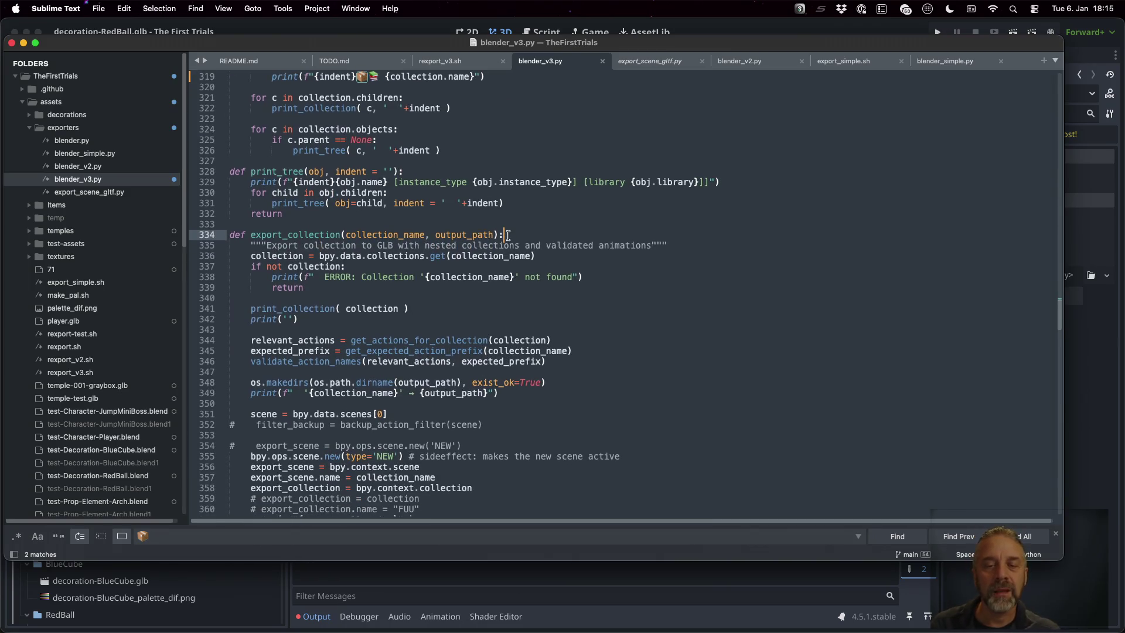
Step through the export_collection matches to its call on line 579 in the export loop
double_click(297, 234)
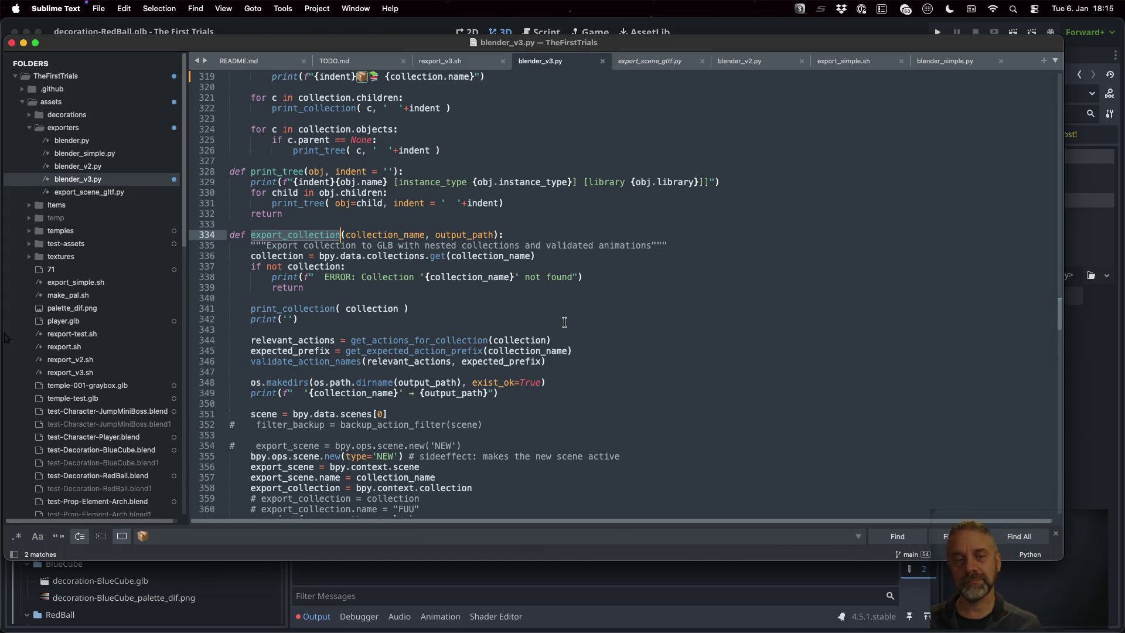
key("super+e")
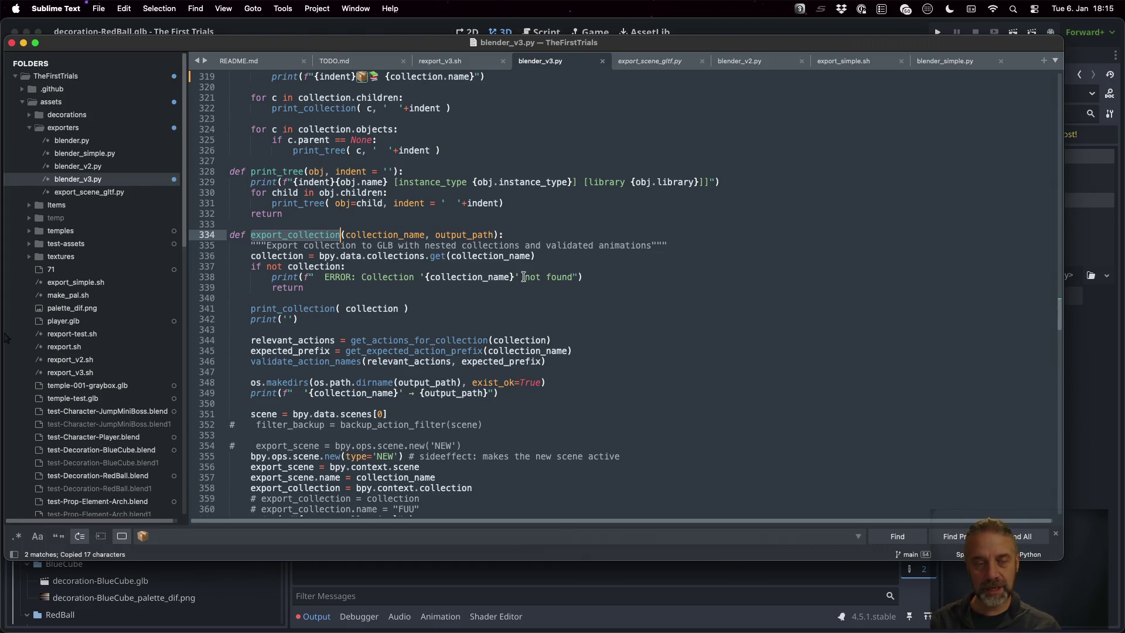
key("super+g")
key("super+g")
key("super+g")
key("super+g")
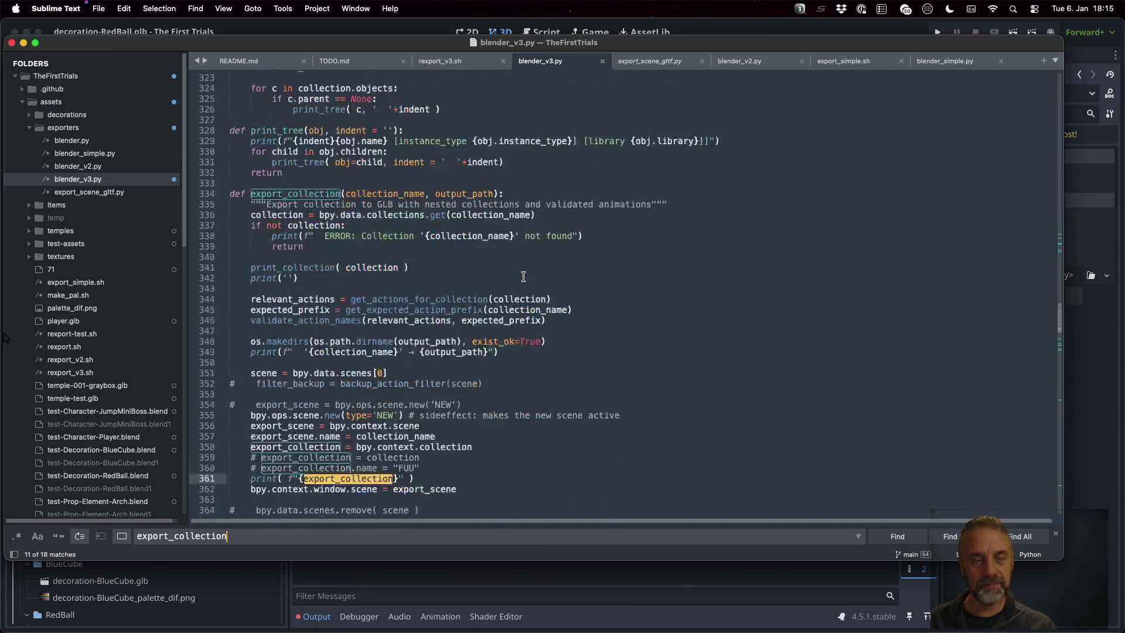
key("super+g")
key("super+g")
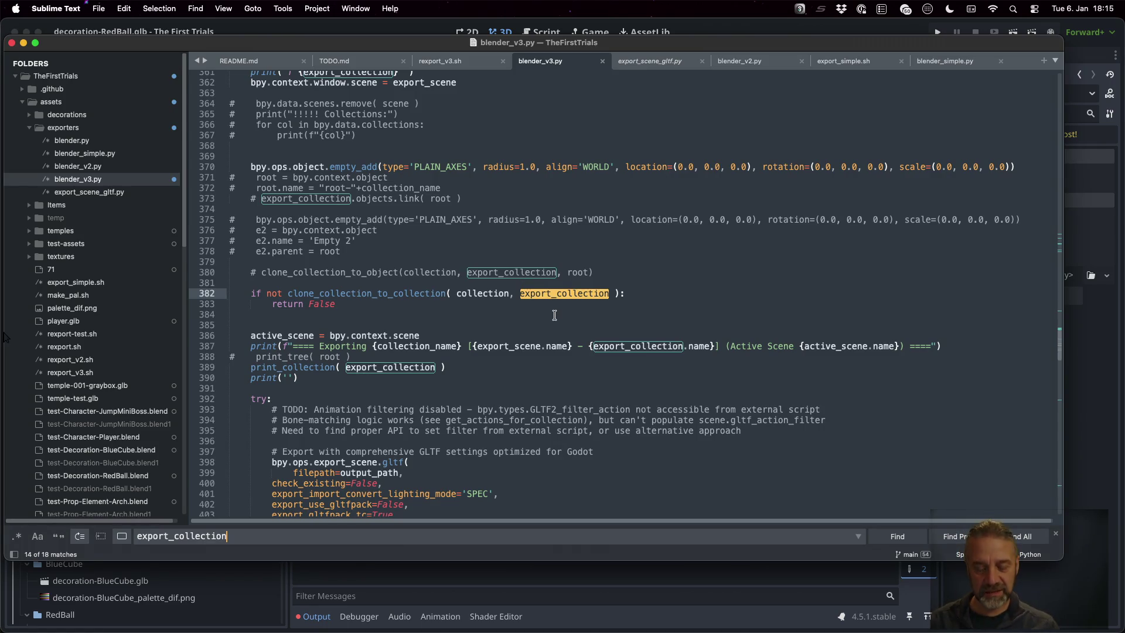
key("super+g")
key("super+g")
key("super+g")
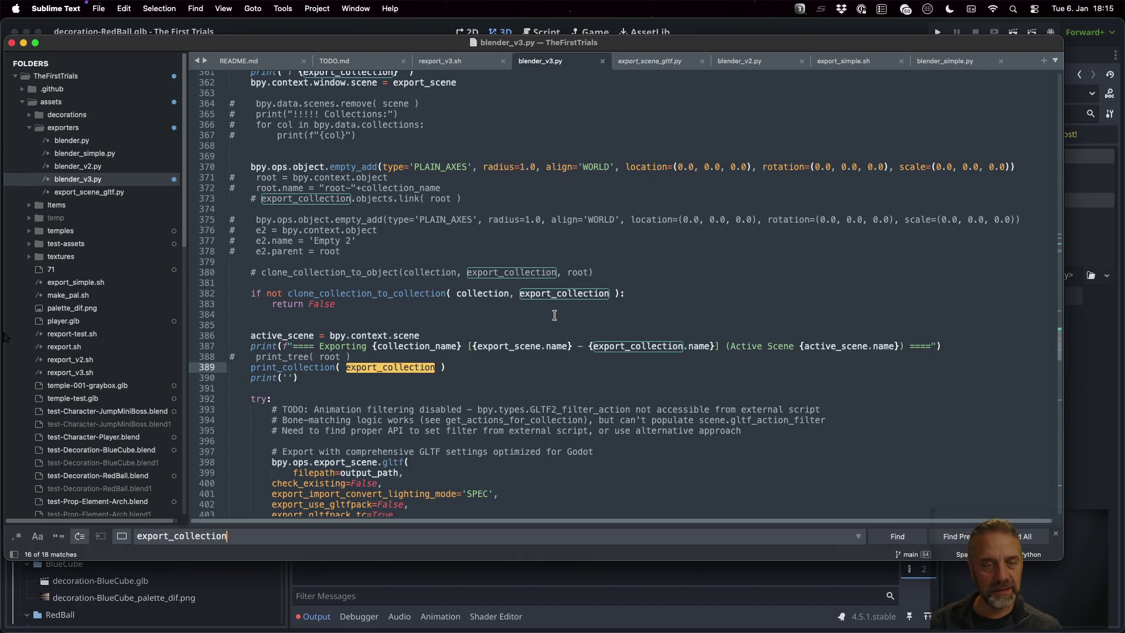
key("super+g")
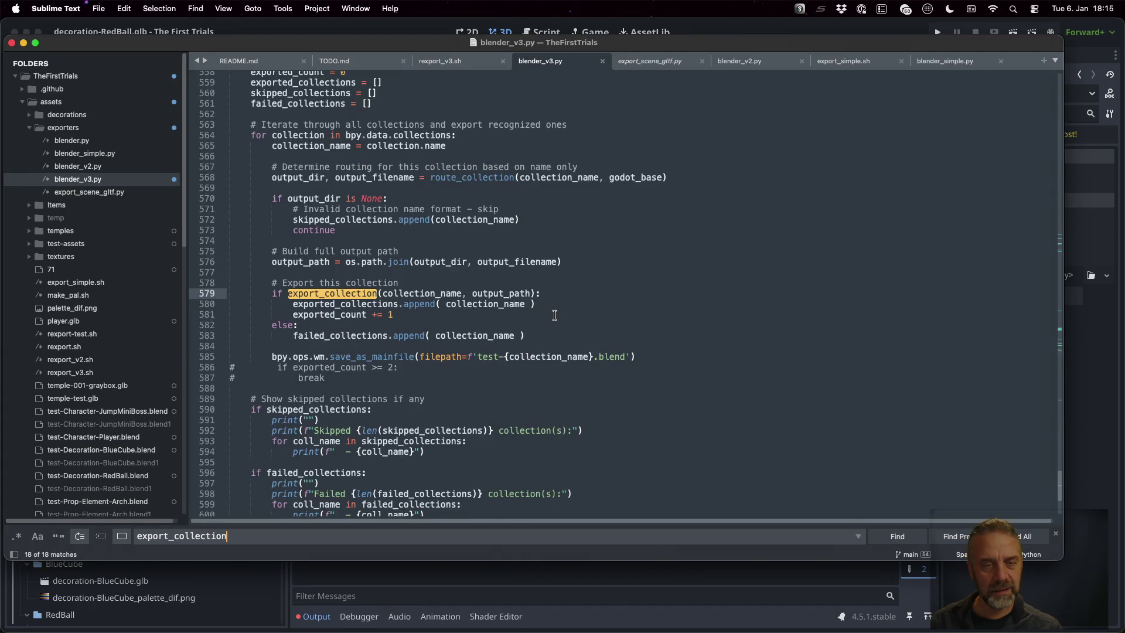
Go to the export_collection definition and copy its collection lookup line 336
left_click(490, 281)
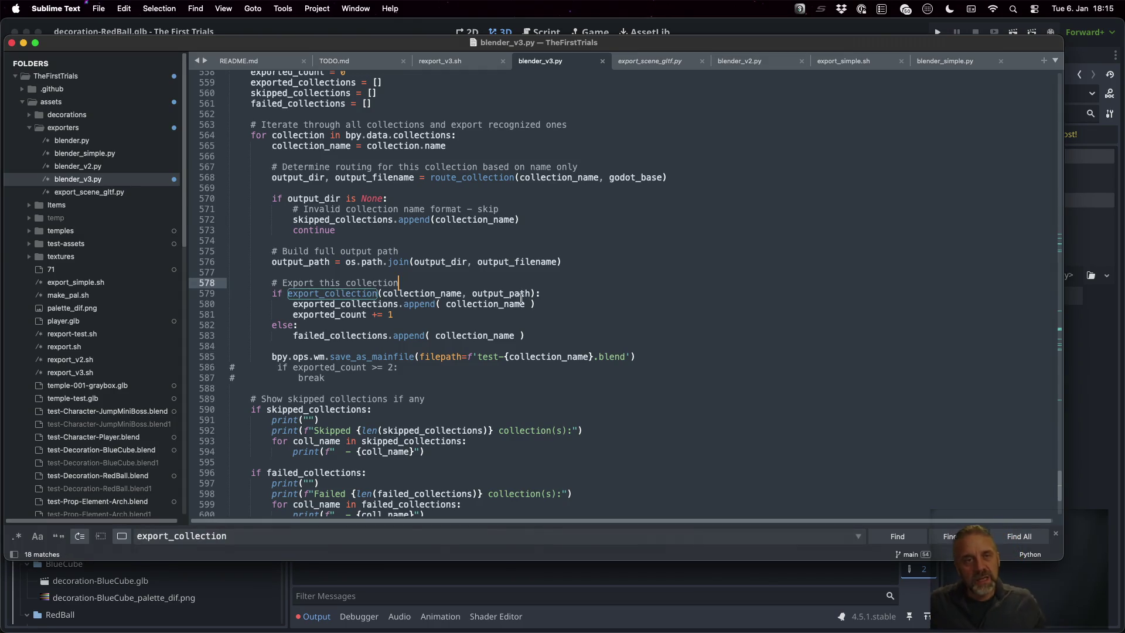
scroll(521, 299, "up", 3)
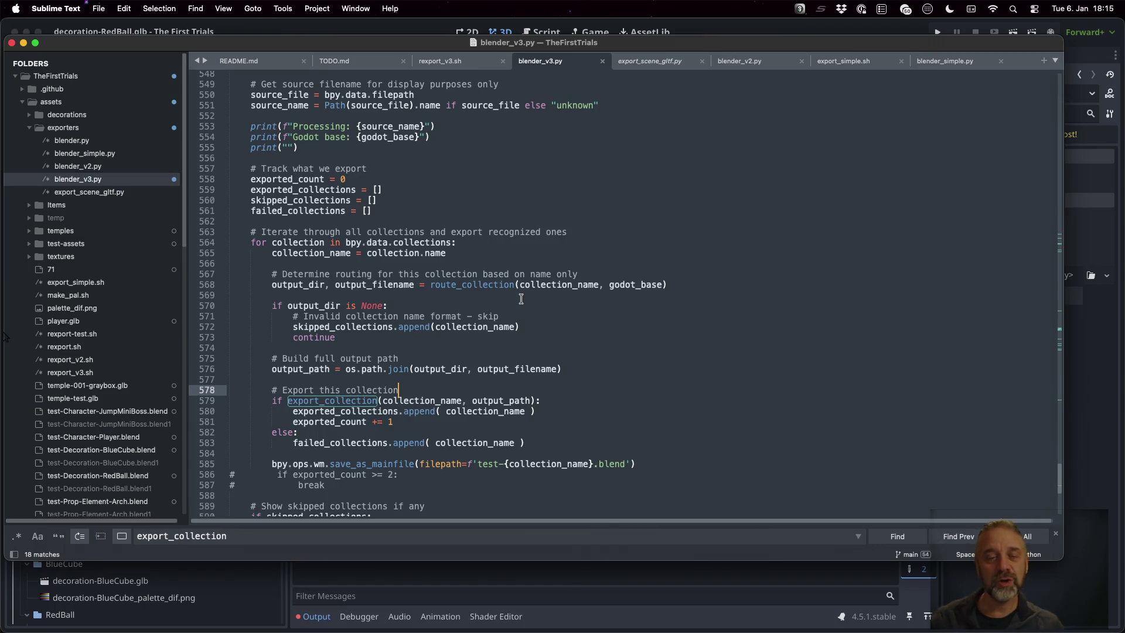
double_click(472, 285)
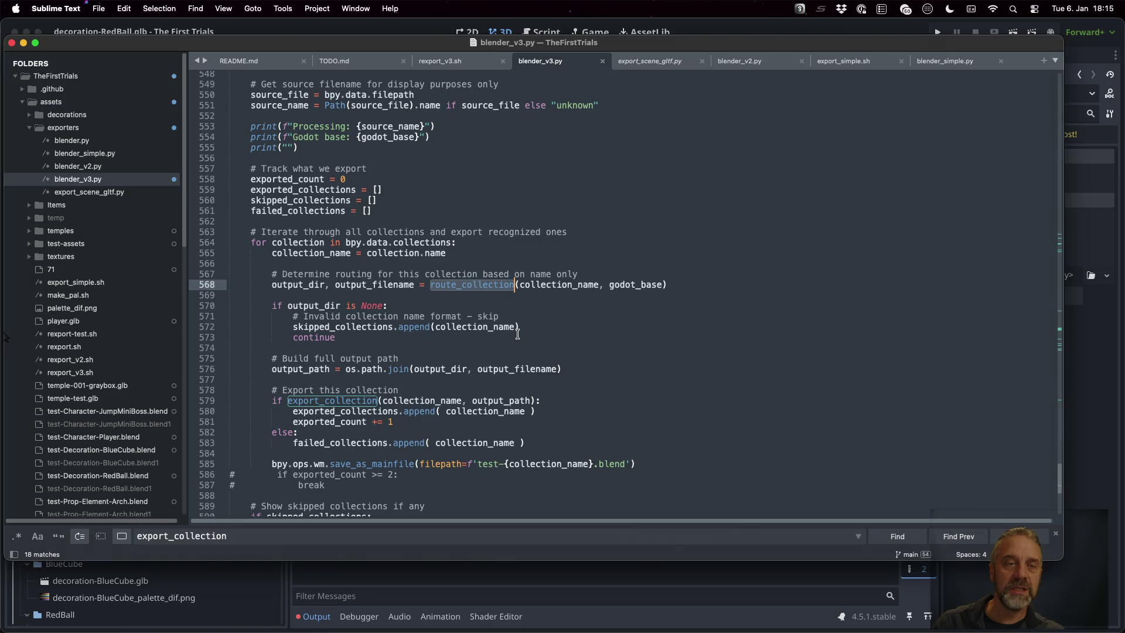
scroll(517, 334, "up", 3)
scroll(518, 334, "down", 2)
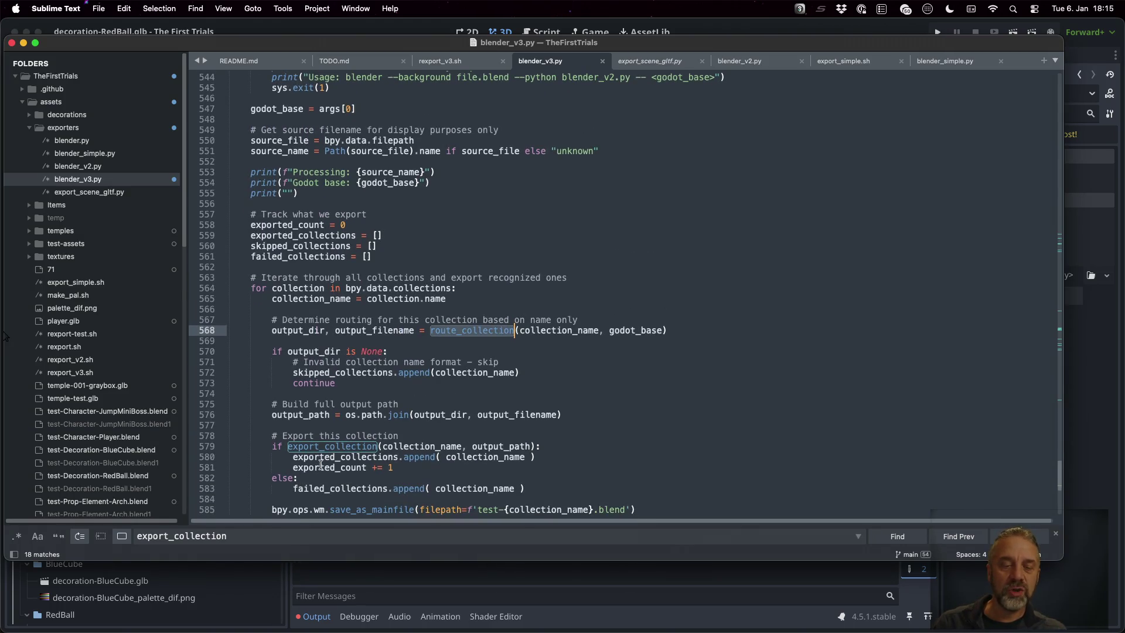
right_click(320, 444)
left_click(356, 419)
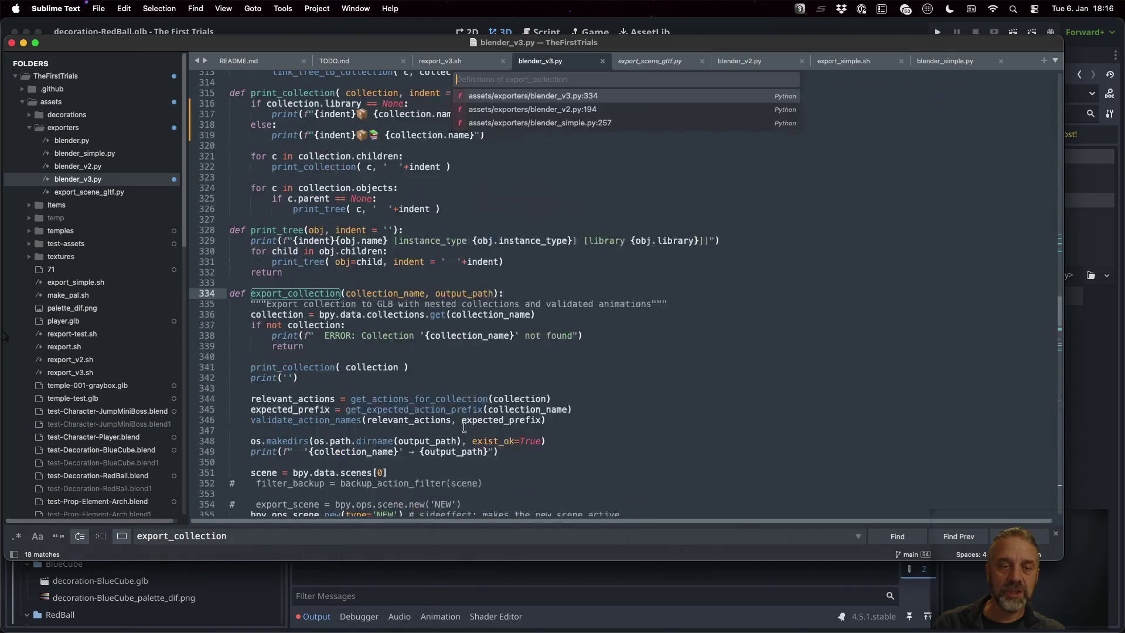
left_click(400, 315)
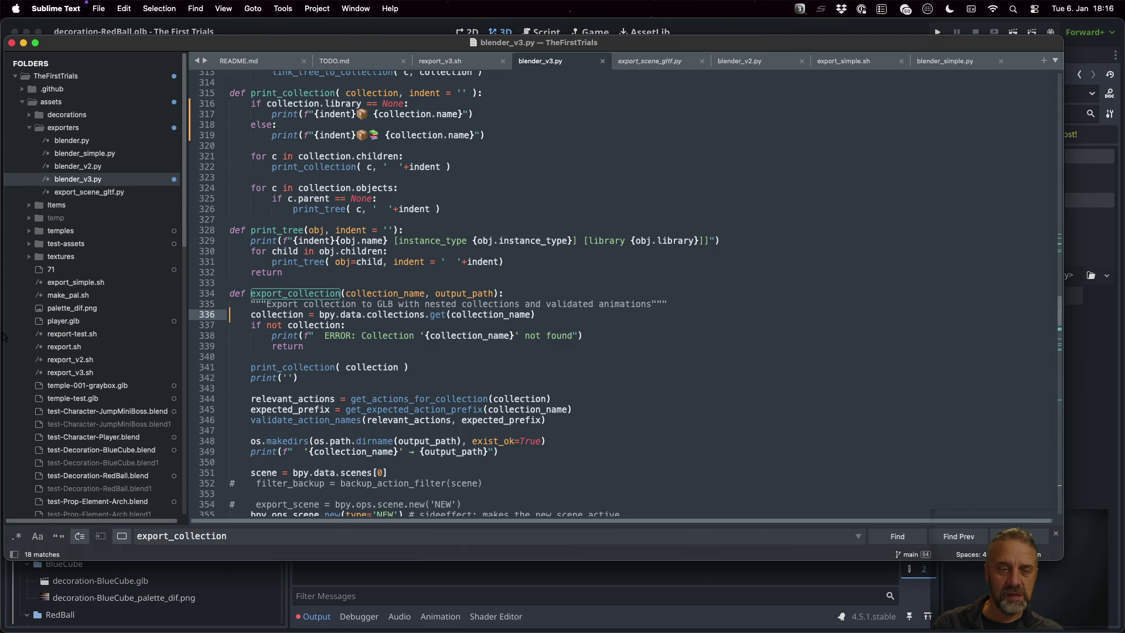
key("shift+Down")
key("super+c")
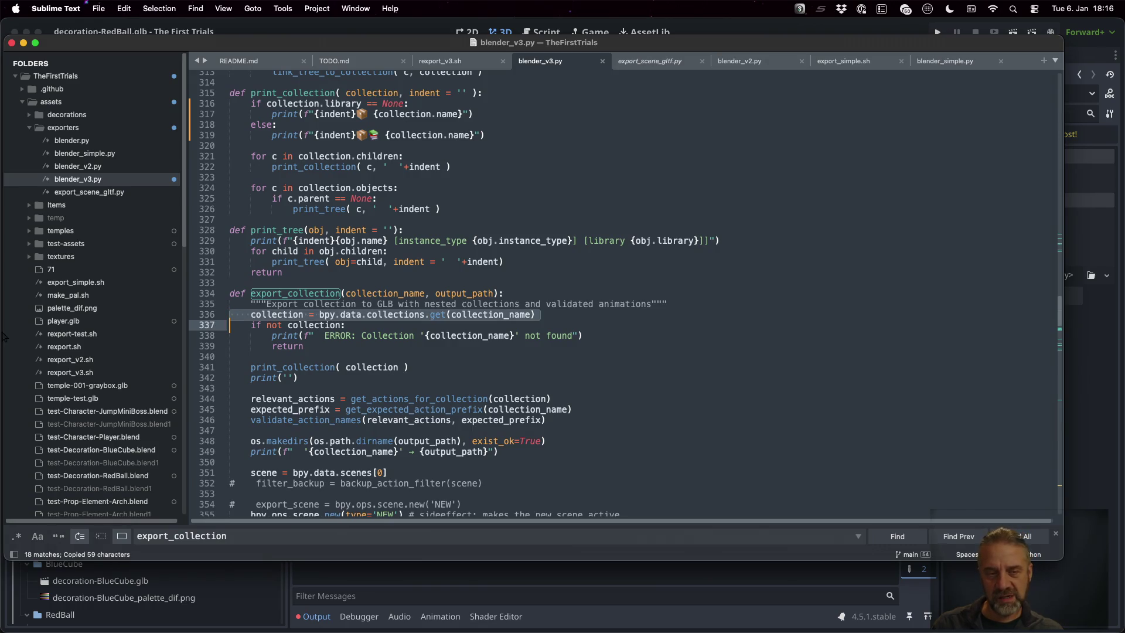
Back at the call on line 579, add a new indented line at the top of the collection loop
key("super+g")
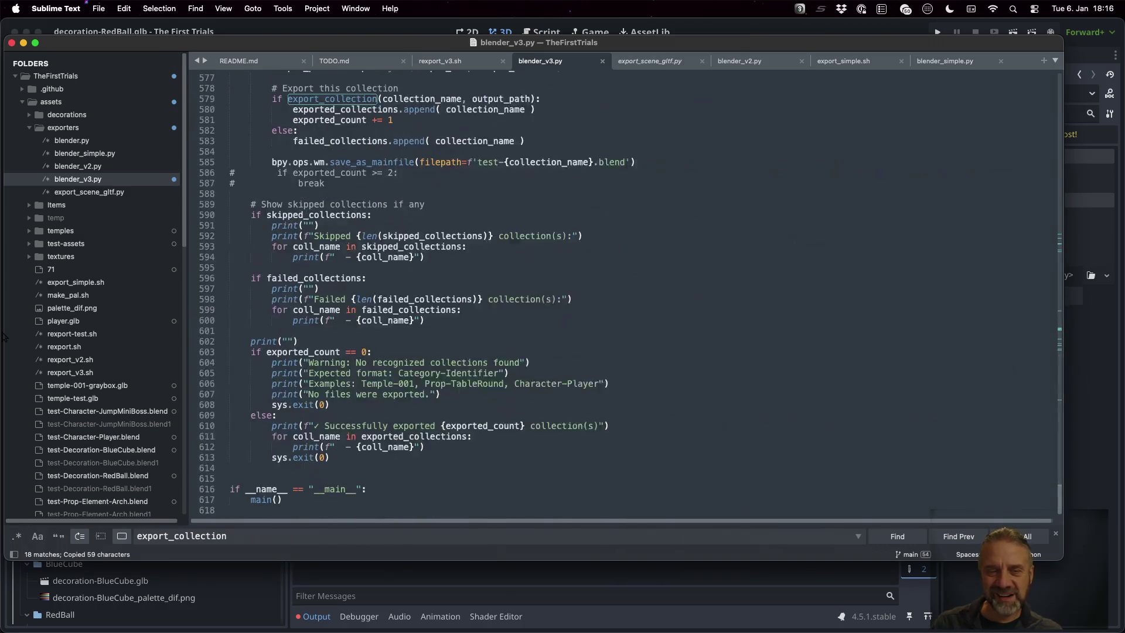
key("super+shift+g")
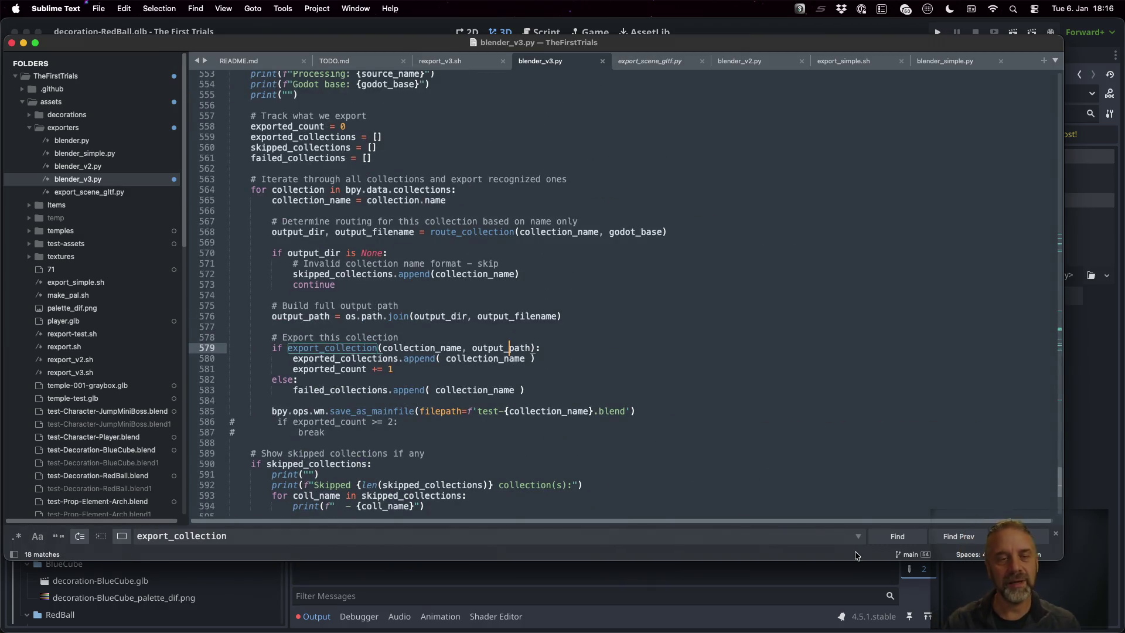
key("Up")
key("Up")
key("Up")
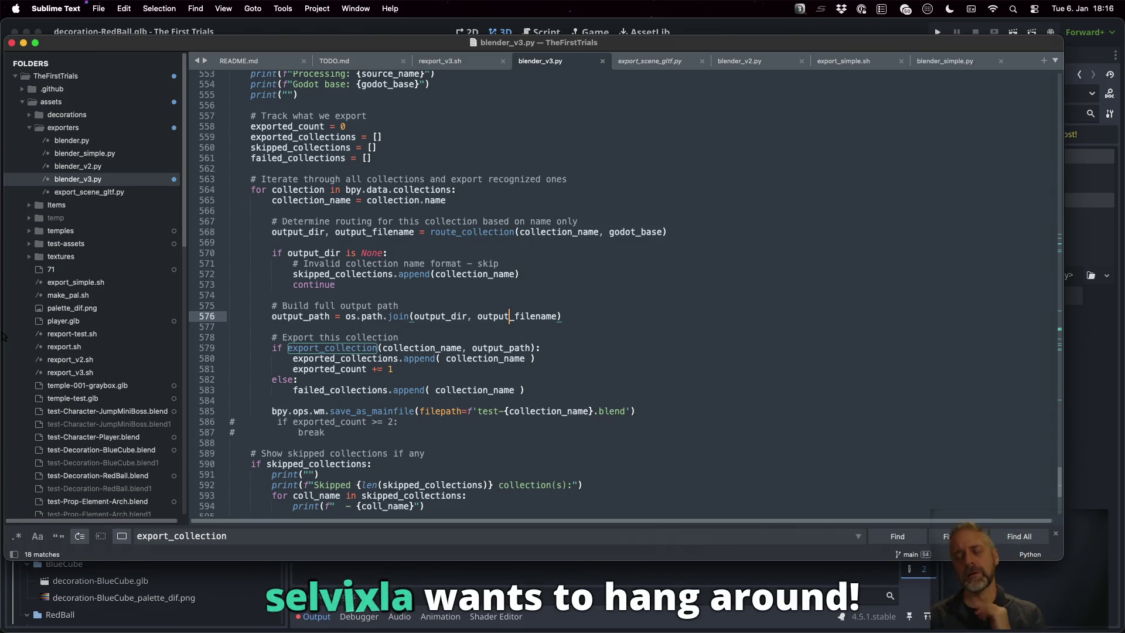
key("Up")
key("Up")
key("Up")
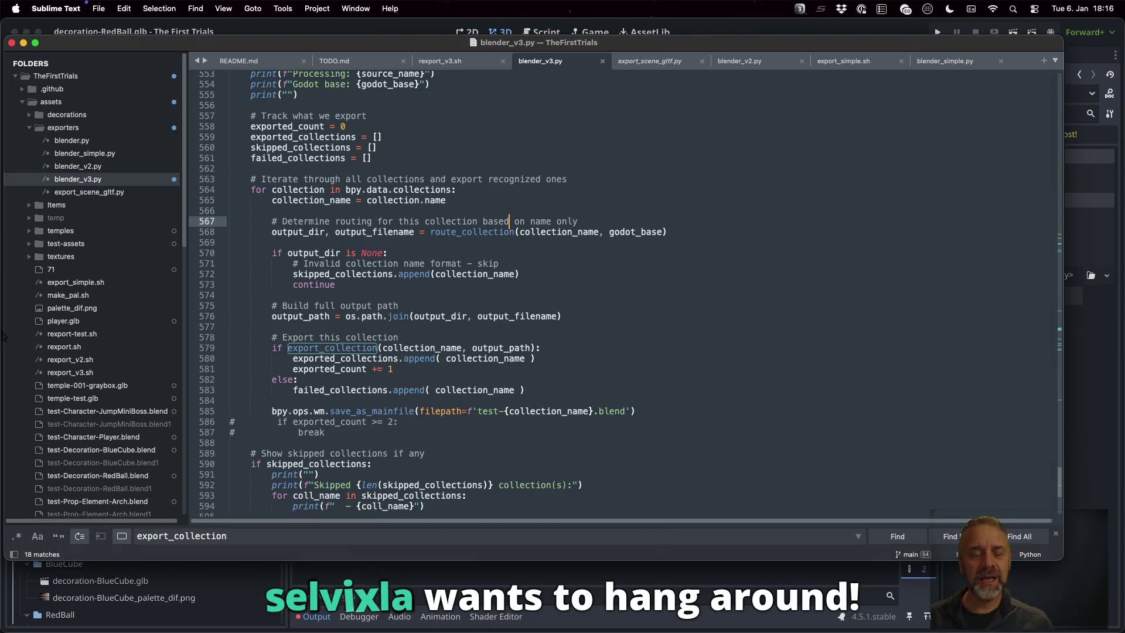
key("Up")
key("Up")
key("Up")
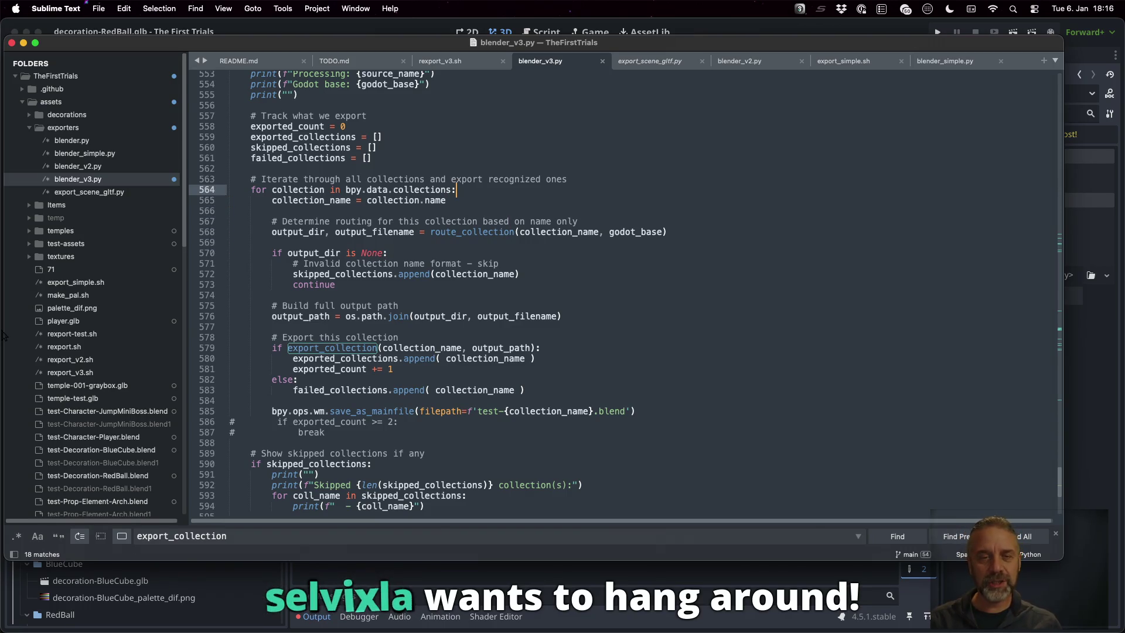
key("Return")
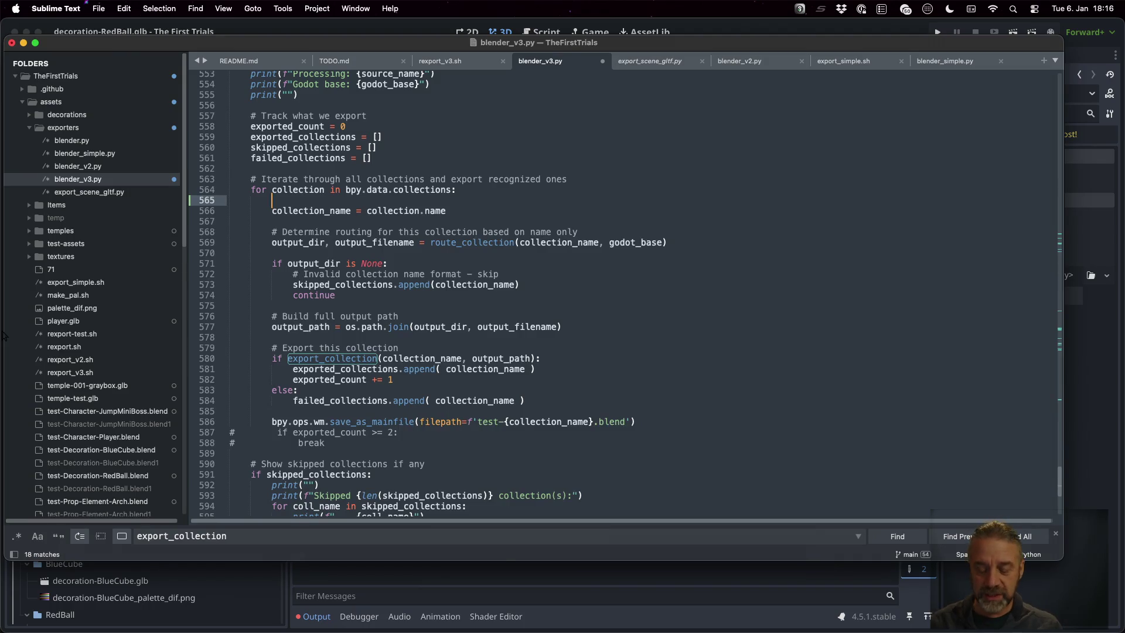
Add an 'if collection.library != None:' check whose body is continue
type("if collection.li")
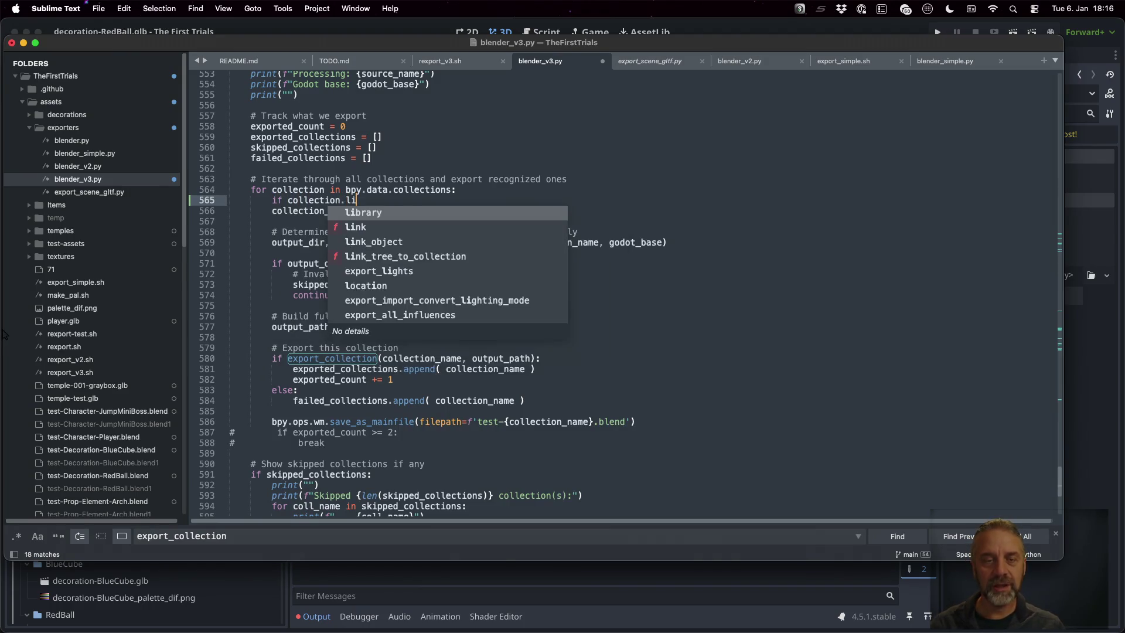
key("Tab")
type("!=")
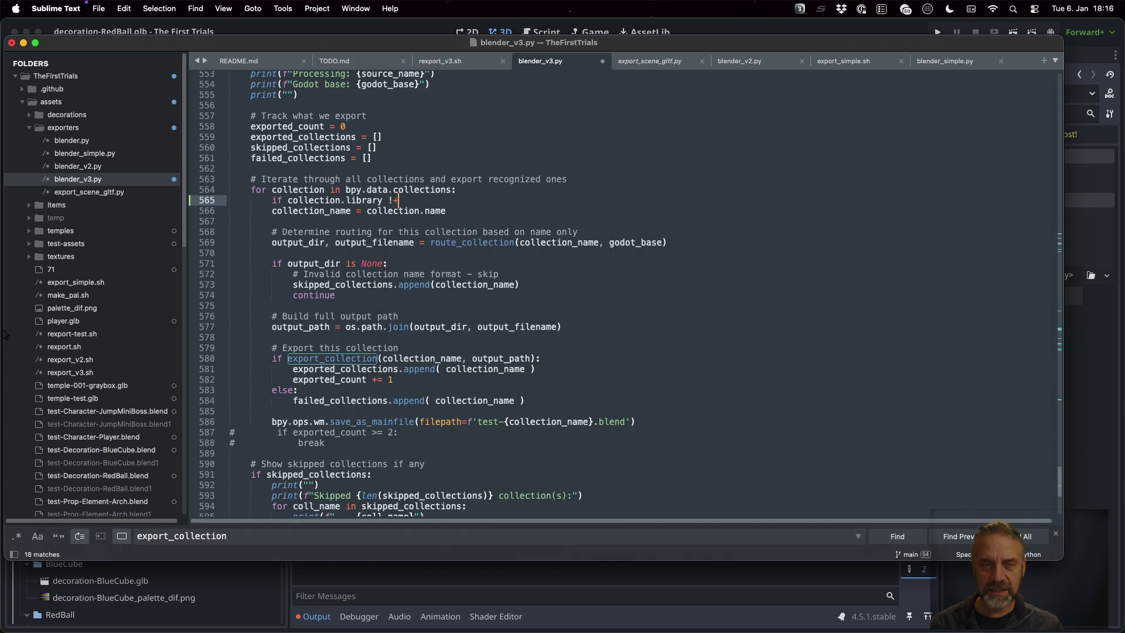
type(" None")
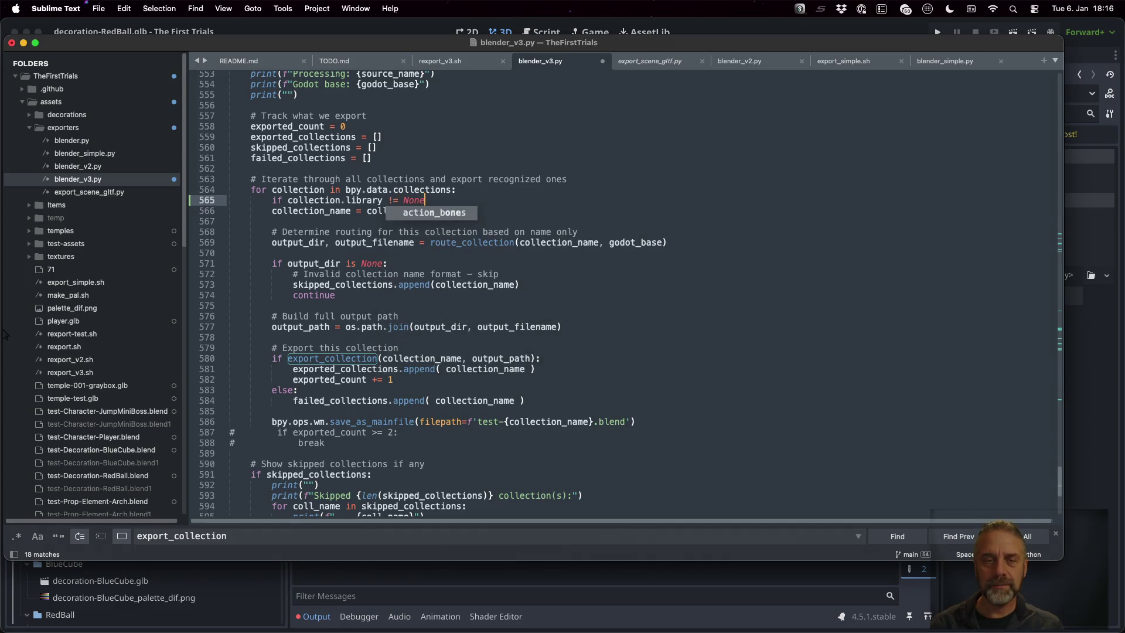
type(":")
key("Return")
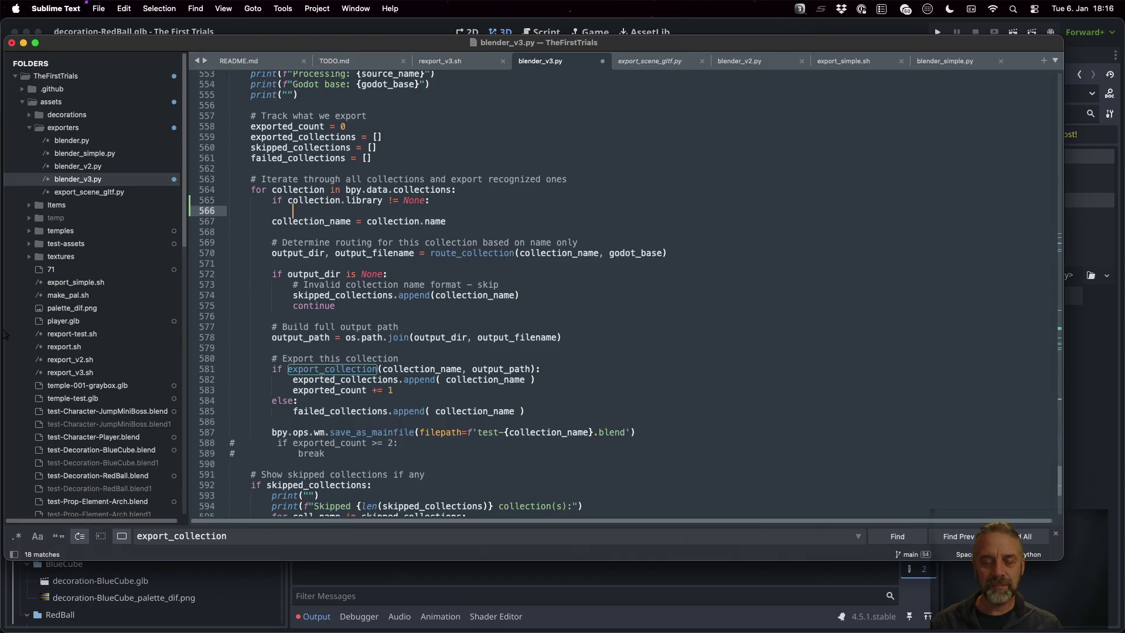
type("conti")
key("Return")
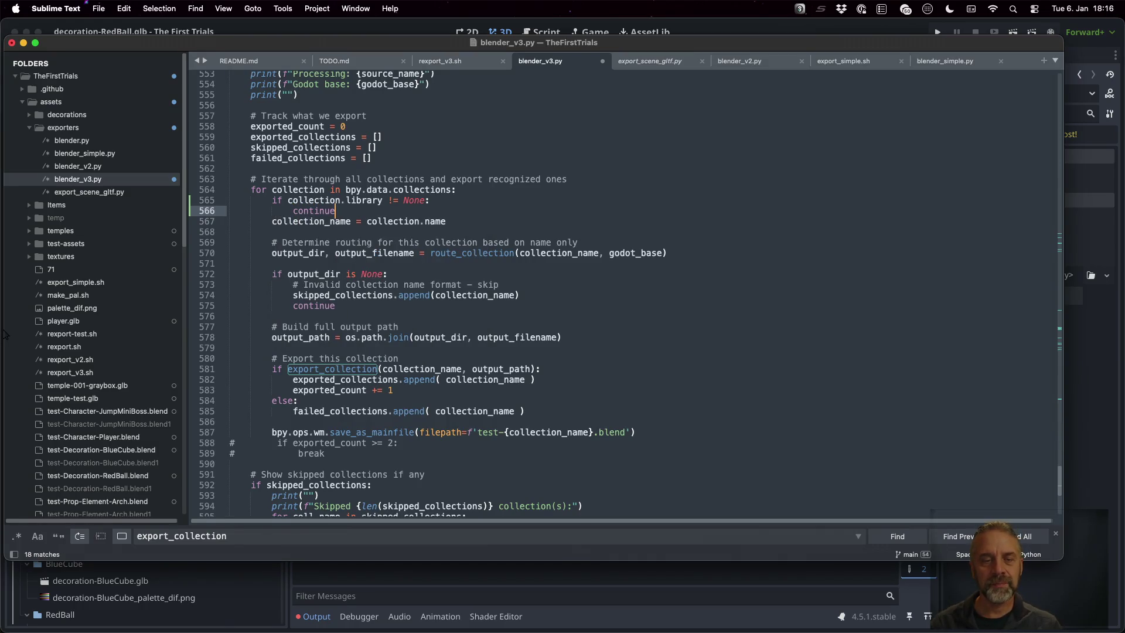
Copy the skipped_collections.append line into the library check, above continue
key("Down")
key("Down")
key("Down")
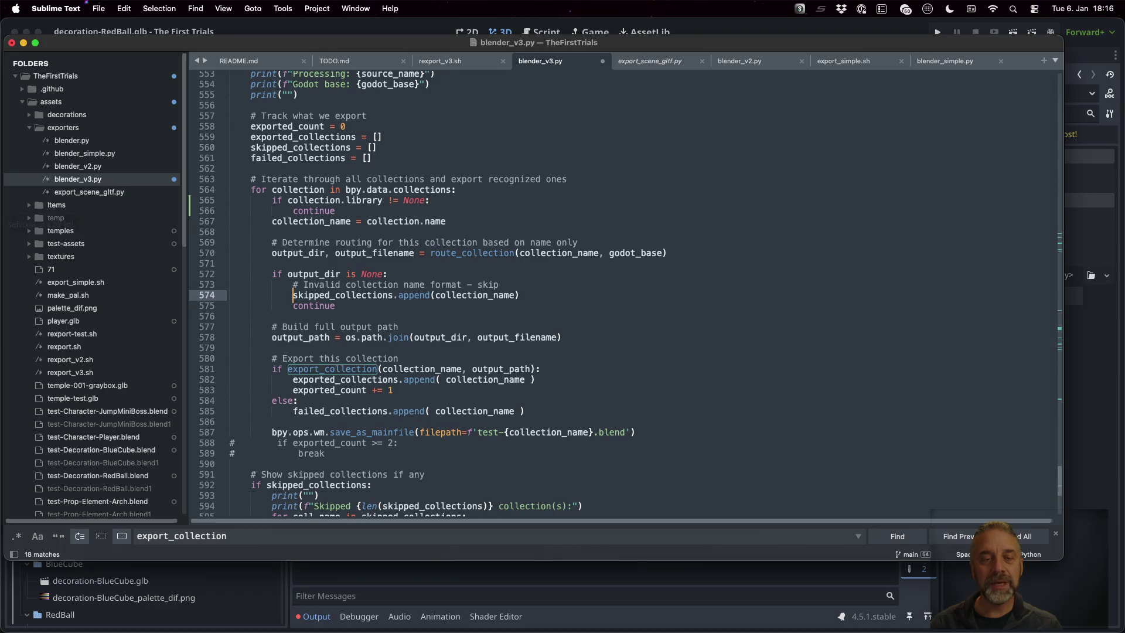
key("shift+End")
key("ctrl+c")
key("Up")
key("Up")
key("Up")
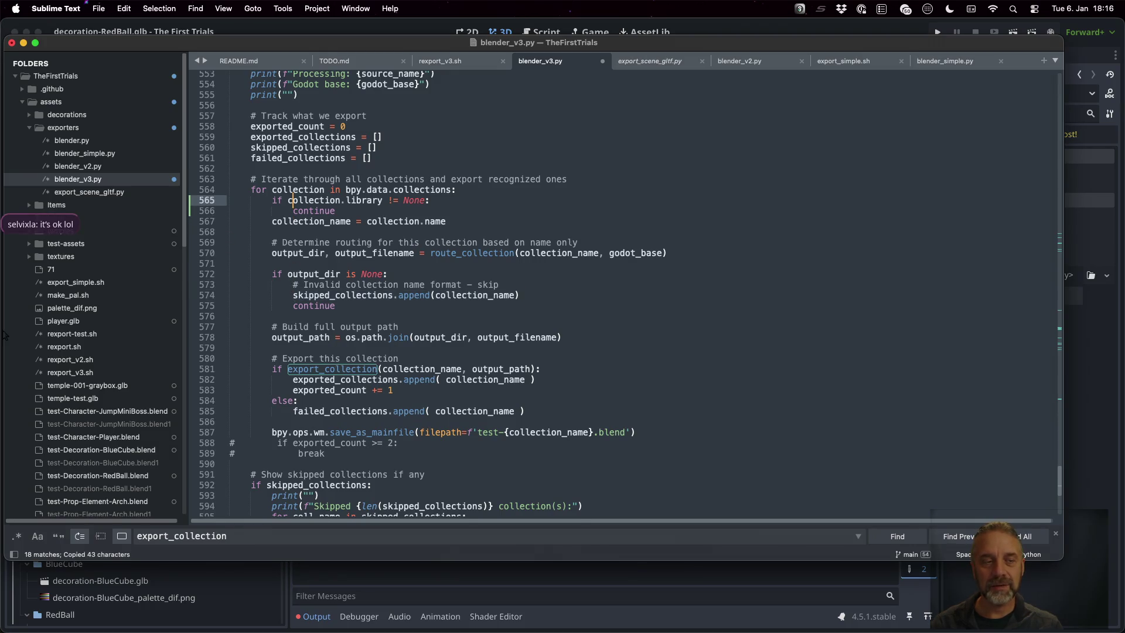
key("End")
key("Return")
key("super+v")
key("Down")
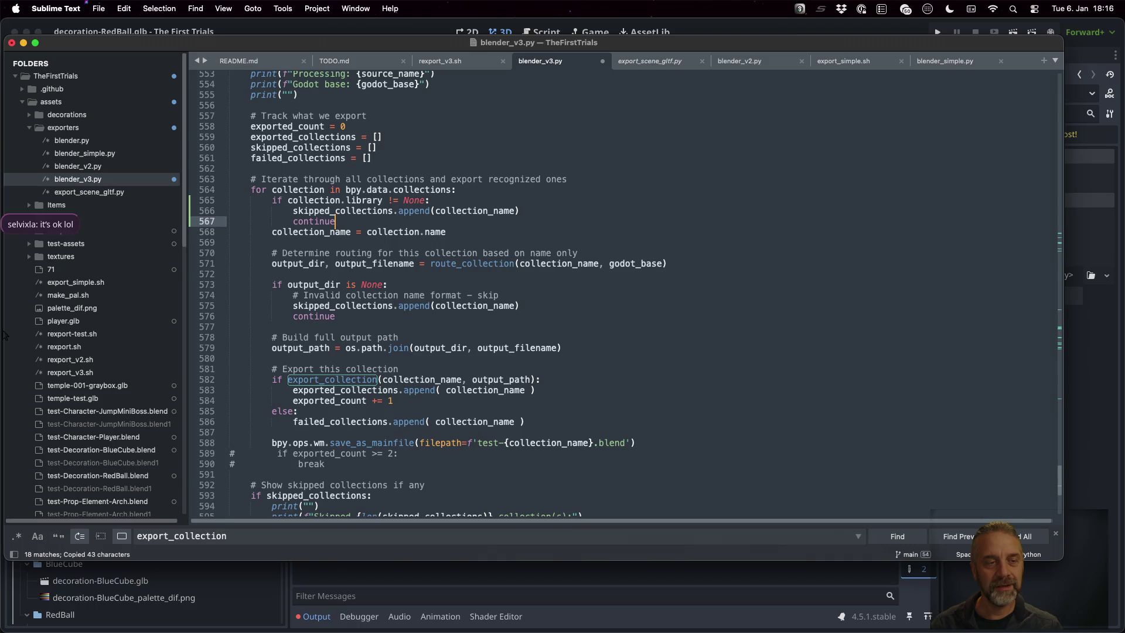
Move the collection_name = collection.name assignment above the library check, followed by a blank line
key("Down")
key("super+l")
key("super+x")
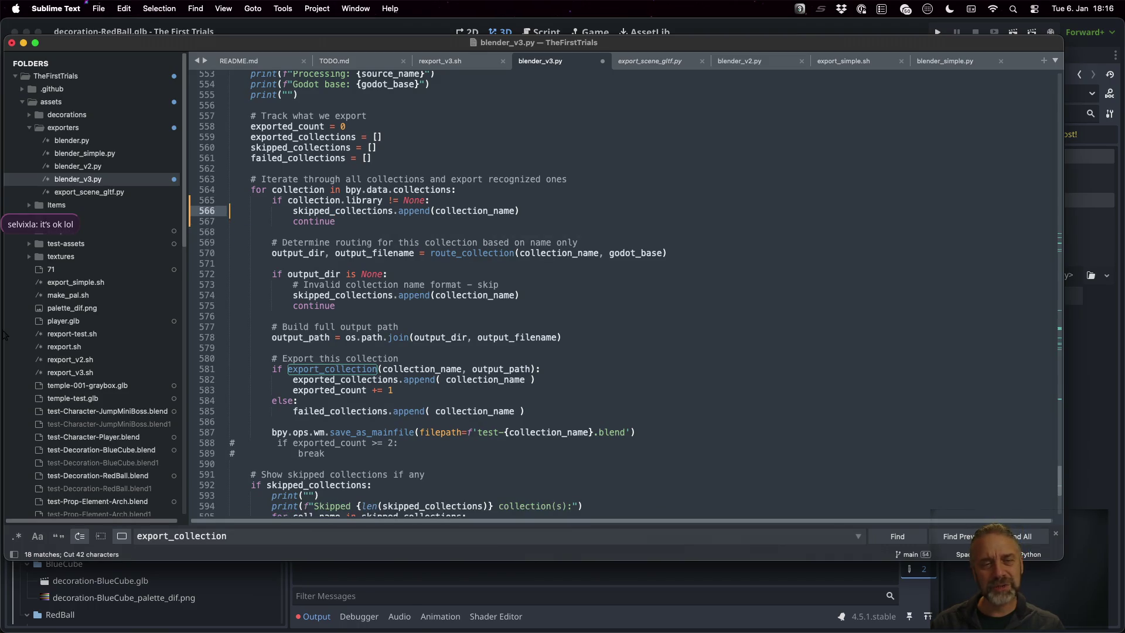
key("Up")
key("Up")
key("Up")
key("super+v")
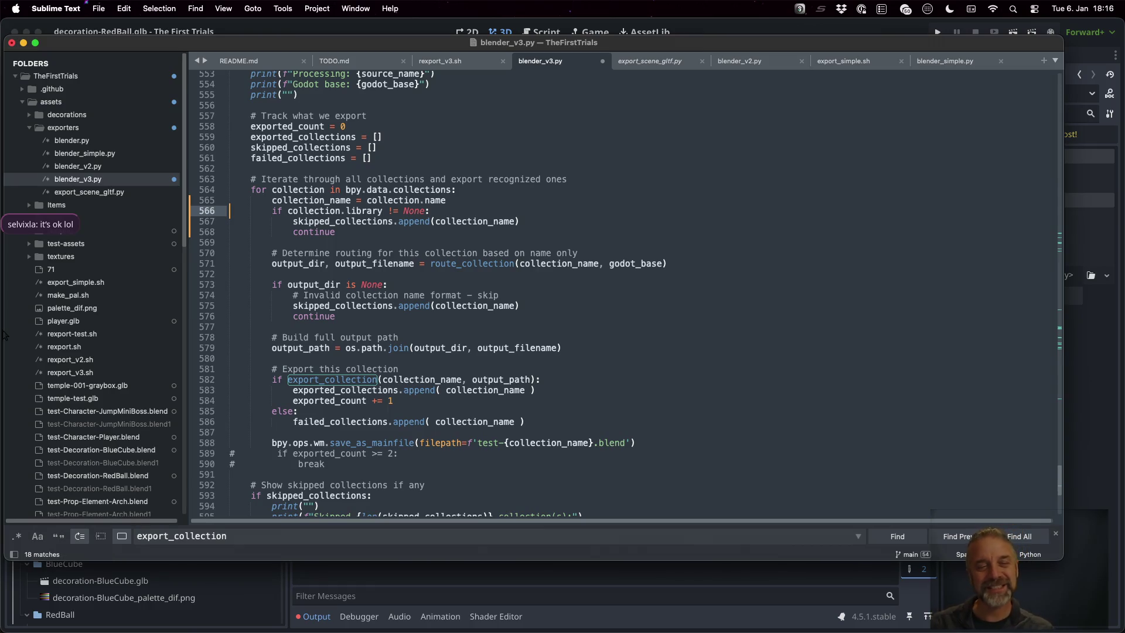
key("Up")
key("Return")
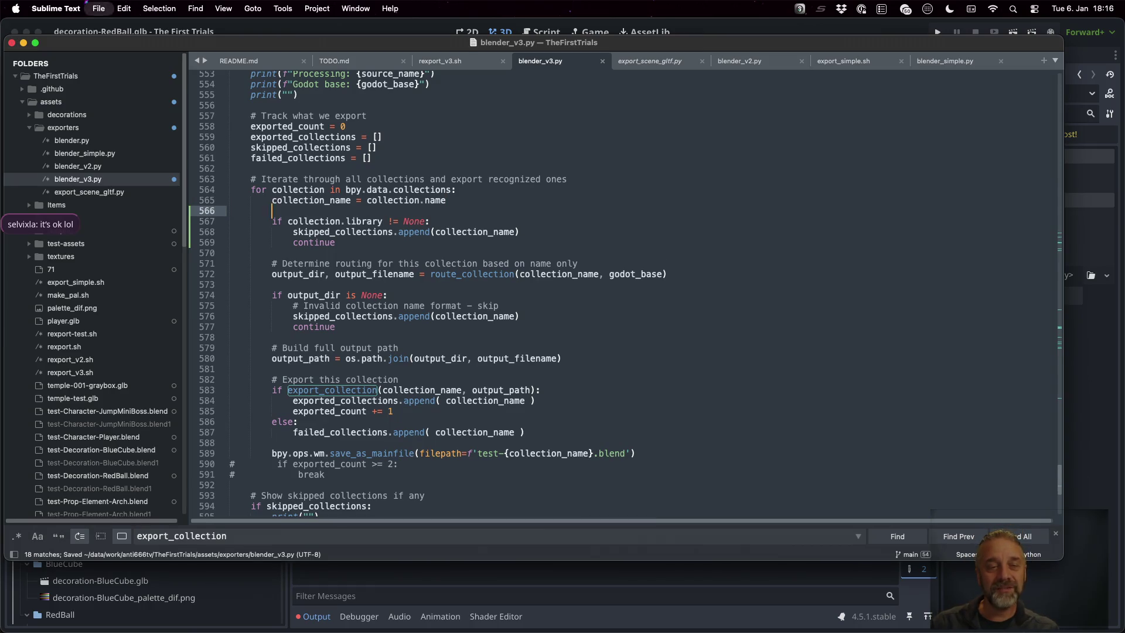
Save blender_v3.py and recall the previous export command in the terminal
key("super+s")
key("super+Tab")
key("Up")
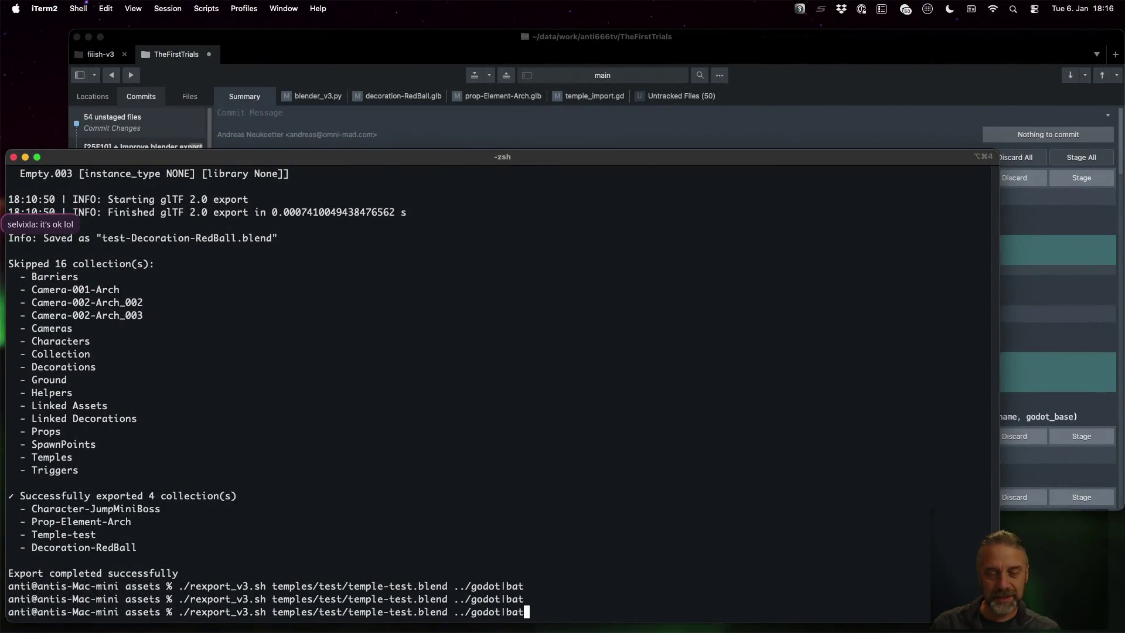
Rerun the temple-test export without the |bat pager and highlight Decoration-RedBall among skipped collections
key("BackSpace")
key("BackSpace")
key("BackSpace")
key("Return")
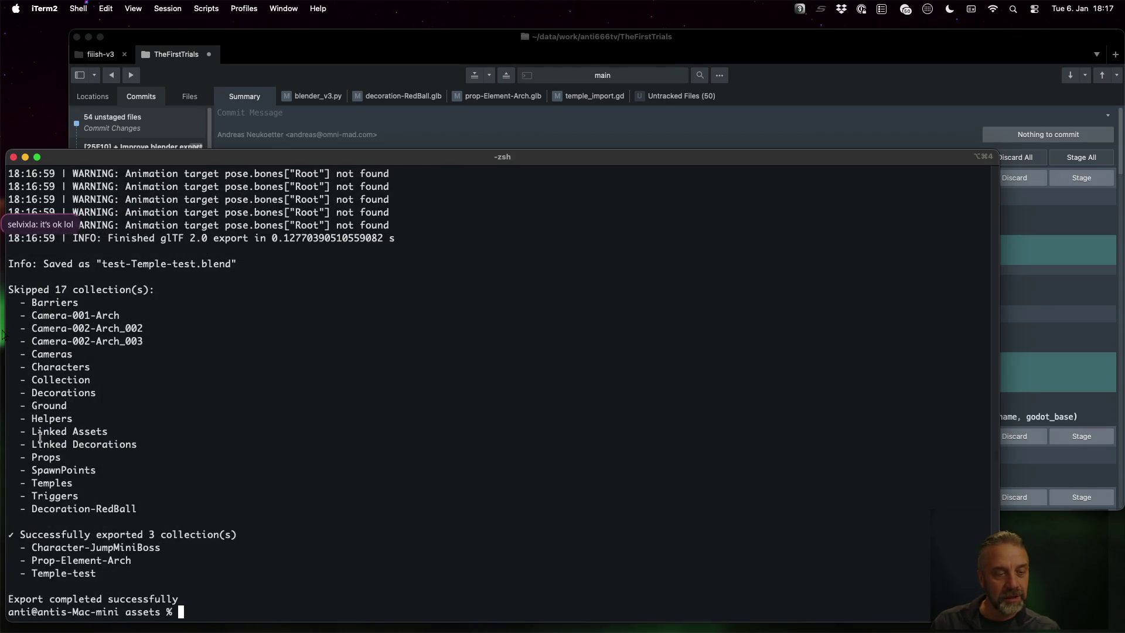
left_click_drag(32, 509, 139, 511)
In the script editor, go to the next export_collection match in the export loop
key("super+Tab")
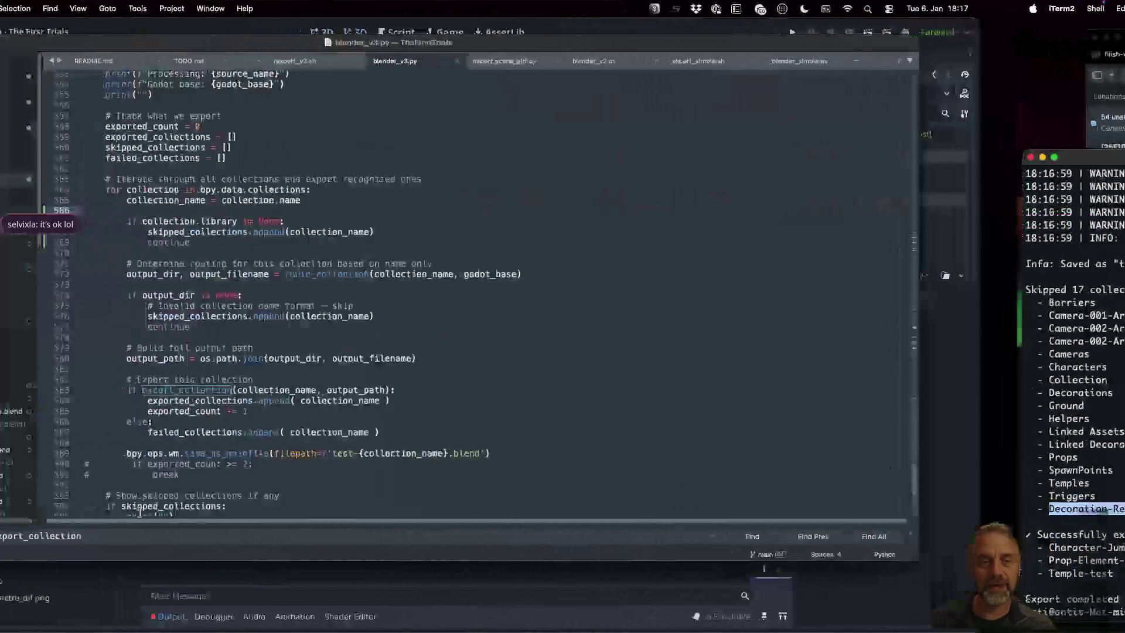
left_click(638, 315)
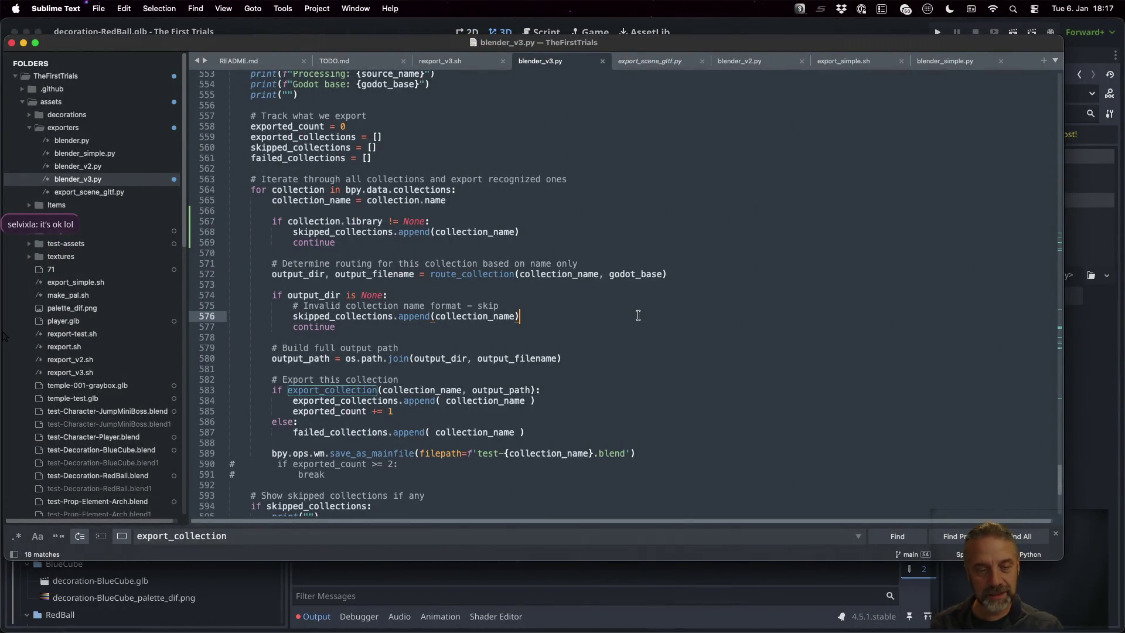
key("super+g")
scroll(638, 316, "up", 20)
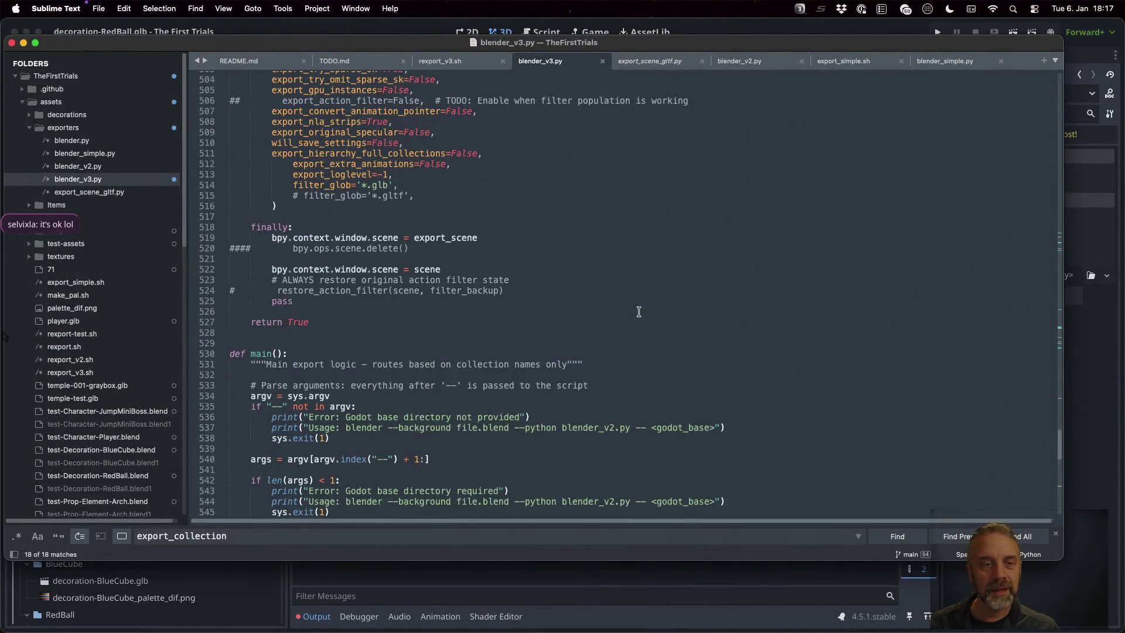
Review the terminal's export output: 17 collections skipped, 3 exported
key("super+Tab")
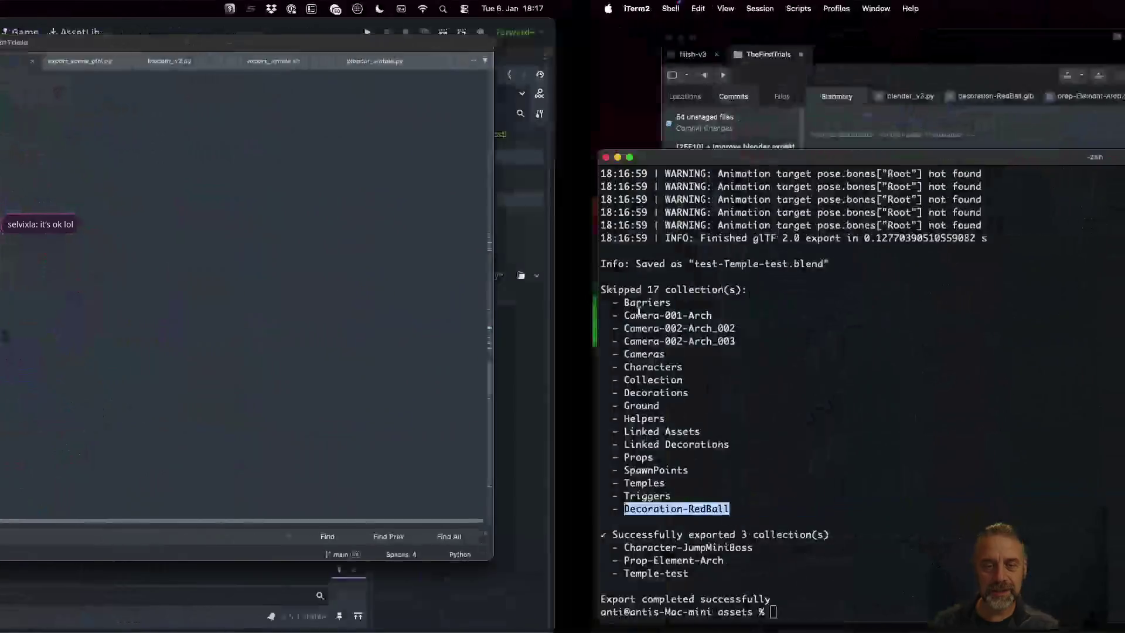
scroll(445, 417, "up", 10)
scroll(445, 418, "up", 15)
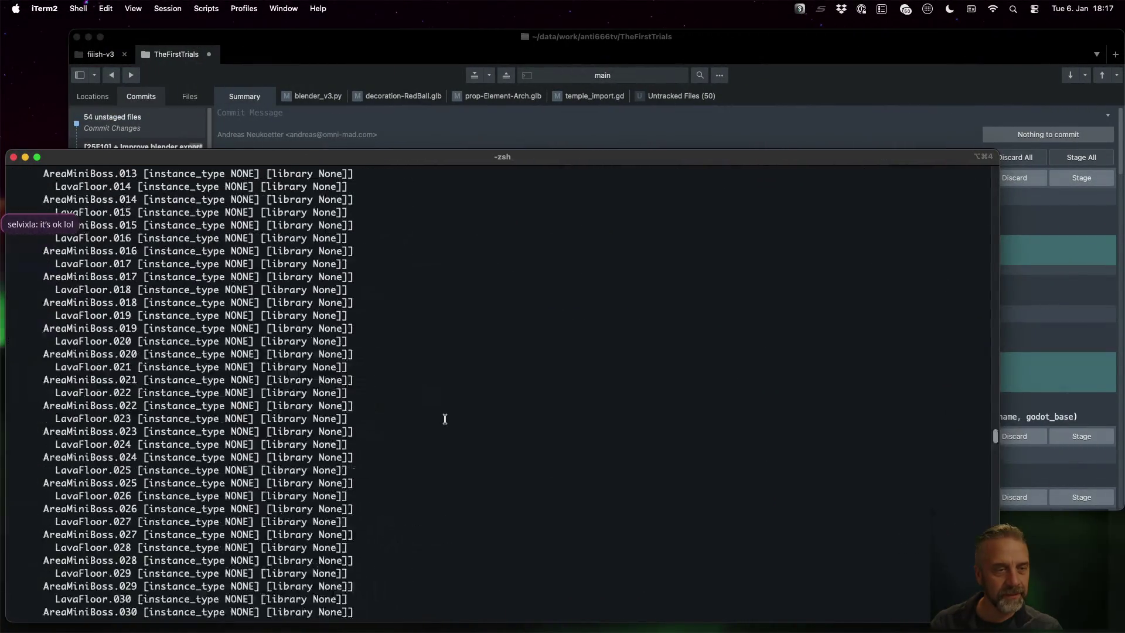
scroll(444, 418, "down", 15)
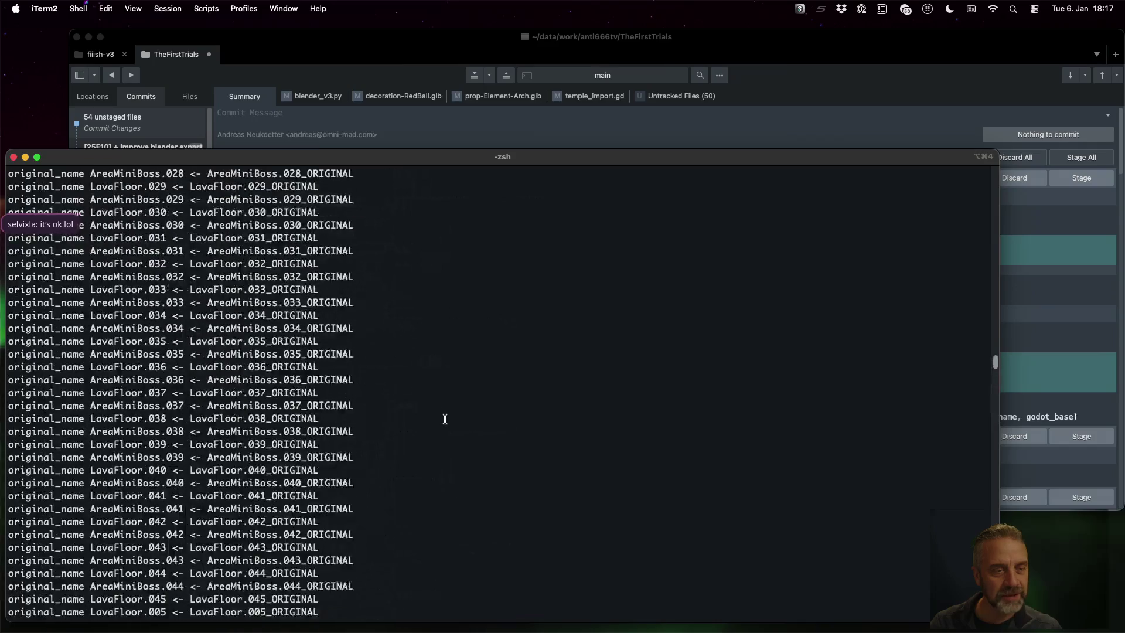
scroll(443, 413, "up", 20)
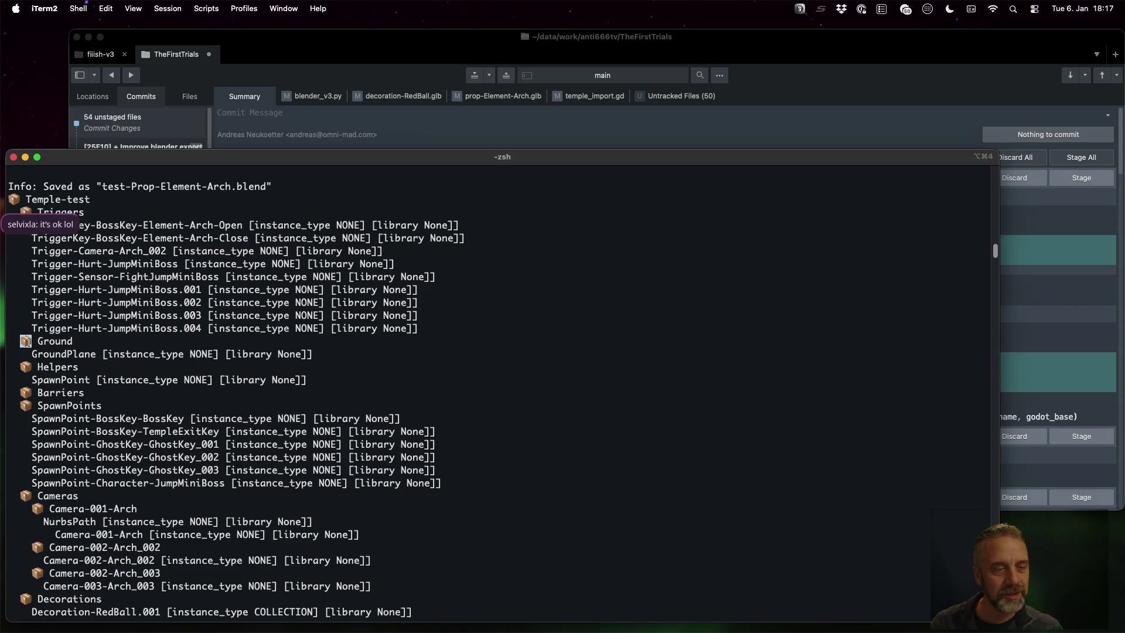
key("ctrl+Left")
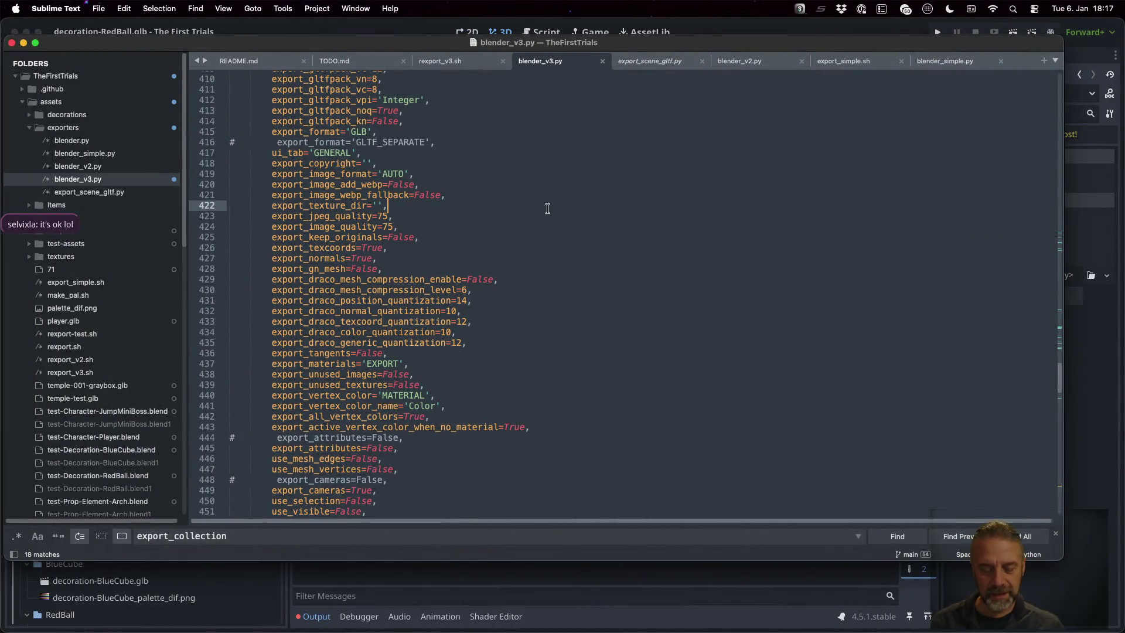
Find the 📦 emoji in the script and copy the 📚 emoji next to it
key("super+f")
key("super+v")
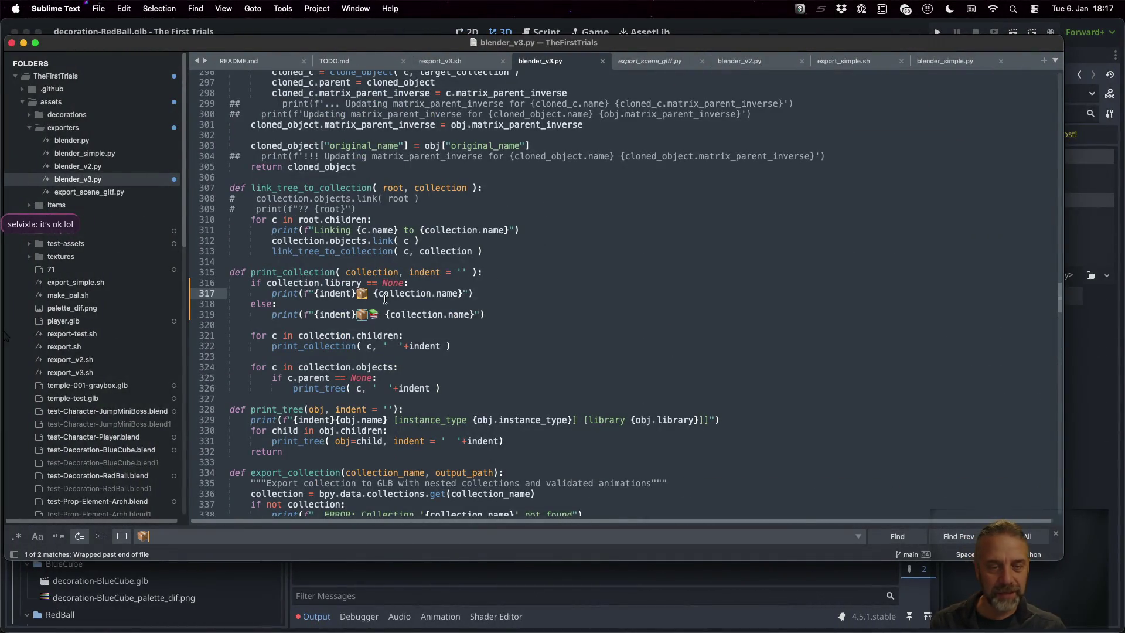
left_click(378, 315)
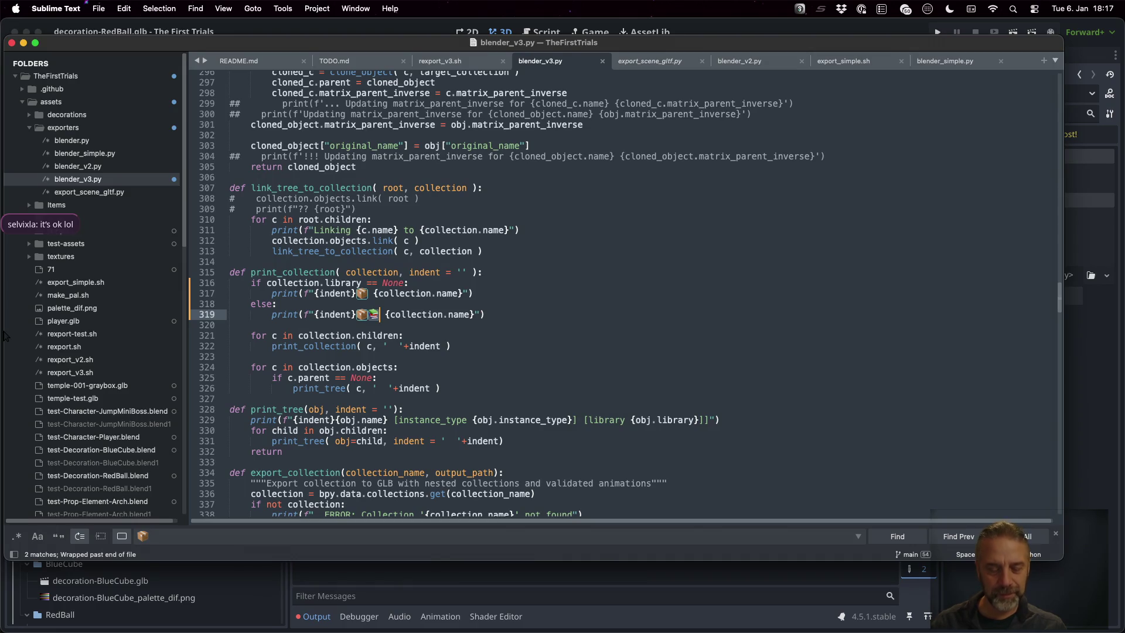
key("super+c")
Change line 568 to append(f'📚{collection_name}') and save the script
scroll(4, 335, "down", 15)
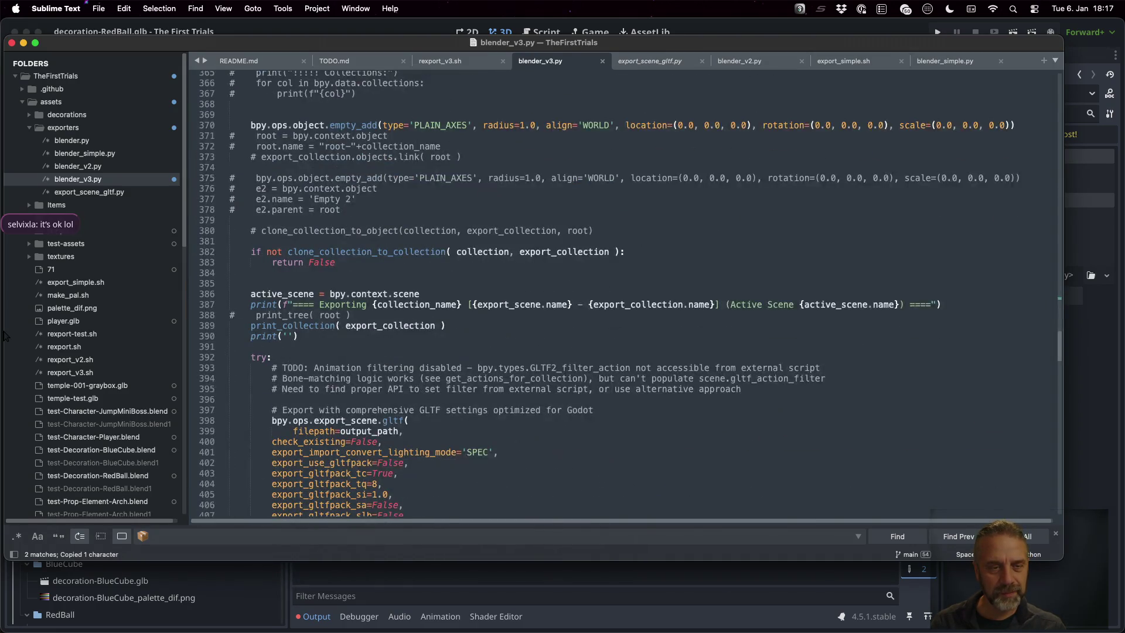
scroll(4, 335, "down", 20)
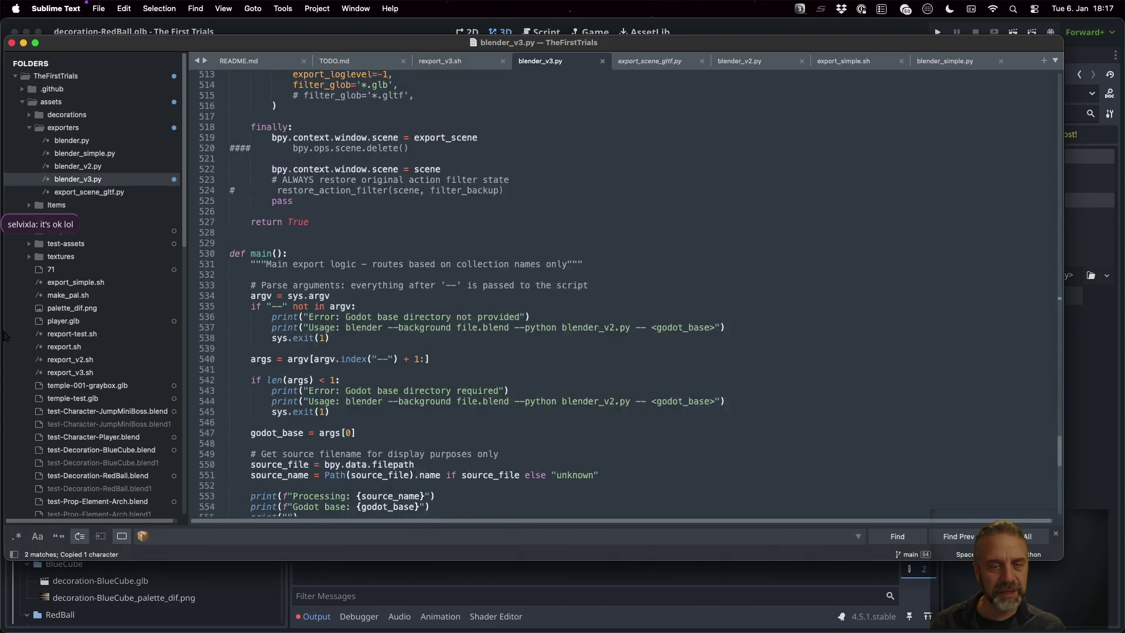
scroll(474, 279, "down", 13)
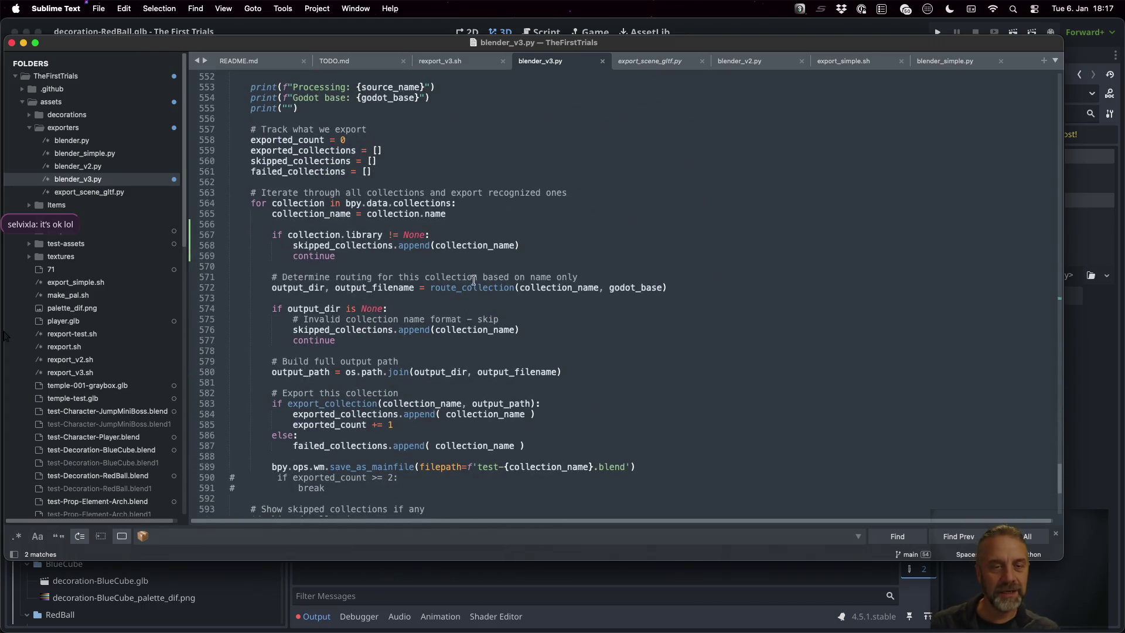
left_click(435, 246)
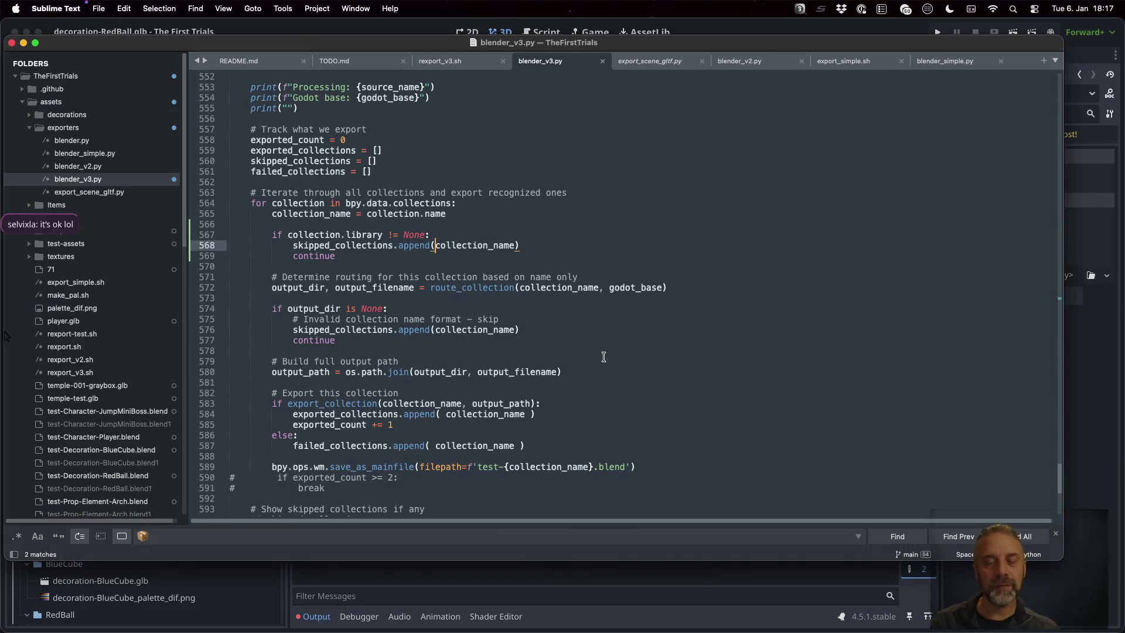
type("'f")
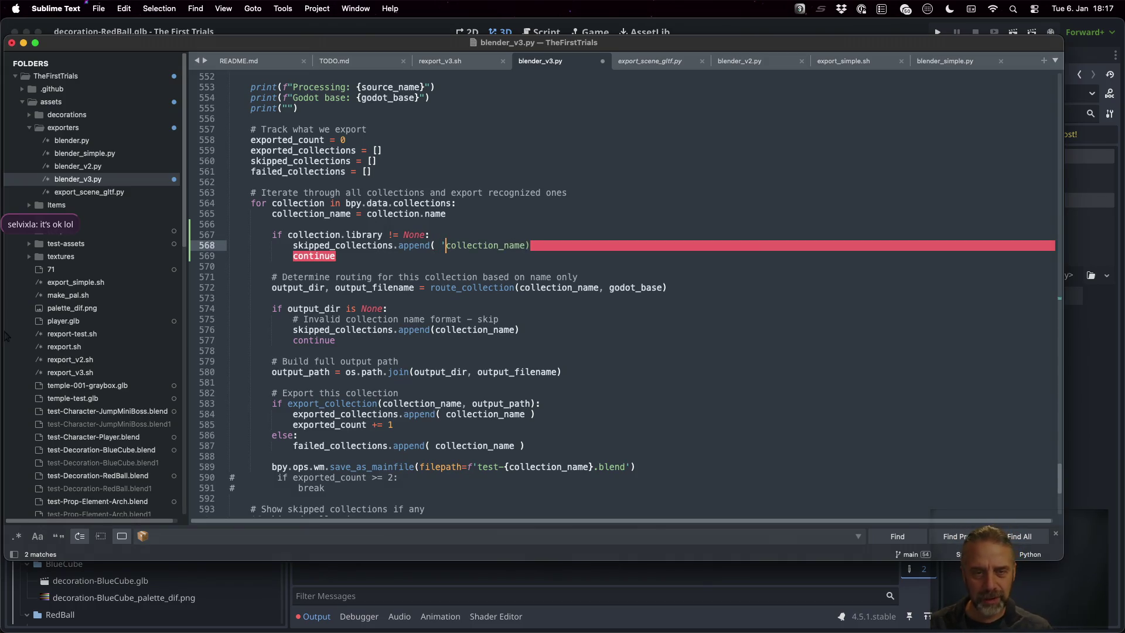
key("BackSpace")
key("BackSpace")
type("f'")
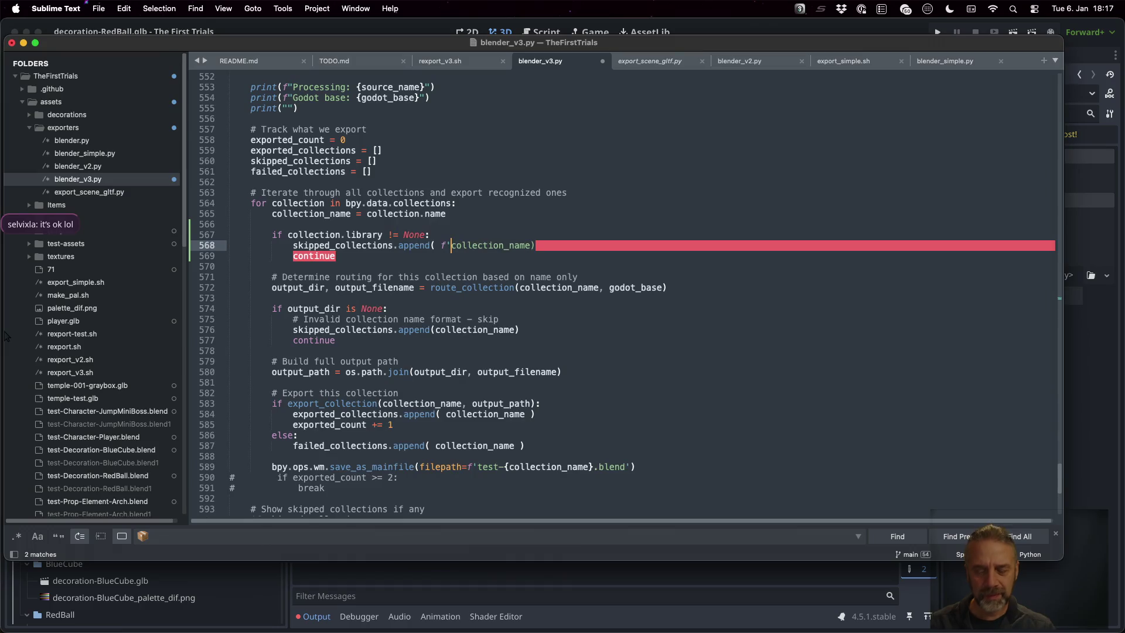
type("📚{")
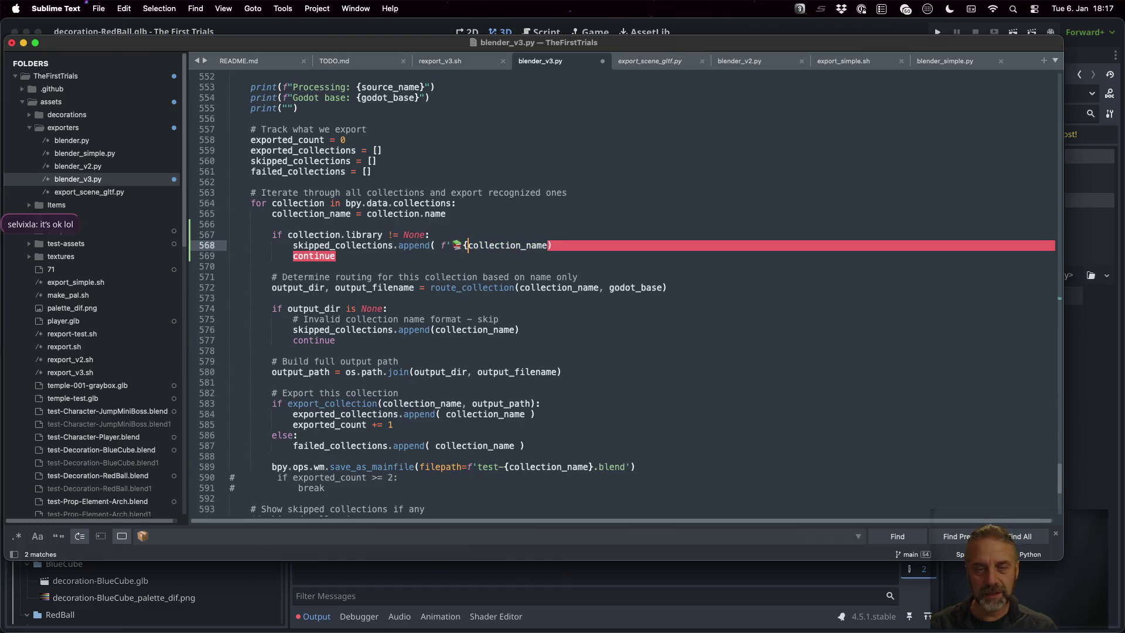
type("}")
type("'")
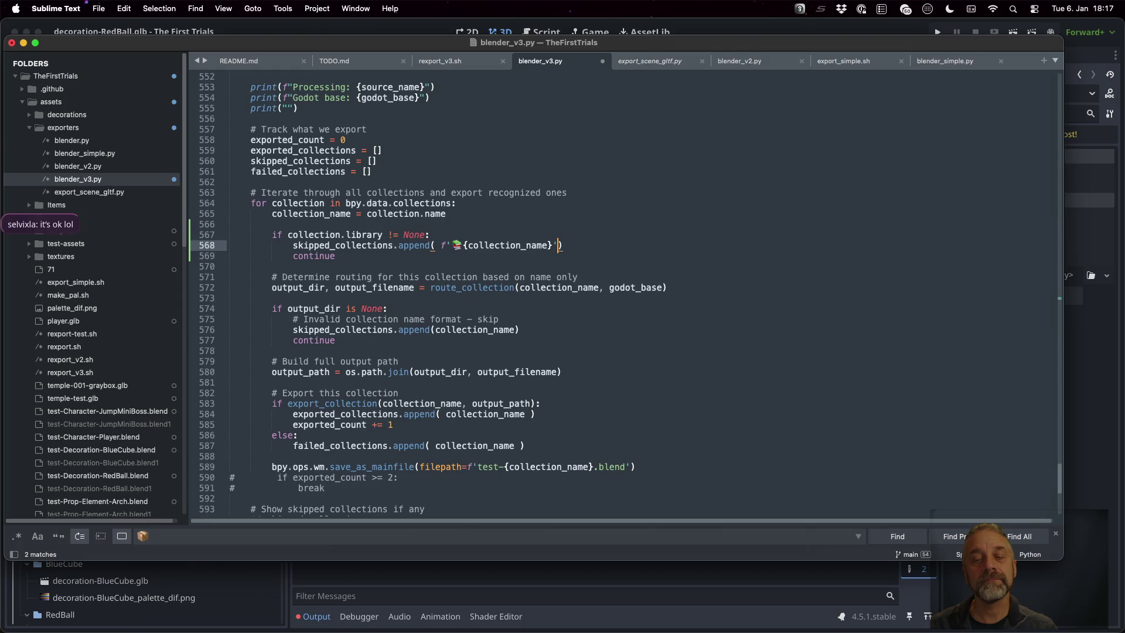
key("super+s")
key("super+Tab")
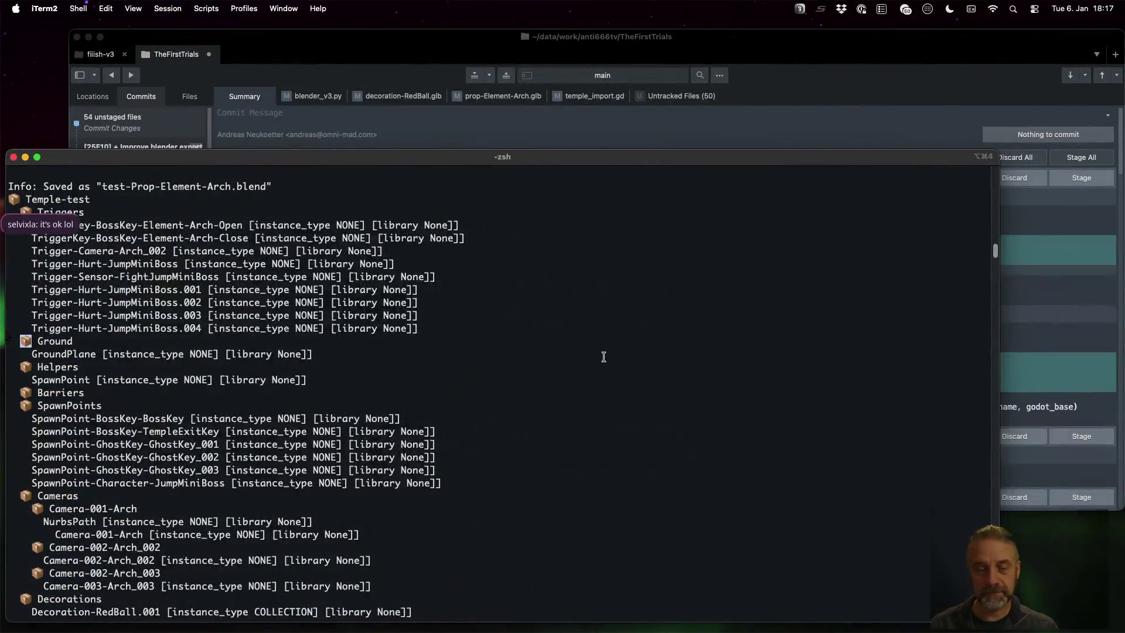
Clear the terminal, rerun the temple-test export and check the Decoration-RedBall skipped entry
key("super+k")
key("Up")
key("Return")
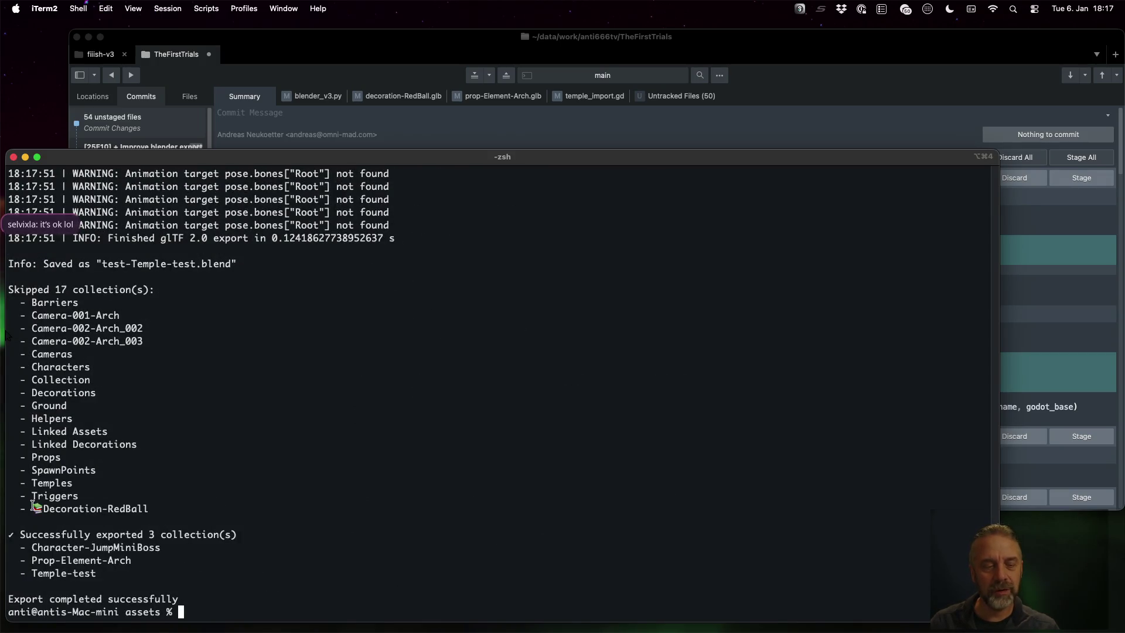
left_click_drag(35, 508, 152, 509)
Add a space after the 📚 emoji on line 568 and save the script
key("ctrl+Left")
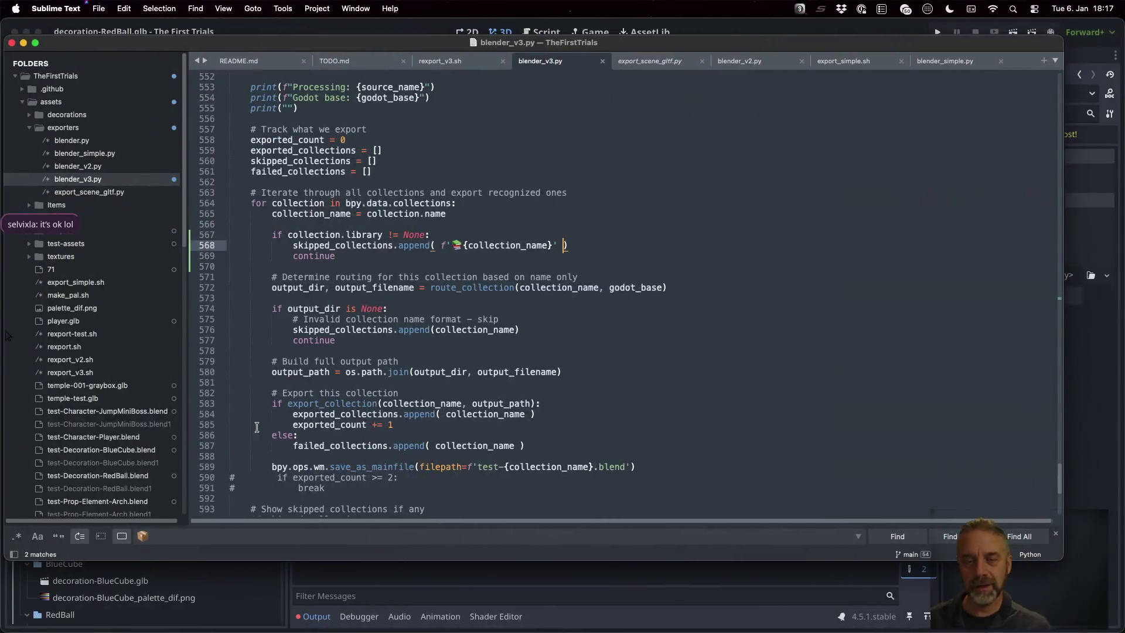
left_click(461, 245)
key("super+s")
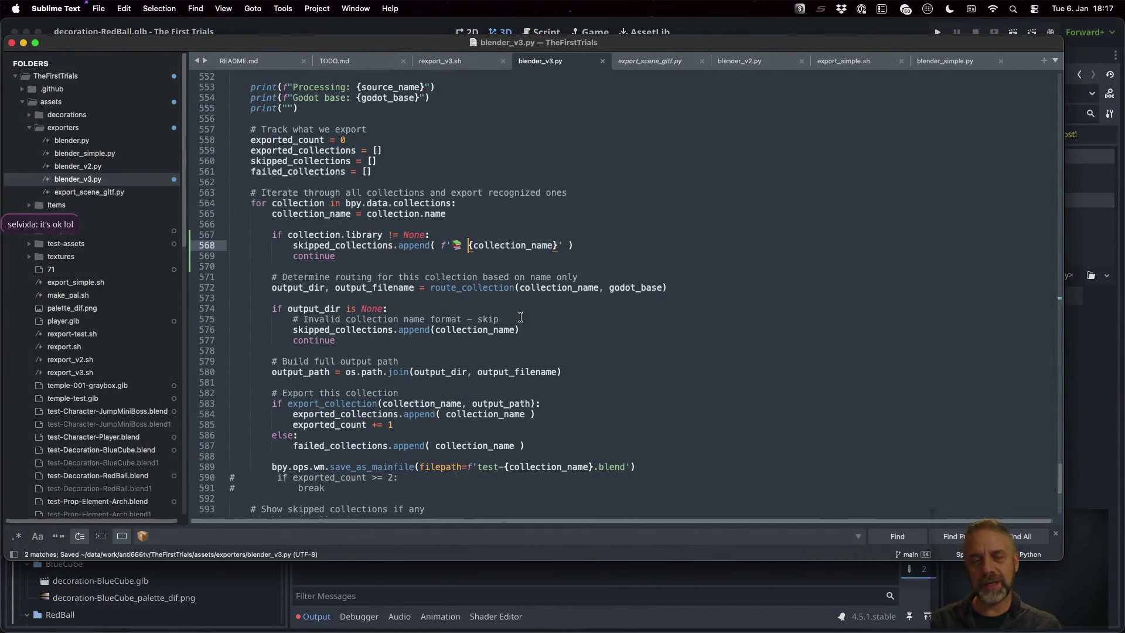
key("Escape")
key("ctrl+Right")
Rerun the temple-test export, then run the decoration-RedBall export
key("super+k")
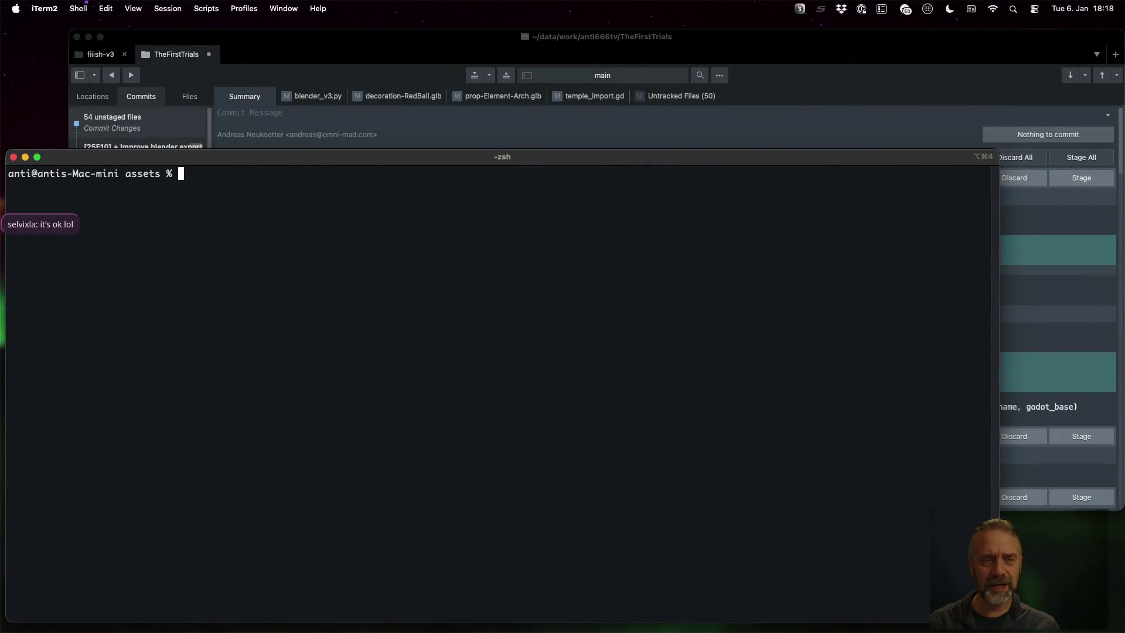
key("Up")
key("Return")
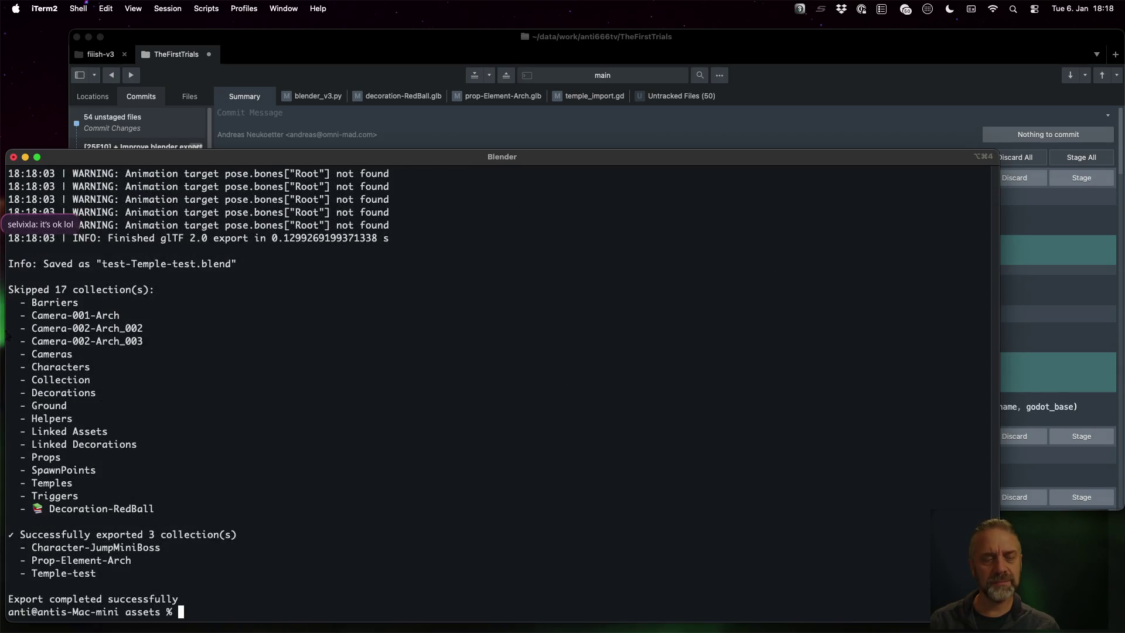
left_click_drag(32, 508, 156, 512)
left_click(156, 513)
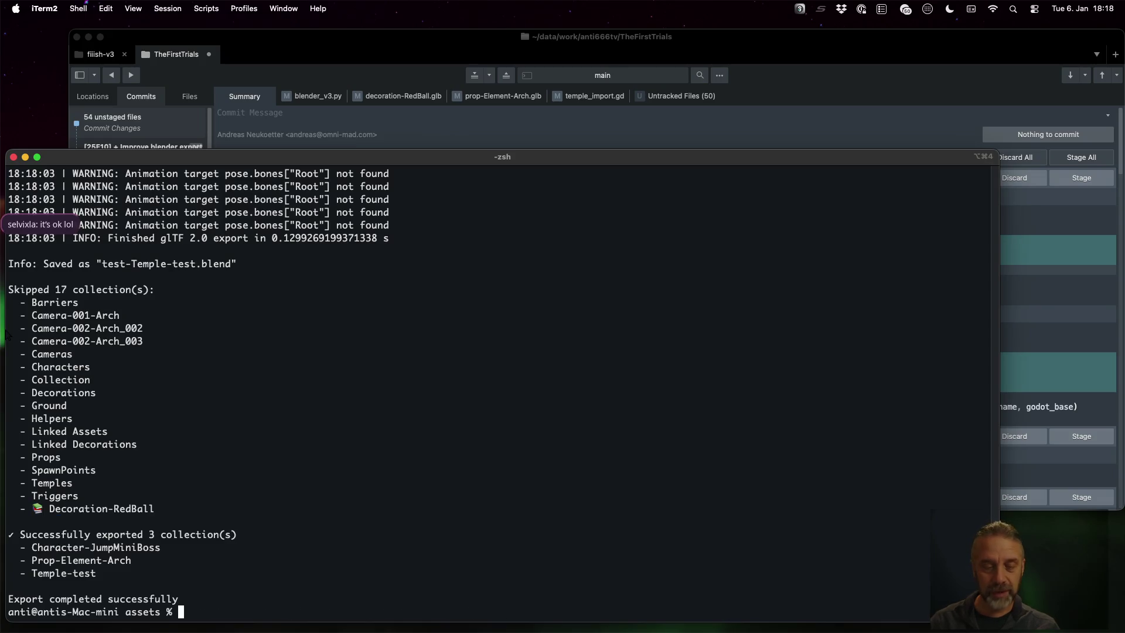
key("Up")
key("Up")
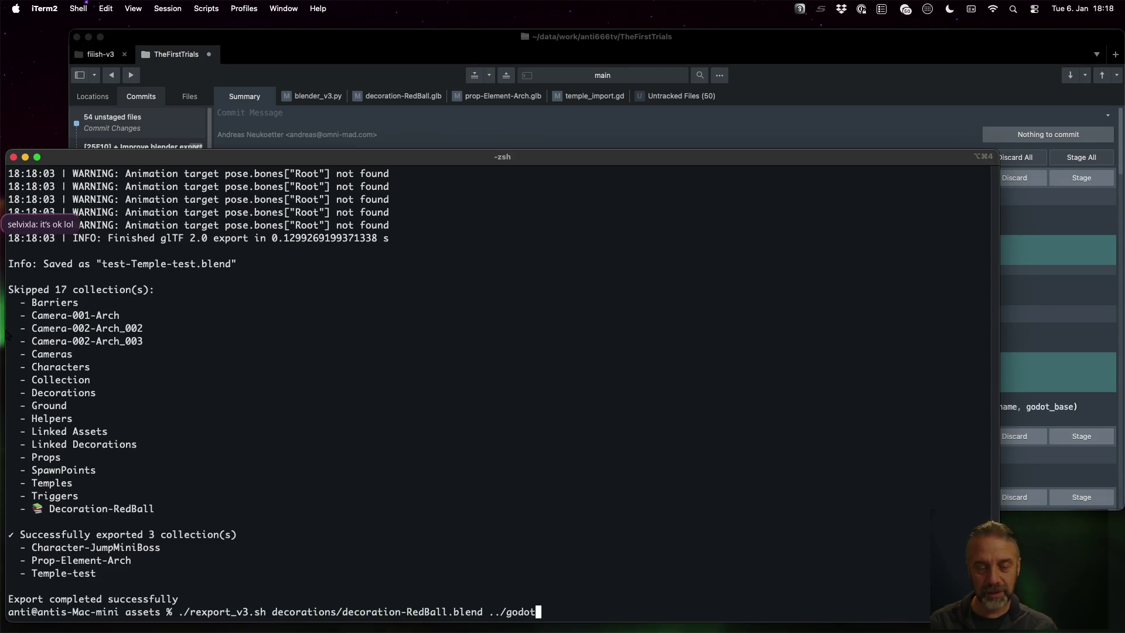
key("Return")
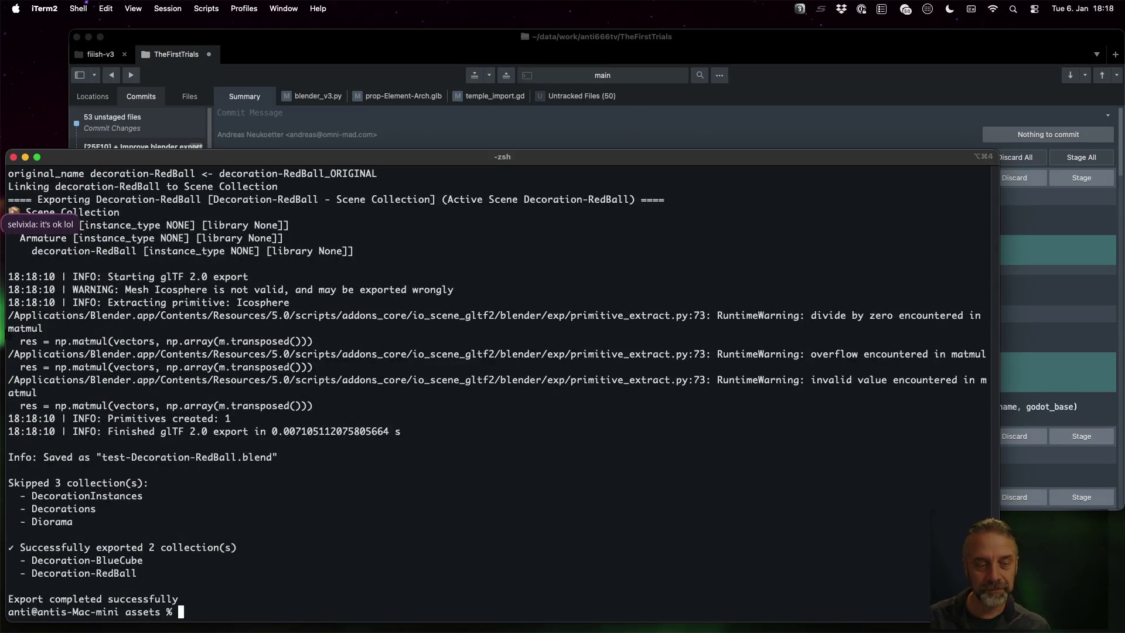
key("super+Tab")
key("super+Tab")
Reload decoration-RedBall.glb from disk in Godot, then rerun the temple-test rexport_v3.sh export
key("Tab")
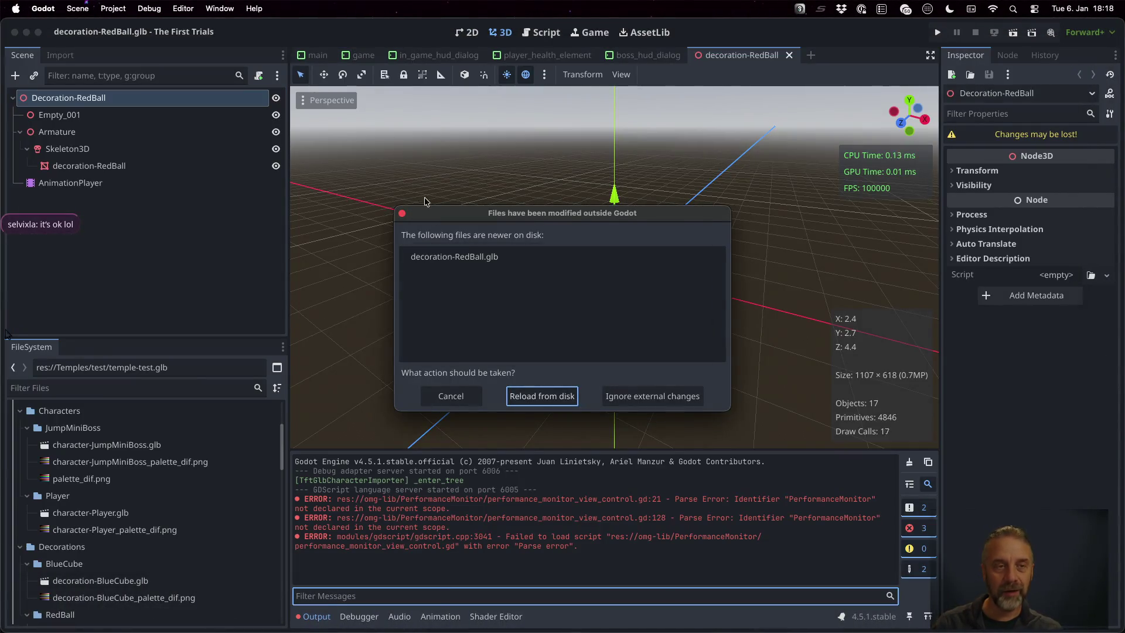
key("Return")
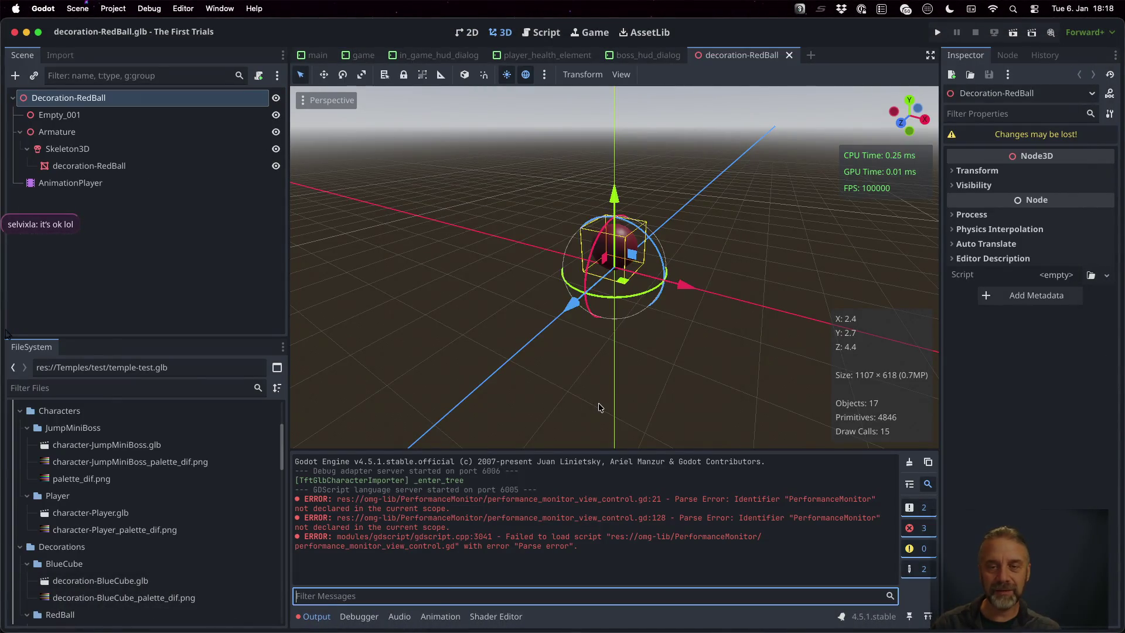
key("super+Tab")
key("Up")
key("Up")
key("Return")
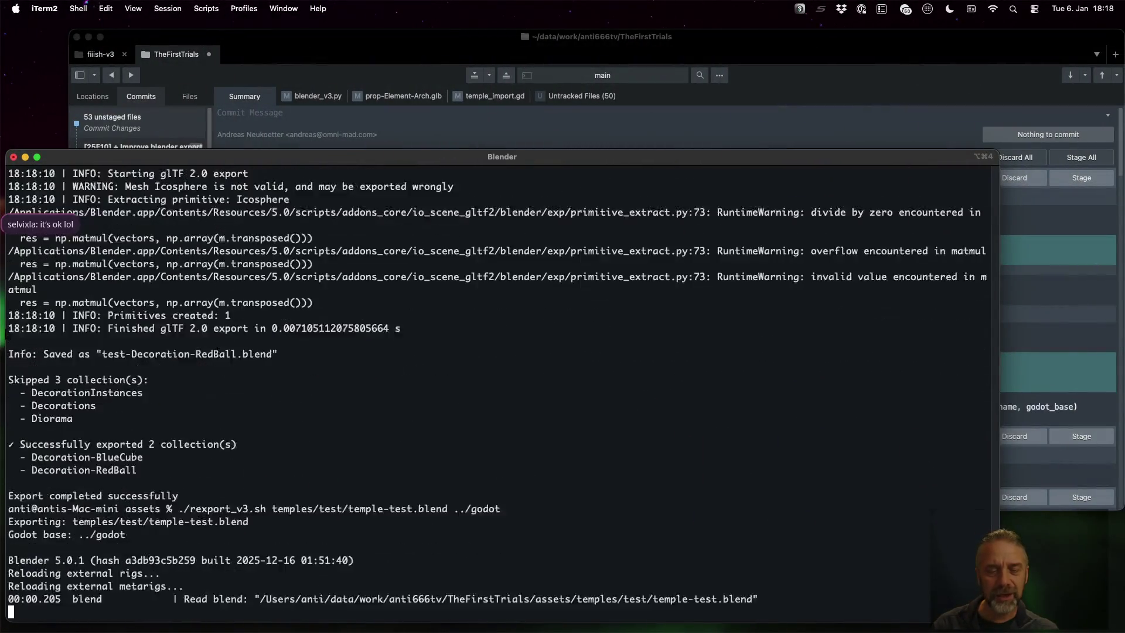
key("super+Tab")
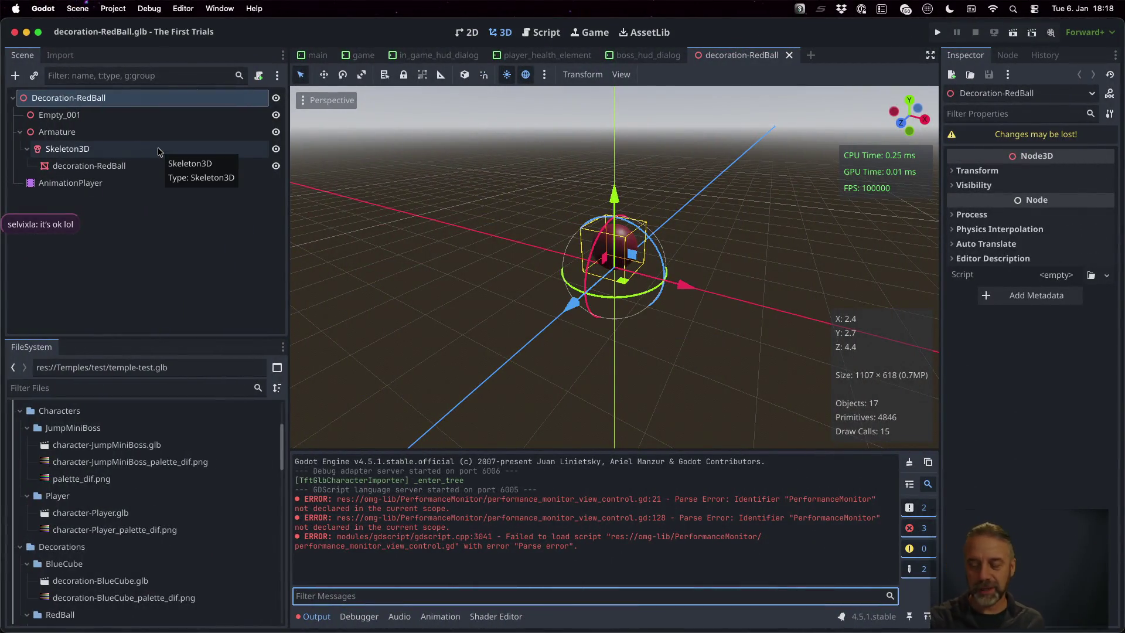
key("super+Tab")
key("super+Tab")
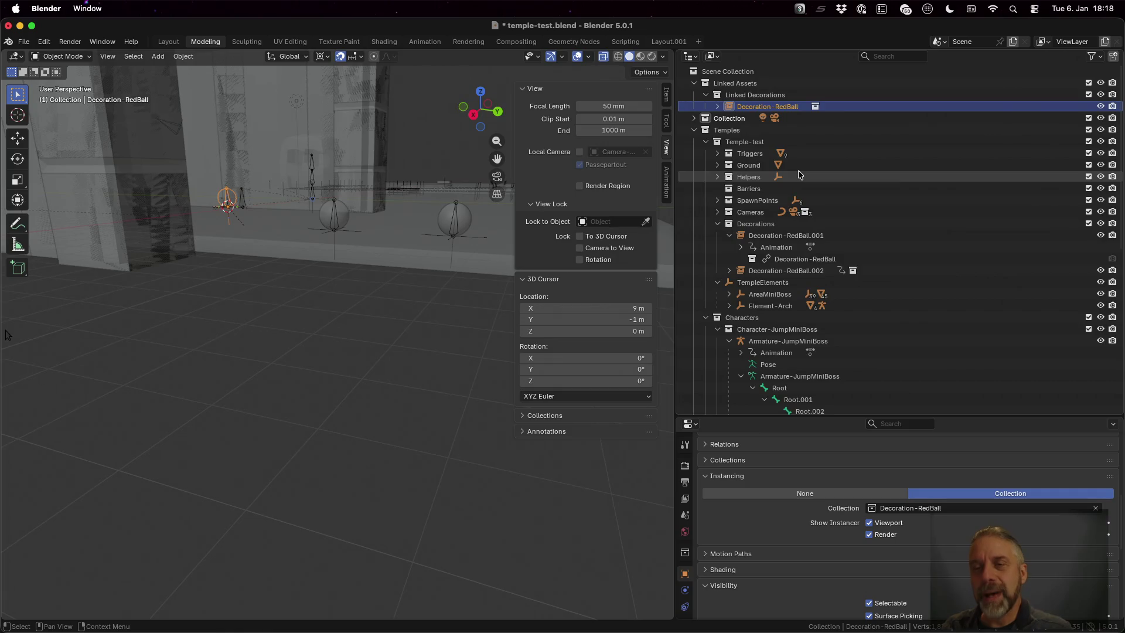
Check in the Outliner and Object Properties that Decoration-RedBall.001 instances the linked Decoration-RedBall collection
scroll(798, 170, "down", 6)
scroll(821, 218, "up", 4)
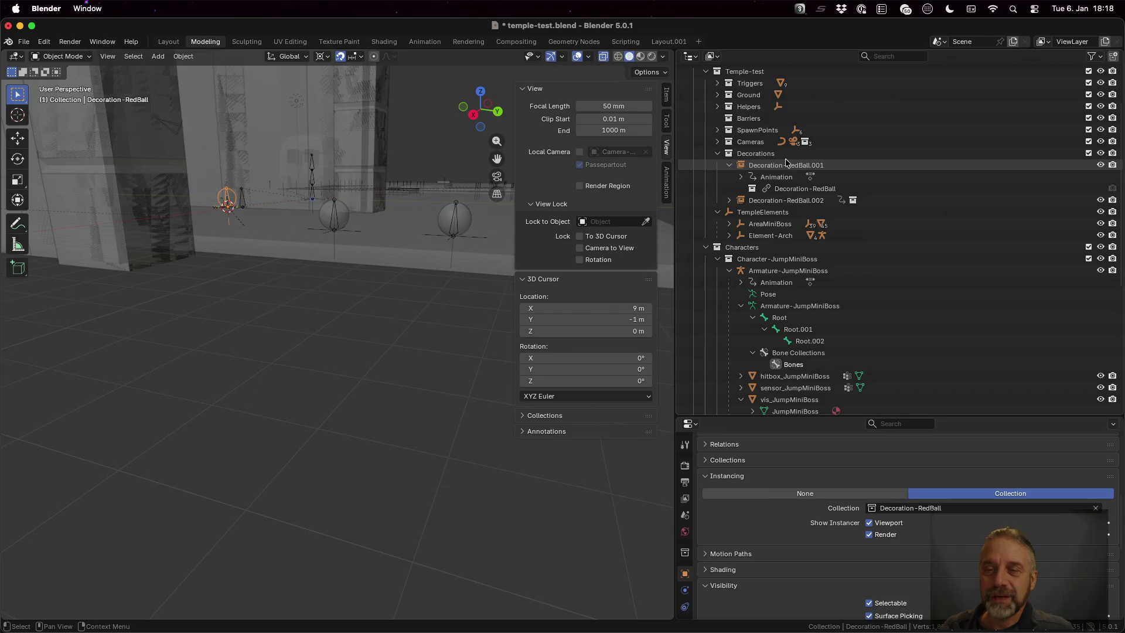
scroll(786, 162, "up", 2)
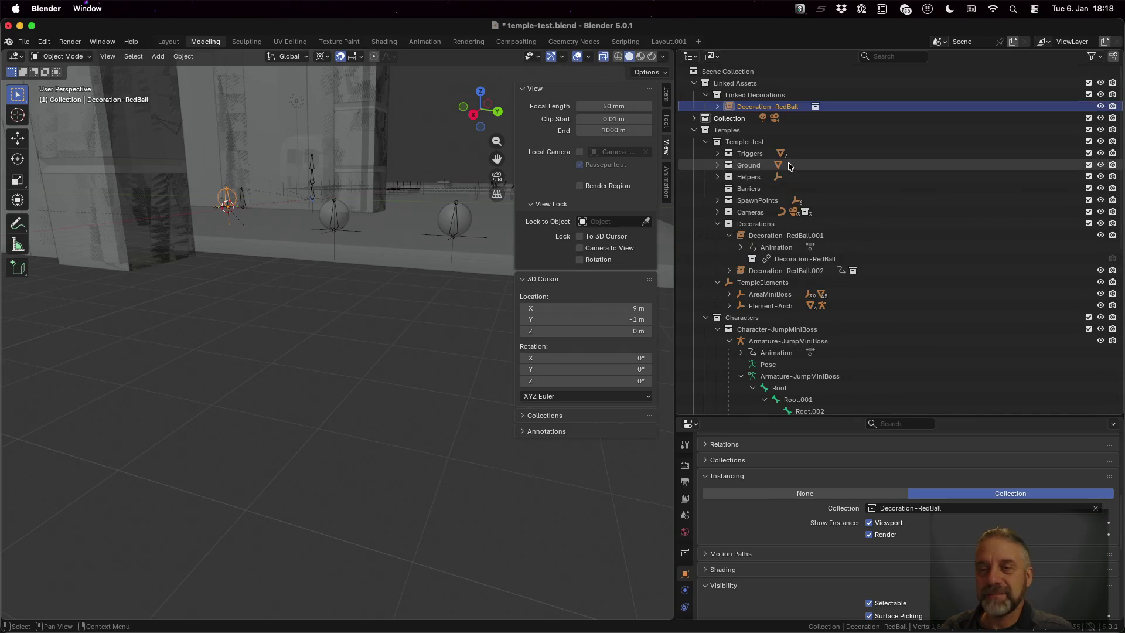
left_click(793, 235)
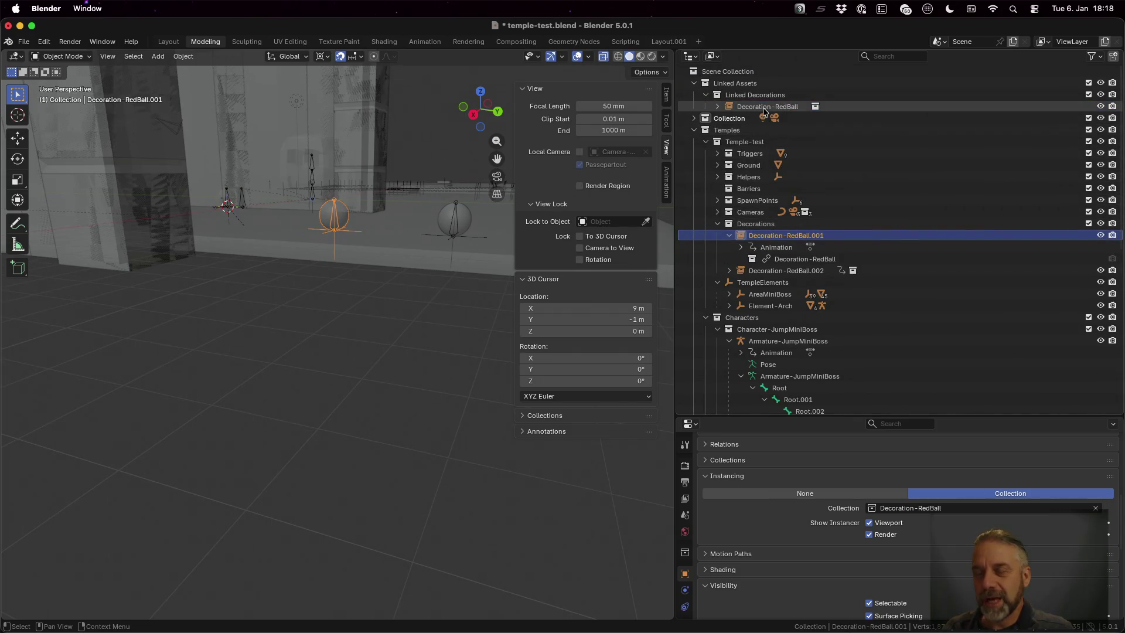
left_click(780, 106)
left_click(797, 235)
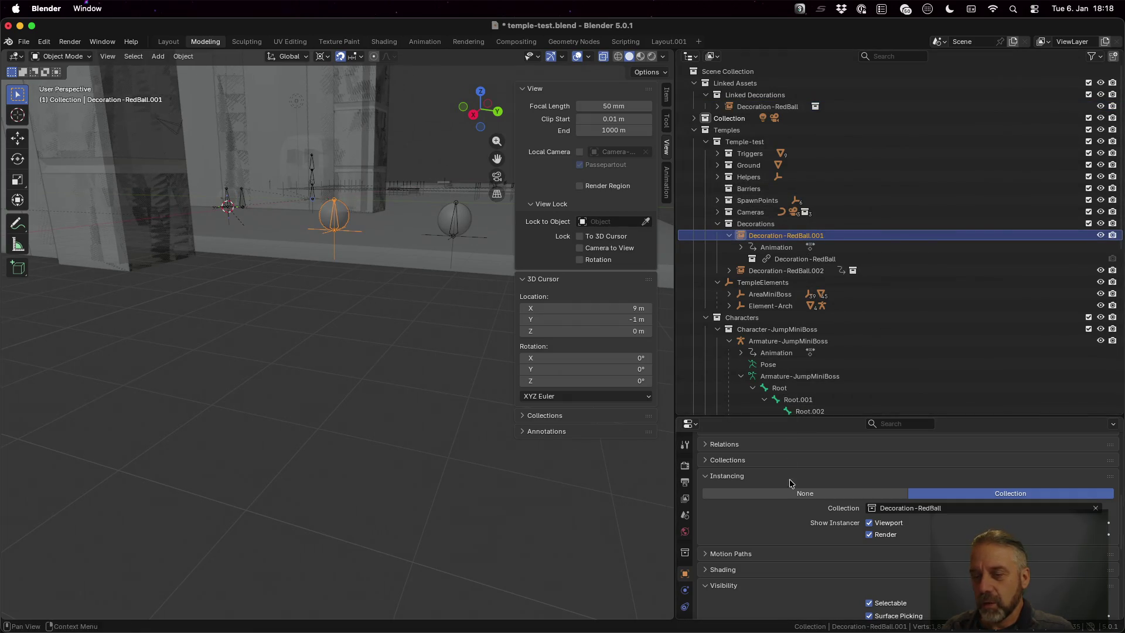
scroll(764, 576, "down", 4)
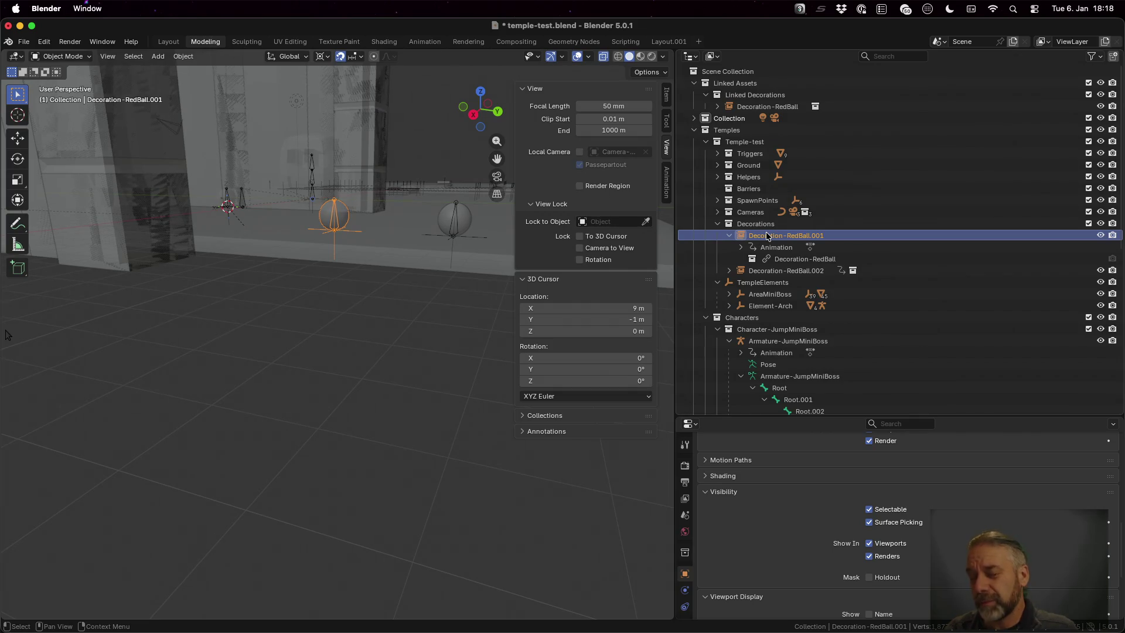
key("ctrl+Left")
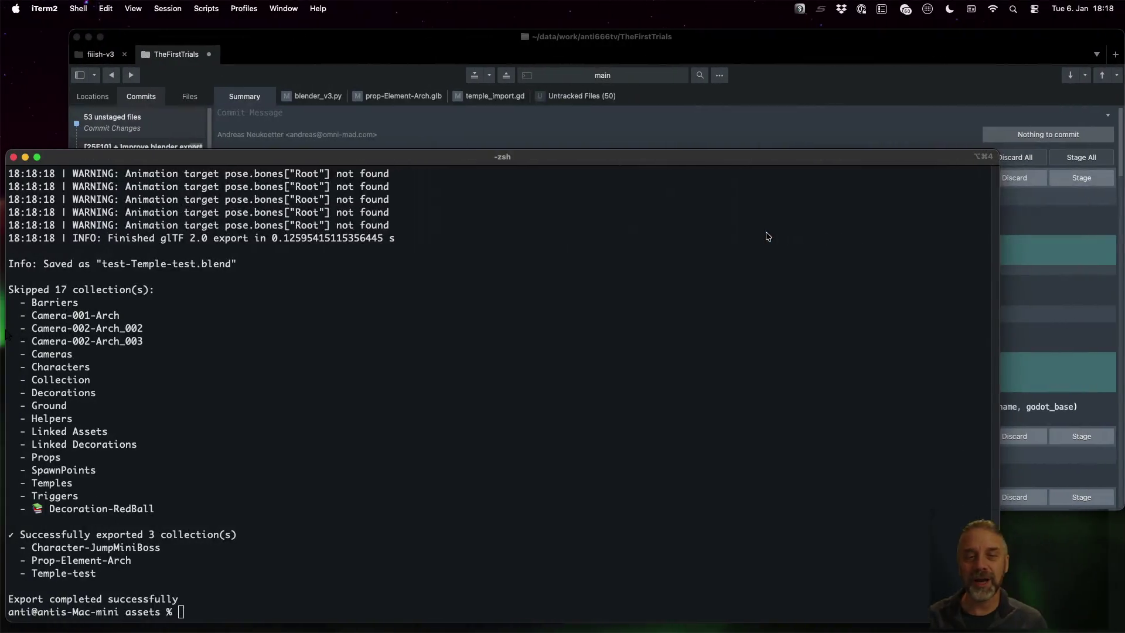
Bring Sublime Text's blender_v3.py back to the front via Mission Control
key("ctrl+Left")
key("ctrl+Up")
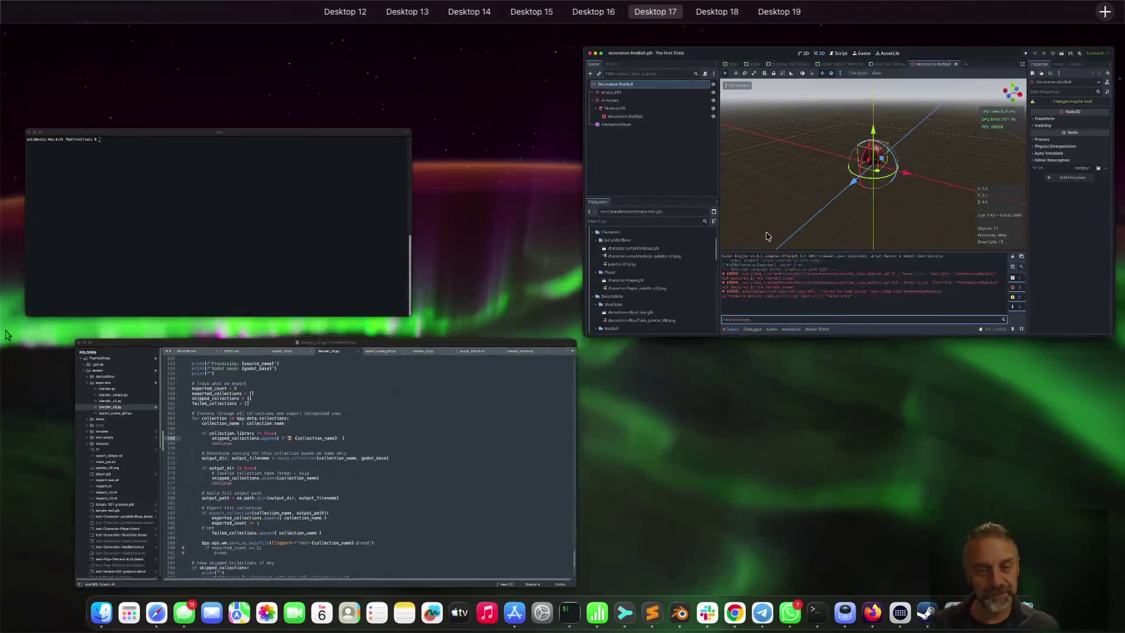
left_click(321, 466)
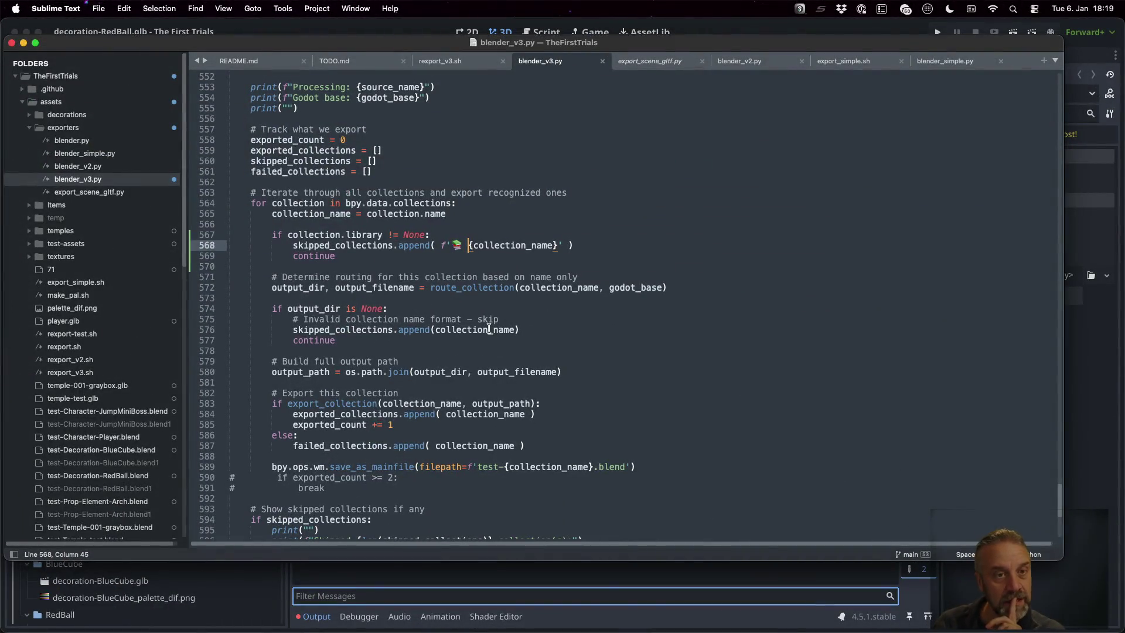
scroll(490, 330, "up", 20)
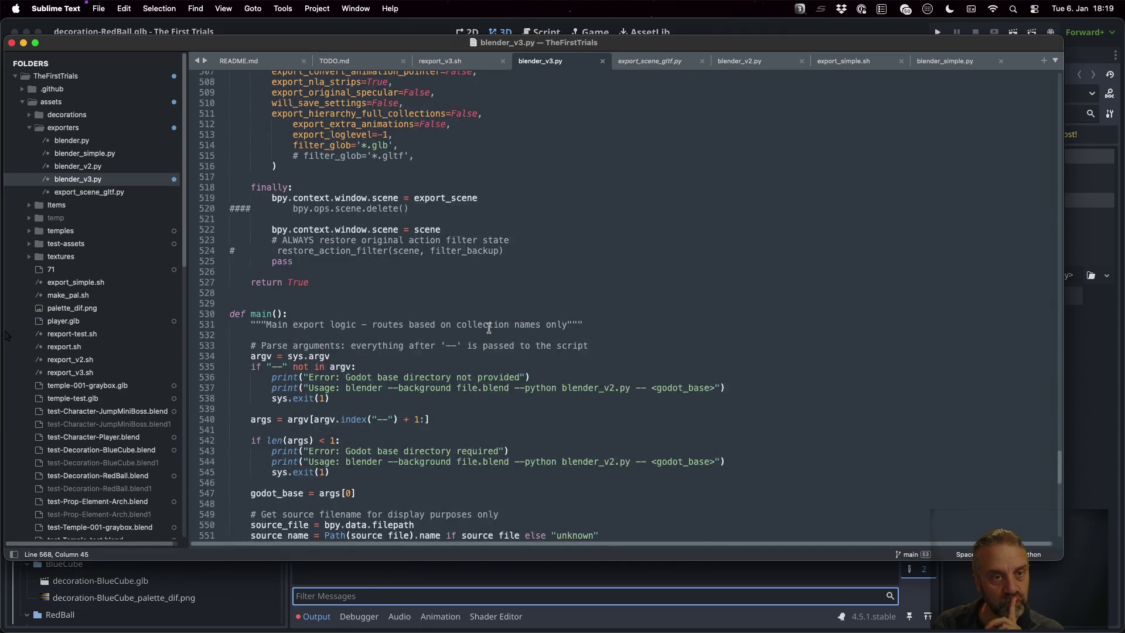
scroll(489, 328, "up", 20)
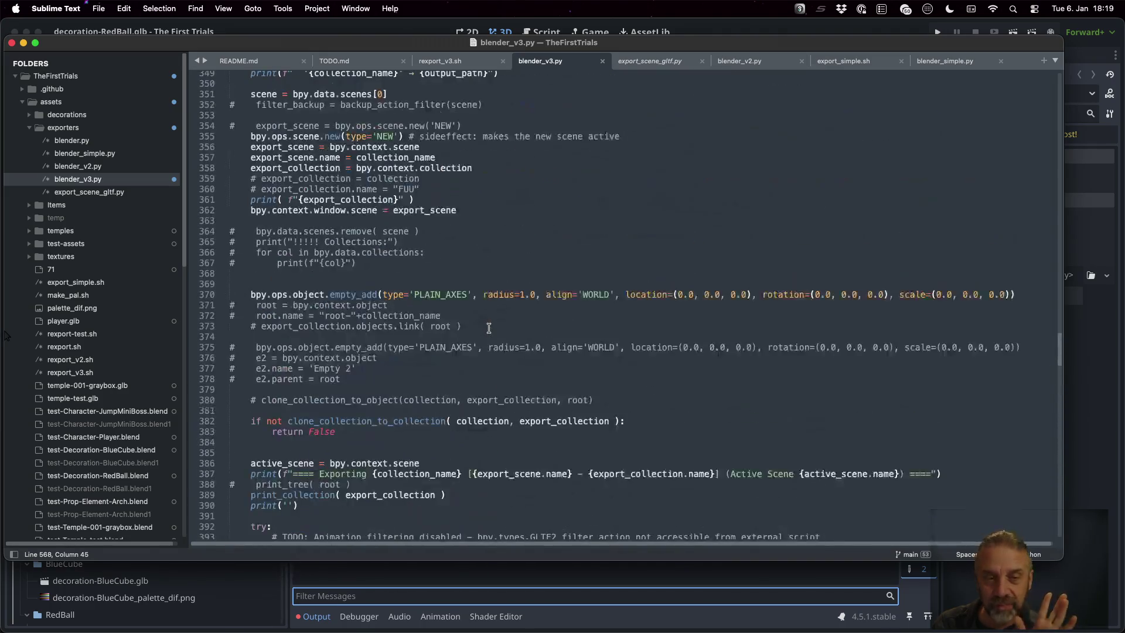
scroll(489, 328, "up", 20)
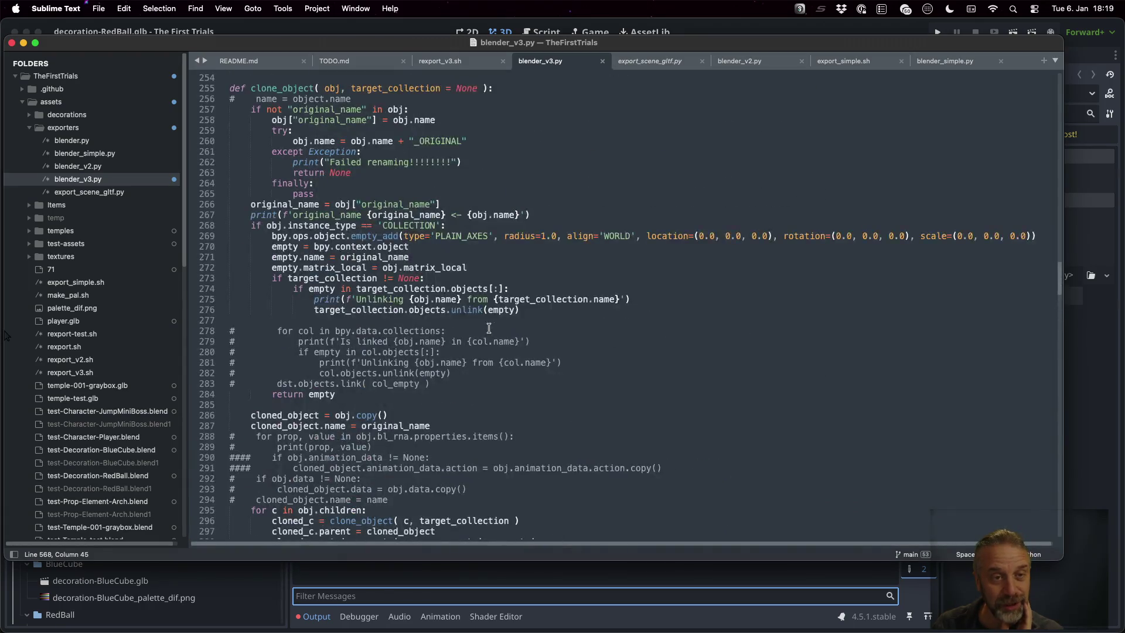
scroll(489, 328, "up", 6)
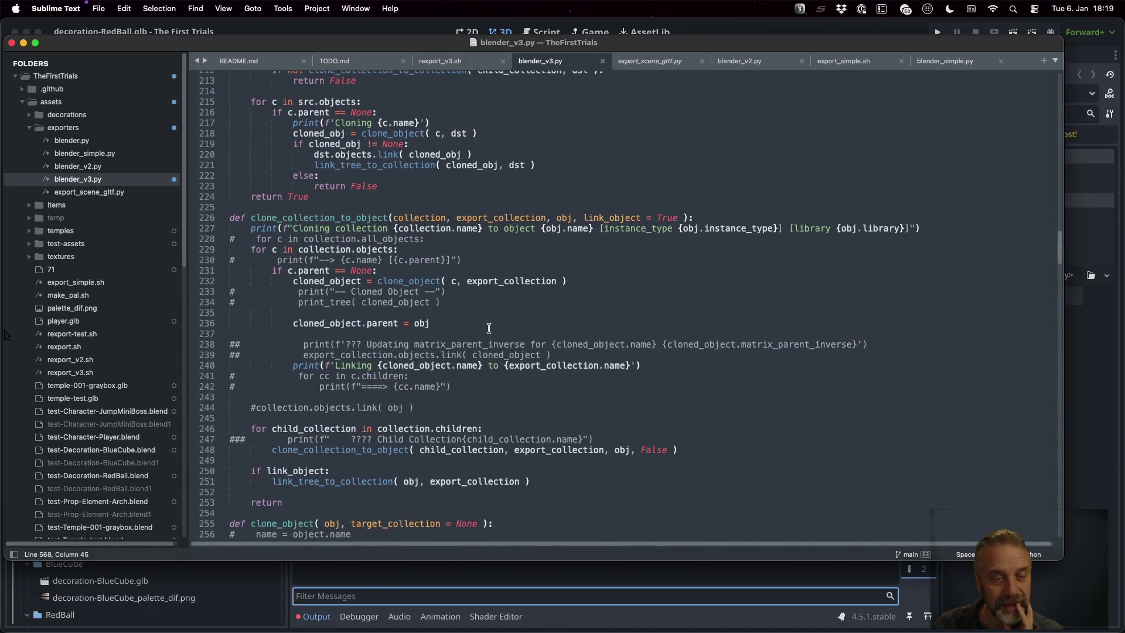
scroll(490, 328, "down", 2)
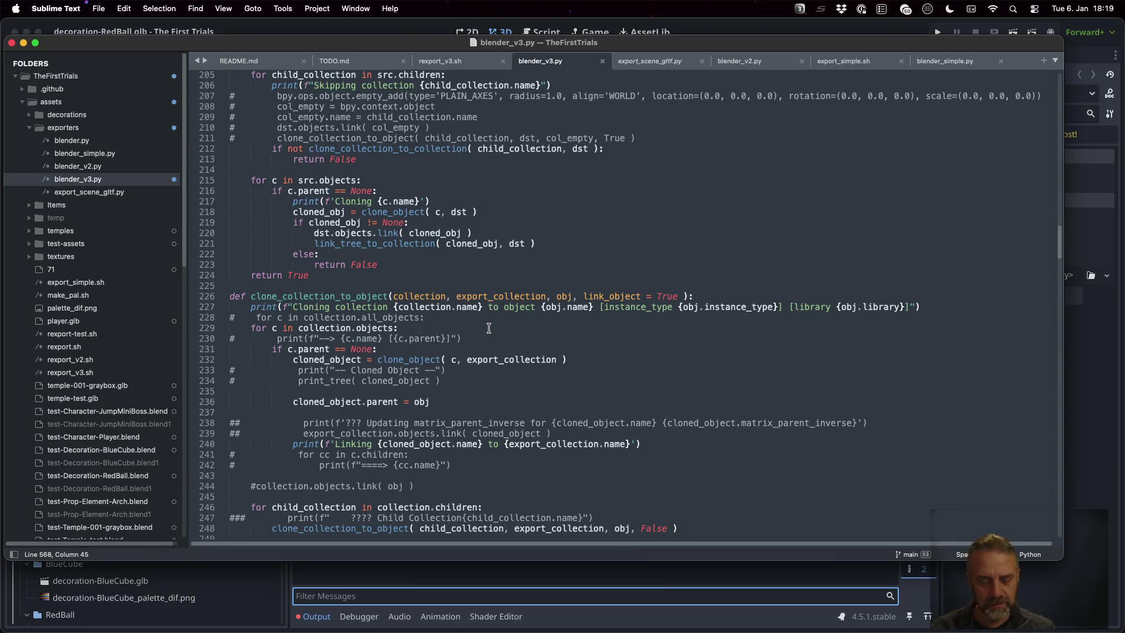
Search for 'Empty' and step to clone_object's instance_type check on line 268
key("super+f")
type("Empty")
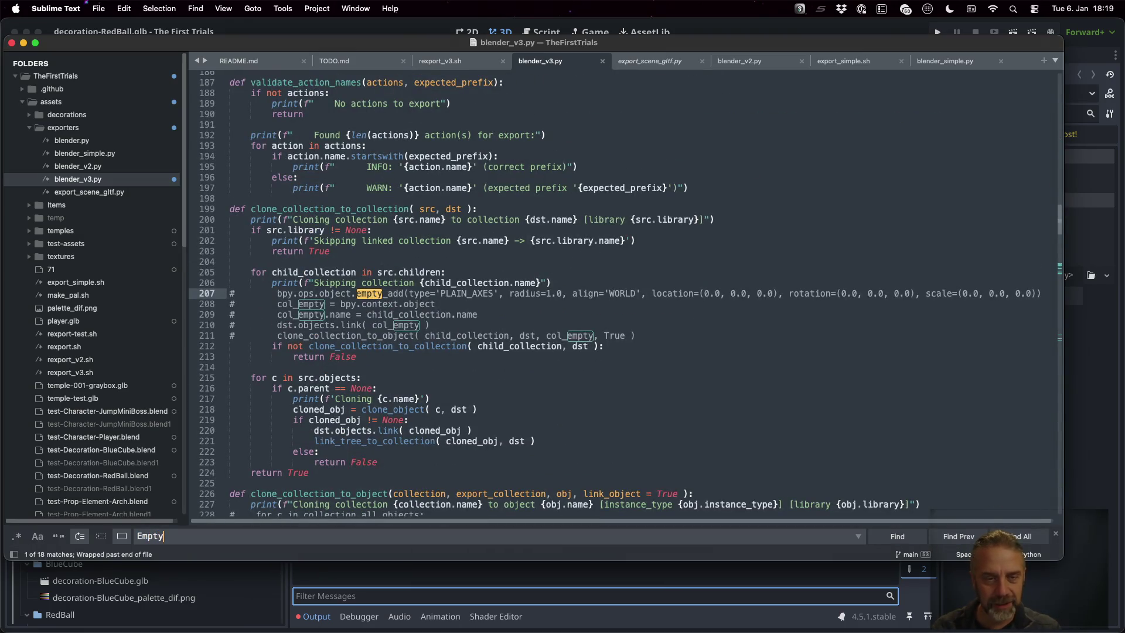
key("Return")
key("Return")
key("Return")
scroll(293, 284, "down", 20)
double_click(294, 283)
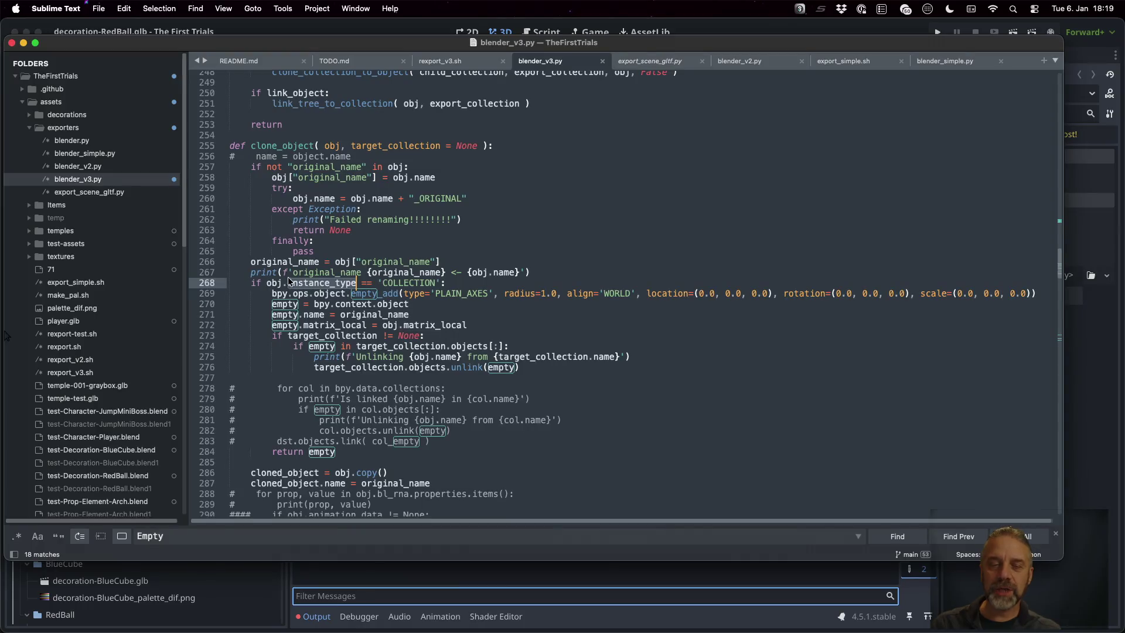
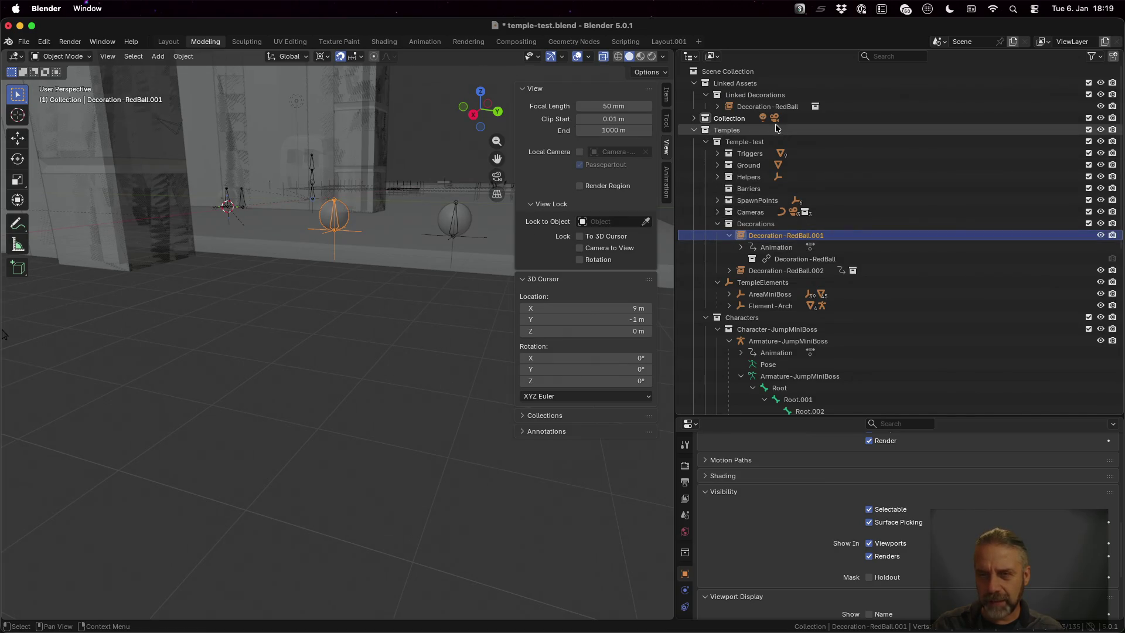
Review clone_object around line 271 in blender_v3.py, cross-checking the decoration's name in Blender
key("ctrl+Left")
key("ctrl+Left")
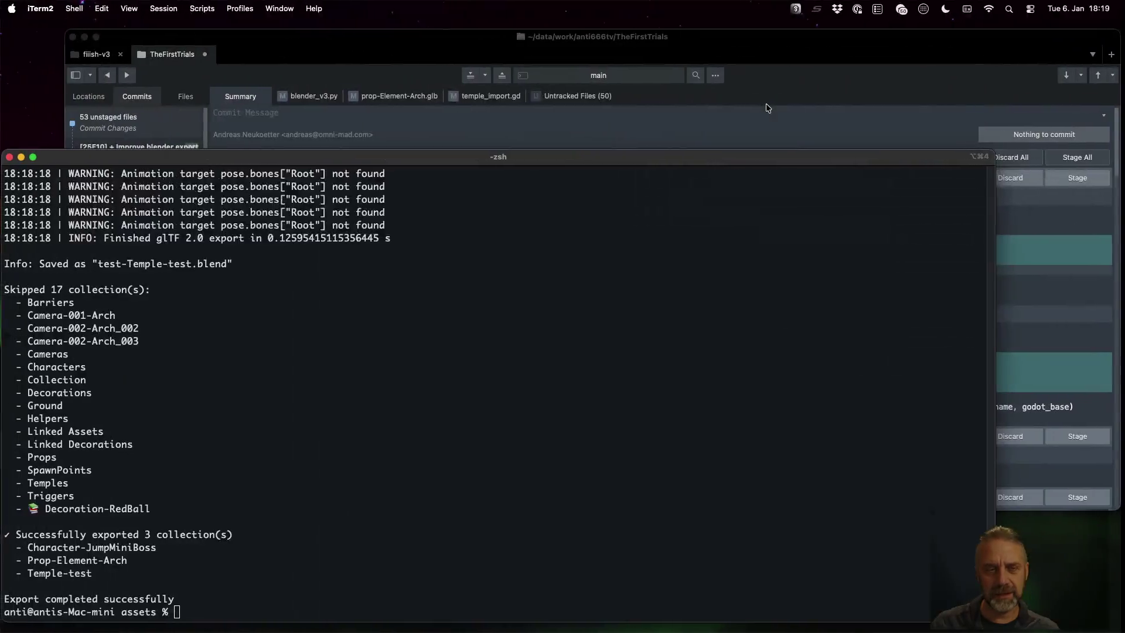
key("Down")
key("Down")
key("Down")
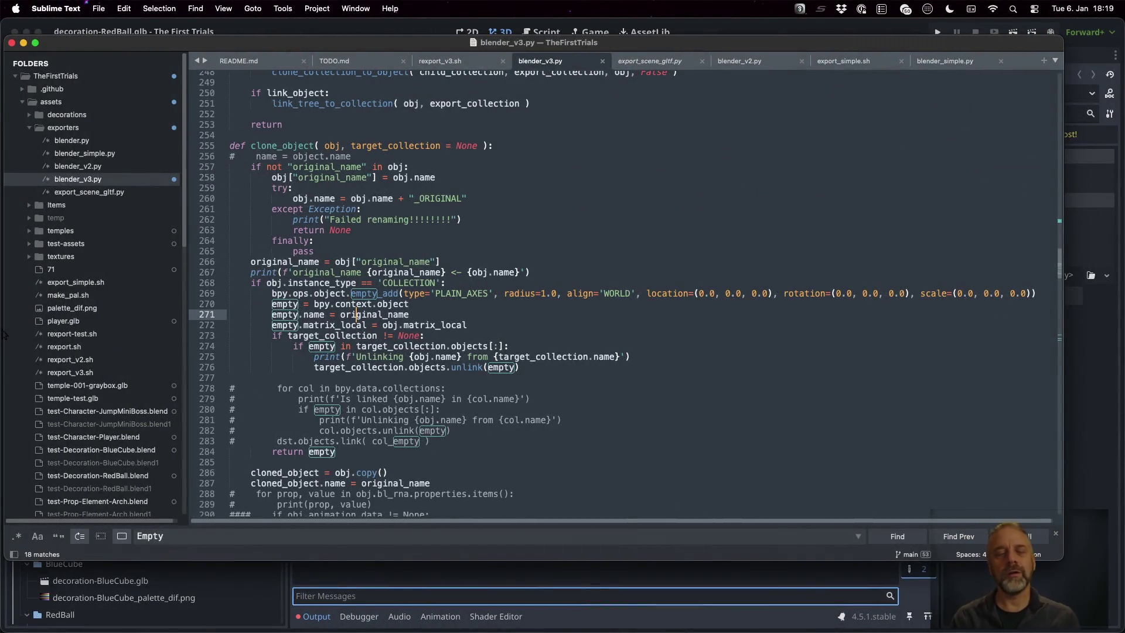
key("ctrl+Right")
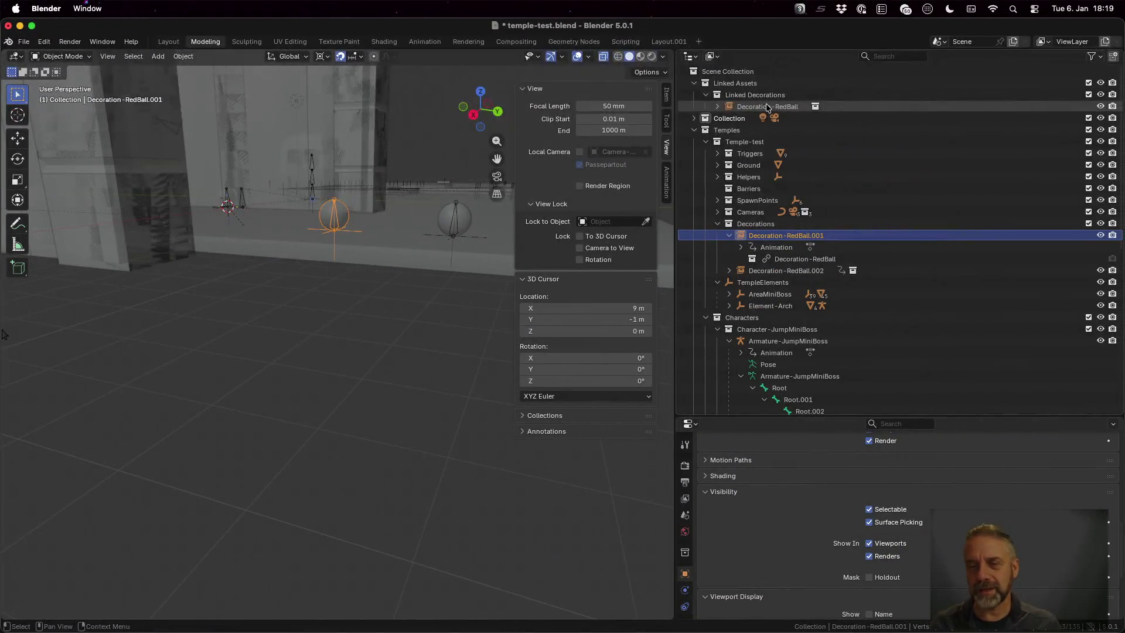
key("ctrl+Left")
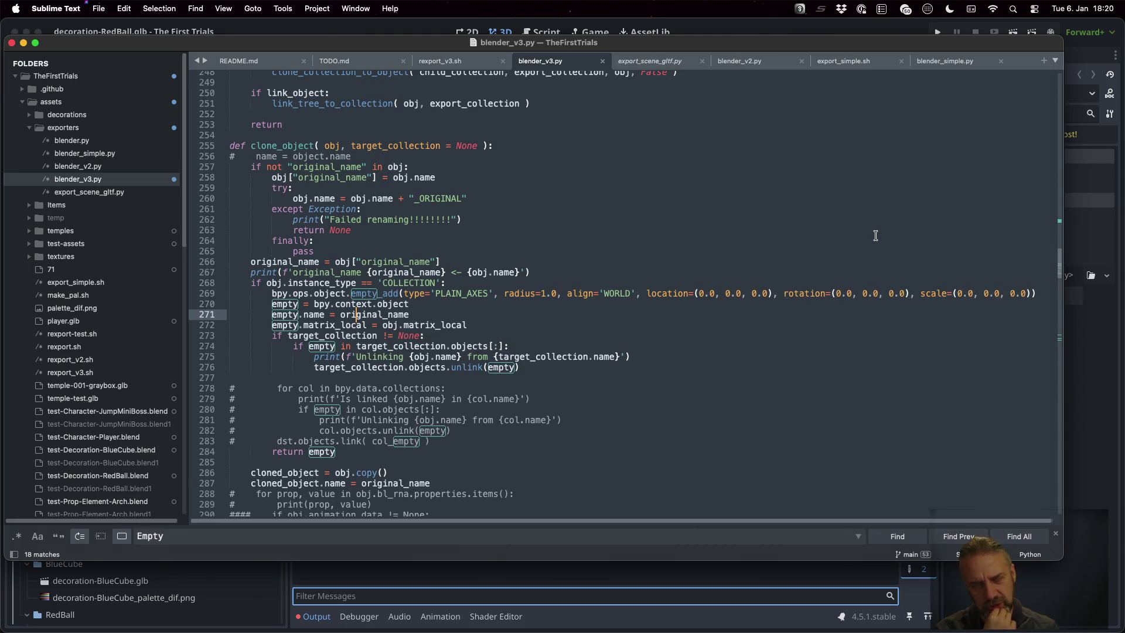
scroll(674, 226, "down", 4)
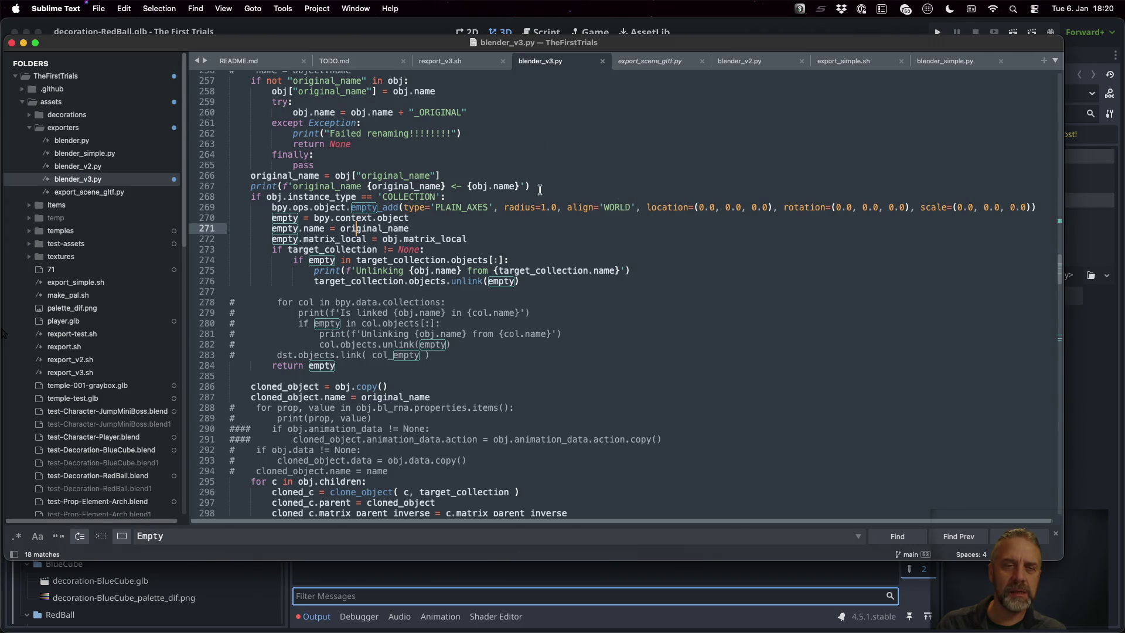
scroll(539, 190, "up", 3)
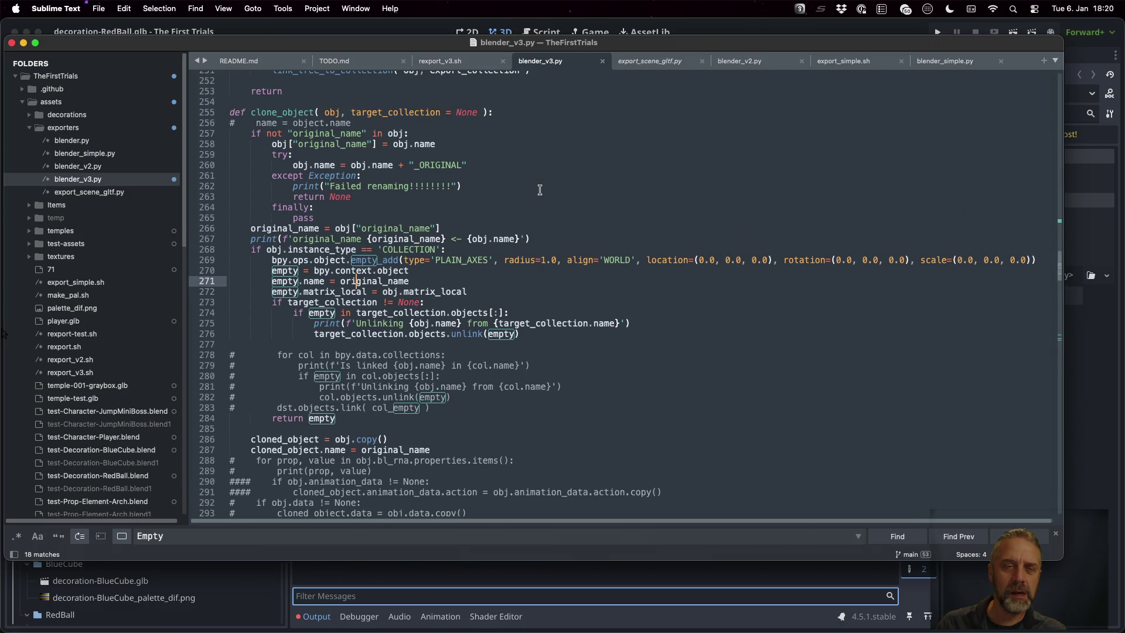
key("super+Tab")
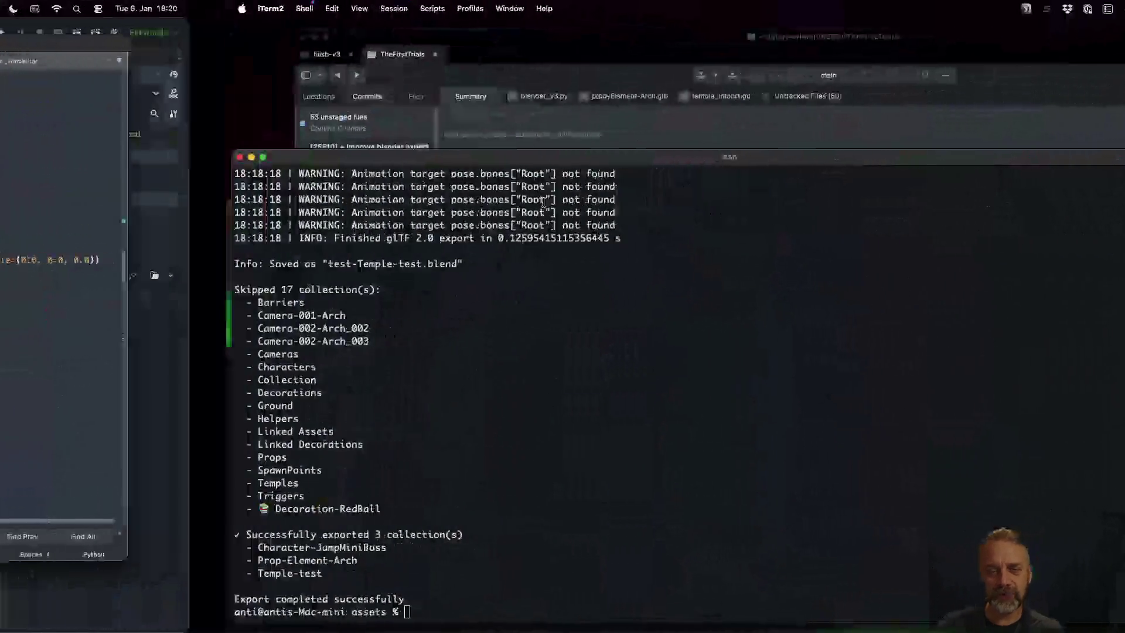
Rerun the temple-test export piped through bat and search the log for RedBall
key("Up")
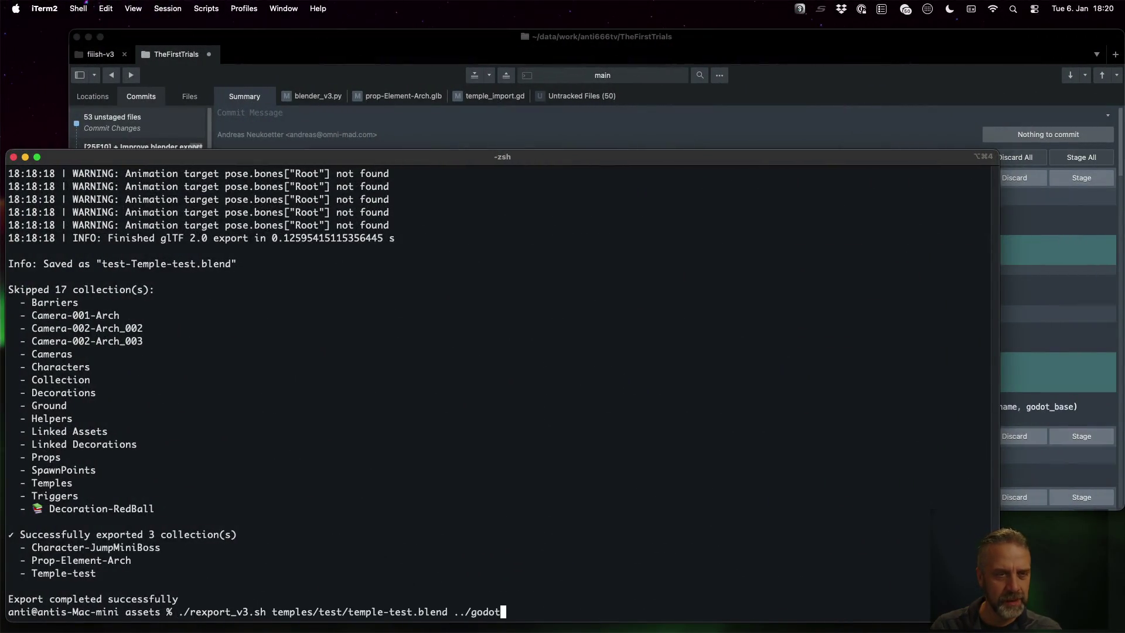
type("|bat")
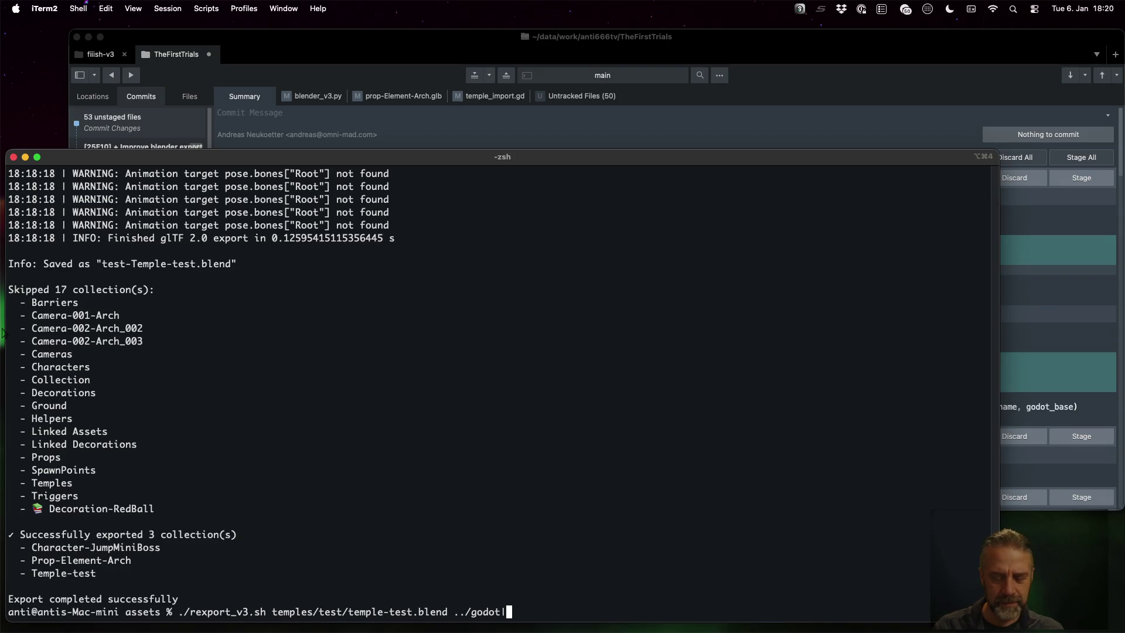
key("Return")
type("/RedBal")
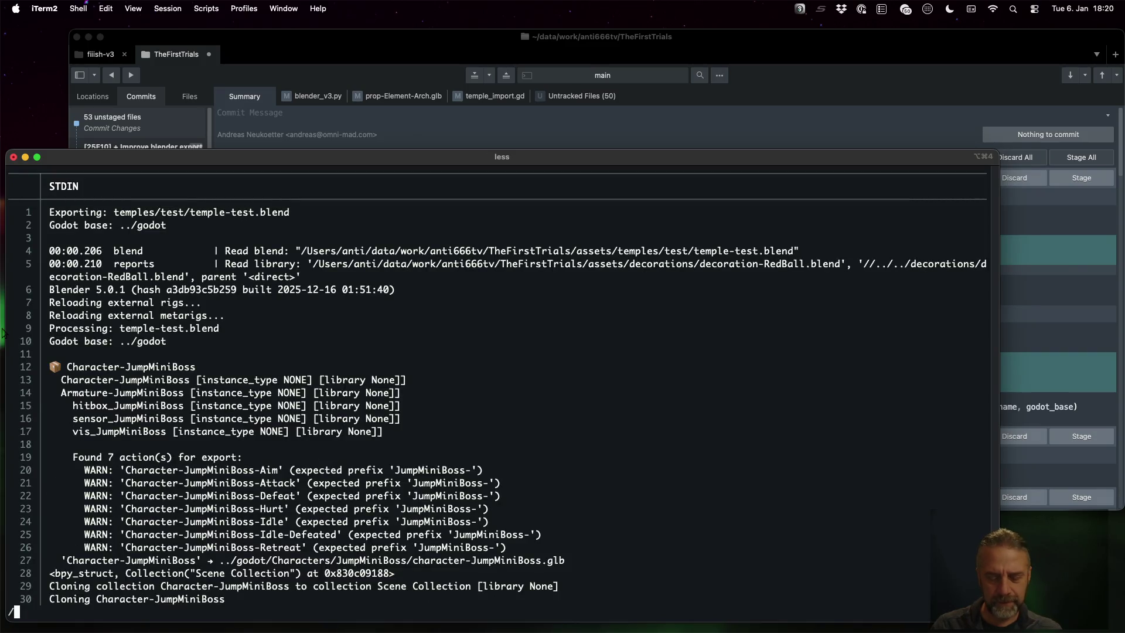
type("l")
key("Return")
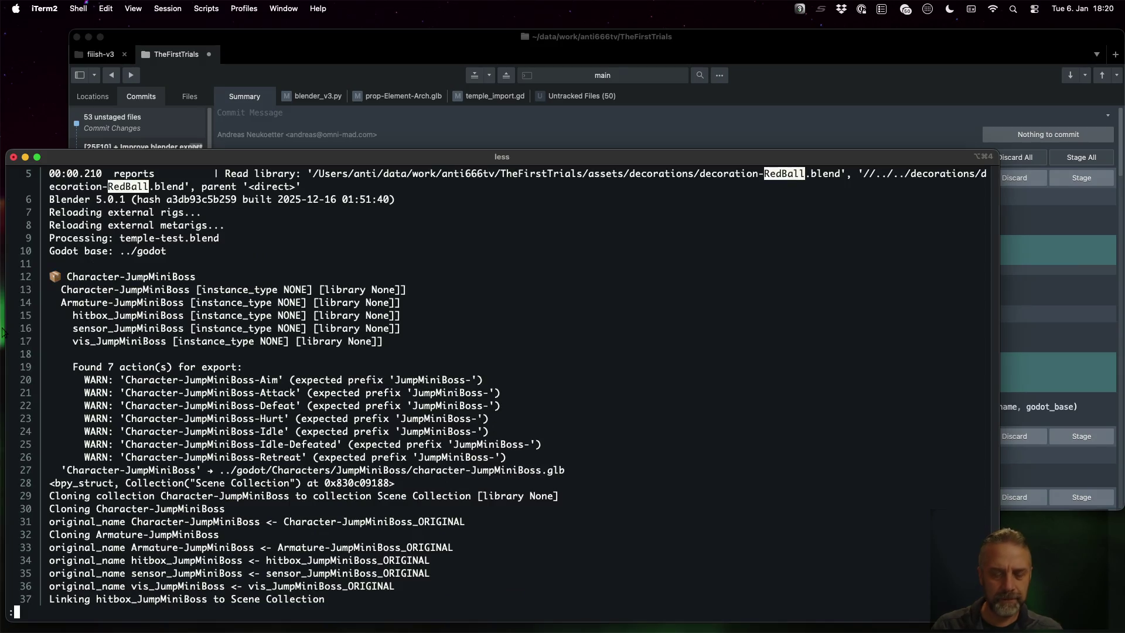
key("Down")
key("n")
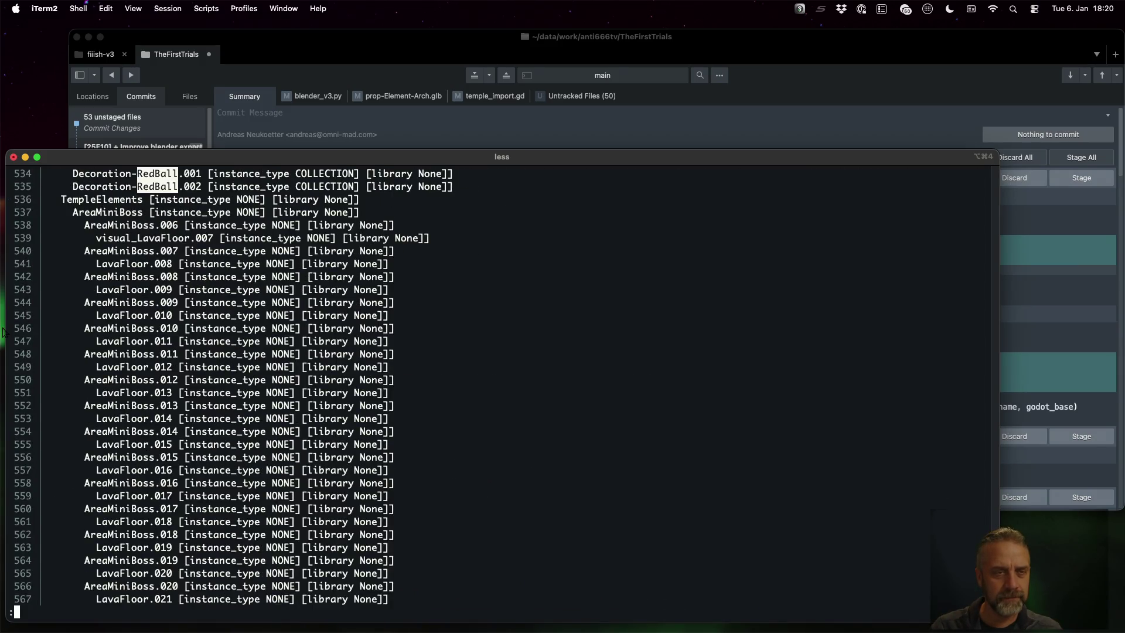
Select the 'Cloning Decoration-RedBall.001' log line and its original name
key("Up")
key("Up")
key("Up")
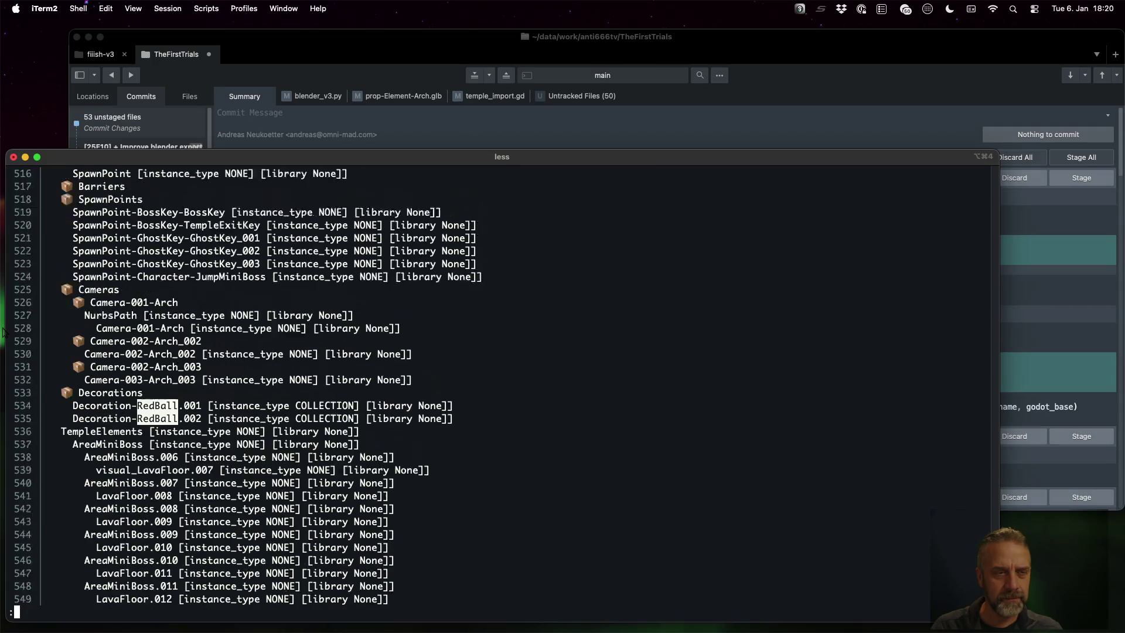
key("Up")
key("Up")
key("Up")
key("Down")
key("Down")
key("Down")
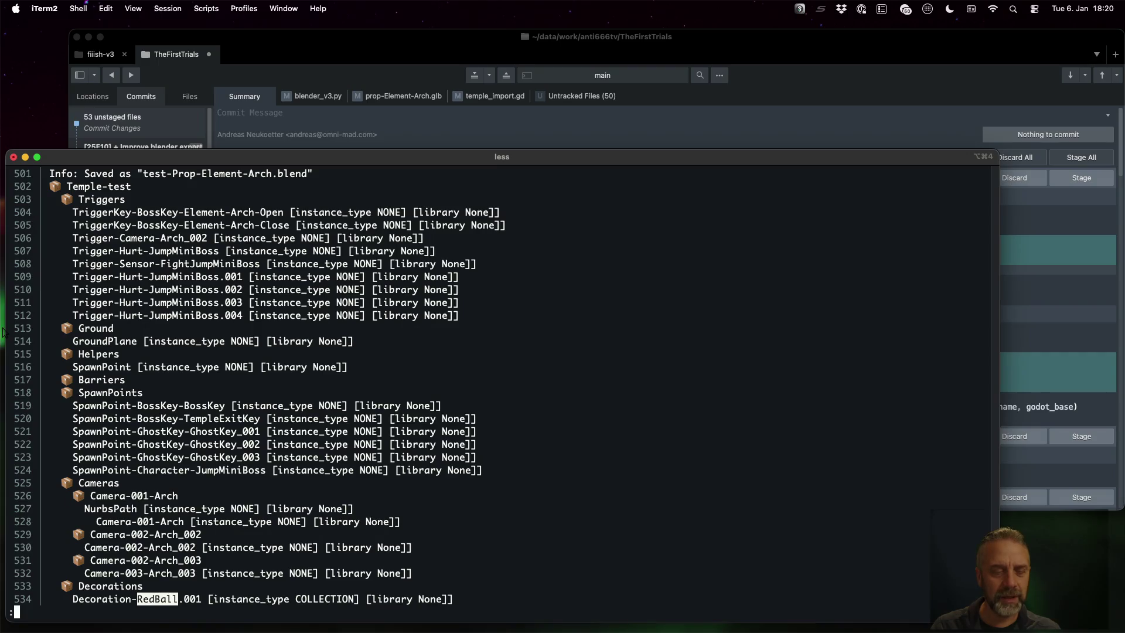
key("Down")
key("Down")
key("Down")
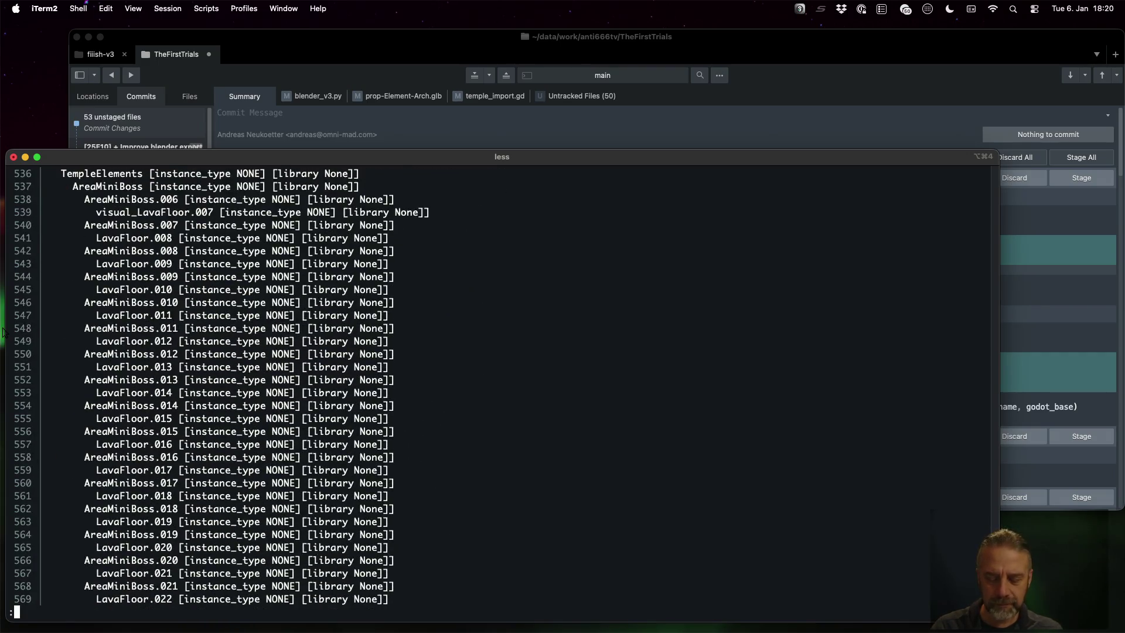
key("n")
key("n")
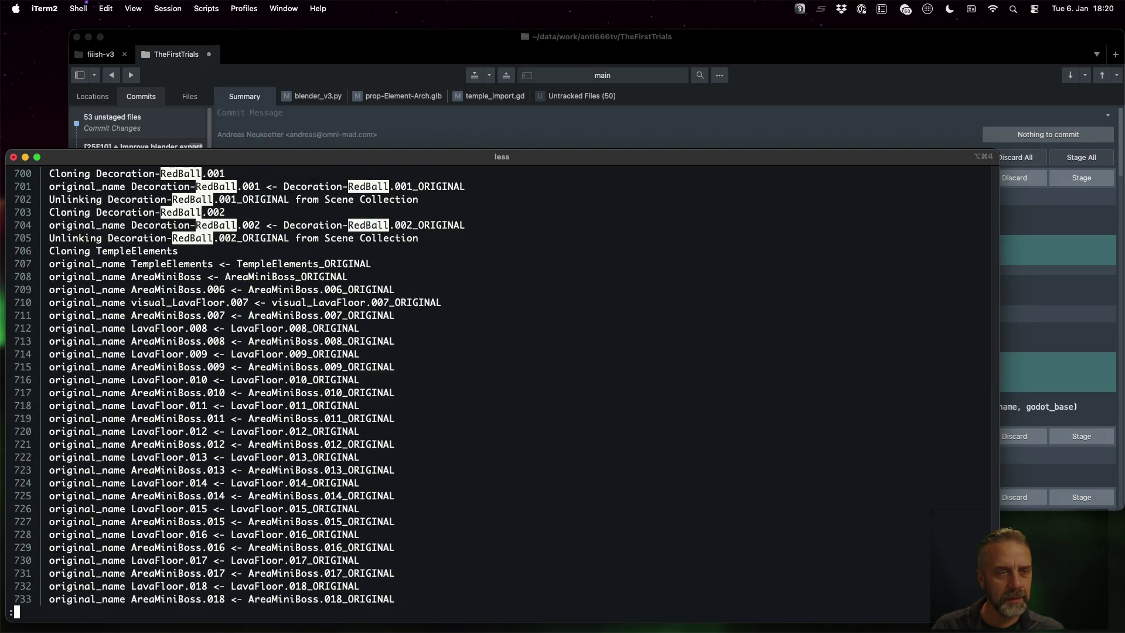
key("Down")
key("Down")
key("Down")
key("Up")
key("Up")
key("Up")
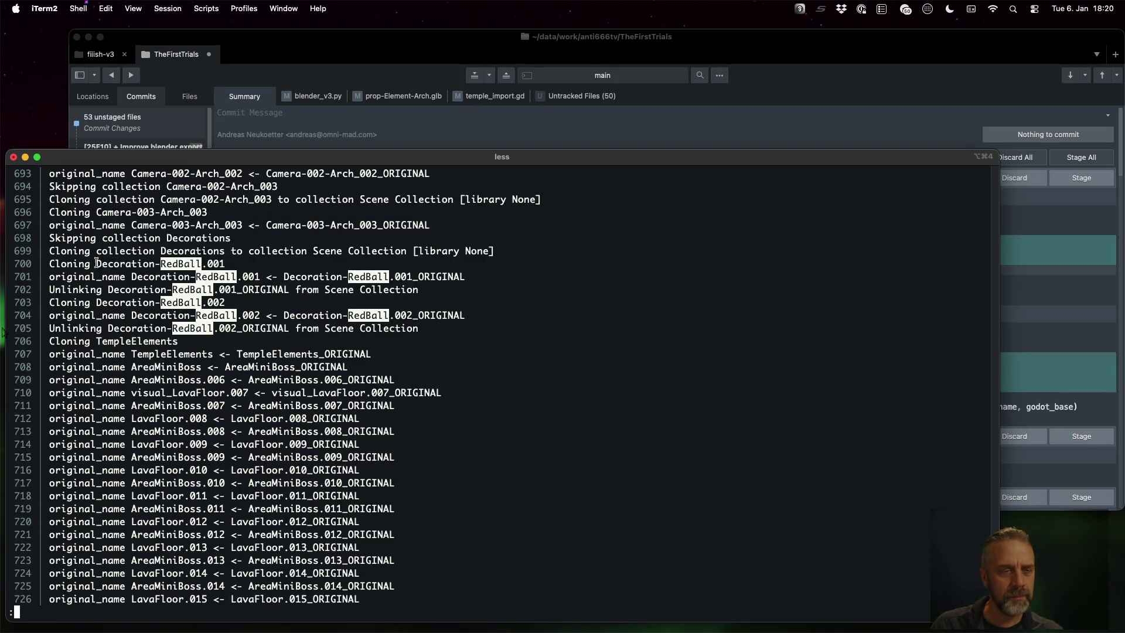
left_click_drag(53, 264, 226, 265)
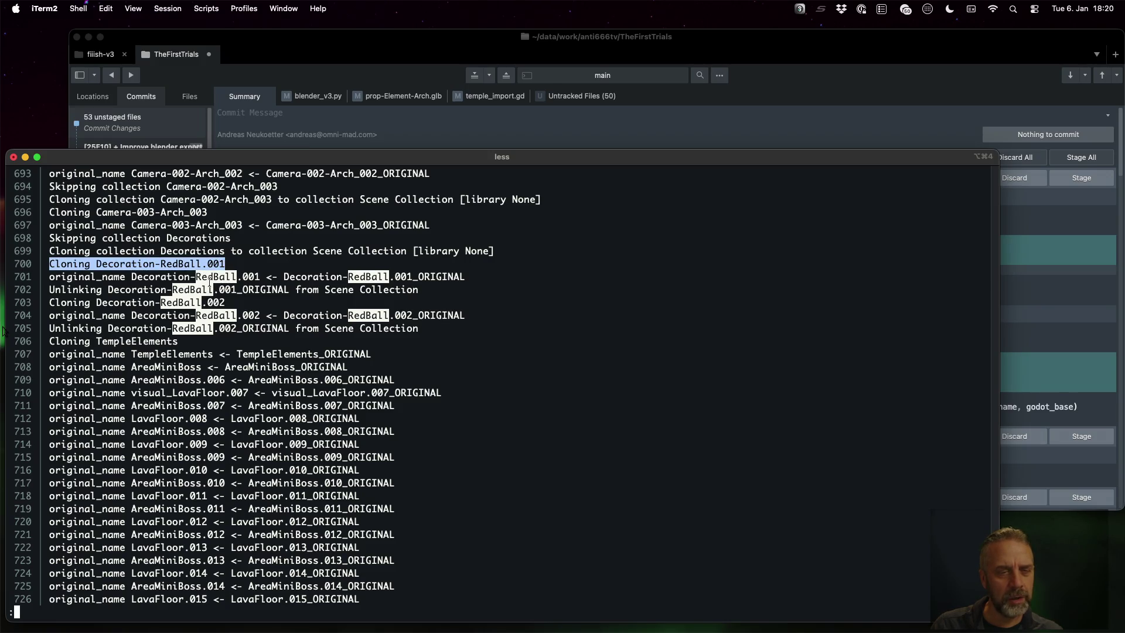
left_click_drag(131, 276, 257, 276)
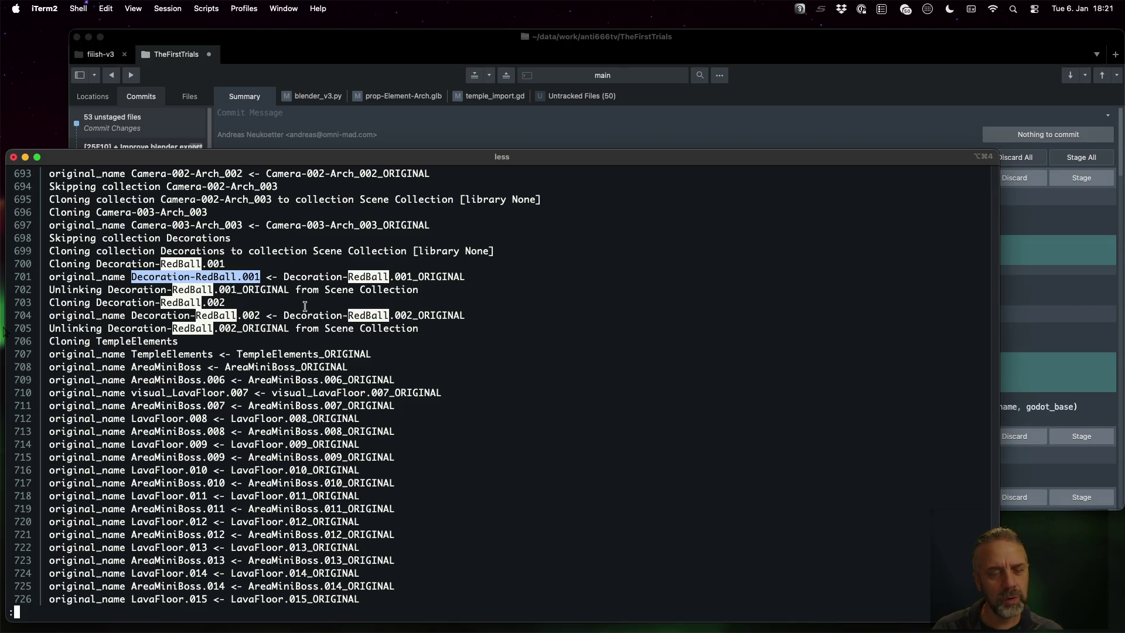
key("super+Tab")
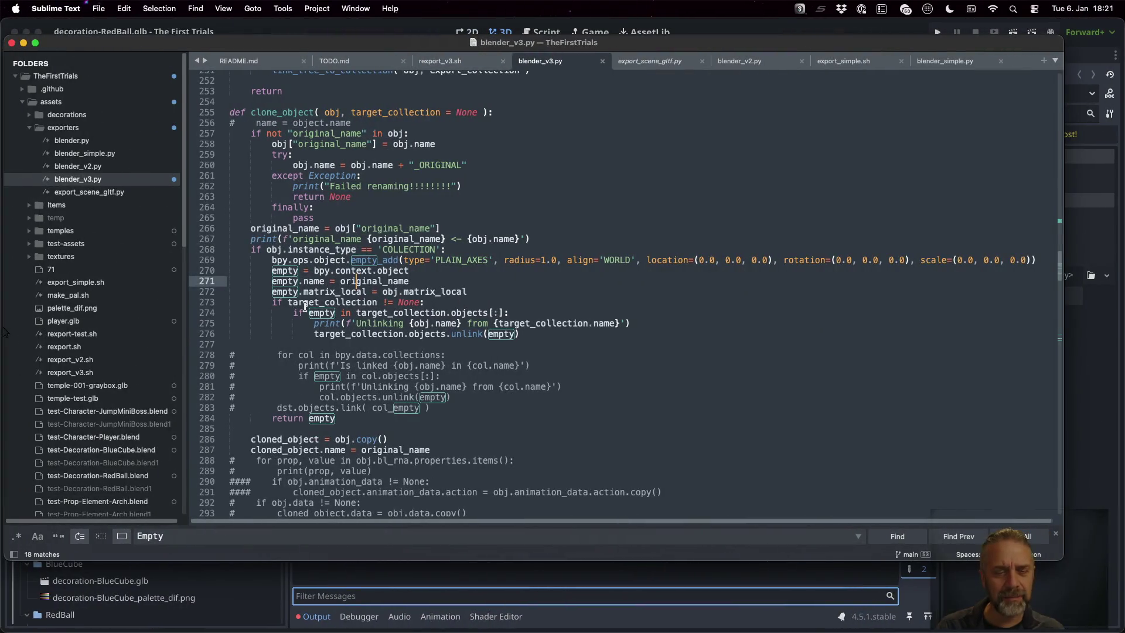
Close the decoration-RedBall scene and view temple-test.glb's import settings
key("super+Tab")
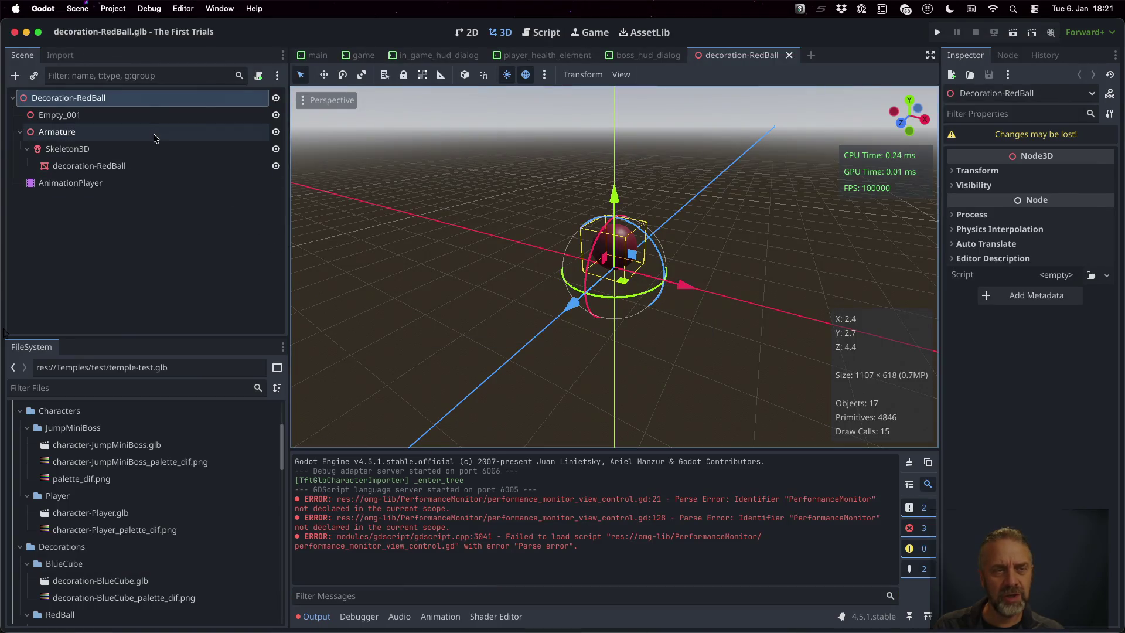
left_click(791, 55)
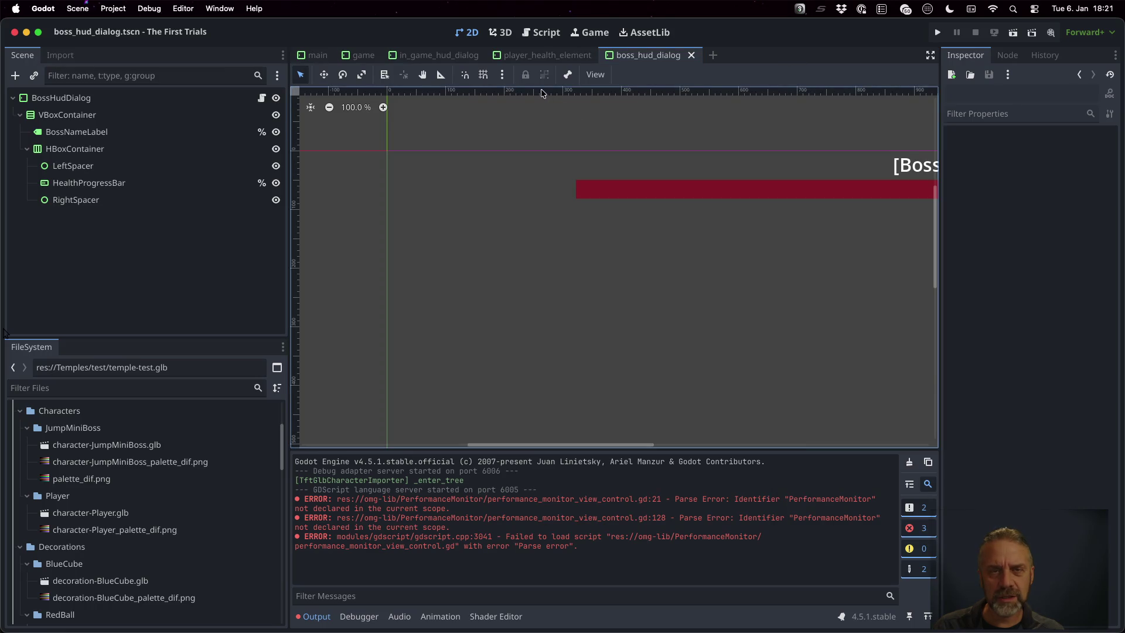
scroll(193, 535, "down", 10)
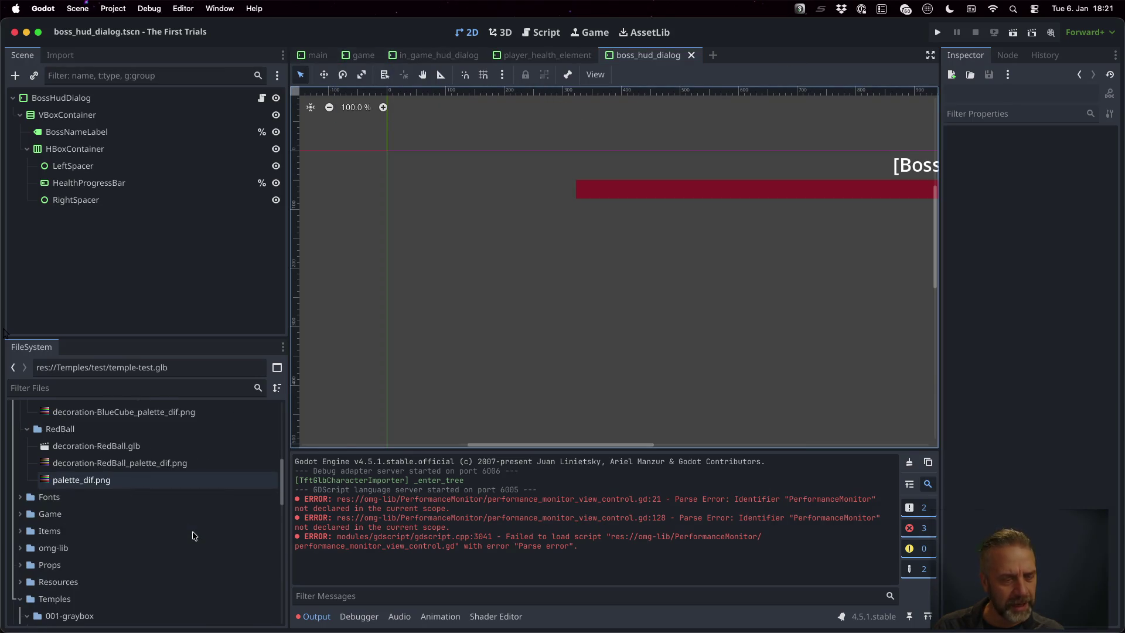
double_click(178, 544)
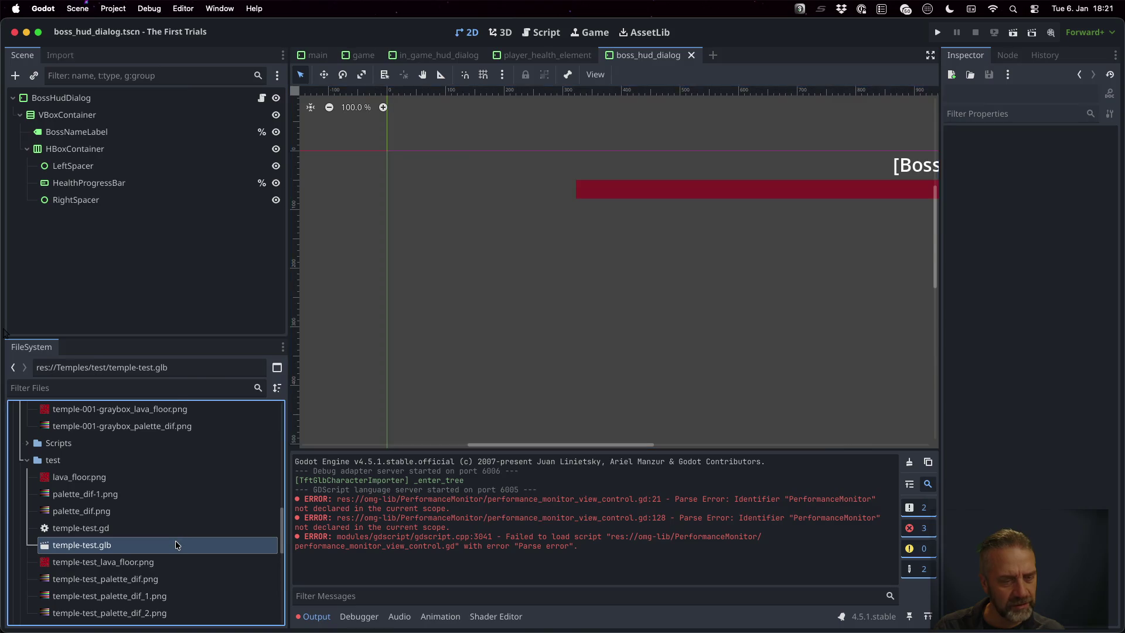
scroll(251, 299, "down", 15)
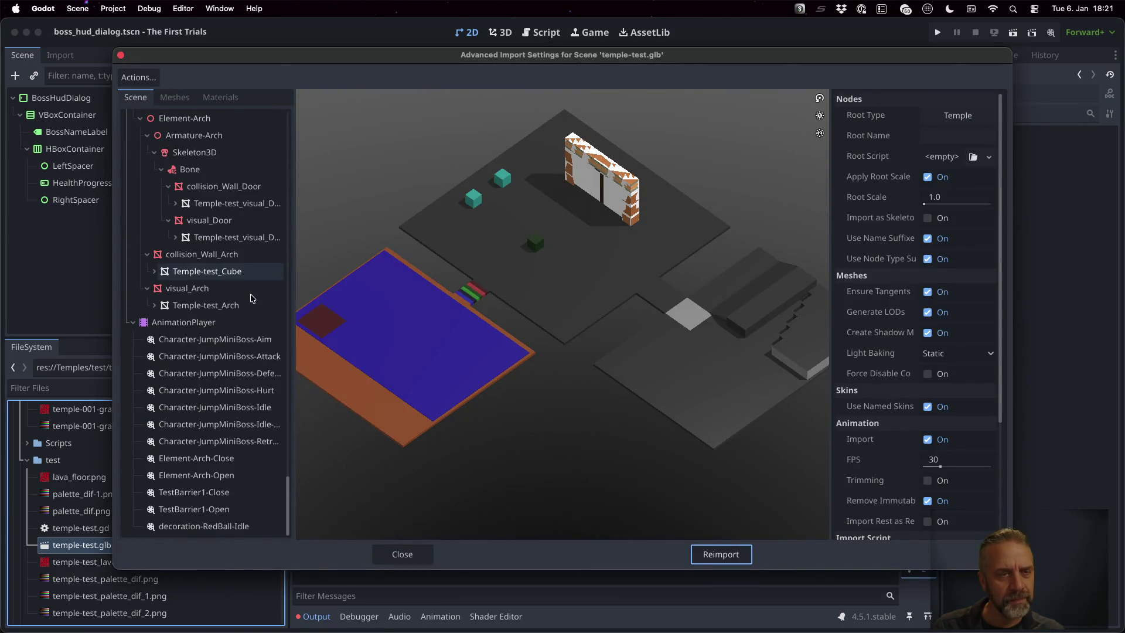
left_click(403, 554)
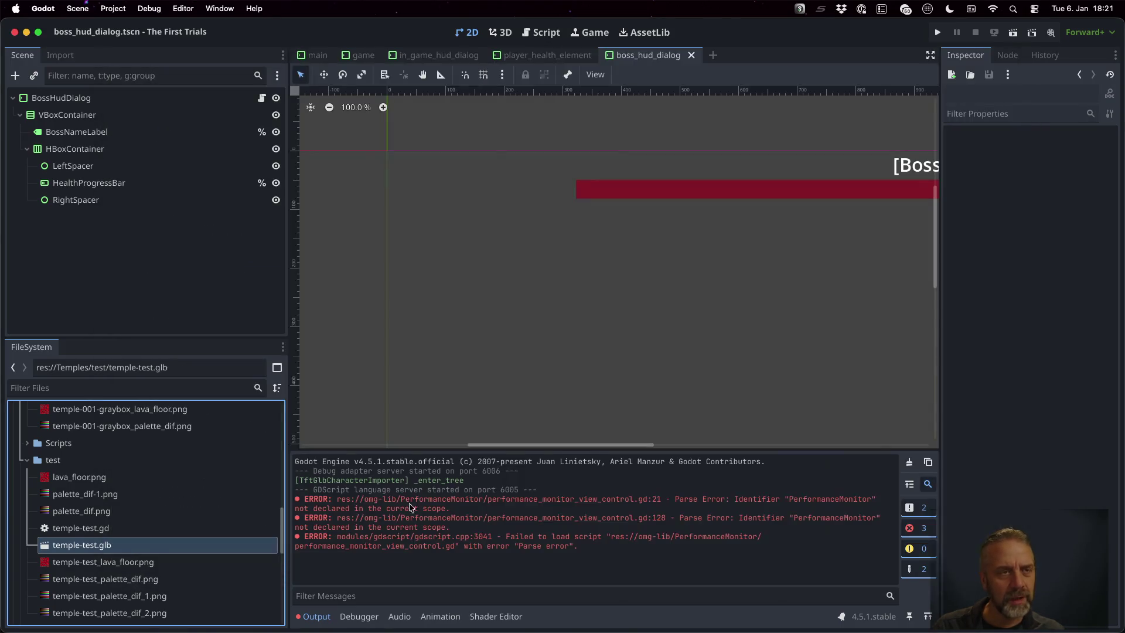
Open the imported Temple-test scene anyway and inspect its Decoration-RedBall node
left_click(360, 55)
scroll(133, 281, "down", 5)
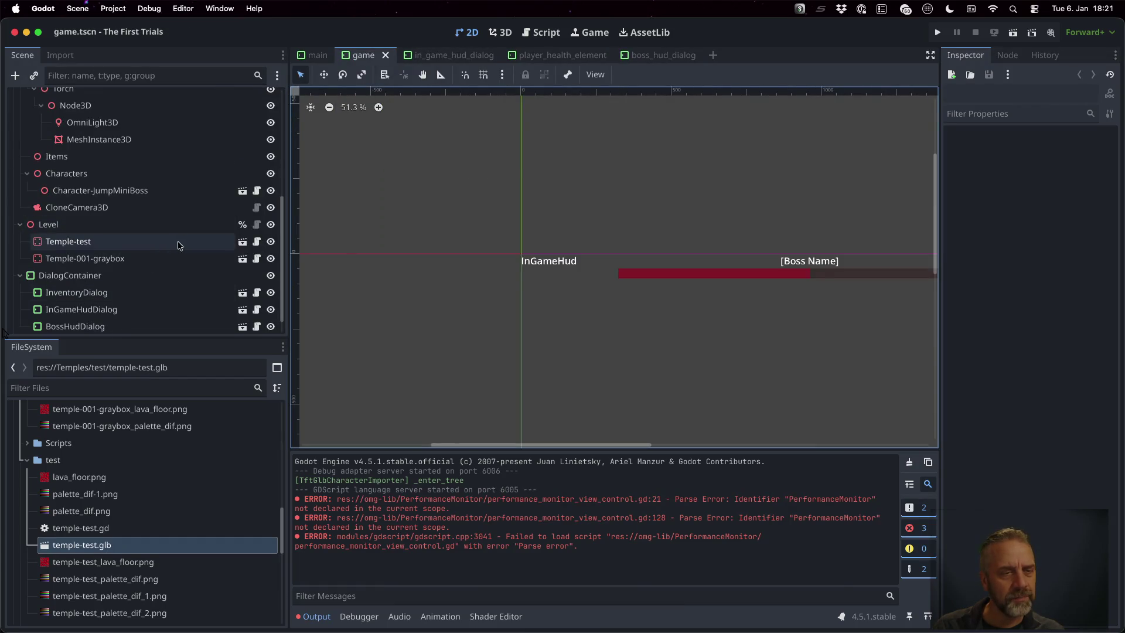
left_click(243, 241)
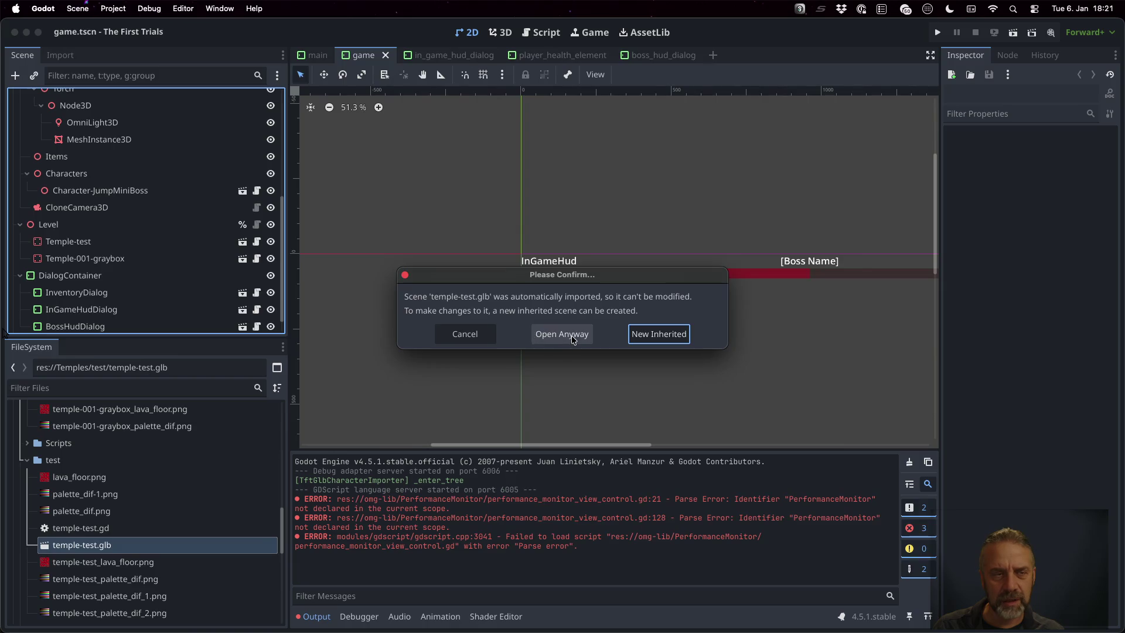
left_click(571, 335)
scroll(158, 152, "up", 3)
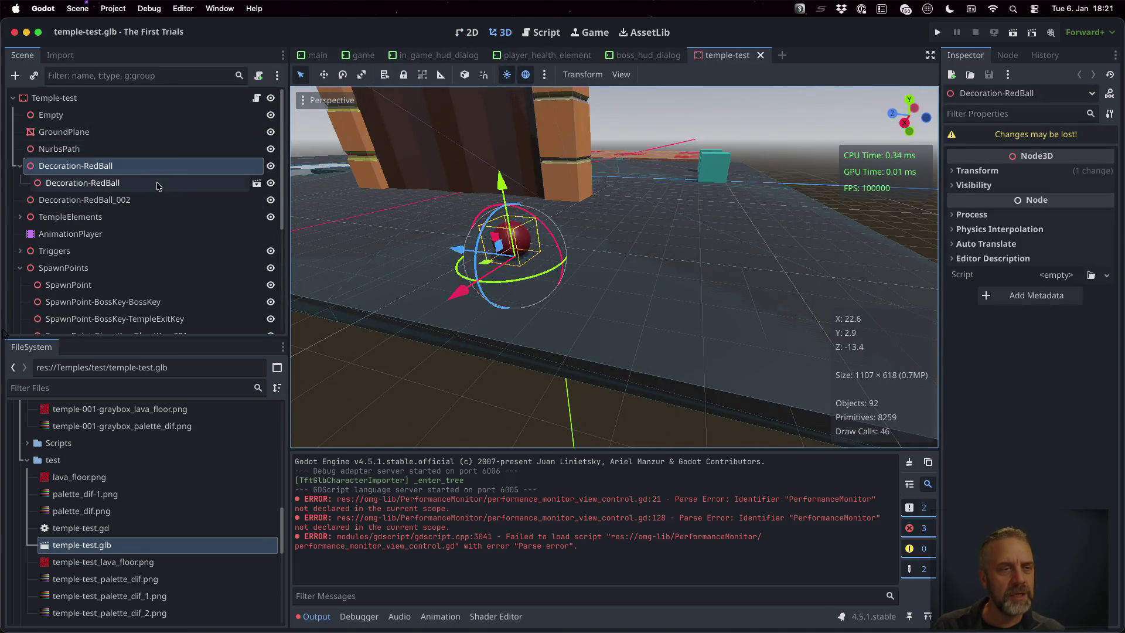
left_click(133, 168)
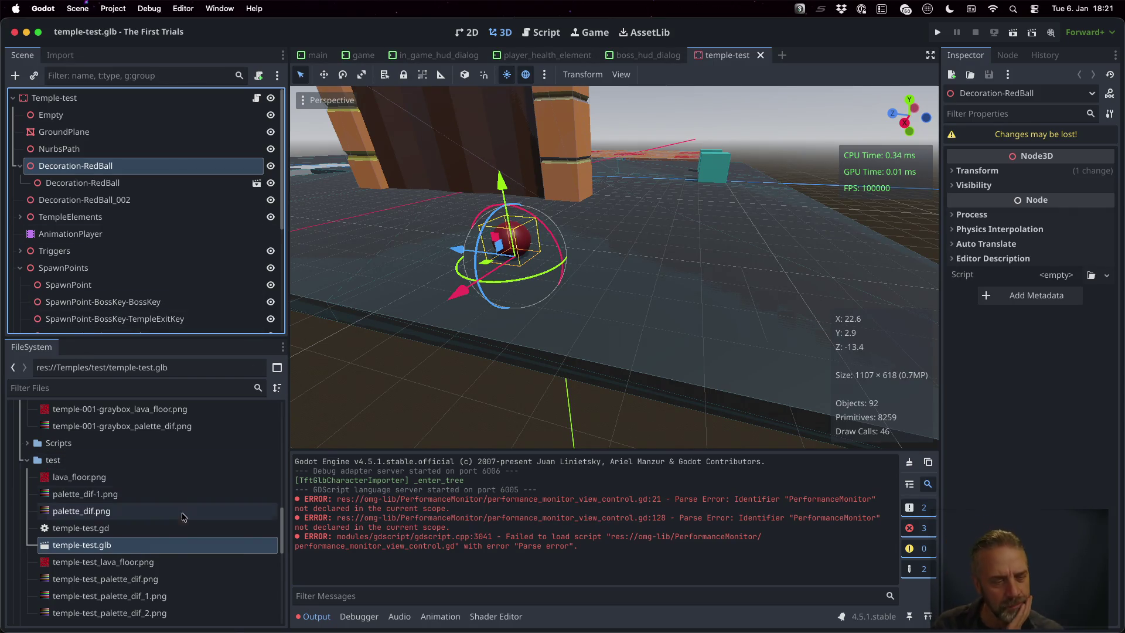
Reimport temple-test.glb from the FileSystem panel
right_click(139, 545)
left_click(222, 568)
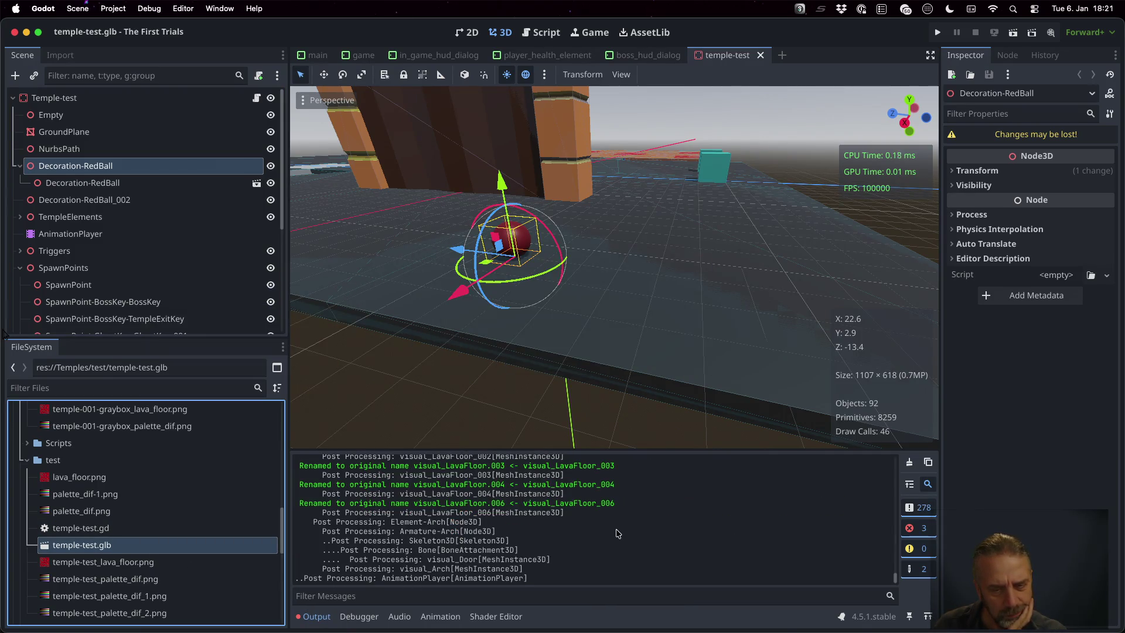
scroll(617, 507, "down", 3)
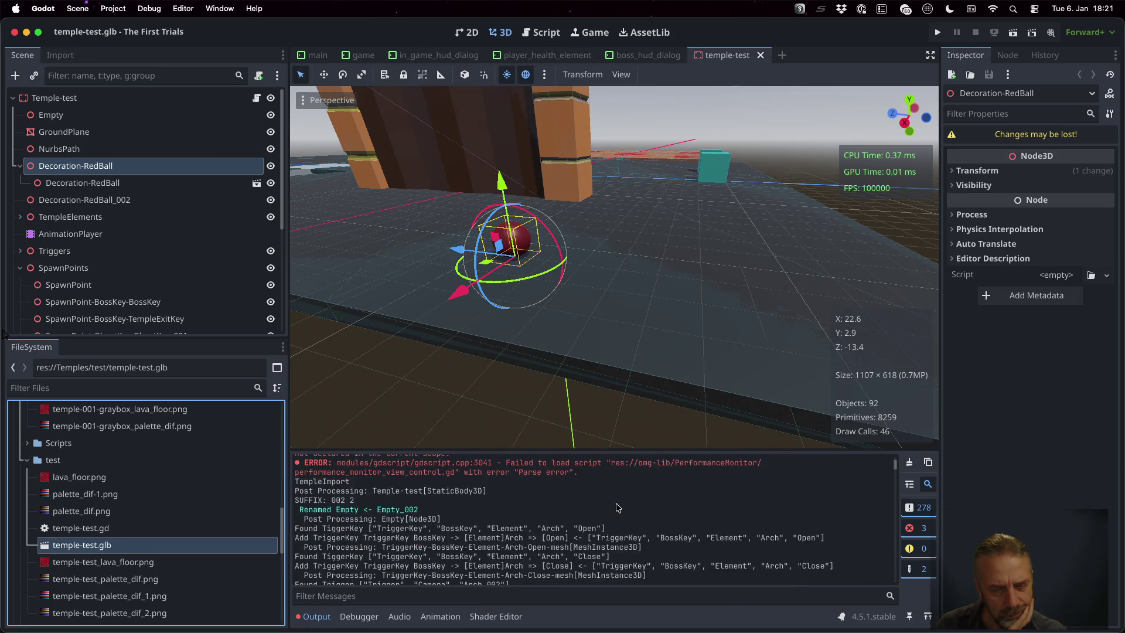
Filter the Output panel to 'RedBal' and select the Decoration-RedBall rename line
left_click(463, 594)
type("RedBa")
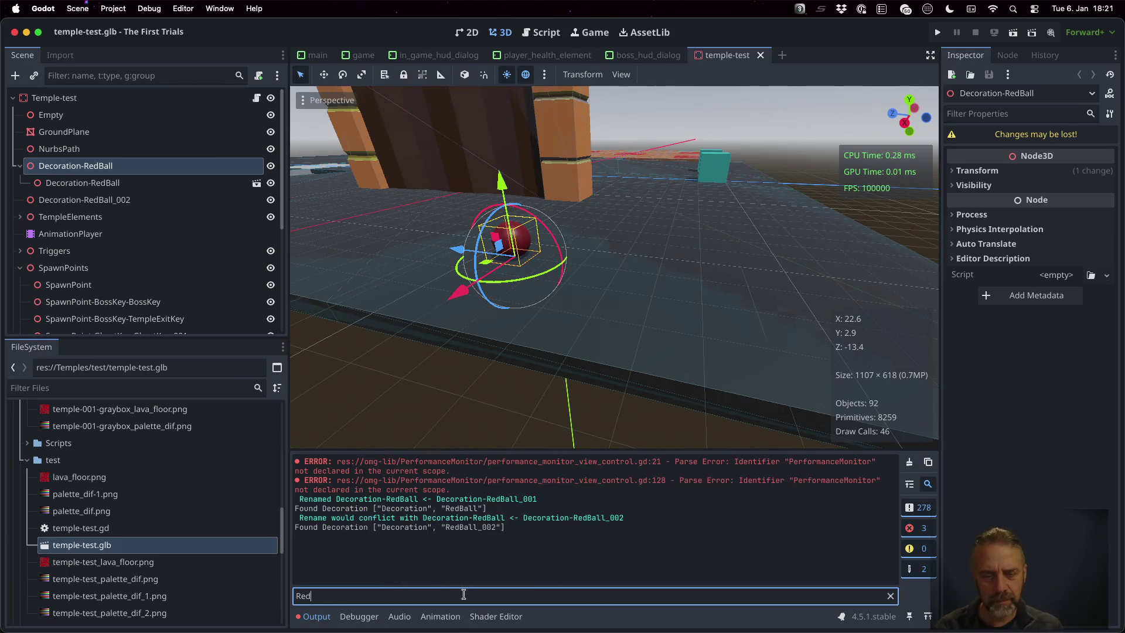
type("ll")
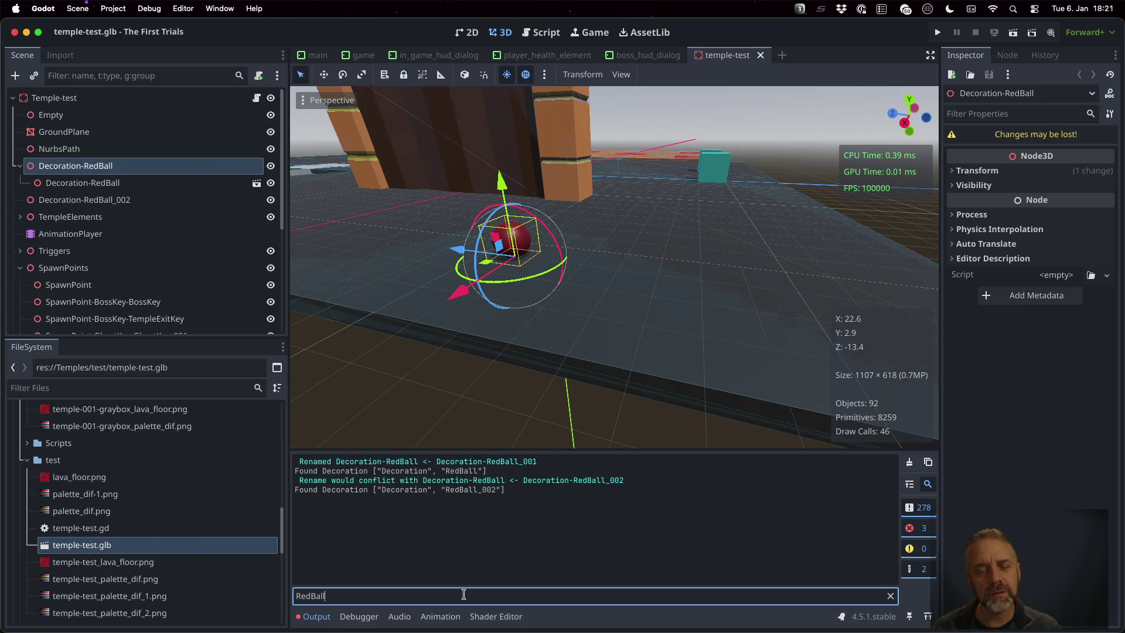
left_click(301, 461)
left_click_drag(301, 461, 541, 465)
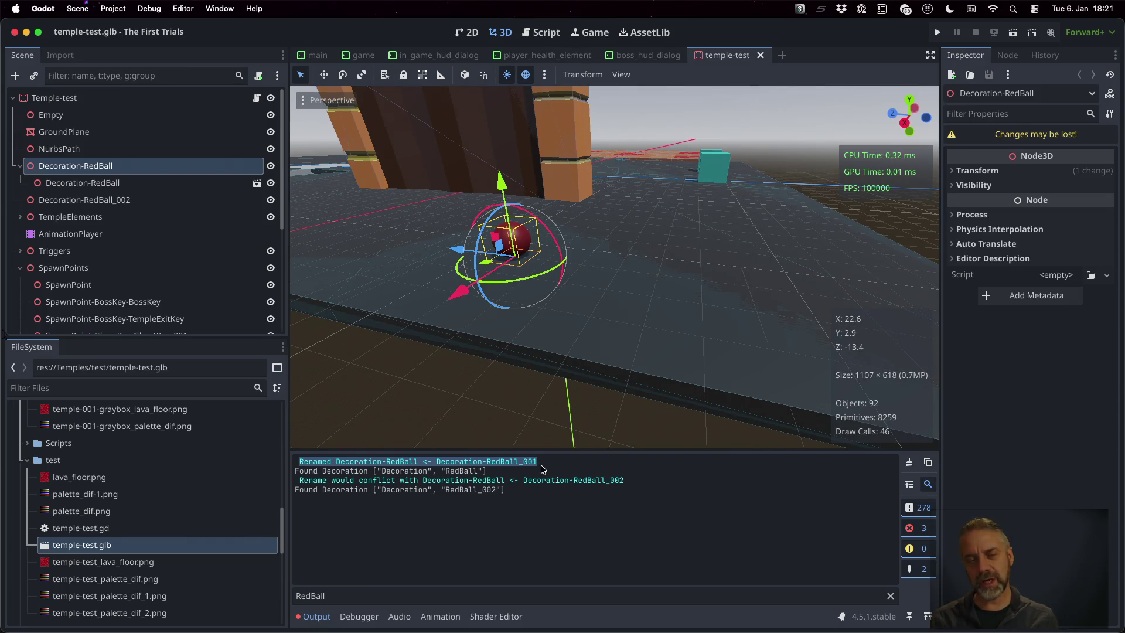
left_click(546, 32)
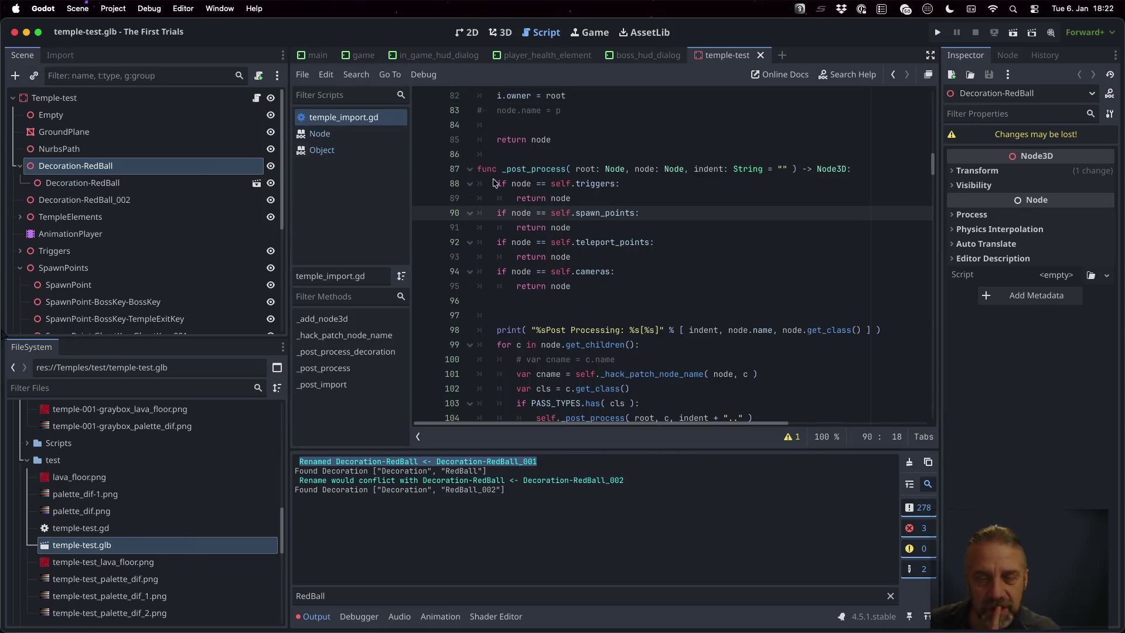
Inspect _hack_patch_node_name's original_name metadata lookup and the name split line
scroll(578, 207, "up", 5)
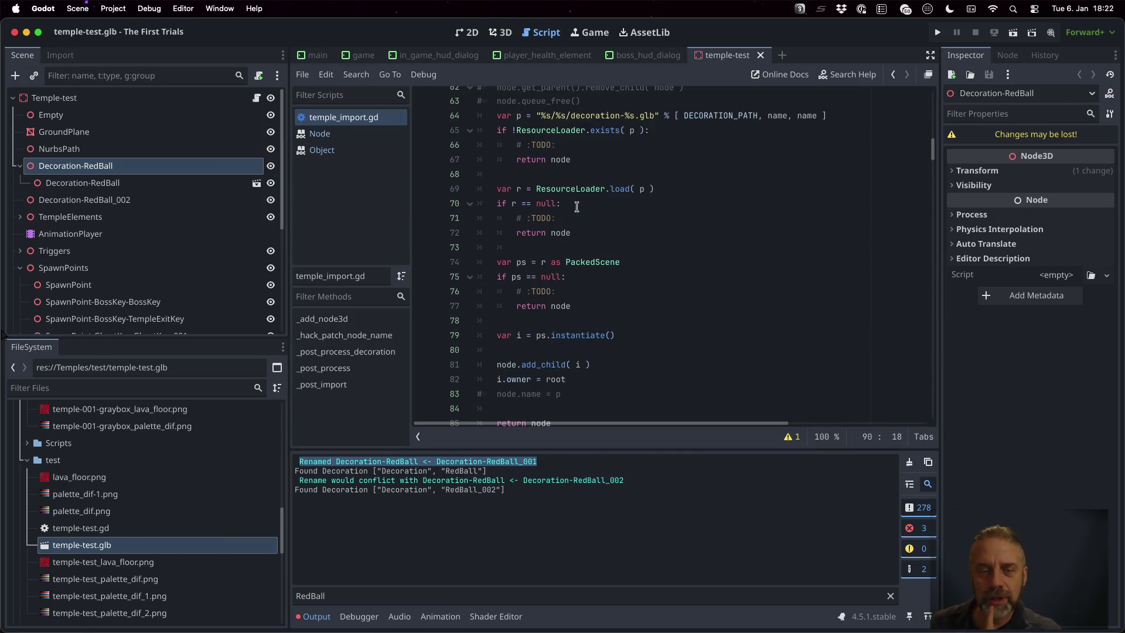
left_click(380, 335)
scroll(684, 284, "down", 3)
left_click(717, 175)
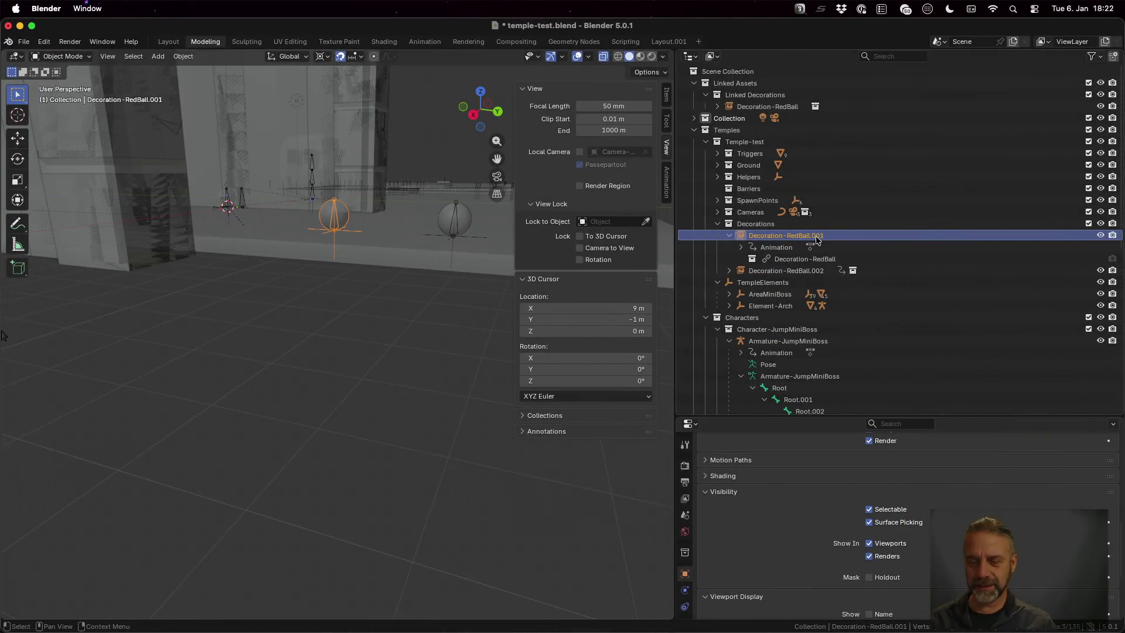
scroll(750, 512, "down", 5)
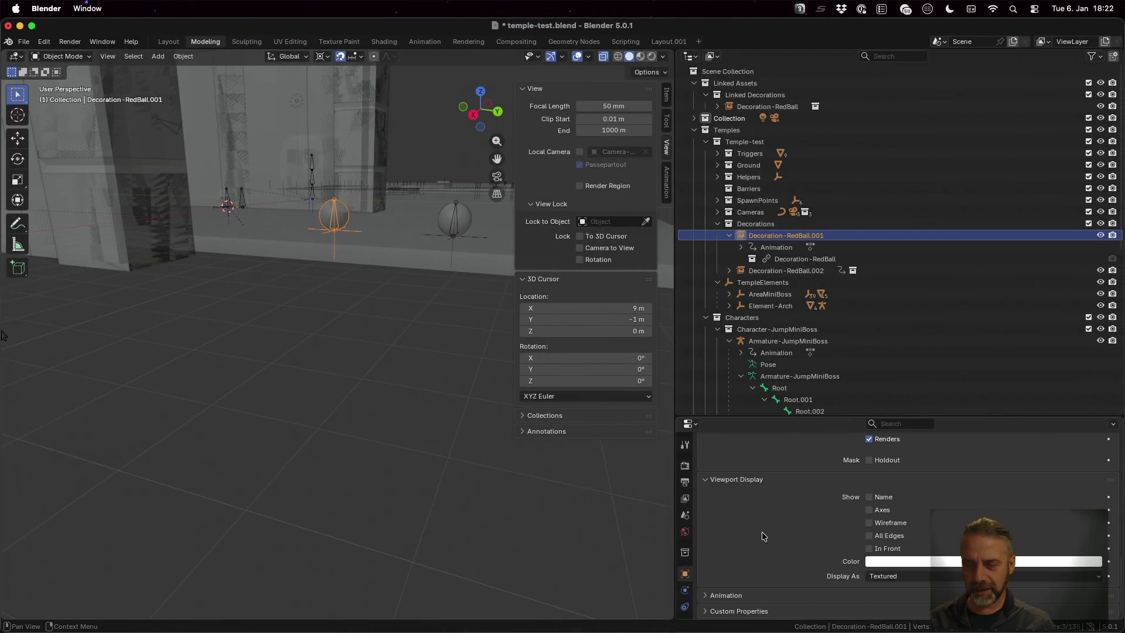
left_click(798, 610)
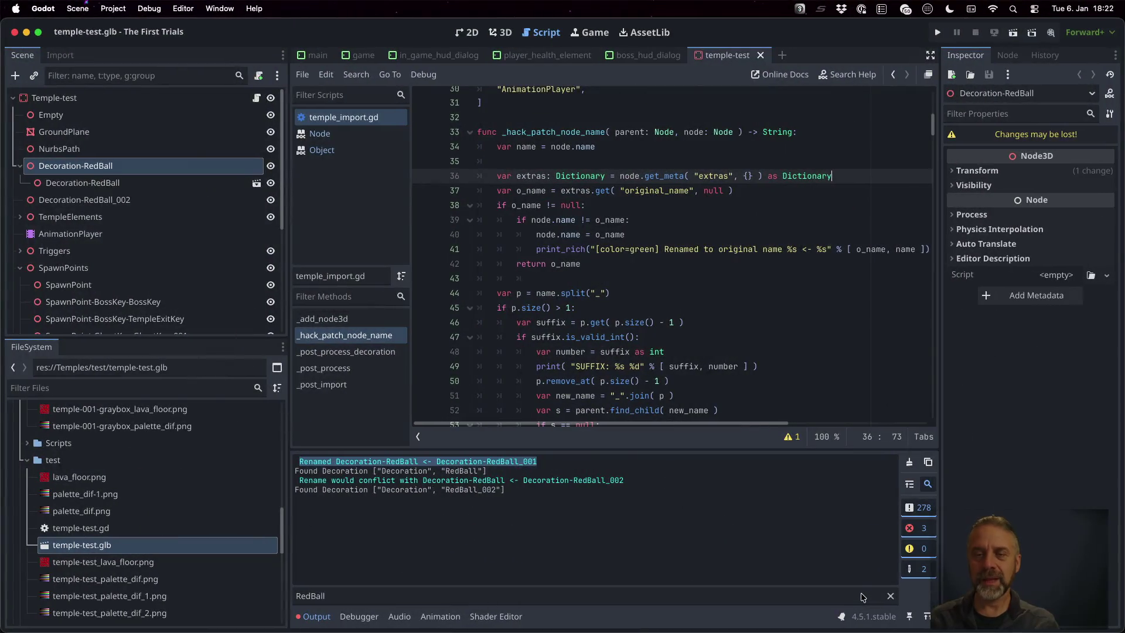
double_click(655, 178)
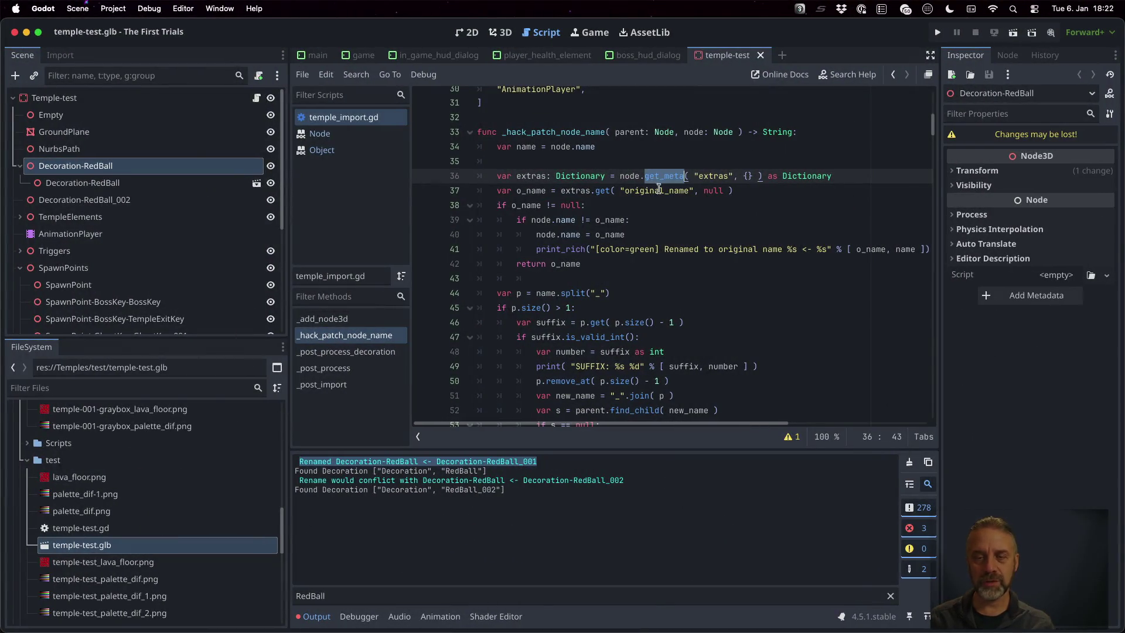
double_click(671, 192)
scroll(699, 225, "down", 1)
left_click(604, 242)
scroll(640, 173, "down", 3)
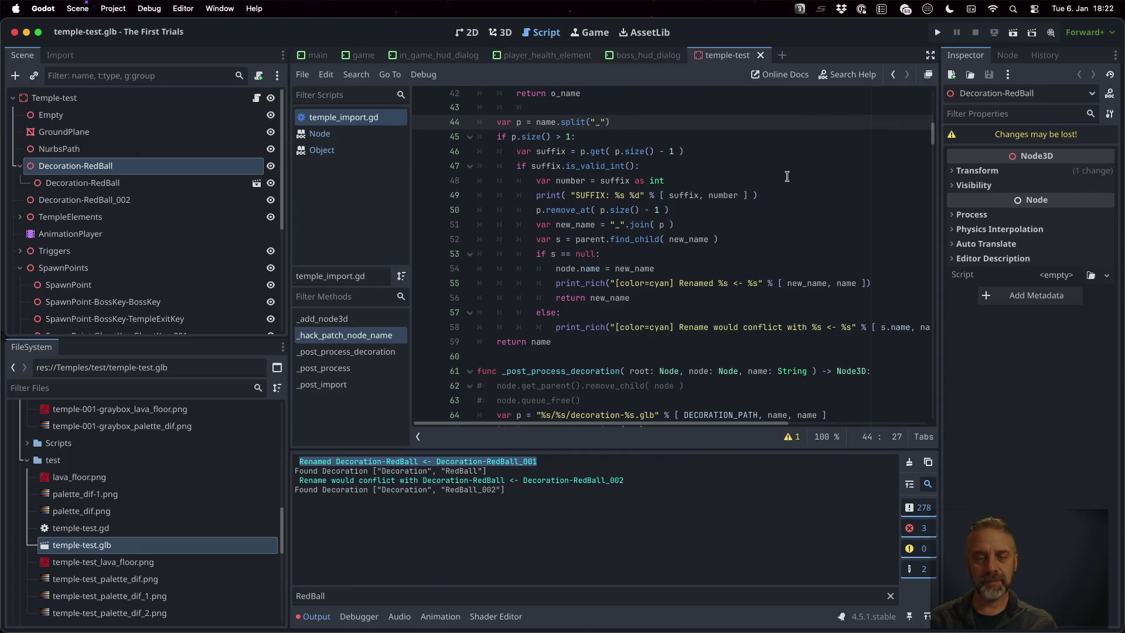
Comment out the suffix-stripping rename and print lines with Cmd+K
key("super+k")
key("Down")
key("super+k")
key("Down")
key("super+k")
key("Down")
key("super+k")
key("Down")
key("super+k")
key("Down")
key("super+k")
key("Down")
key("super+k")
key("Down")
key("super+k")
key("Down")
key("super+k")
key("Down")
key("super+k")
key("Down")
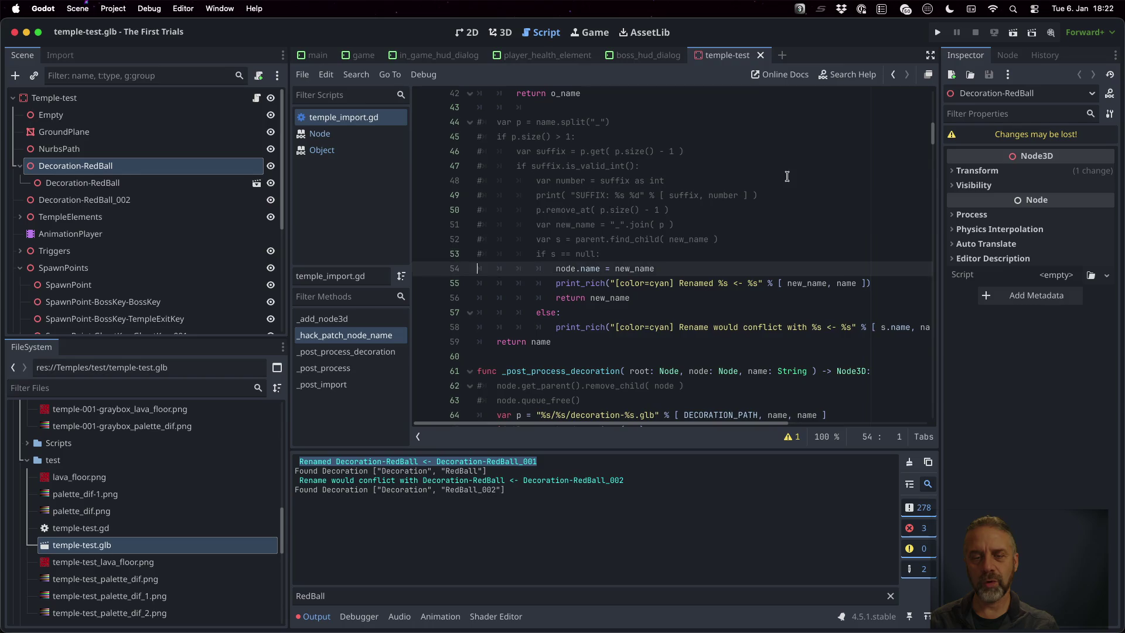
key("super+k")
key("Down")
key("super+k")
key("Down")
key("super+k")
key("Down")
key("super+k")
key("Down")
key("super+k")
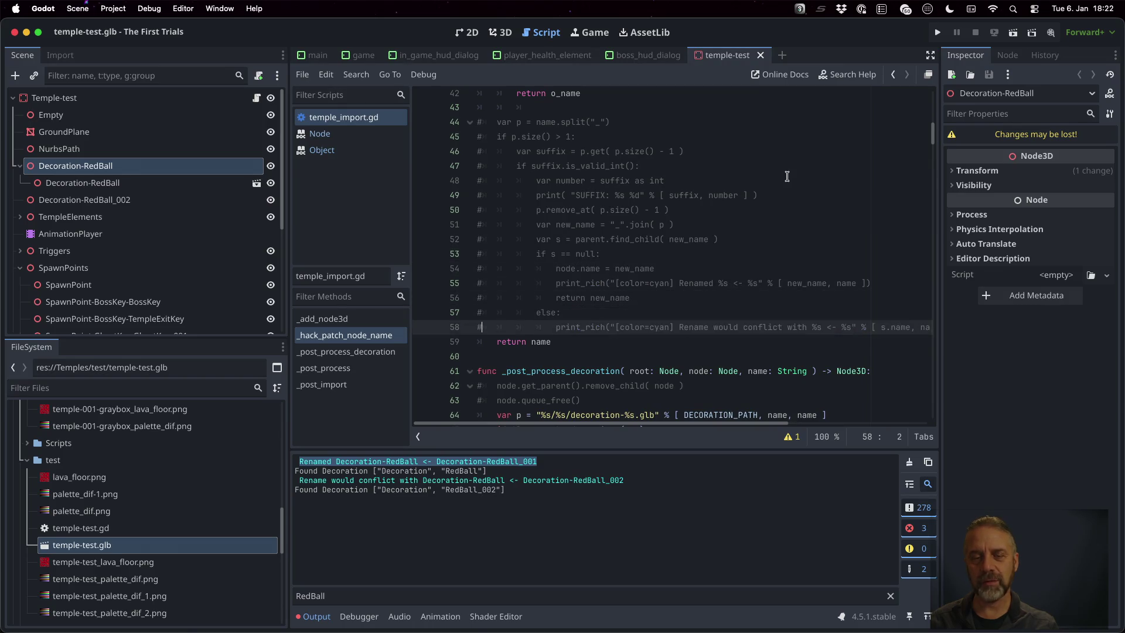
Save temple_import.gd and dismiss the unknown glb format alert
key("super+s")
key("Return")
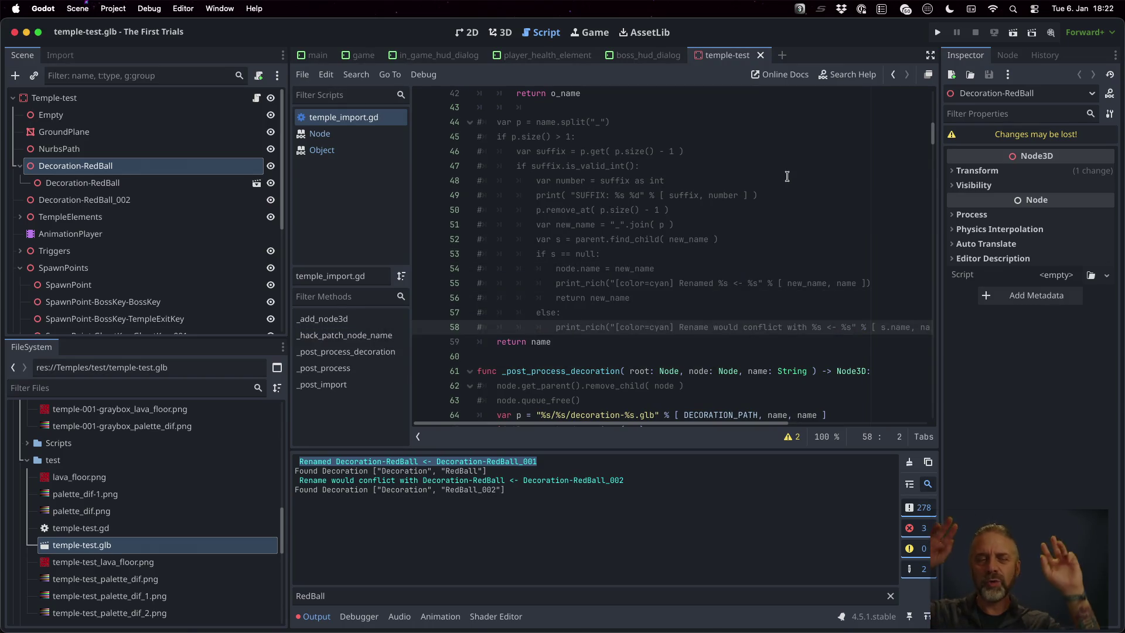
scroll(786, 176, "up", 4)
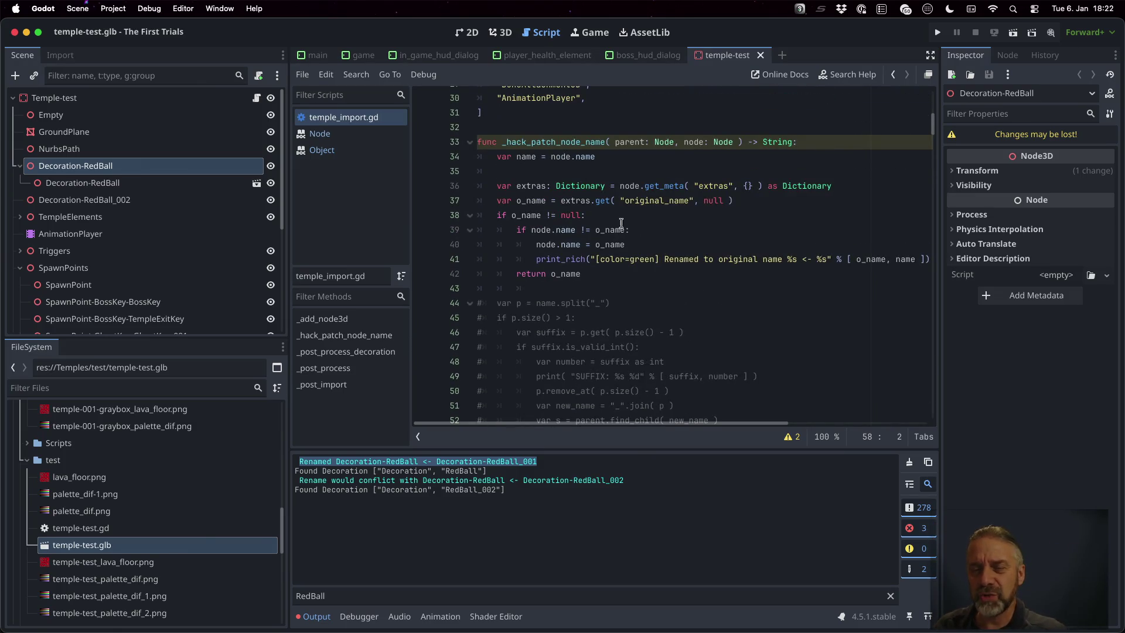
right_click(181, 165)
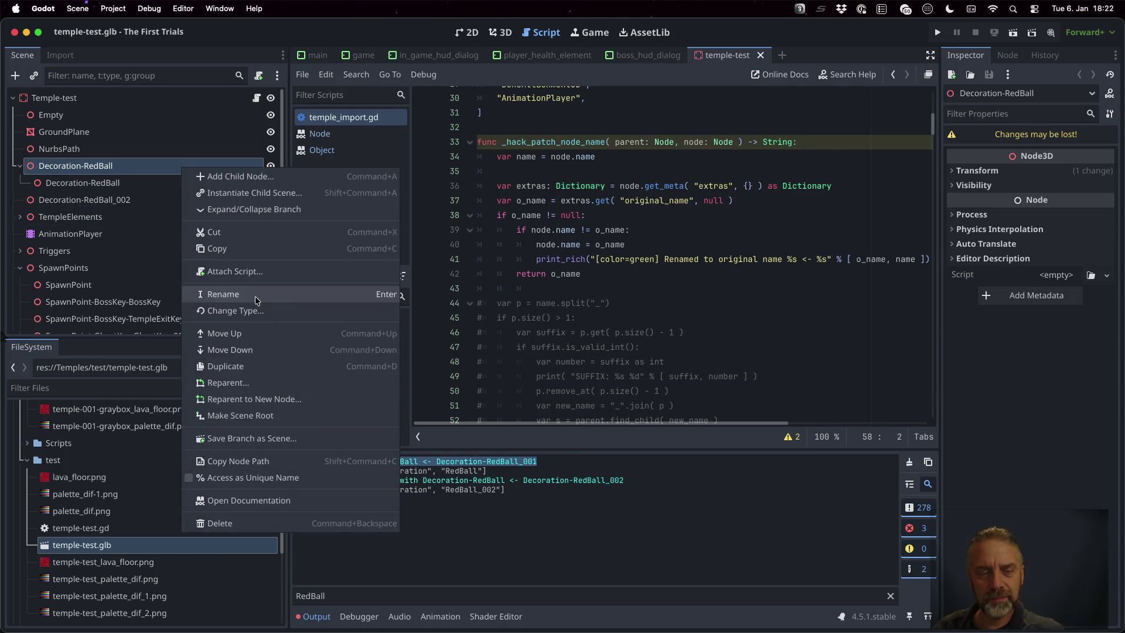
Reimport temple-test.glb and check the Decoration-RedBall_001 and Decoration-RedBall_002 nodes
left_click(145, 551)
right_click(144, 551)
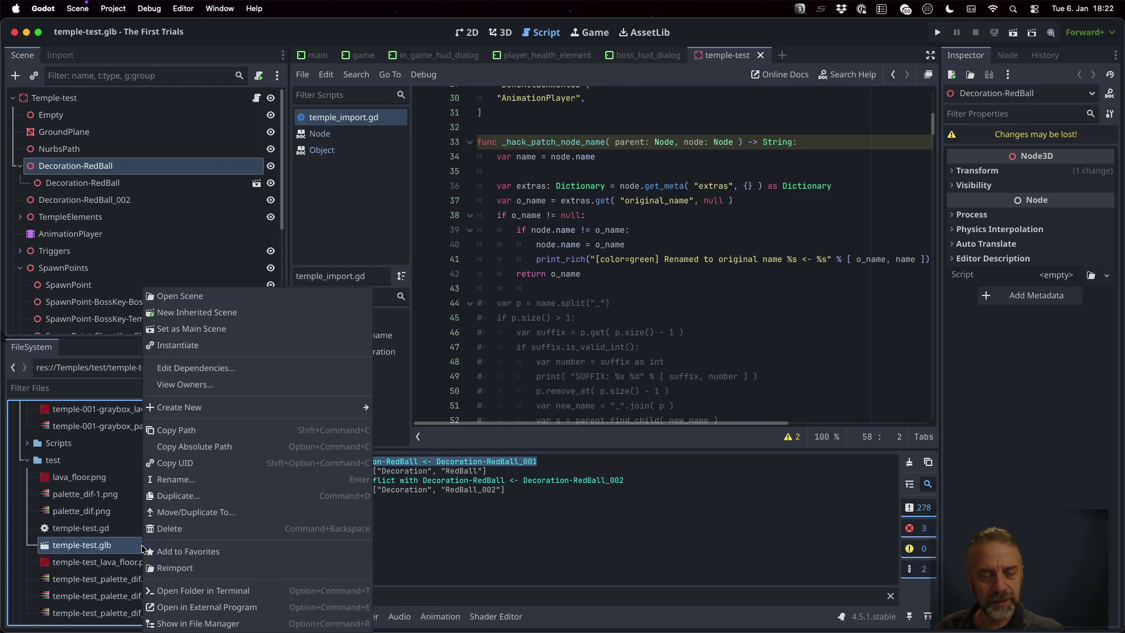
left_click(186, 569)
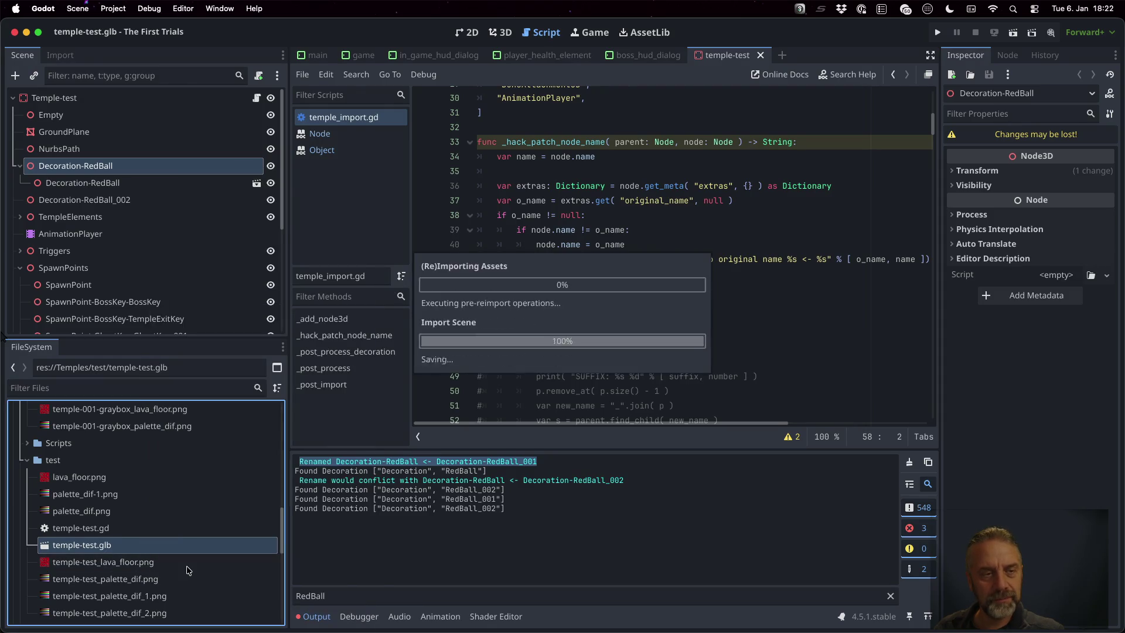
left_click(104, 167)
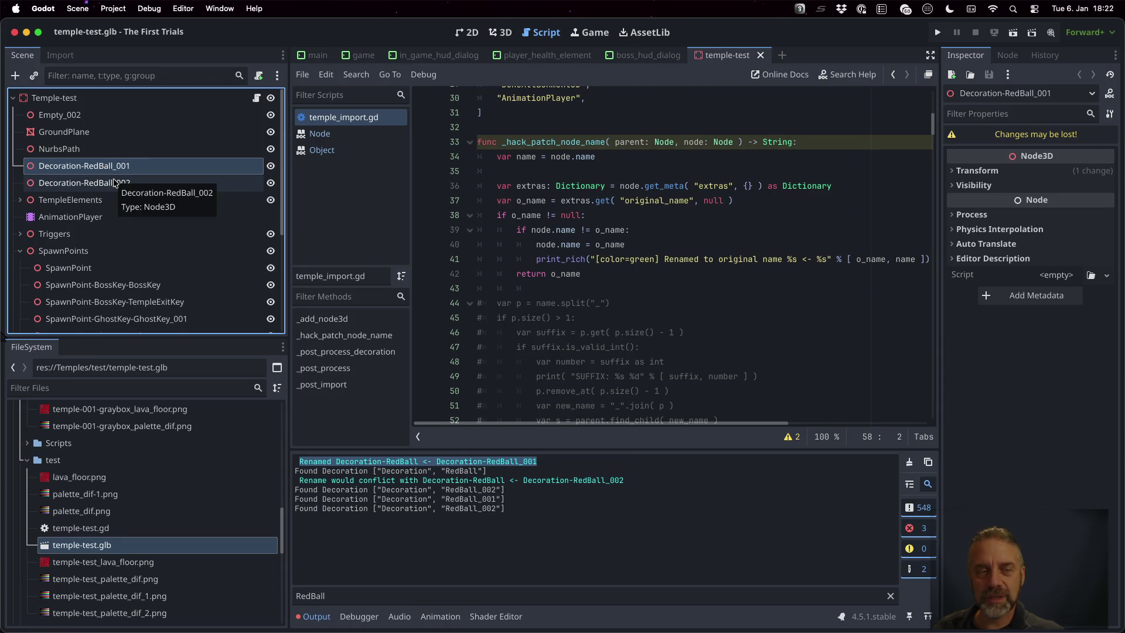
left_click(116, 183)
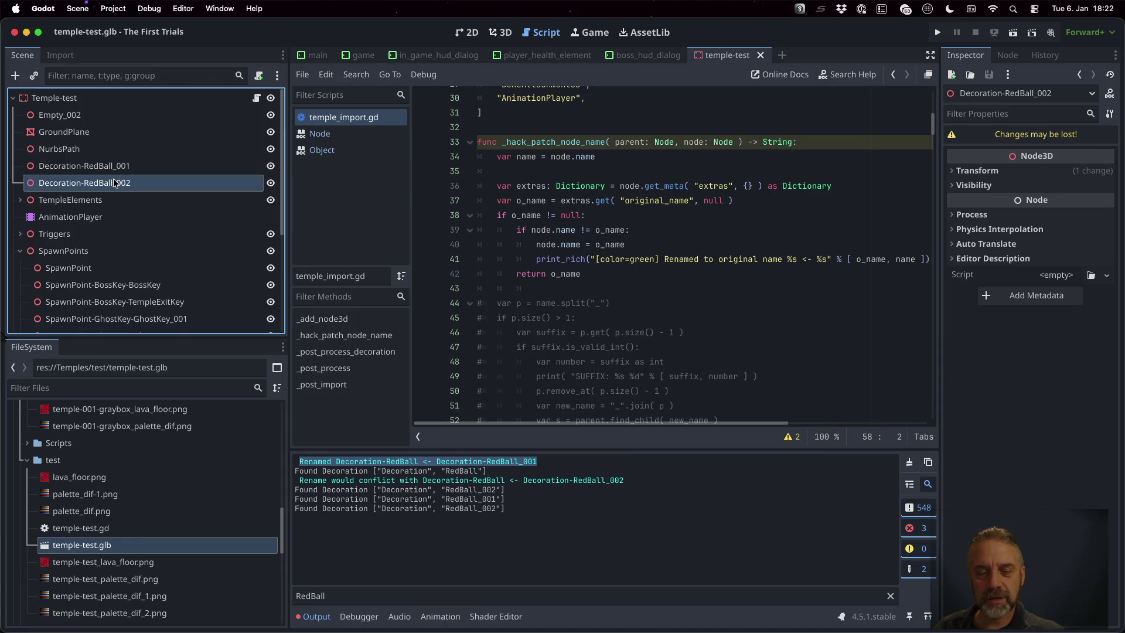
Clear the output log and reimport temple-test.glb again
left_click(909, 463)
right_click(107, 546)
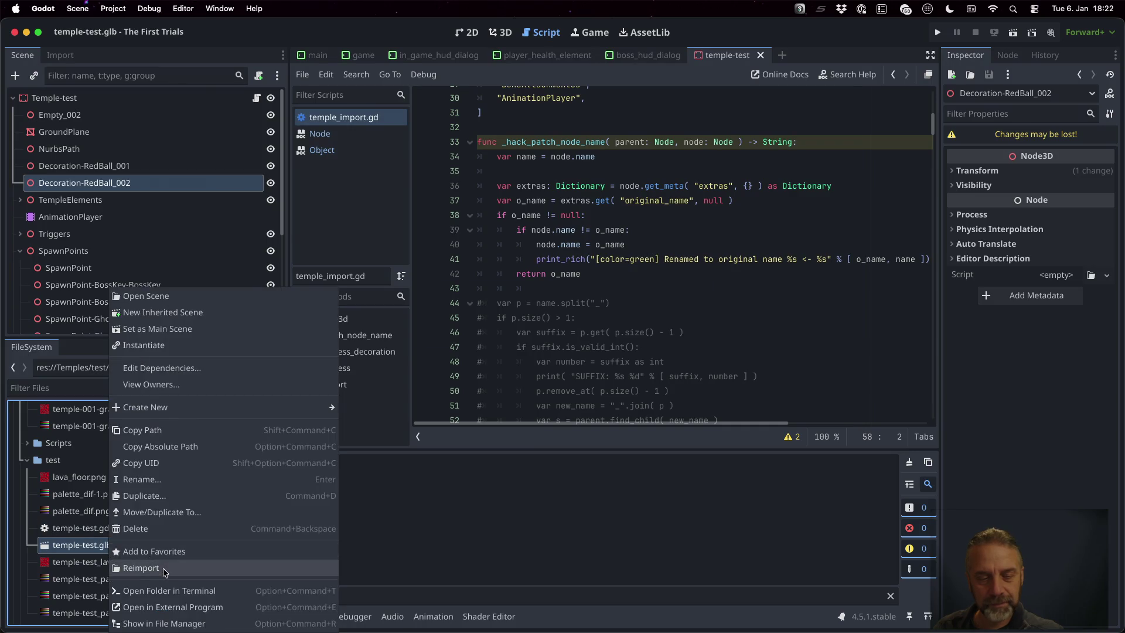
left_click(163, 570)
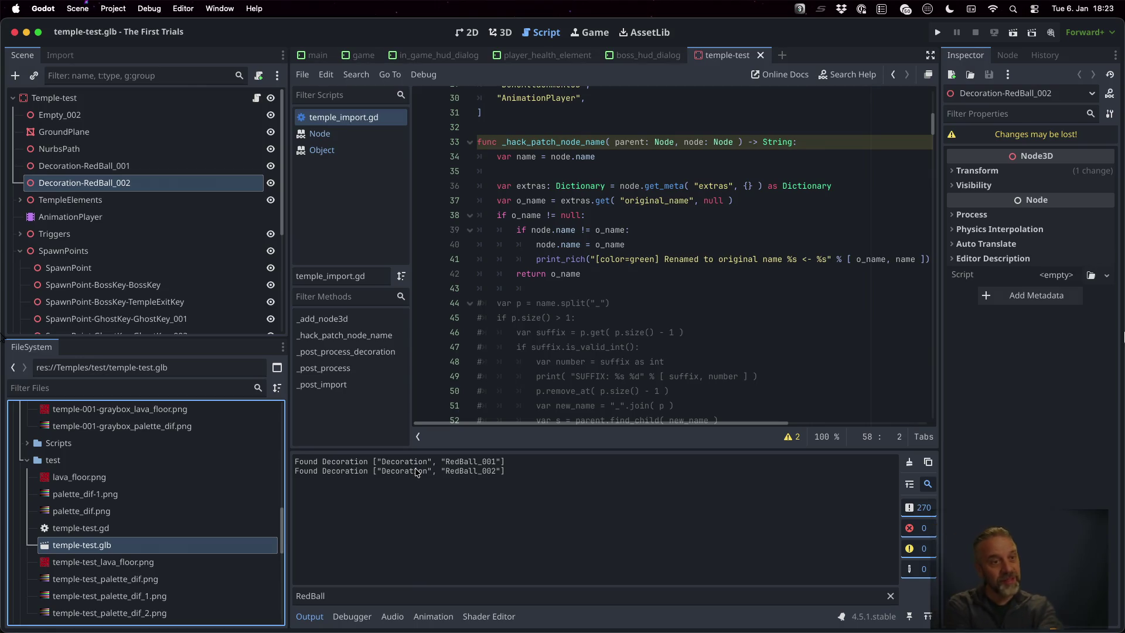
Under the missing-file TODO, declare a new variable holding Node.new()
scroll(618, 218, "down", 7)
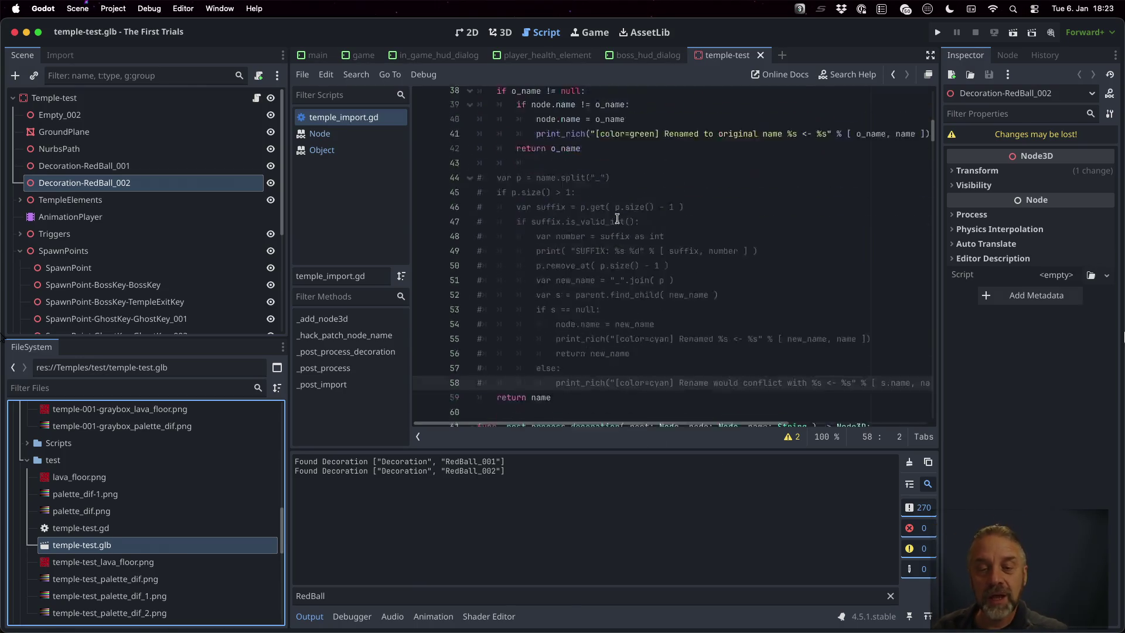
scroll(618, 219, "down", 3)
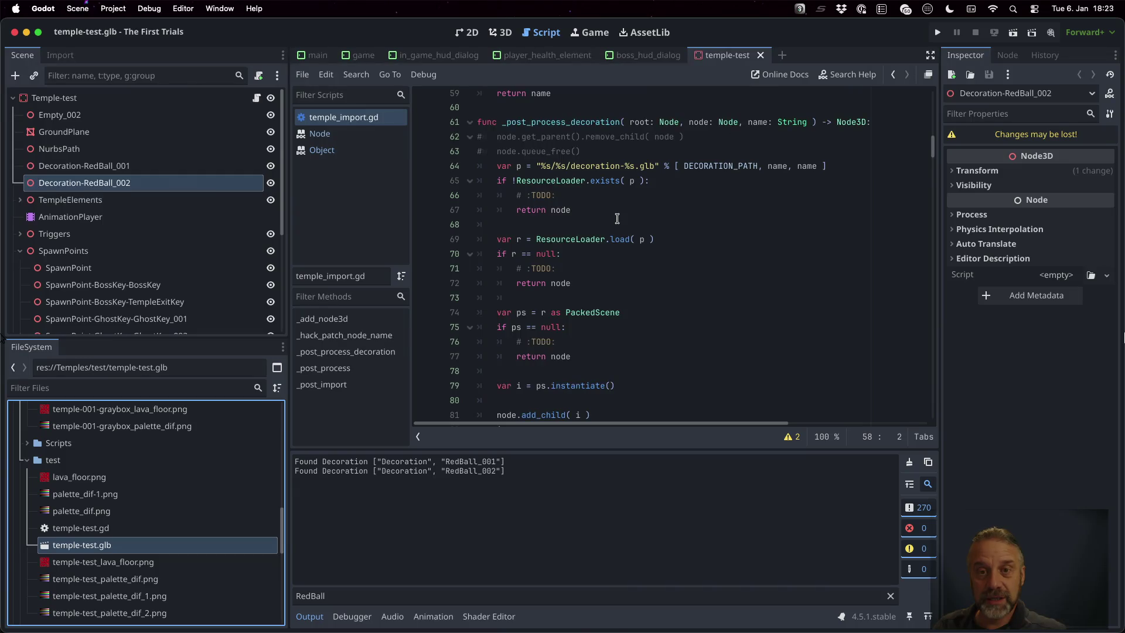
left_click(617, 197)
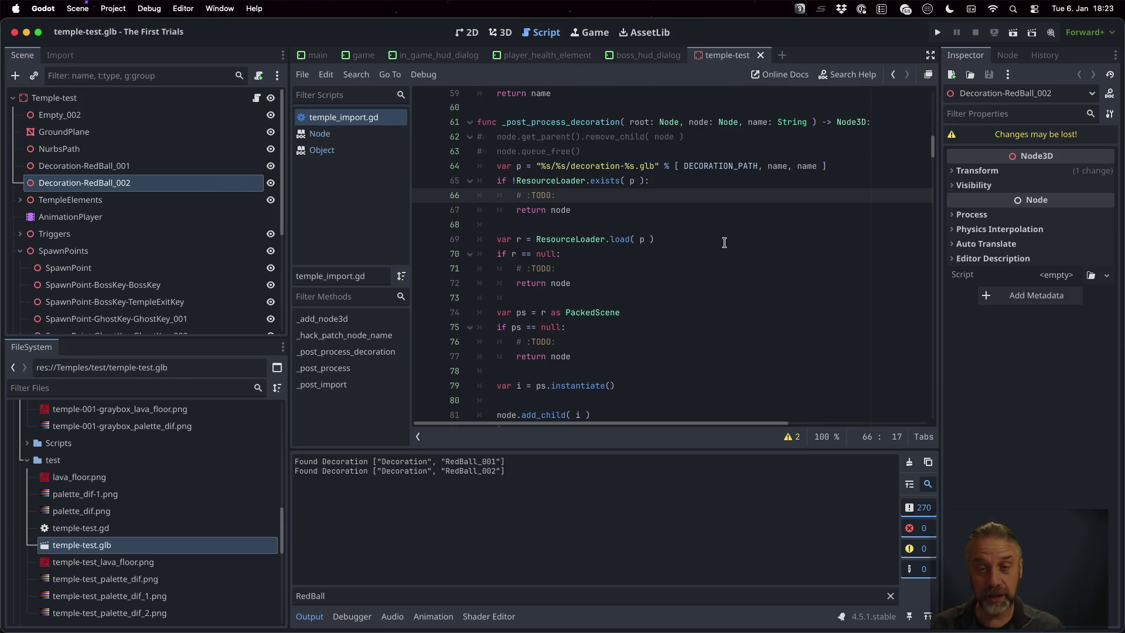
key("Up")
key("Up")
key("Down")
key("Down")
key("Up")
key("Up")
key("Down")
key("Down")
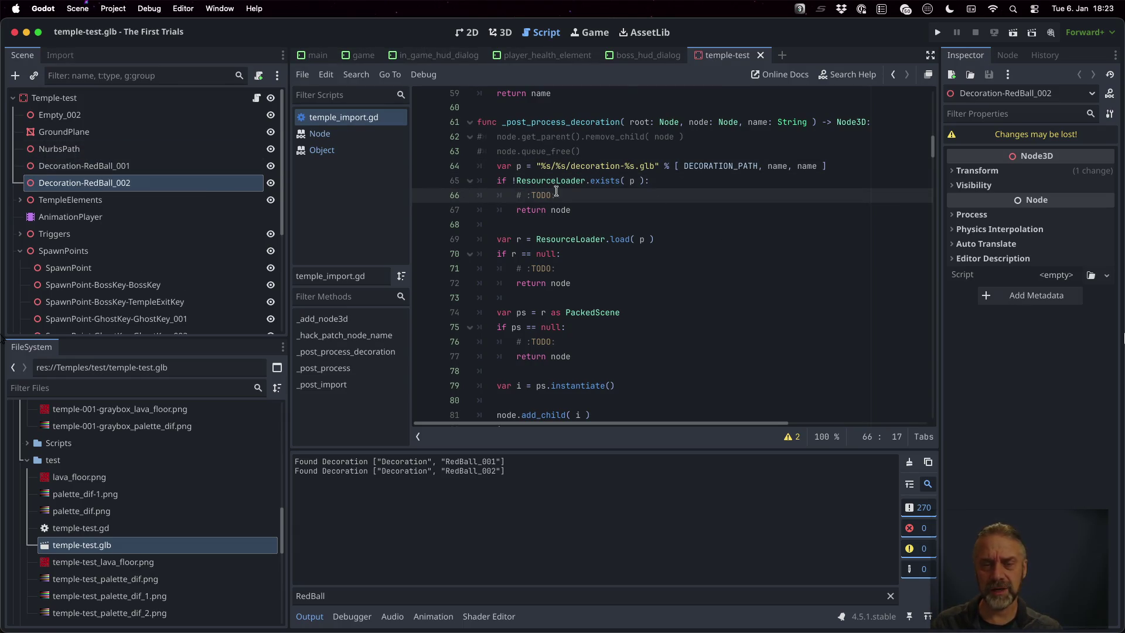
key("Return")
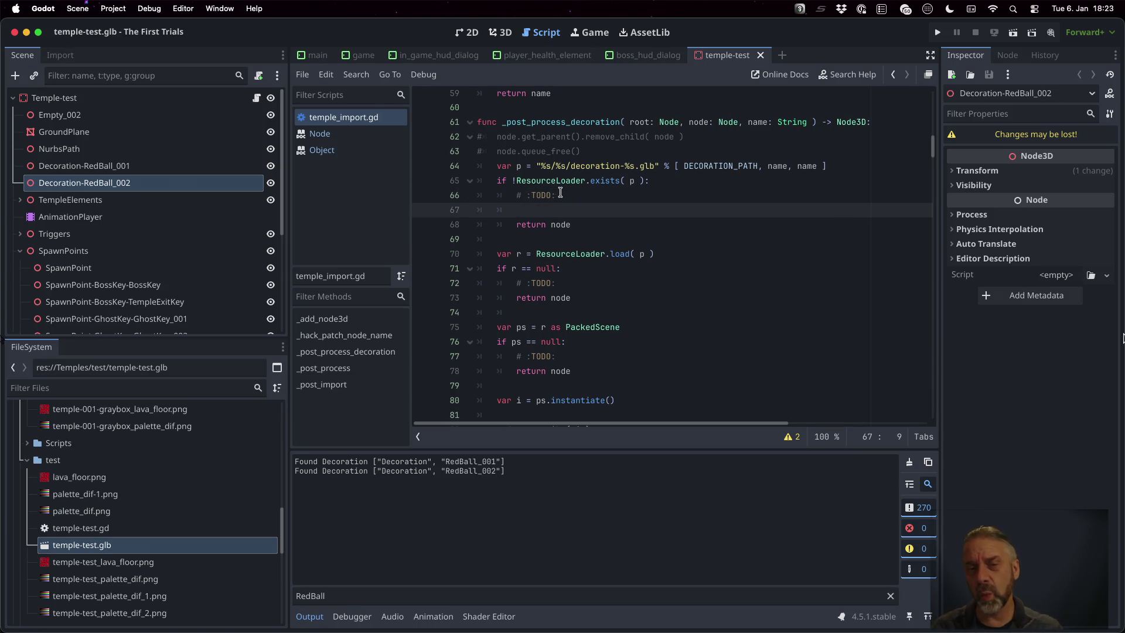
type("var n =")
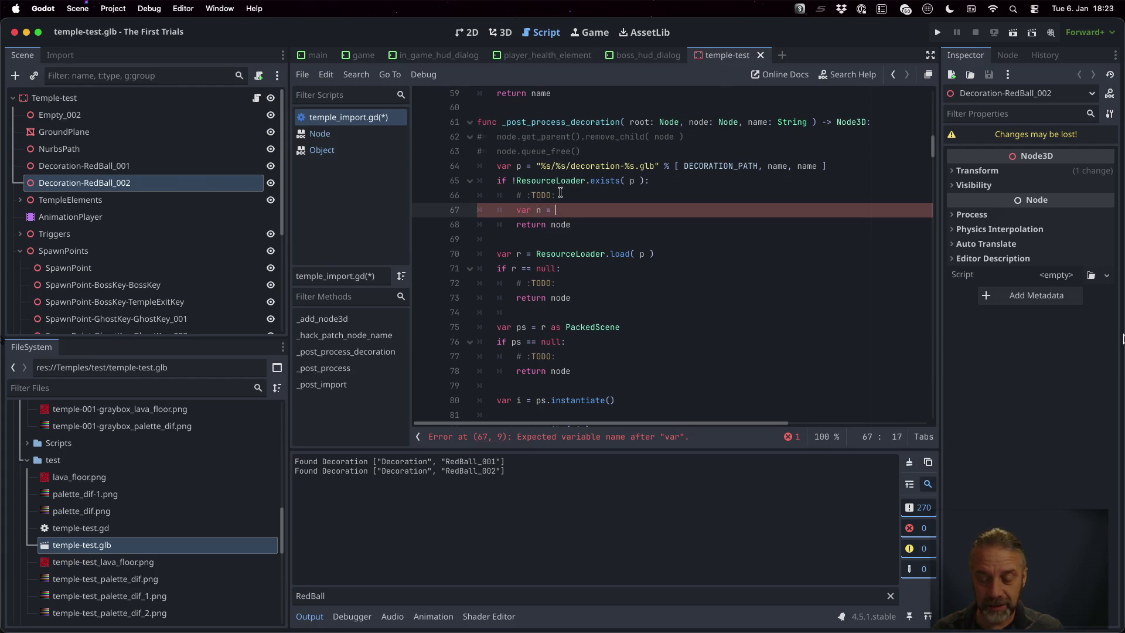
type("e3D.mne")
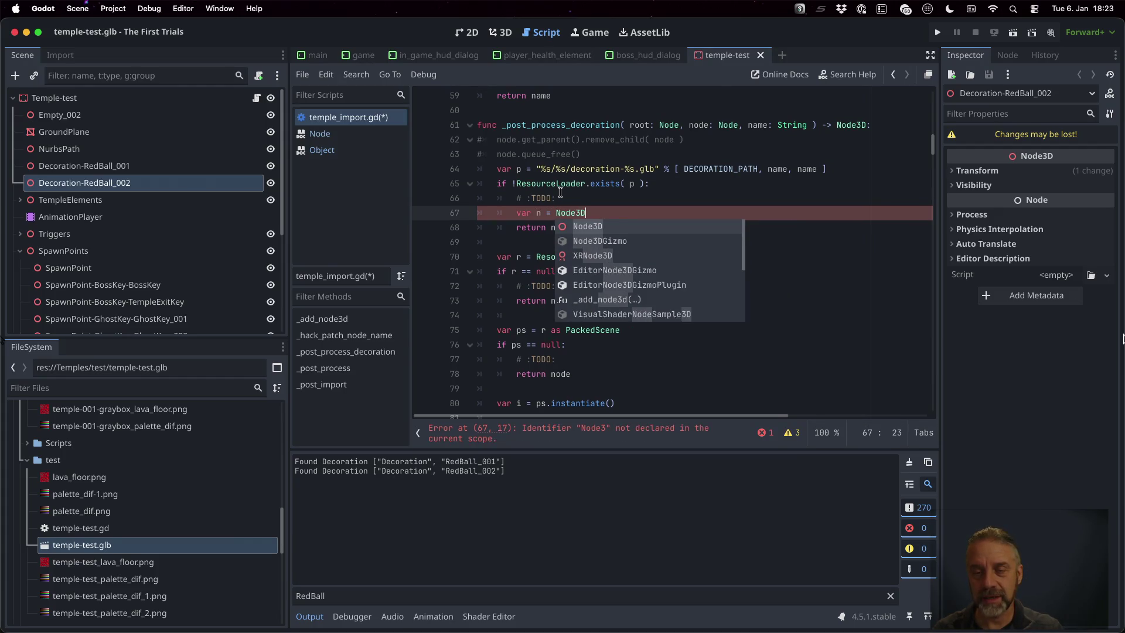
type("w")
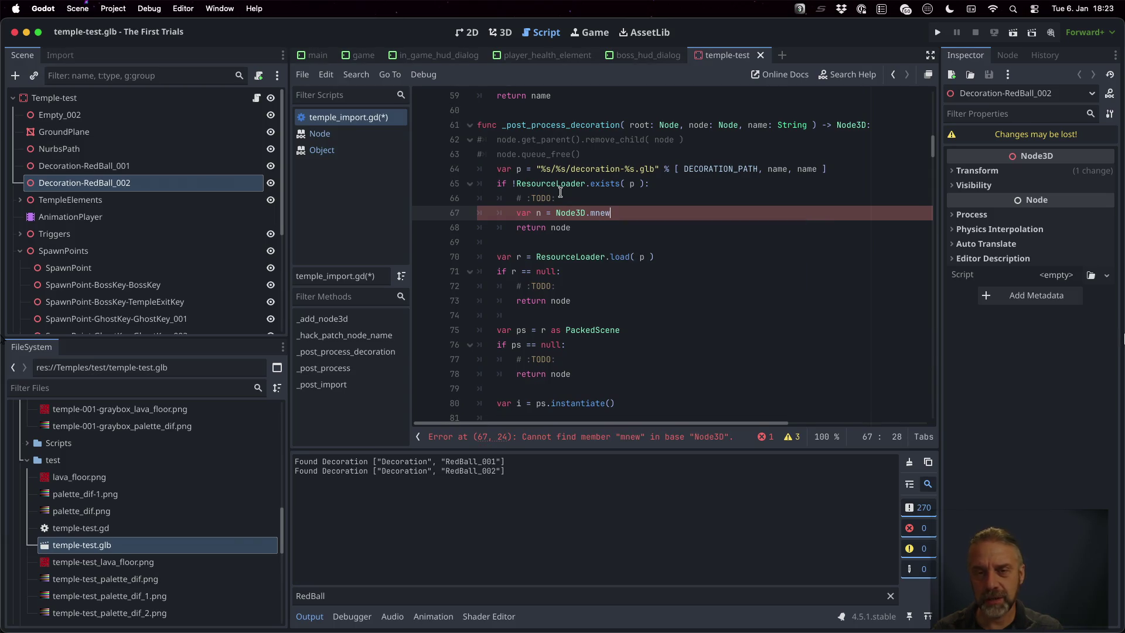
key("BackSpace")
key("BackSpace")
key("BackSpace")
type("Niode")
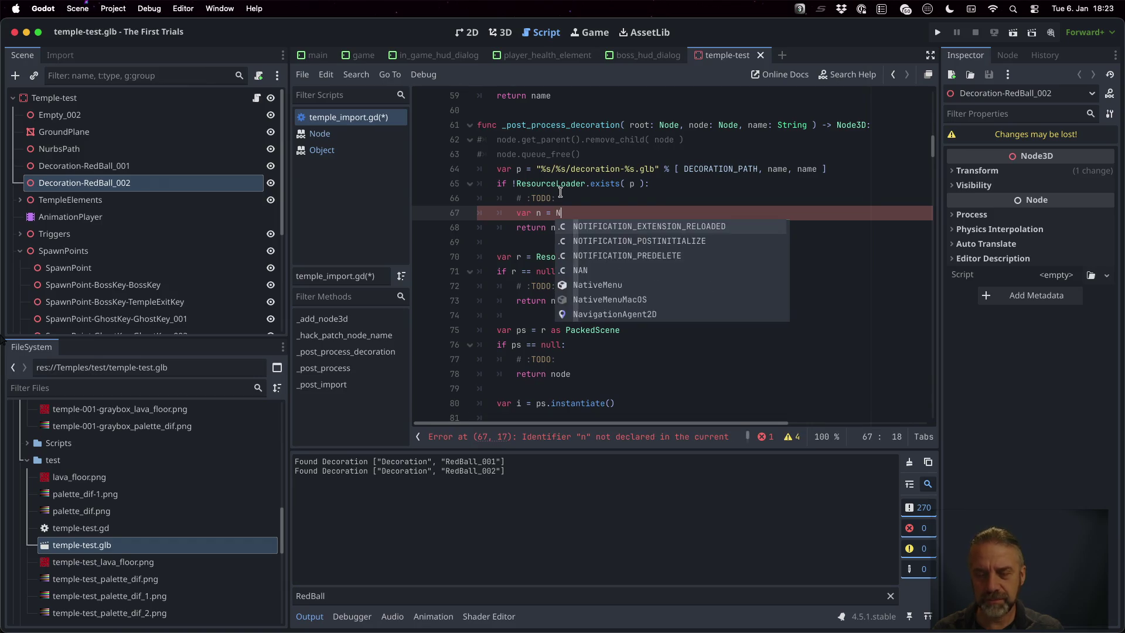
key("BackSpace")
key("BackSpace")
key("BackSpace")
type("ode.n")
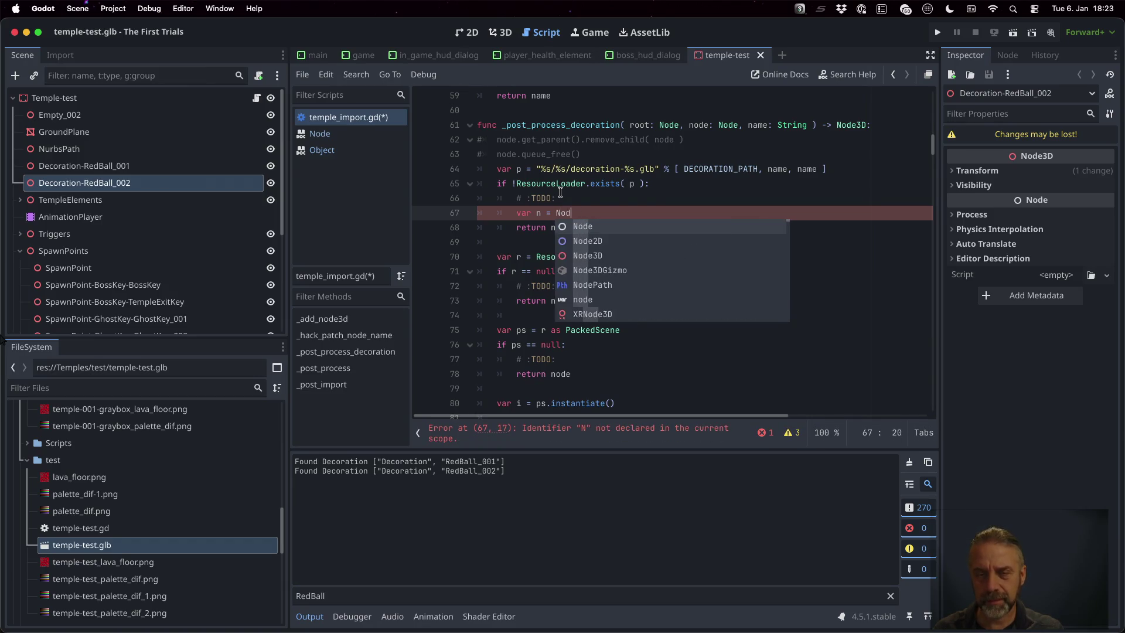
type("ew")
key("Return")
key("Return")
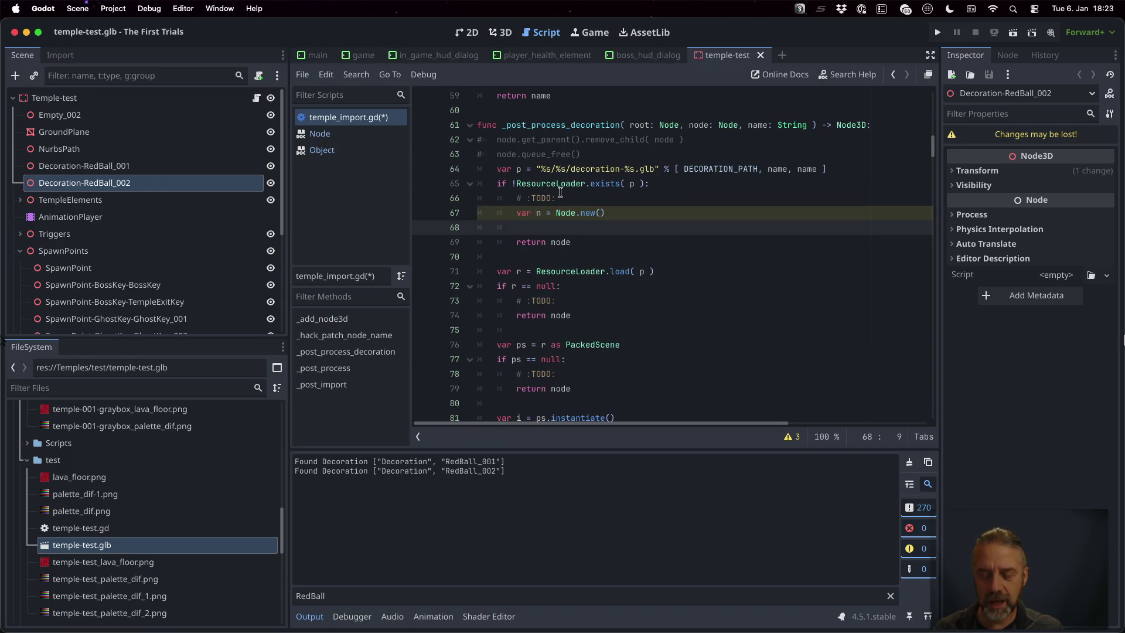
Add node.add_child(n) and node.owner = root, then save the script
type("add_c")
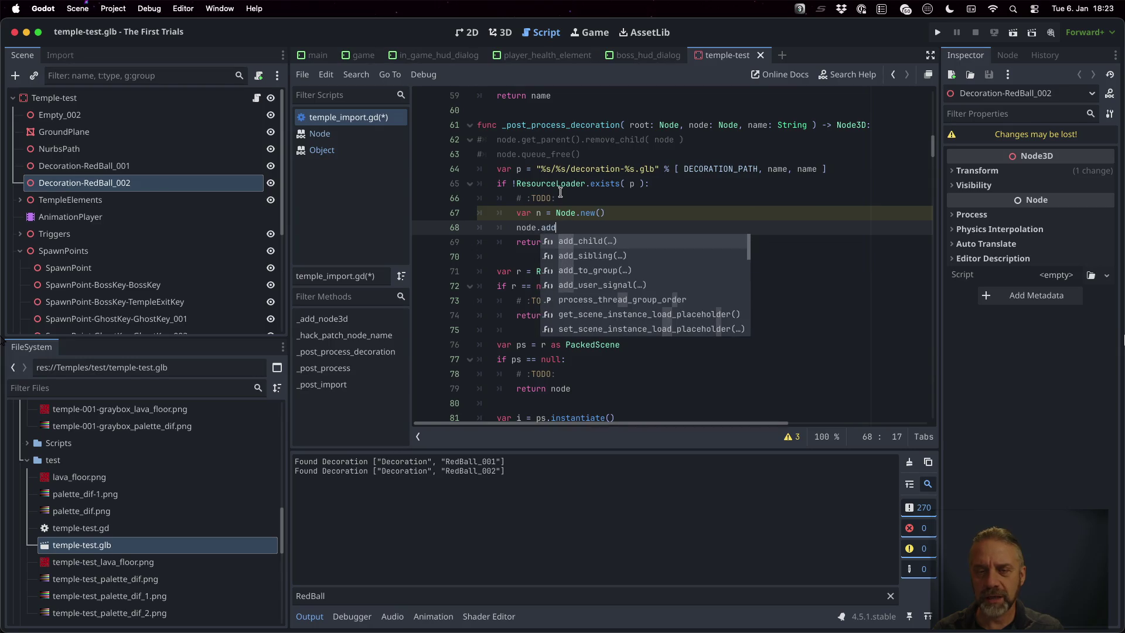
key("Return")
type(")")
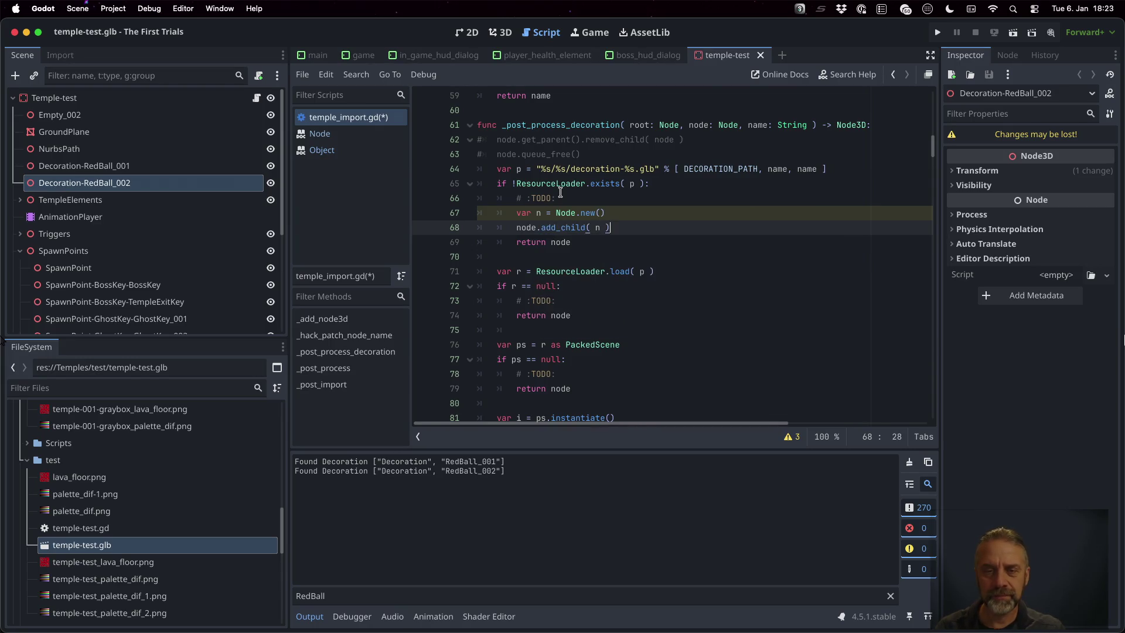
key("Return")
type("node.ow")
key("Return")
type("= root")
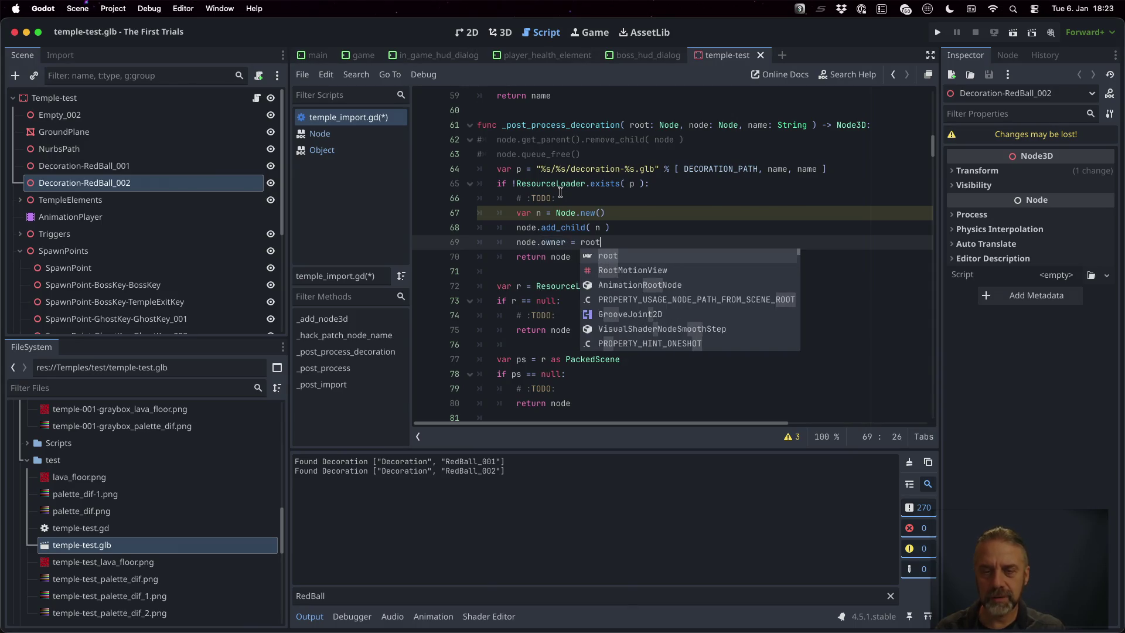
key("ctrl+s")
Start a line naming the new node "DECORATION_NOT_FOUND"
key("Return")
key("End")
key("Return")
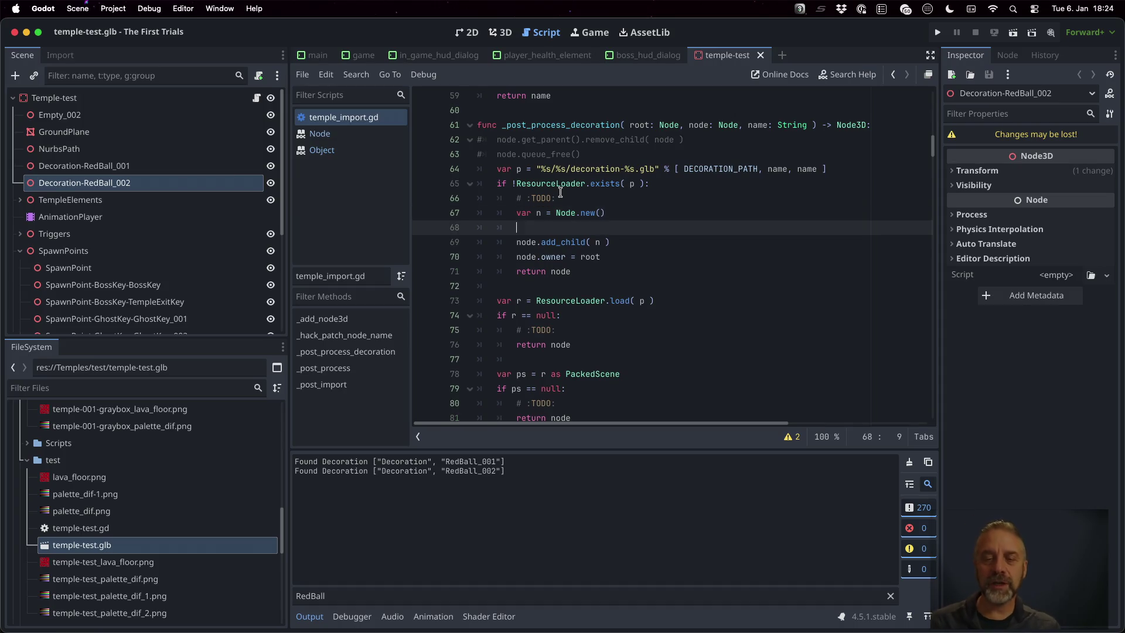
type("n.name = ")
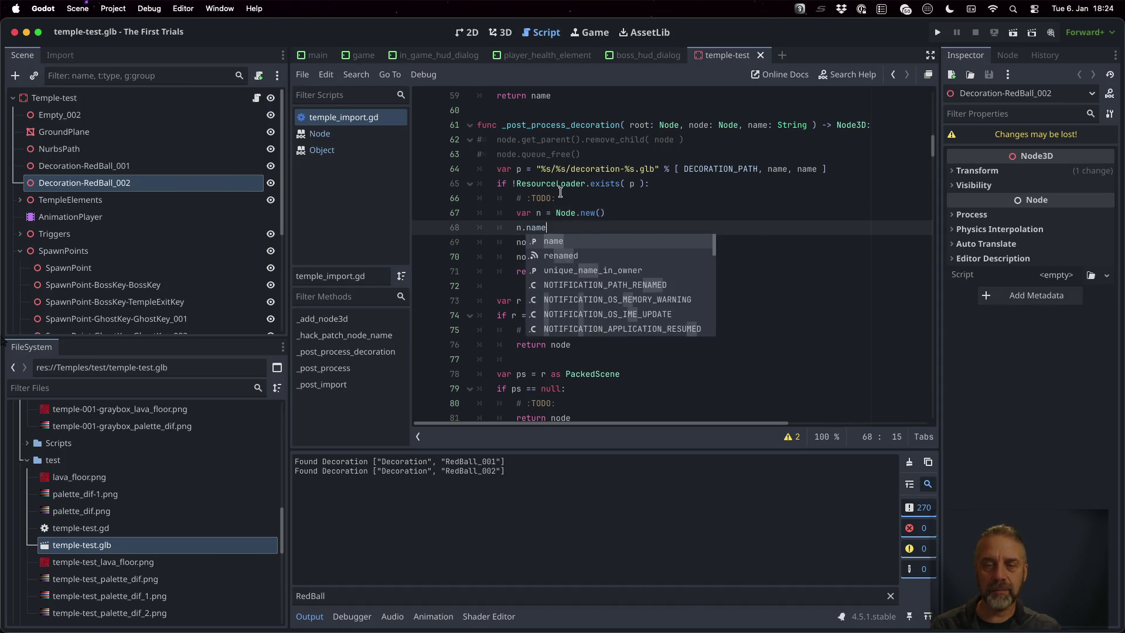
type("\"DE")
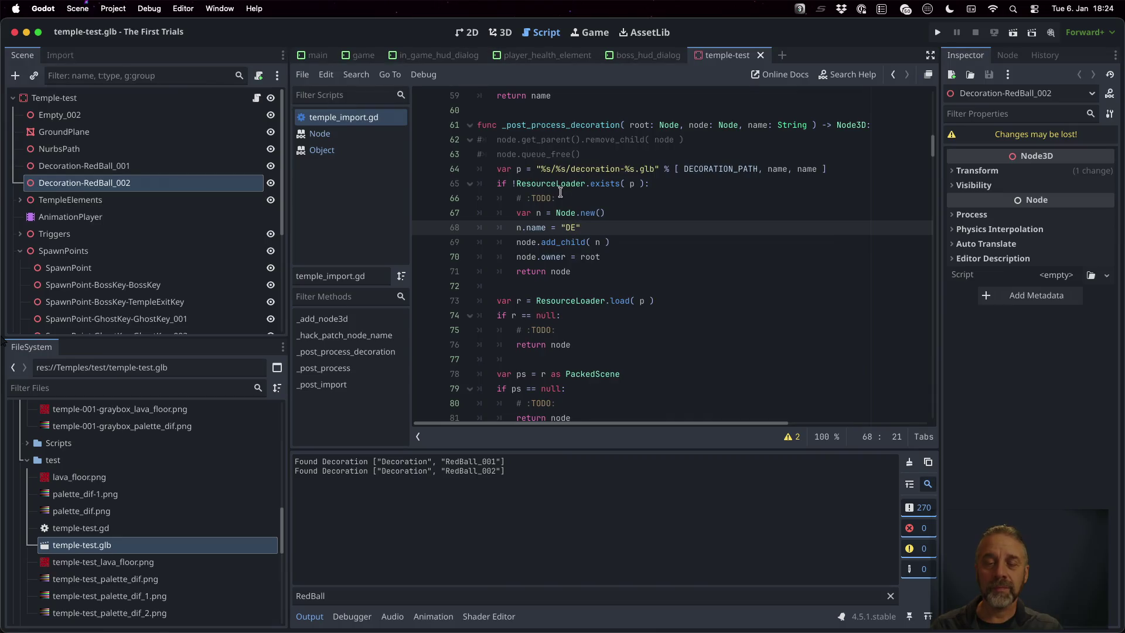
type("DECO")
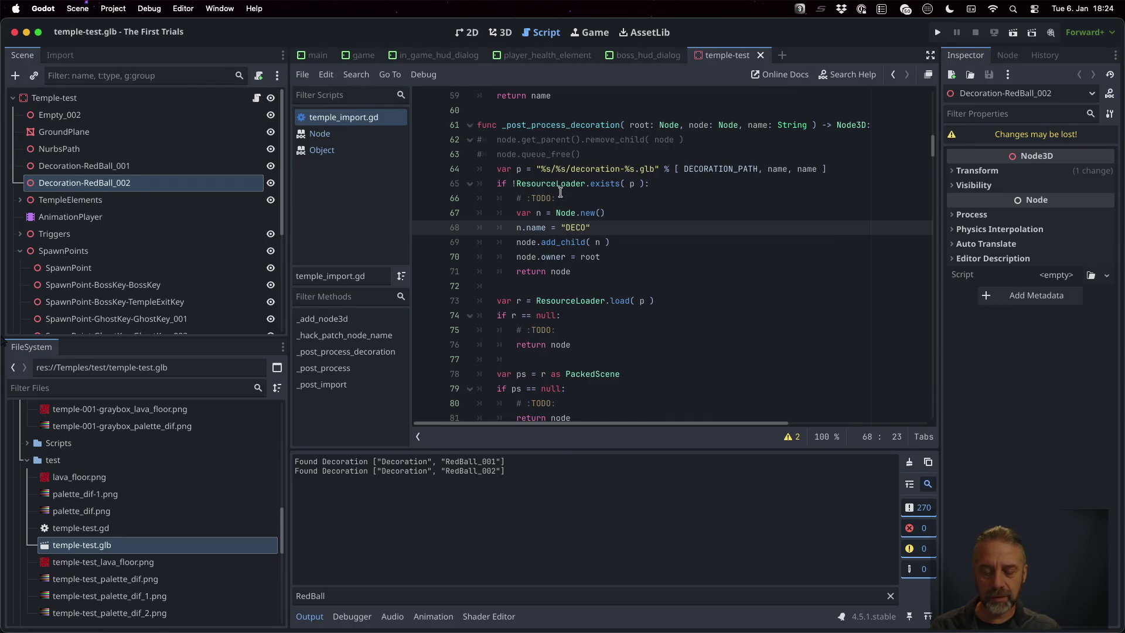
type("N_NOT_FOUND")
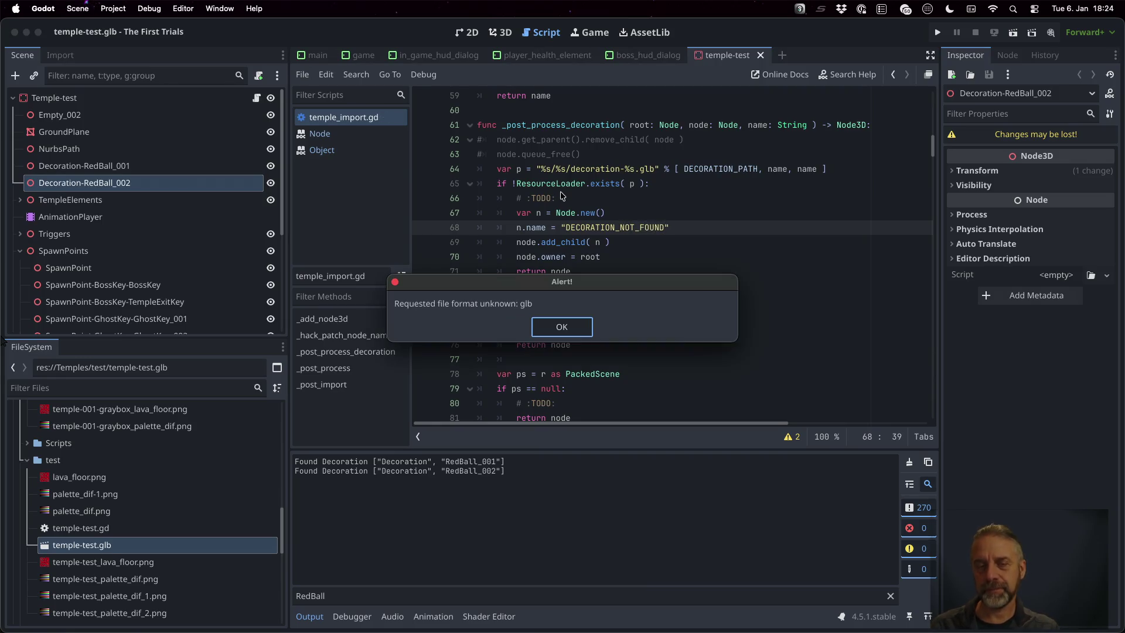
Dismiss the glb alert, reimport temple-test.glb and clear the output log
left_click(563, 327)
right_click(205, 556)
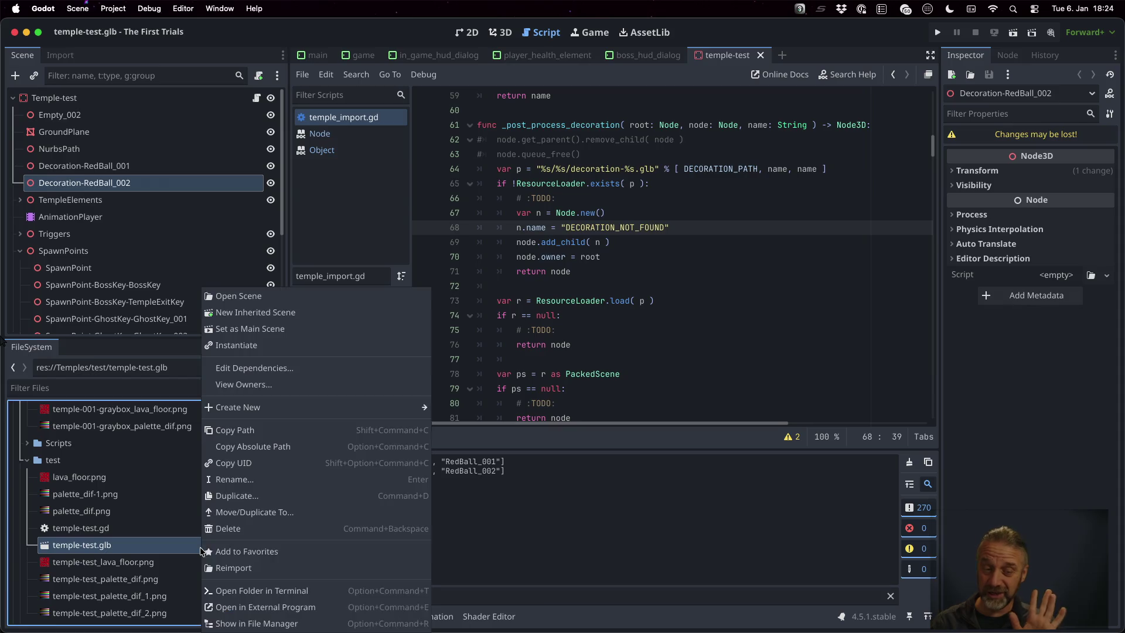
left_click(223, 561)
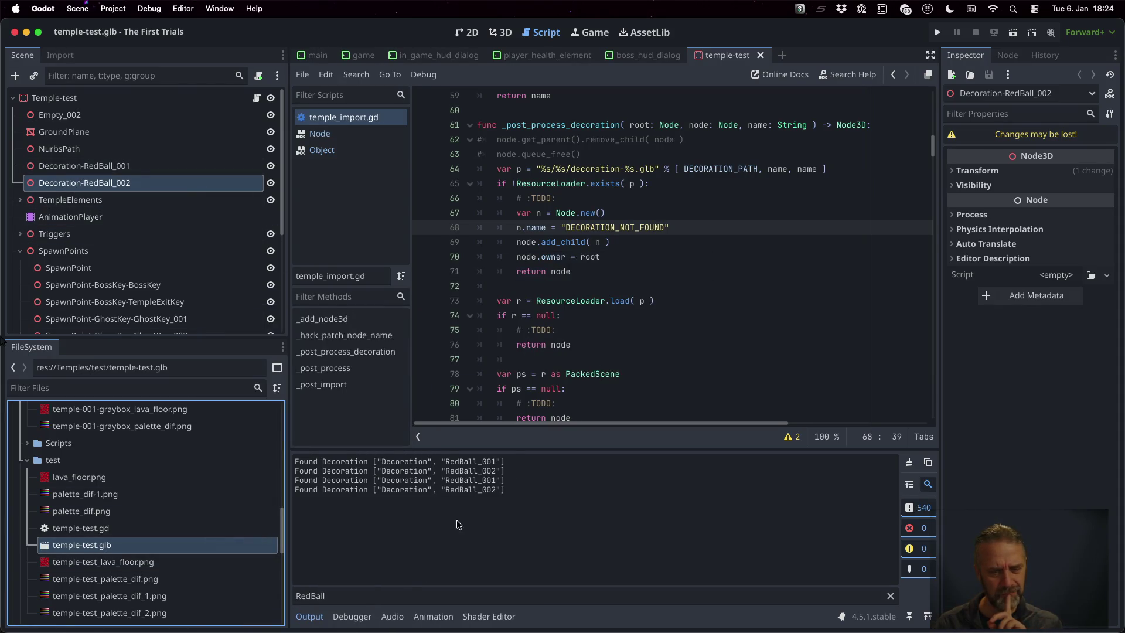
left_click(908, 463)
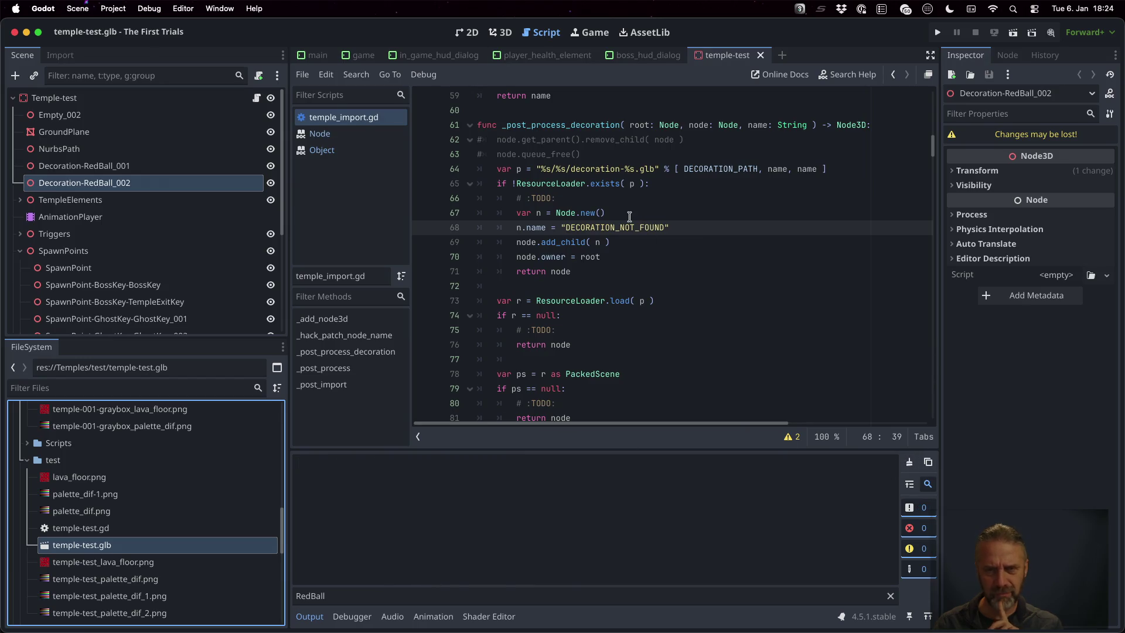
Open a blank line below the # :TODO: comment
key("Up")
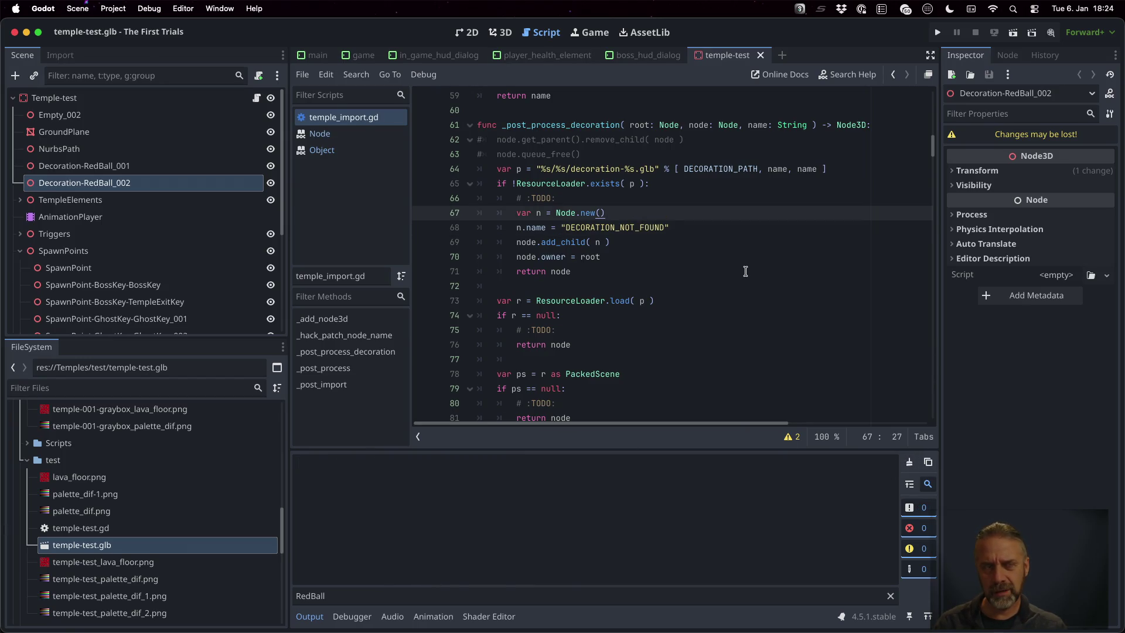
key("Up")
key("Return")
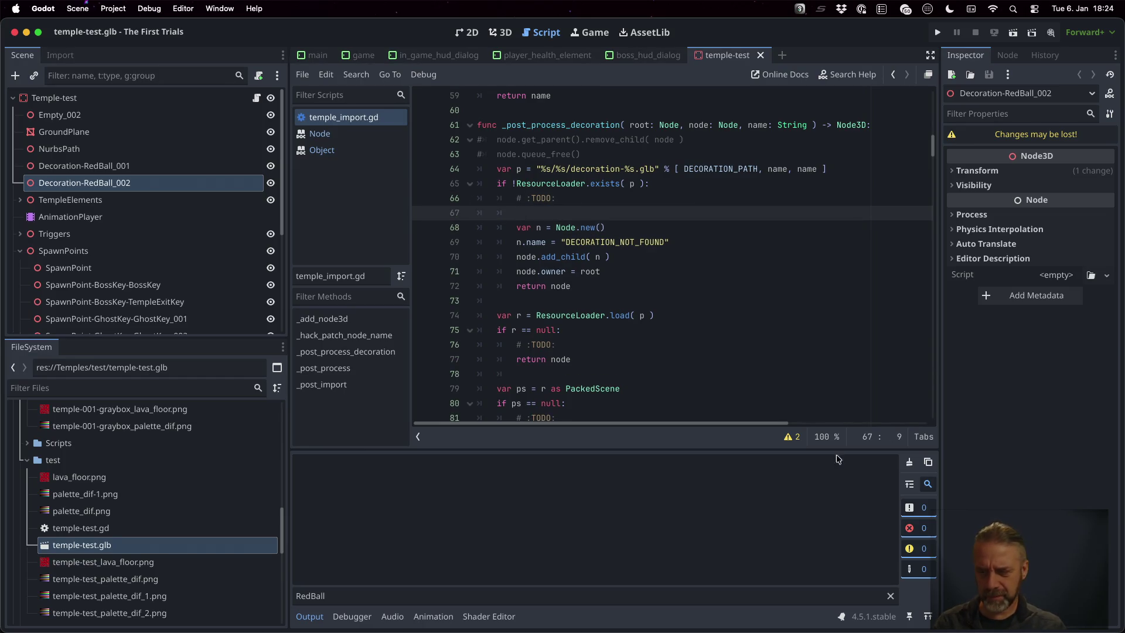
Remove the RedBall filter, add print("Decoration not found %s" % [ p ]) and save
left_click(890, 596)
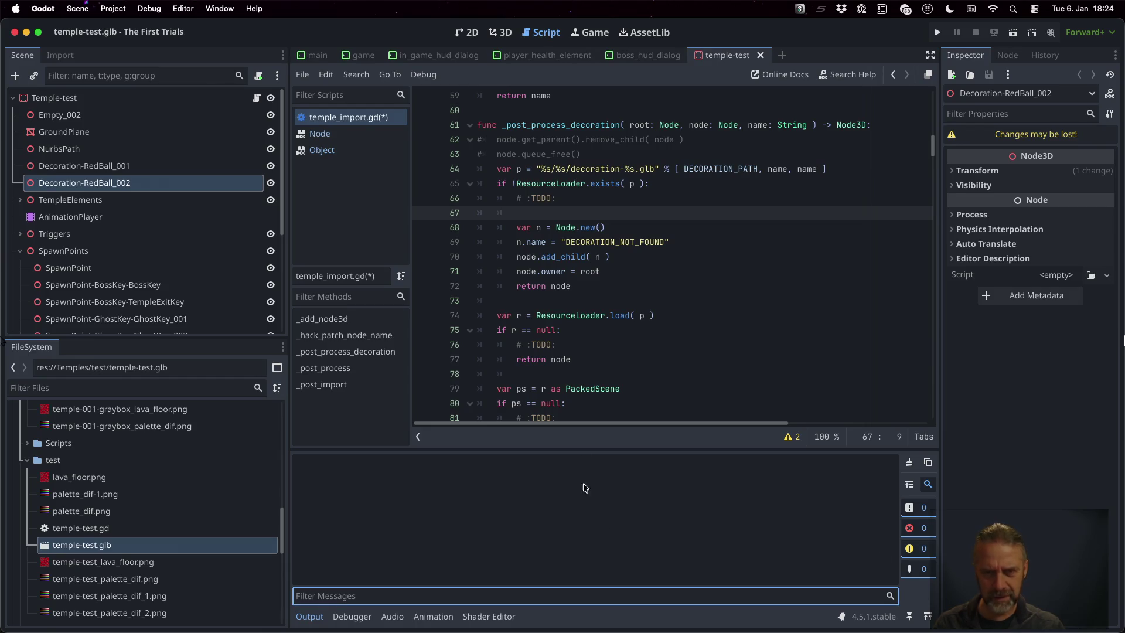
left_click(578, 215)
type("print(\"Dec")
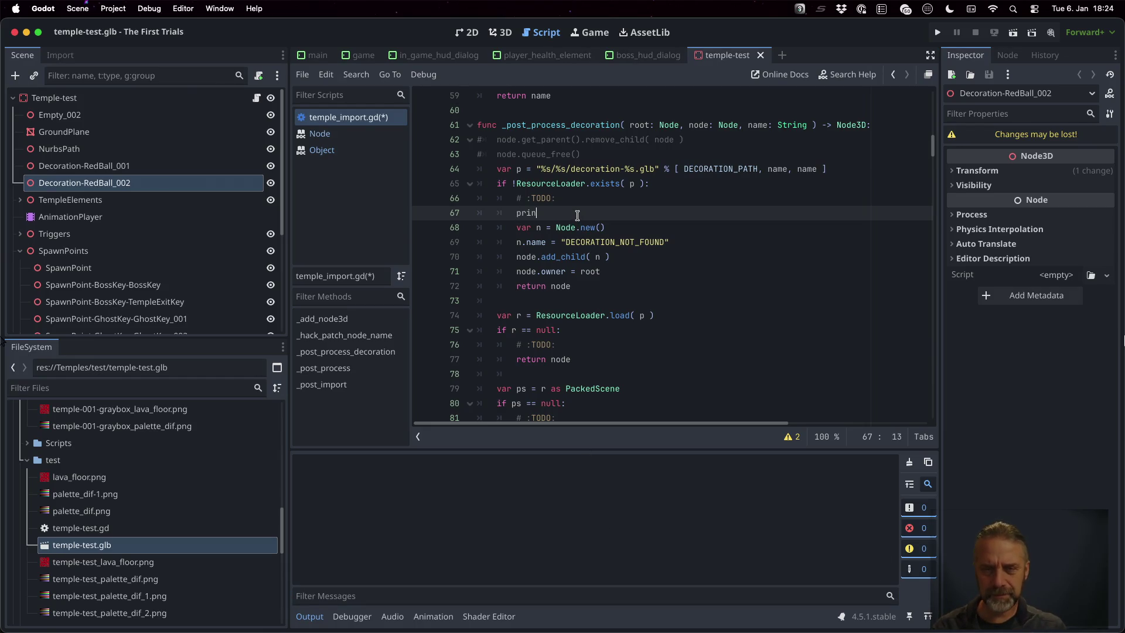
type("oratio")
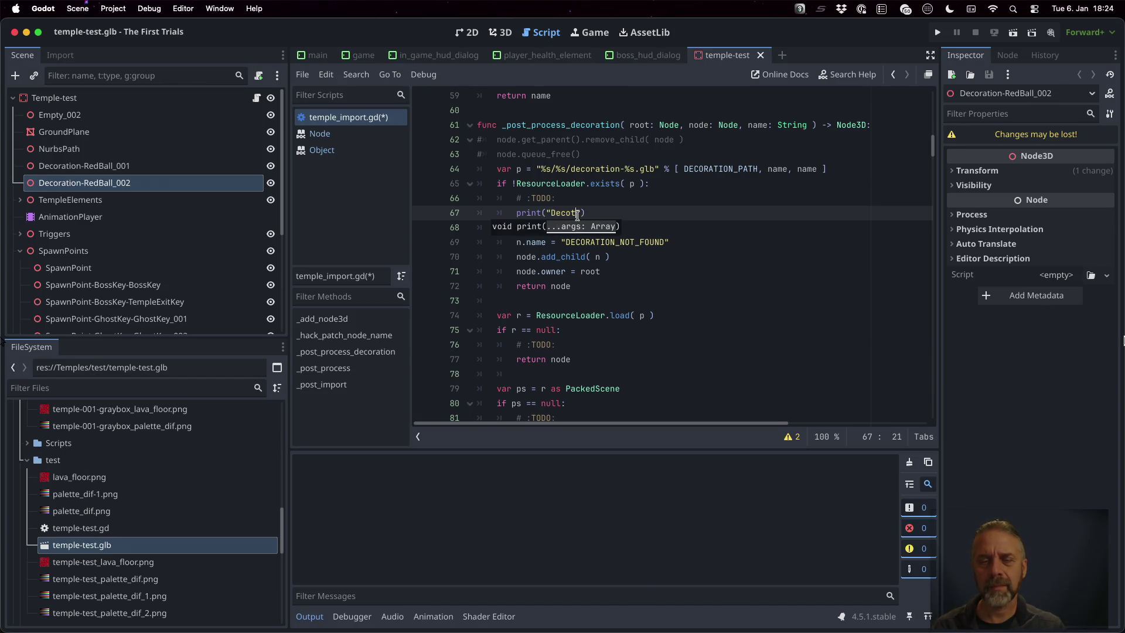
type("n not found %")
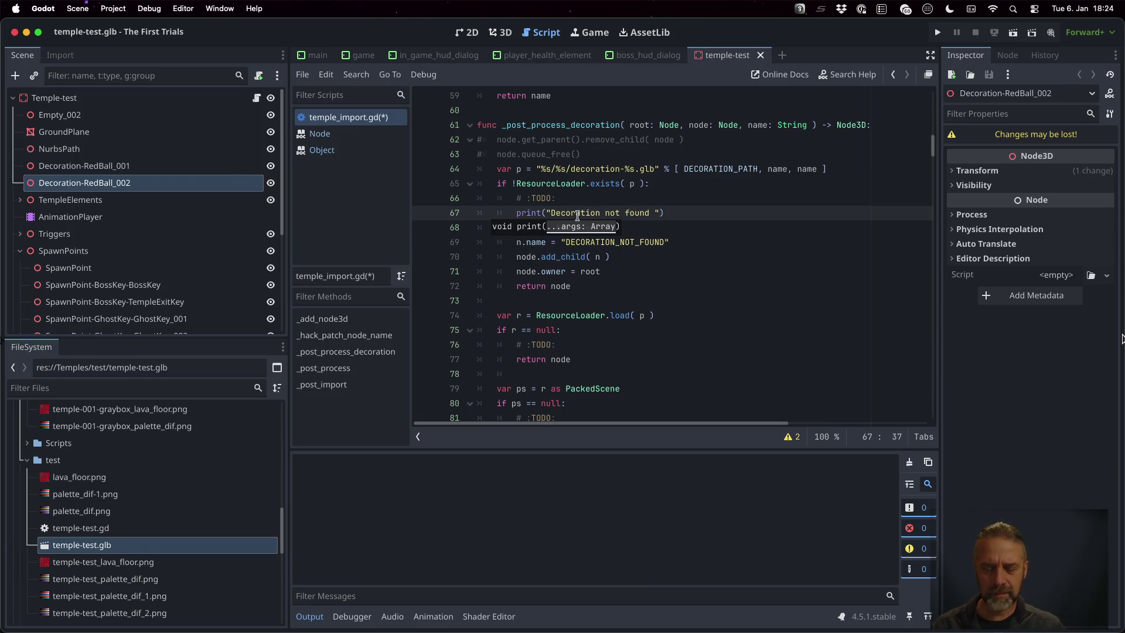
type("s\" % [")
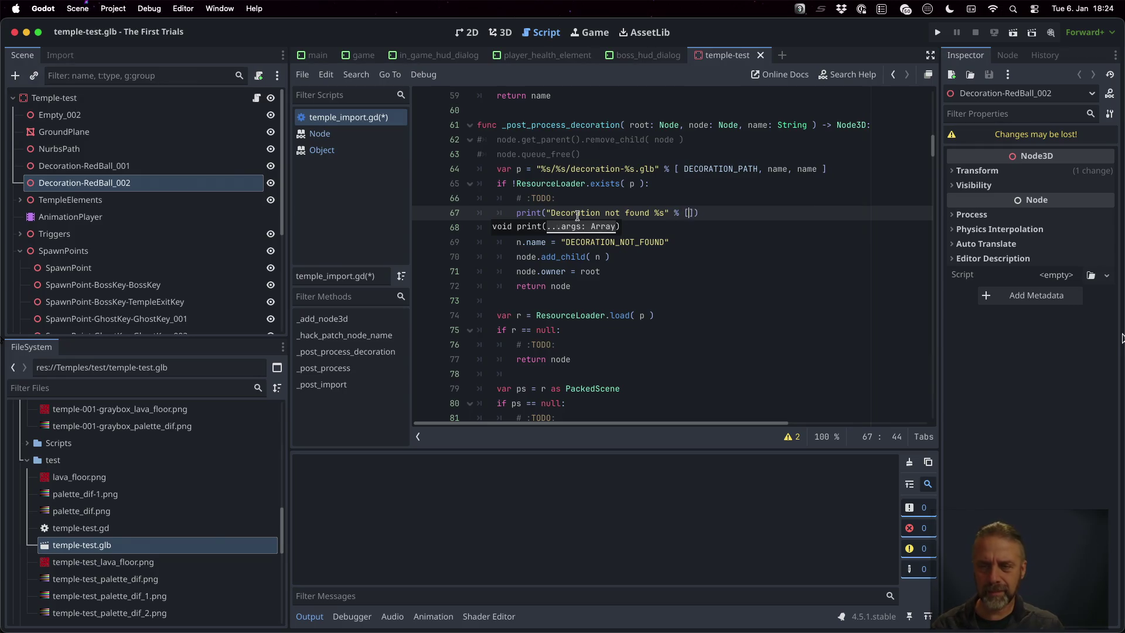
type(" p ]")
key("ctrl+s")
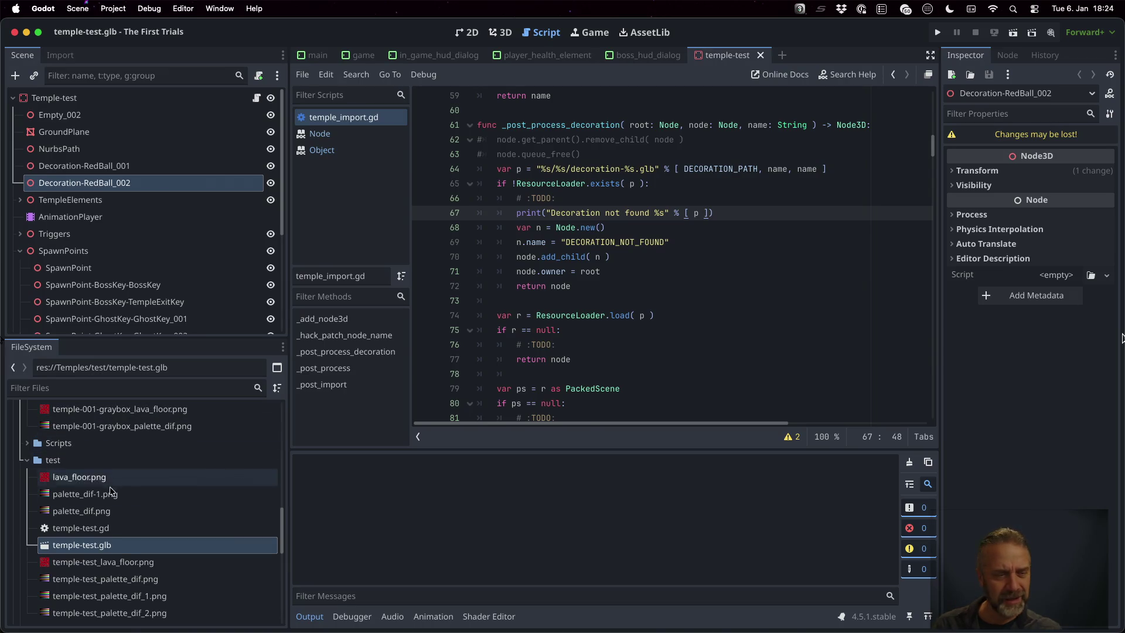
right_click(134, 548)
Reimport temple-test.glb and select the 'Decoration not found' messages with their paths
left_click(182, 552)
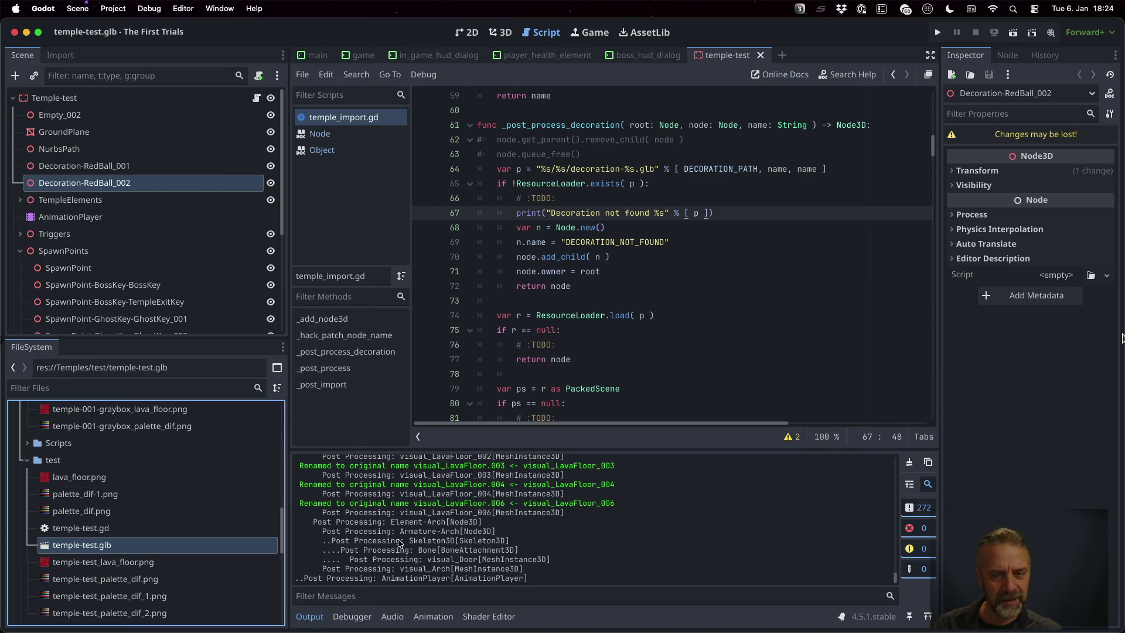
scroll(461, 545, "up", 15)
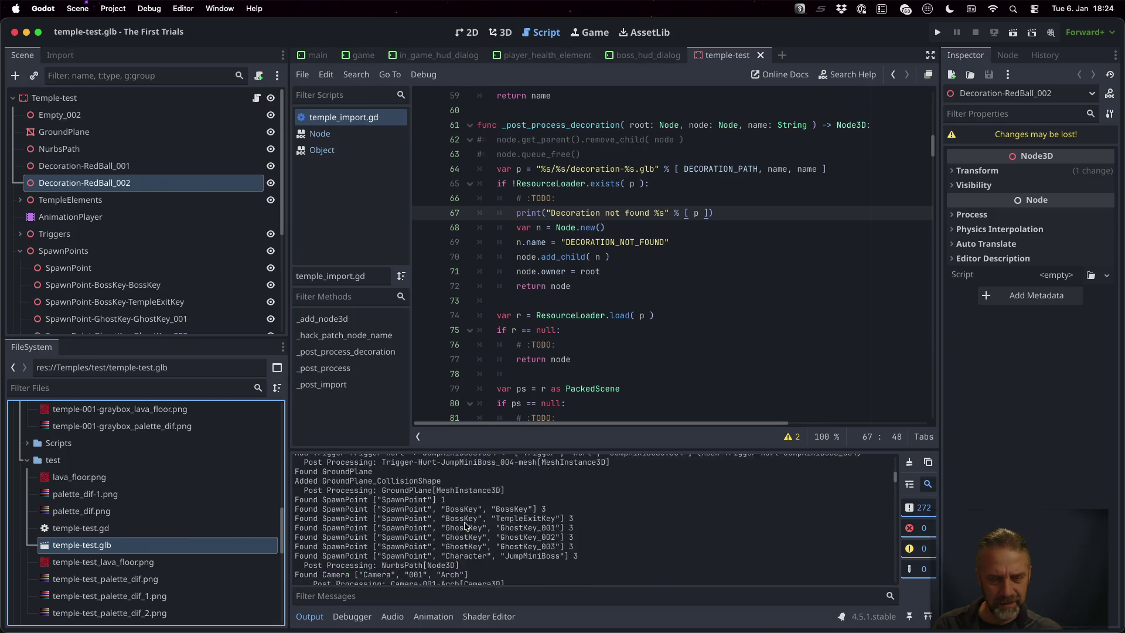
scroll(465, 526, "down", 3)
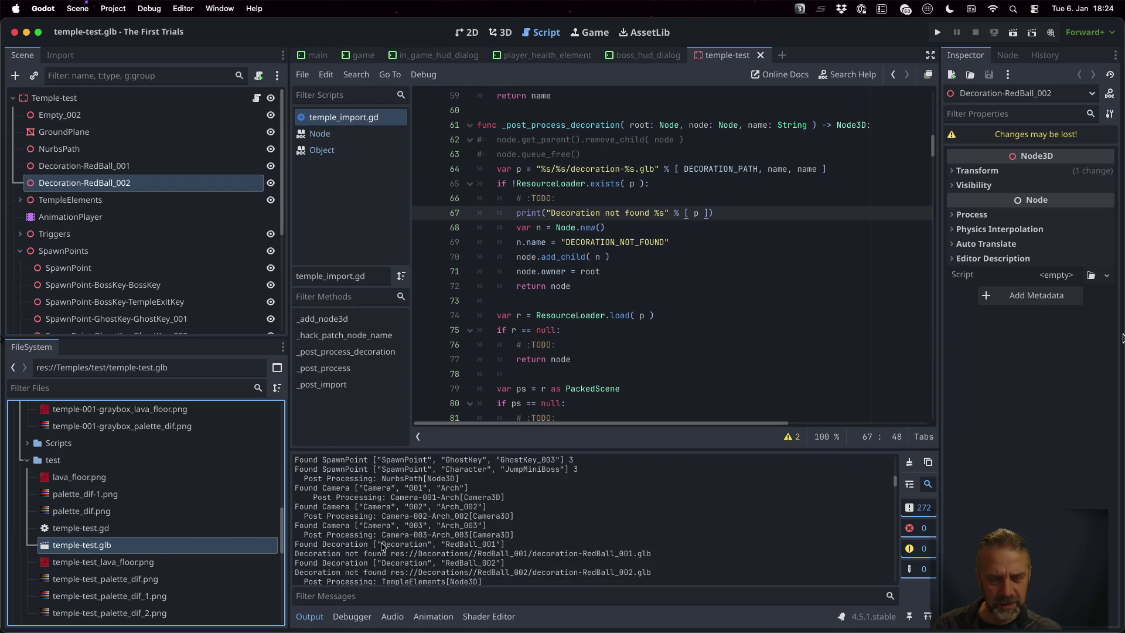
mouse_move(298, 552)
left_mouse_down()
mouse_move(501, 543)
mouse_move(652, 554)
left_mouse_up()
left_click(610, 258)
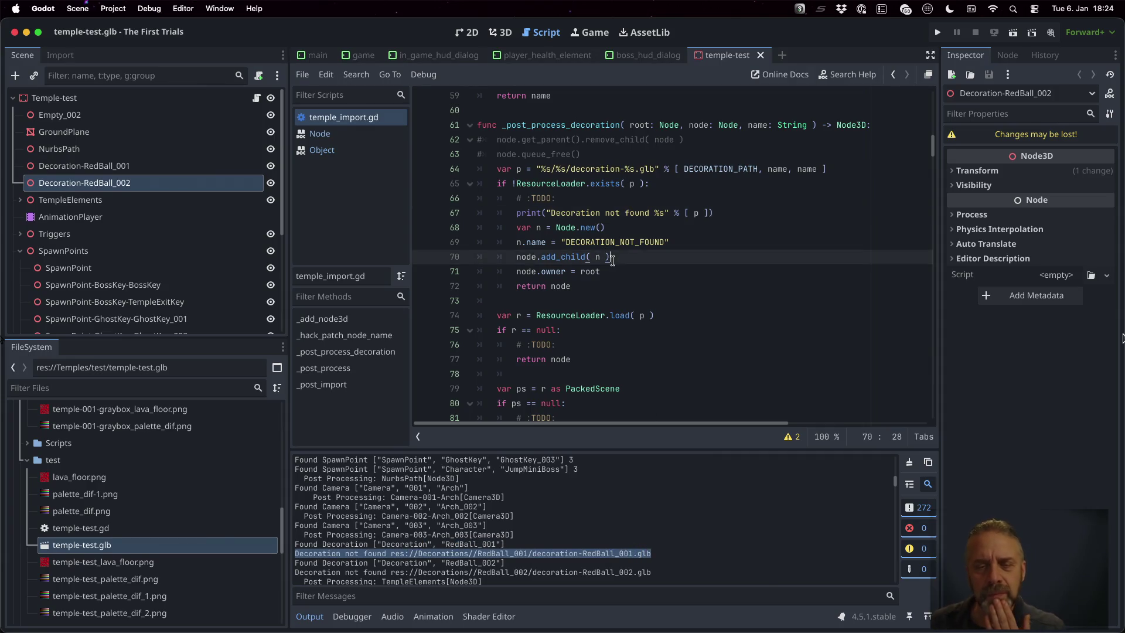
Change node.owner to n.owner so the placeholder itself is owned by root
double_click(587, 227)
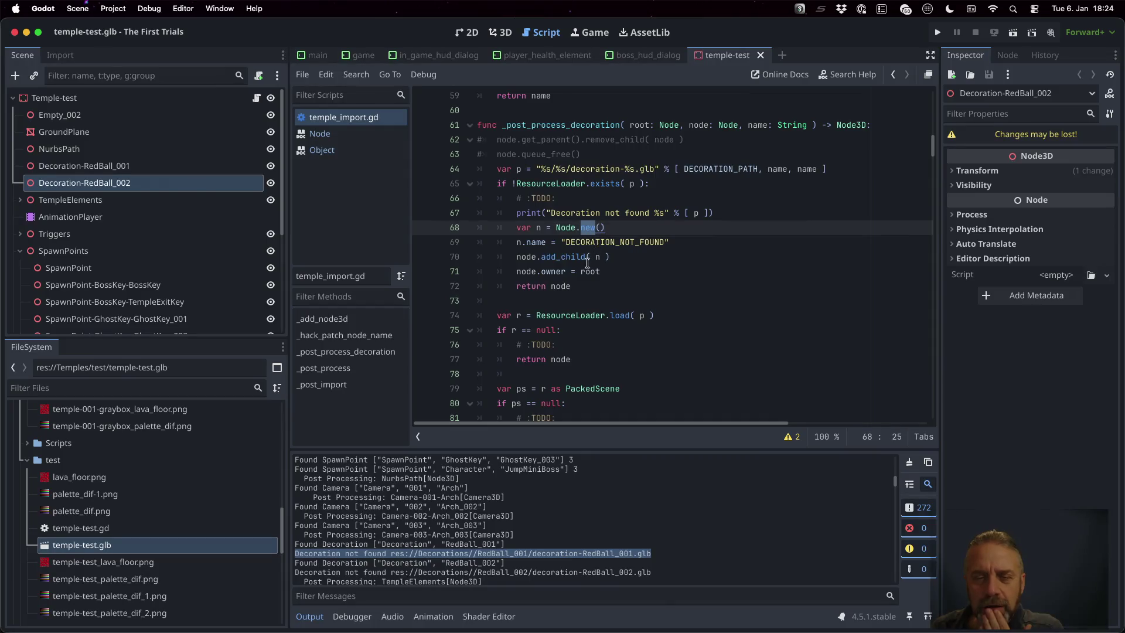
double_click(526, 271)
type("n")
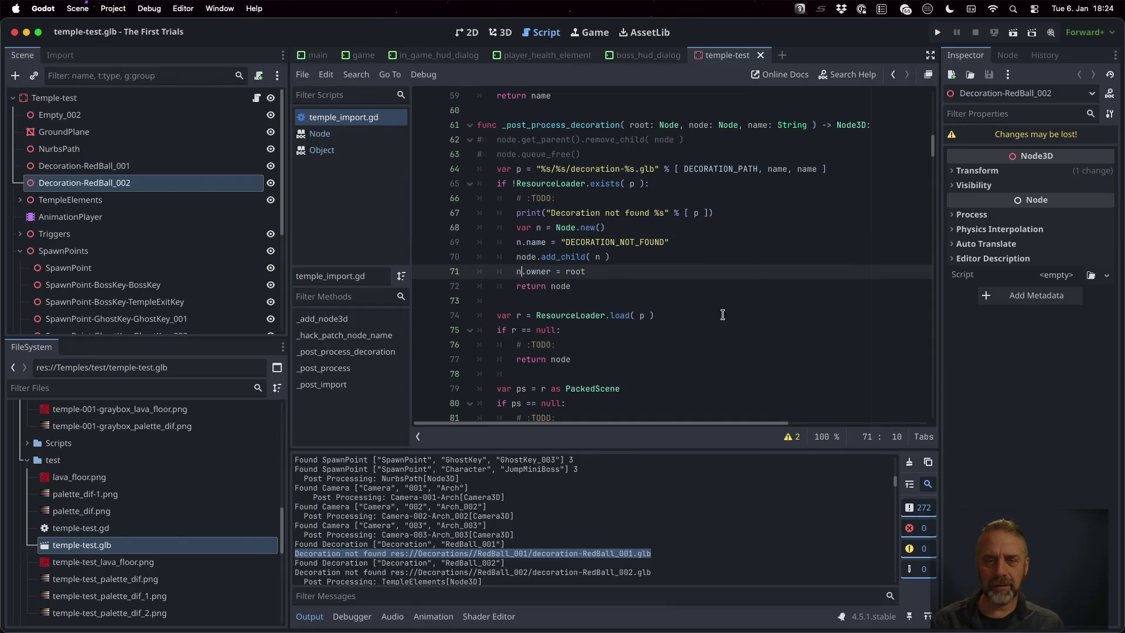
key("Return")
key("Escape")
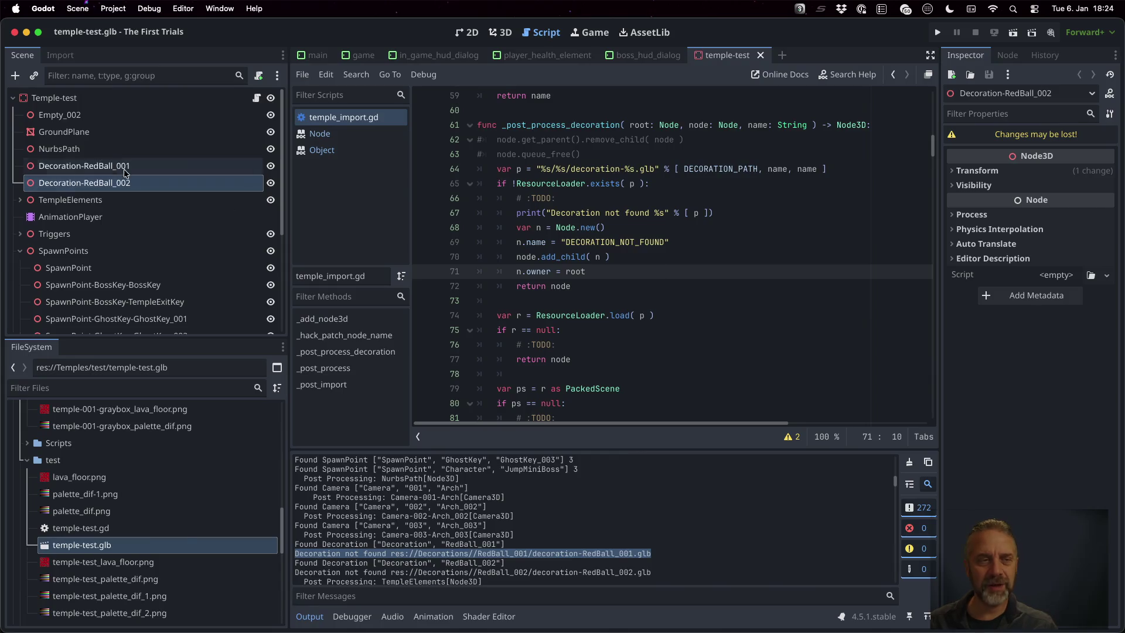
Reimport temple-test.glb and inspect the DECORATION_NOT_FOUND placeholders under the Decoration-RedBall nodes
right_click(134, 545)
left_click(179, 570)
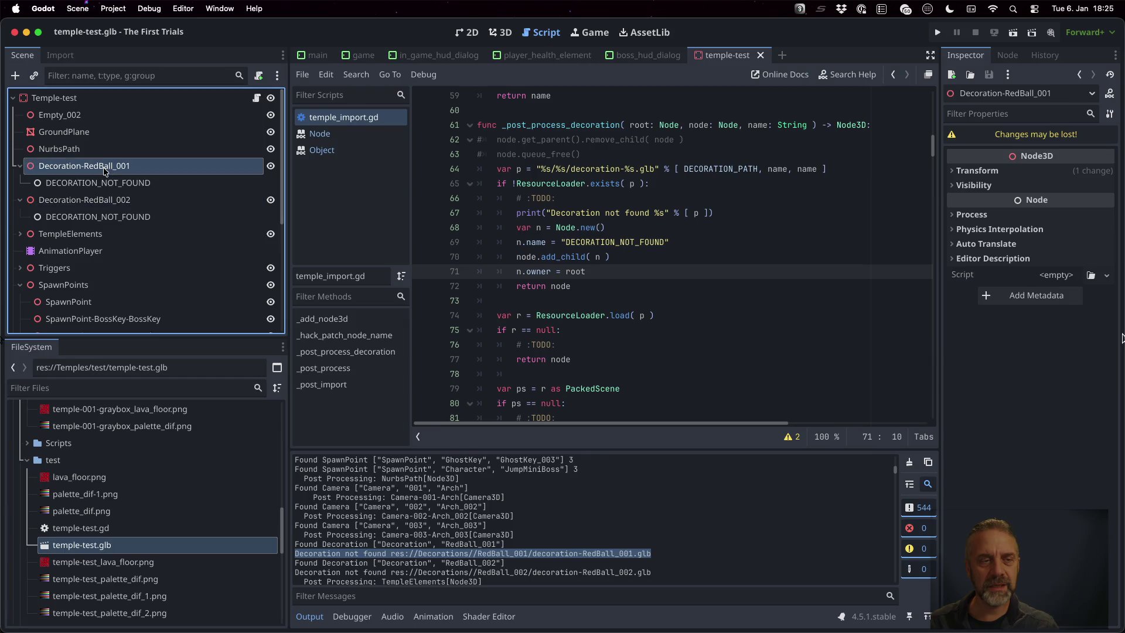
left_click(109, 184)
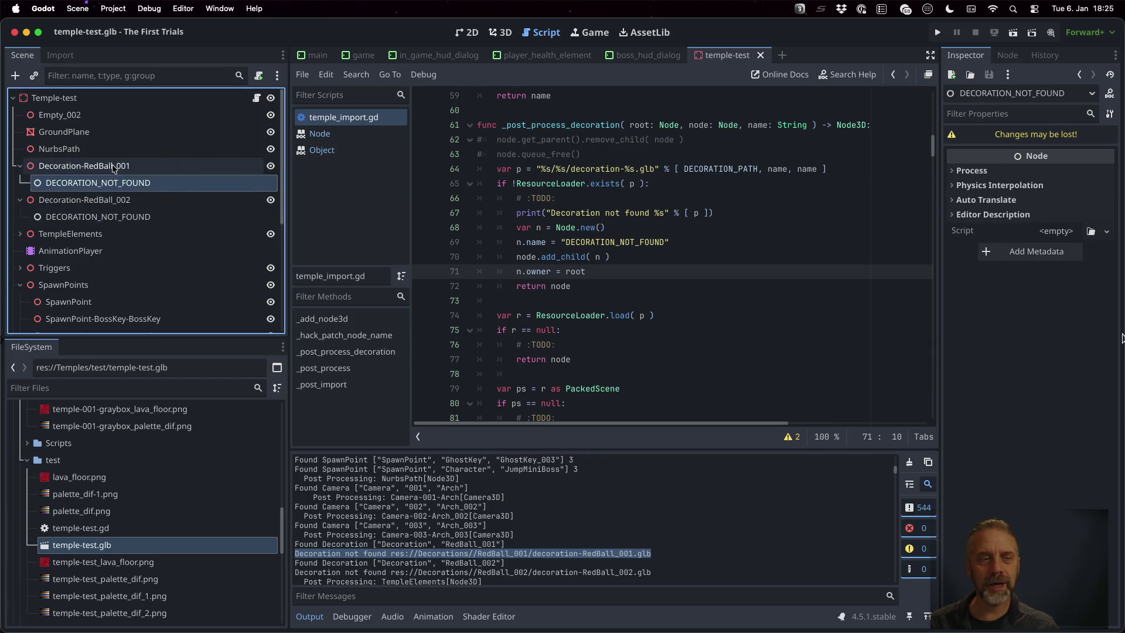
left_click(115, 170)
left_click(114, 182)
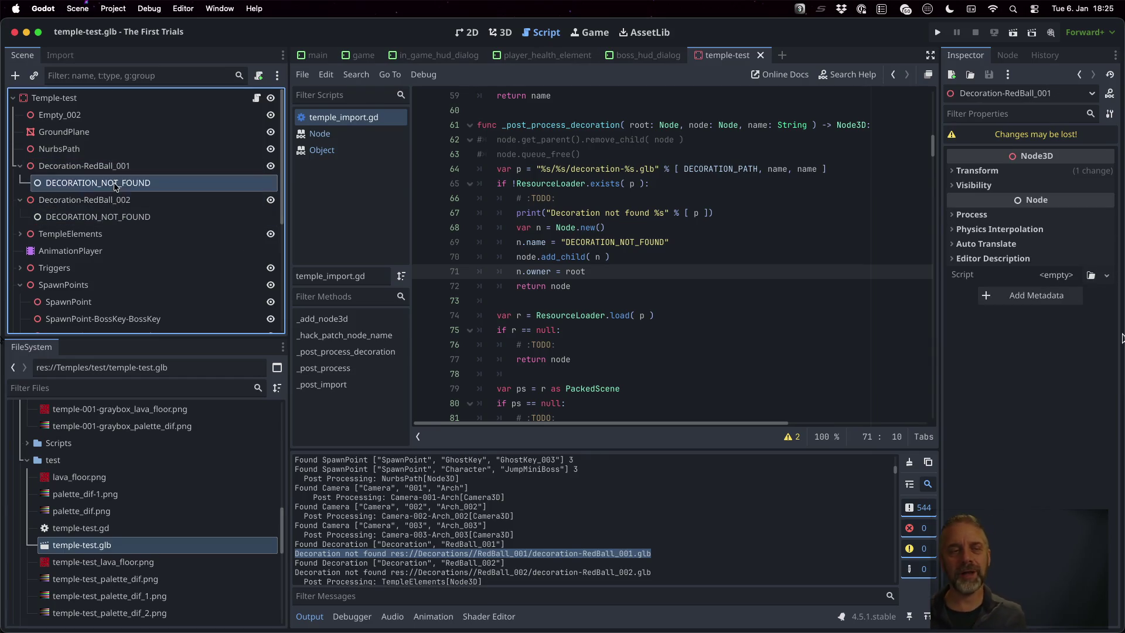
left_click(133, 222)
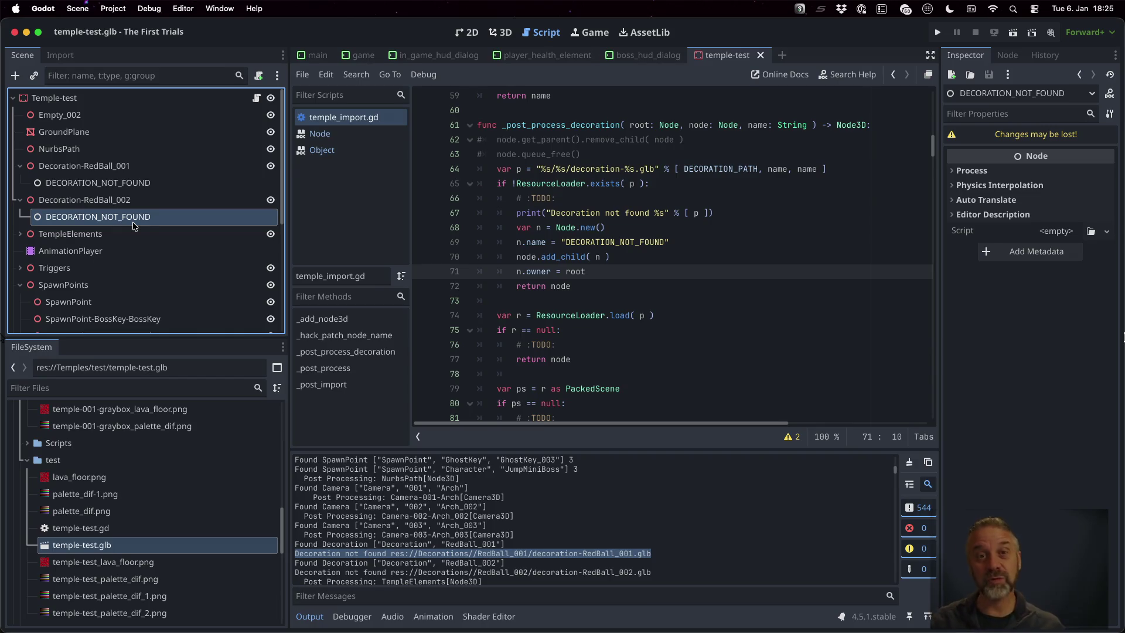
View the temple scene in the 3D viewport, zooming in and out around the arch
left_click(501, 32)
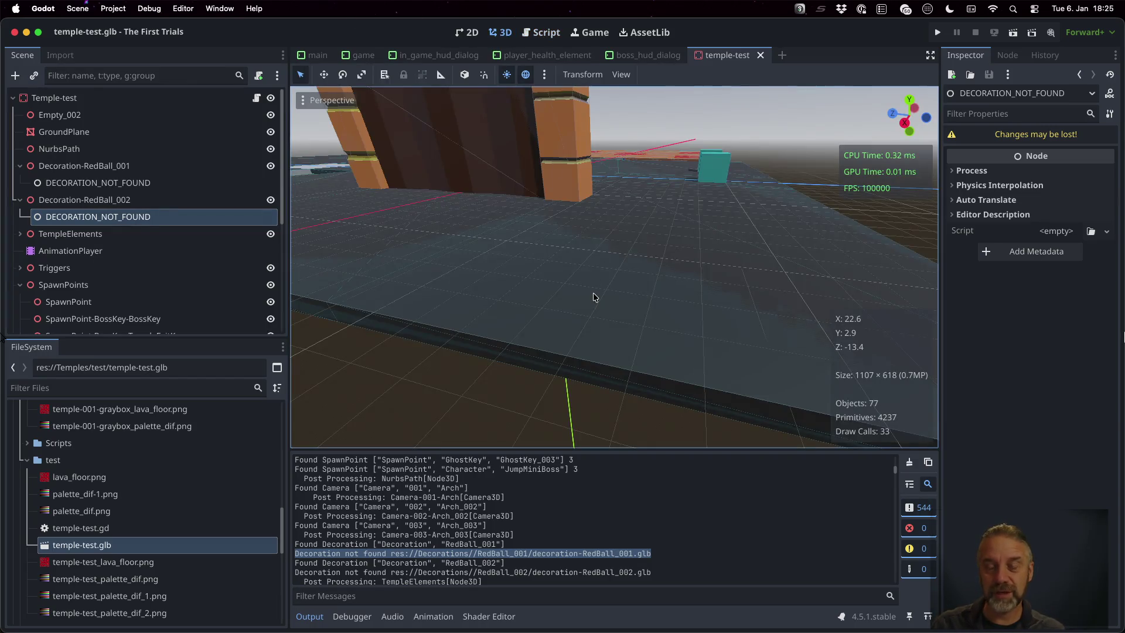
scroll(593, 293, "down", 5)
scroll(620, 270, "up", 3)
scroll(630, 317, "up", 5)
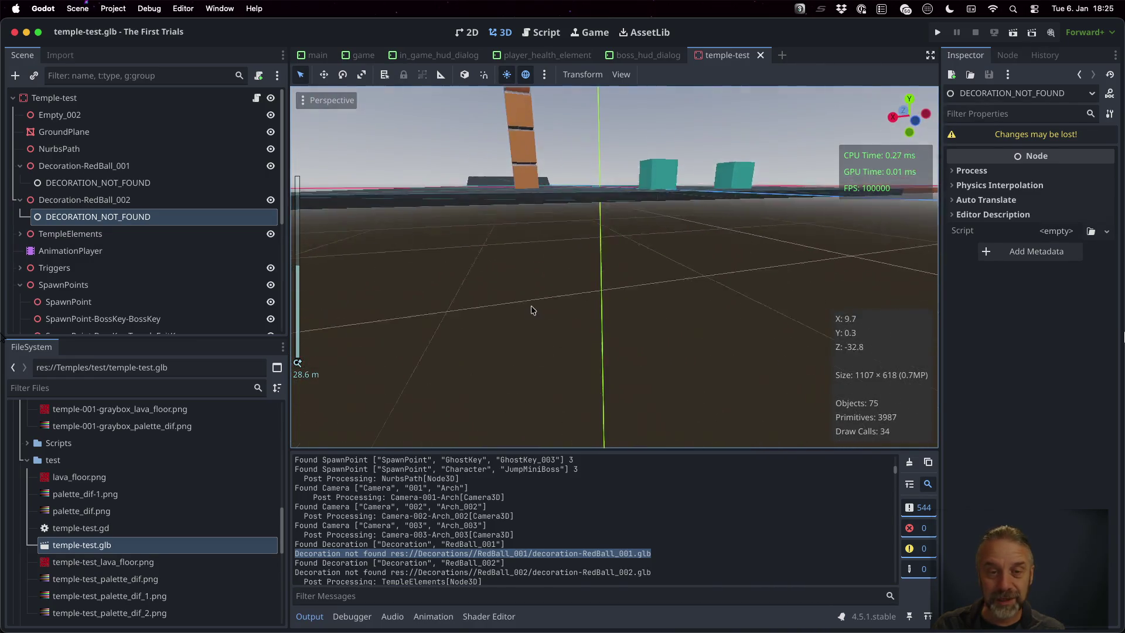
scroll(533, 310, "down", 5)
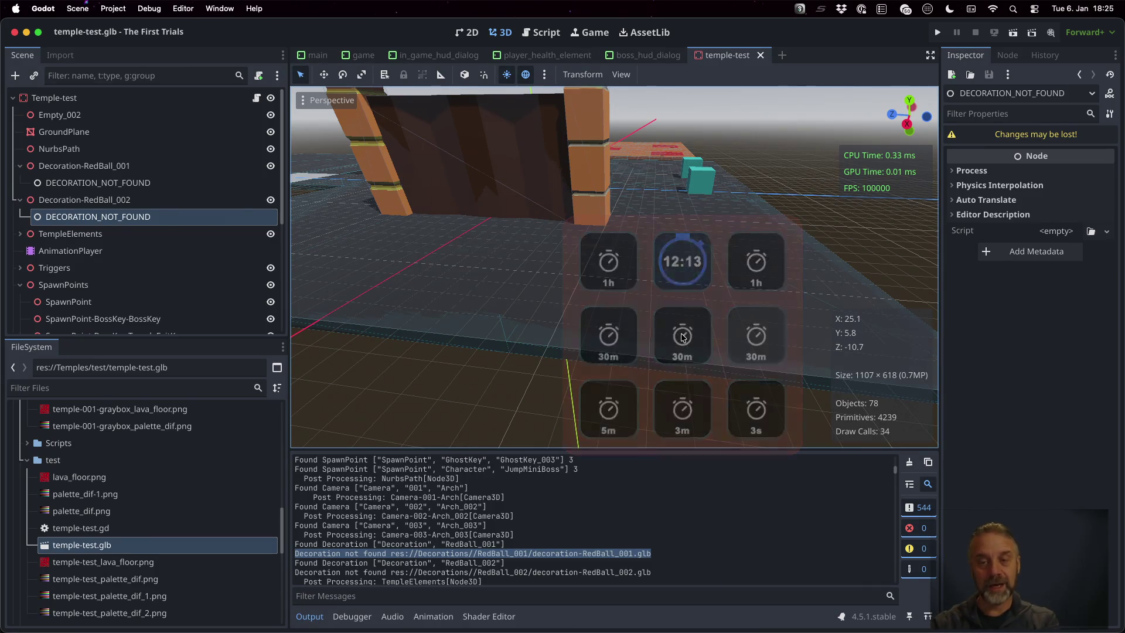
scroll(184, 463, "up", 10)
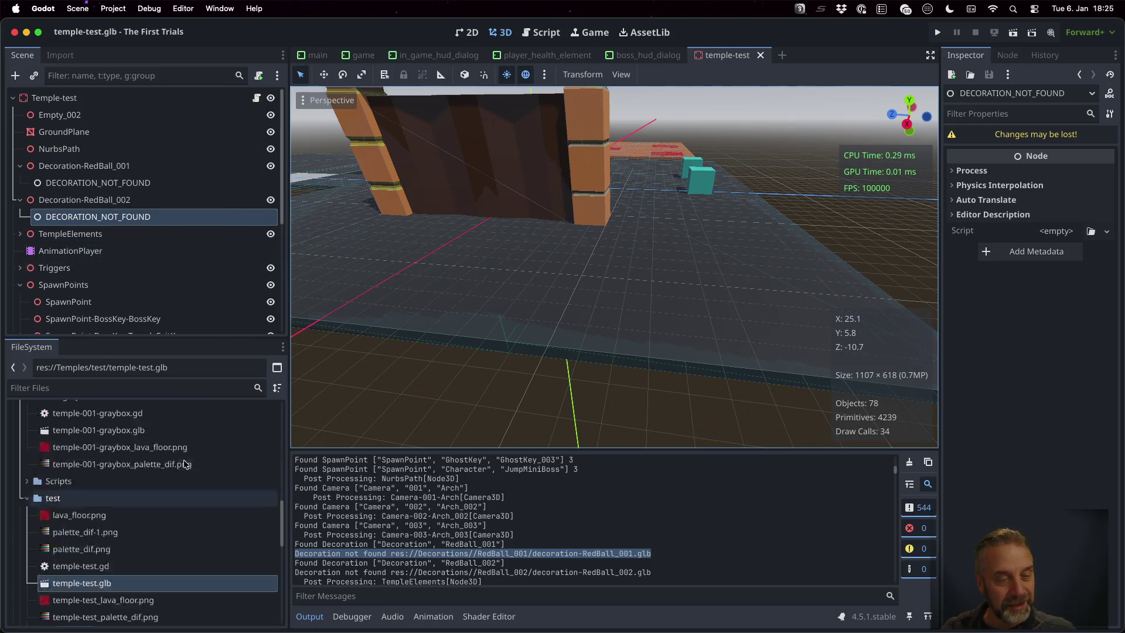
scroll(184, 464, "down", 5)
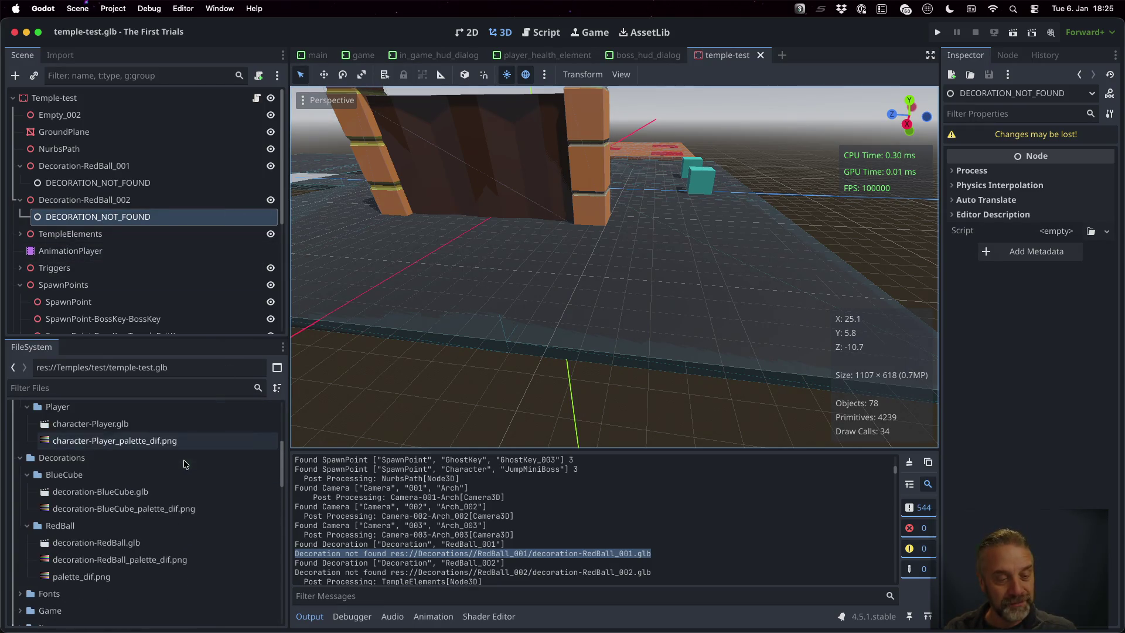
left_click(61, 462)
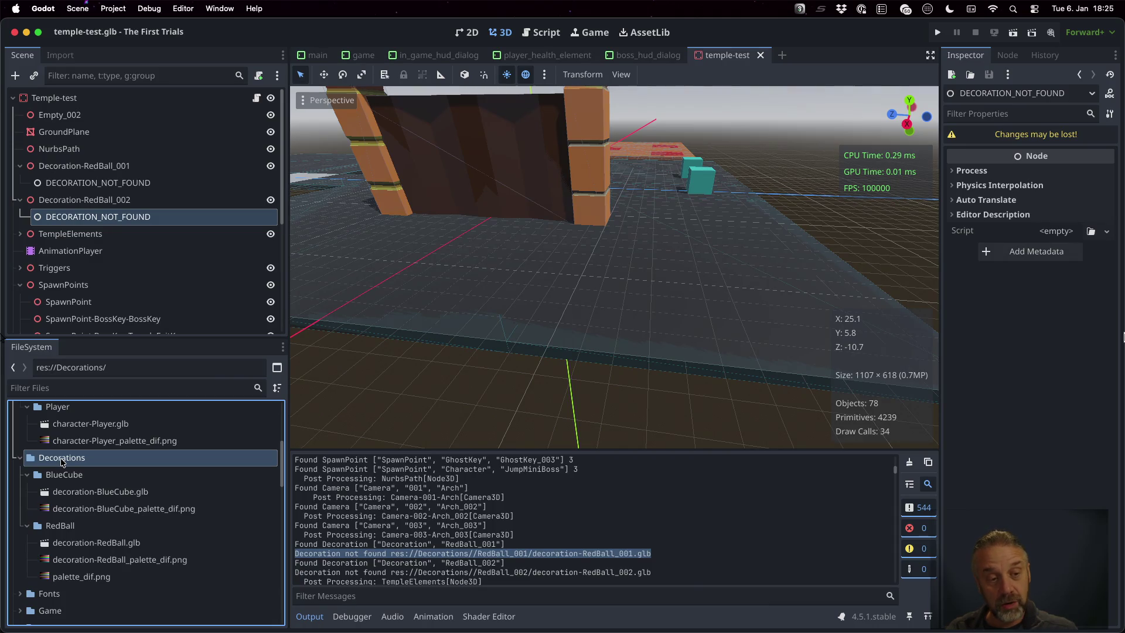
Create a folder named not_found inside res://Decorations next to BlueCube and RedBall
right_click(61, 459)
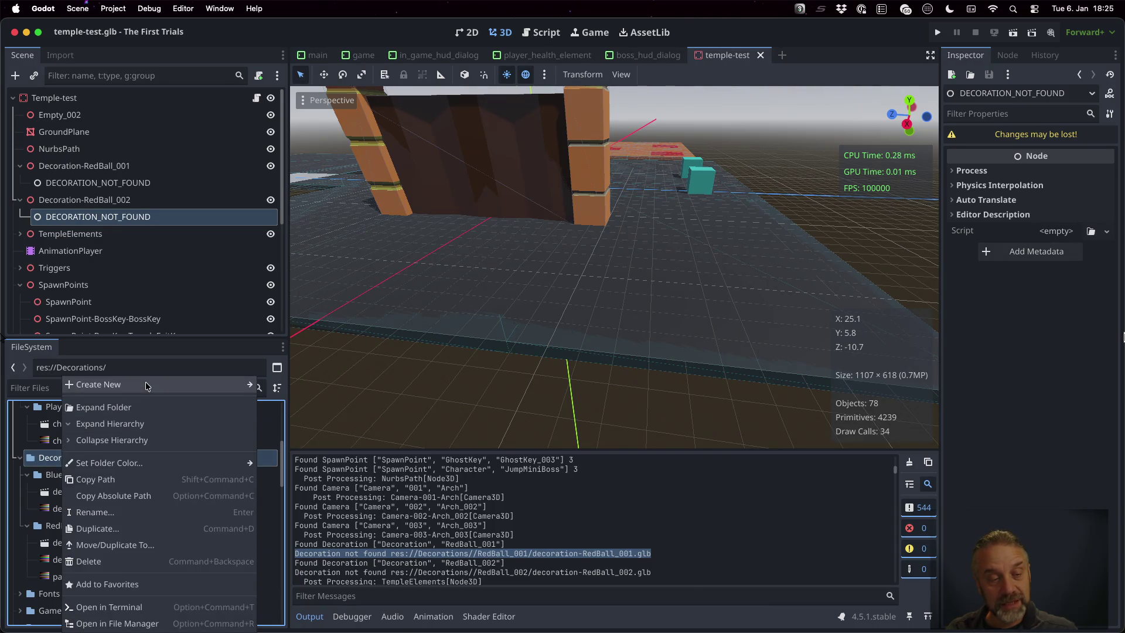
mouse_move(252, 387)
left_click(304, 389)
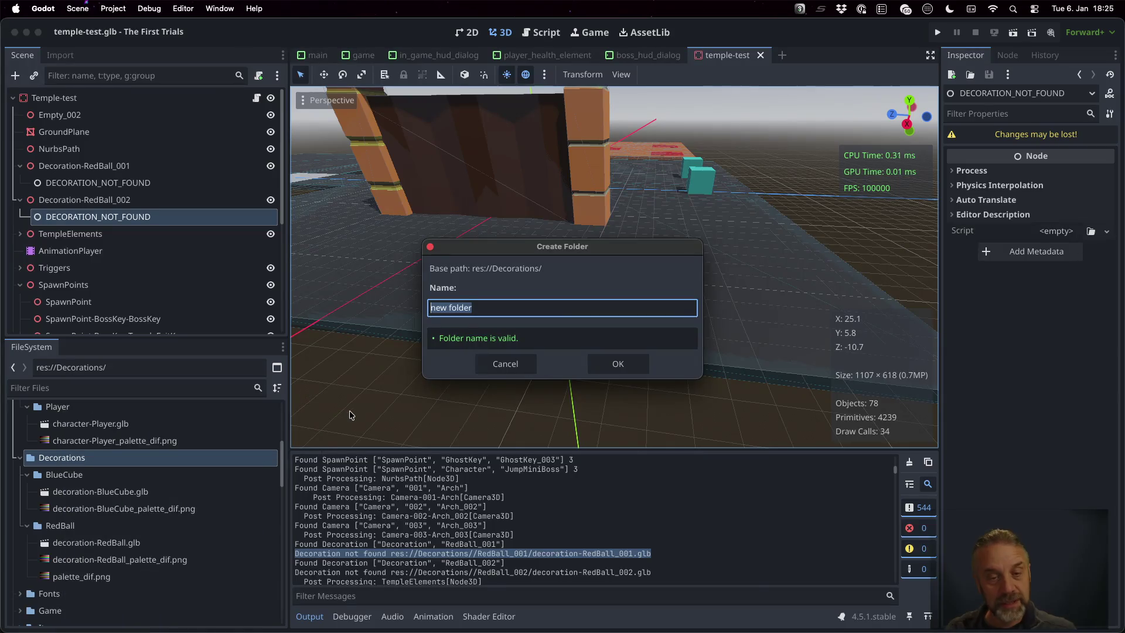
type("Not")
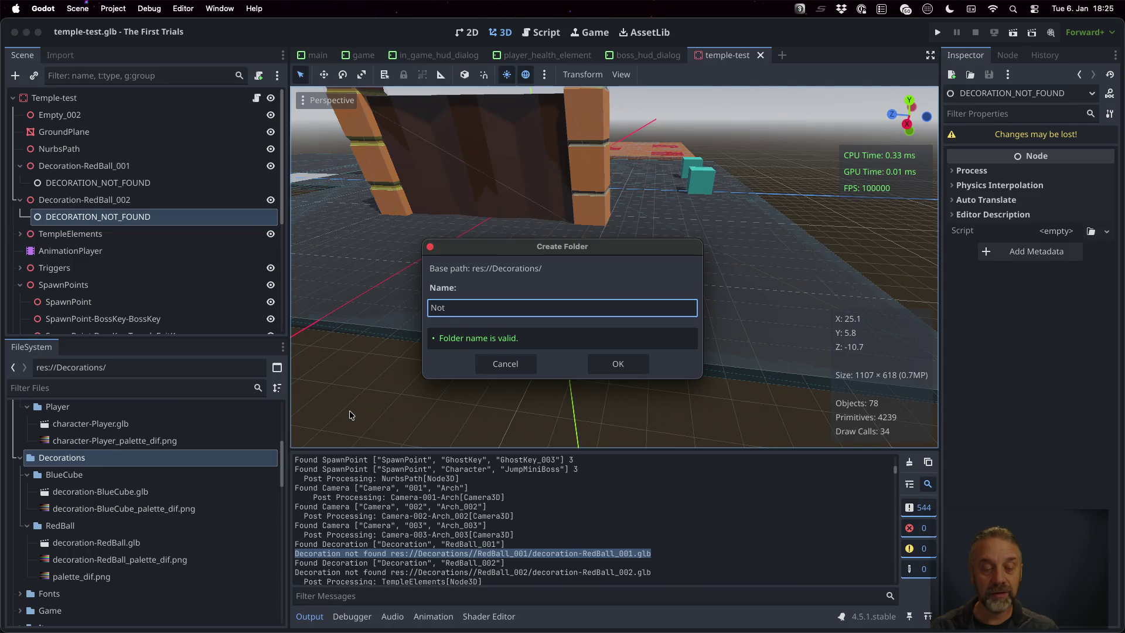
key("BackSpace")
key("BackSpace")
key("BackSpace")
type("not_found")
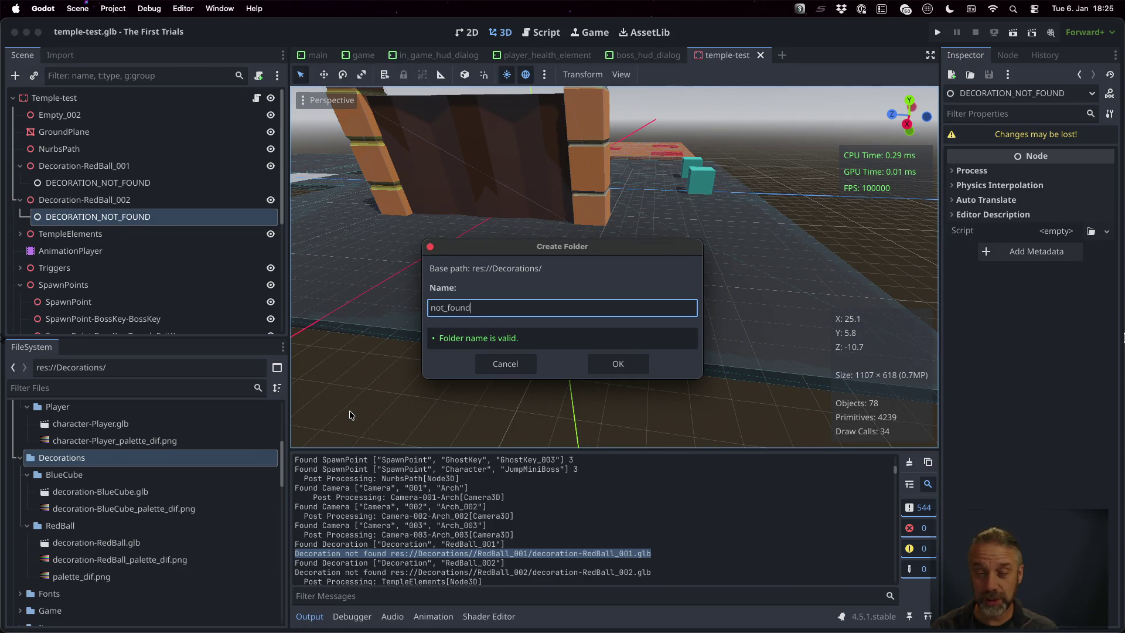
key("Return")
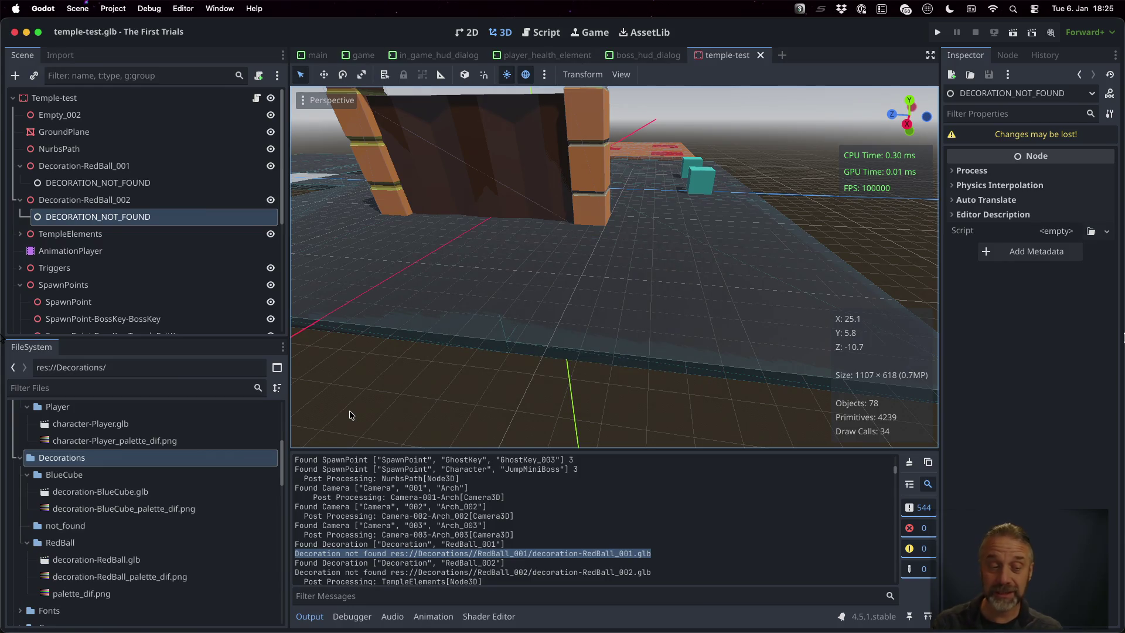
left_click(130, 526)
Create decoration-not_found.tscn in the not_found folder with a 3D root node
right_click(130, 526)
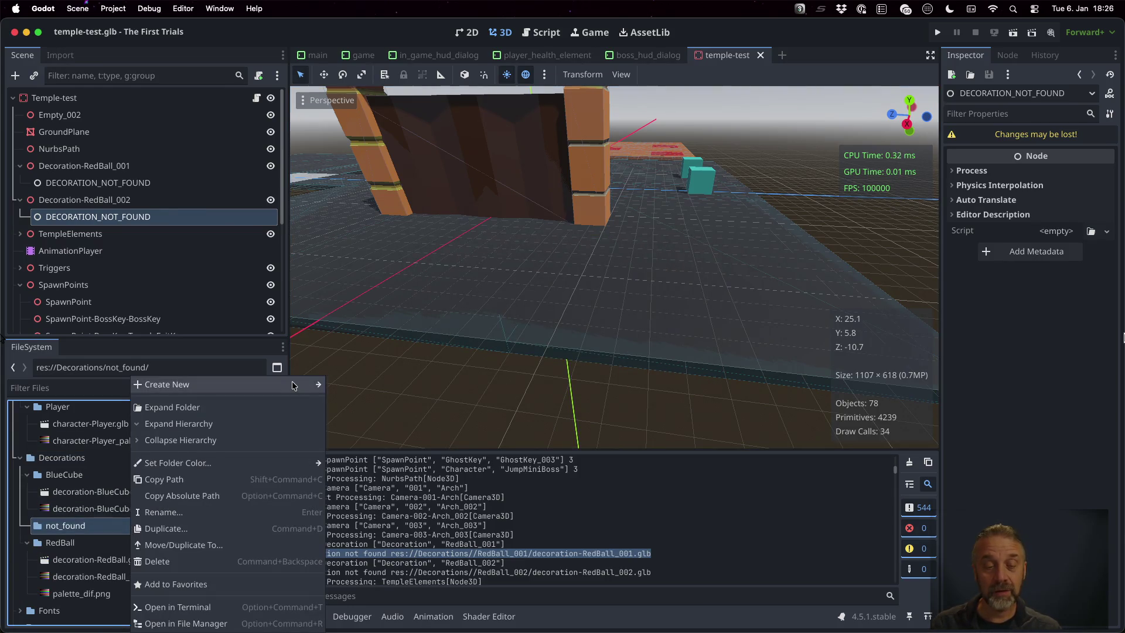
mouse_move(296, 385)
left_click(364, 401)
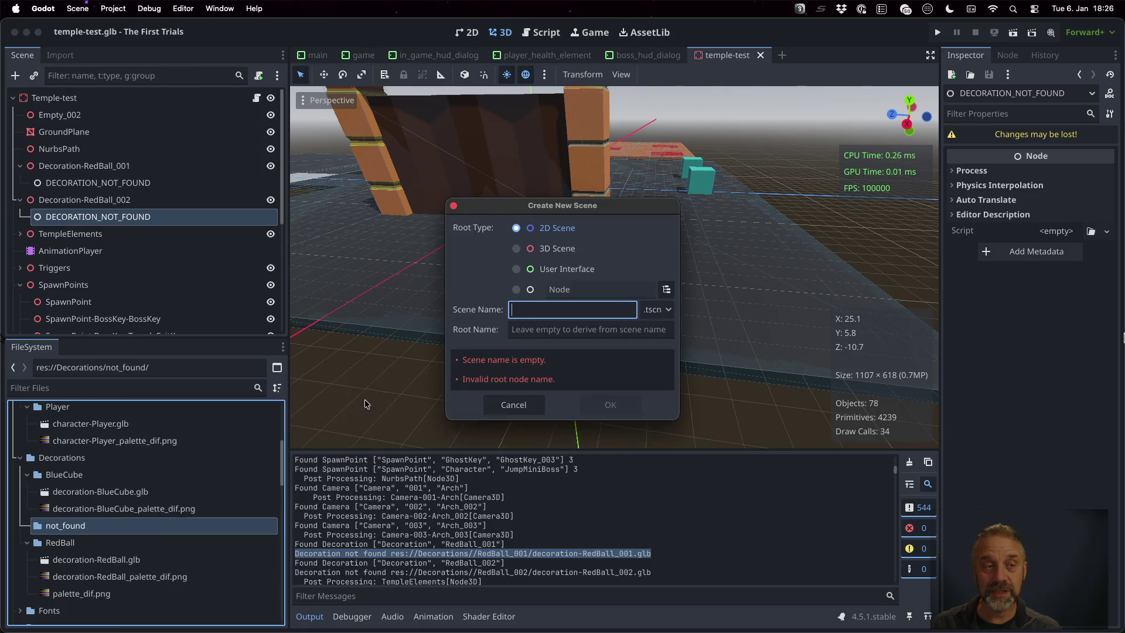
left_click(560, 249)
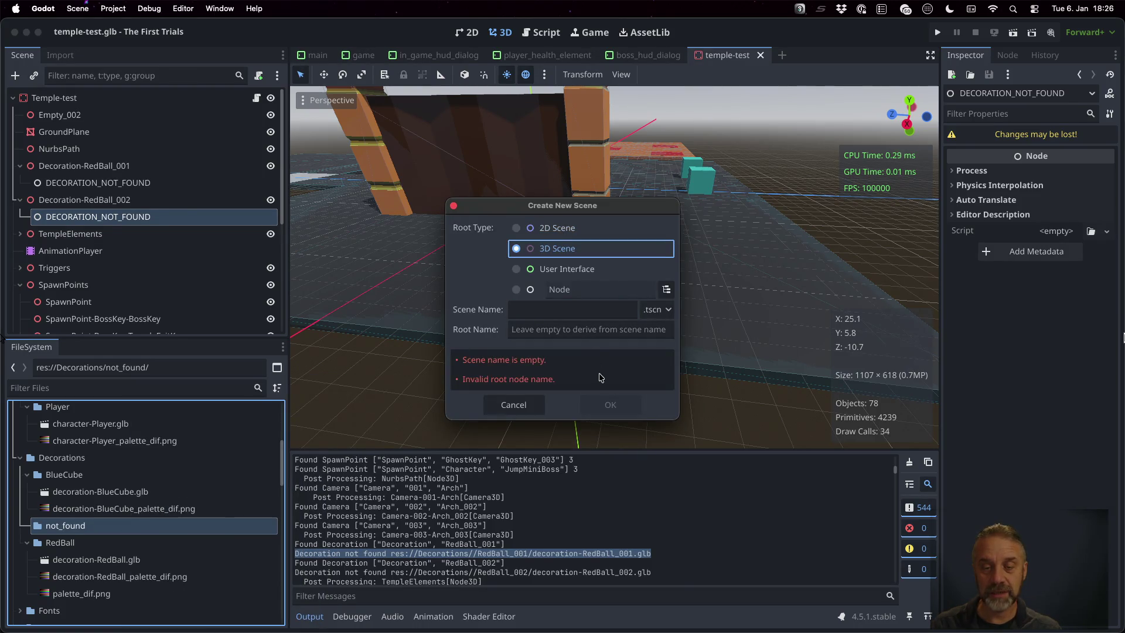
left_click(560, 311)
type("decorati")
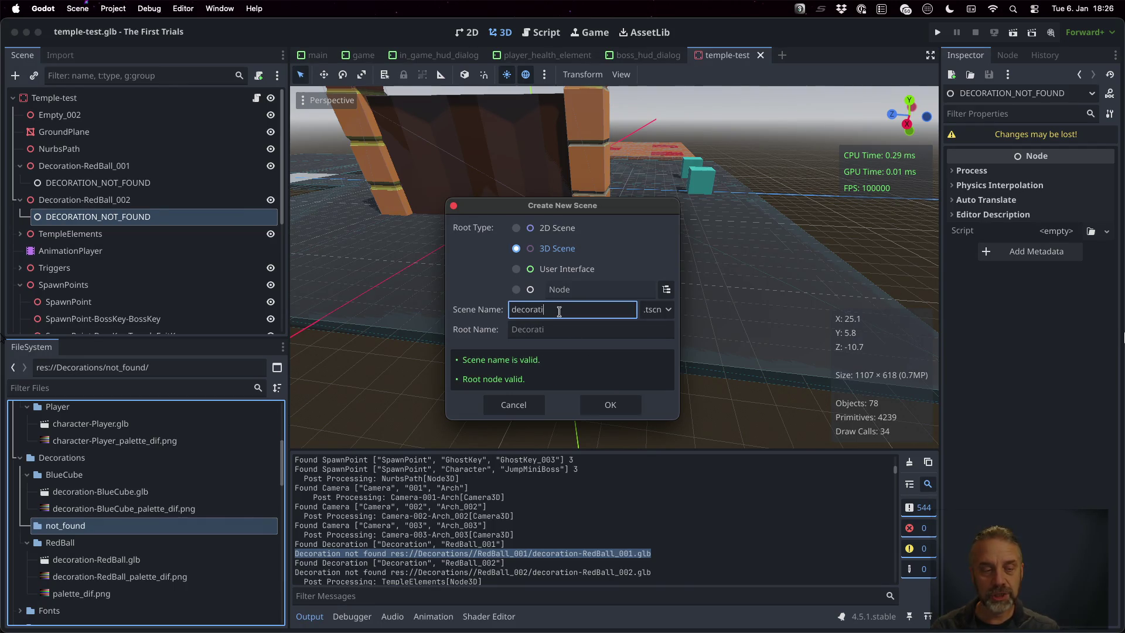
type("nort")
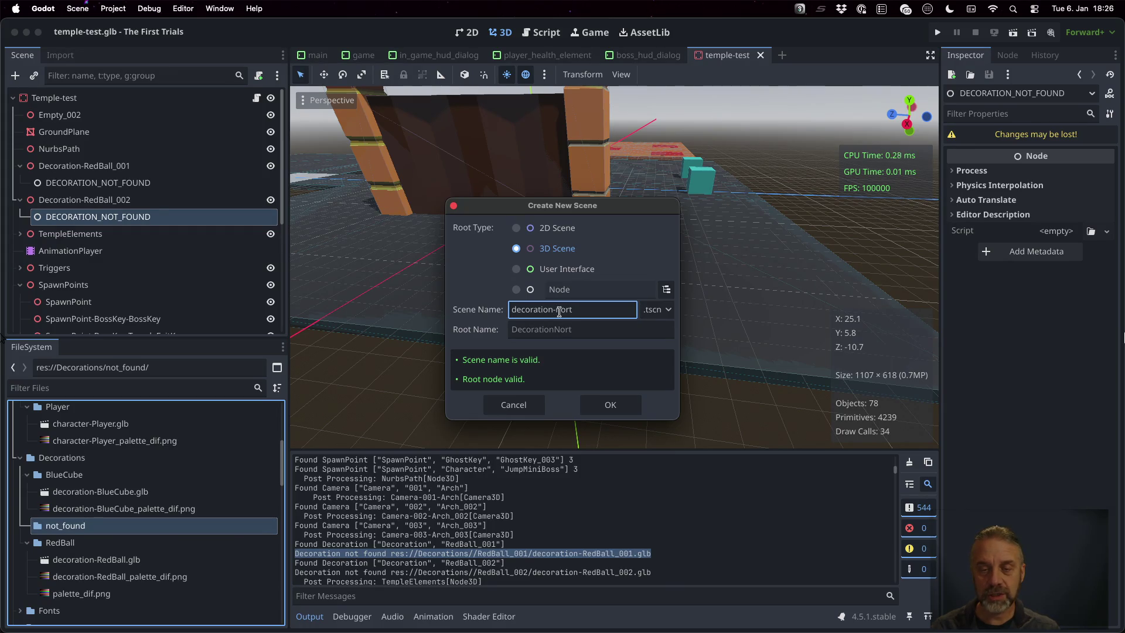
type("found")
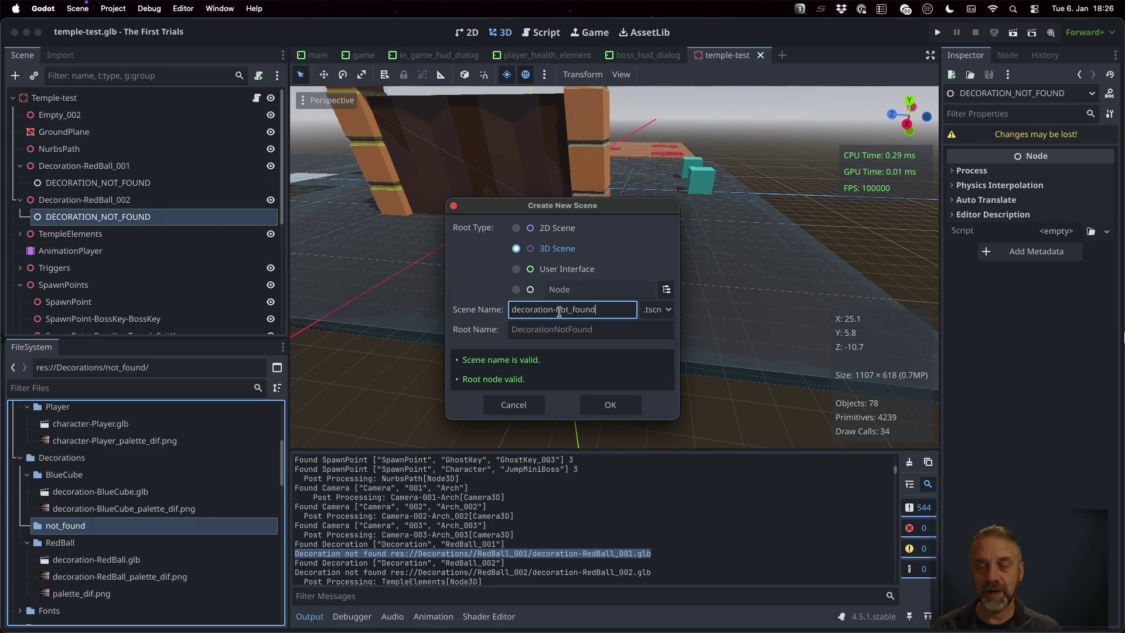
key("Return")
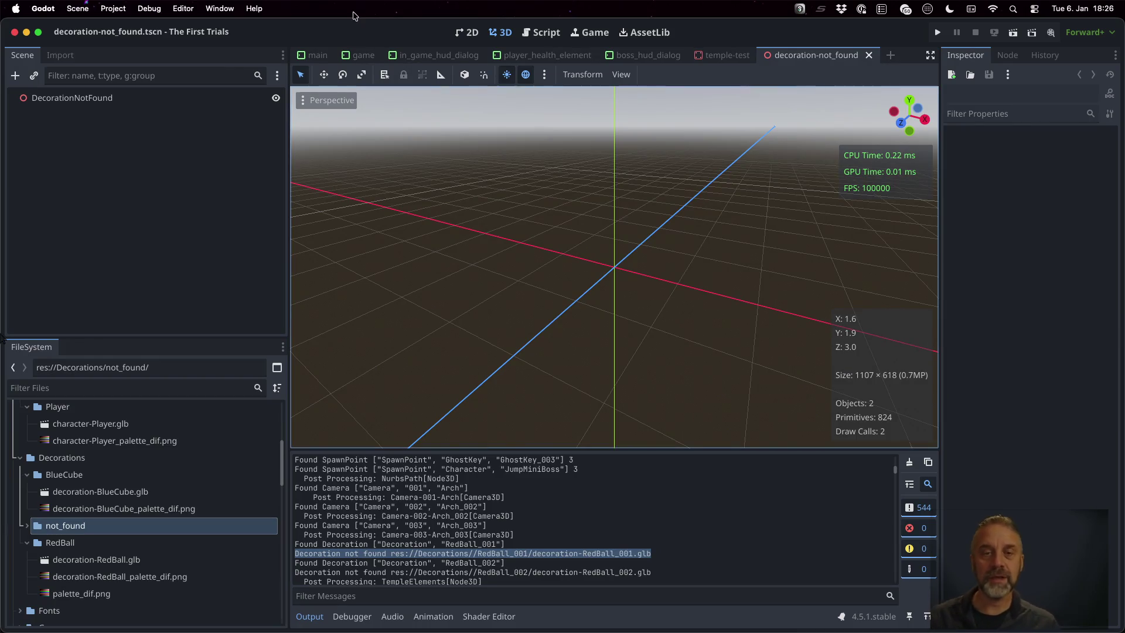
left_click(146, 103)
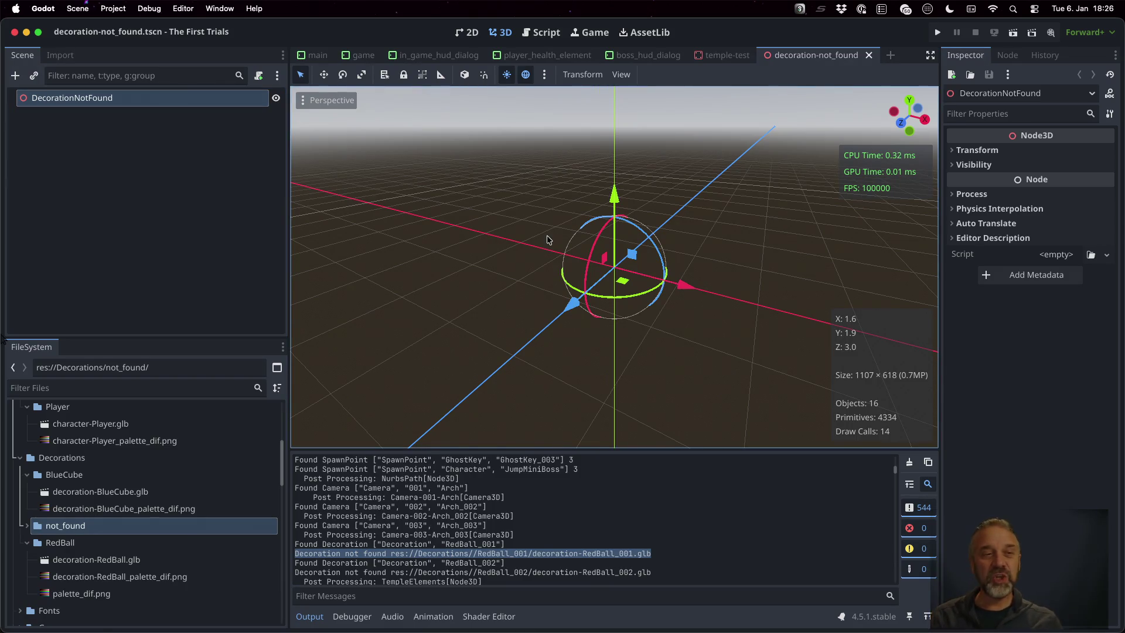
Add a MeshInstance3D child under DecorationNotFound and give it a new BoxMesh
left_click(168, 106)
key("super+a")
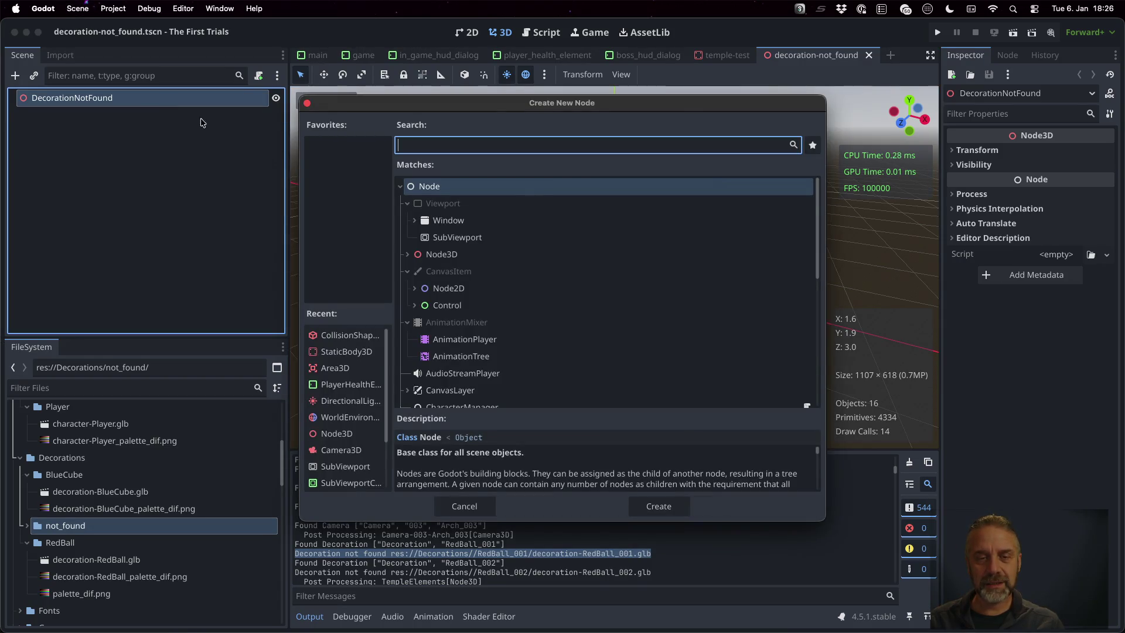
type("mesh")
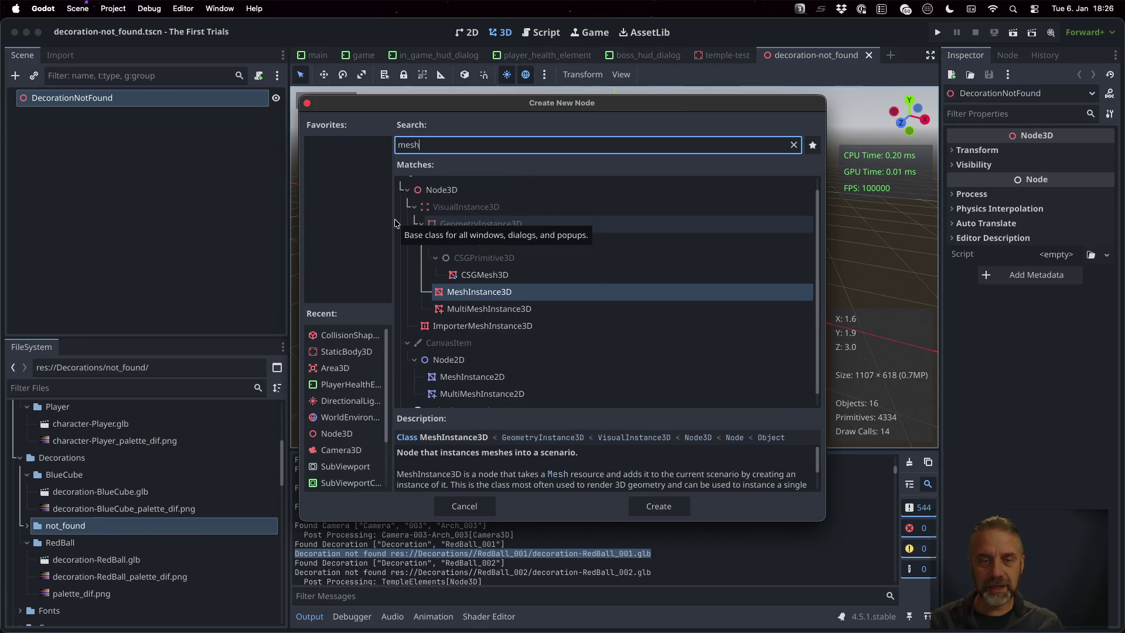
double_click(508, 293)
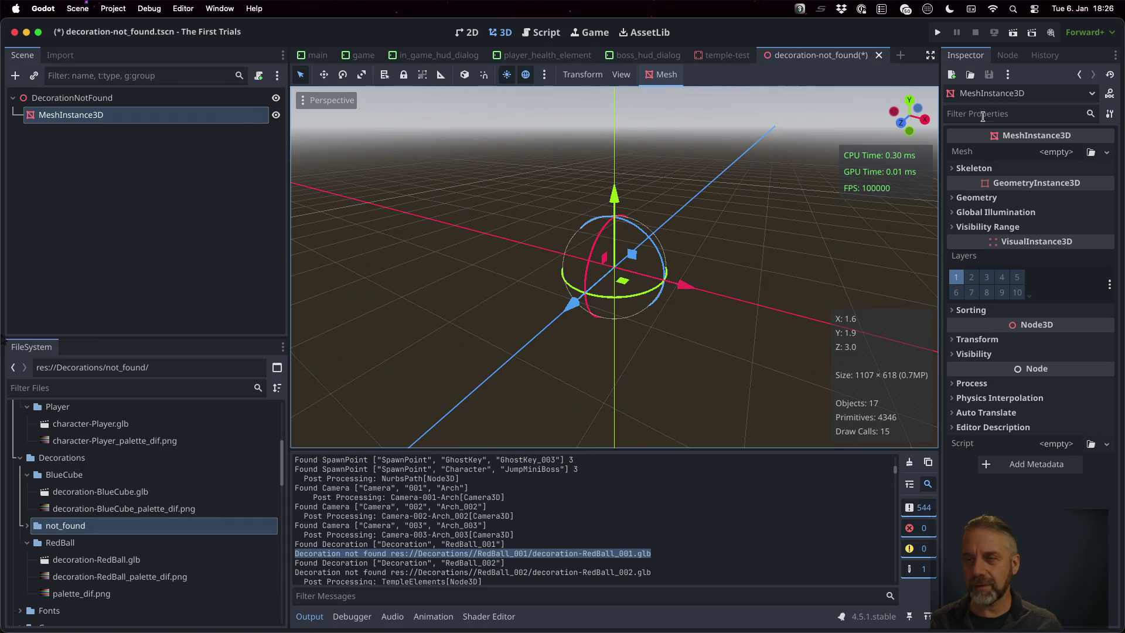
left_click(1056, 152)
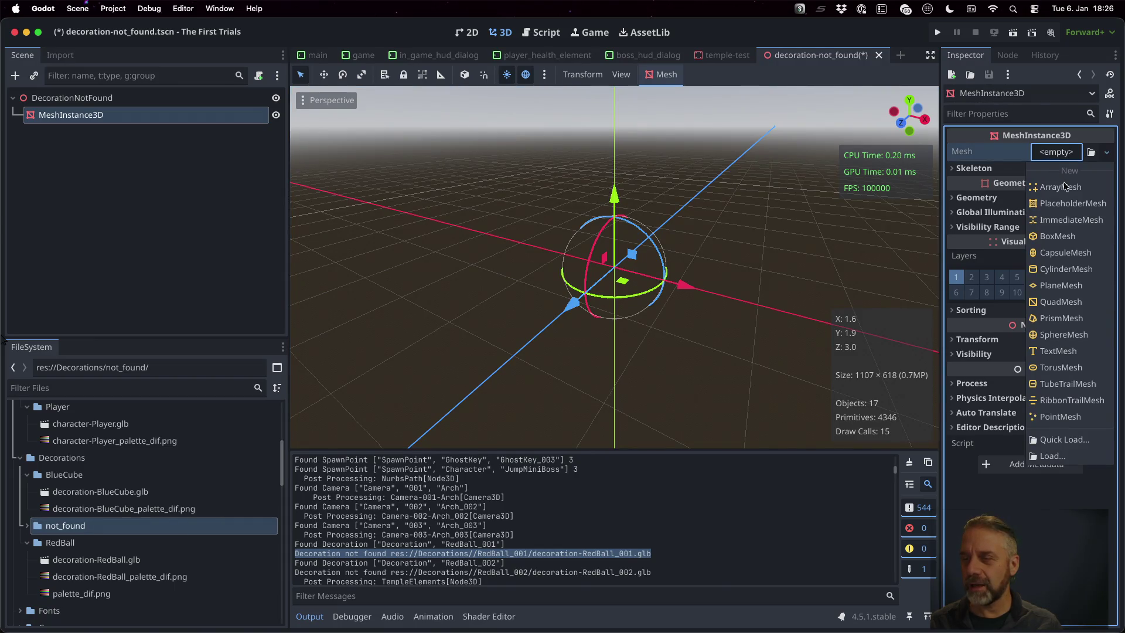
left_click(1068, 236)
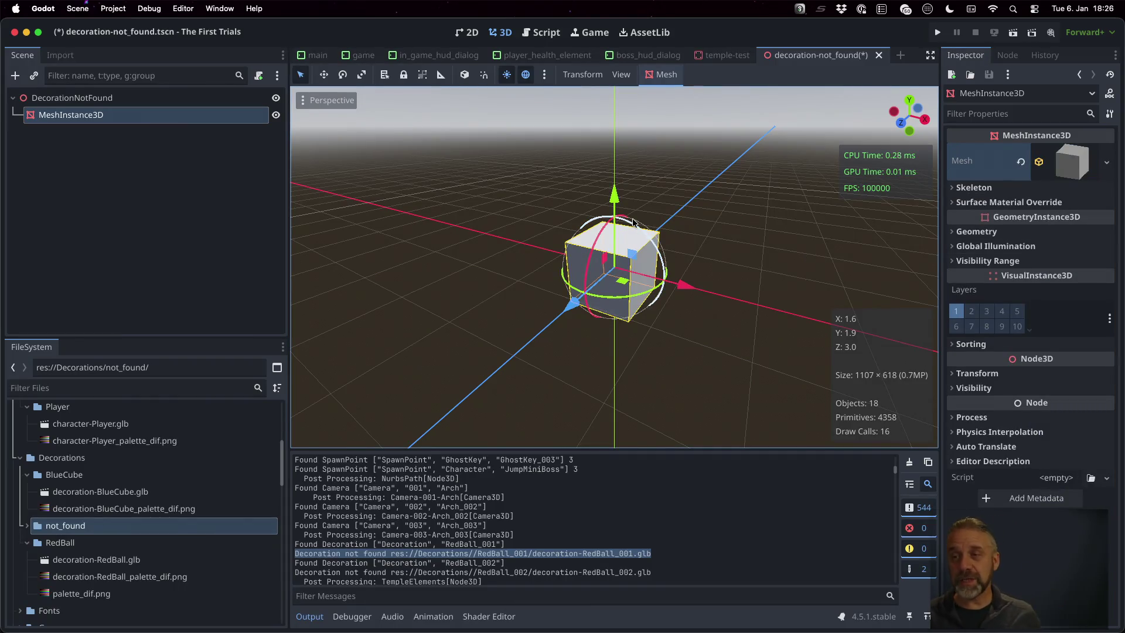
Give the cube a new StandardMaterial3D as its surface material override
left_click(956, 202)
left_click(1051, 220)
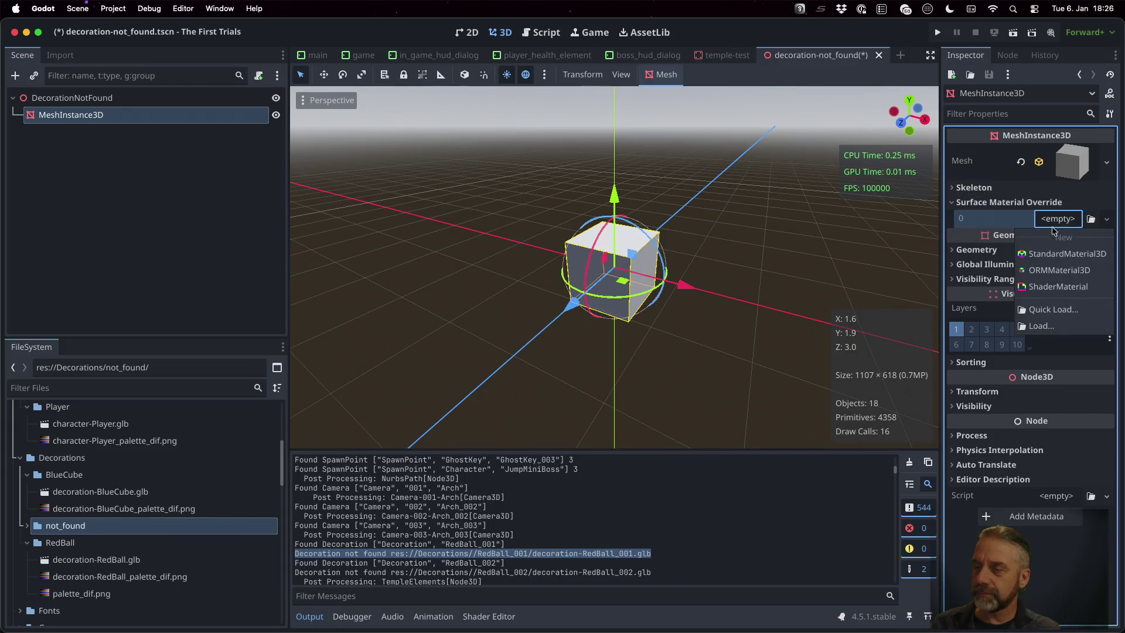
left_click(1064, 254)
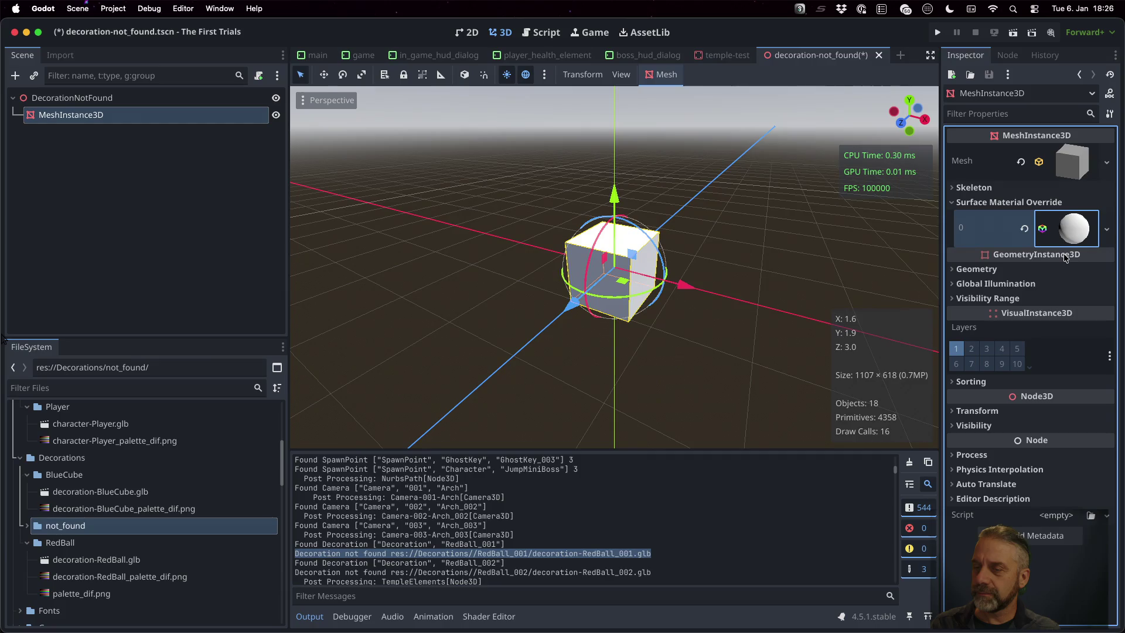
left_click(1070, 236)
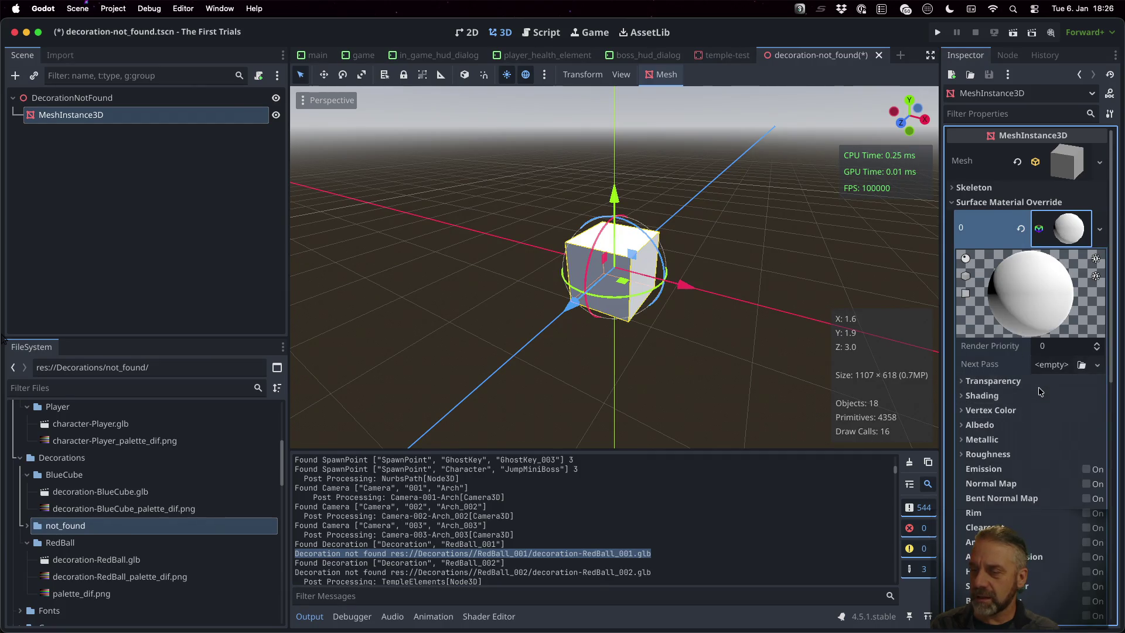
Set the material's albedo colour to purple (9901ea)
scroll(1038, 387, "down", 5)
scroll(1040, 390, "down", 7)
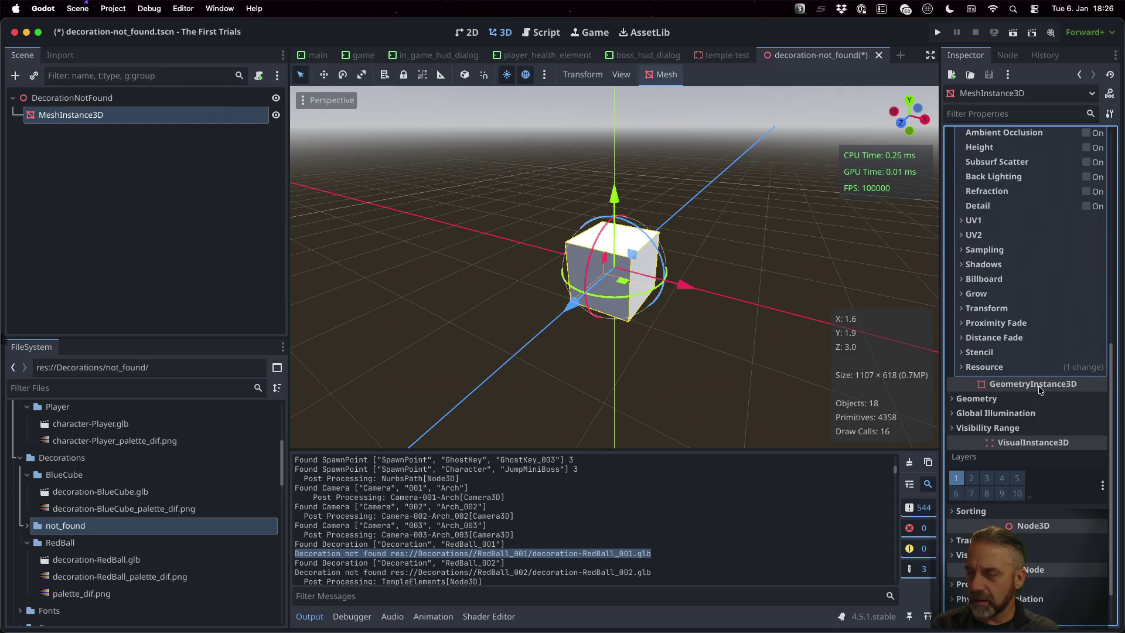
scroll(1029, 287, "up", 4)
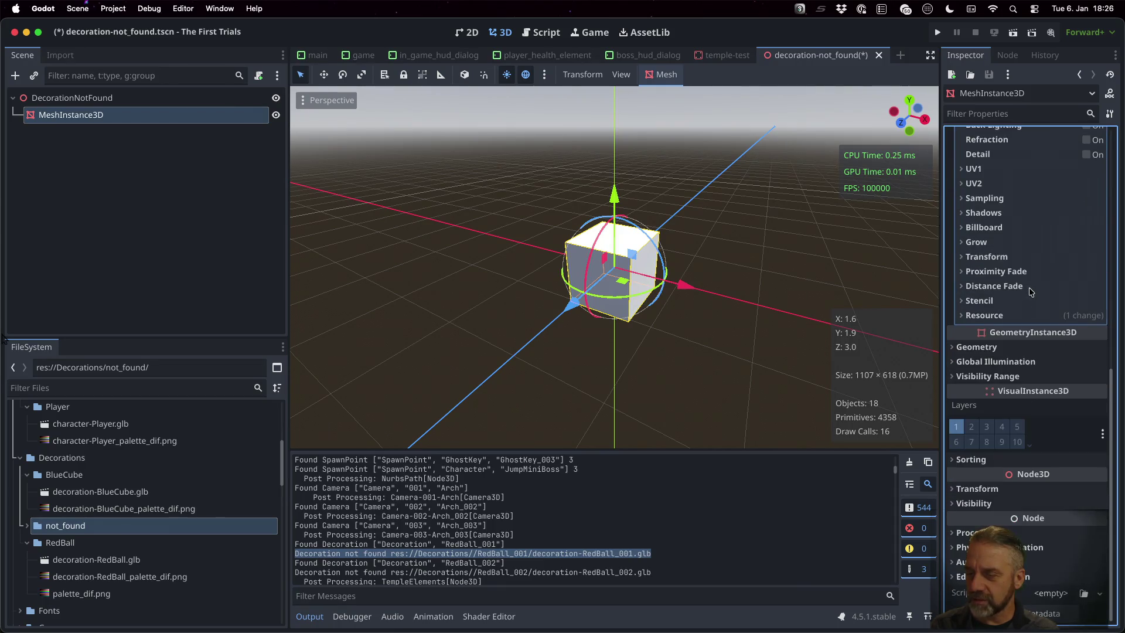
scroll(1029, 287, "up", 5)
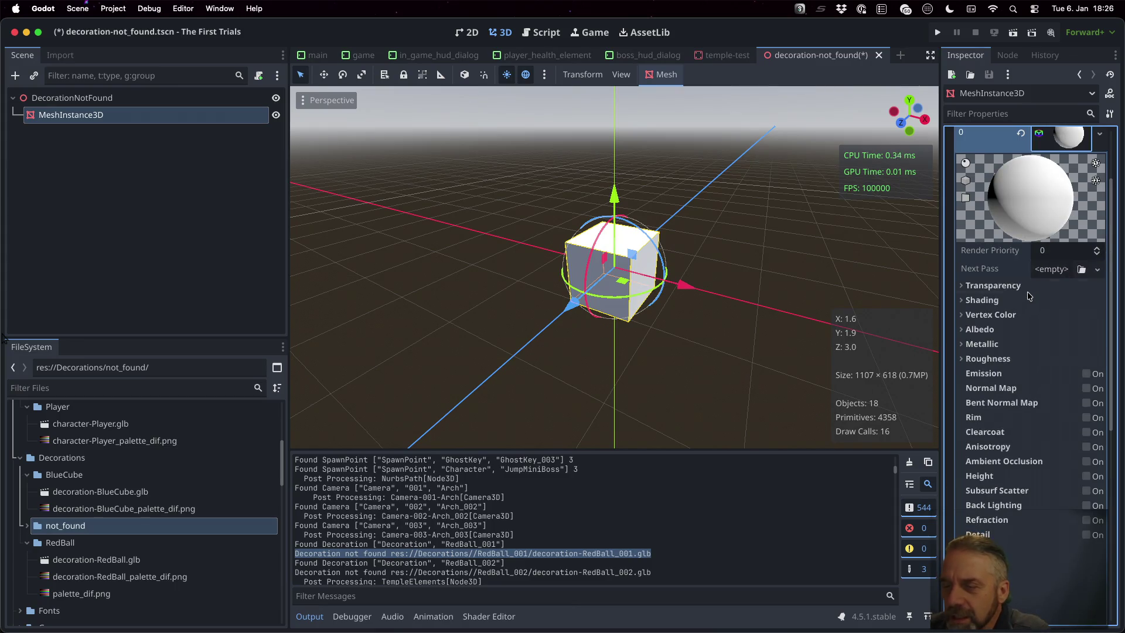
scroll(997, 332, "down", 6)
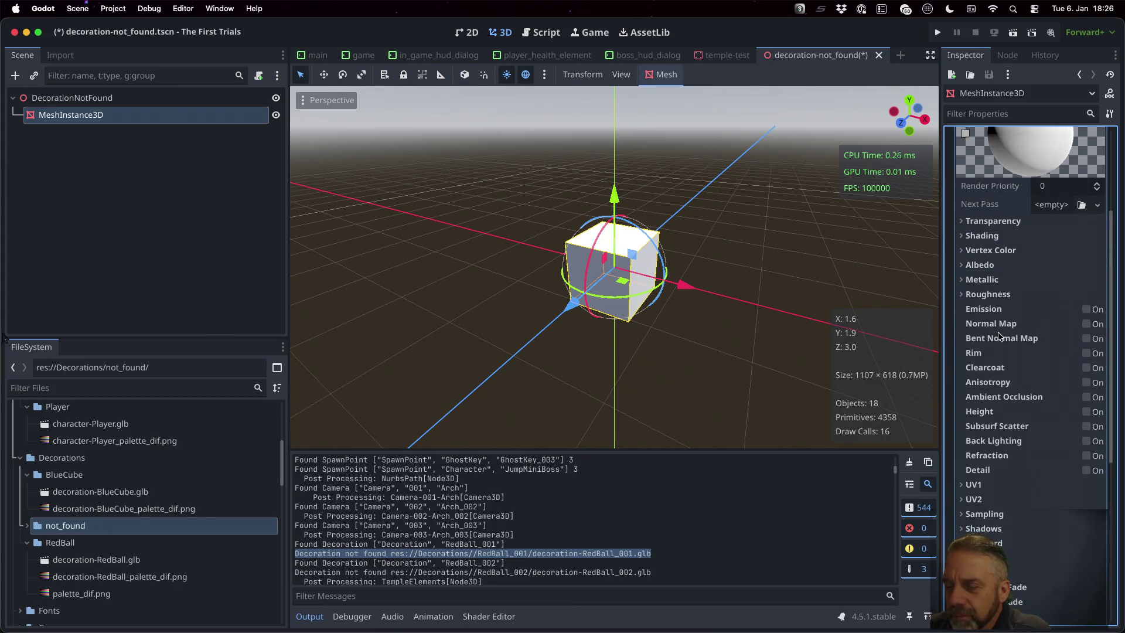
scroll(997, 331, "up", 8)
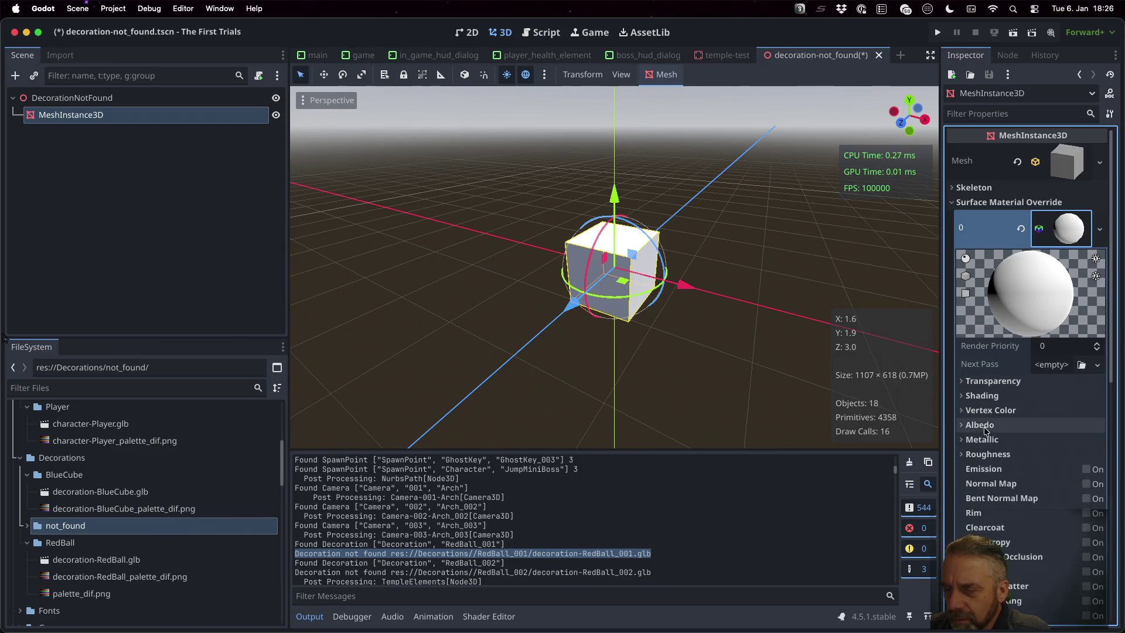
left_click(963, 396)
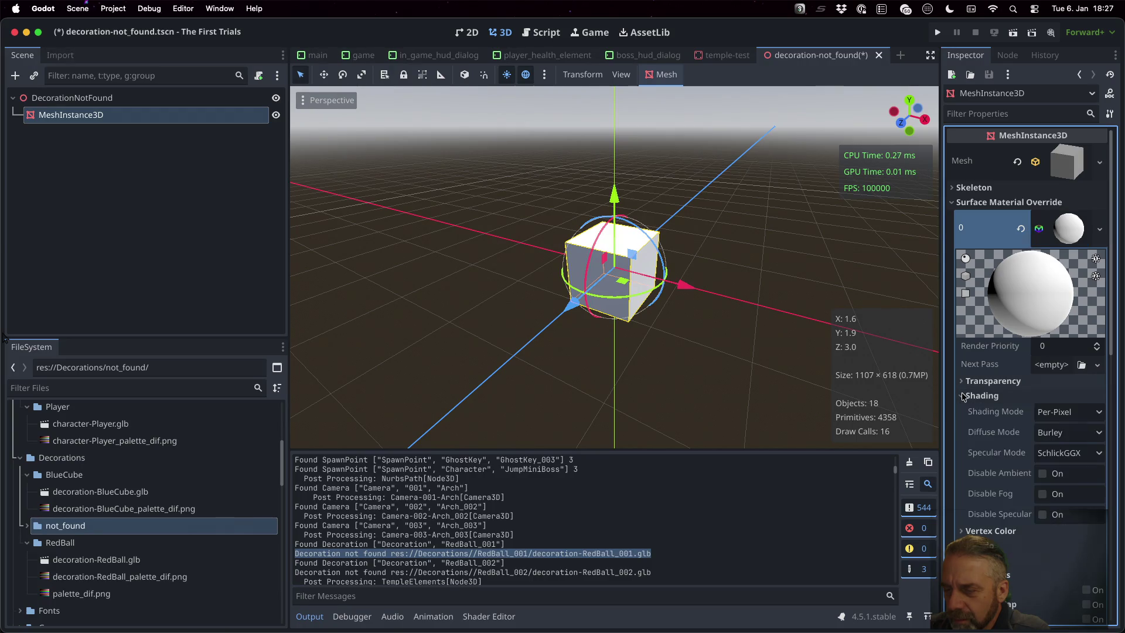
left_click(963, 397)
left_click(967, 425)
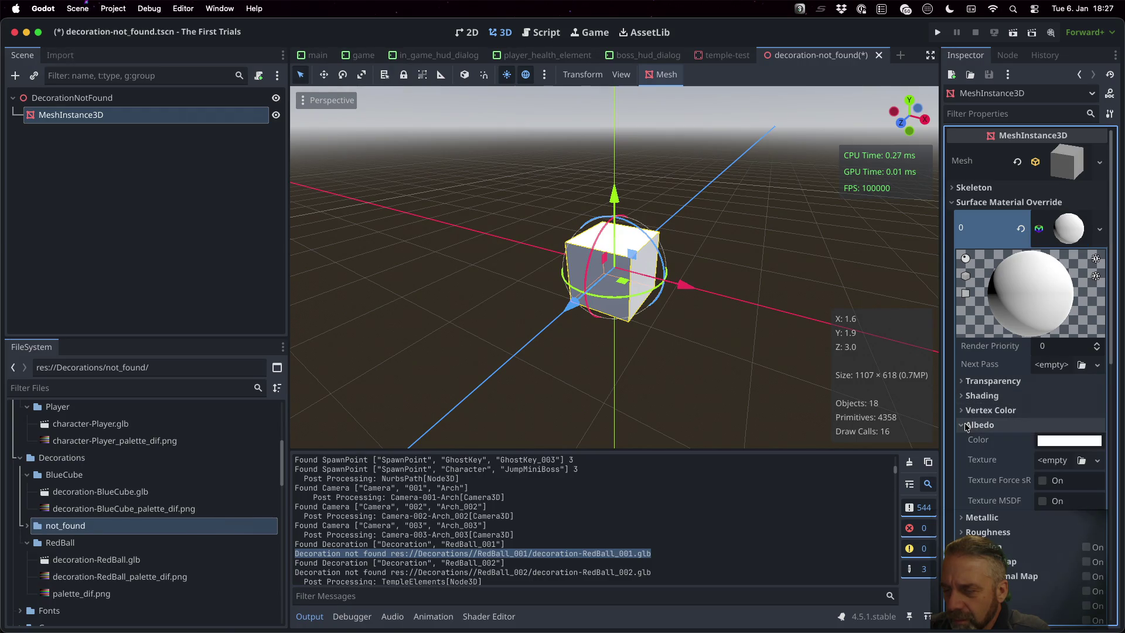
left_click(1070, 441)
mouse_move(1084, 149)
left_mouse_down()
mouse_move(1037, 83)
mouse_move(1081, 140)
mouse_move(1053, 96)
mouse_move(1067, 90)
left_mouse_up()
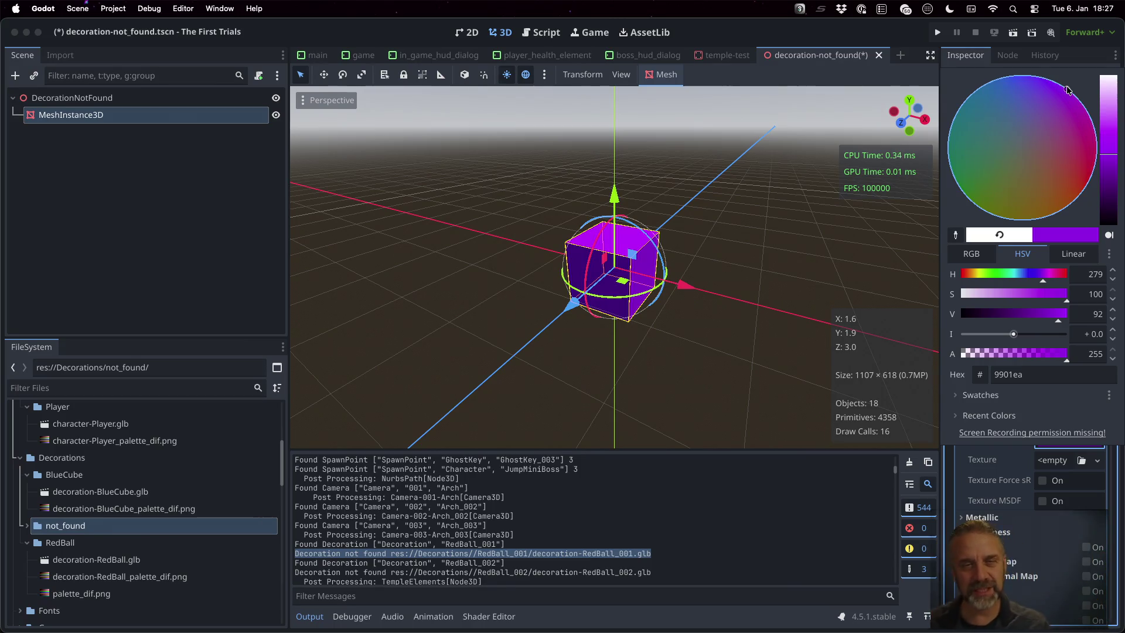
left_click(731, 30)
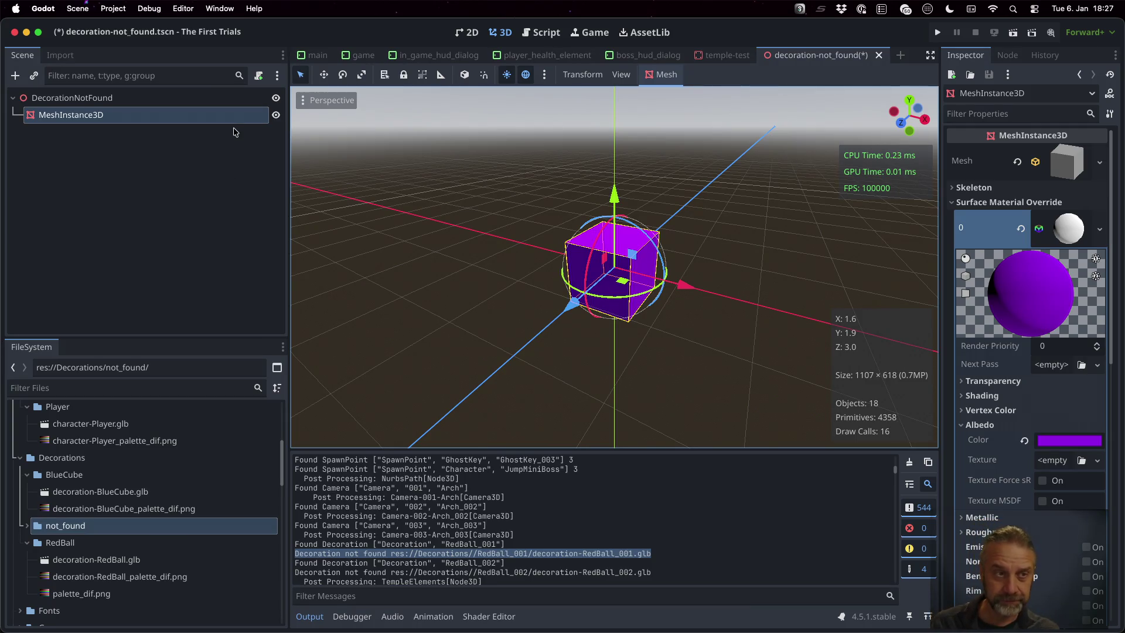
left_click(185, 99)
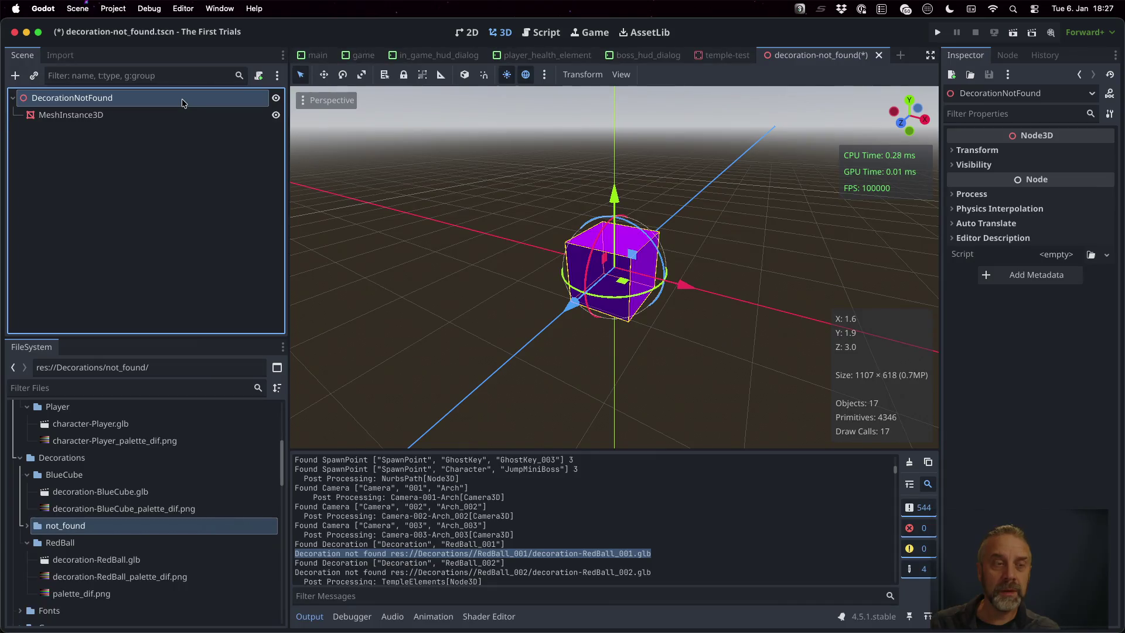
Attach a new decoration_not_found.gd script to the DecorationNotFound root
right_click(182, 101)
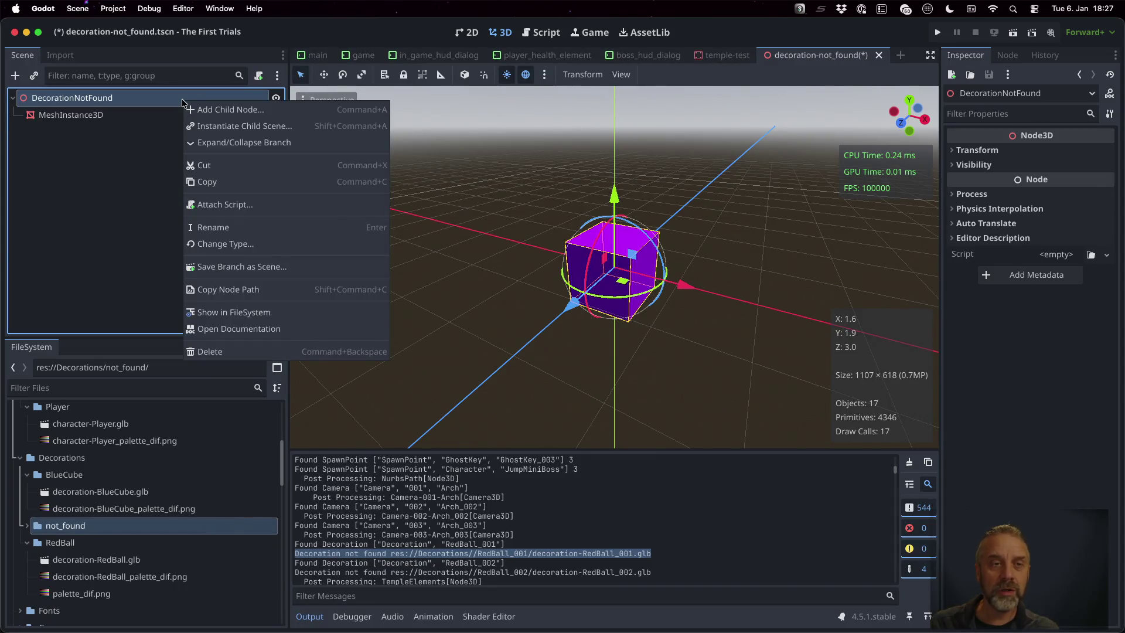
left_click(267, 205)
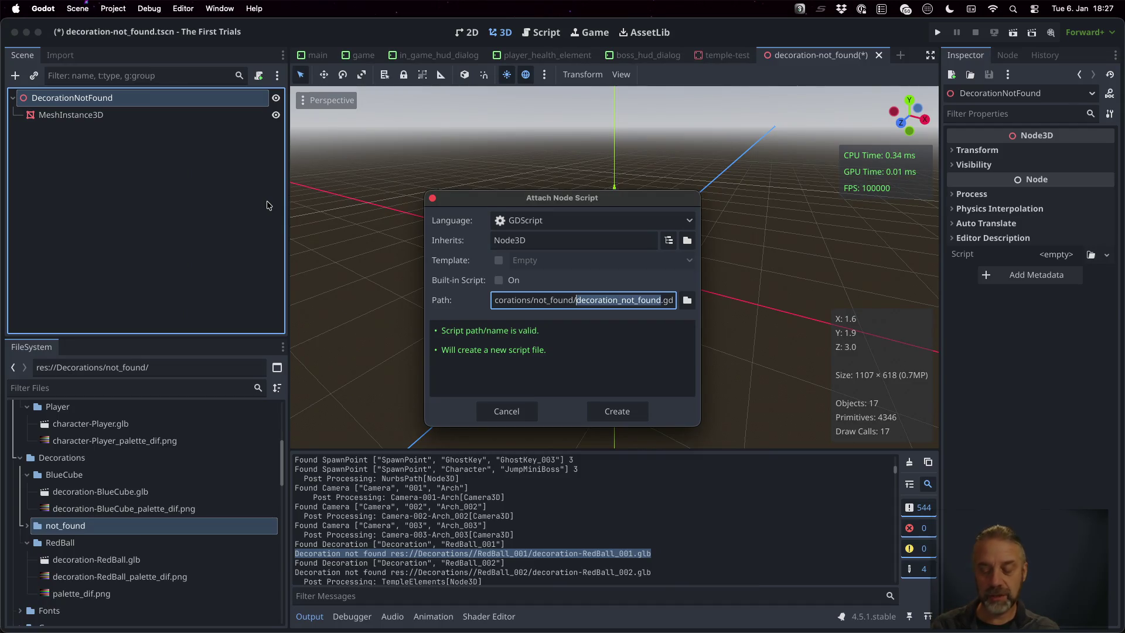
key("Return")
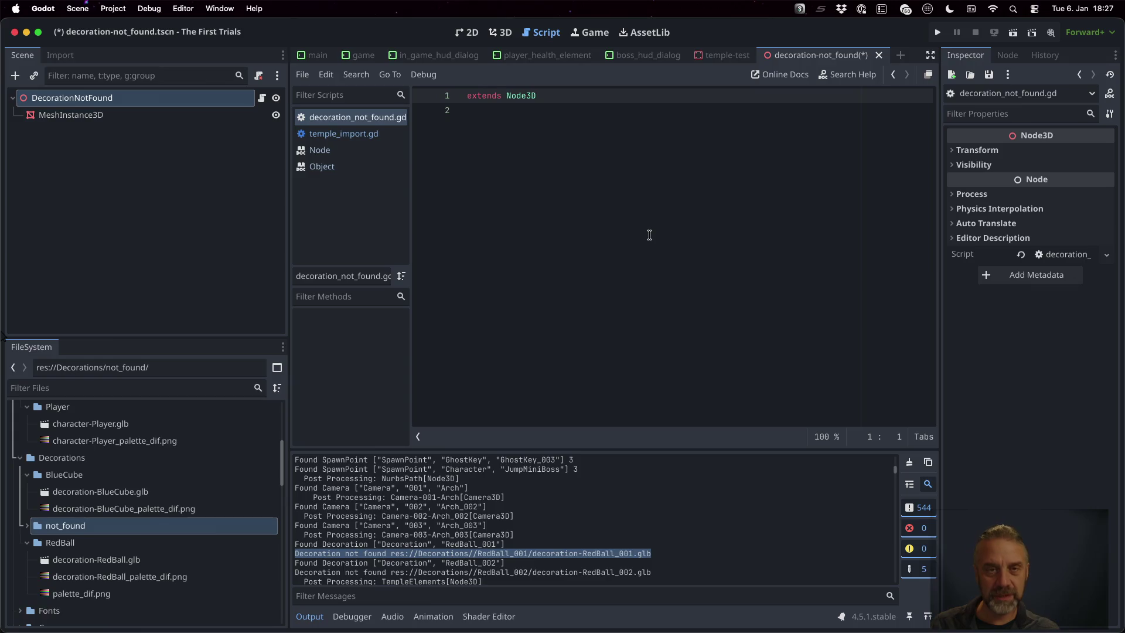
Add class_name DecorationNotFound to the script and save the scene
key("Return")
key("Up")
type("ckla")
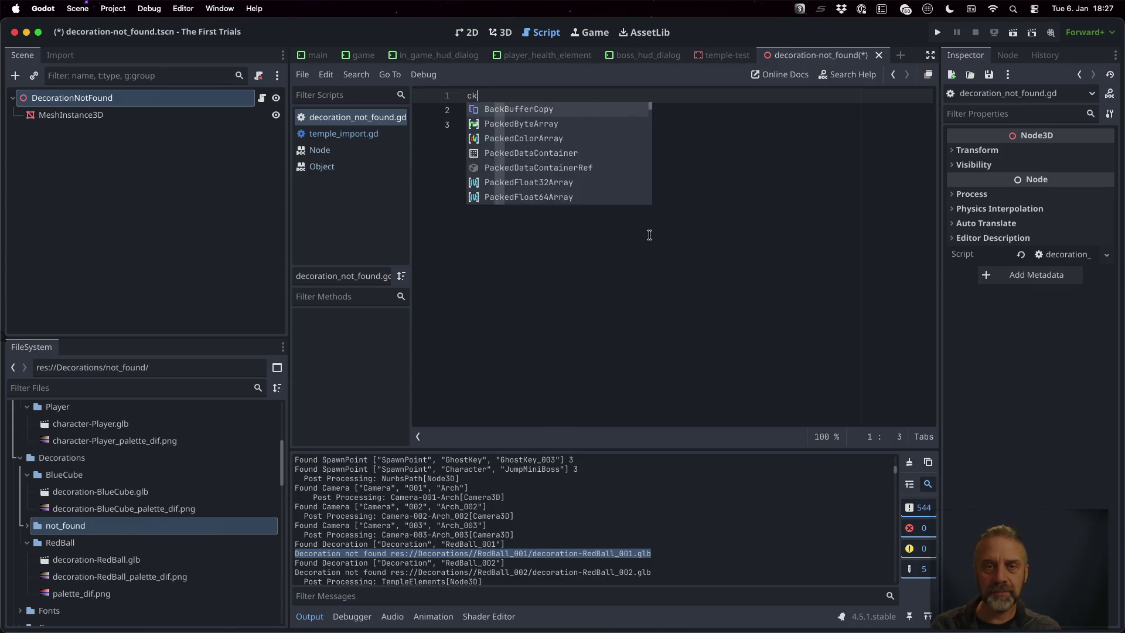
key("BackSpace")
key("BackSpace")
key("BackSpace")
type("lass_")
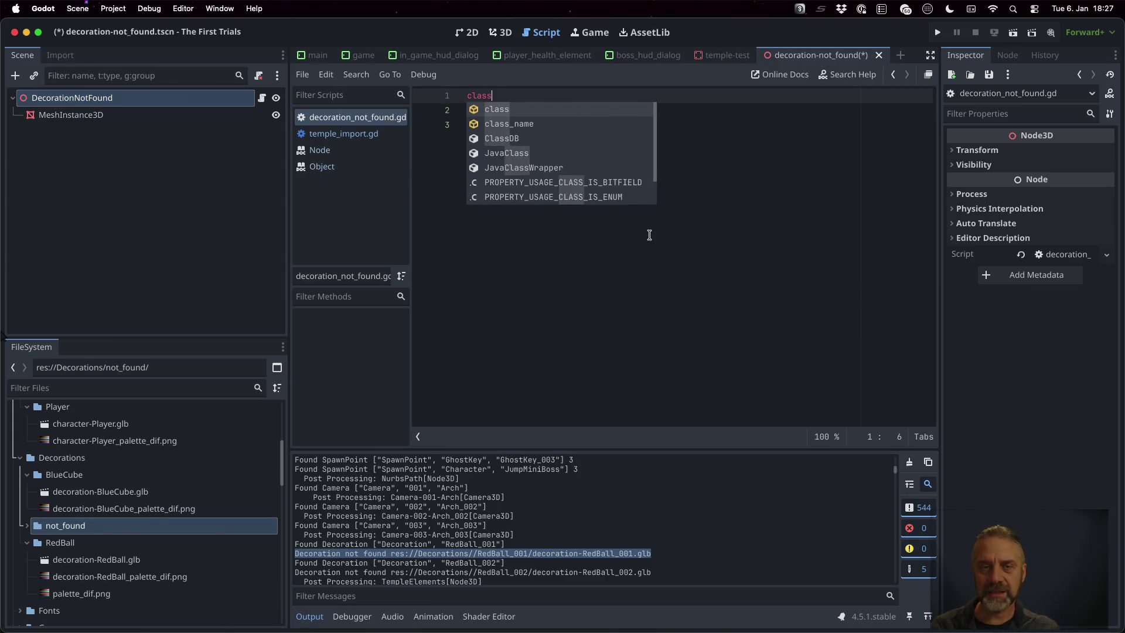
type("name Decora")
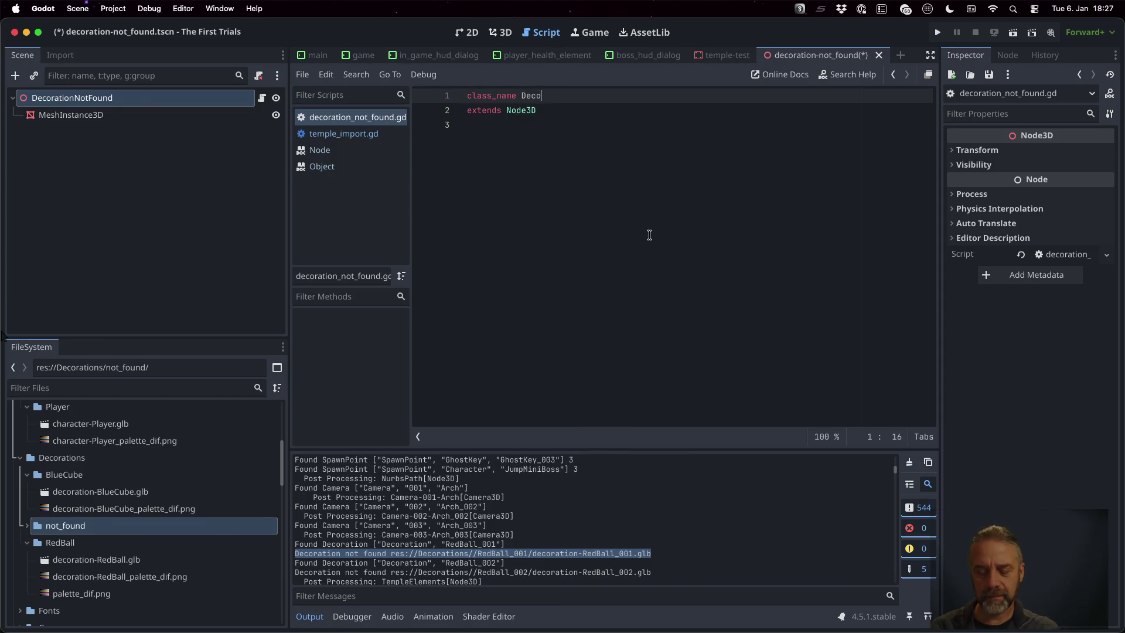
type("tion")
type("und")
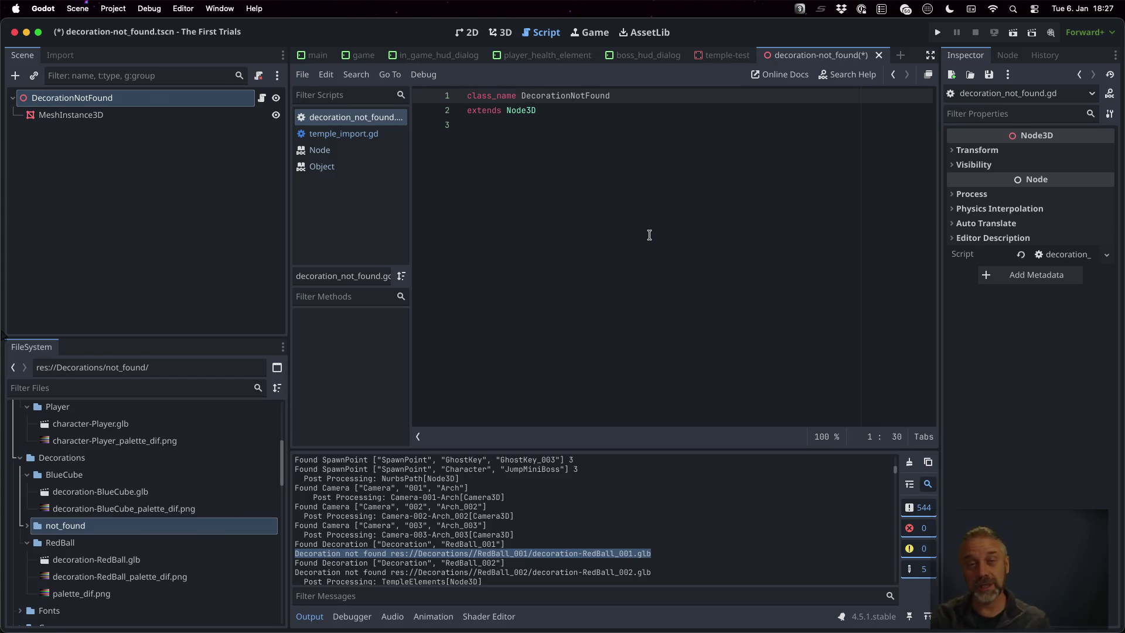
key("Down")
key("Down")
key("ctrl+s")
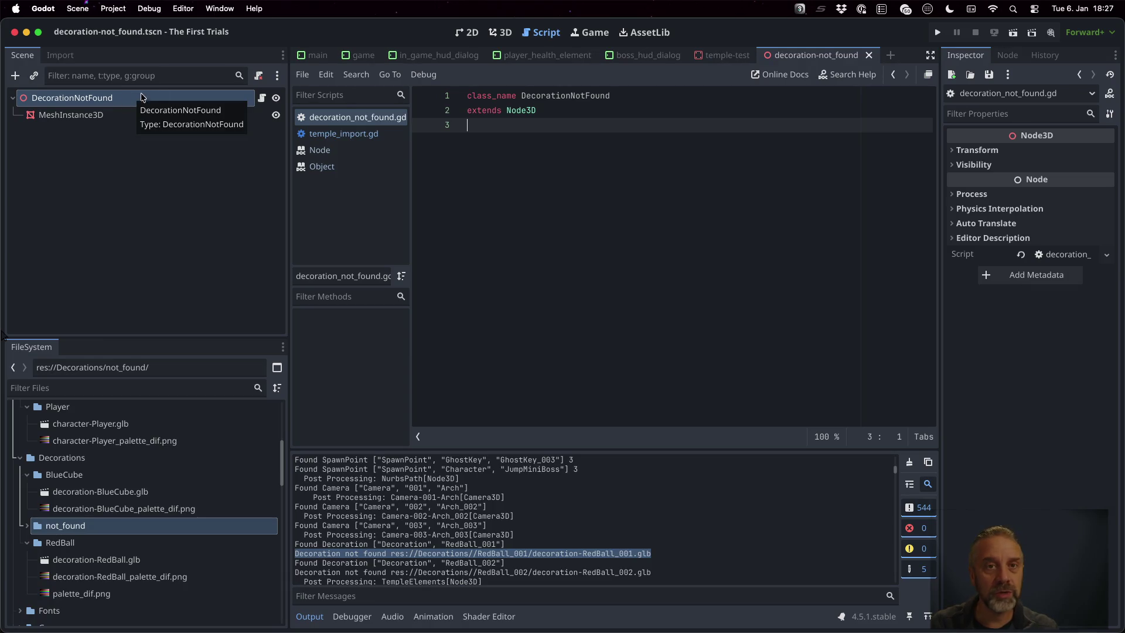
left_click(500, 32)
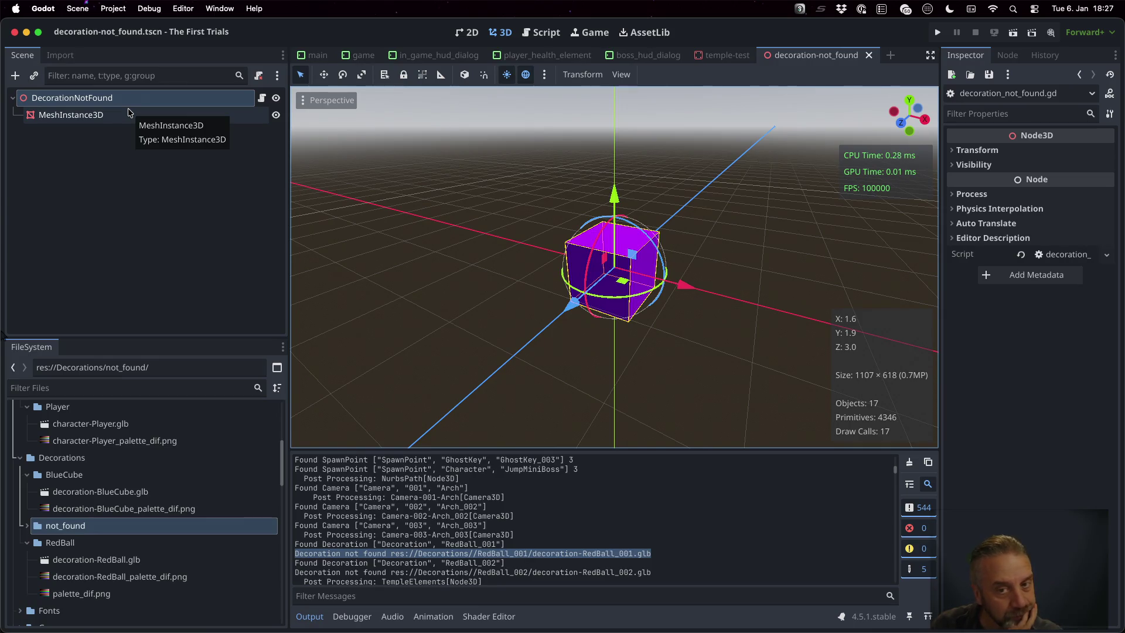
left_click(110, 116)
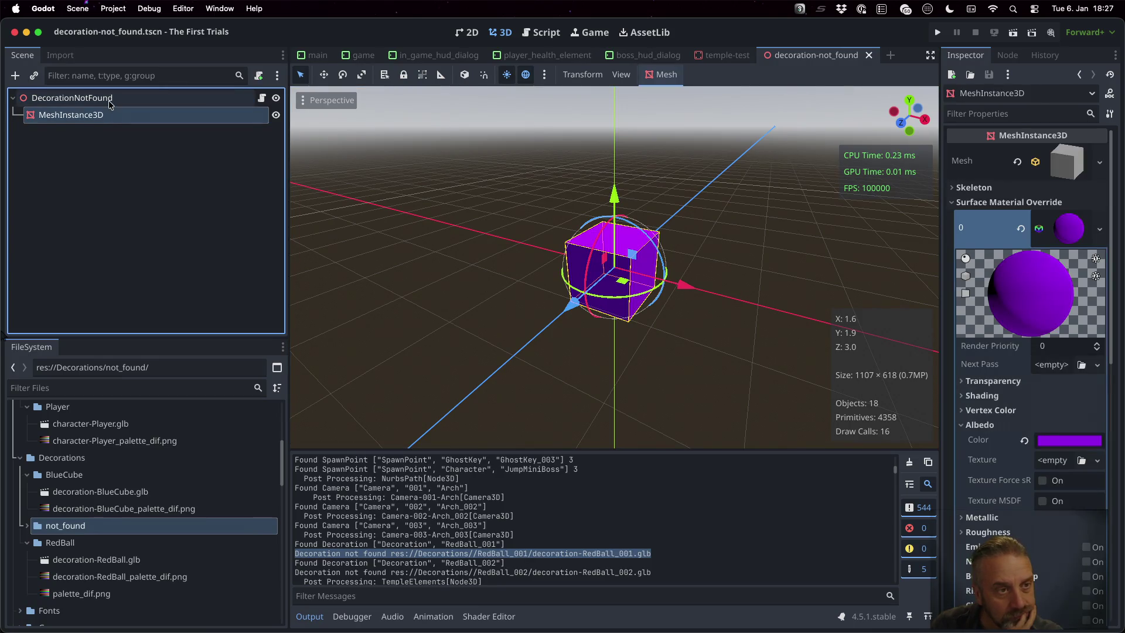
Add a Label3D child to DecorationNotFound with its text set to '[Not Found]'
right_click(109, 101)
left_click(146, 134)
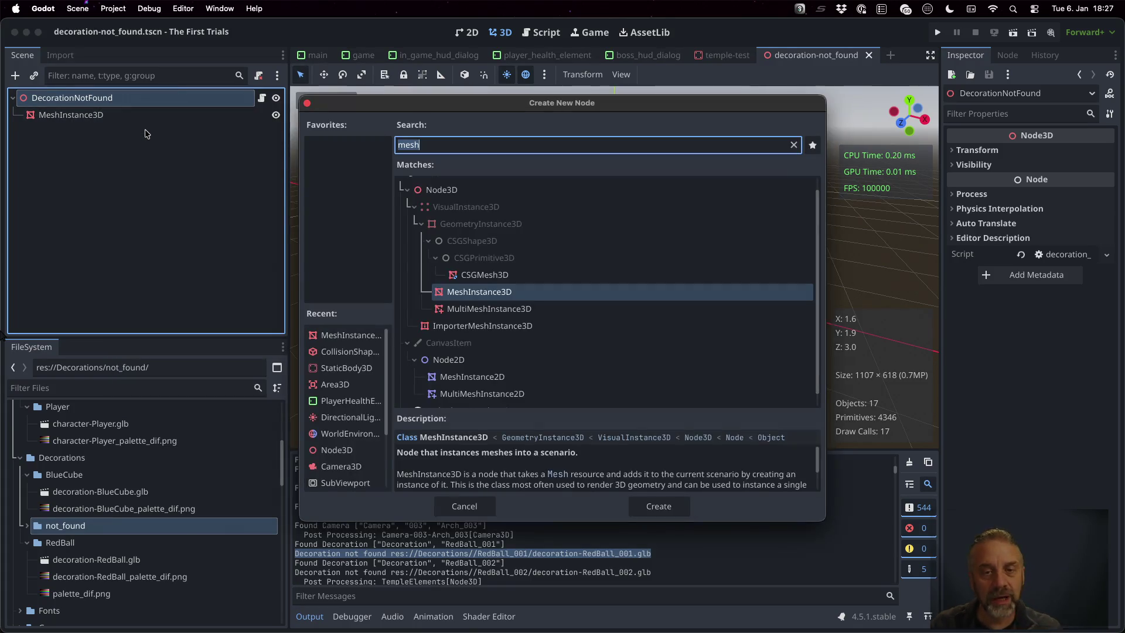
type("label3d")
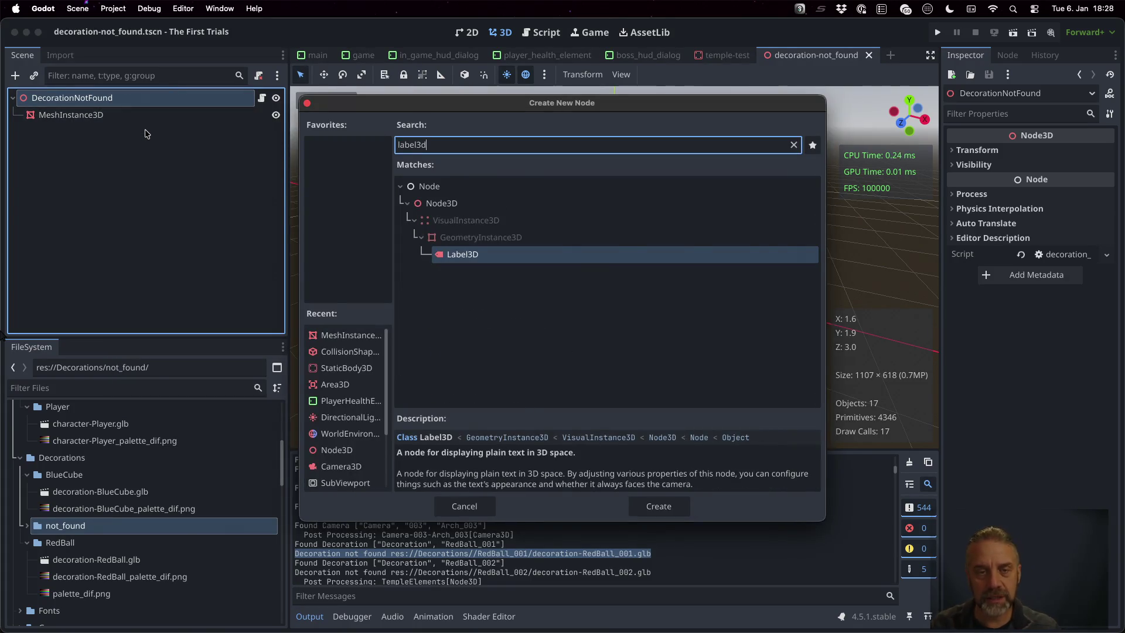
key("Return")
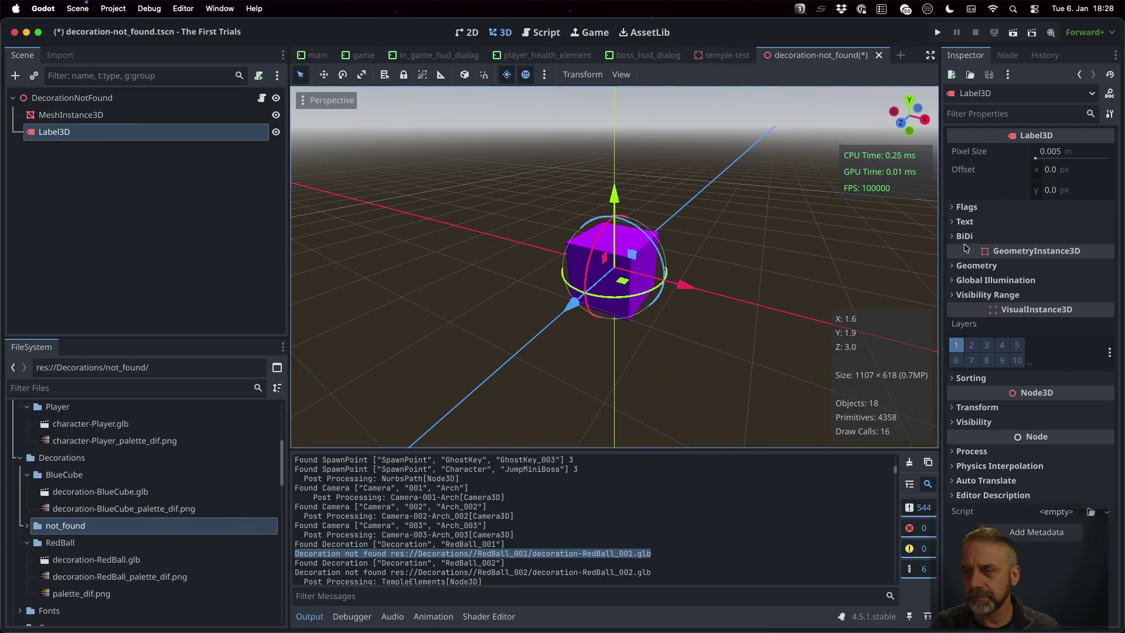
left_click(1033, 224)
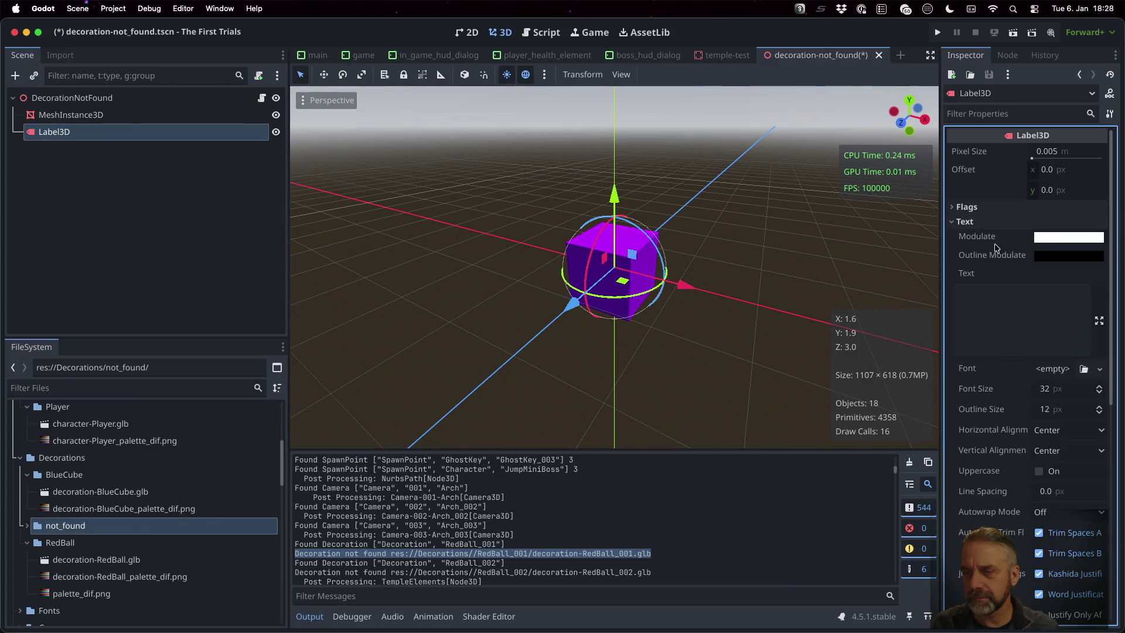
left_click(995, 303)
type("[Not Found")
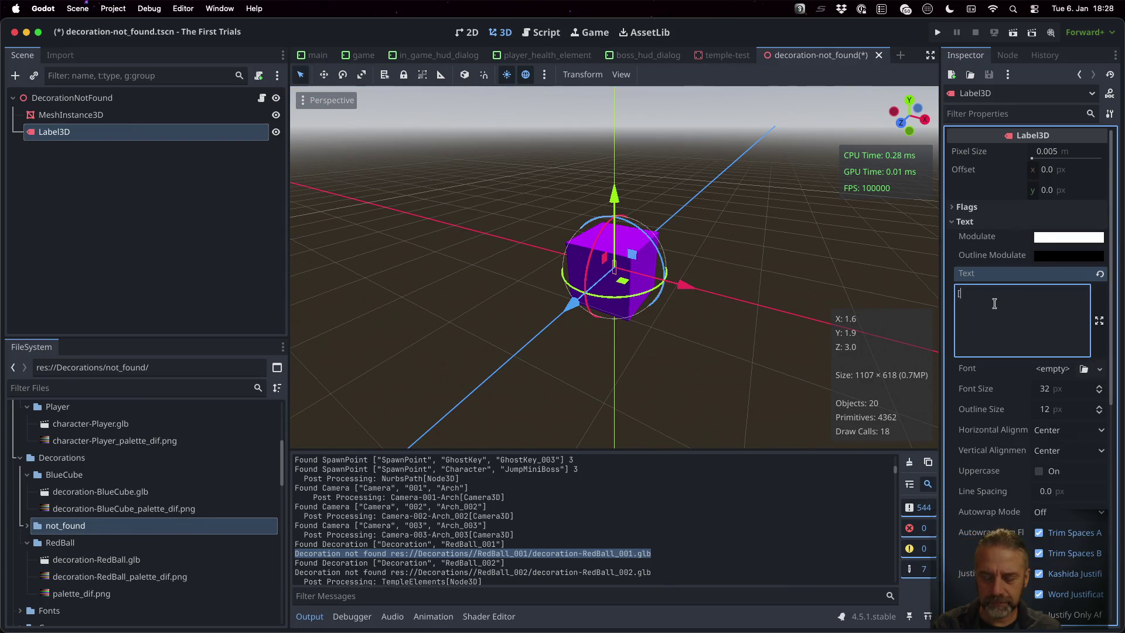
type("]")
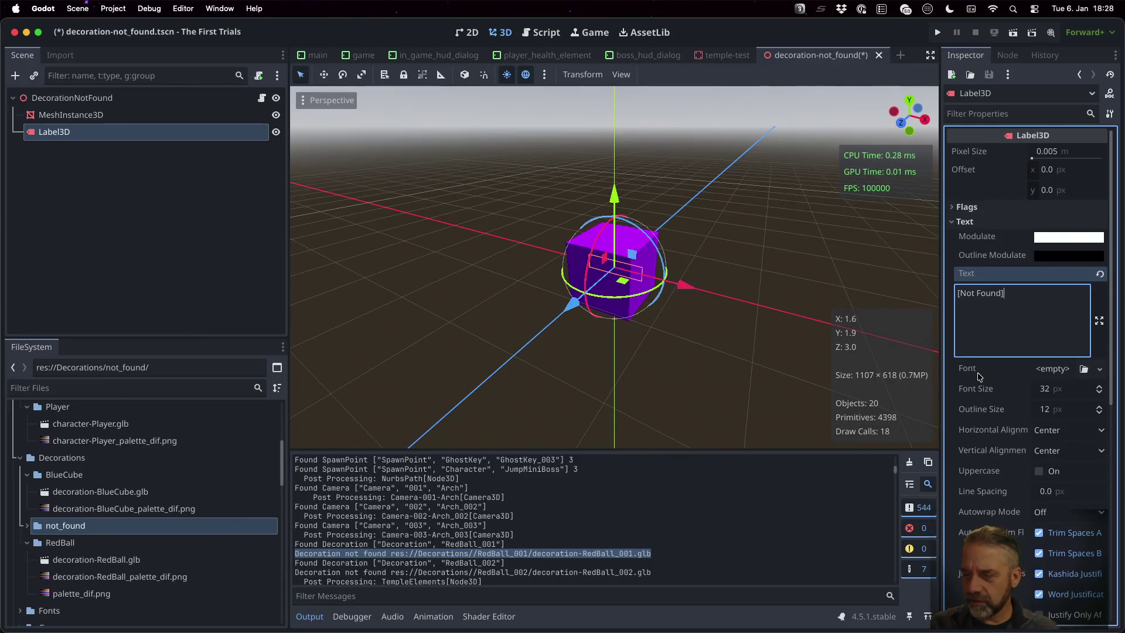
scroll(981, 377, "down", 5)
scroll(981, 377, "up", 3)
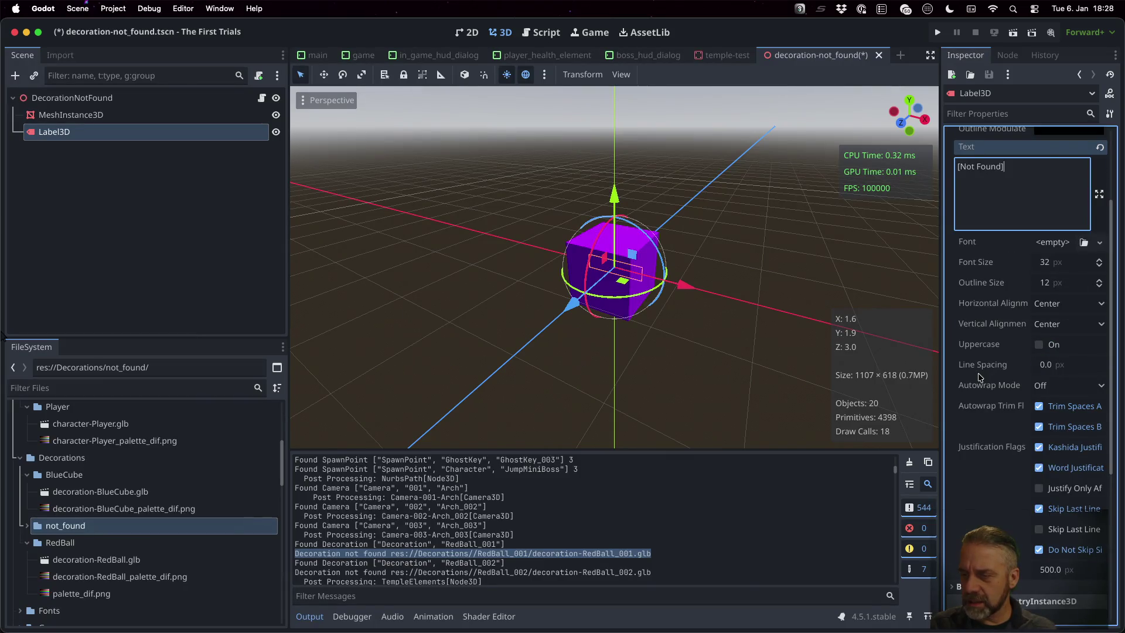
scroll(980, 378, "down", 3)
scroll(981, 377, "down", 2)
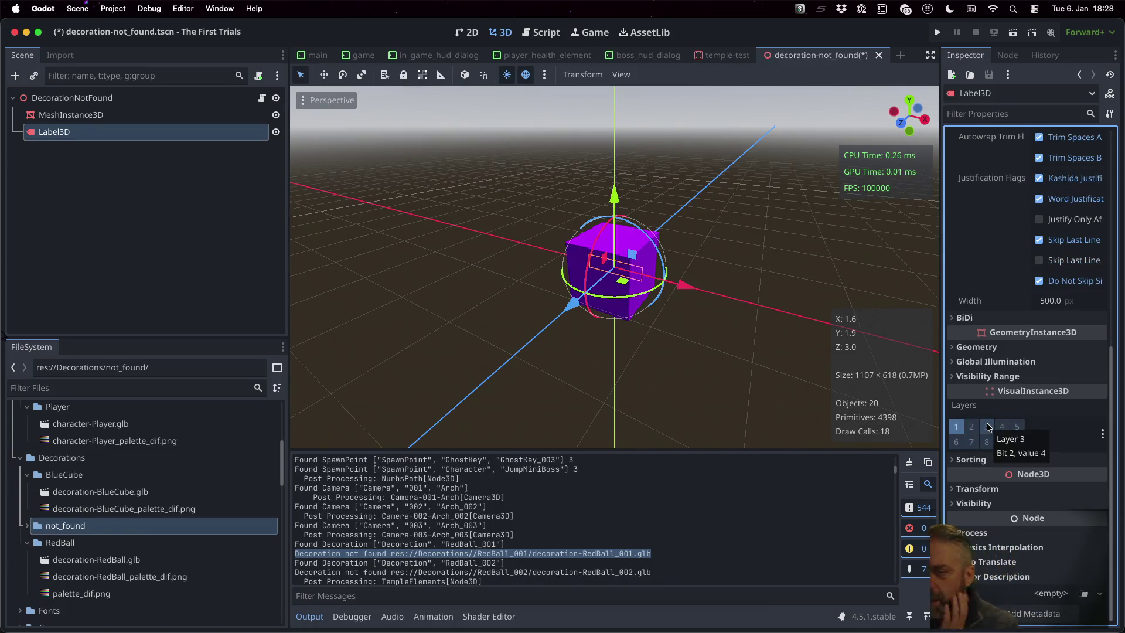
Set the Label3D's Billboard flag to Enabled
left_click(1012, 115)
type("bill")
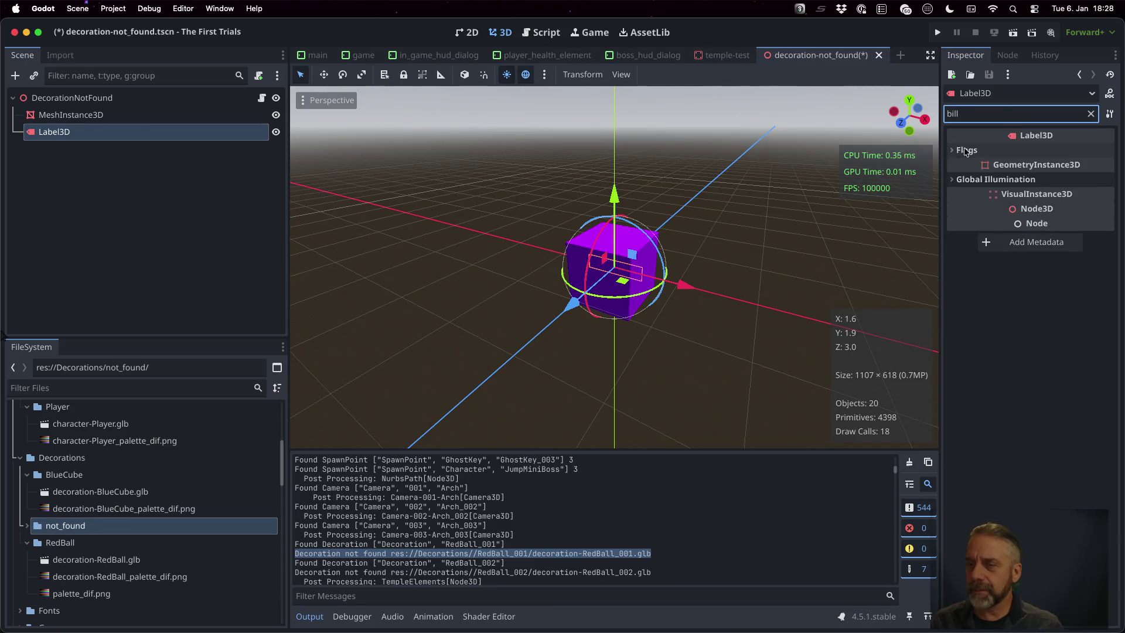
left_click(955, 152)
left_click(1069, 167)
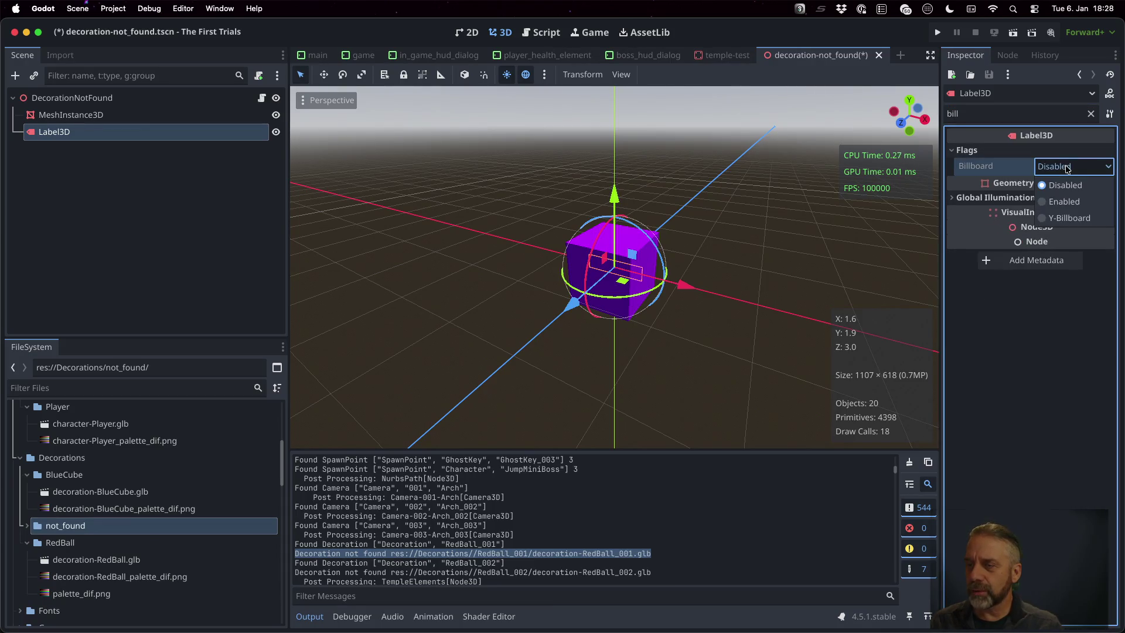
left_click(1064, 202)
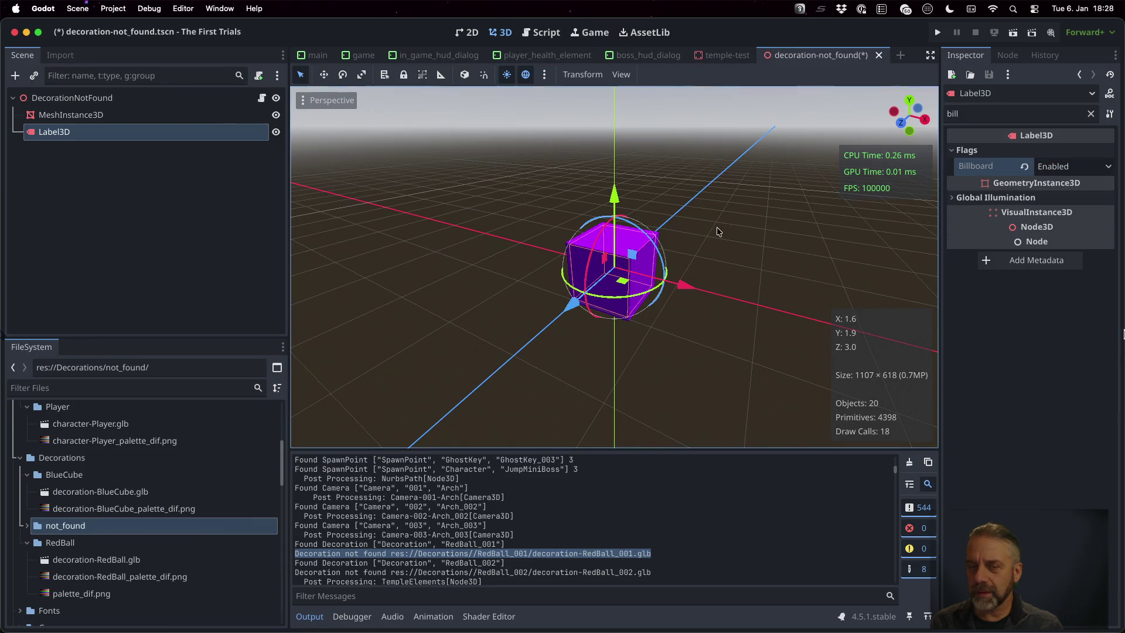
Raise the [Not Found] label above the cube and view the box from above
scroll(712, 251, "up", 5)
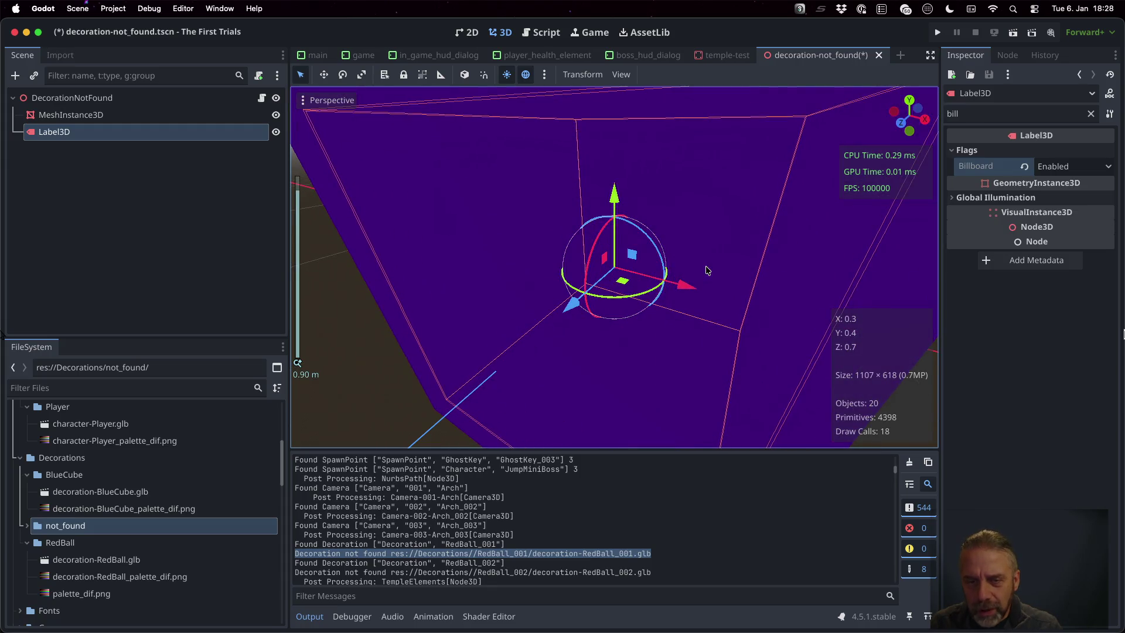
scroll(706, 271, "down", 5)
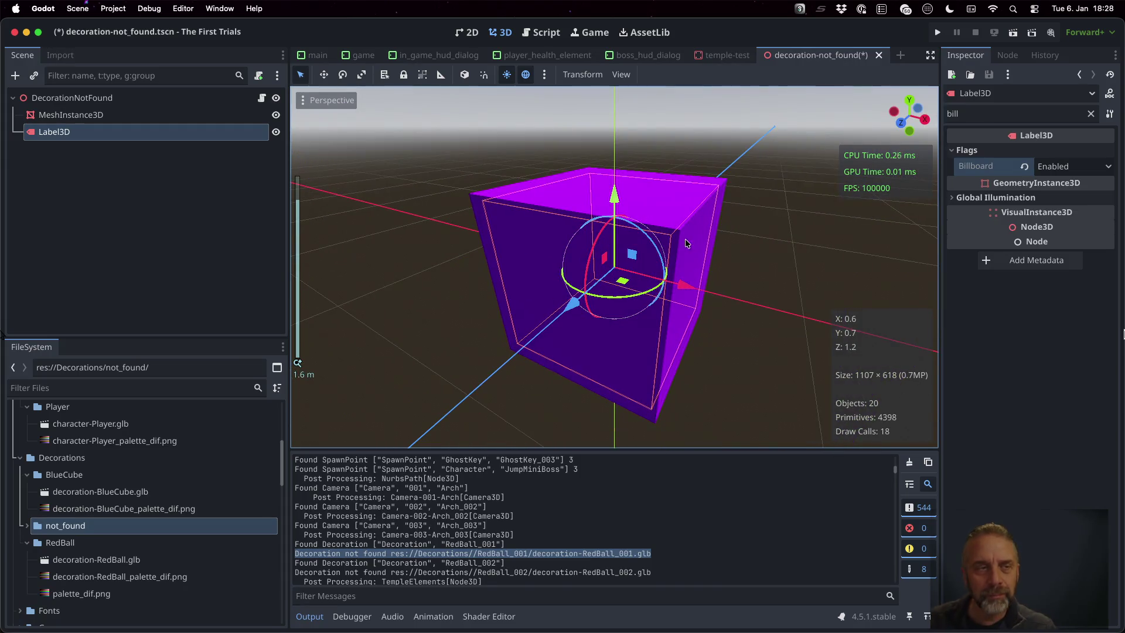
left_click_drag(623, 200, 629, 59)
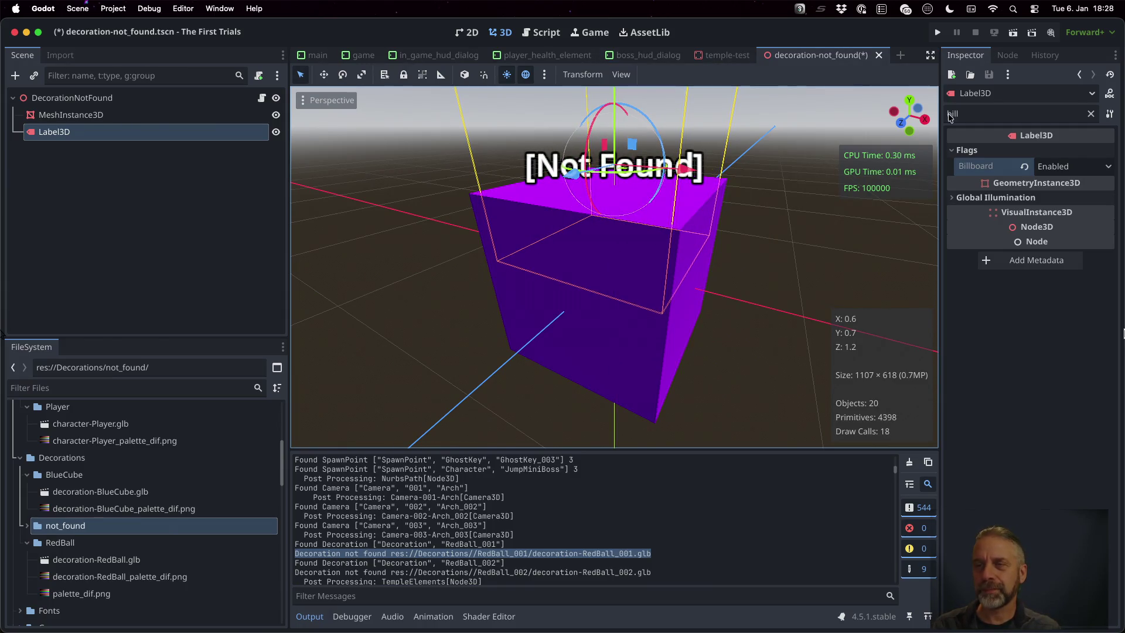
mouse_move(782, 216)
left_mouse_down()
mouse_move(705, 225)
mouse_move(540, 346)
mouse_move(563, 222)
mouse_move(719, 127)
mouse_move(543, 185)
mouse_move(616, 315)
left_mouse_up()
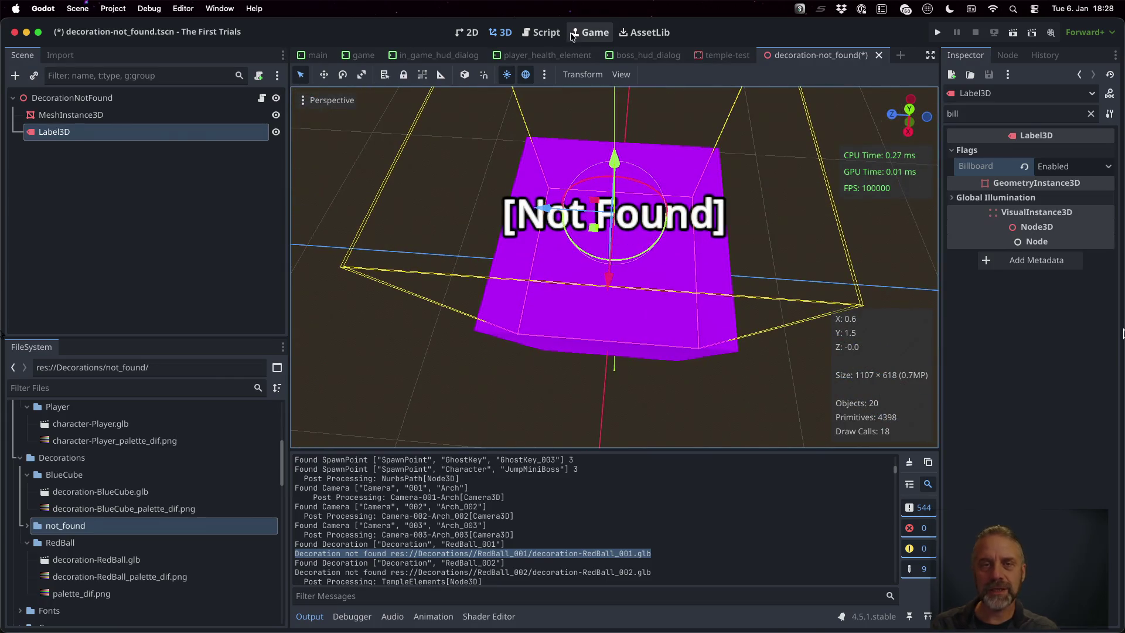
right_click(44, 131)
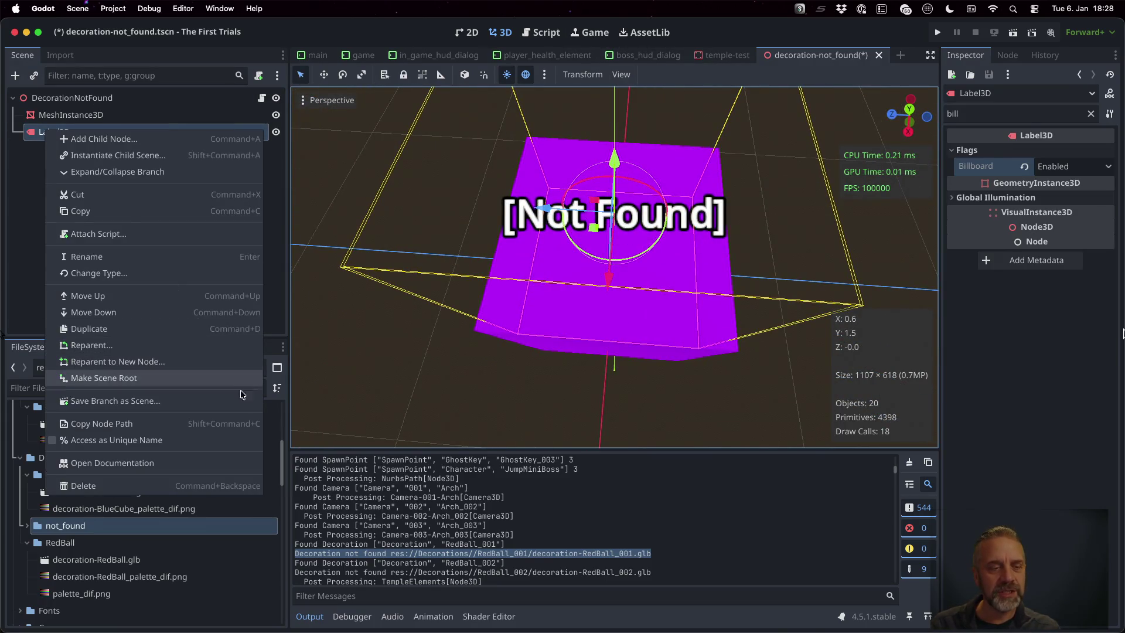
left_click(205, 442)
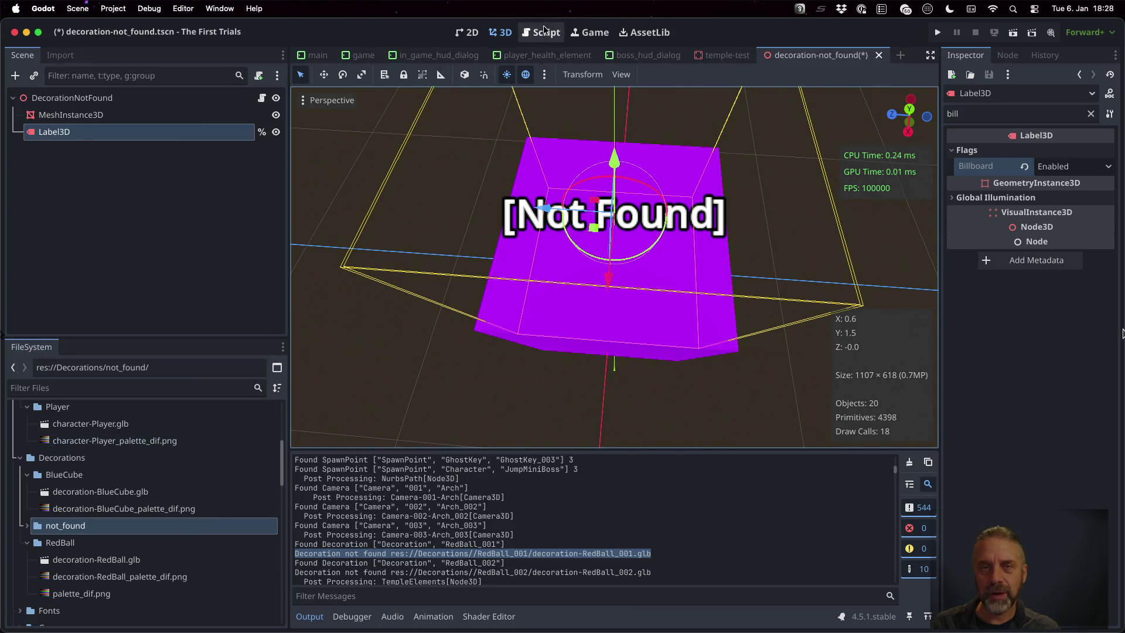
left_click(524, 31)
mouse_move(69, 138)
left_mouse_down()
mouse_move(607, 150)
mouse_move(598, 143)
left_mouse_up()
Add an exported decoration_name String variable defaulting to ""
key("Up")
key("Up")
key("End")
key("Return")
key("Return")
type("@export var")
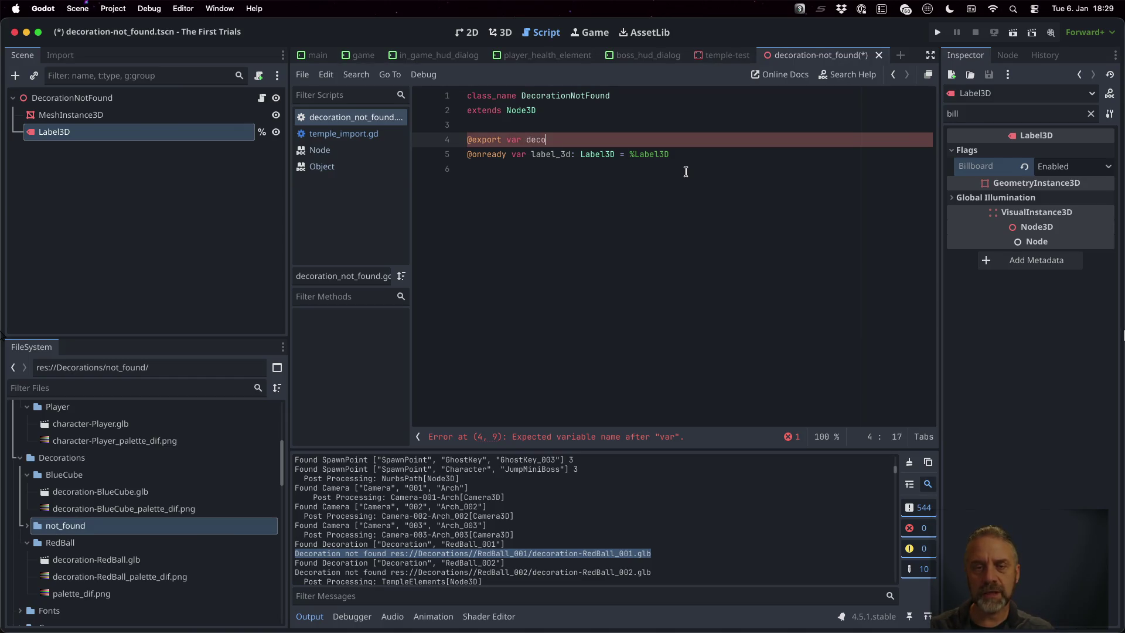
type("tion_name:")
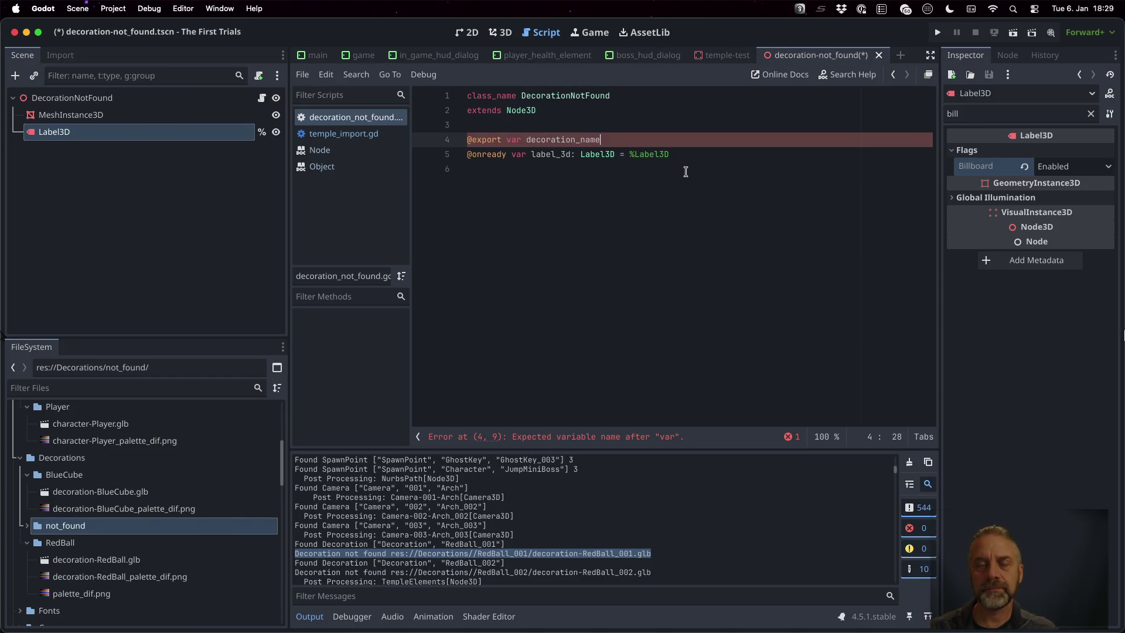
type(" String = ")
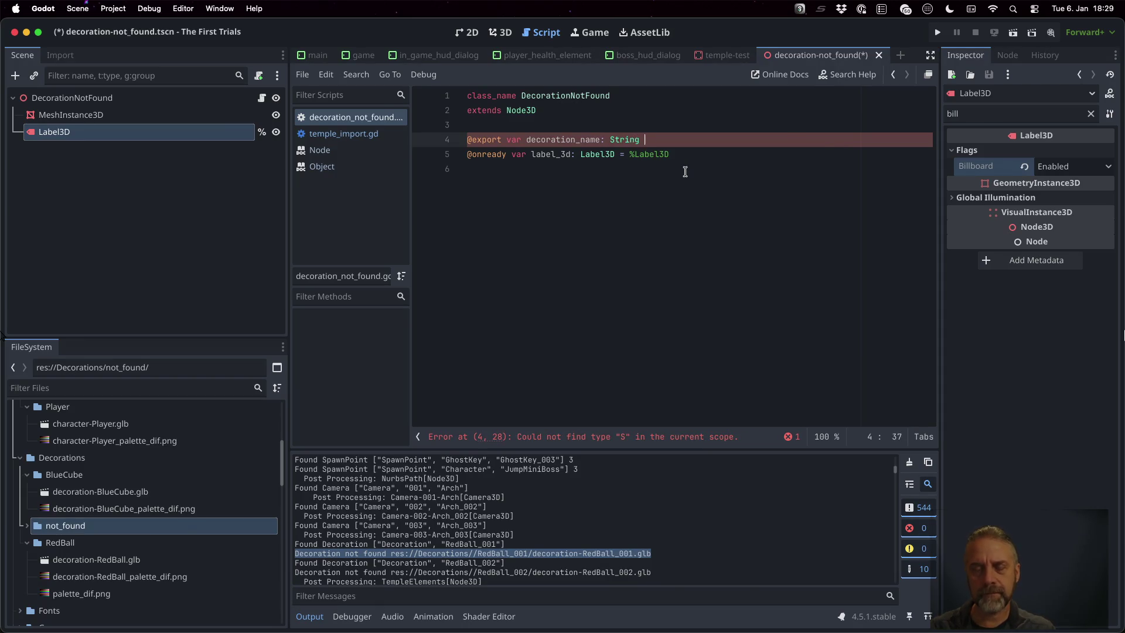
type("\"\"")
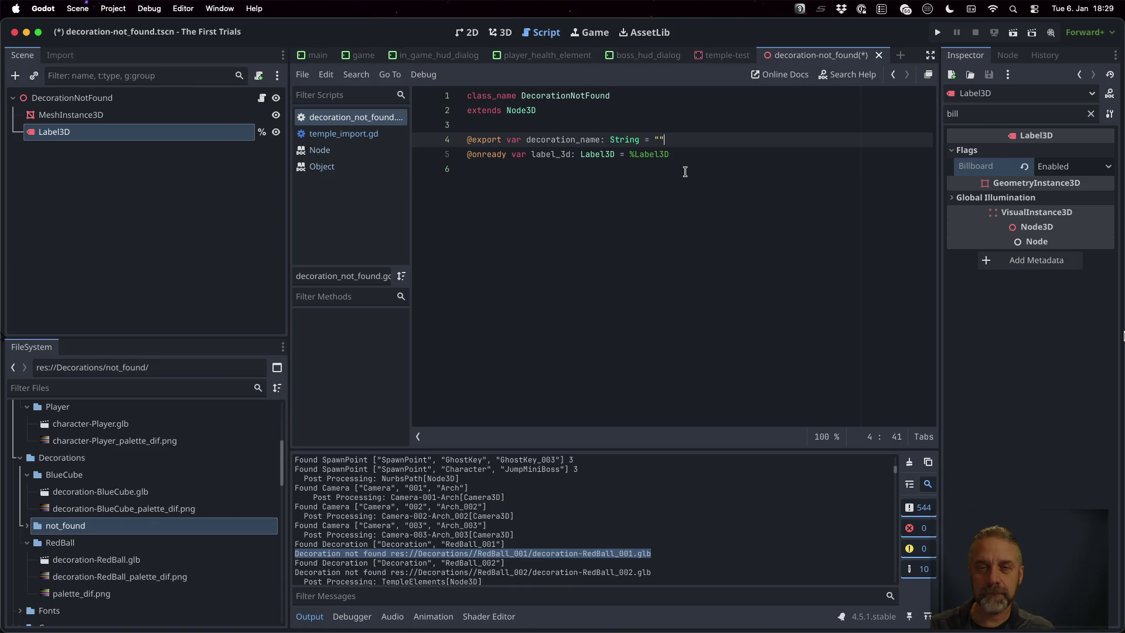
left_click(685, 171)
Write func _read() setting self.label_3d.text to "Missing: %s" % [self.decoration_name], then save
key("Return")
key("Return")
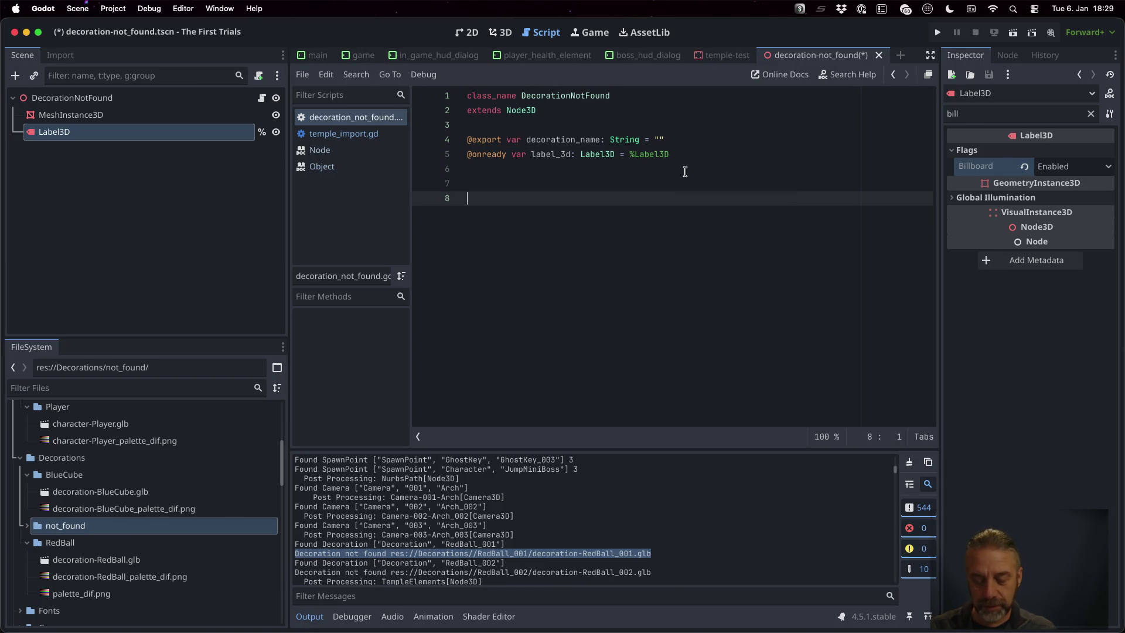
type("unc _read() ->")
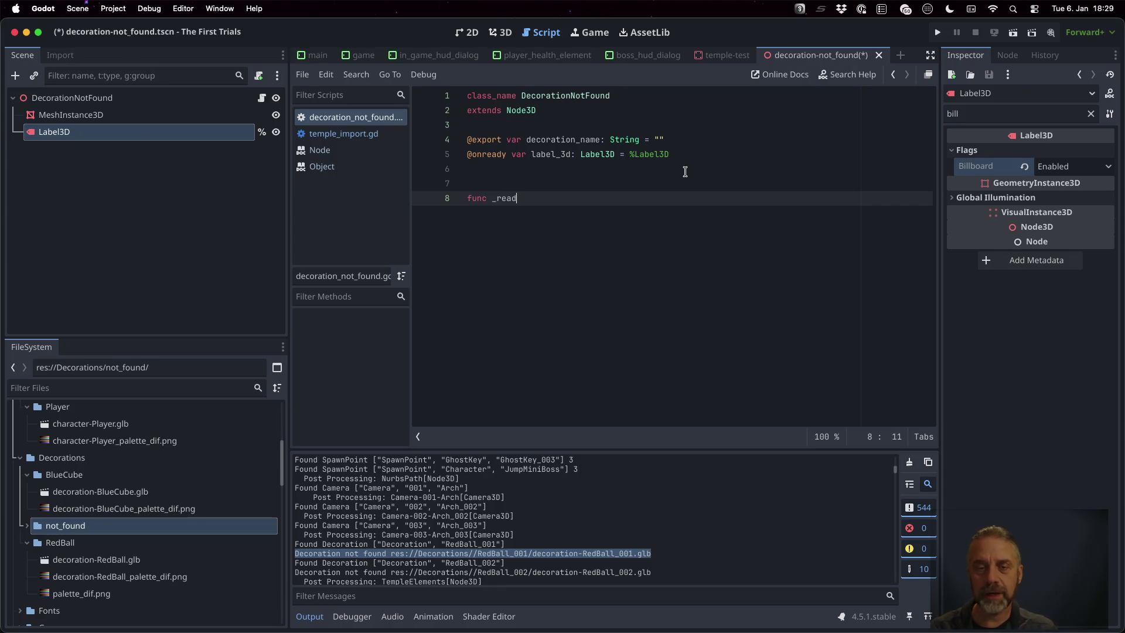
type(" void:")
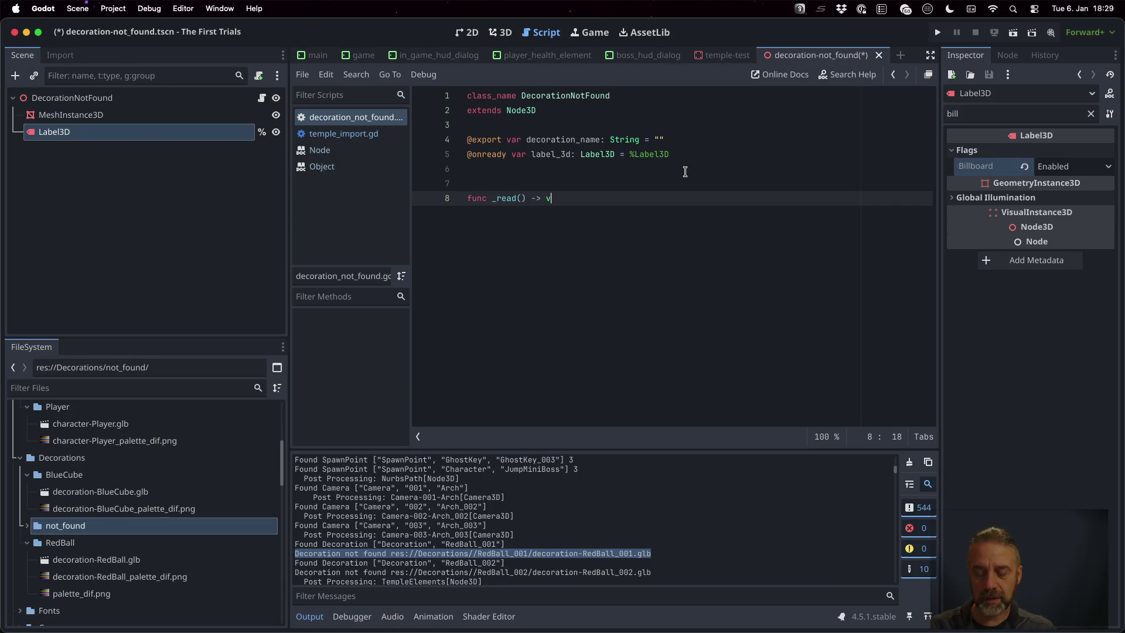
key("Return")
type("elf.label_3d.")
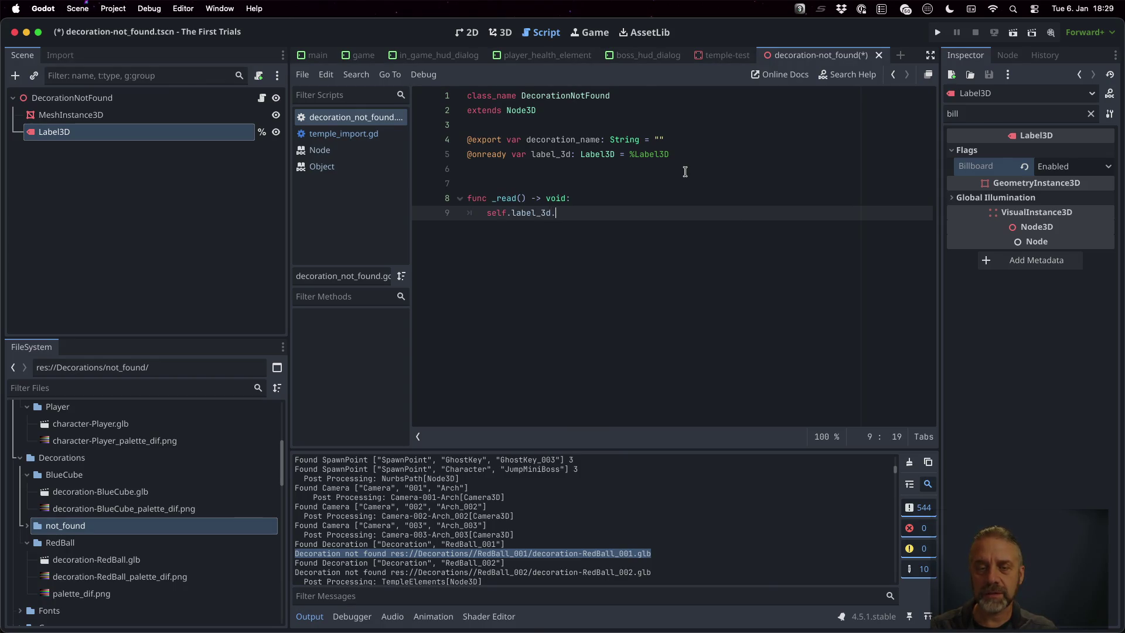
type("text = se")
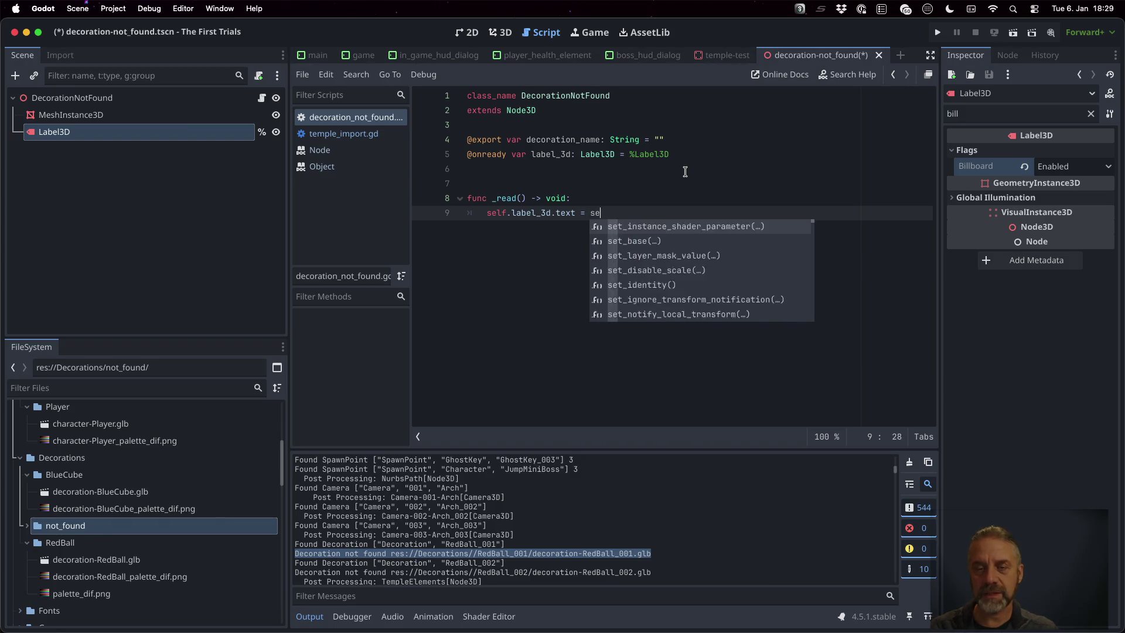
type("lf.de")
key("Return")
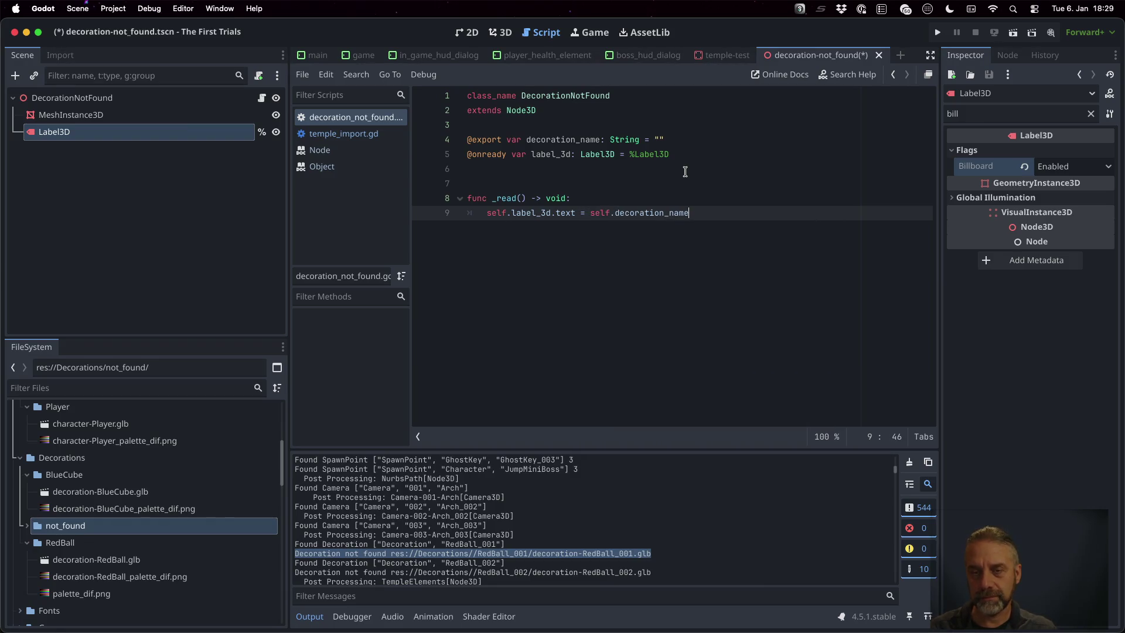
key("Home")
type("\"Missing: %s\" % [")
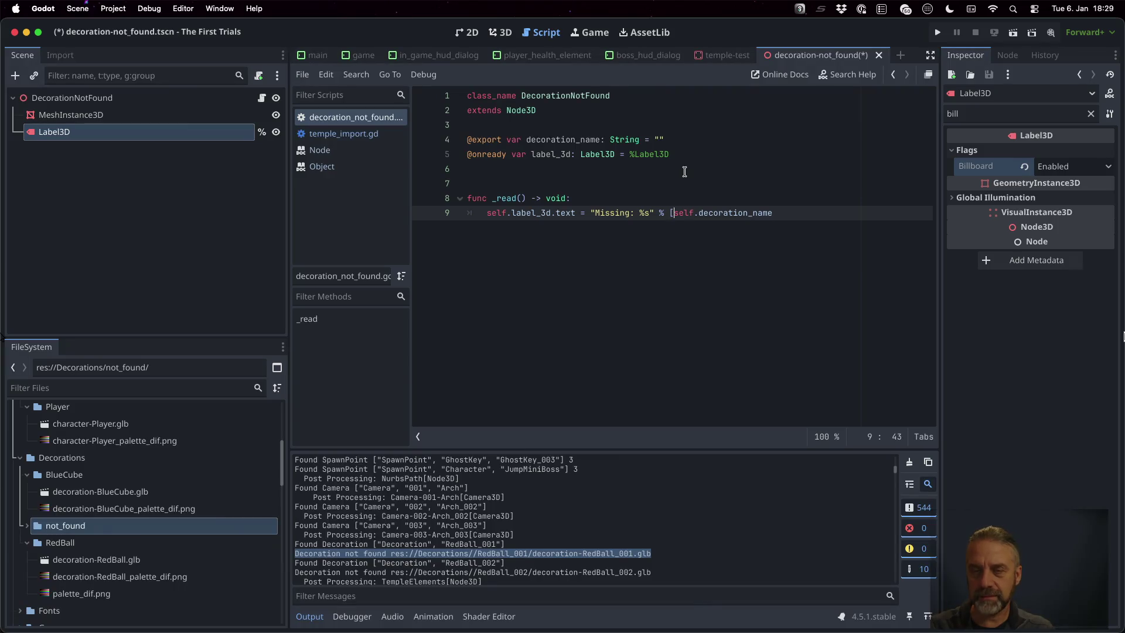
key("super+s")
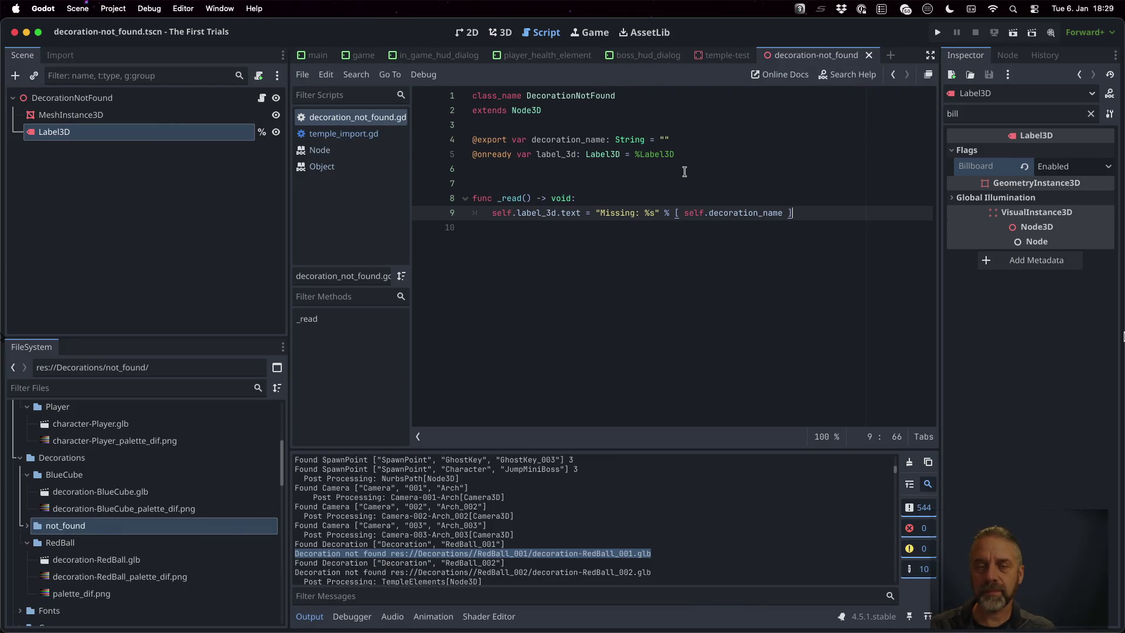
key("Down")
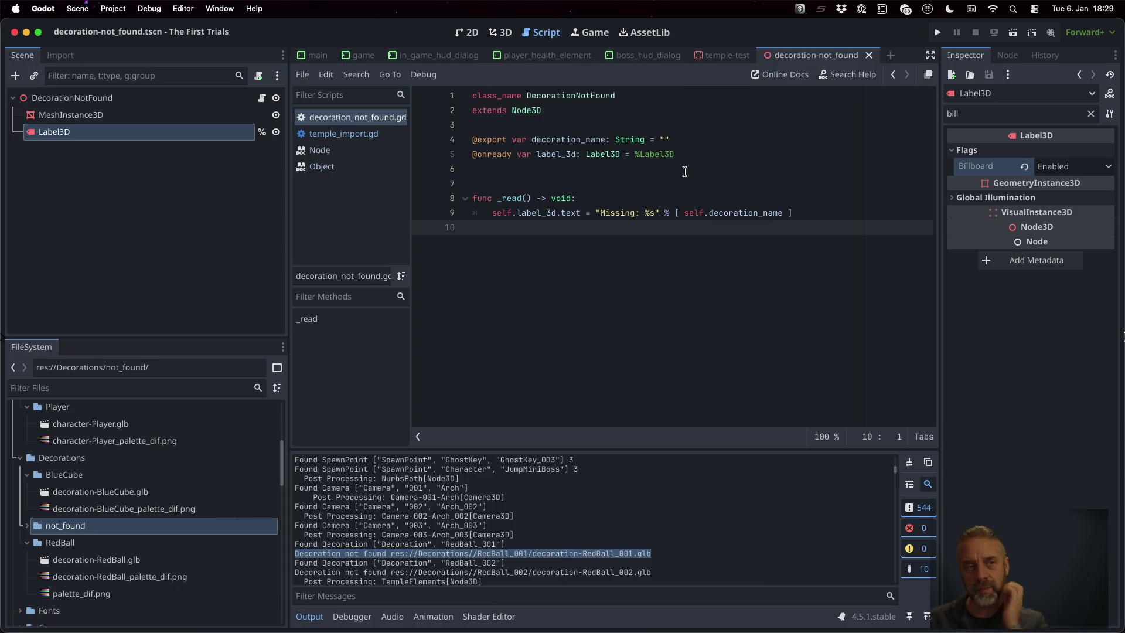
mouse_move(493, 145)
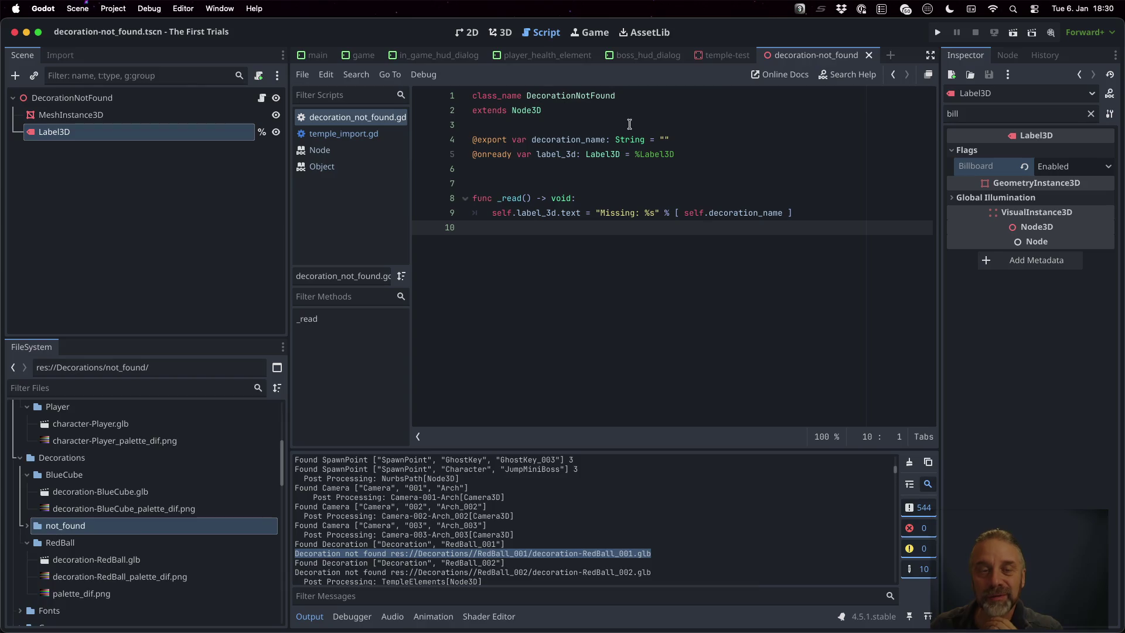
In temple_import.gd, change the placeholder creation from Node.new() to DecorationNotFound.new()
left_click(363, 132)
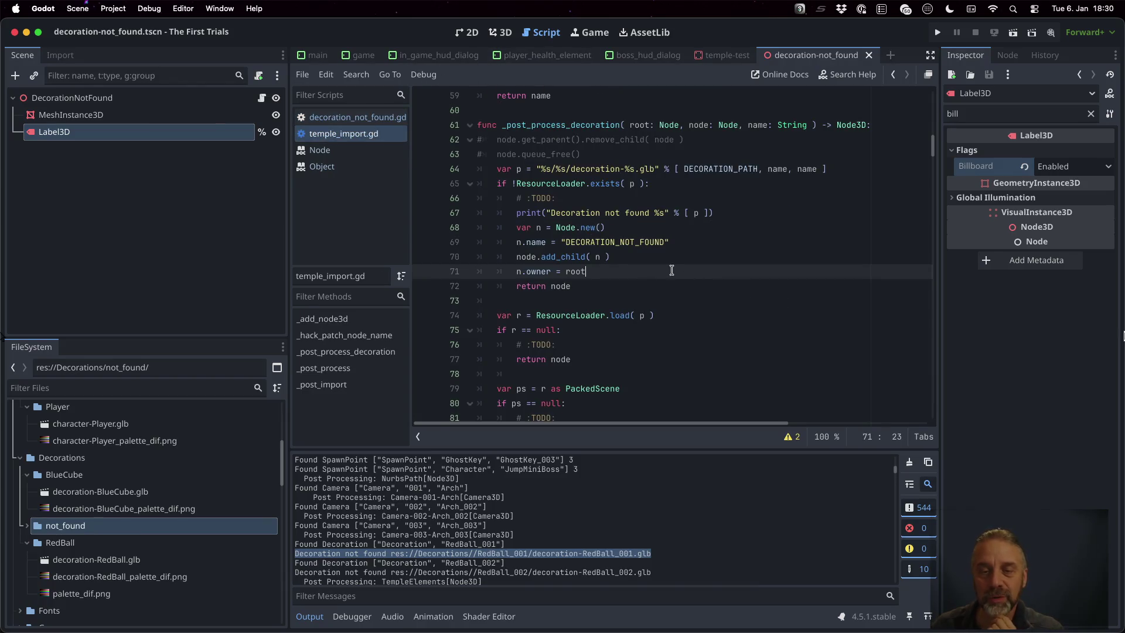
key("Up")
key("Up")
key("Up")
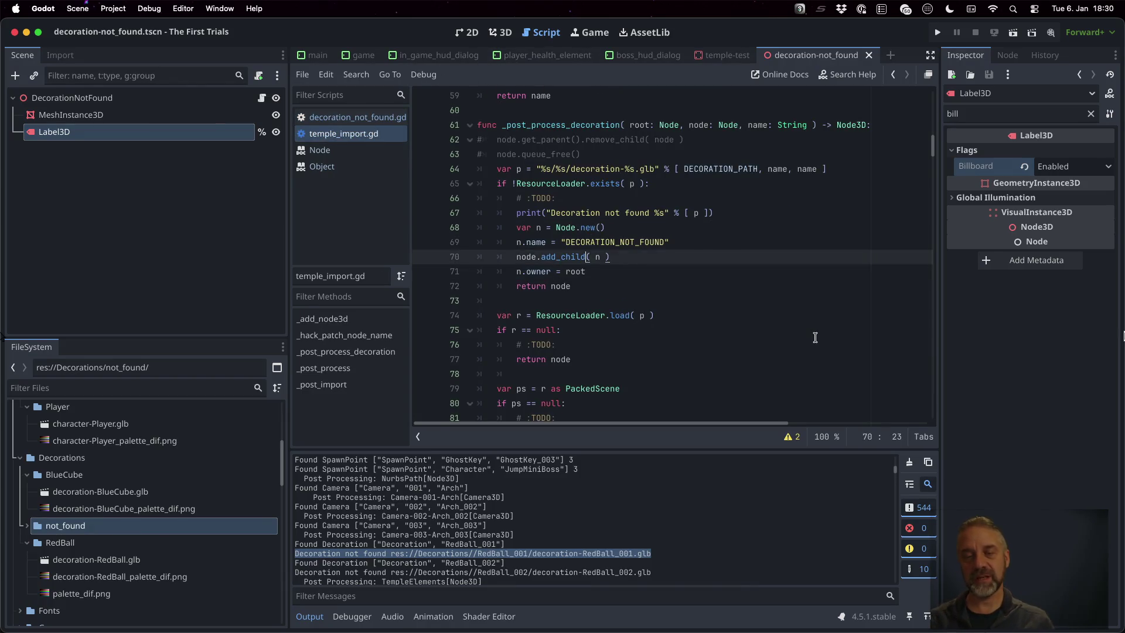
key("BackSpace")
key("BackSpace")
key("BackSpace")
type("Dec")
key("Return")
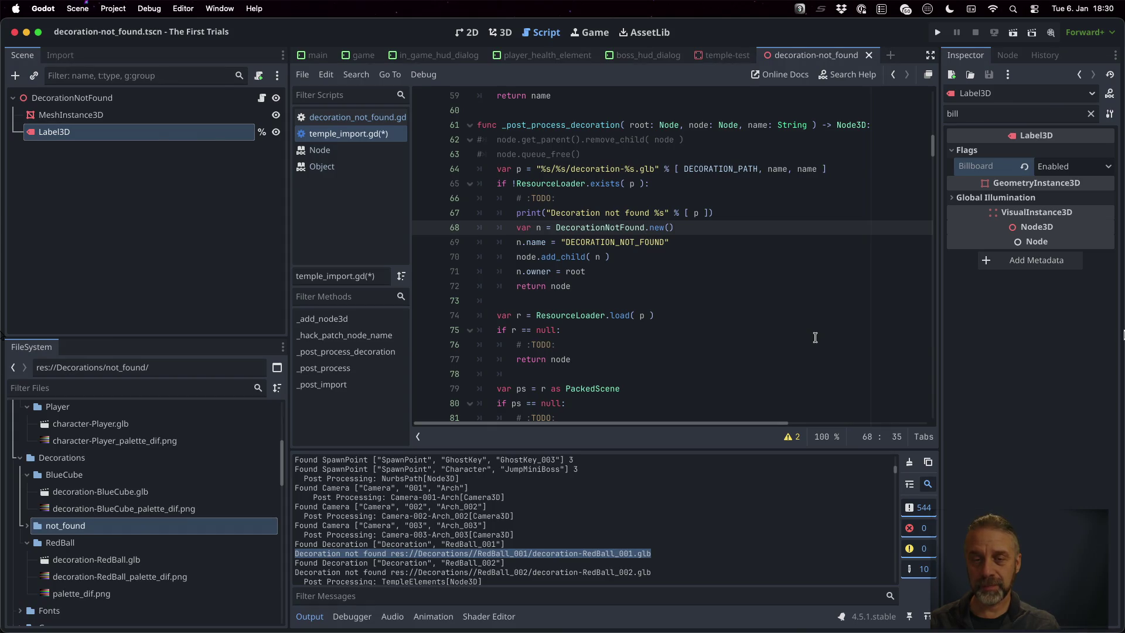
Add n.decoration_name = name below the naming line and save the import script
key("Down")
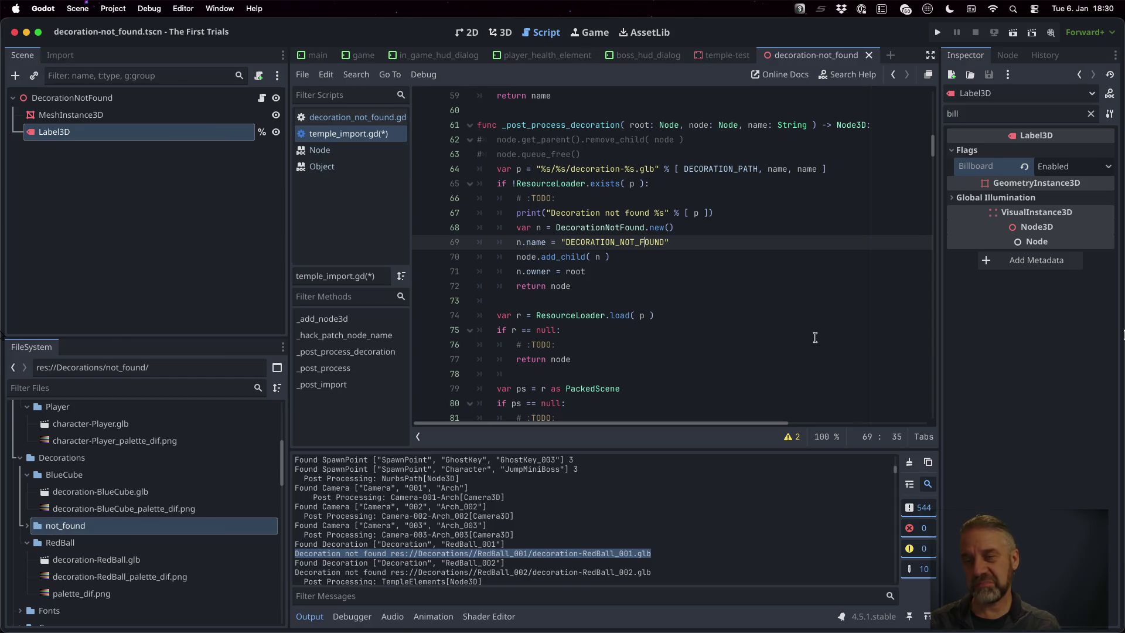
key("Return")
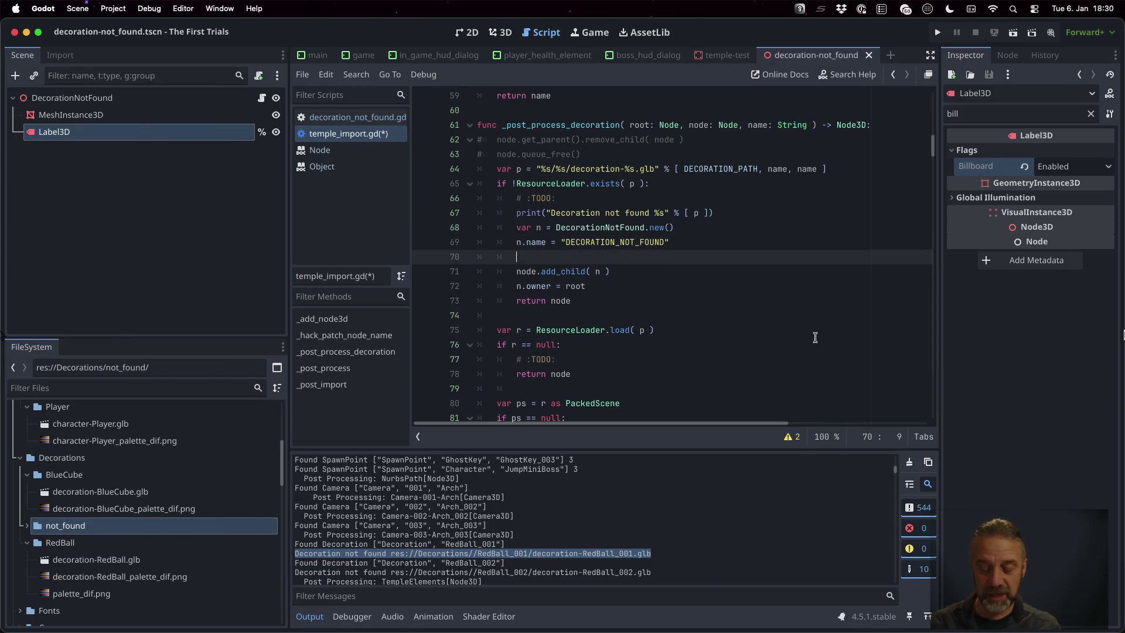
type("n.dec")
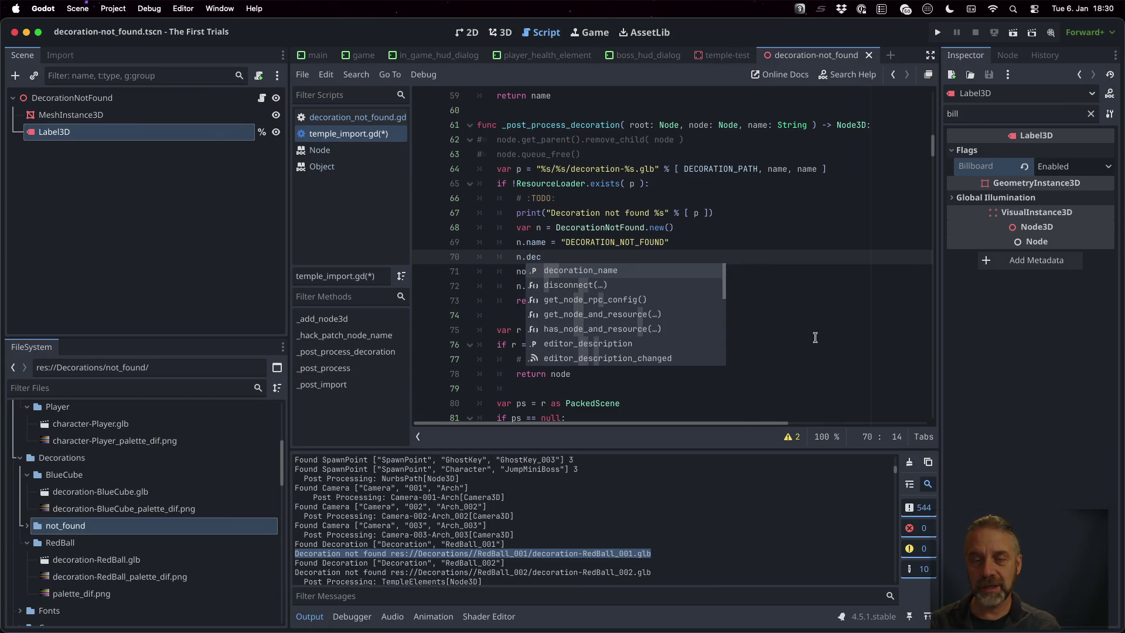
key("Return")
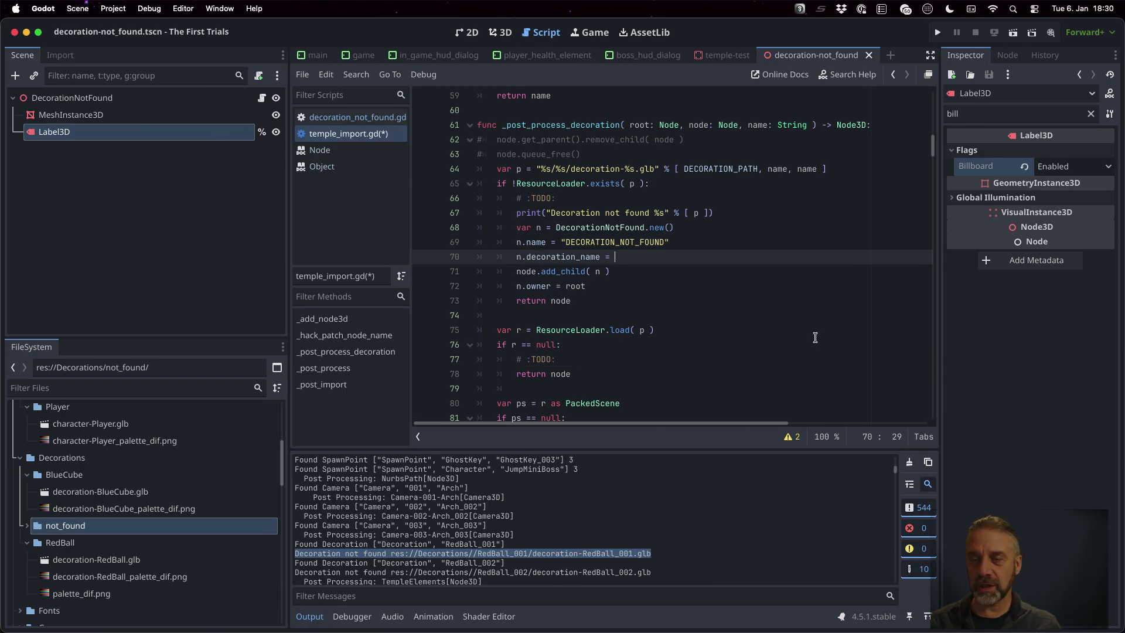
type("name")
key("Return")
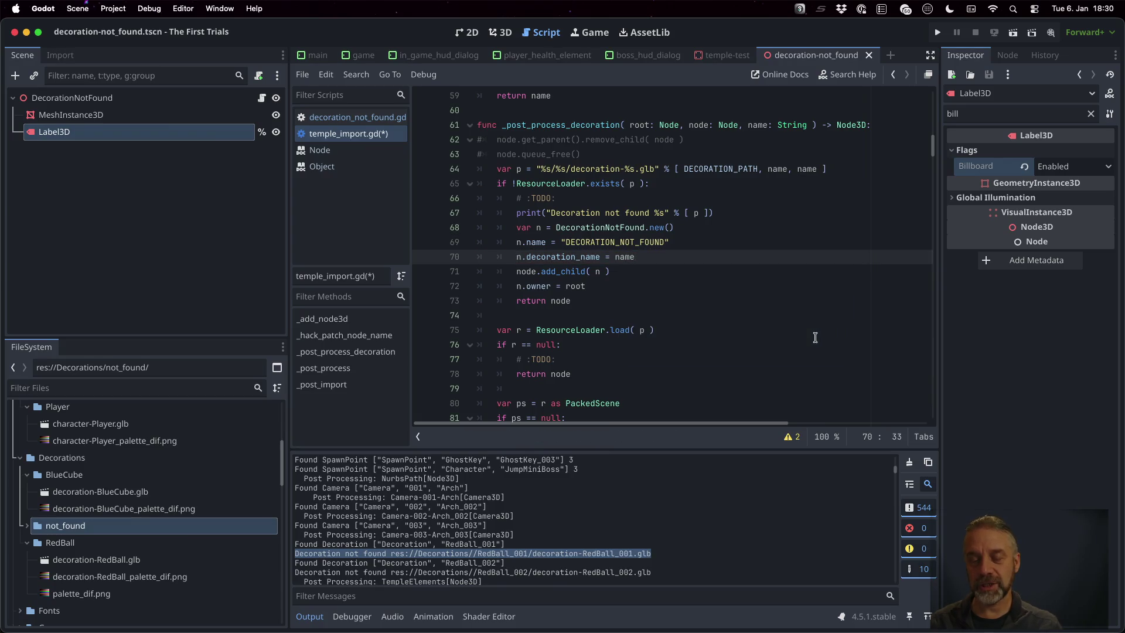
key("ctrl+s")
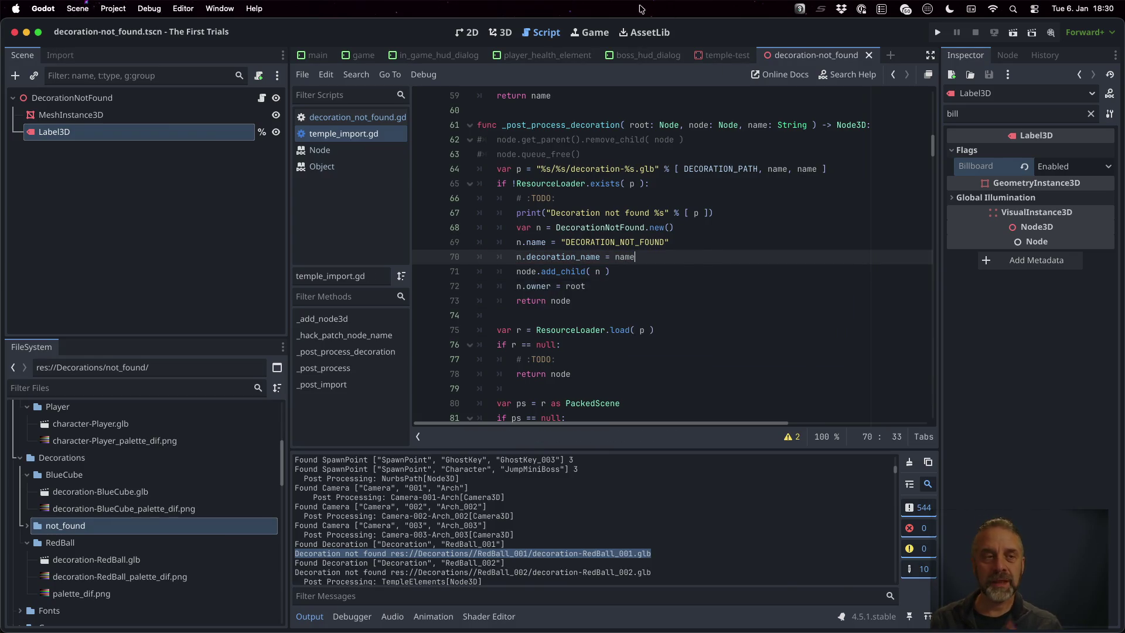
left_click(727, 55)
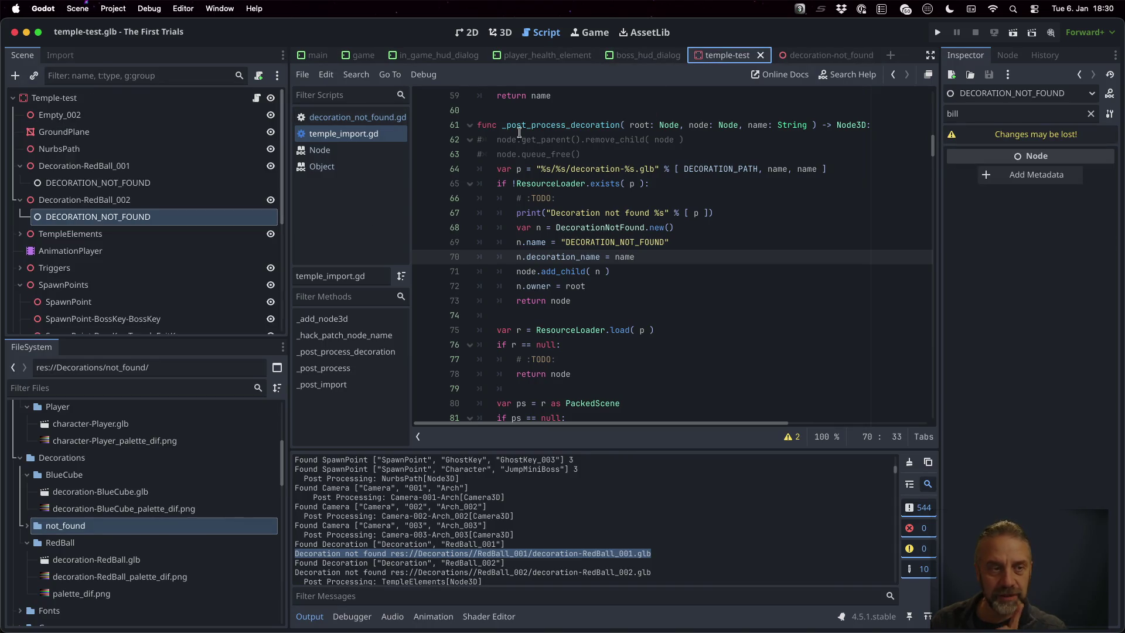
Show the temple scene in 3D and select the DECORATION_NOT_FOUND child under Decoration-RedBall_002
left_click(501, 32)
scroll(564, 247, "down", 5)
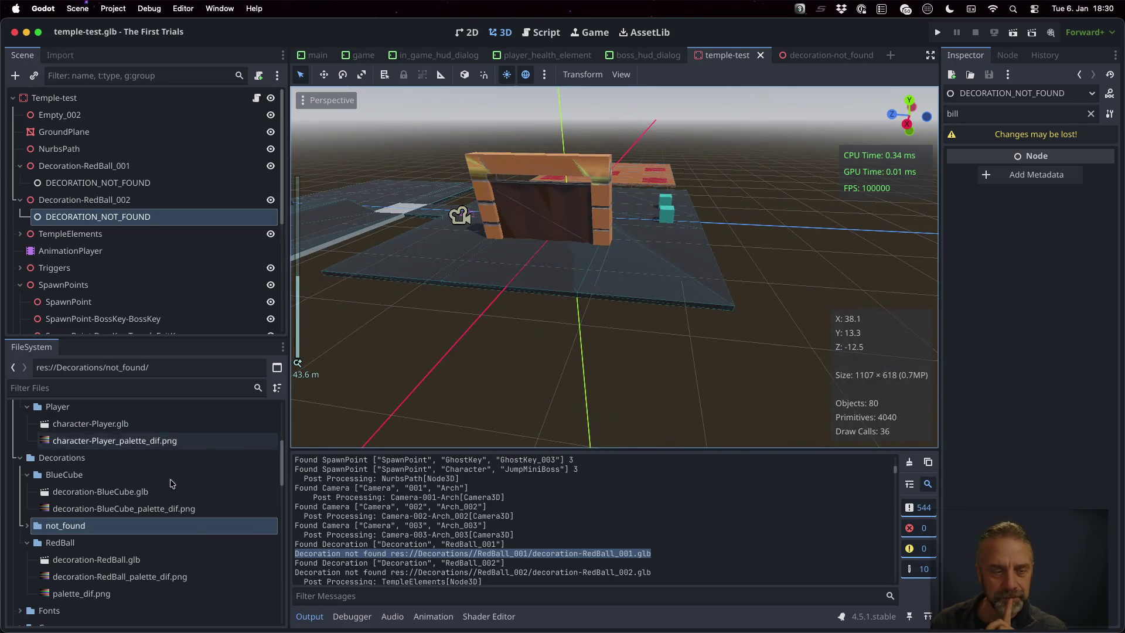
left_click(99, 197)
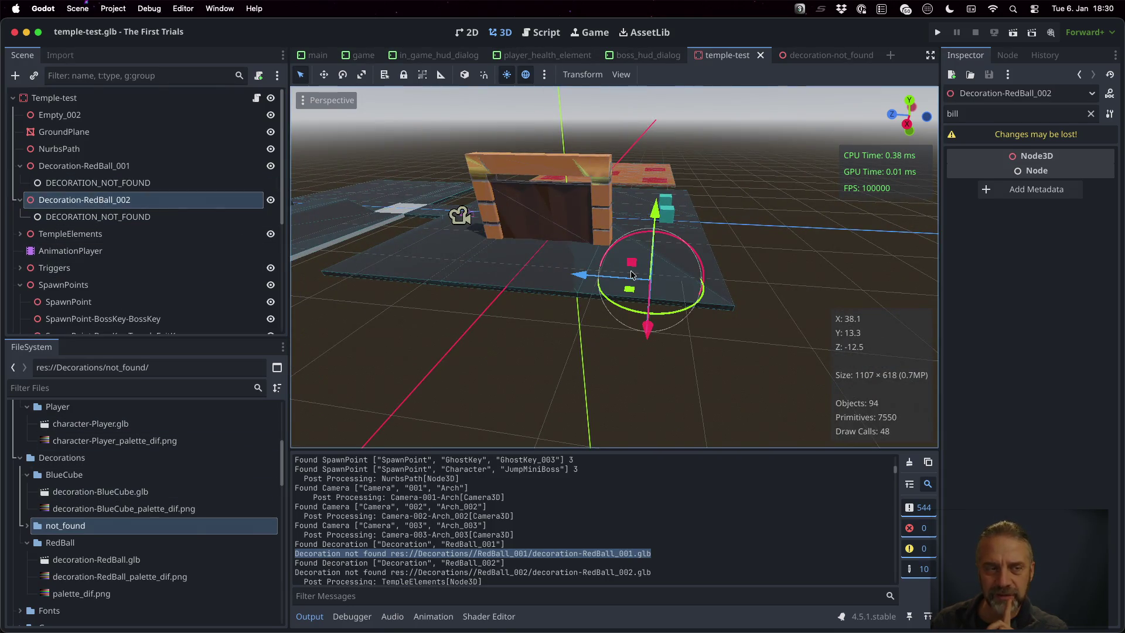
left_click(116, 217)
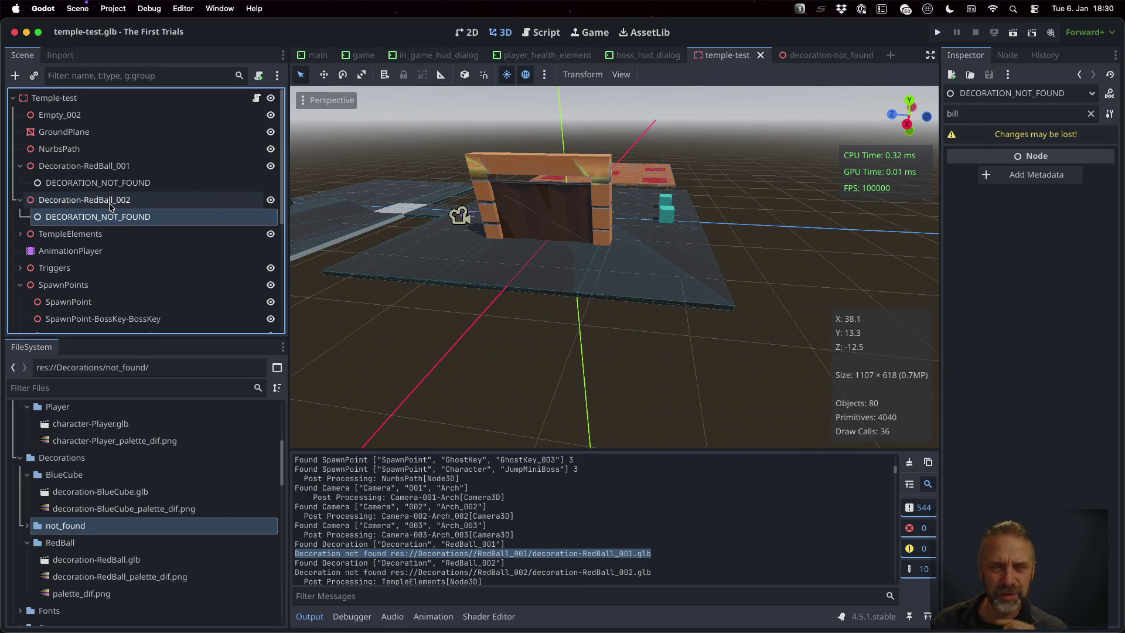
Bring up the context menu for temple-test.glb in the Temples/test folder
scroll(173, 541, "down", 10)
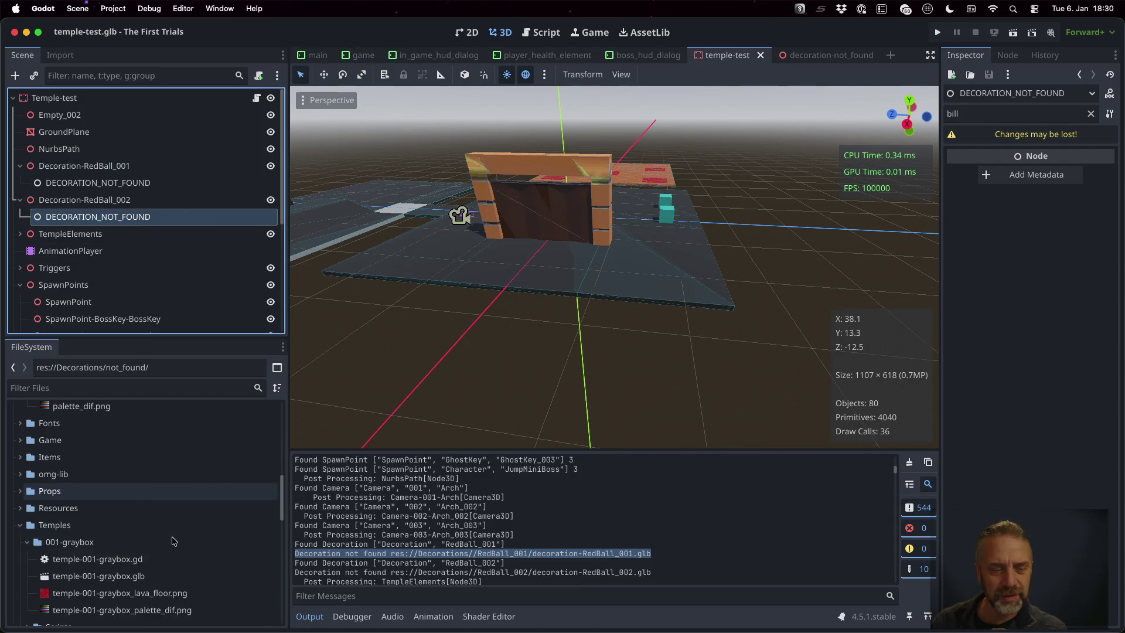
scroll(174, 540, "up", 5)
scroll(152, 521, "down", 6)
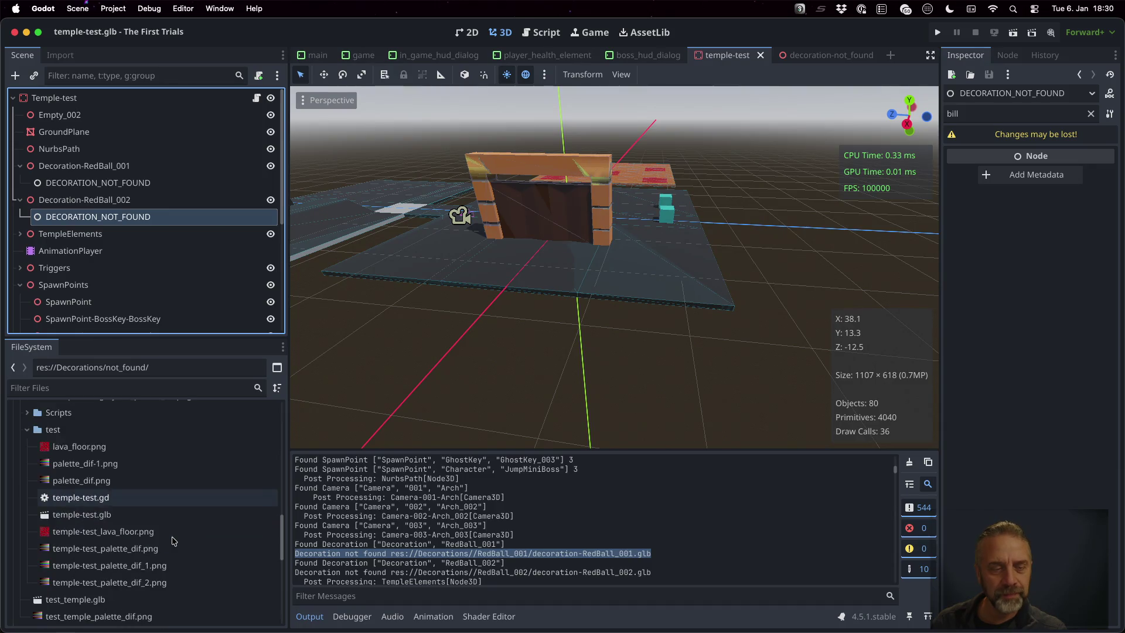
right_click(147, 516)
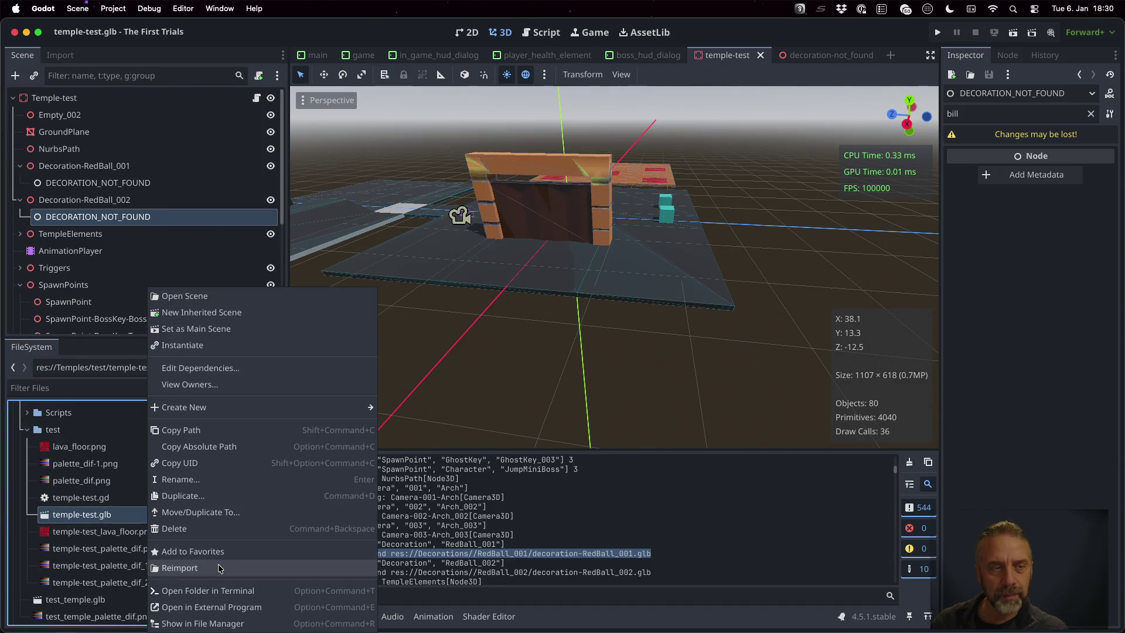
Reimport temple-test.glb and frame the DECORATION_NOT_FOUND placeholder under Decoration-RedBall_001
left_click(220, 568)
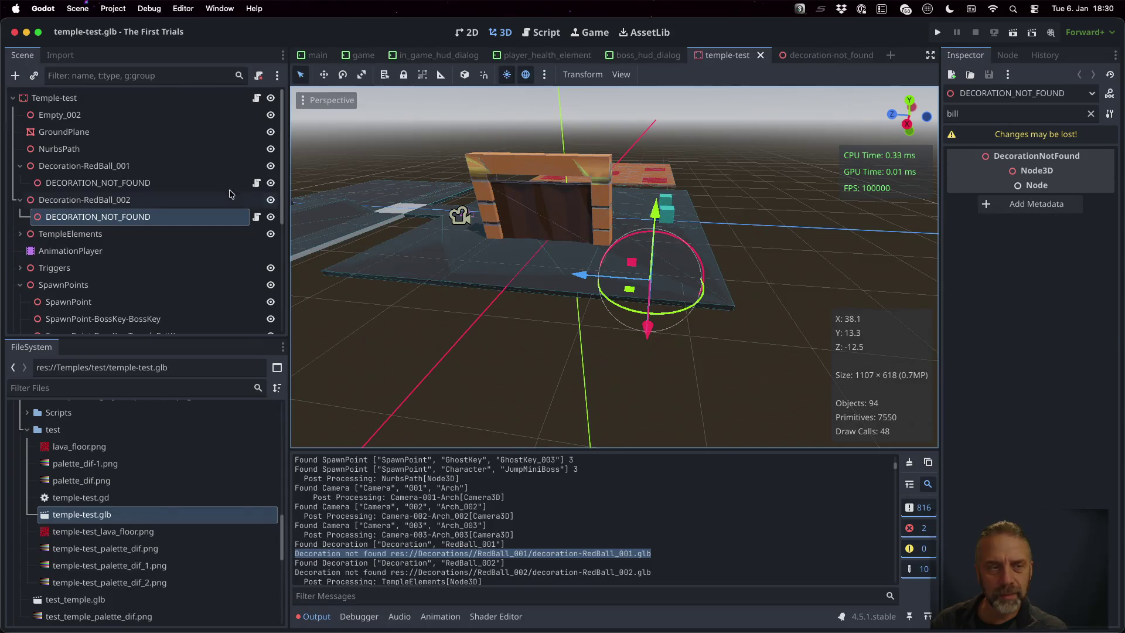
left_click(173, 183)
key("f")
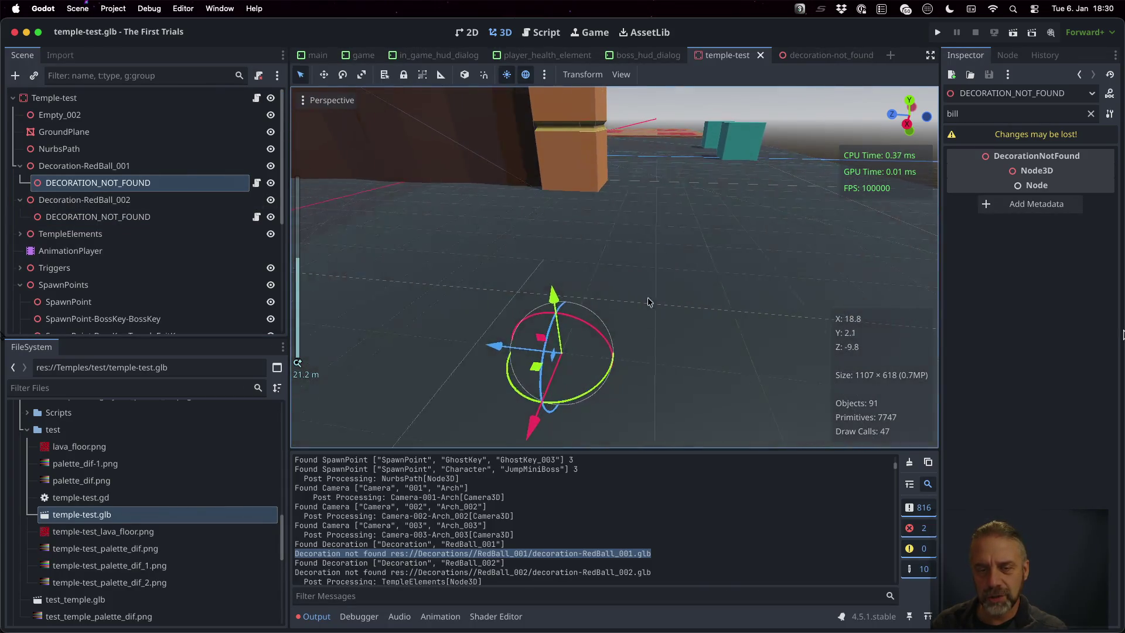
scroll(648, 302, "down", 5)
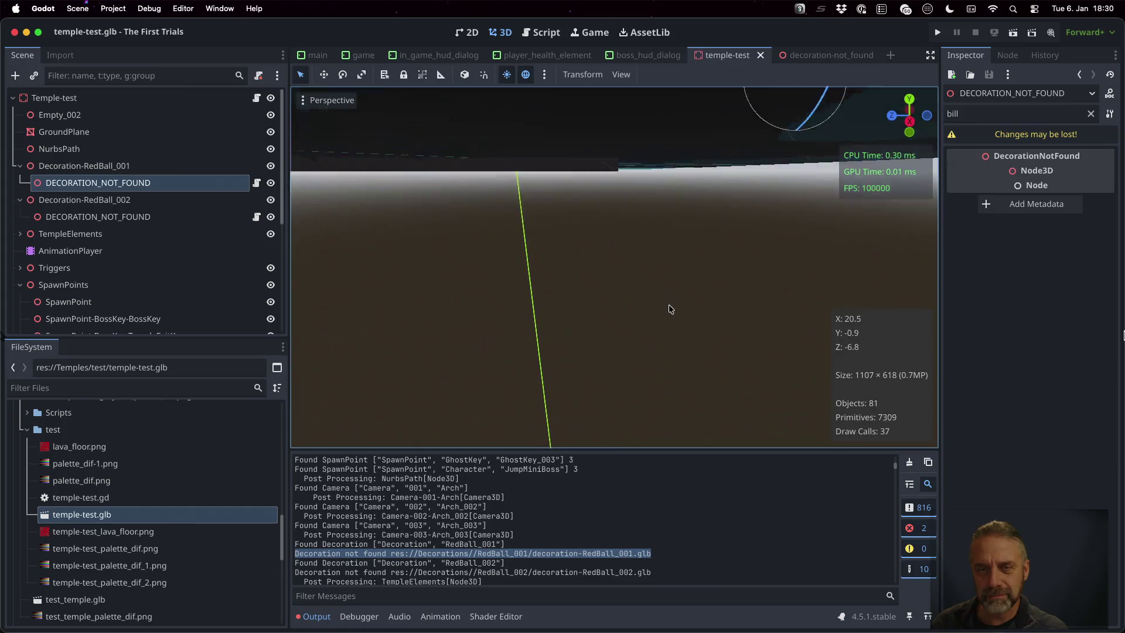
key("f")
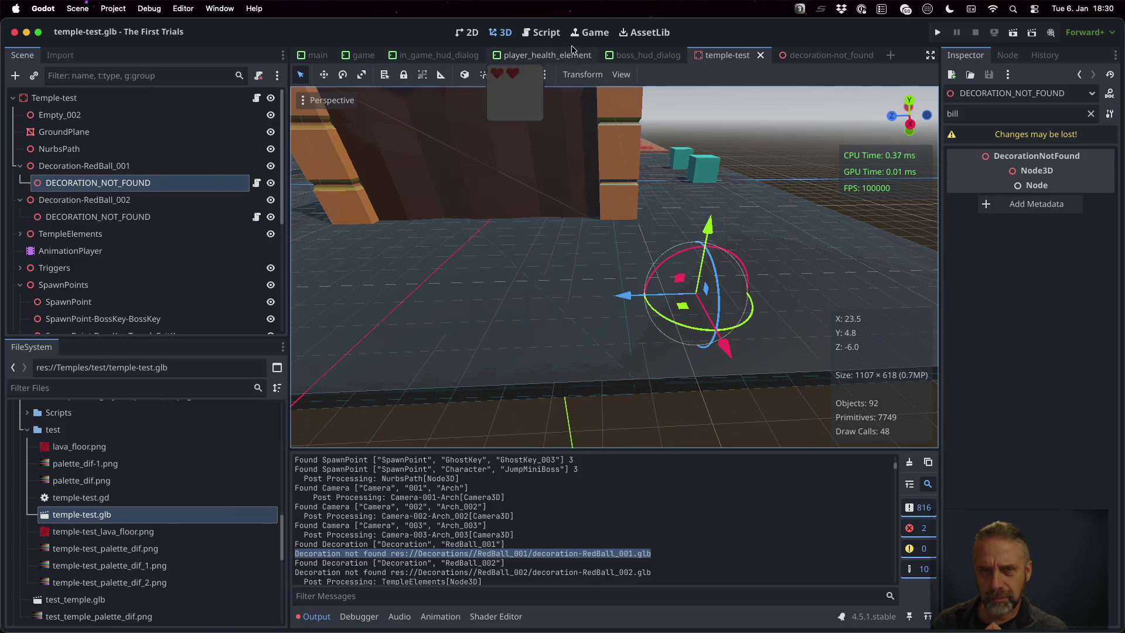
Type 'const DECORATION_NOT_FOUND: String =' on a new line above DECORATION_PATH in temple_import.gd
left_click(548, 38)
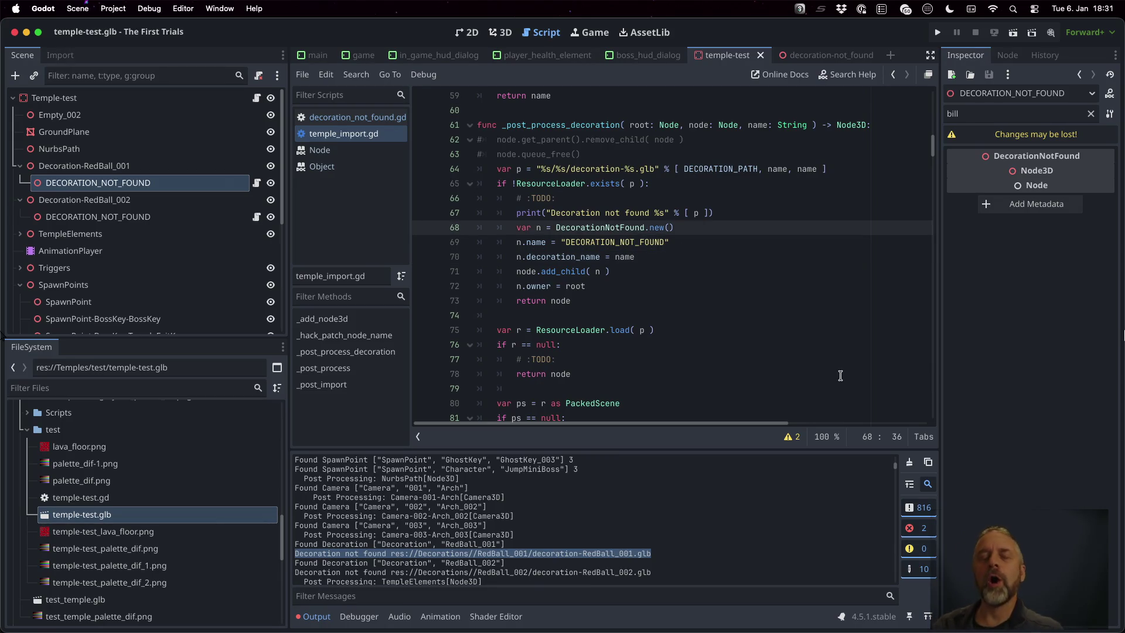
scroll(846, 296, "up", 20)
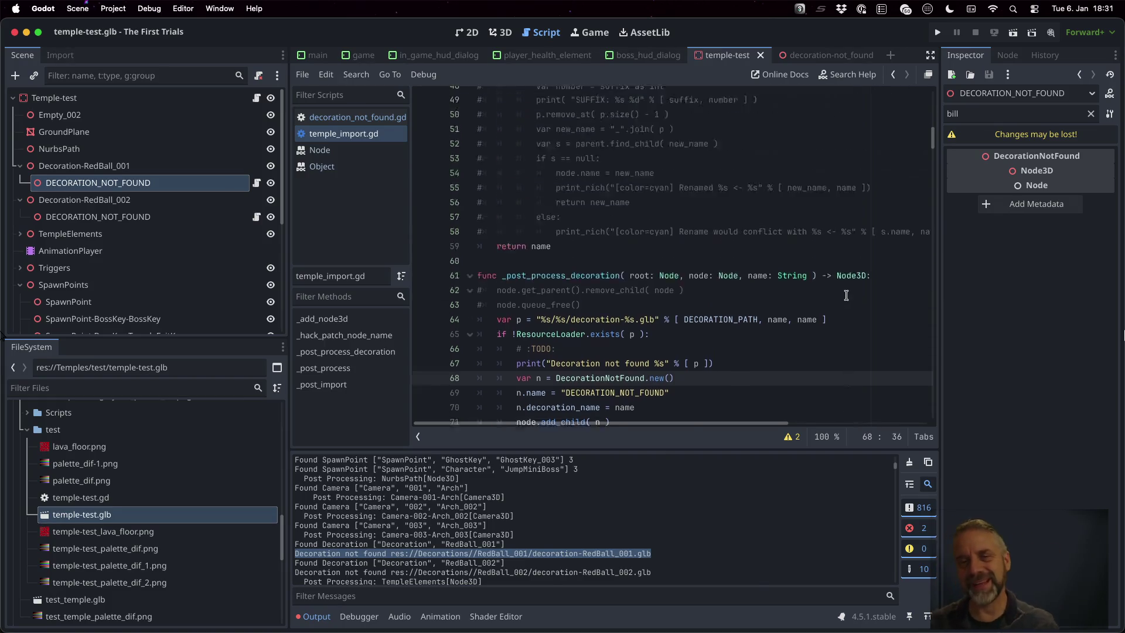
left_click(796, 310)
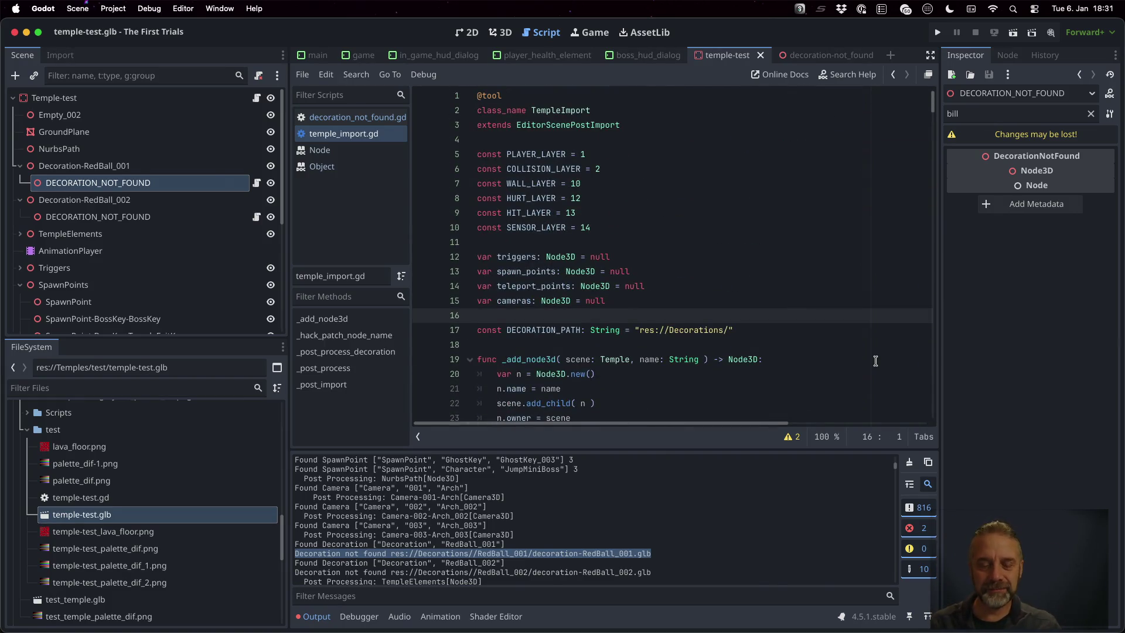
key("Return")
type("const DECO")
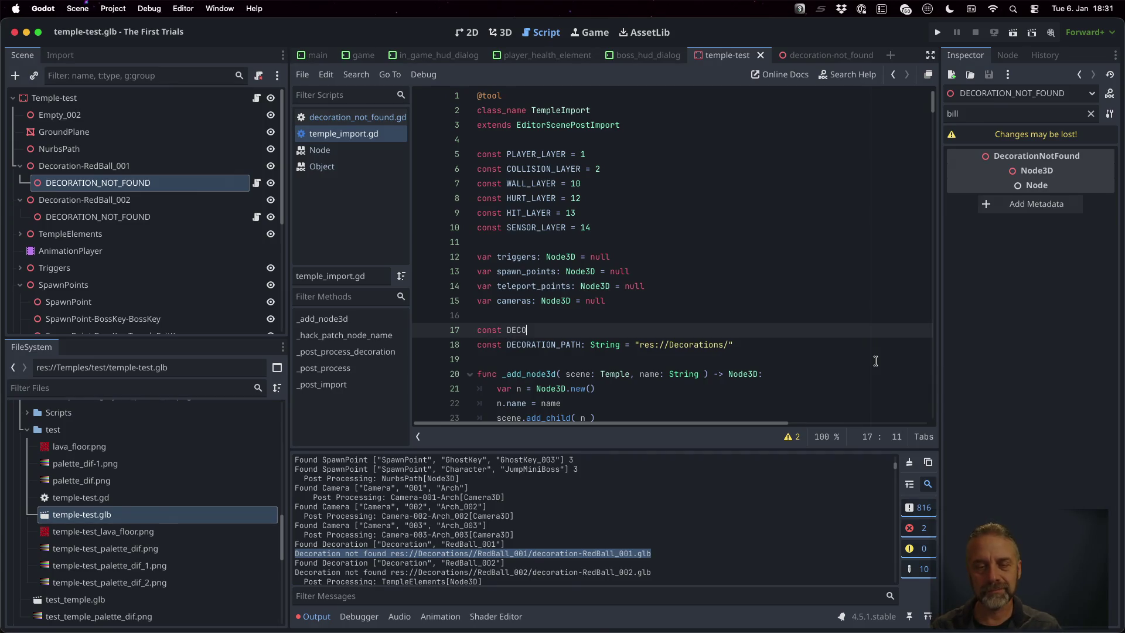
type("RATION_BN")
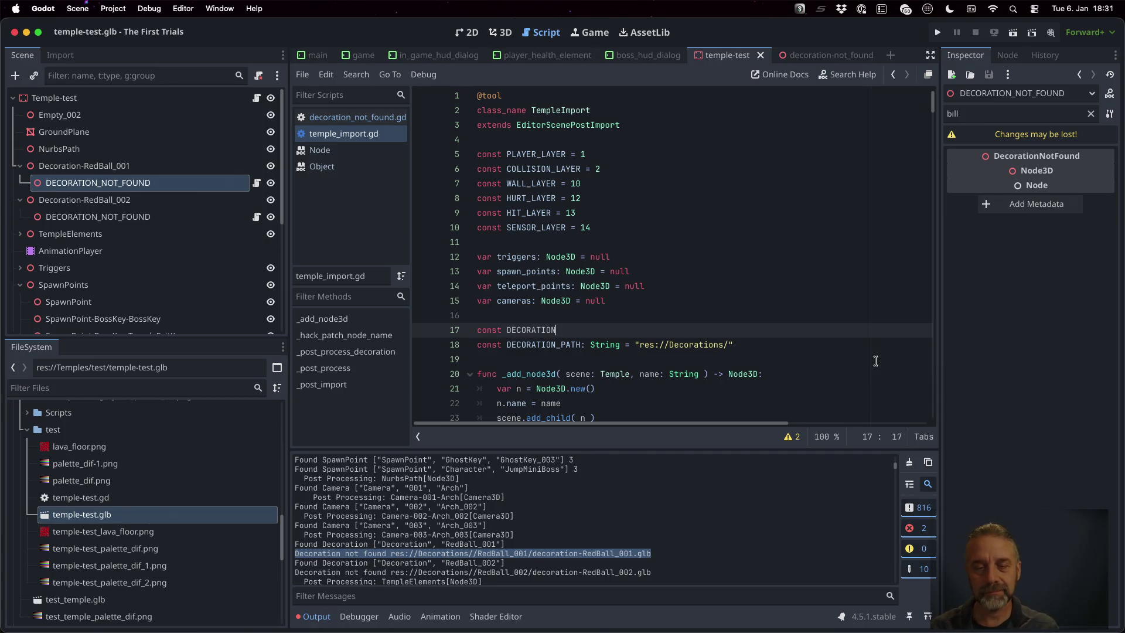
key("BackSpace")
type("OT_FOUND:")
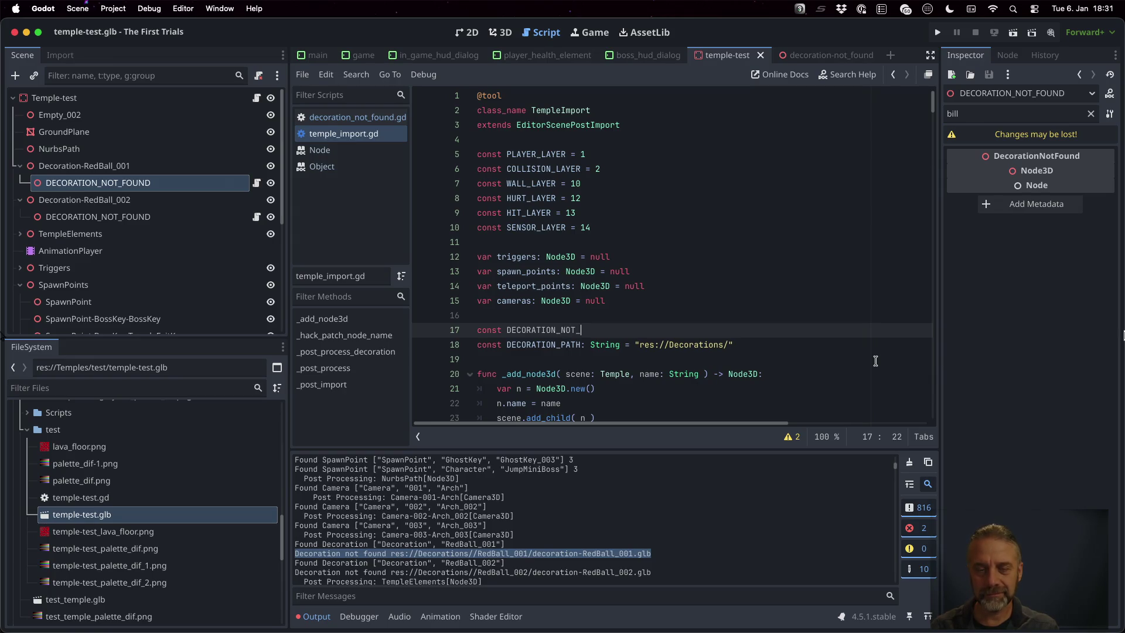
type(" Stringf")
key("BackSpace")
type("=")
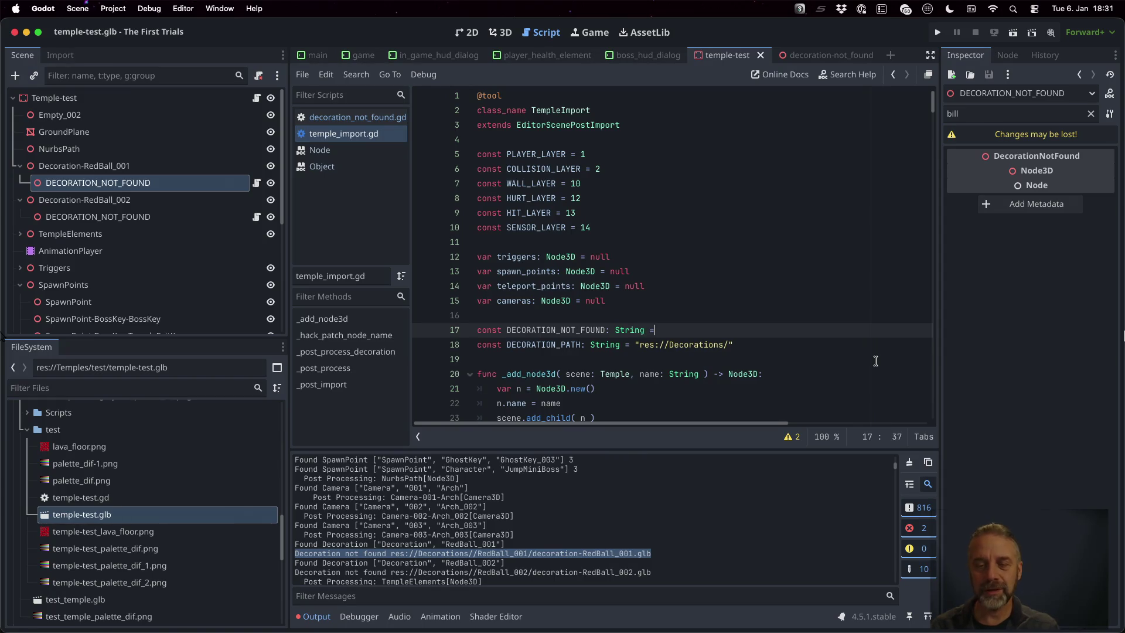
scroll(247, 469, "up", 5)
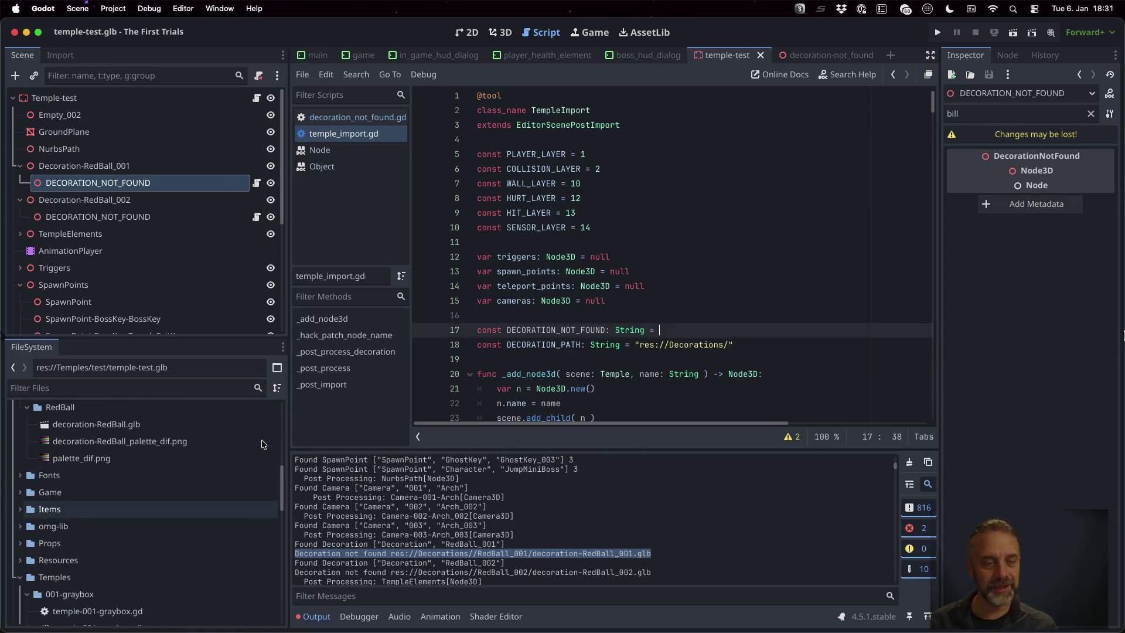
Assign DECORATION_NOT_FOUND the path res://Decorations/not_found/decoration-not_found.tscn and save the script
scroll(225, 501, "down", 5)
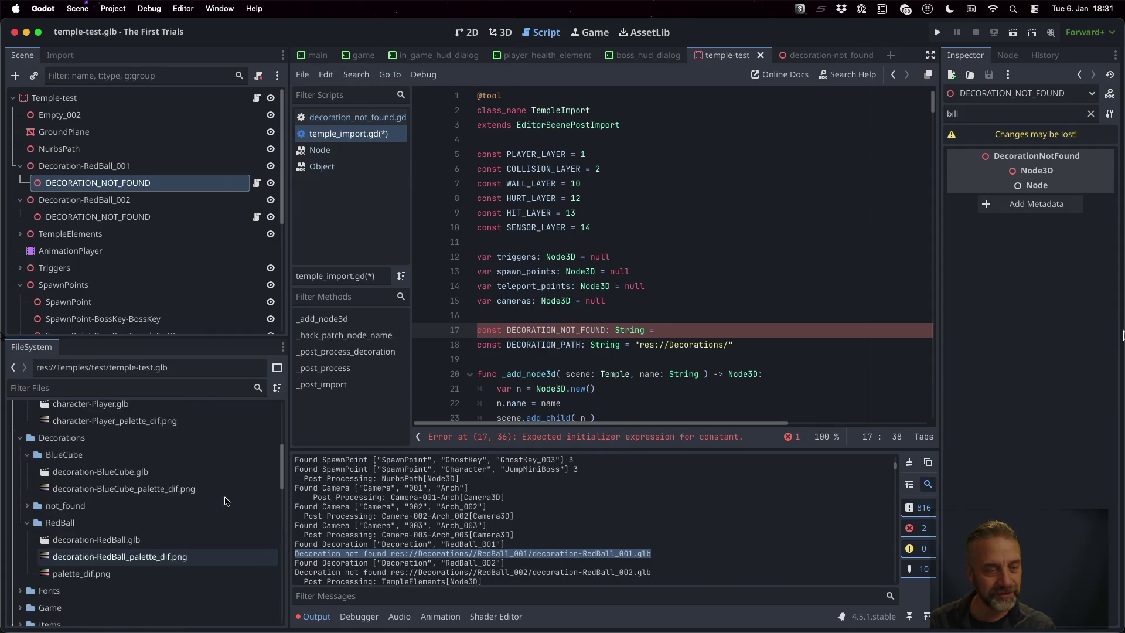
double_click(55, 554)
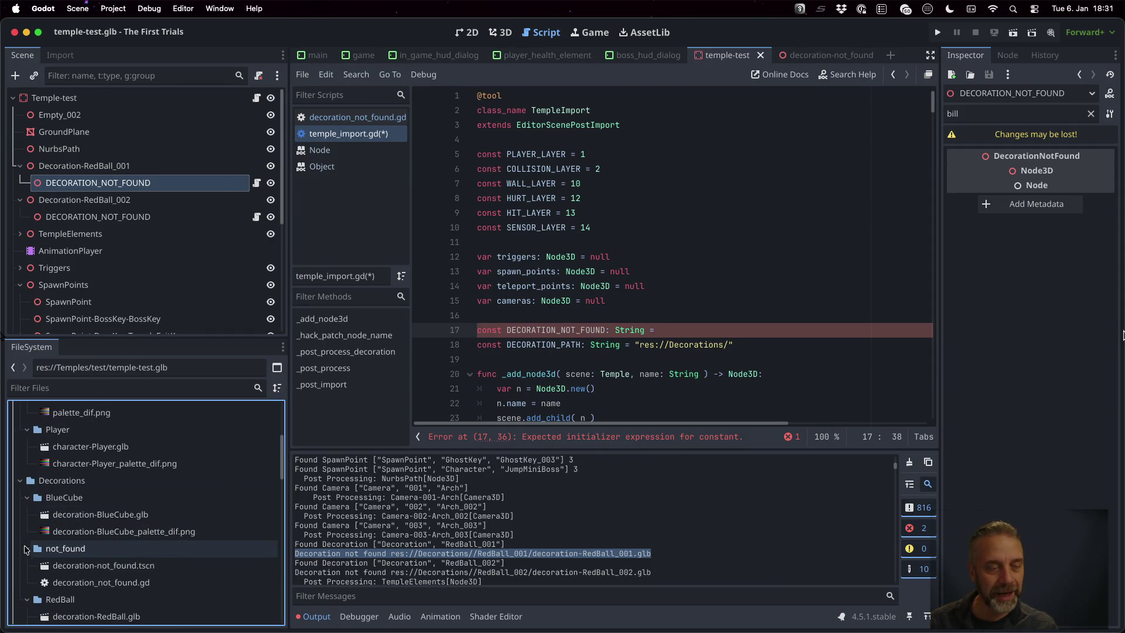
mouse_move(106, 566)
left_mouse_down()
mouse_move(666, 386)
mouse_move(733, 346)
mouse_move(705, 322)
left_mouse_up()
key("ctrl+s")
key("Return")
scroll(677, 340, "down", 7)
scroll(677, 340, "down", 3)
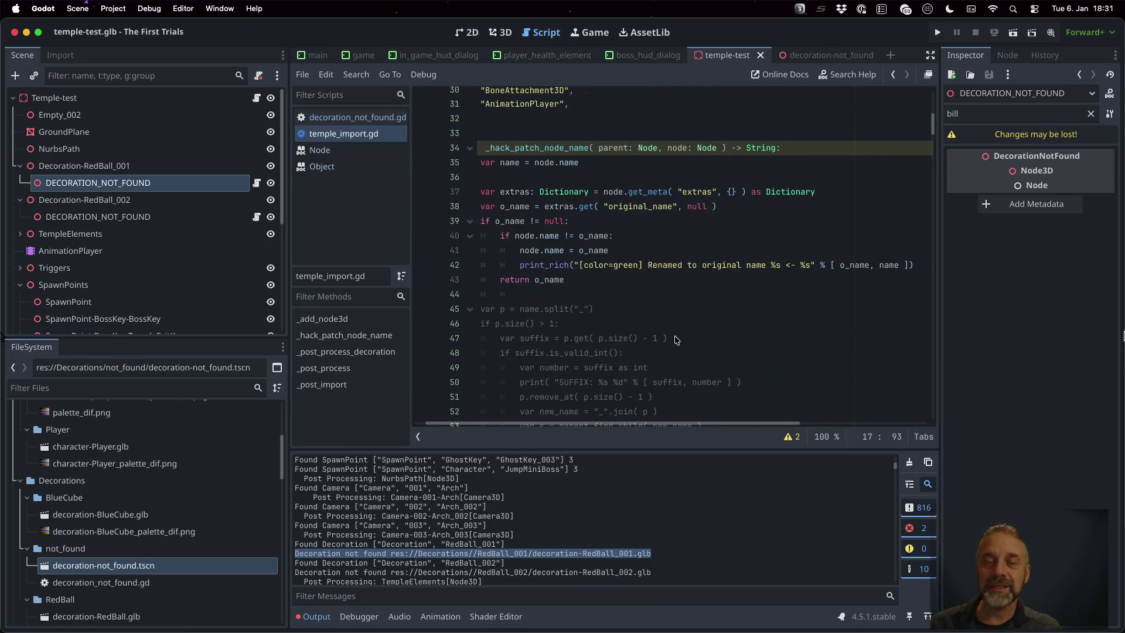
scroll(676, 340, "down", 10)
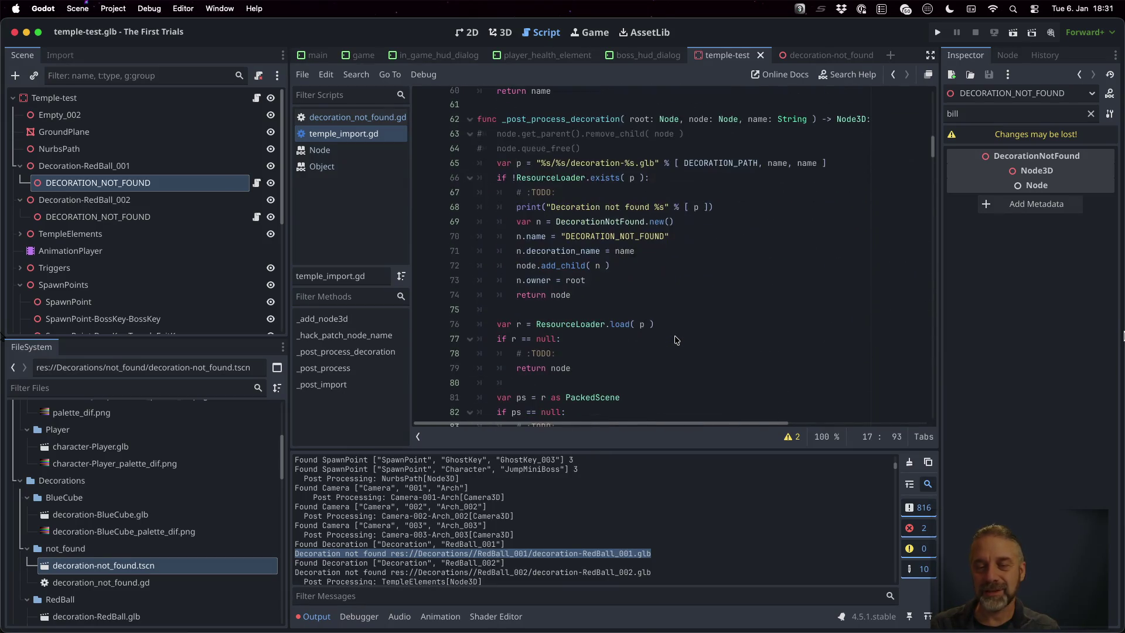
Review the code around the not-found print line in _post_process_decoration
left_click(619, 222)
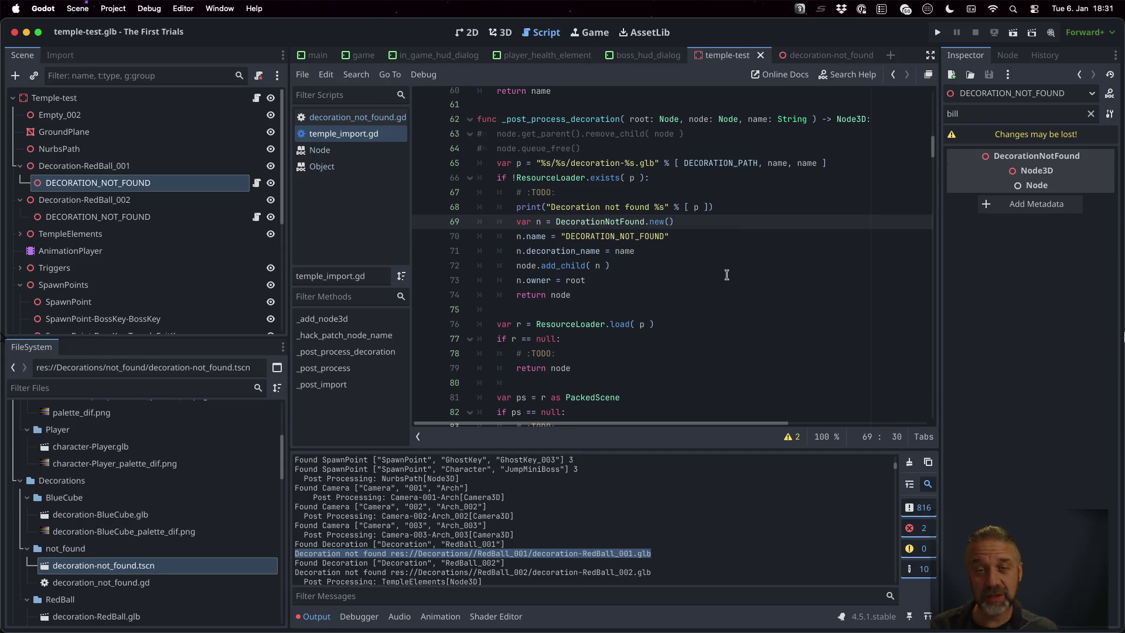
key("Up")
key("End")
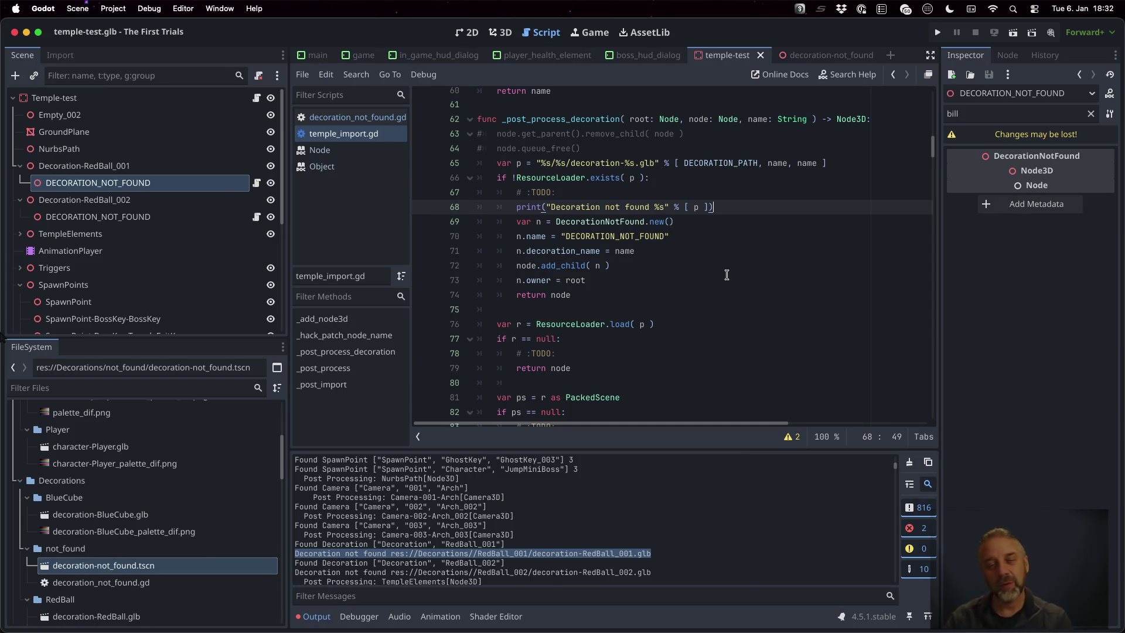
scroll(727, 275, "down", 3)
scroll(704, 233, "up", 6)
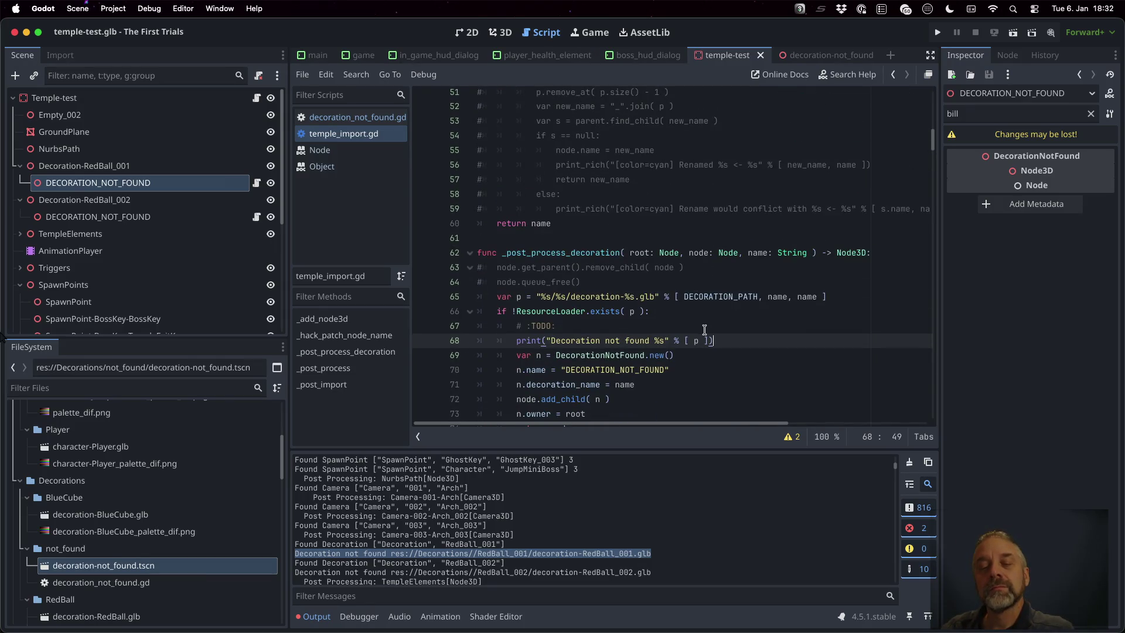
scroll(704, 328, "down", 3)
Insert a new line after the not-found print and begin a var declaration using ResourceLoader
left_click(679, 243)
scroll(679, 242, "down", 5)
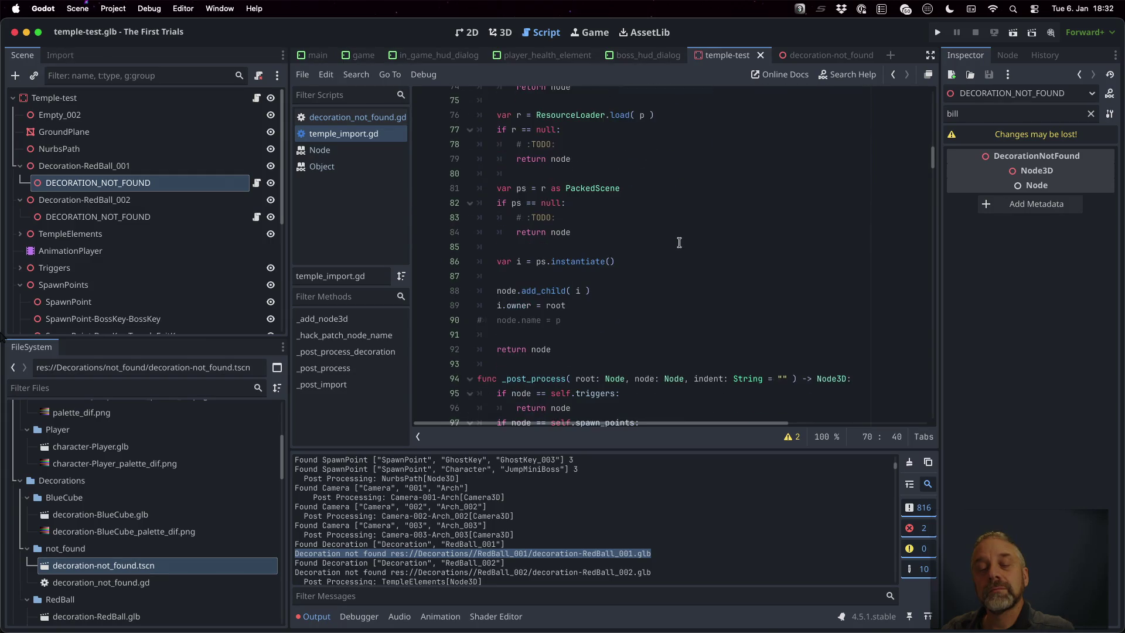
scroll(679, 242, "up", 6)
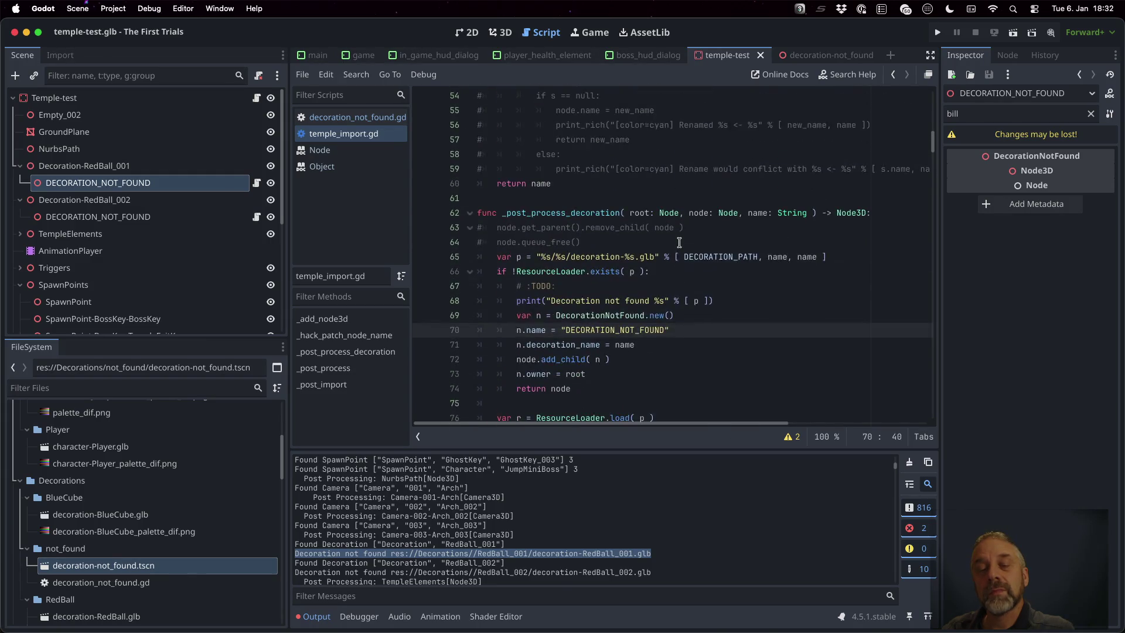
left_click(690, 259)
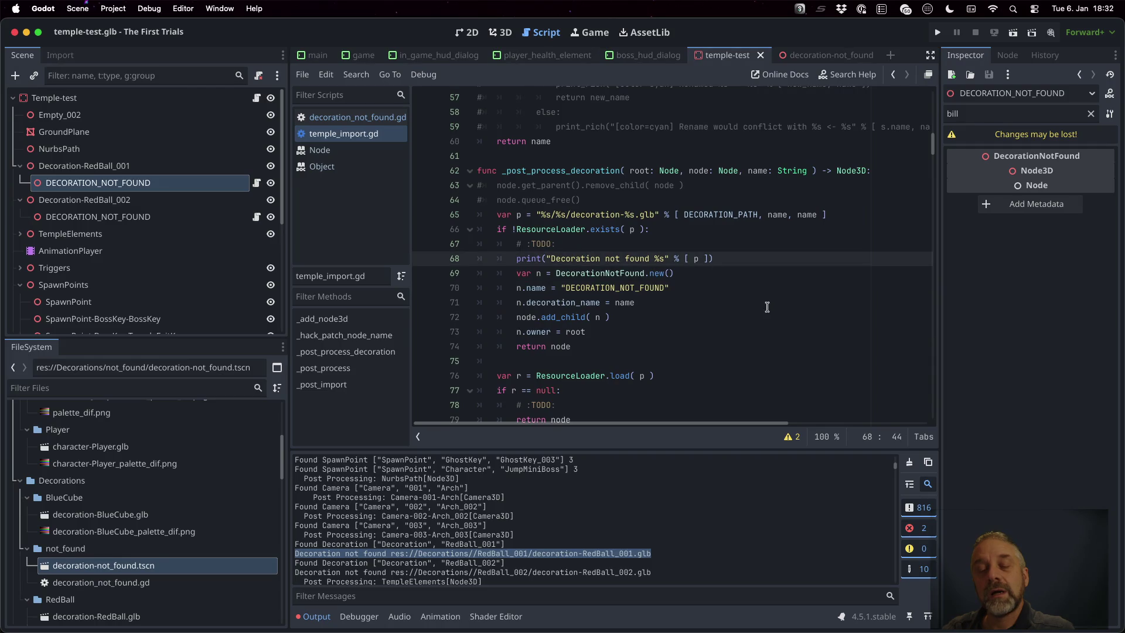
key("Down")
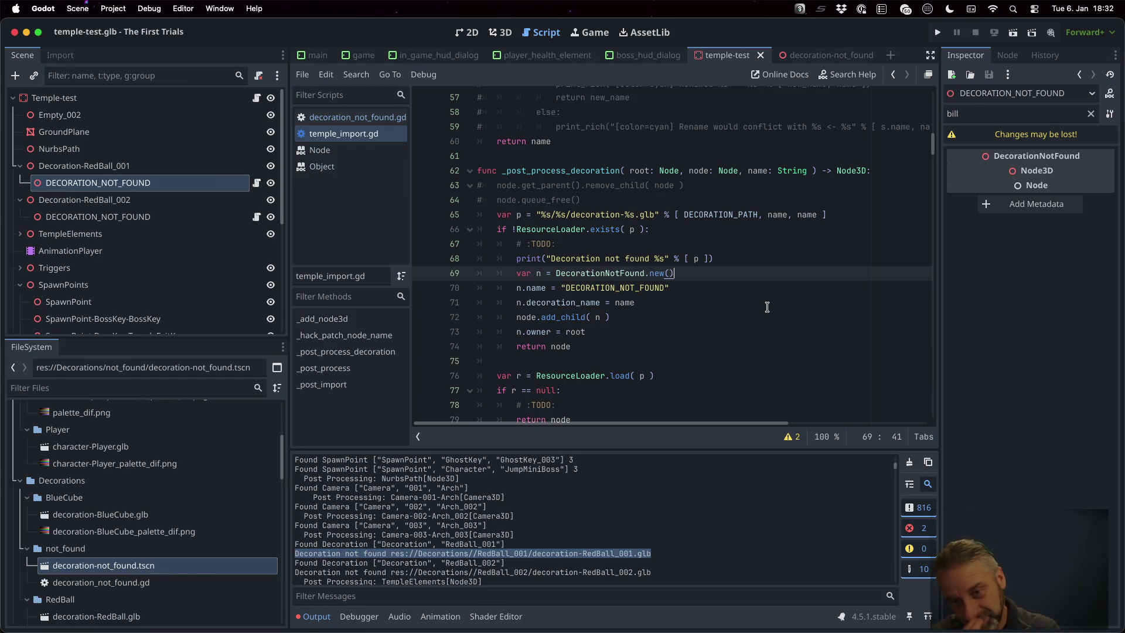
key("Up")
key("End")
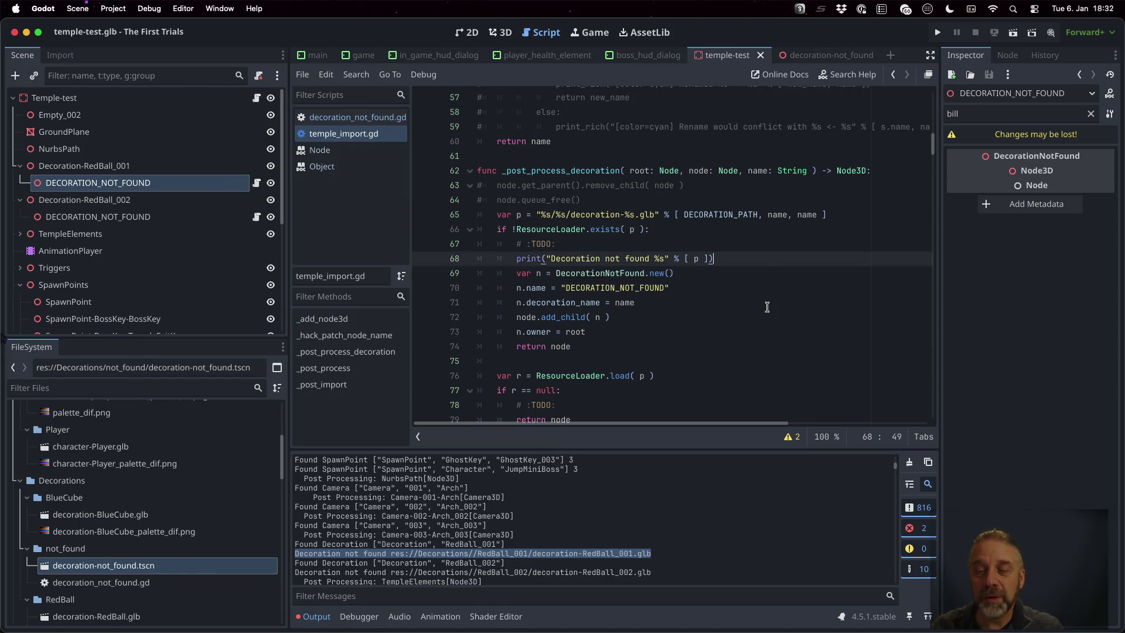
key("Return")
type("var")
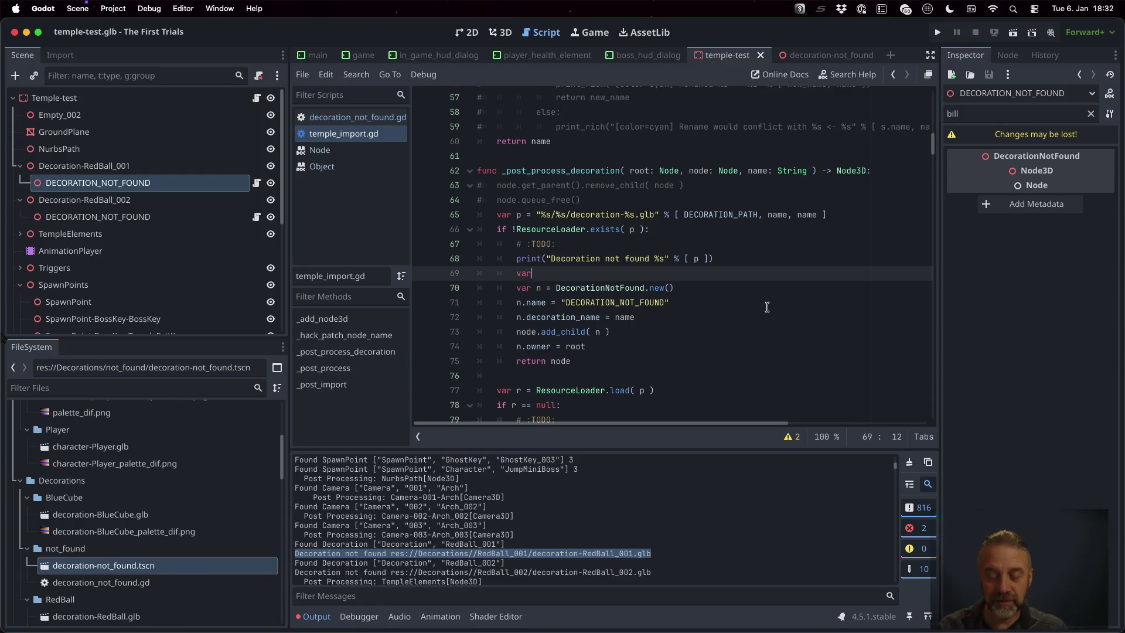
type(" Res")
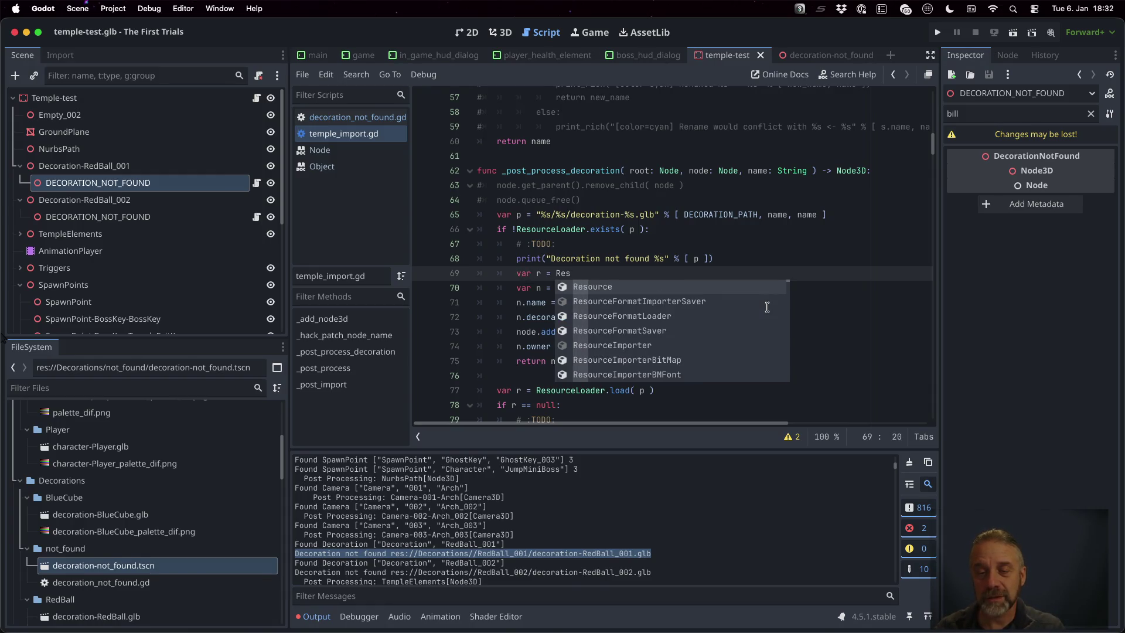
type("ourceL:o")
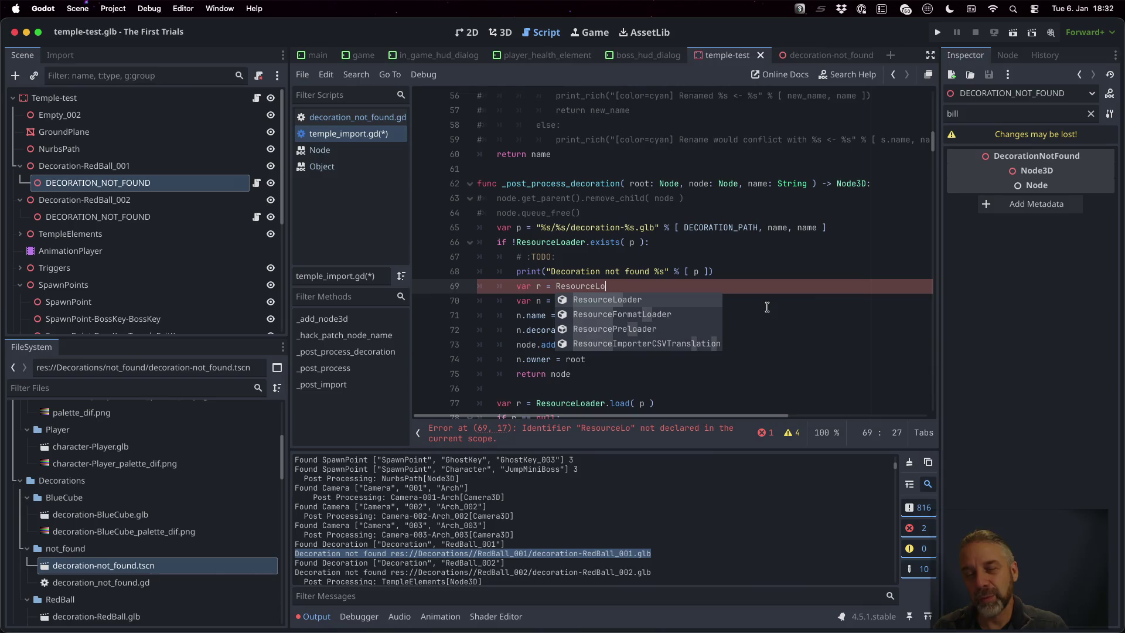
Complete the line as ResourceLoader.load( DECORATION_PATH ), copying the constant name from line 65
key("Return")
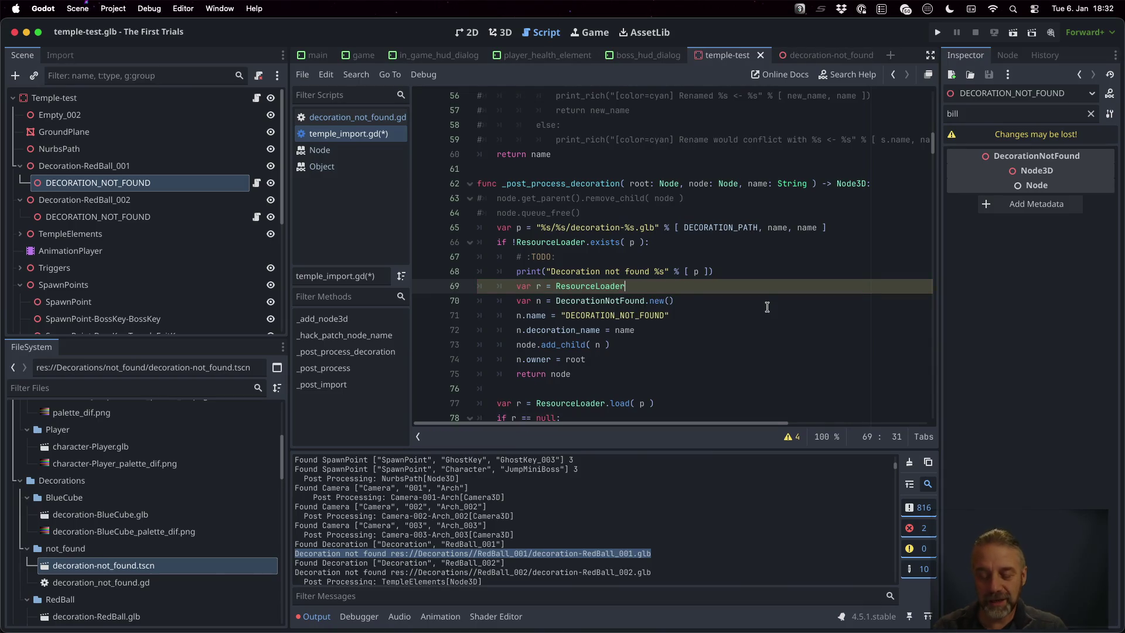
type(".load( ")
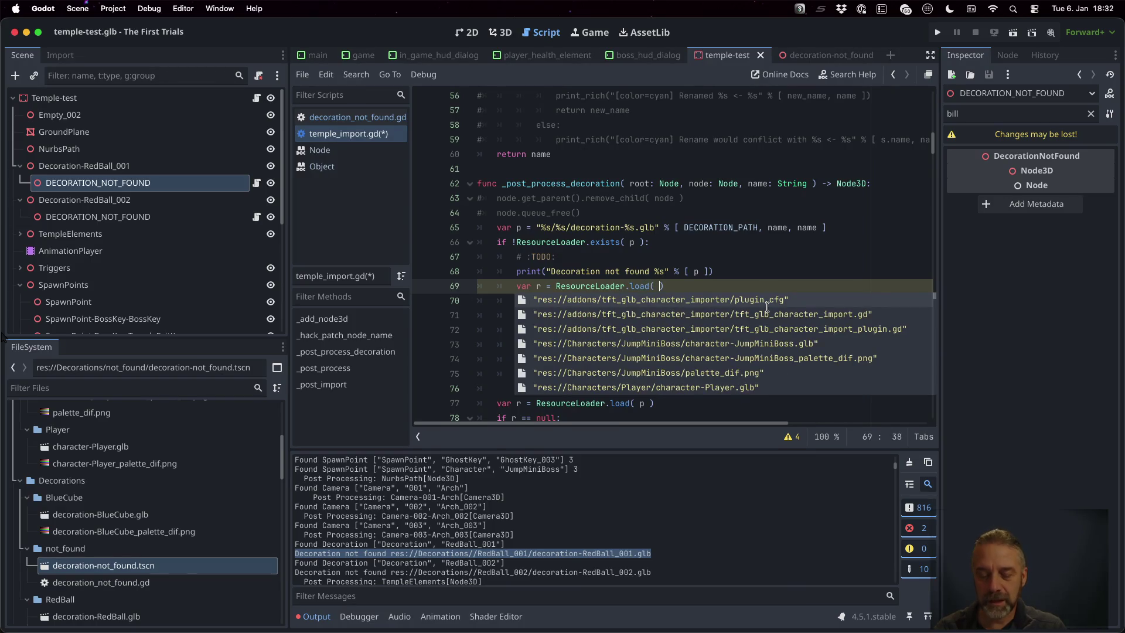
type("RE")
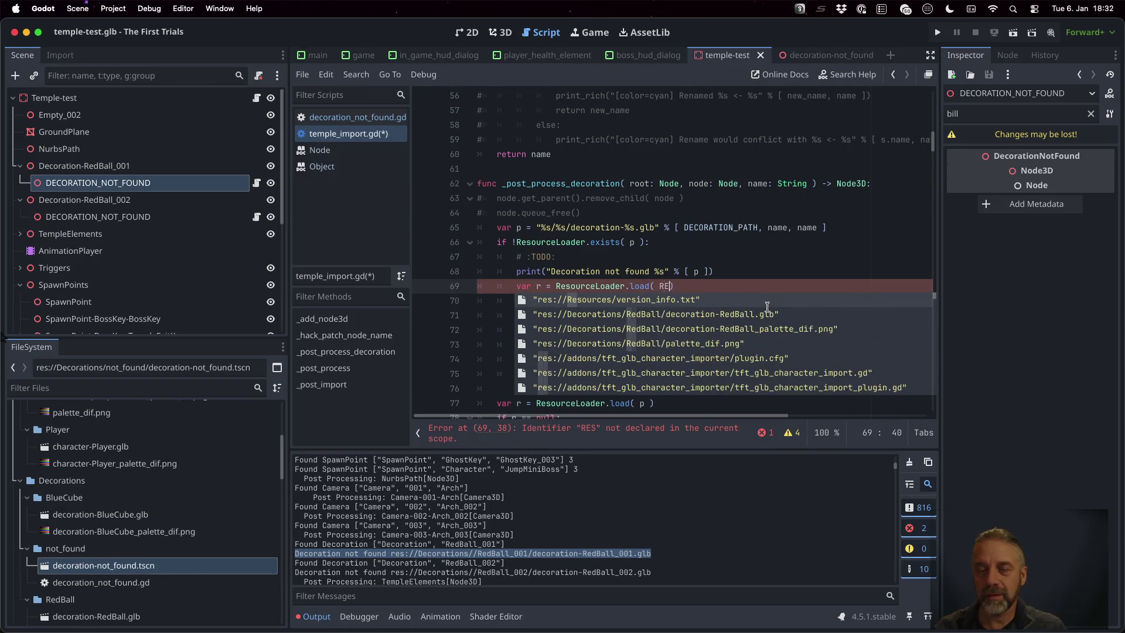
key("BackSpace")
key("BackSpace")
type("DEC")
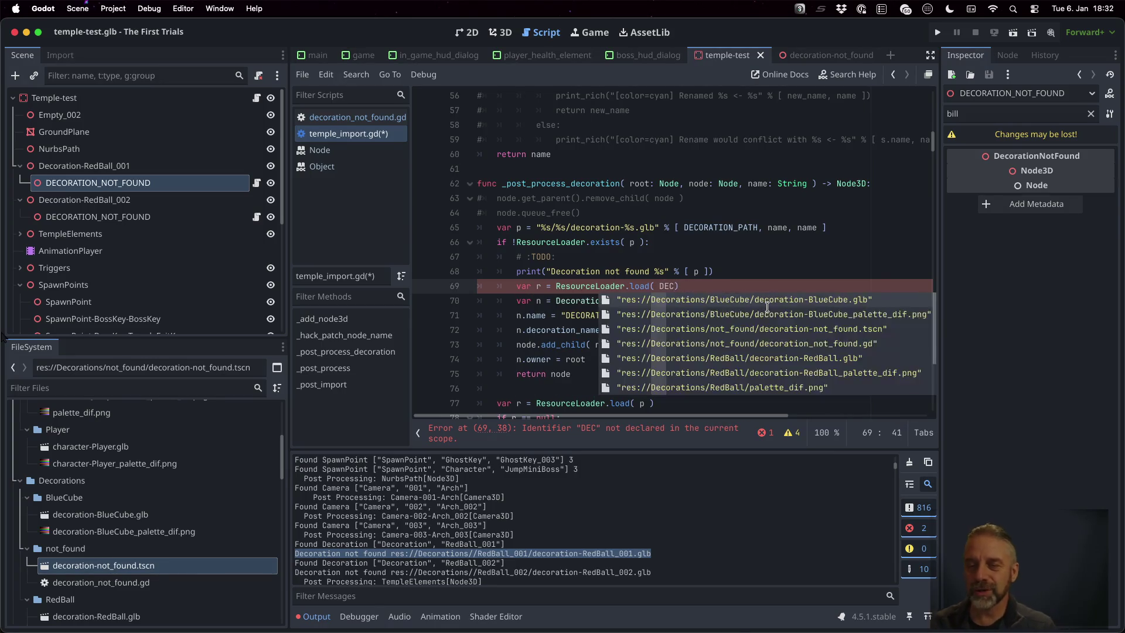
key("Escape")
double_click(733, 230)
key("ctrl+c")
double_click(669, 287)
key("ctrl+v")
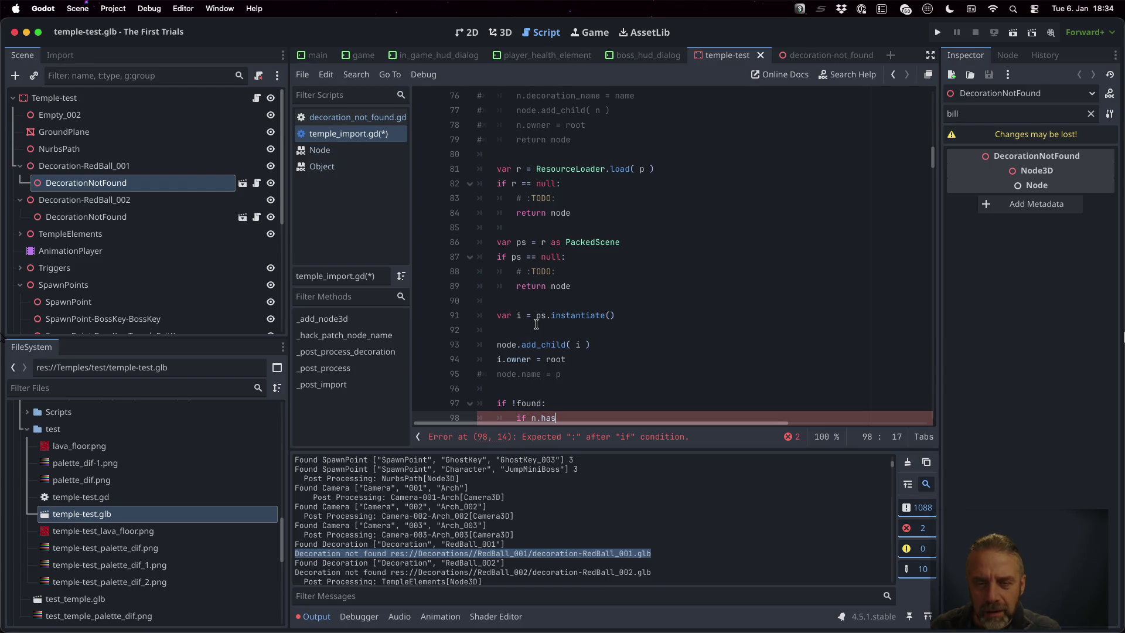
Change line 98 to check i.has_method("set_decoration_name")
left_click(520, 317)
scroll(569, 323, "down", 3)
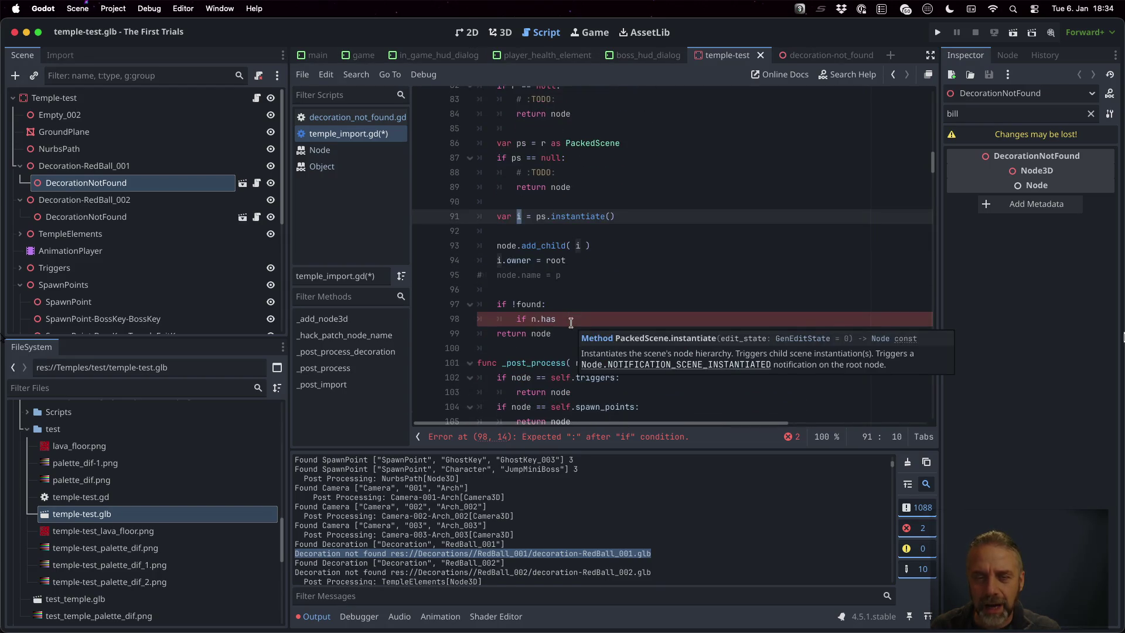
left_click(534, 319)
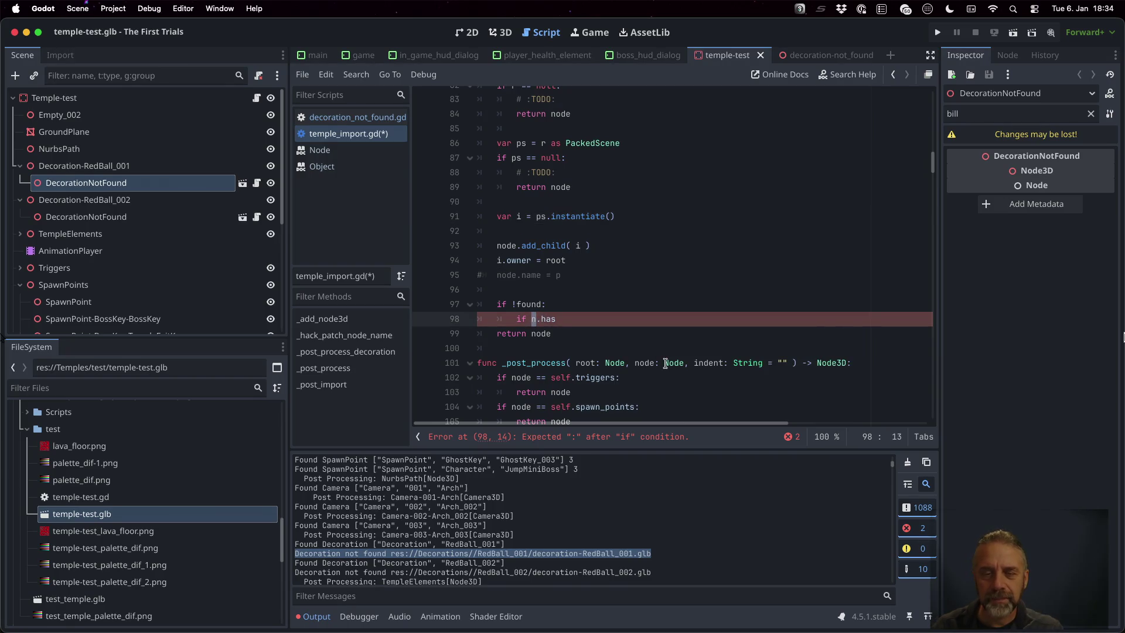
key("shift+End")
type("i.ha")
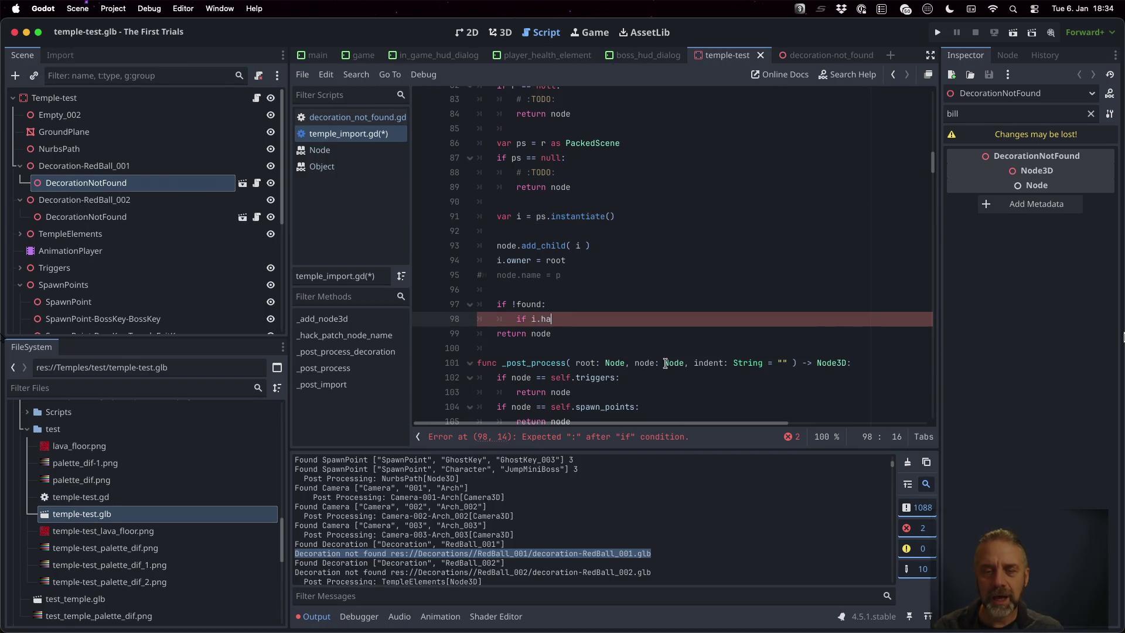
type("s_pr")
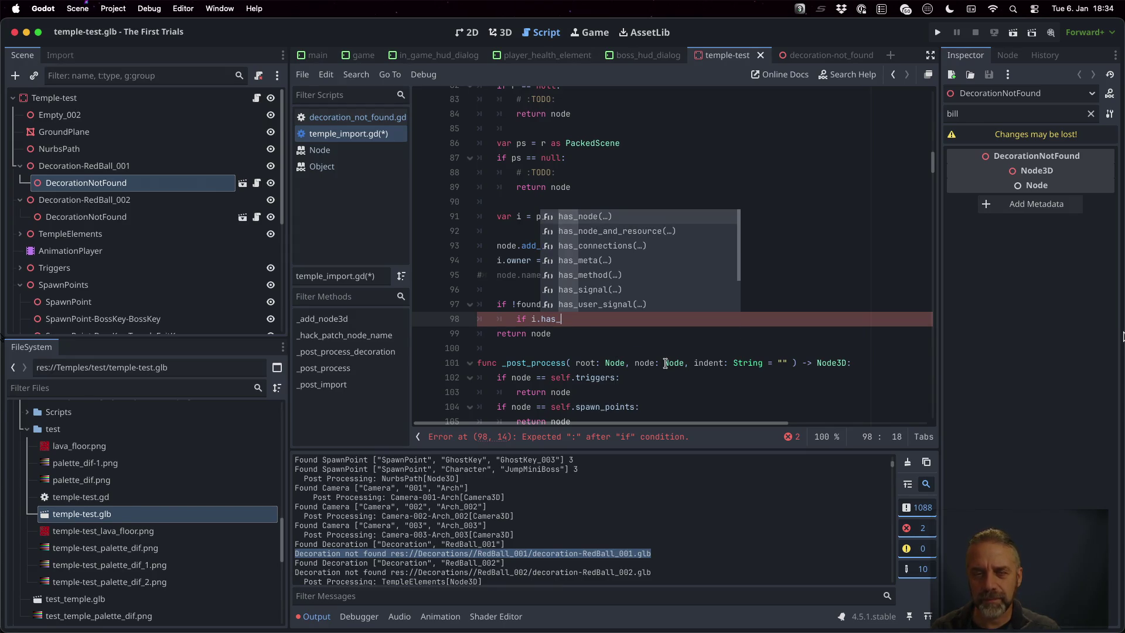
key("Down")
key("Down")
key("Down")
key("Up")
key("Up")
key("Up")
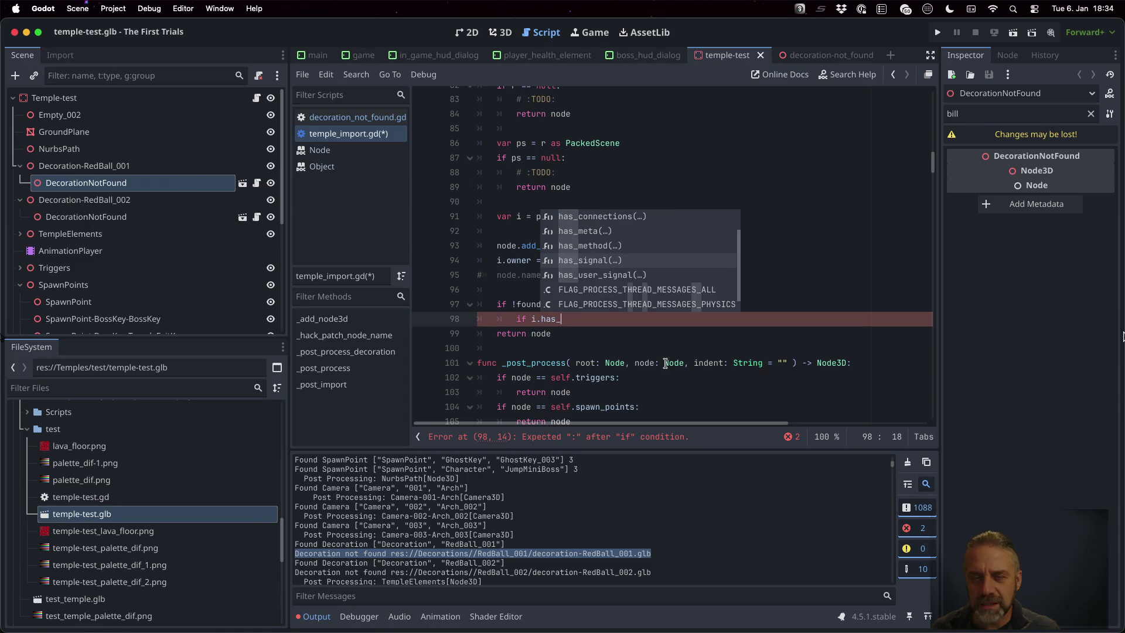
key("Up")
key("Up")
key("Up")
key("Down")
key("Down")
key("Down")
key("Down")
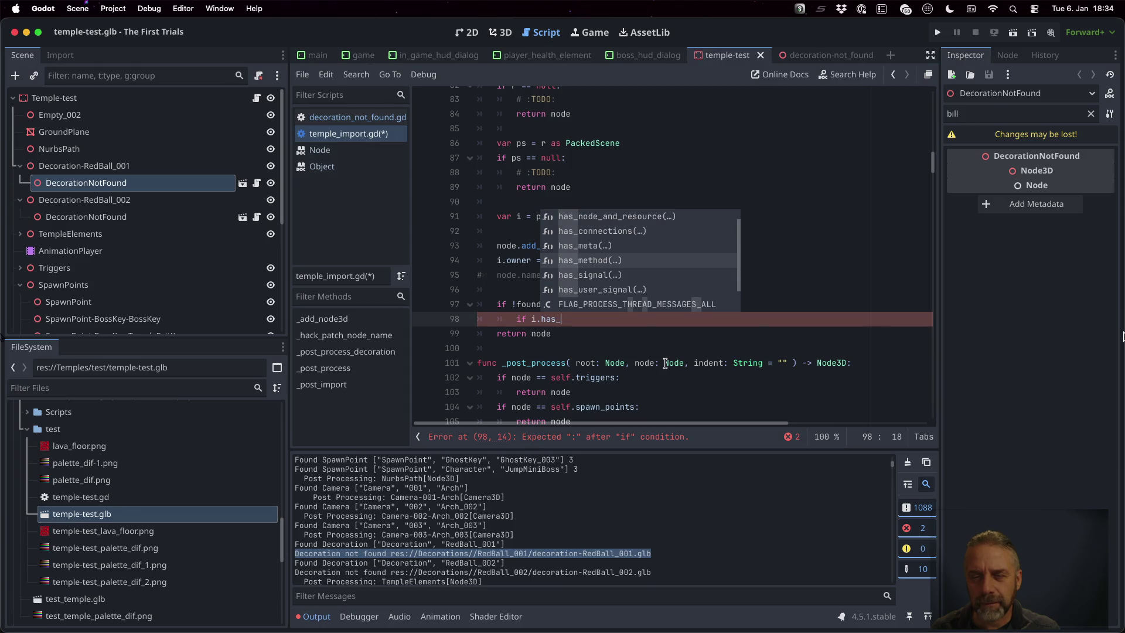
key("Return")
type("\"set_")
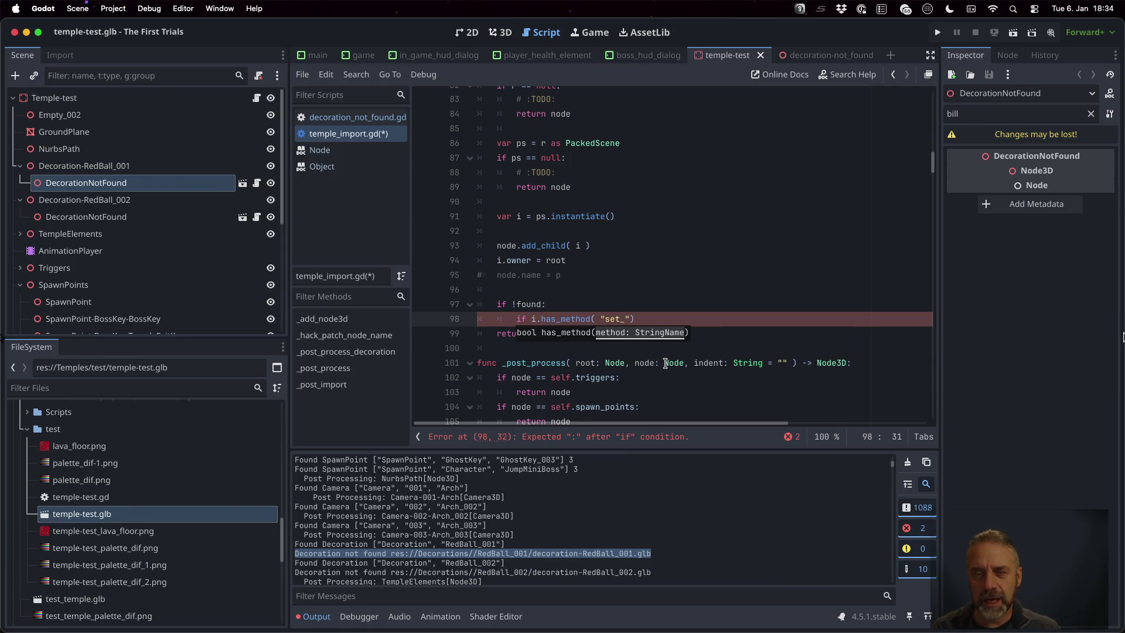
type("decoratio")
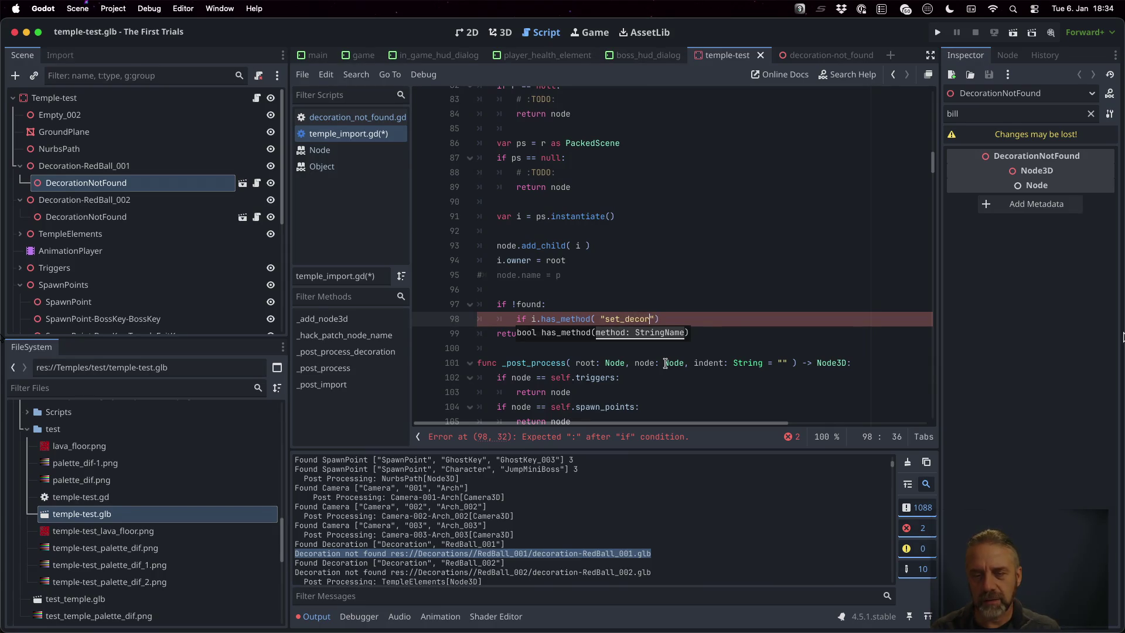
type("n_name\"")
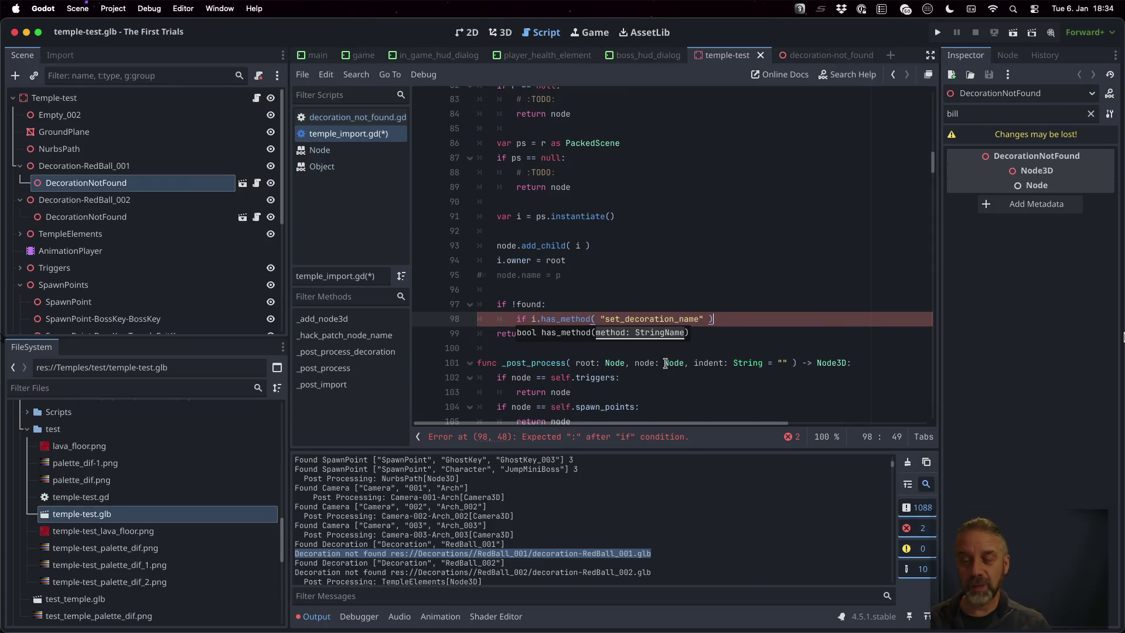
Add an indented i.set_decoration_name( name ) call under the has_method check
key("Return")
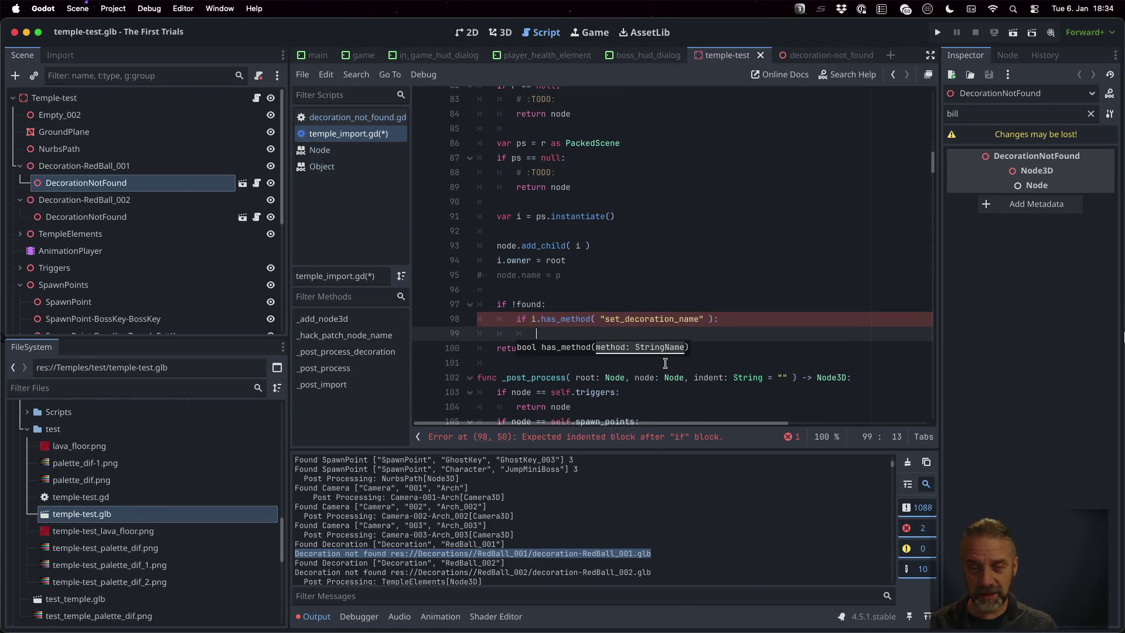
type("set")
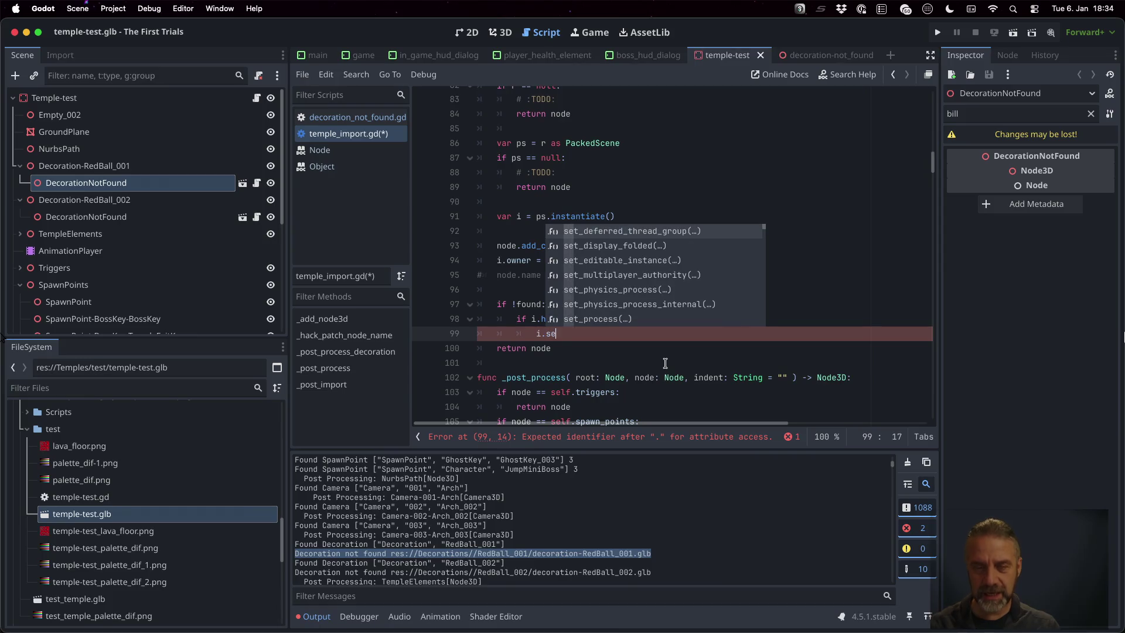
key("Escape")
double_click(653, 319)
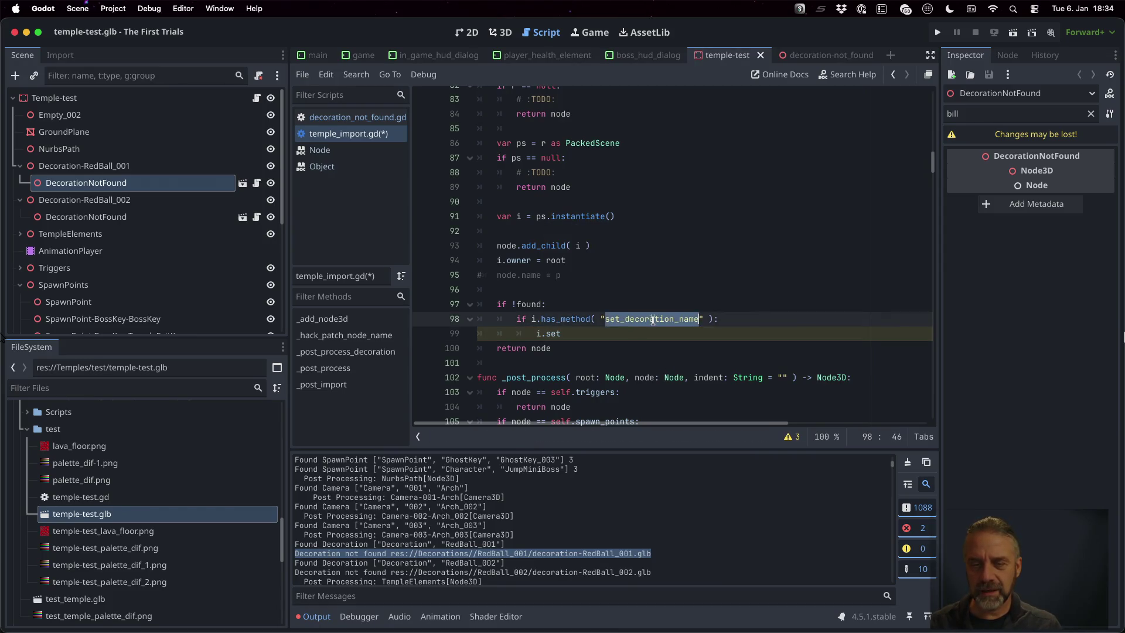
key("ctrl+c")
double_click(554, 334)
key("ctrl+v")
type("( ")
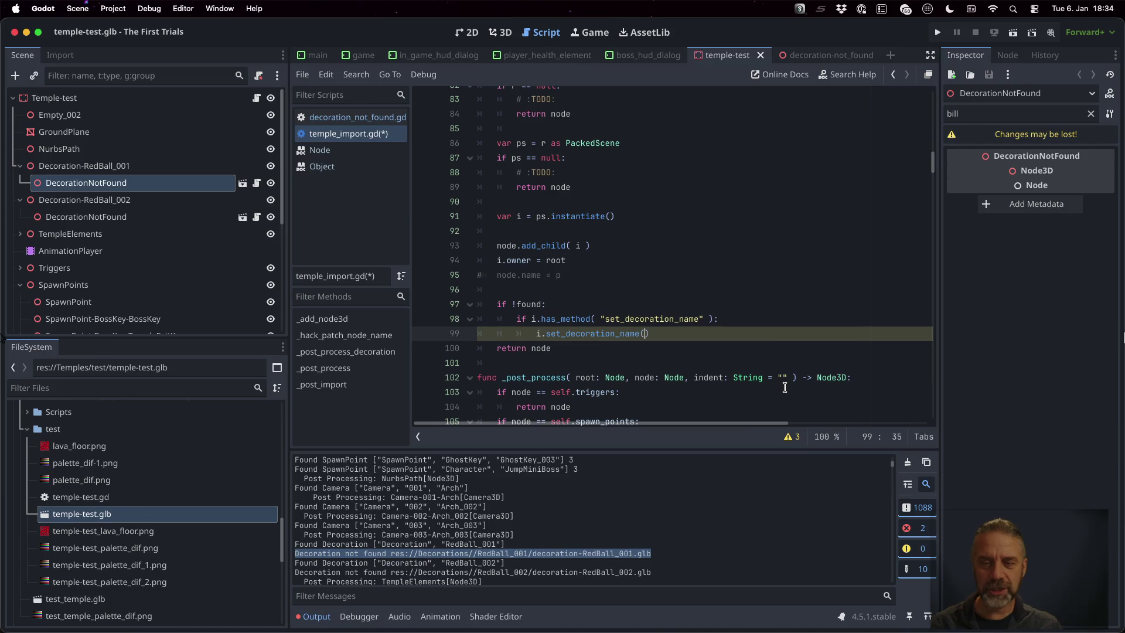
type("\"")
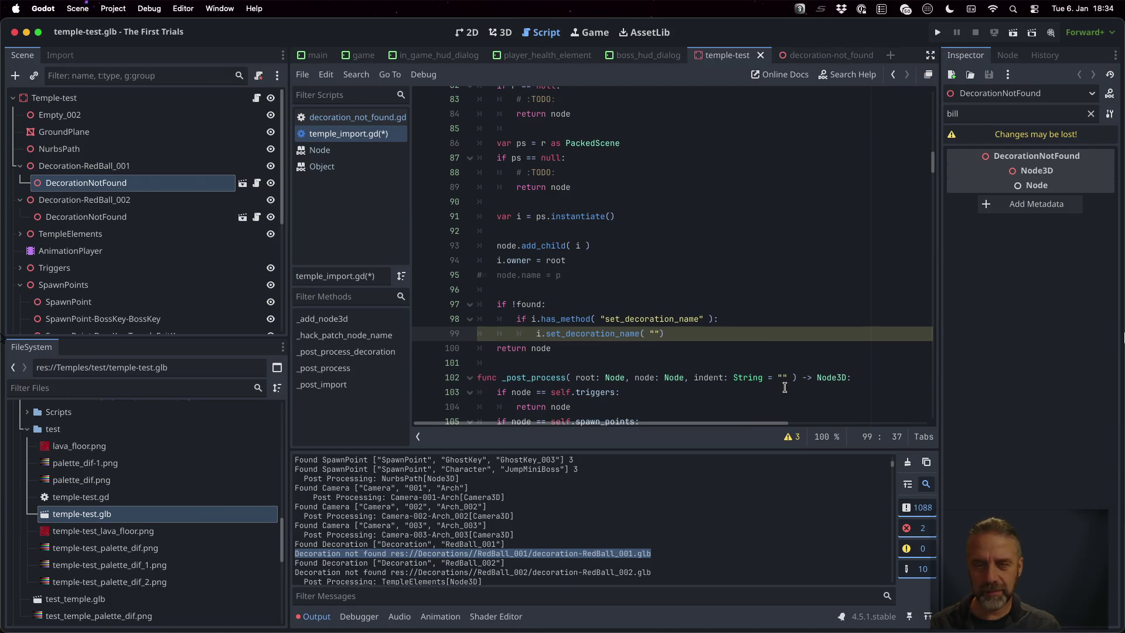
type(" )")
Save temple_import.gd and start a new line after _read in decoration_not_found.gd
key("super+s")
key("Return")
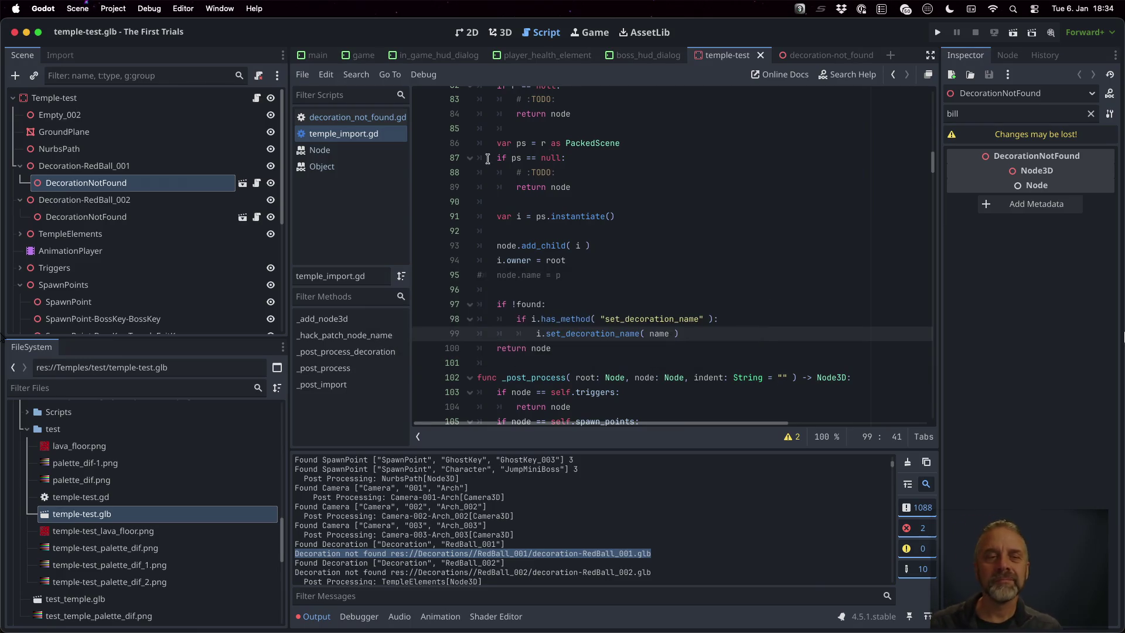
left_click(352, 117)
left_click(596, 213)
left_click(763, 351)
key("Return")
Write a set_decoration_name( dn: String ) setter that assigns decoration_name = dn
type("func set_decoration_name")
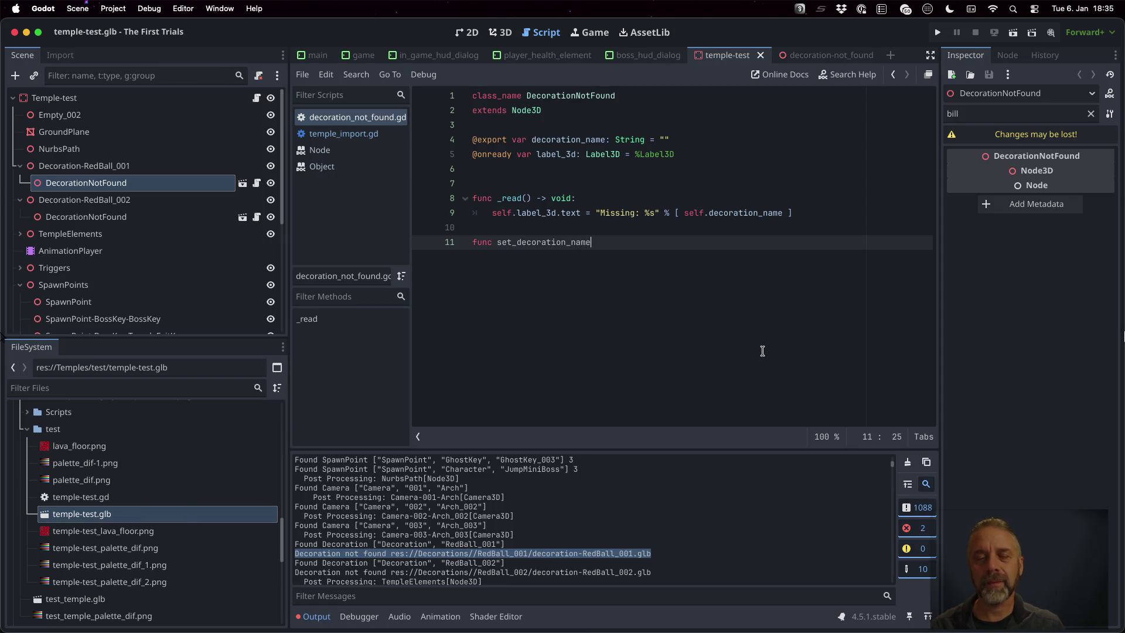
type("( dn: String ) -> void:")
key("Return")
type("decoration_name")
key("Escape")
type("dn")
key("Return")
type("e")
key("Escape")
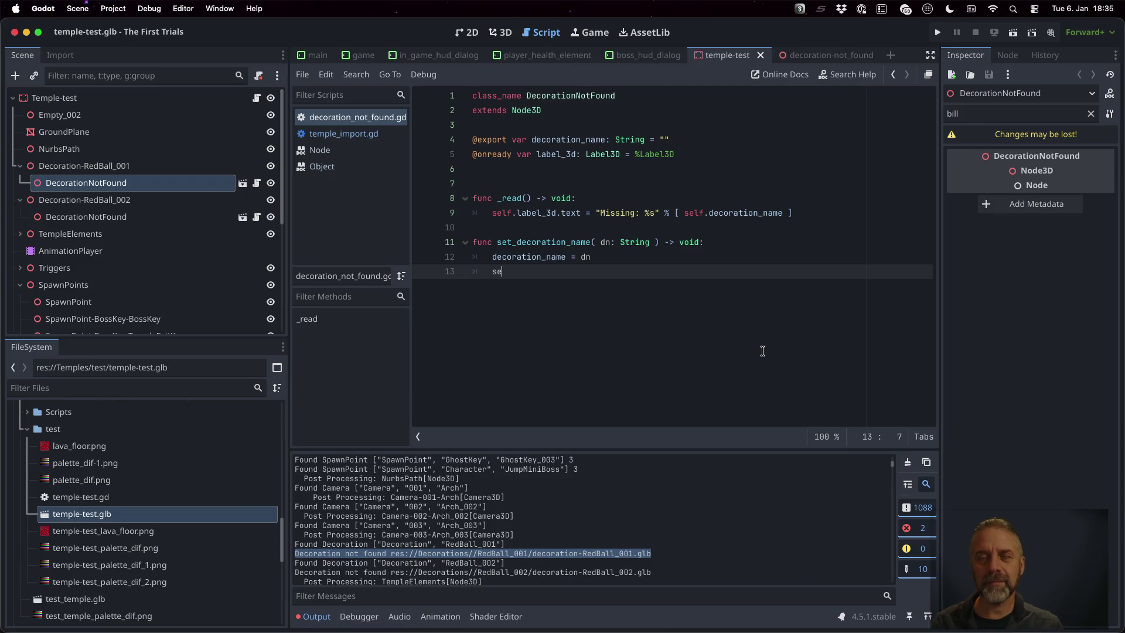
key("Up")
key("Down")
key("BackSpace")
Add an _update() function and move the label text statement from _read into it
key("Return")
type("func _update() ")
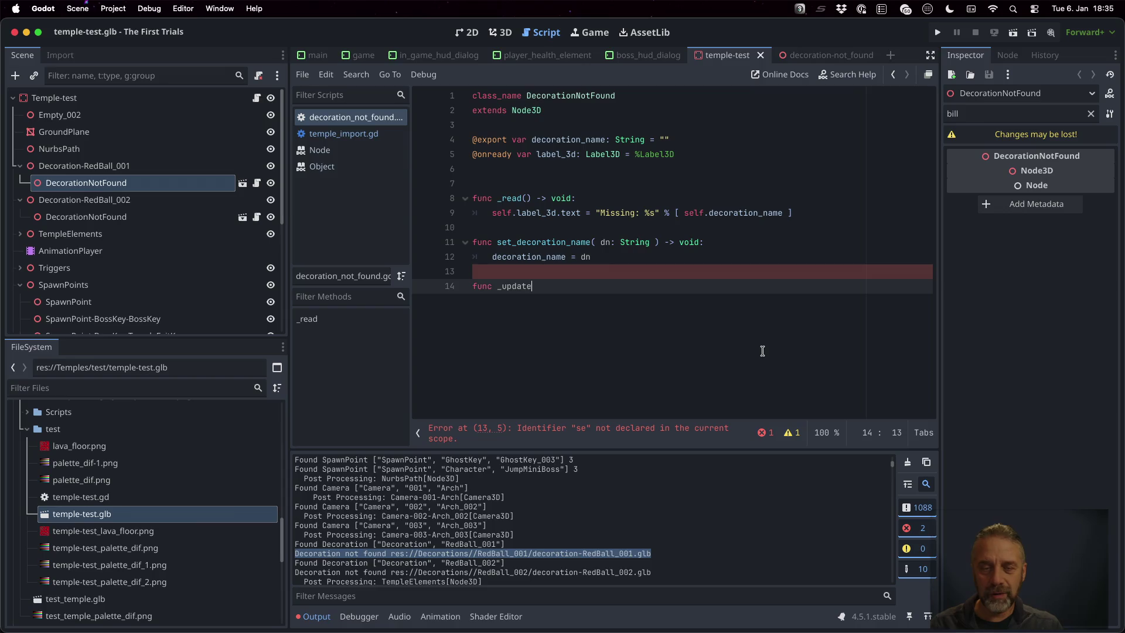
type("-> v")
type("oid:")
key("Return")
key("Up")
key("Up")
key("Up")
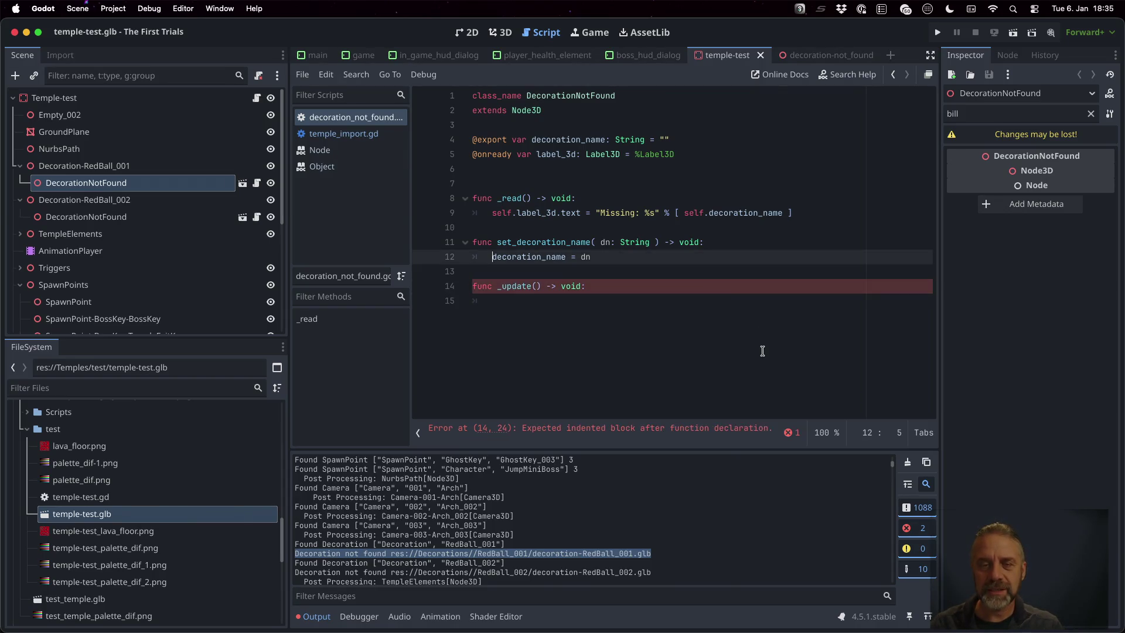
key("shift+End")
key("ctrl+x")
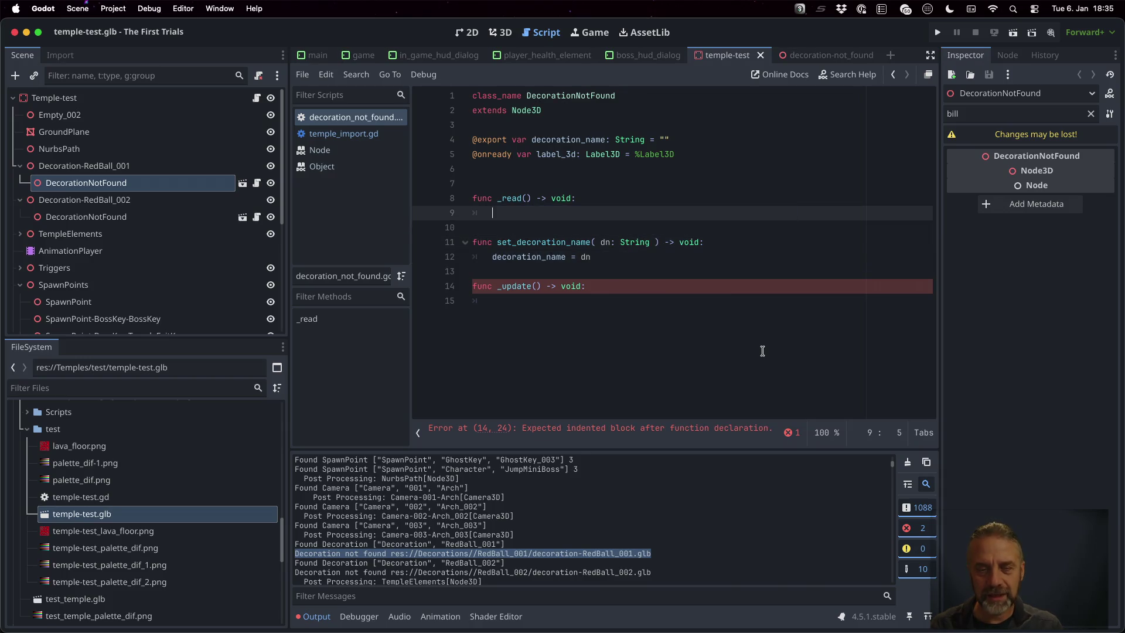
key("Down")
key("Down")
key("Down")
key("ctrl+v")
Call self._update() from both the setter and the _read function
key("Up")
key("Up")
key("Up")
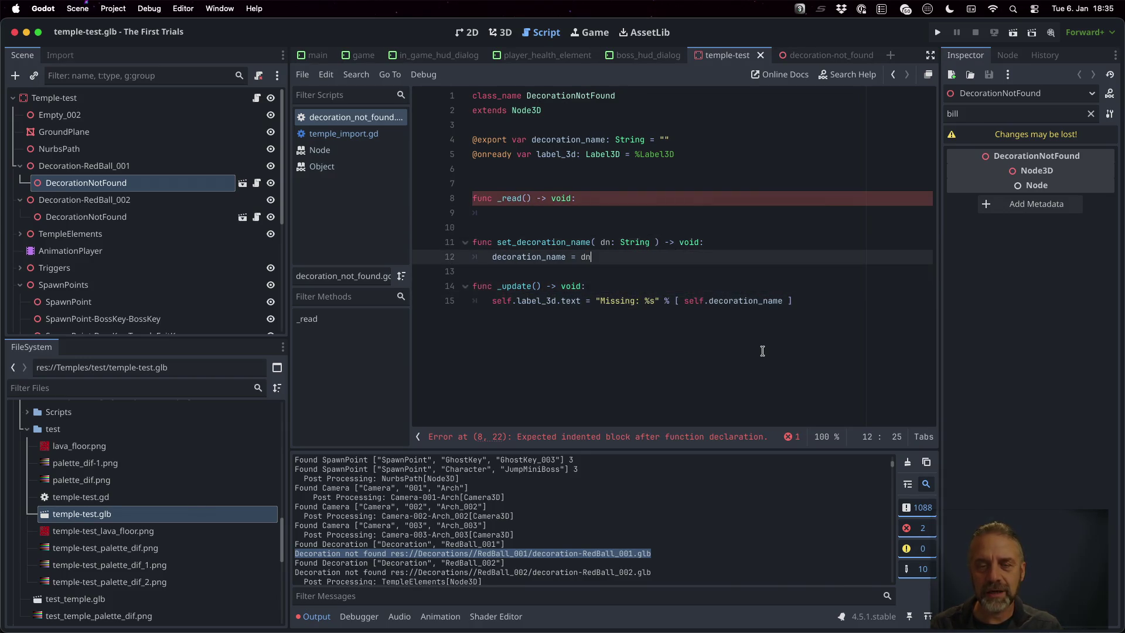
key("Return")
type("self._u")
key("Return")
key("Up")
key("Up")
key("Up")
type("elf._u")
key("Return")
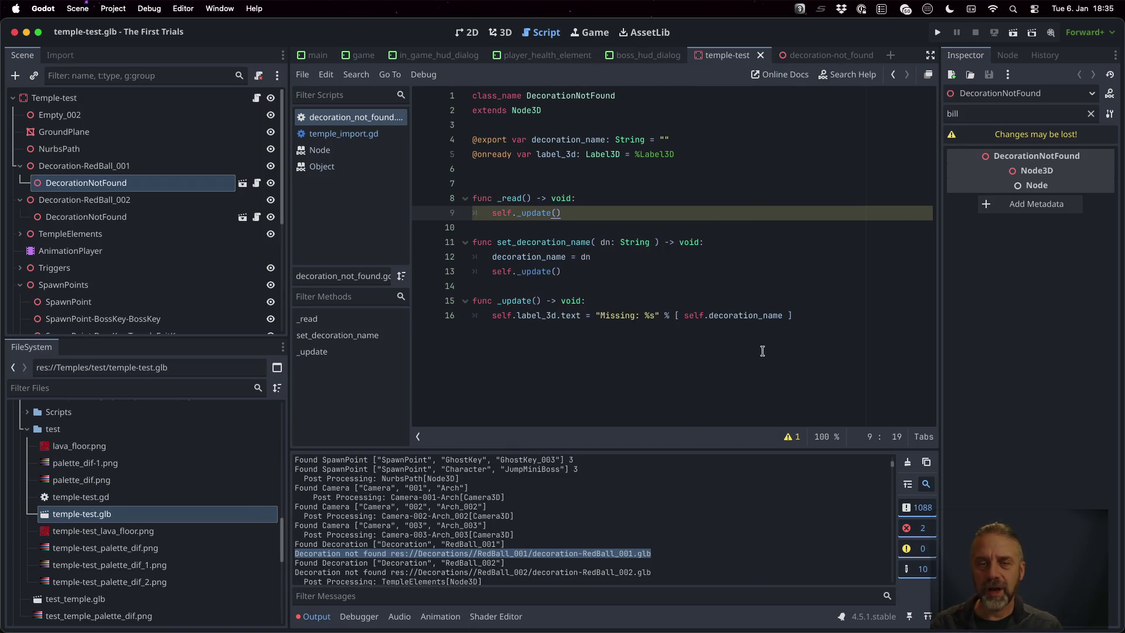
Make _update return early when label_3d == null
key("Down")
key("Down")
key("Down")
key("End")
key("Return")
type("if ")
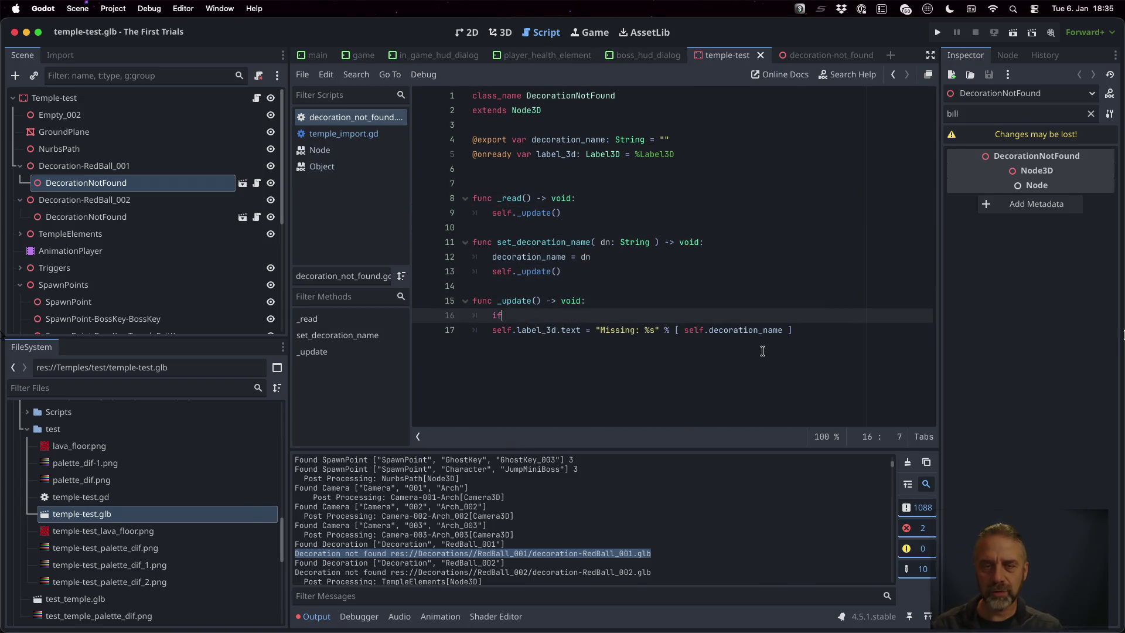
type("la")
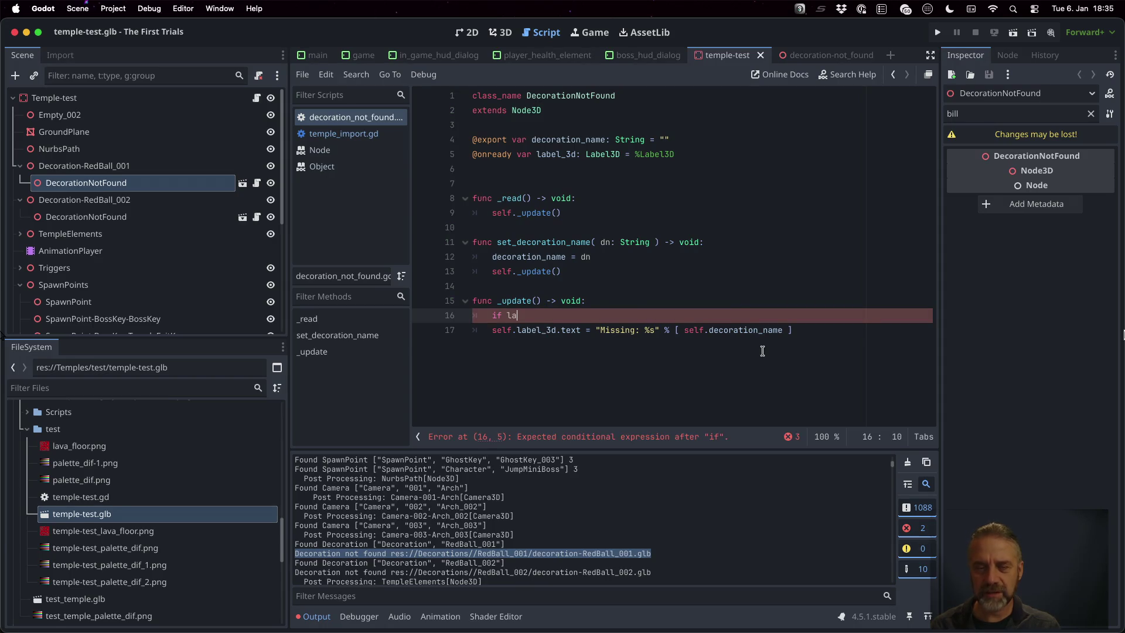
key("Return")
type("== null:")
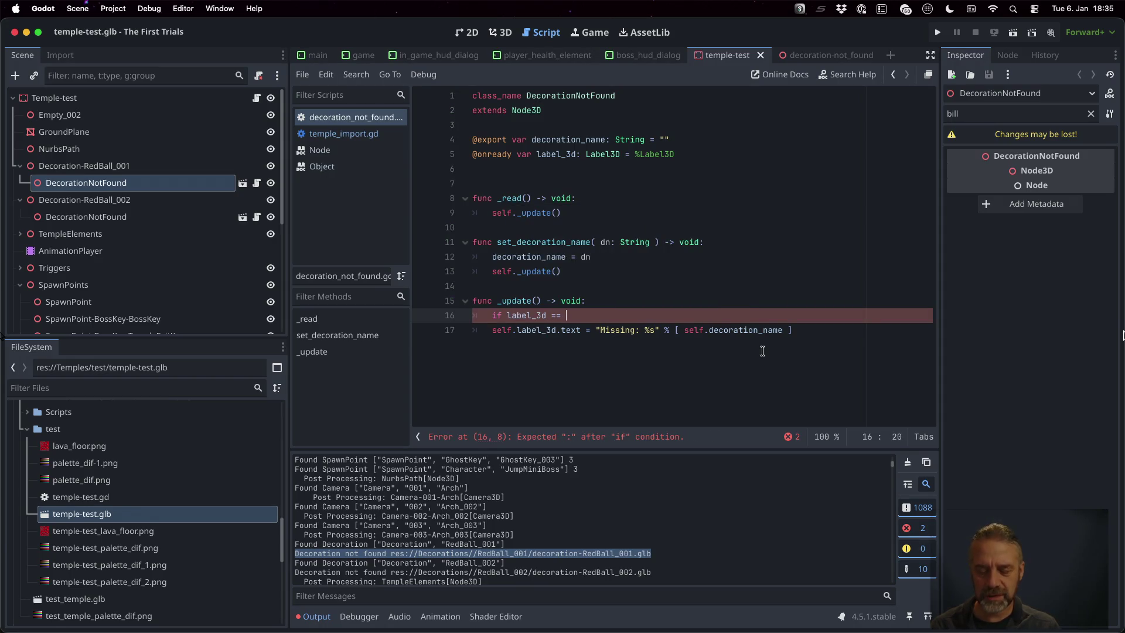
key("Return")
type("return")
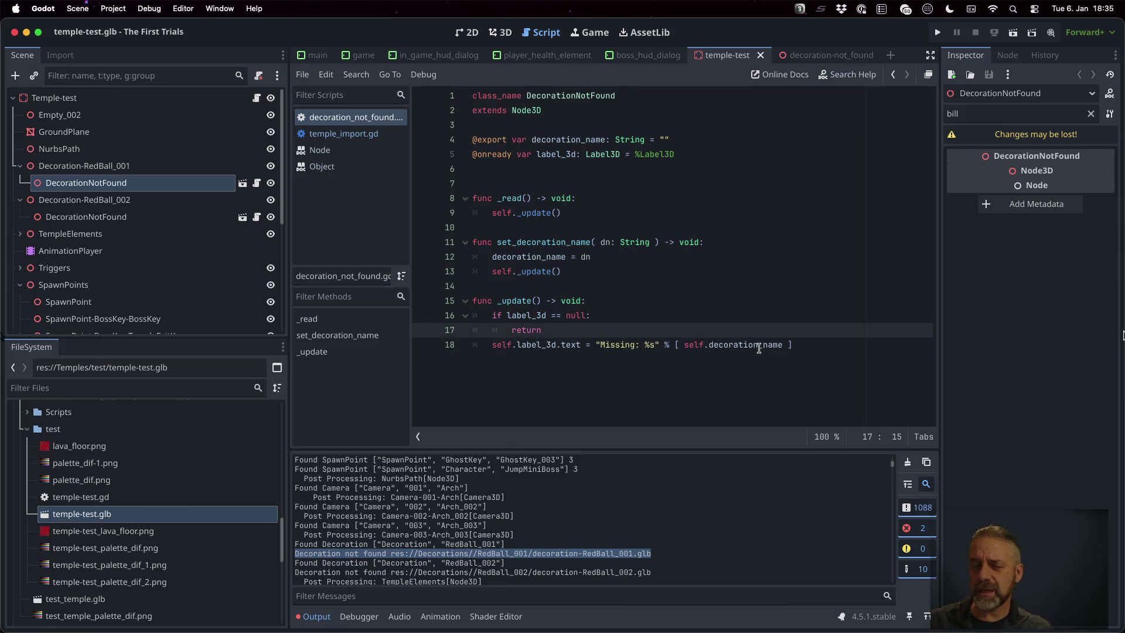
Check the label_3d onready declaration on line 5 and save decoration_not_found.gd
double_click(545, 242)
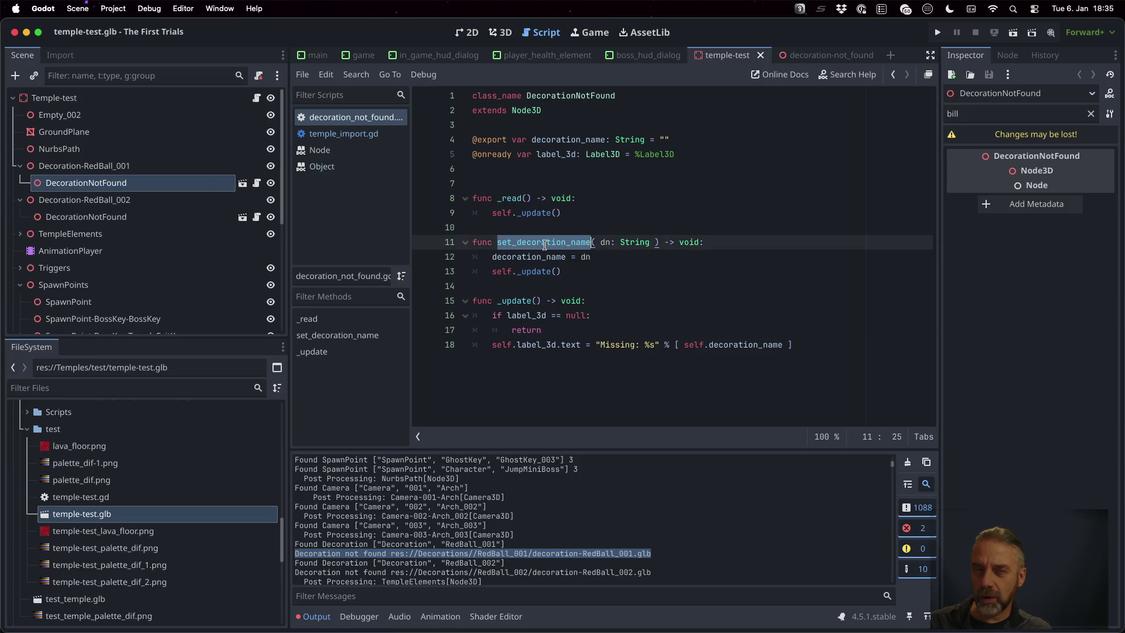
double_click(515, 198)
double_click(500, 155)
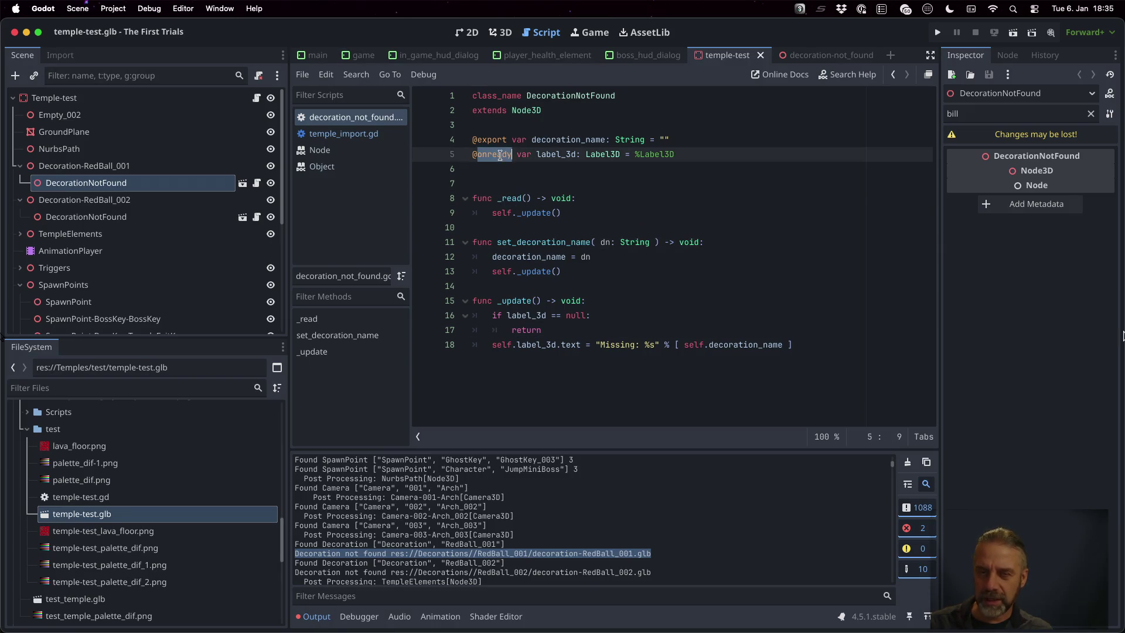
double_click(568, 153)
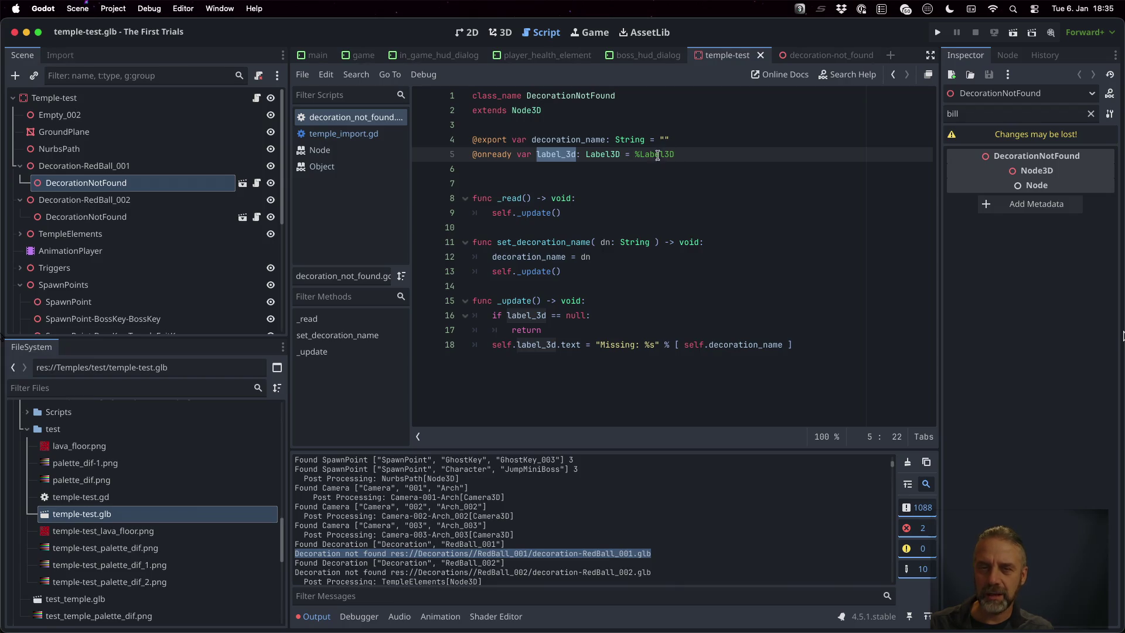
key("super+s")
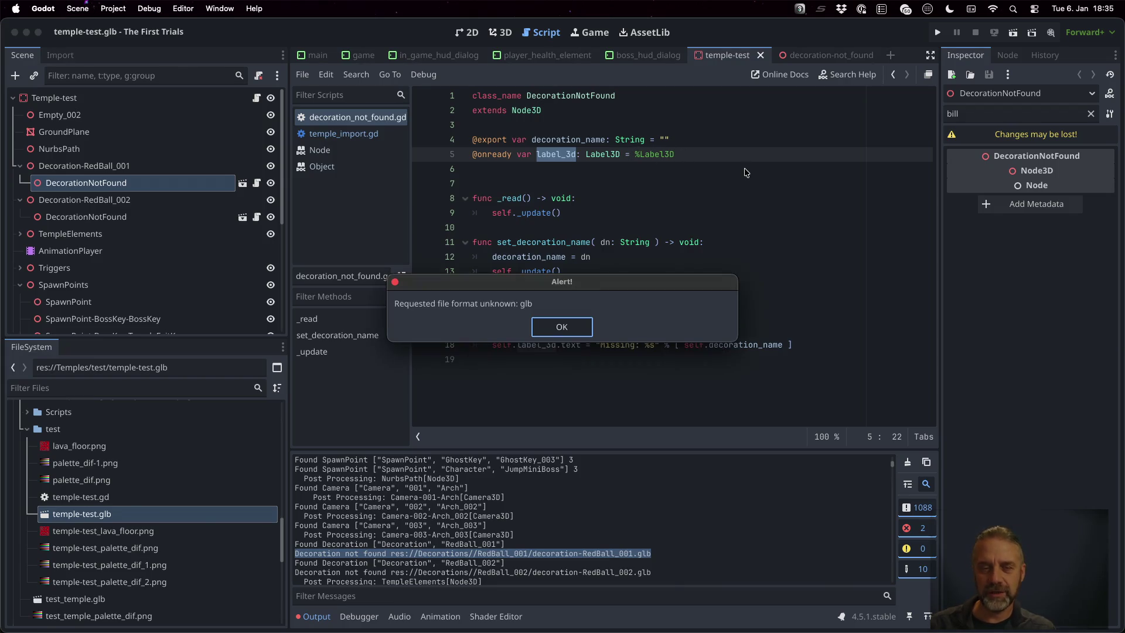
Dismiss the glb format alert and find the set_decoration_name call on line 98 of temple_import.gd
key("Return")
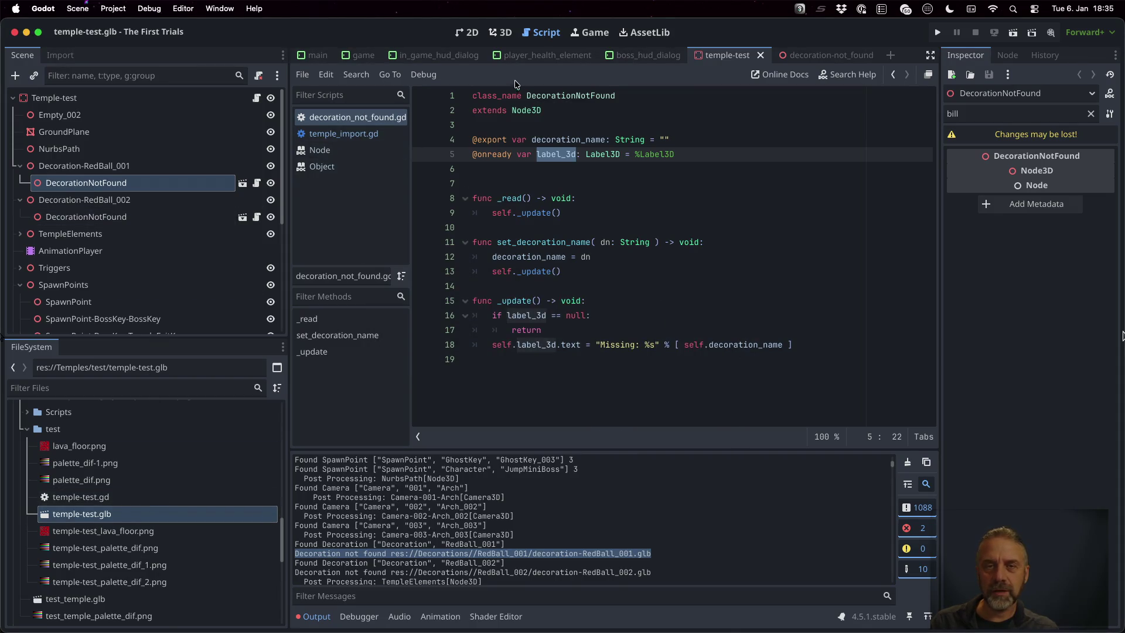
left_click(389, 133)
left_click(563, 329)
double_click(686, 330)
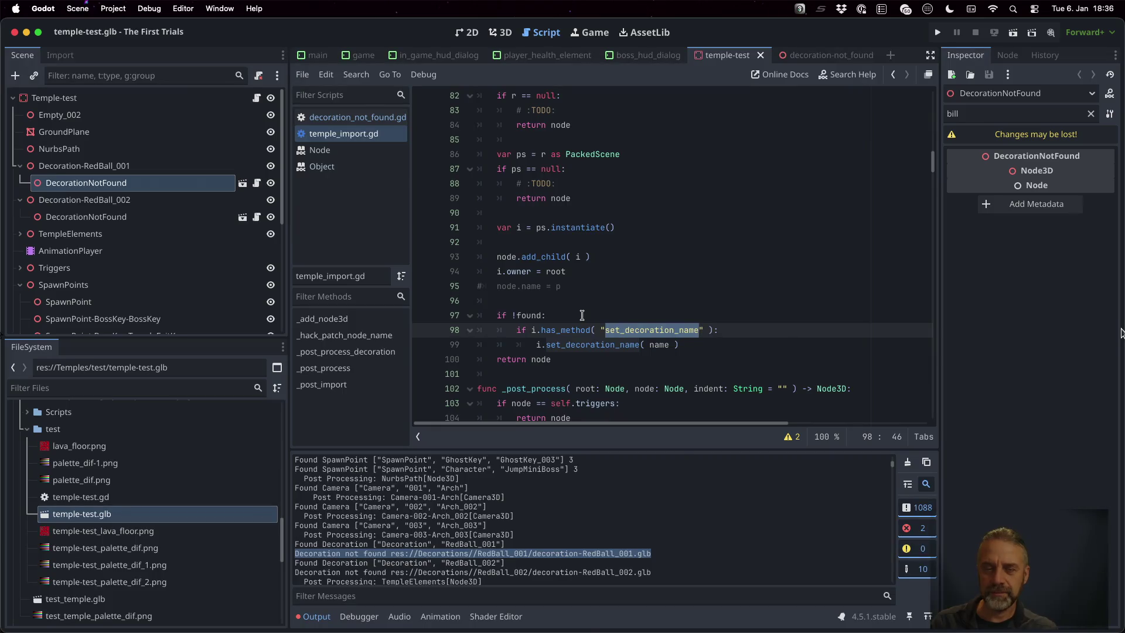
Reimport temple-test.glb, close Load Errors, and review the set_decoration_name code on lines 97-99
right_click(180, 518)
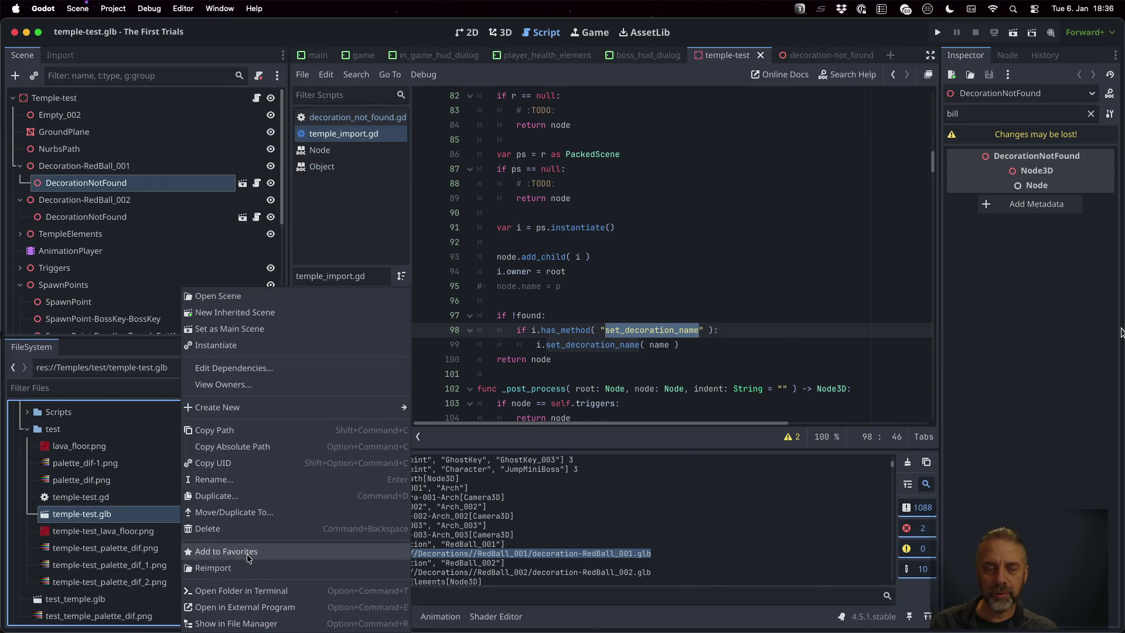
left_click(268, 567)
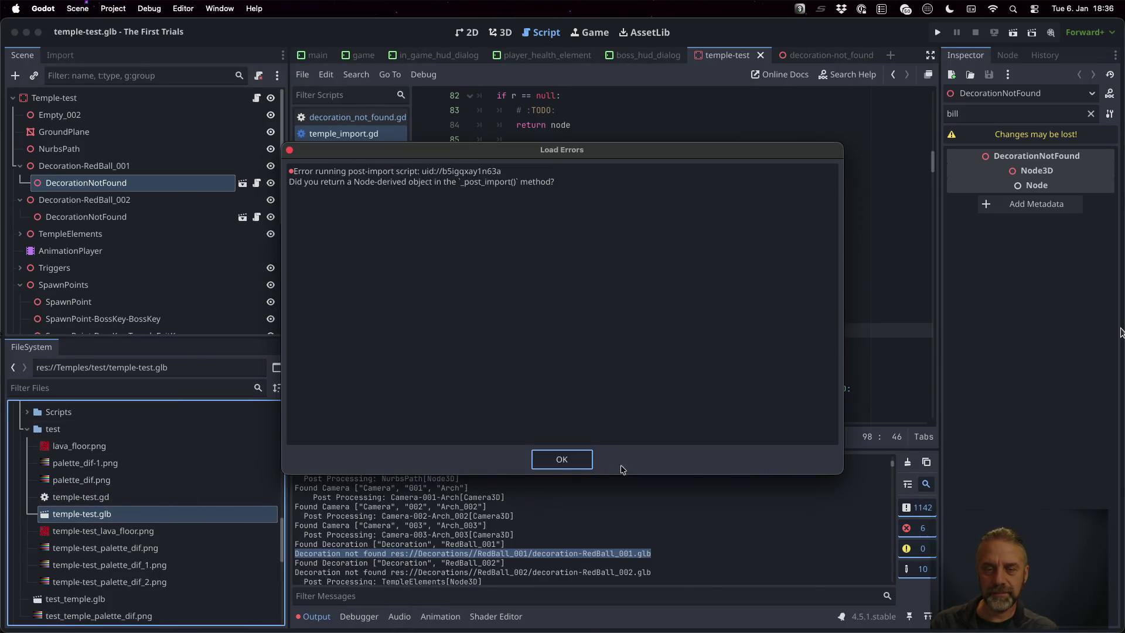
left_click(557, 467)
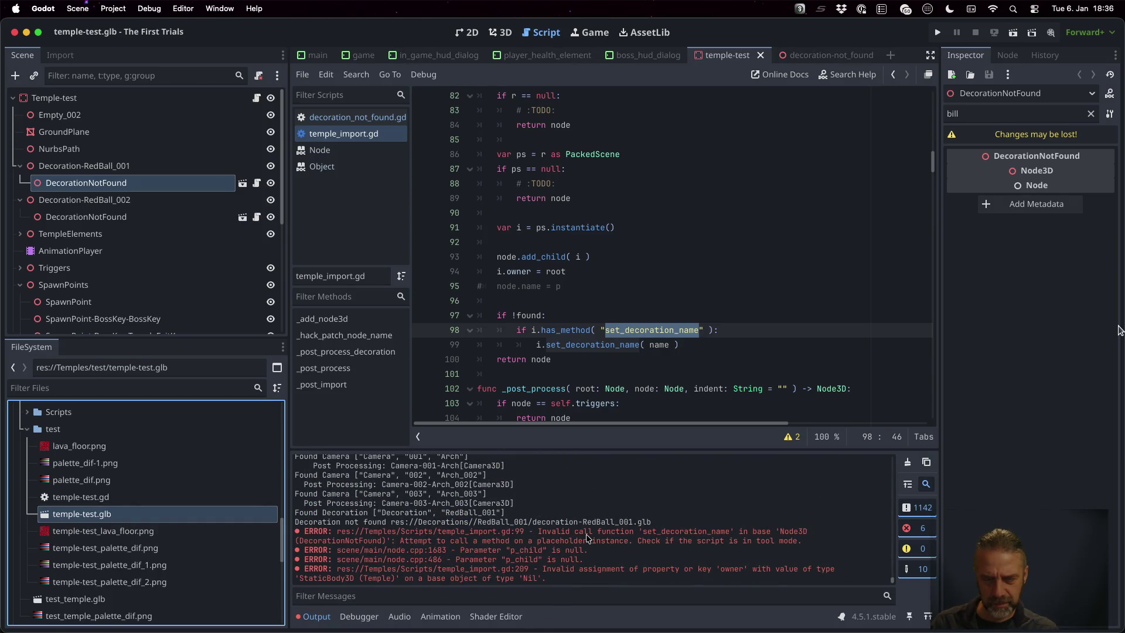
left_click(585, 311)
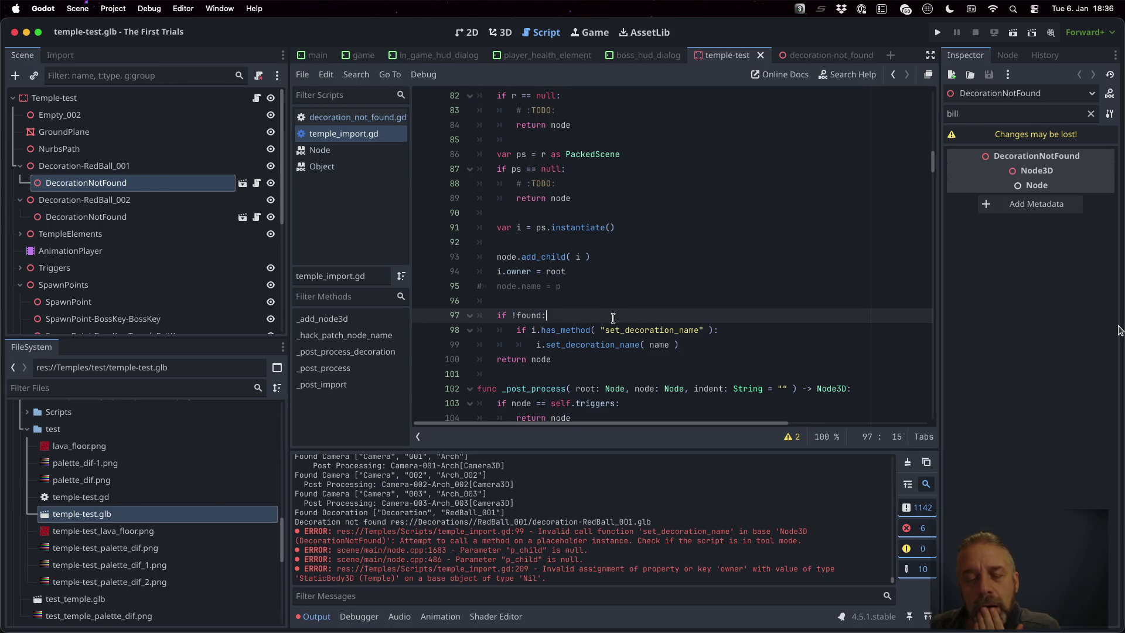
double_click(642, 330)
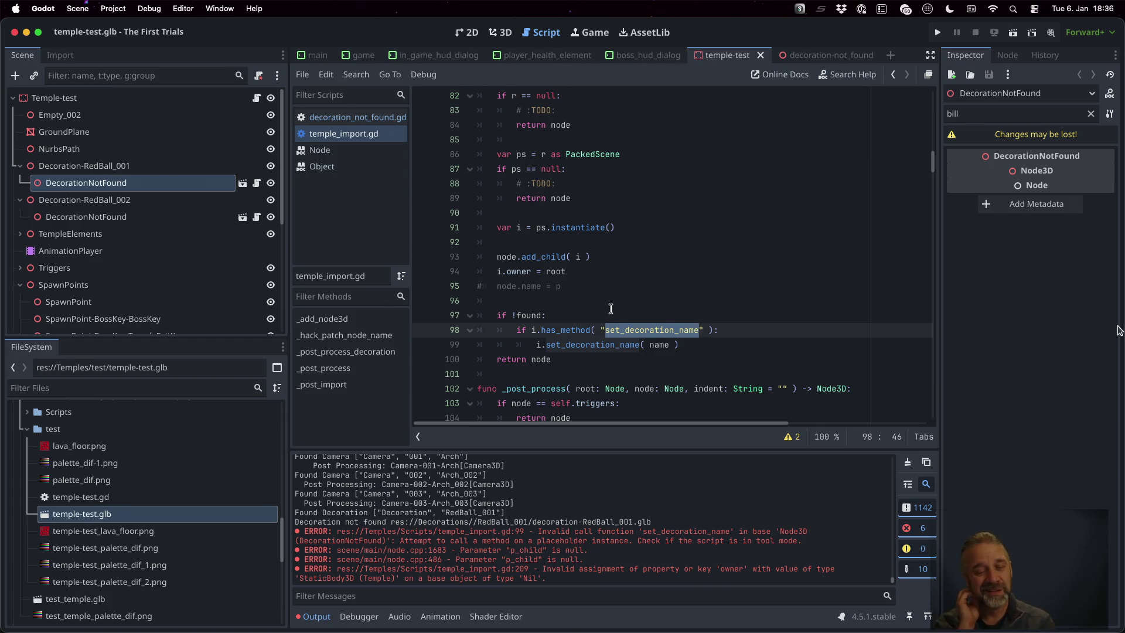
left_click(728, 345)
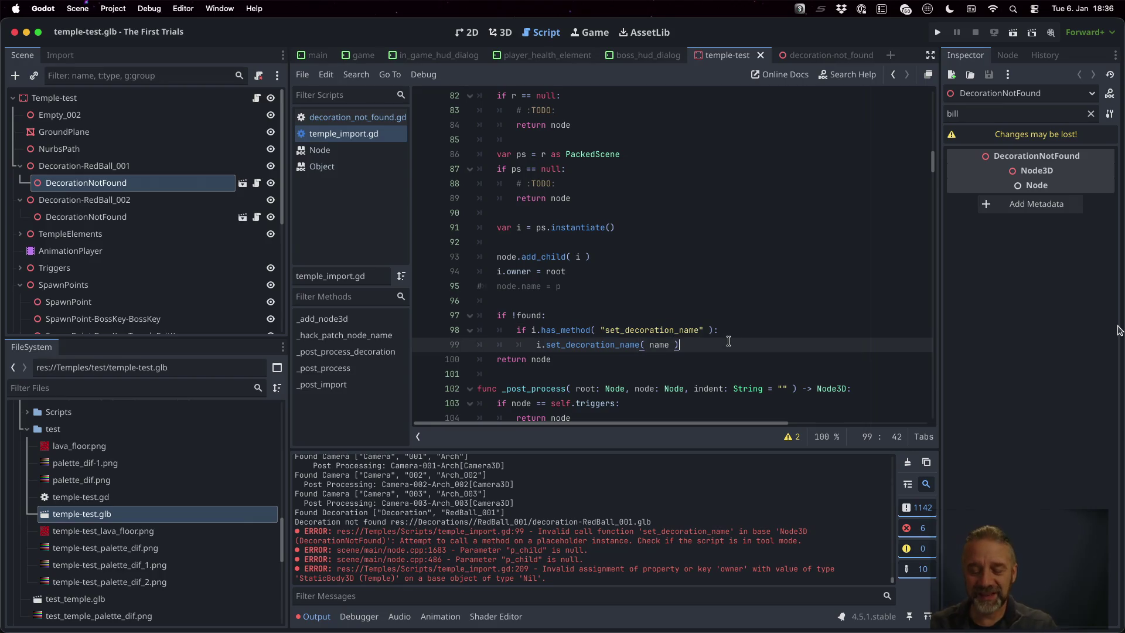
Comment out the set_decoration_name call, start a decoration_name line 100, and save the script
key("Return")
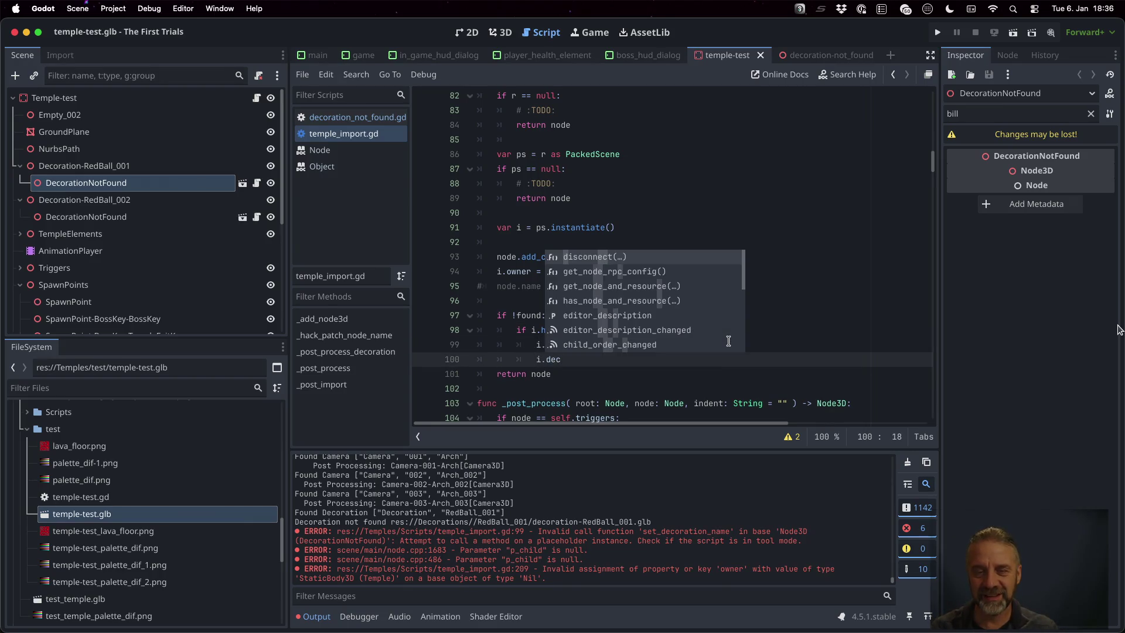
type("ora")
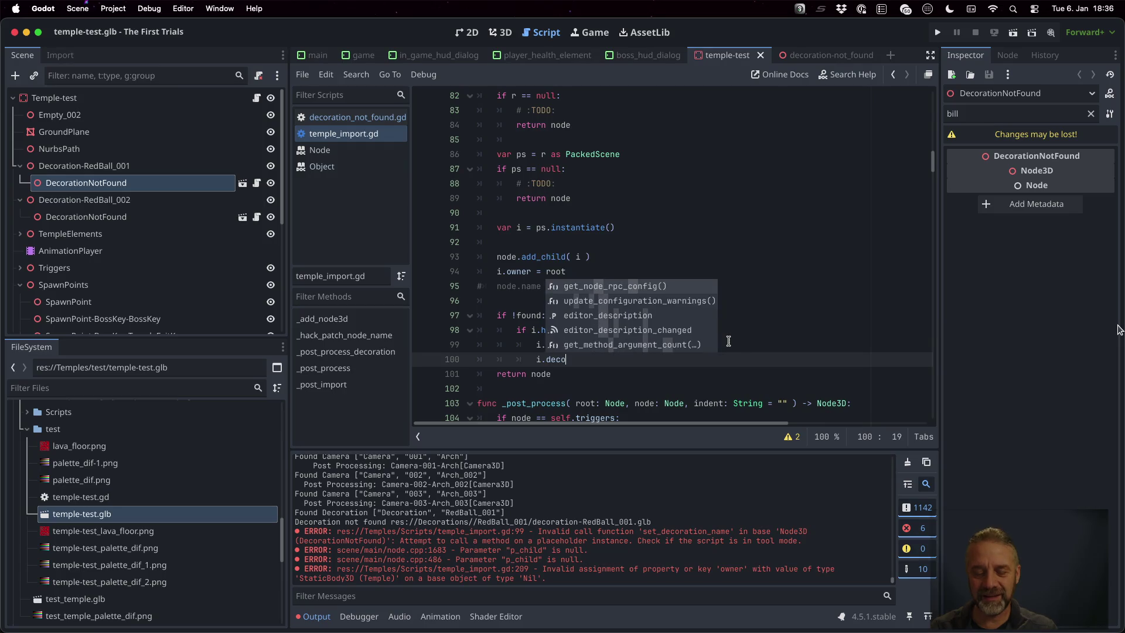
type("tion_name")
key("Up")
type("#")
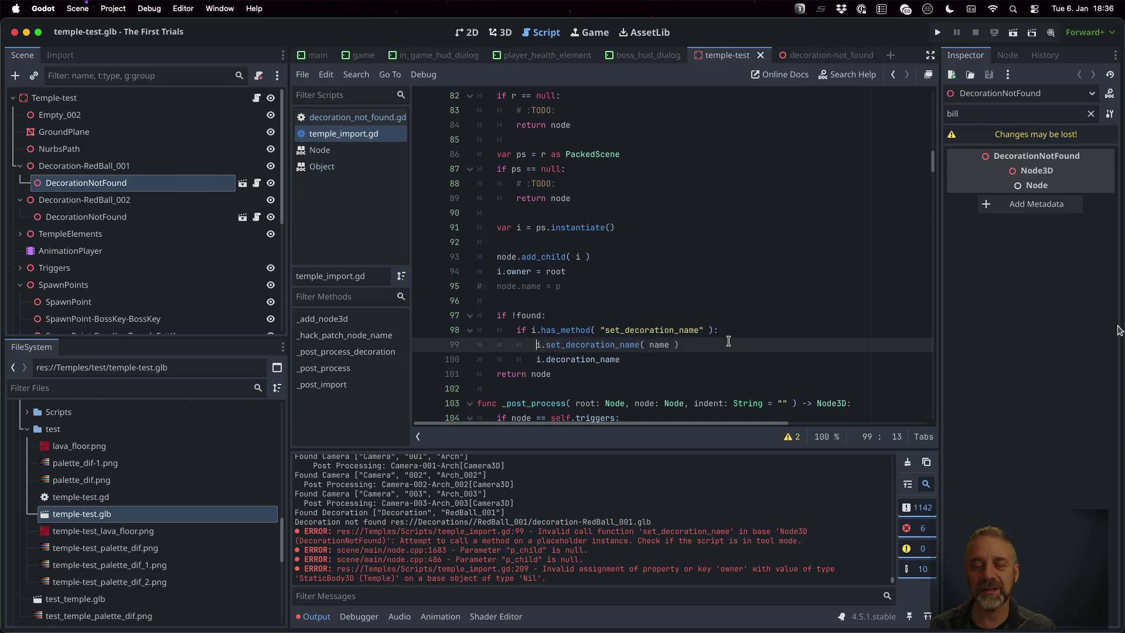
key("ctrl+s")
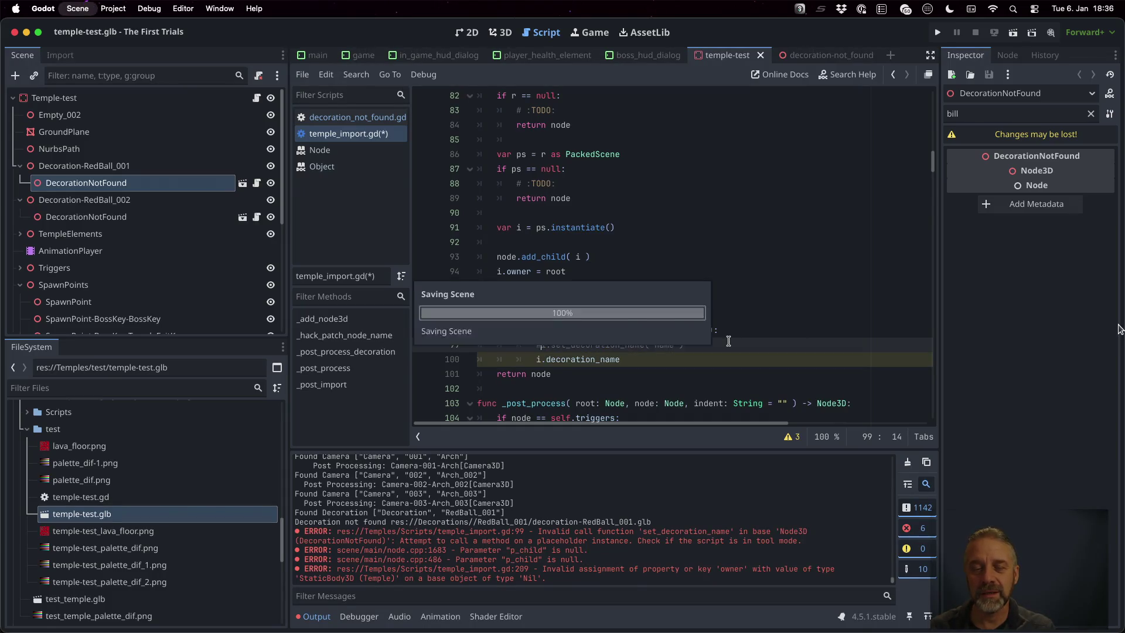
Reimport temple-test.glb with the edited import script
right_click(150, 183)
left_click(95, 536)
right_click(93, 514)
left_click(152, 567)
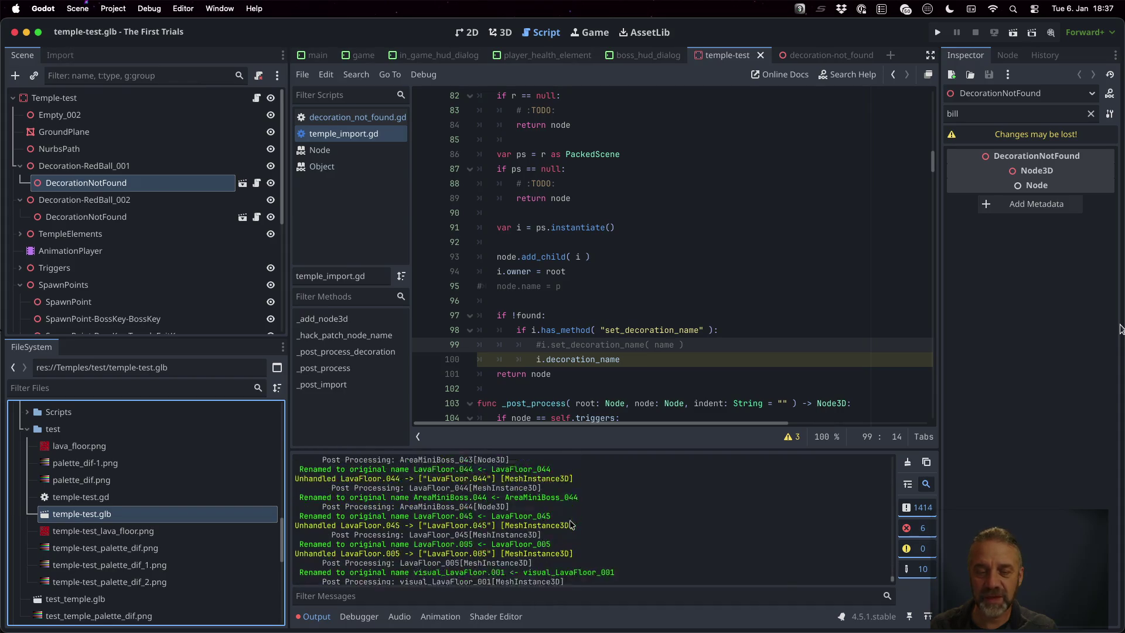
Complete line 100 as i.decoration_name = name, save, and reimport temple-test.glb again
left_click(622, 359)
type("= ")
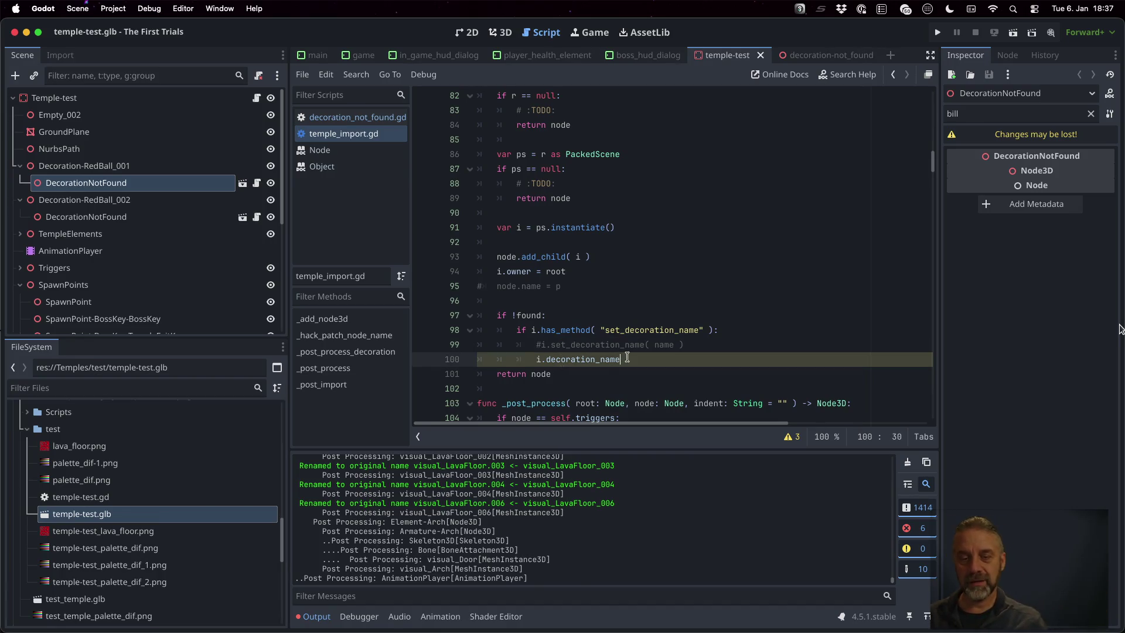
type("name")
key("super+s")
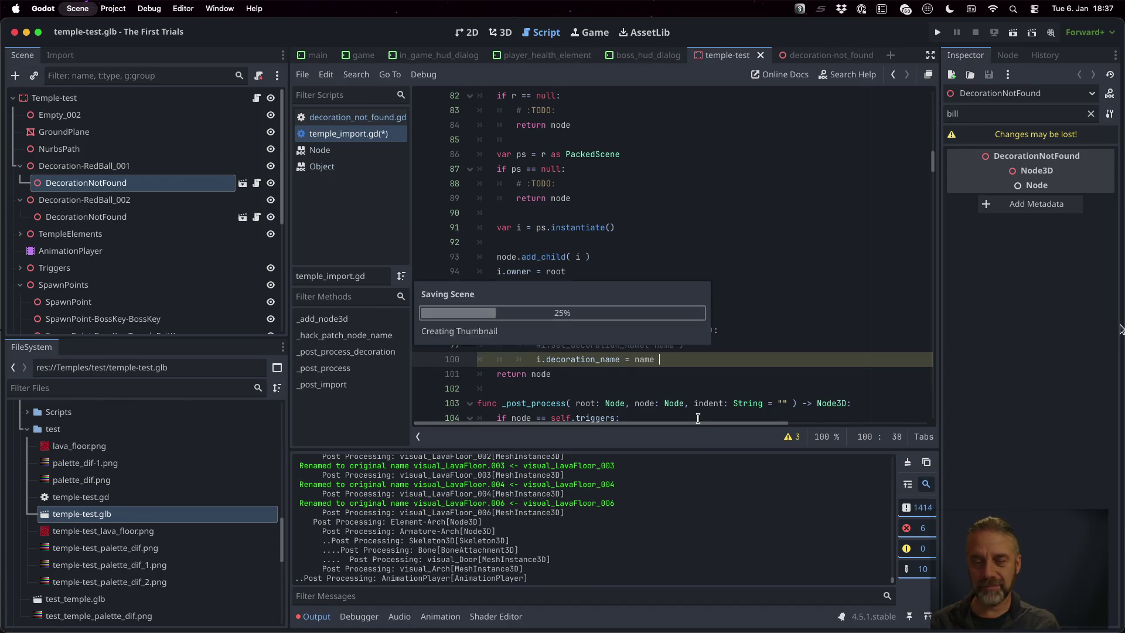
key("Return")
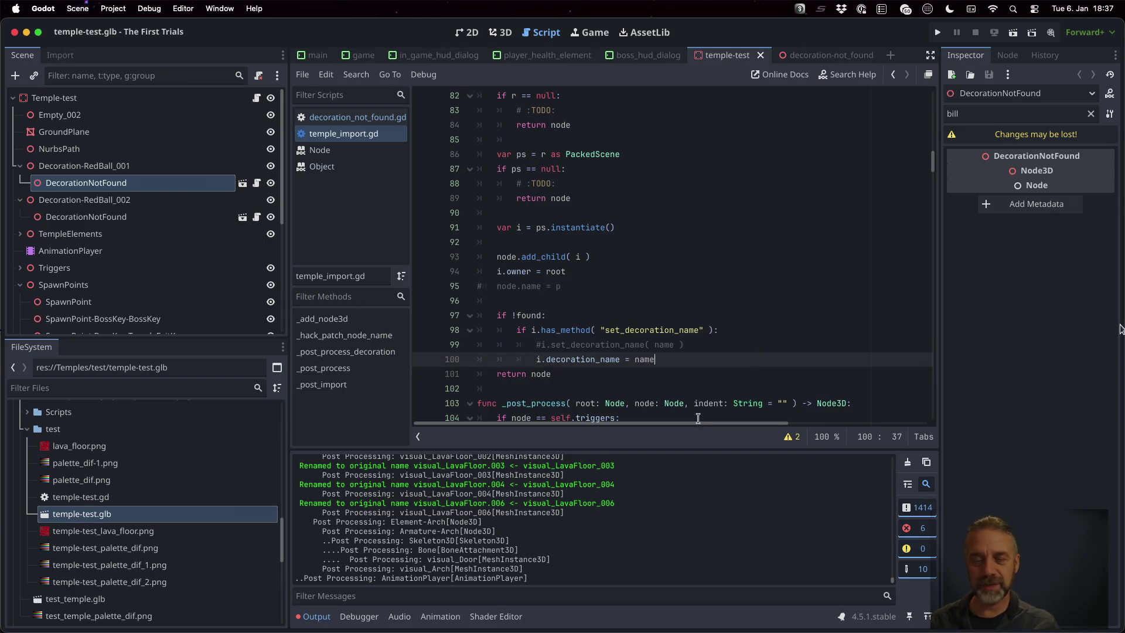
right_click(152, 512)
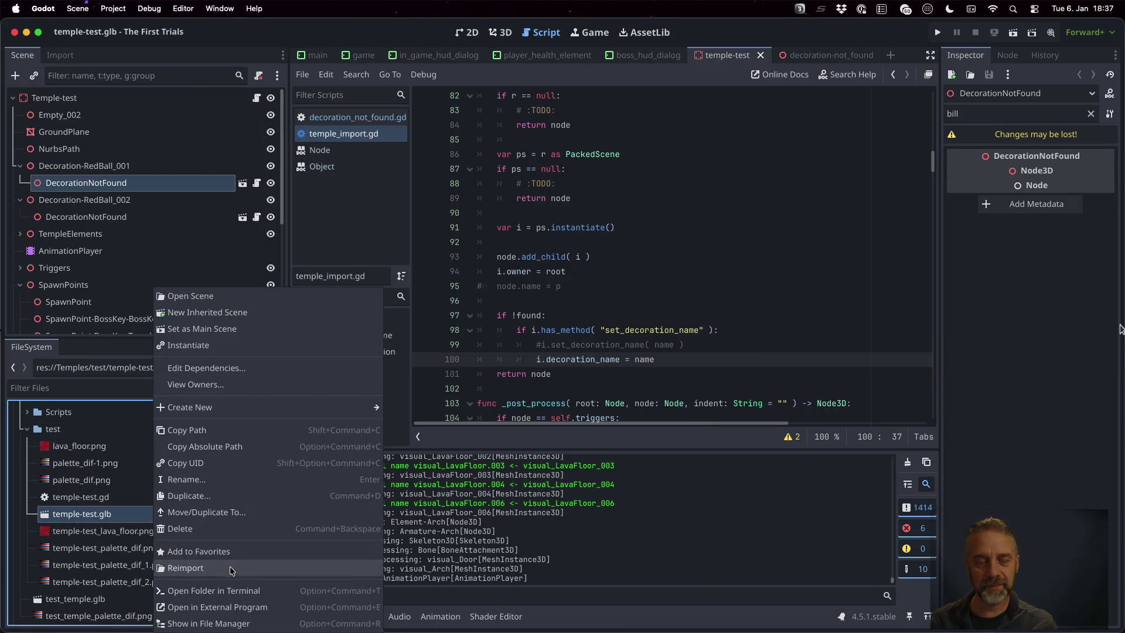
left_click(281, 495)
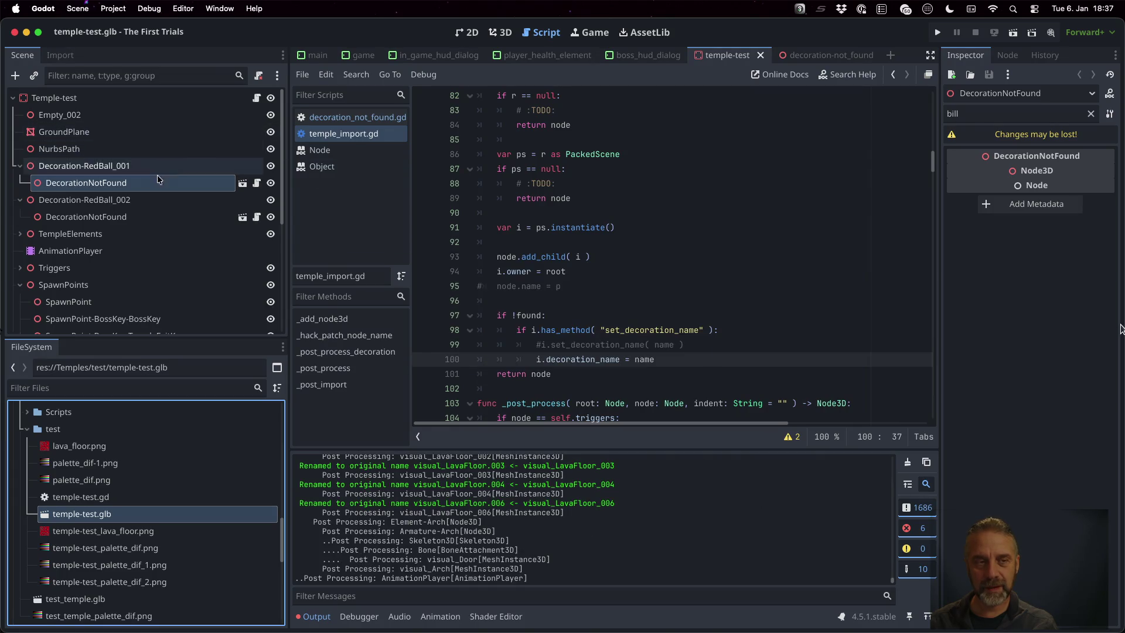
Select the DecorationNotFound placeholder and clear the Inspector filter to show Decoration Name RedBall_001
left_click(145, 181)
left_click(133, 166)
left_click(117, 183)
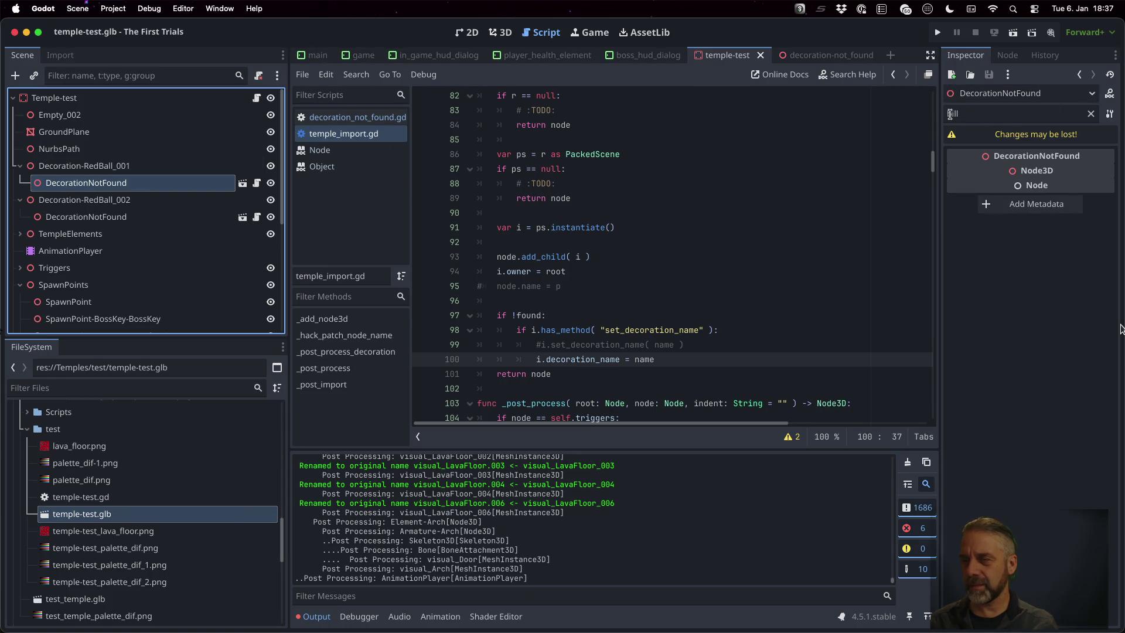
left_click(1091, 113)
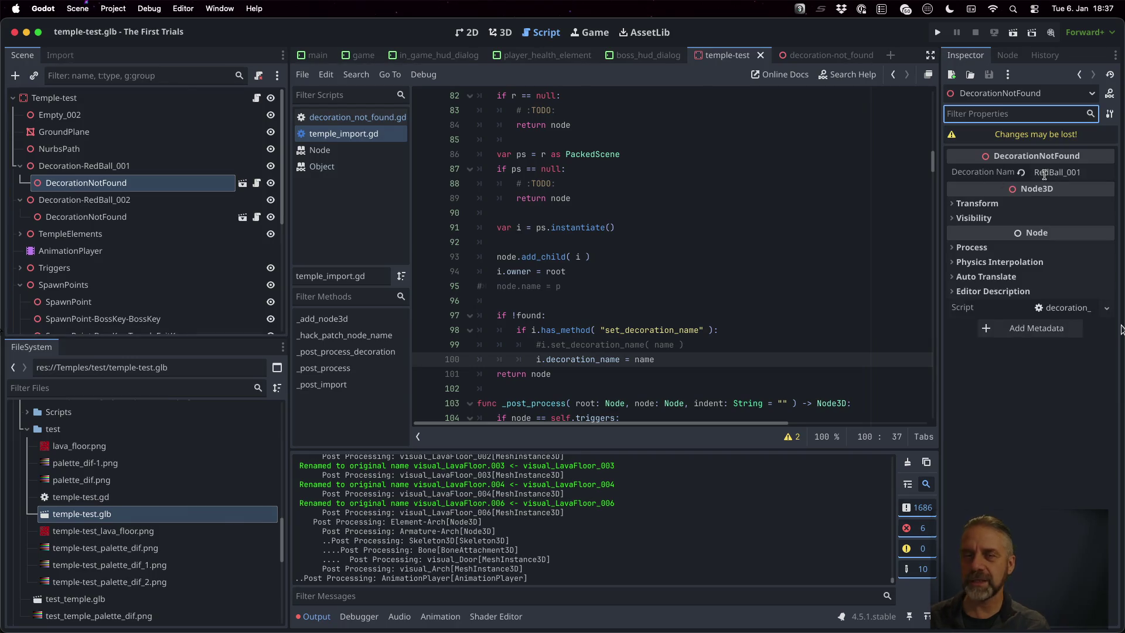
Orbit the 3D viewport to inspect the purple [Not Found] placeholder boxes
left_click(501, 32)
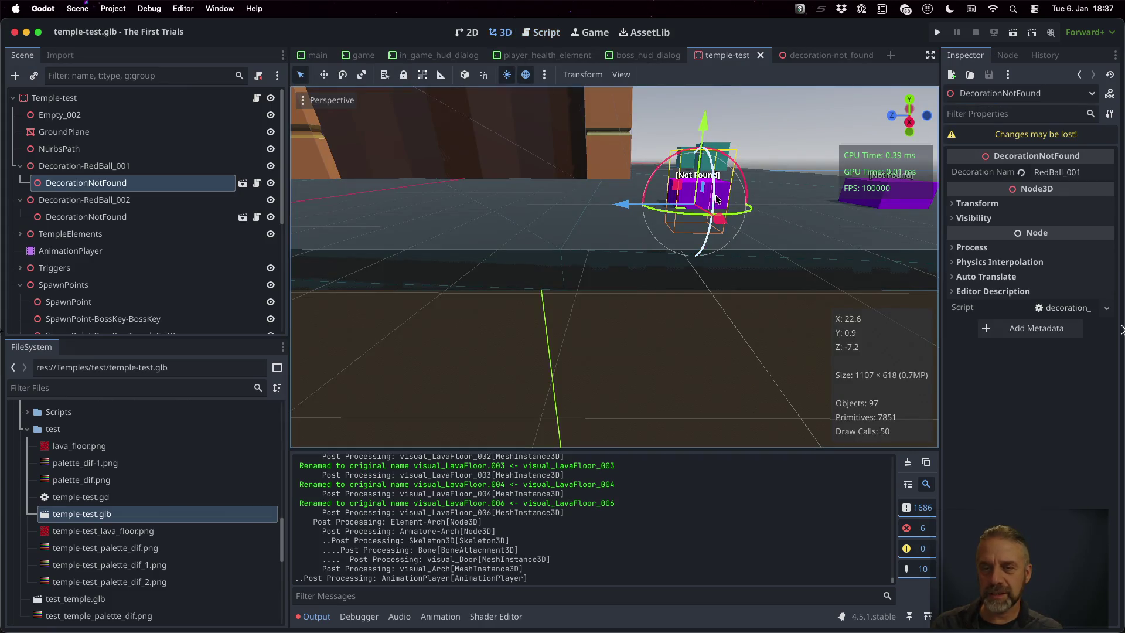
scroll(701, 210, "right", 5)
scroll(715, 206, "left", 3)
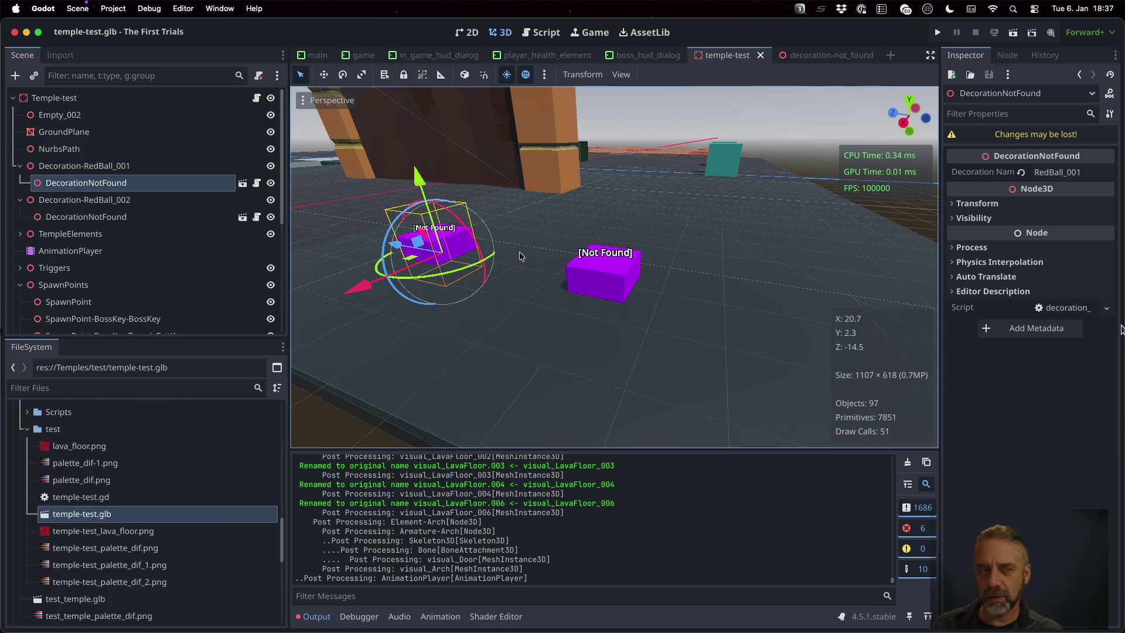
Run the project and walk the character over to the [Not Found] boxes
key("super+b")
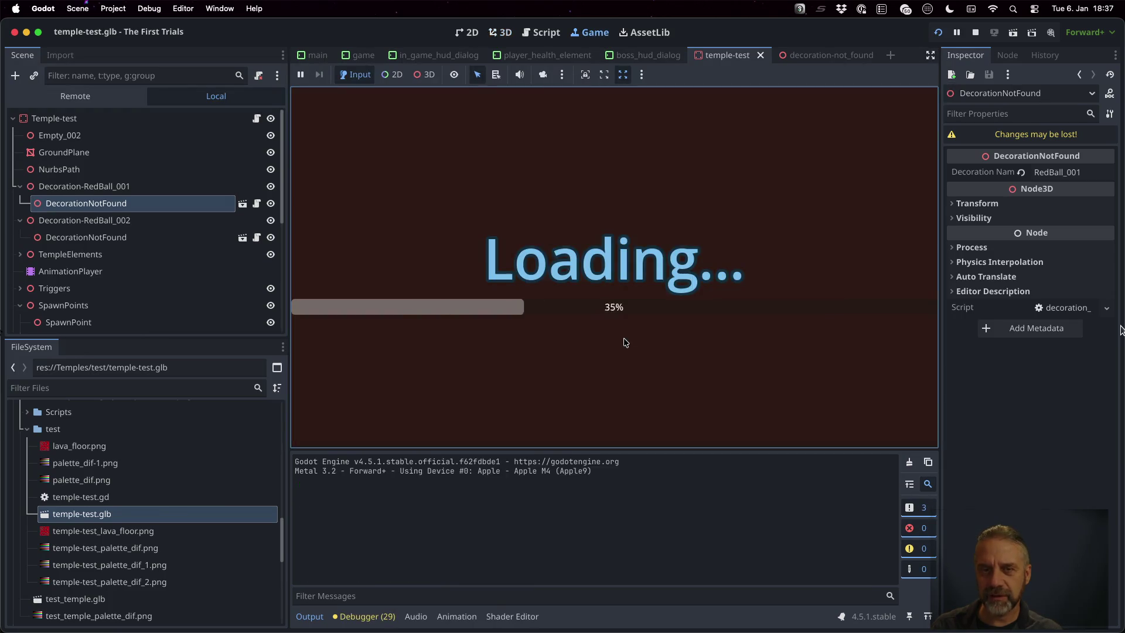
key("a")
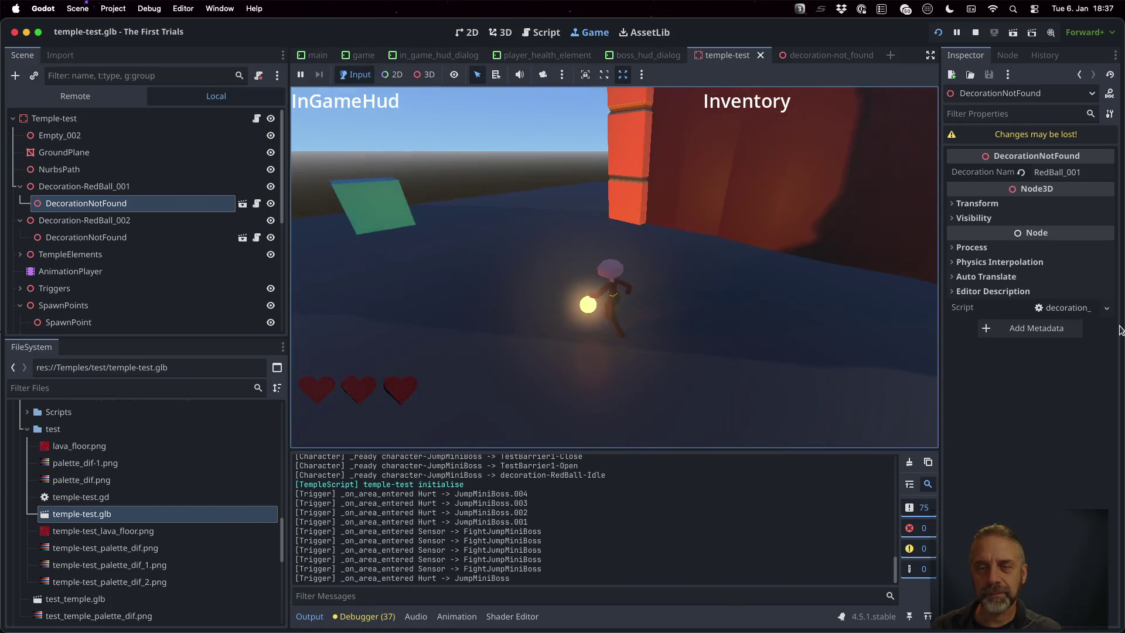
key("a")
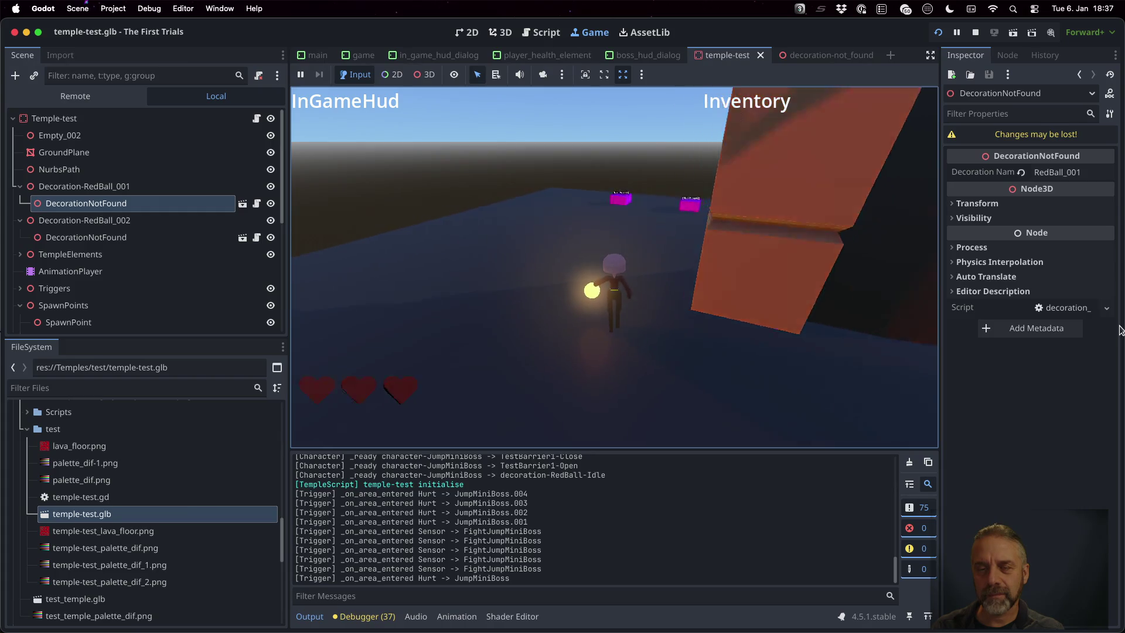
key("a")
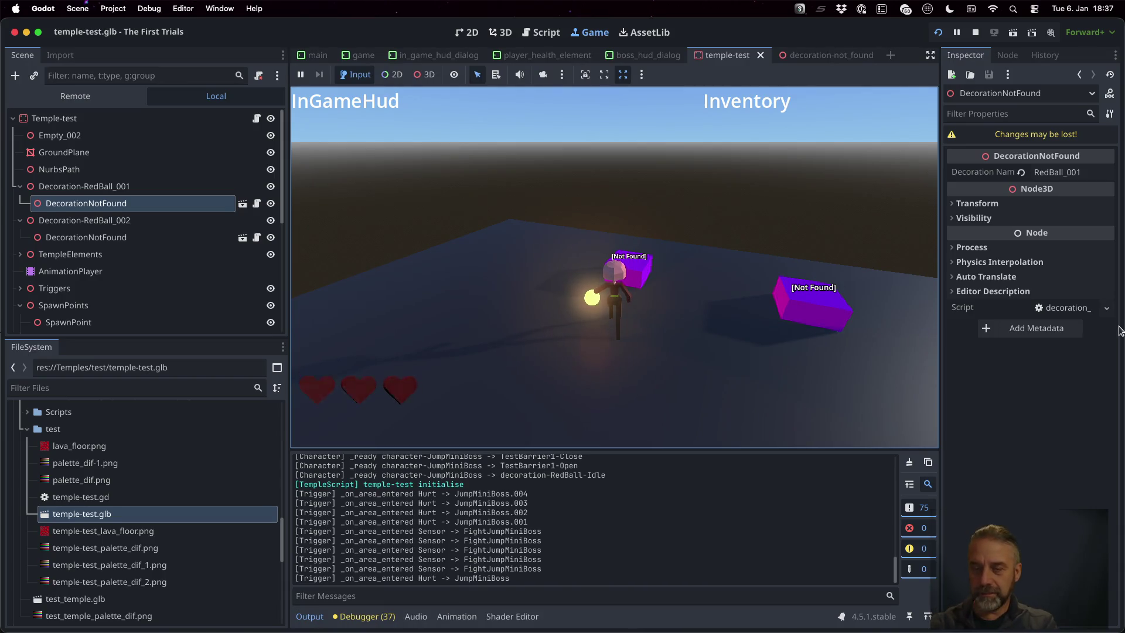
key("e")
key("Left")
key("Return")
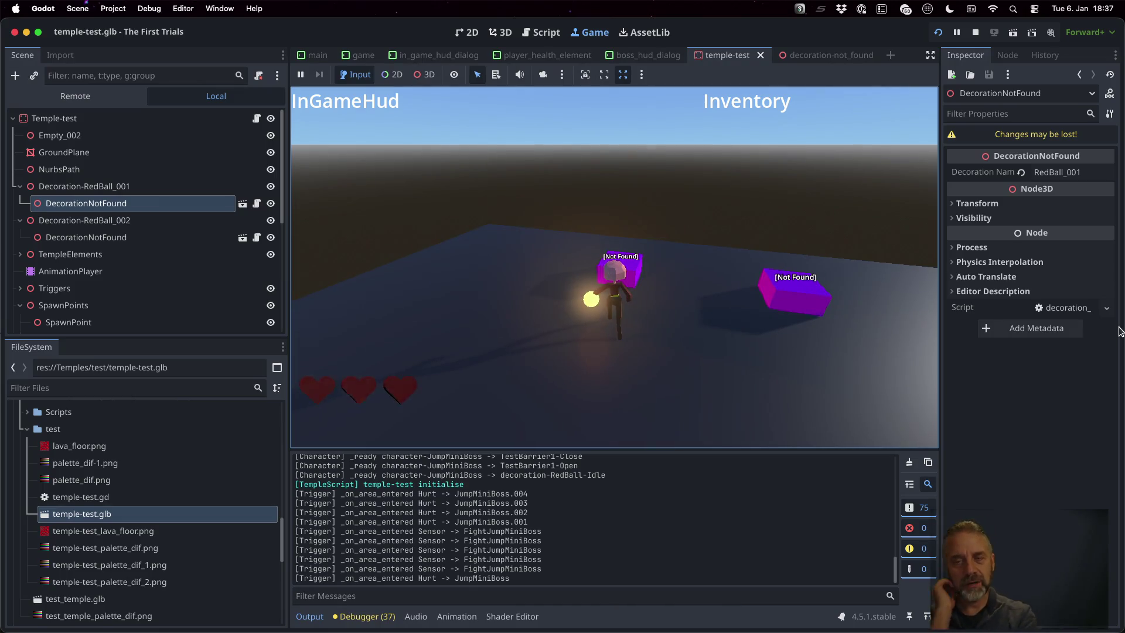
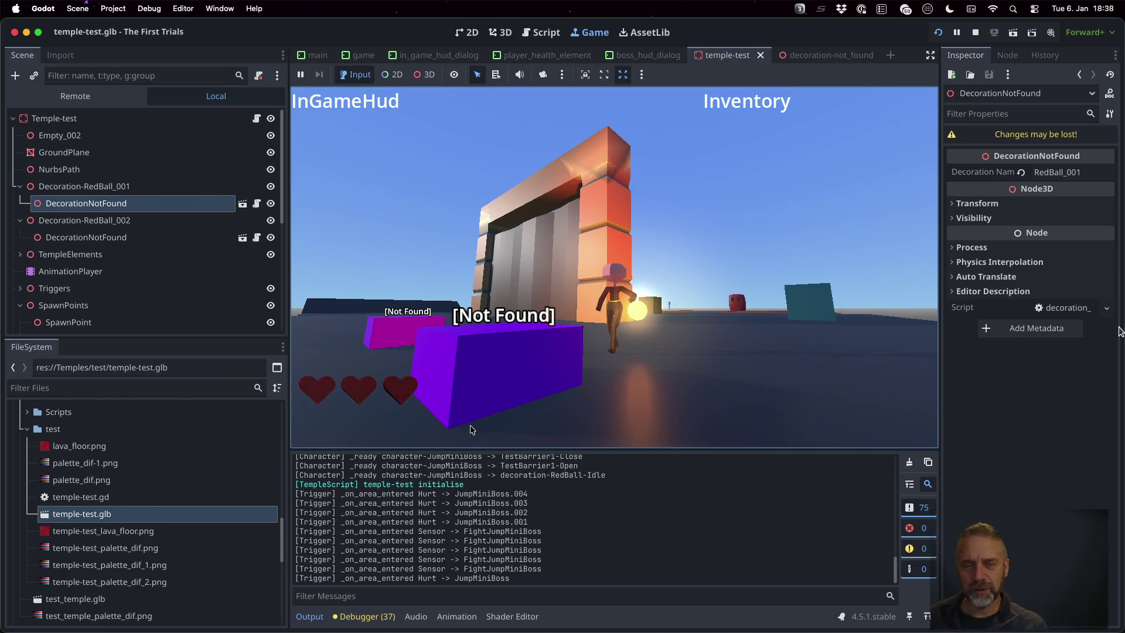
Stop the running temple-test game and open temple_import.gd at the end of line 94
left_click(976, 32)
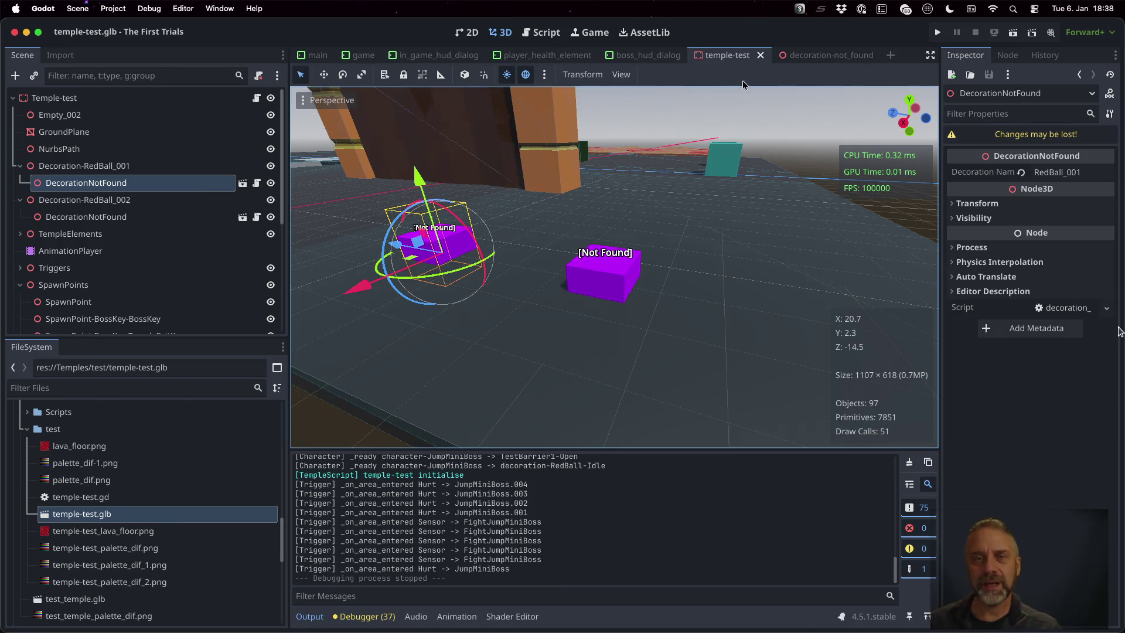
left_click(554, 35)
left_click(680, 269)
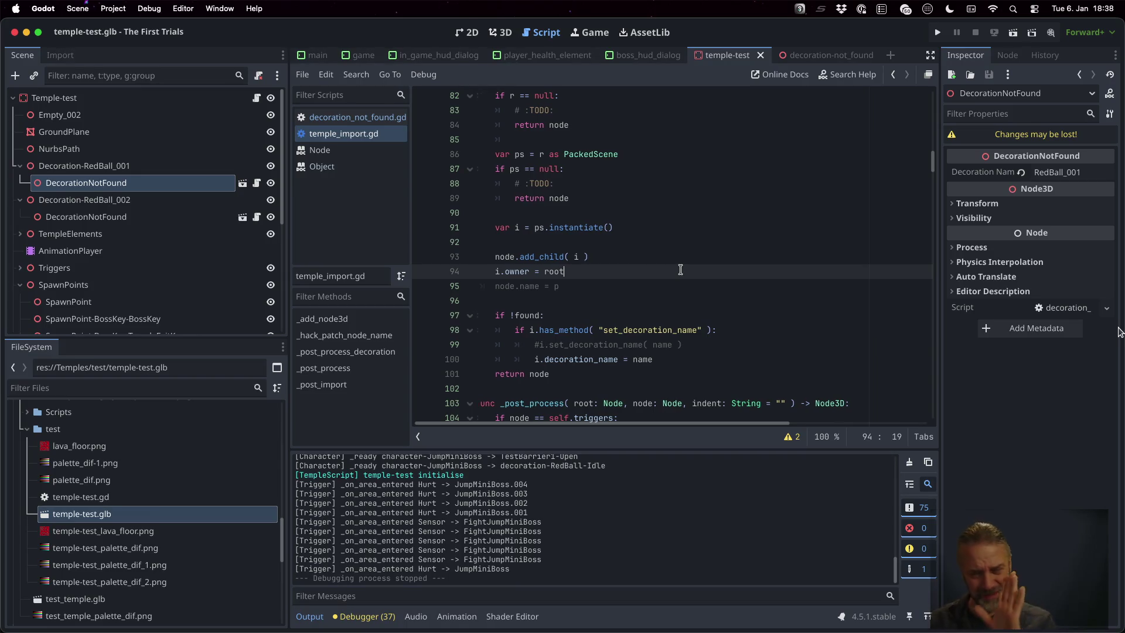
Delete the found-flag lines and uncomment the line loading DECORATION_NOT_FOUND
scroll(681, 269, "up", 5)
left_click(644, 167)
scroll(791, 291, "down", 4)
scroll(791, 291, "up", 6)
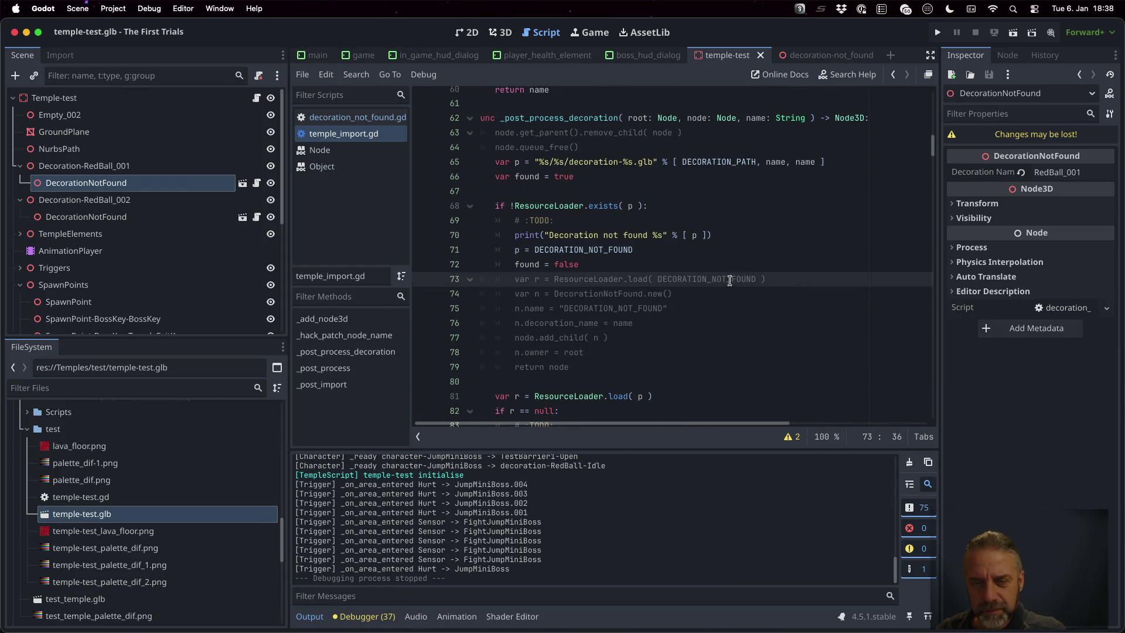
left_click(622, 176)
key("ctrl+shift+k")
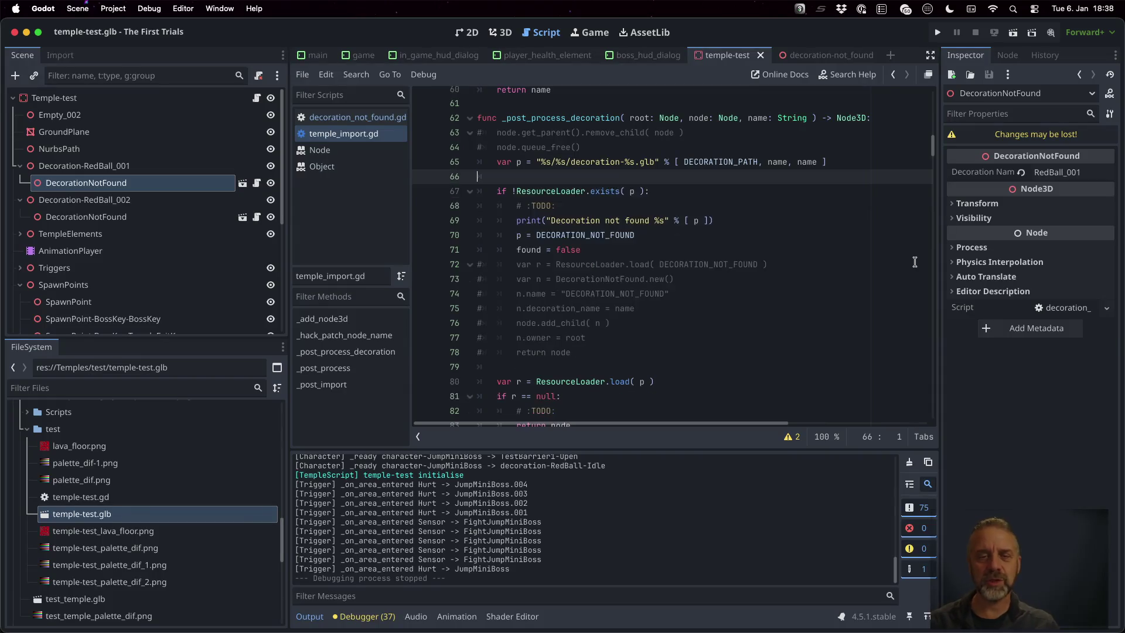
key("Down")
key("Down")
key("Down")
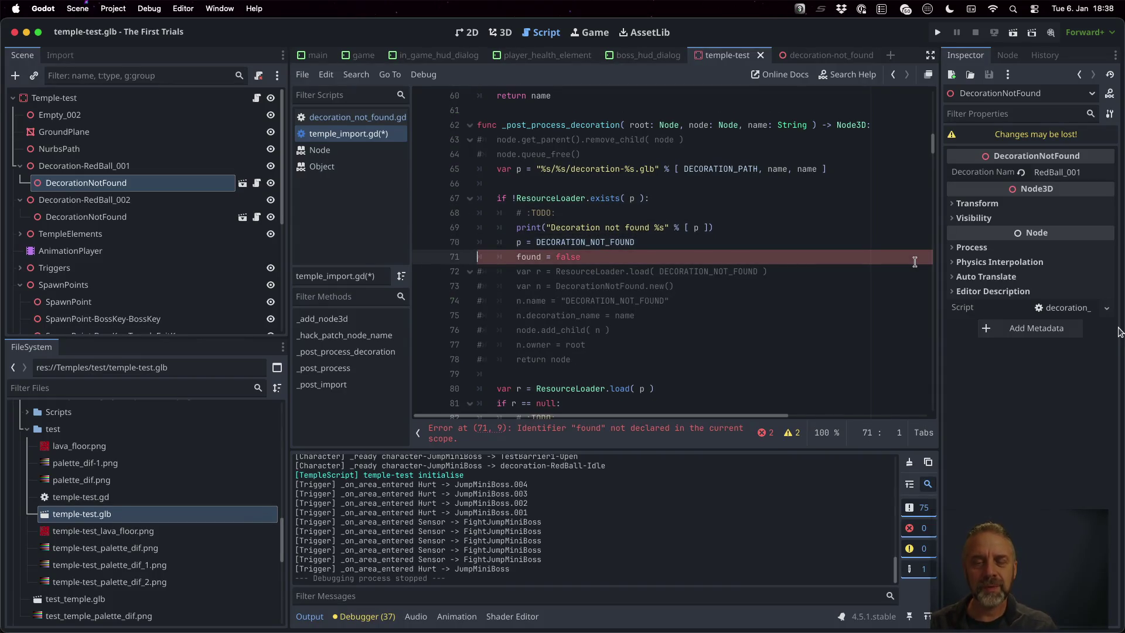
key("ctrl+shift+k")
key("ctrl+shift+k")
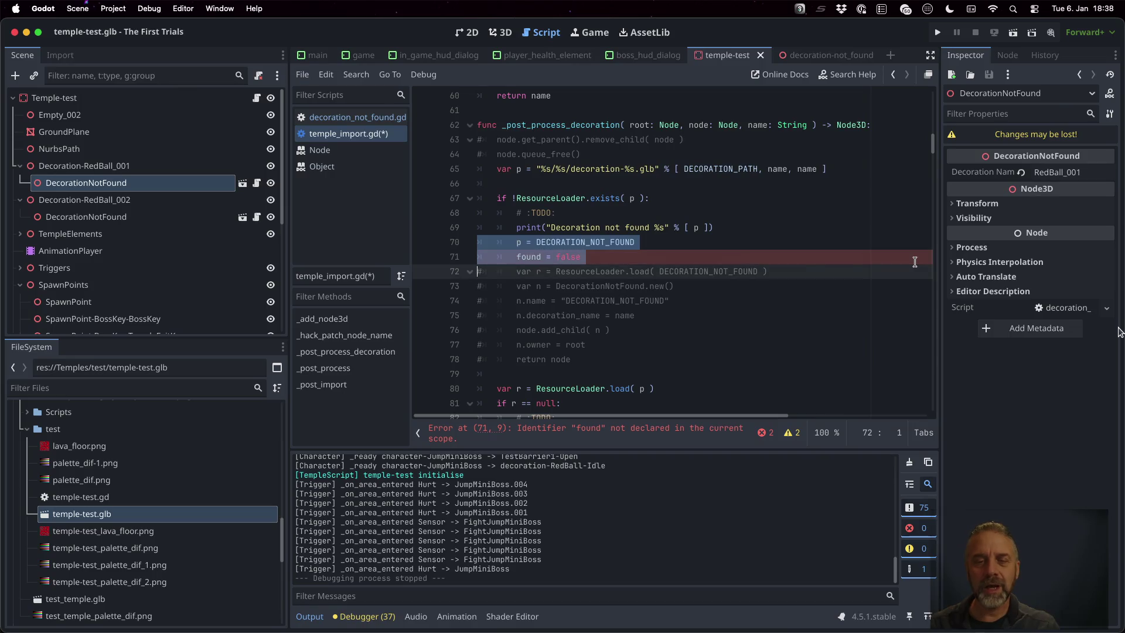
key("ctrl+k")
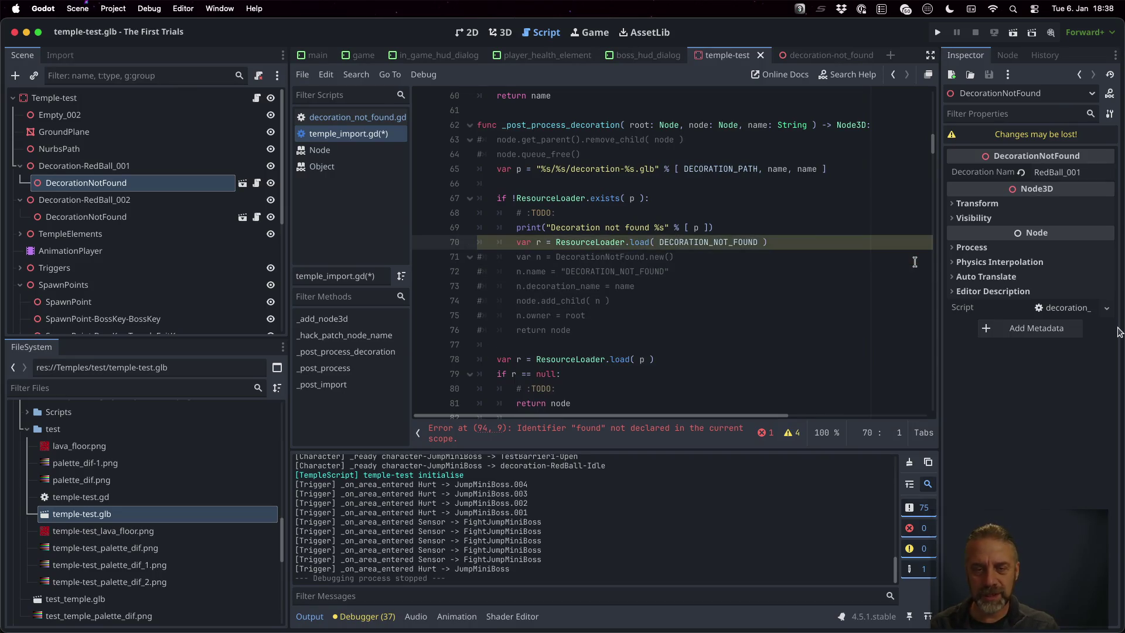
Instantiate the PackedScene, cast it as DecorationNotFound, and assign its decoration_name
key("Return")
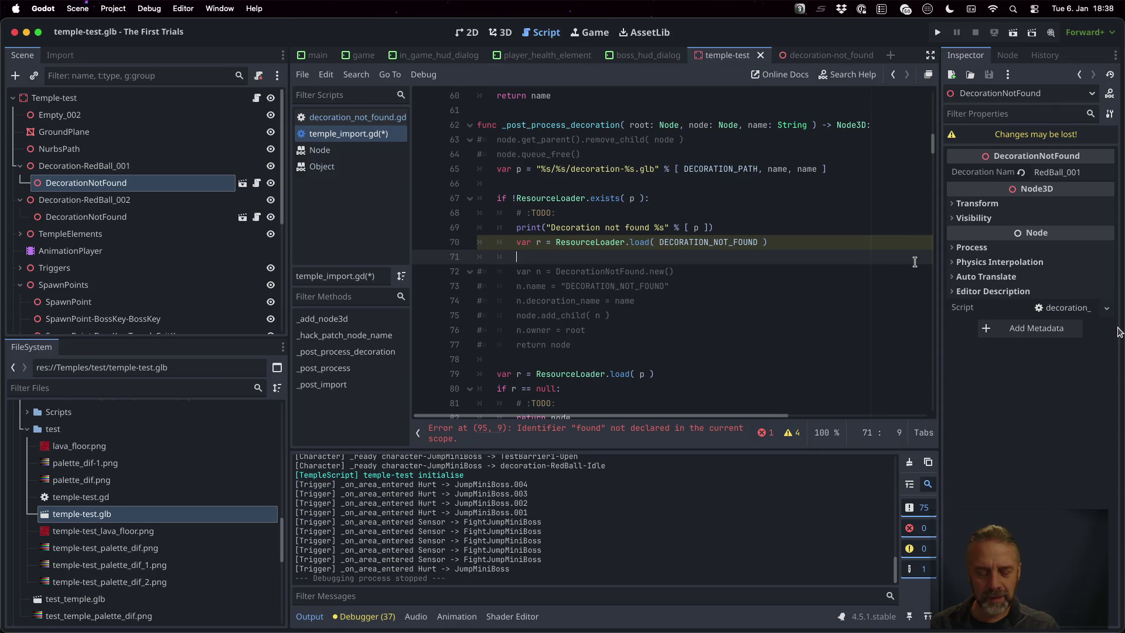
type("Pac")
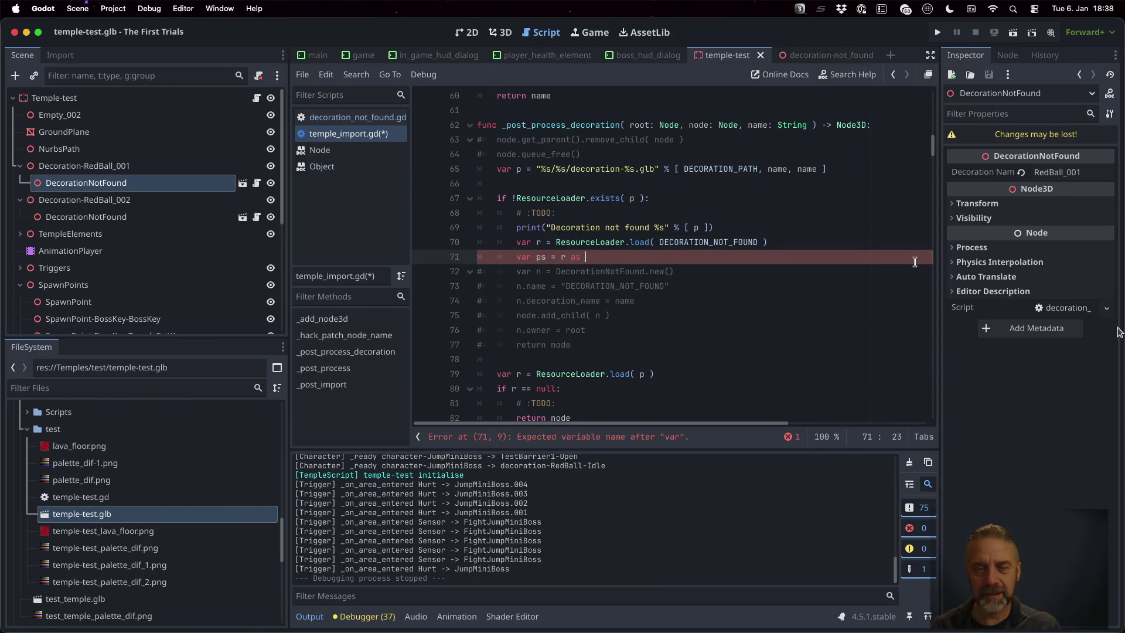
type("k")
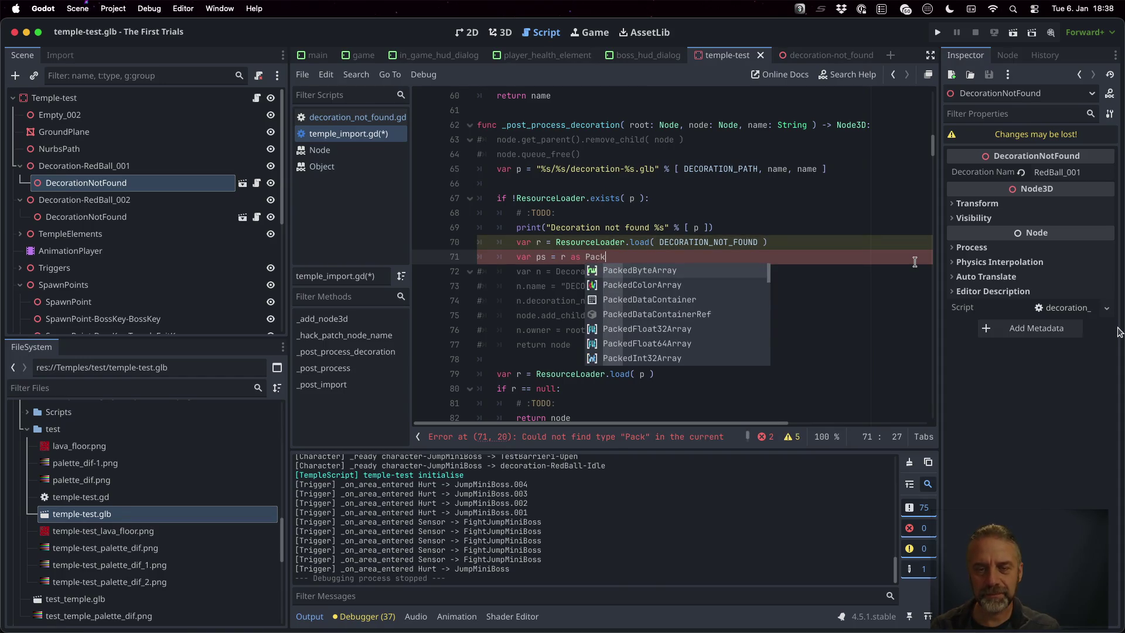
type("edSc")
key("Return")
key("Return")
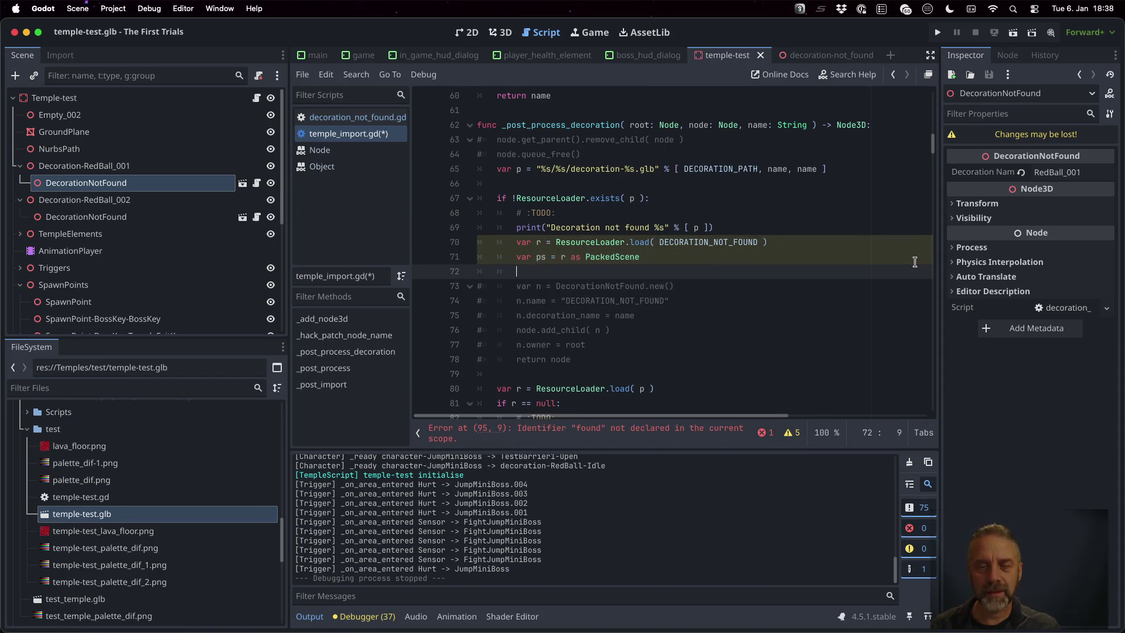
type("var i =")
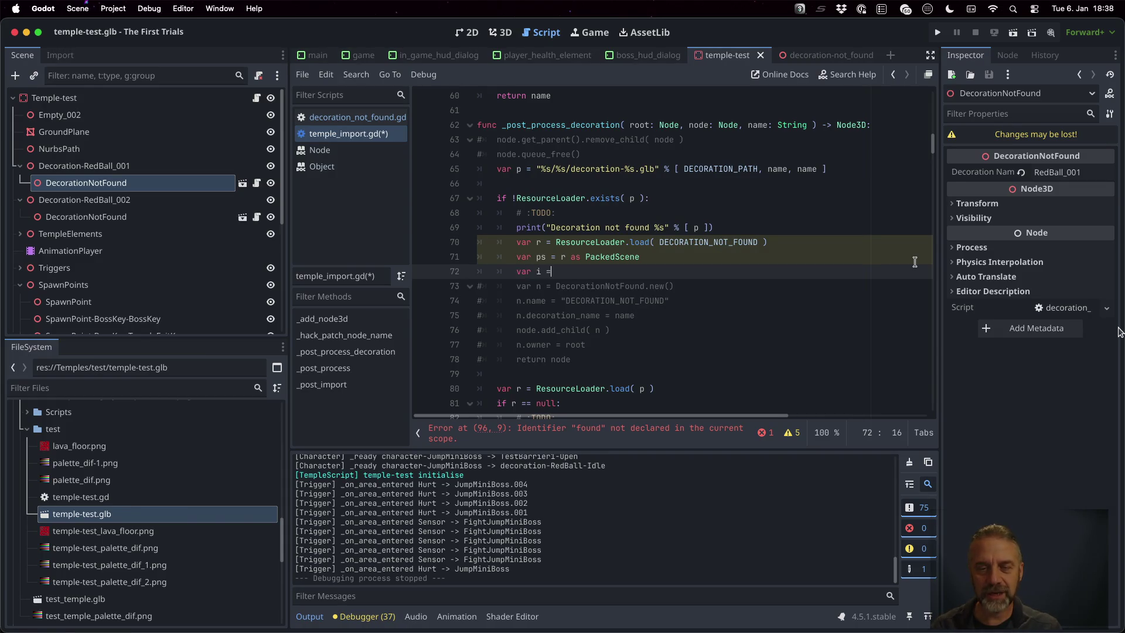
type(" ps.in")
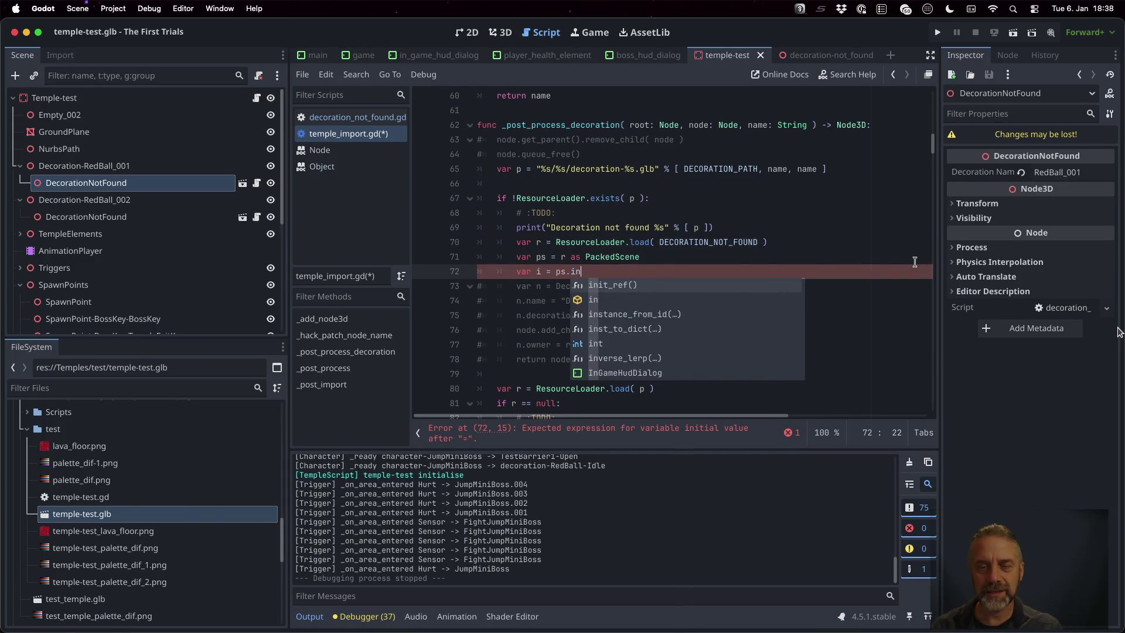
type("s")
key("Return")
key("End")
key("Return")
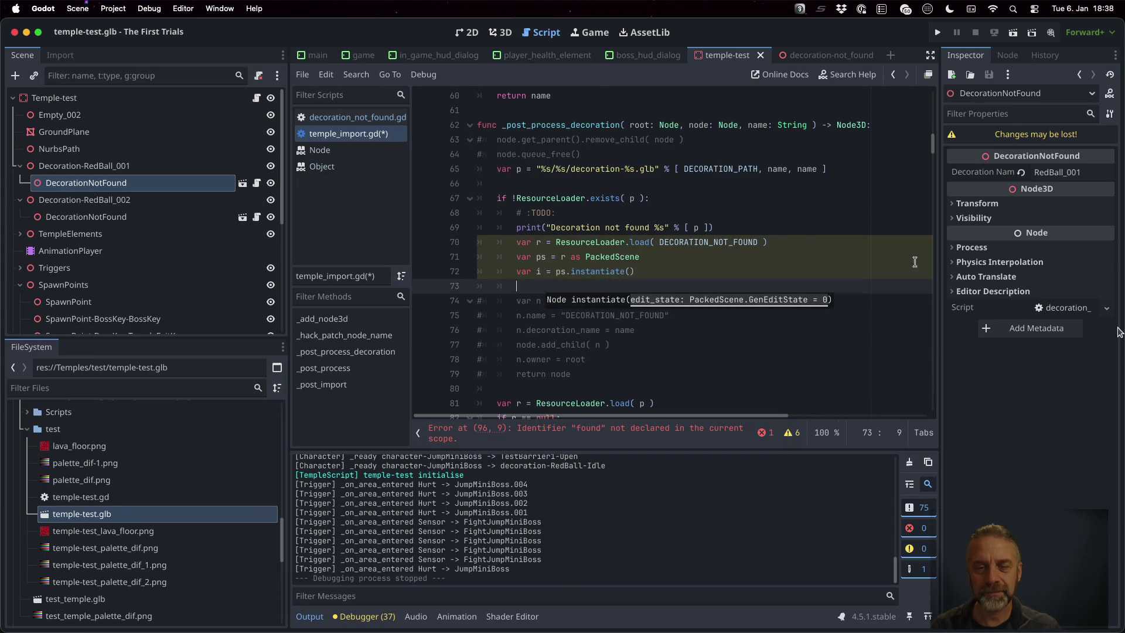
type("ar i")
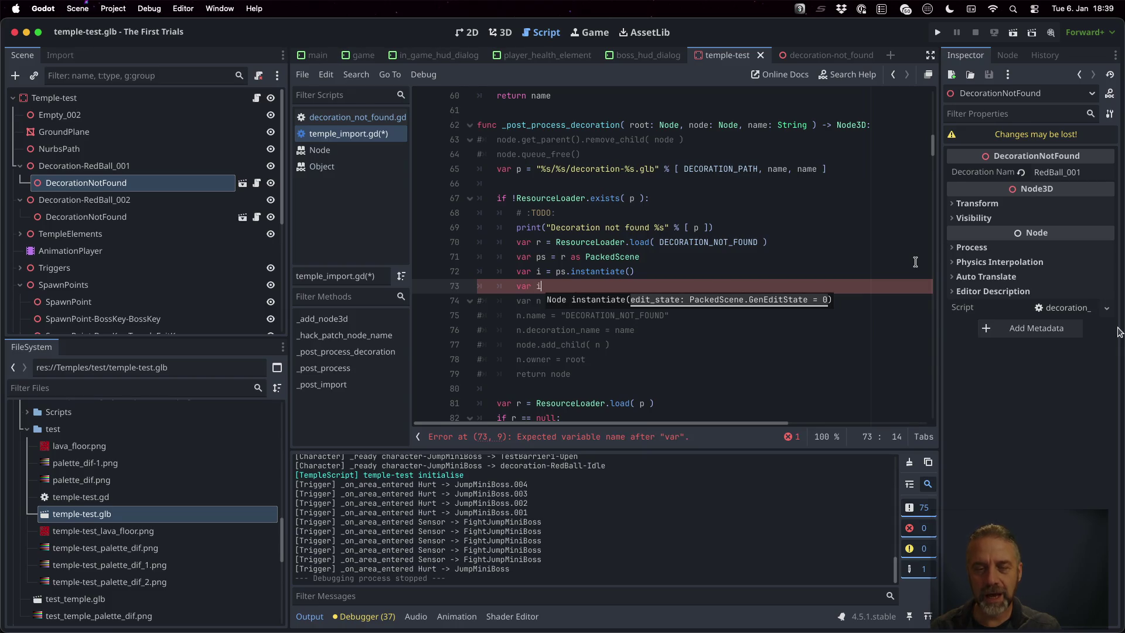
key("BackSpace")
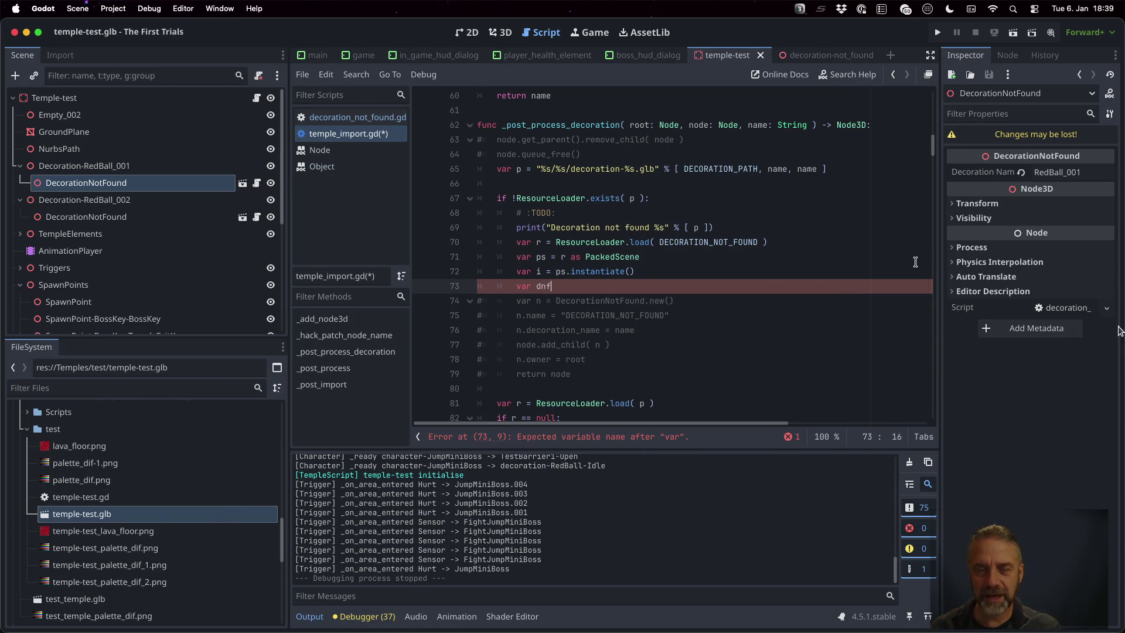
type("i as ")
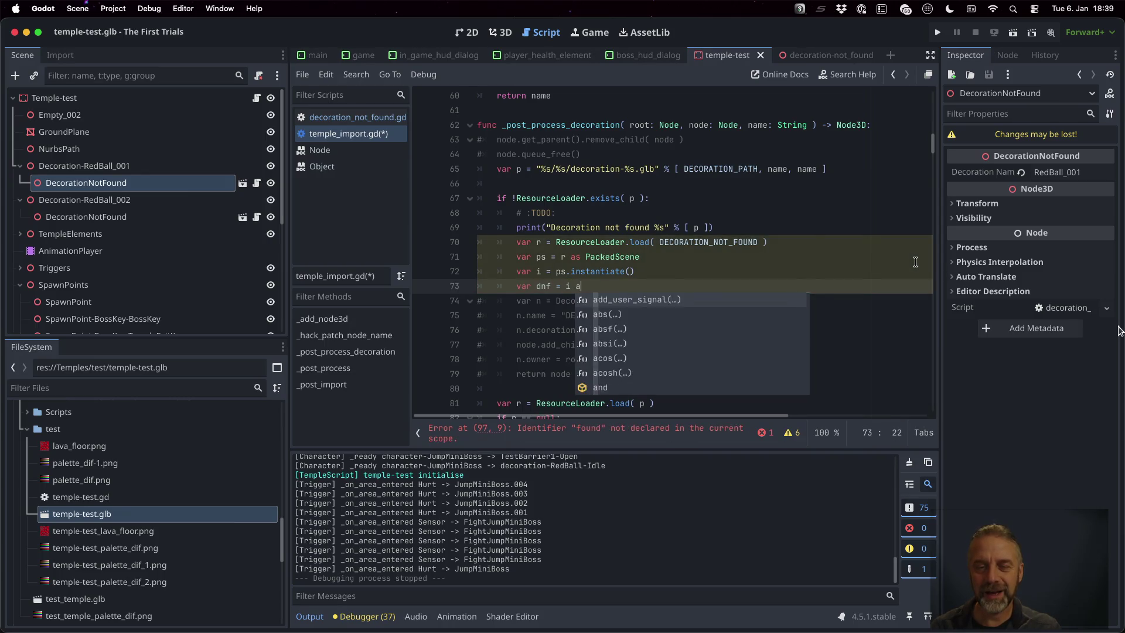
type("Deco")
key("Return")
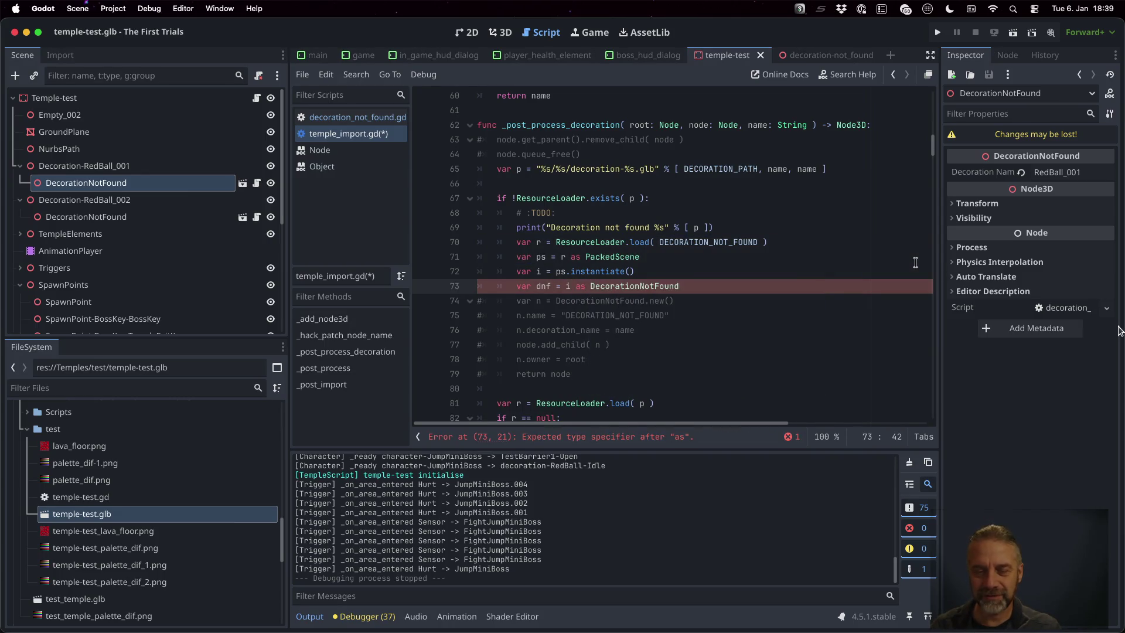
key("Return")
type("dnf.")
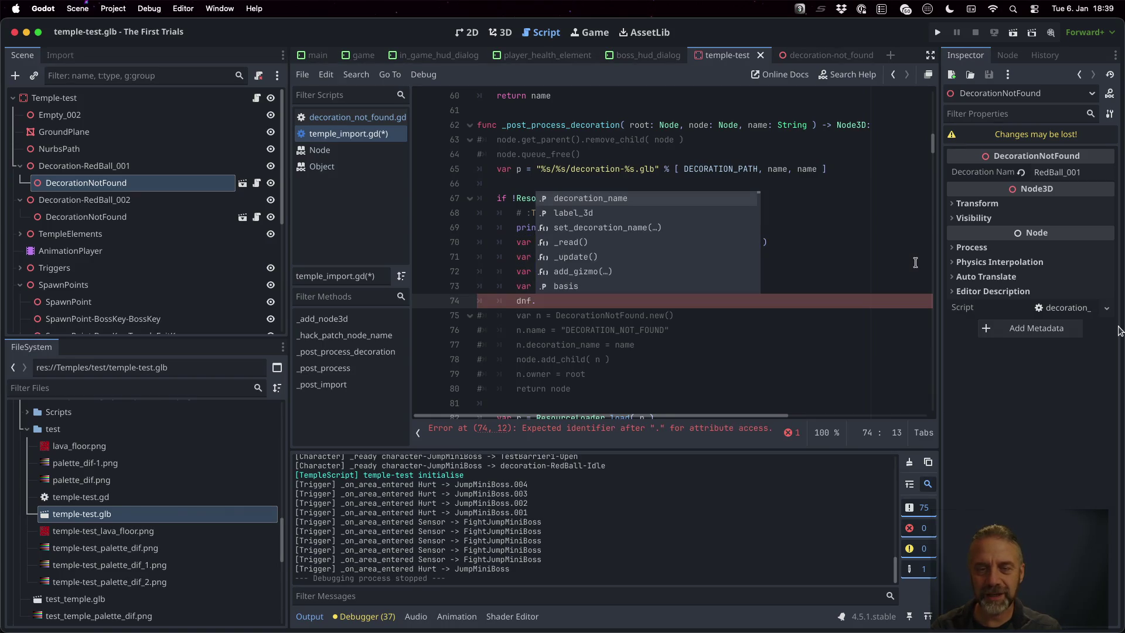
key("Return")
type("= name")
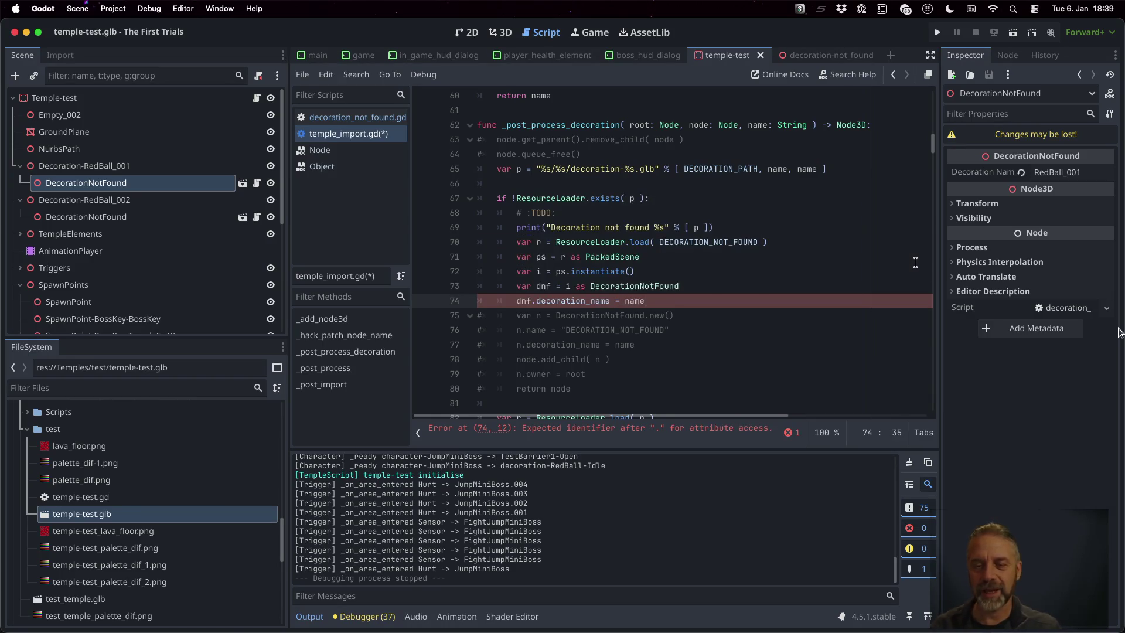
key("Down")
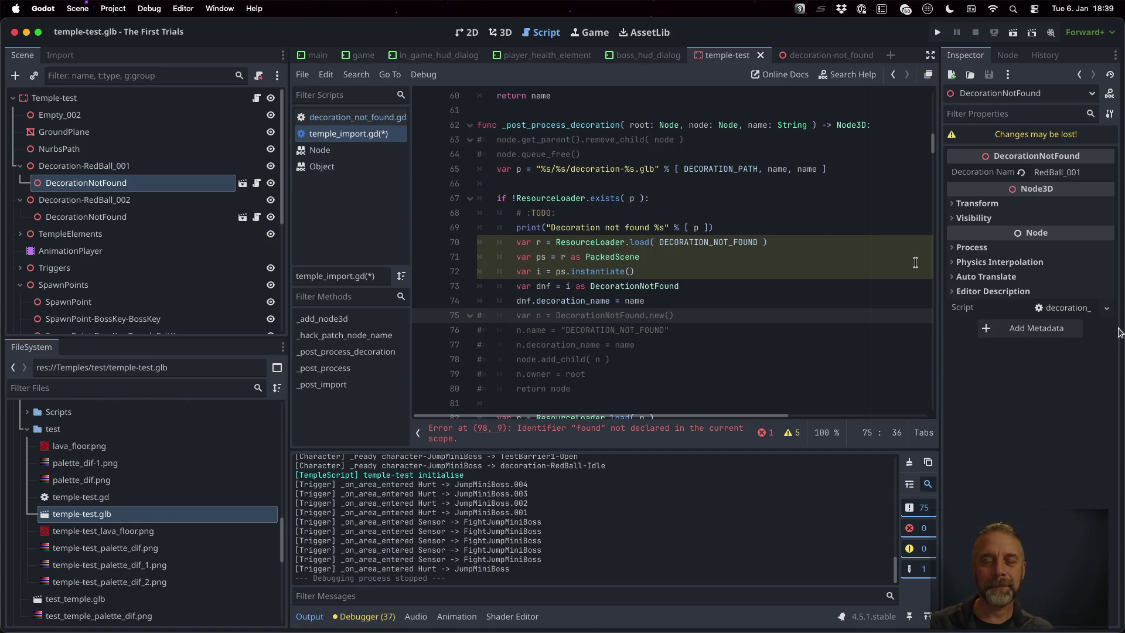
Remove the old commented-out block, add a return line to the branch, and save
key("Home")
key("shift+Down")
key("shift+Down")
key("shift+Down")
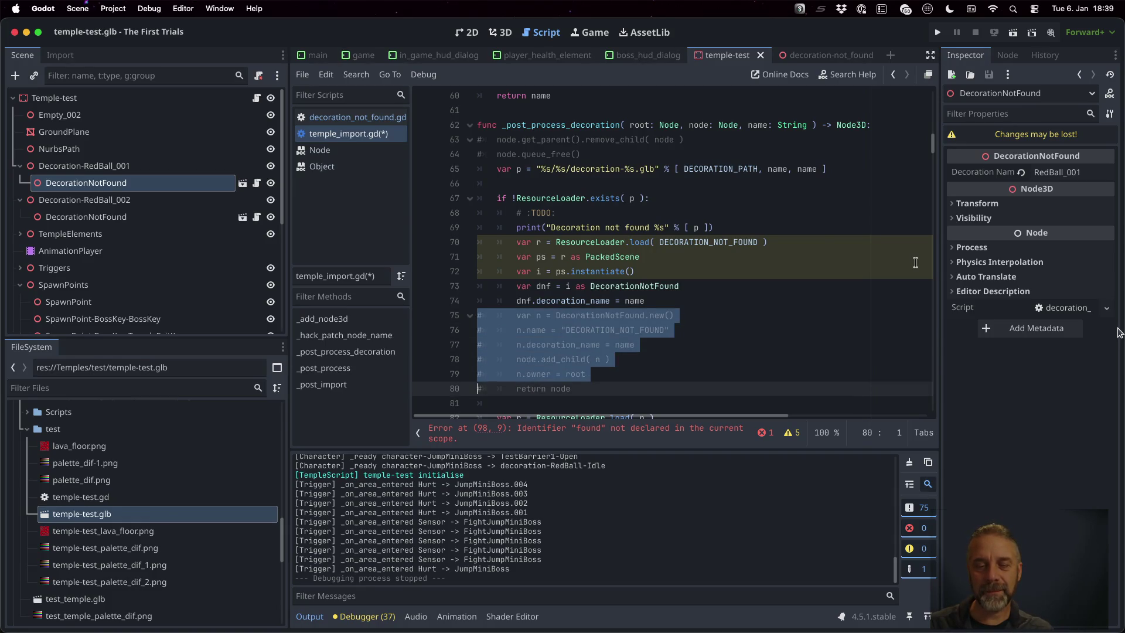
key("Delete")
key("Up")
key("End")
key("Return")
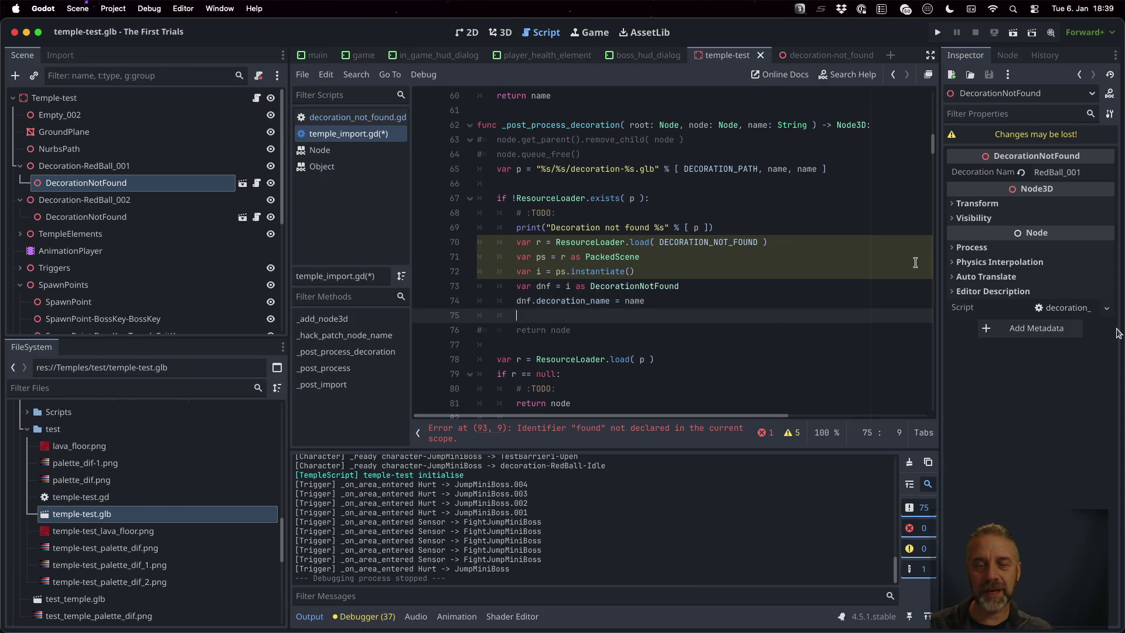
type("return nod")
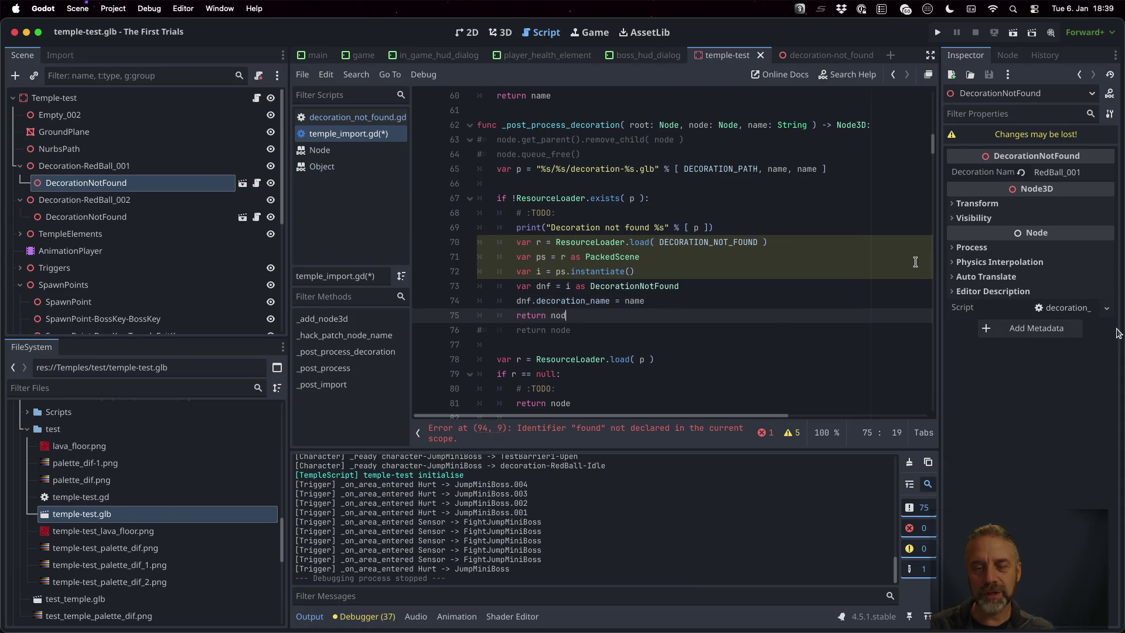
type("e")
key("Escape")
key("Down")
key("ctrl+shift+k")
key("ctrl+s")
Copy the add_child and owner lines into the not-found branch, indented
scroll(752, 246, "down", 10)
scroll(752, 247, "up", 5)
left_click(744, 198)
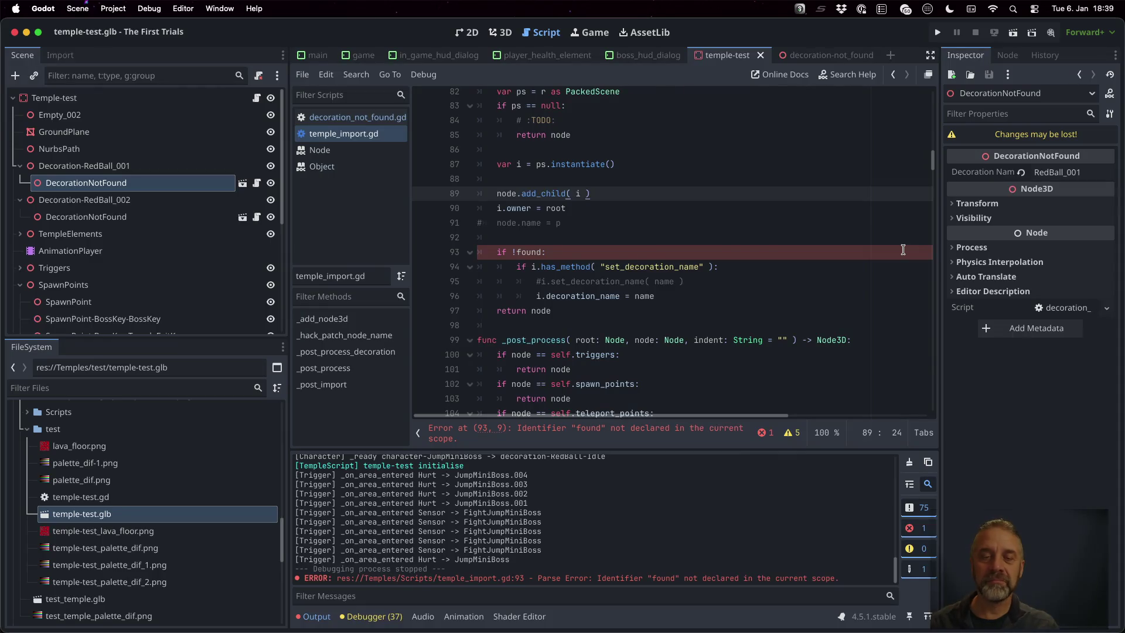
key("shift+Down")
key("shift+Down")
key("ctrl+c")
scroll(903, 250, "up", 6)
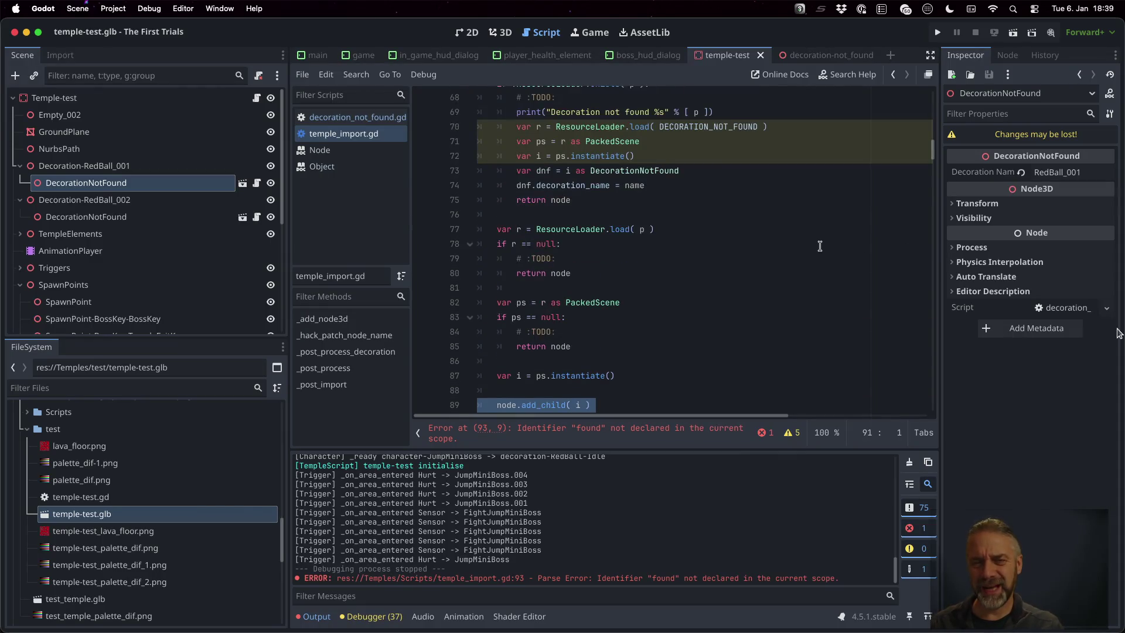
left_click(735, 234)
key("Down")
key("ctrl+v")
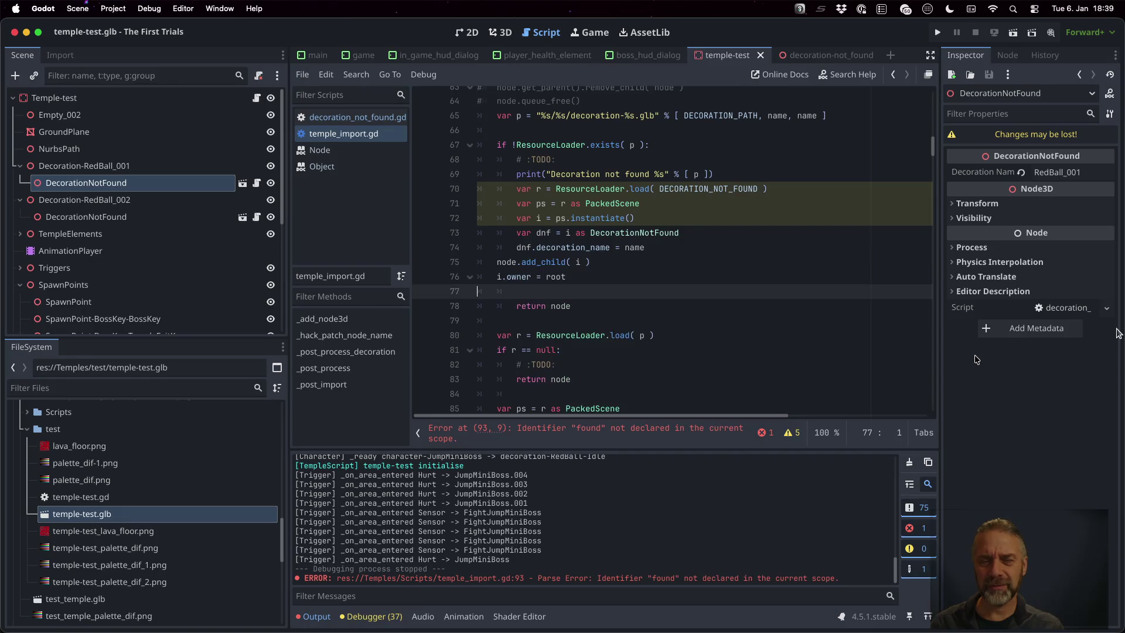
key("shift+Up")
key("shift+Up")
key("Tab")
Delete the broken if !found: block and save temple_import.gd
key("Down")
key("Down")
key("Down")
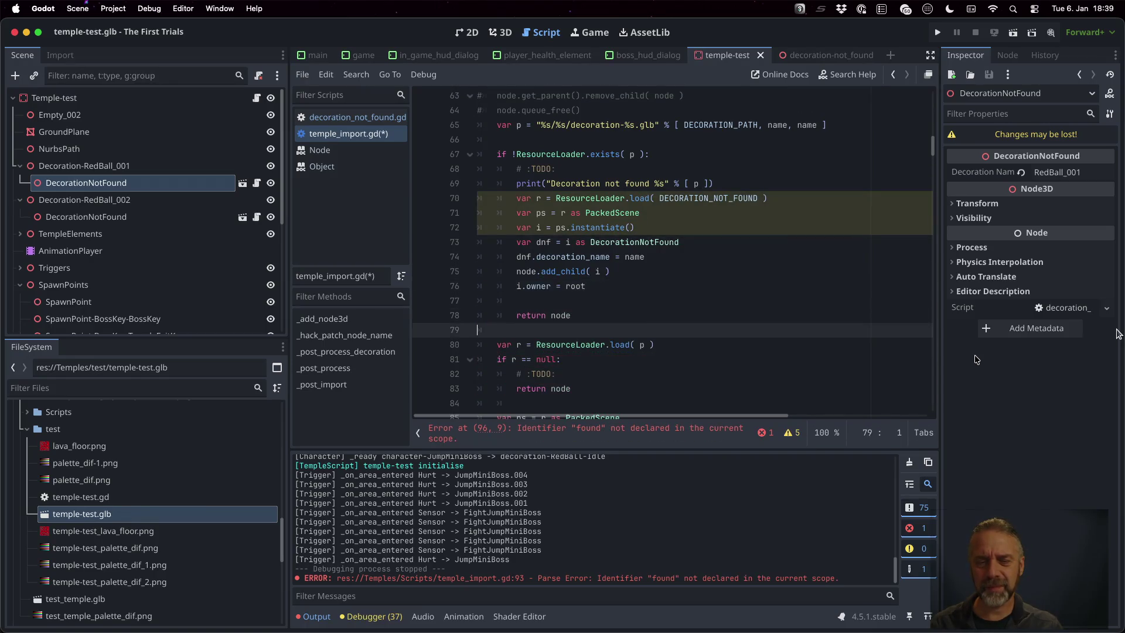
key("Down")
key("Down")
key("Down")
key("Up")
key("Up")
key("Up")
key("shift+Down")
key("shift+Down")
key("shift+Down")
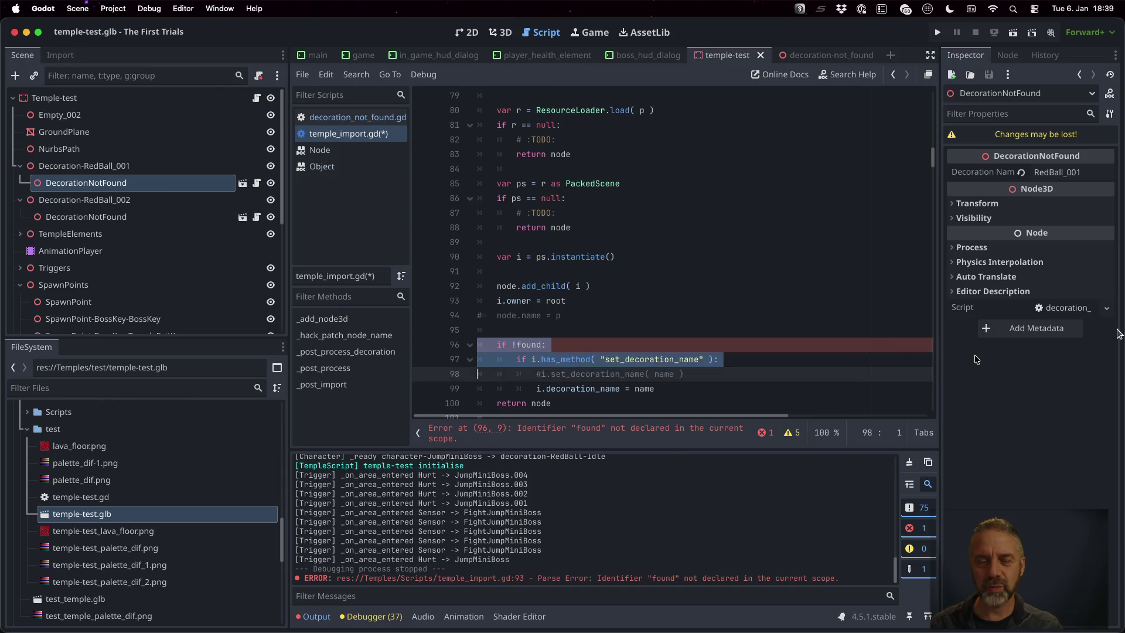
key("BackSpace")
key("ctrl+s")
key("Return")
right_click(167, 513)
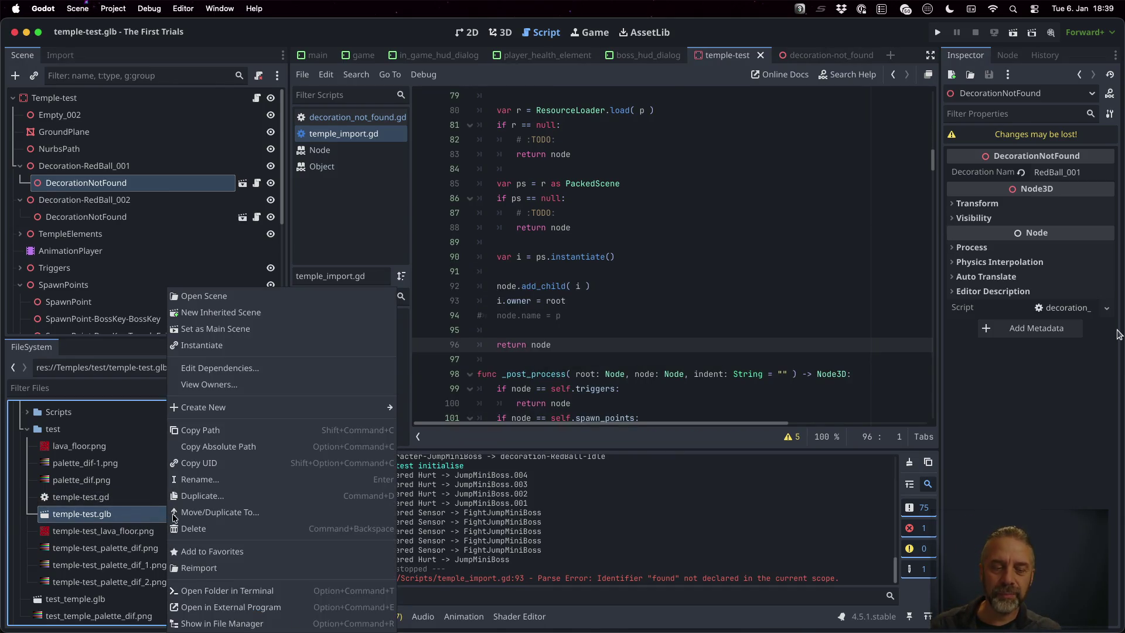
Reimport temple-test.glb, check the DecorationNotFound node in the 3D view, and run the project
left_click(223, 567)
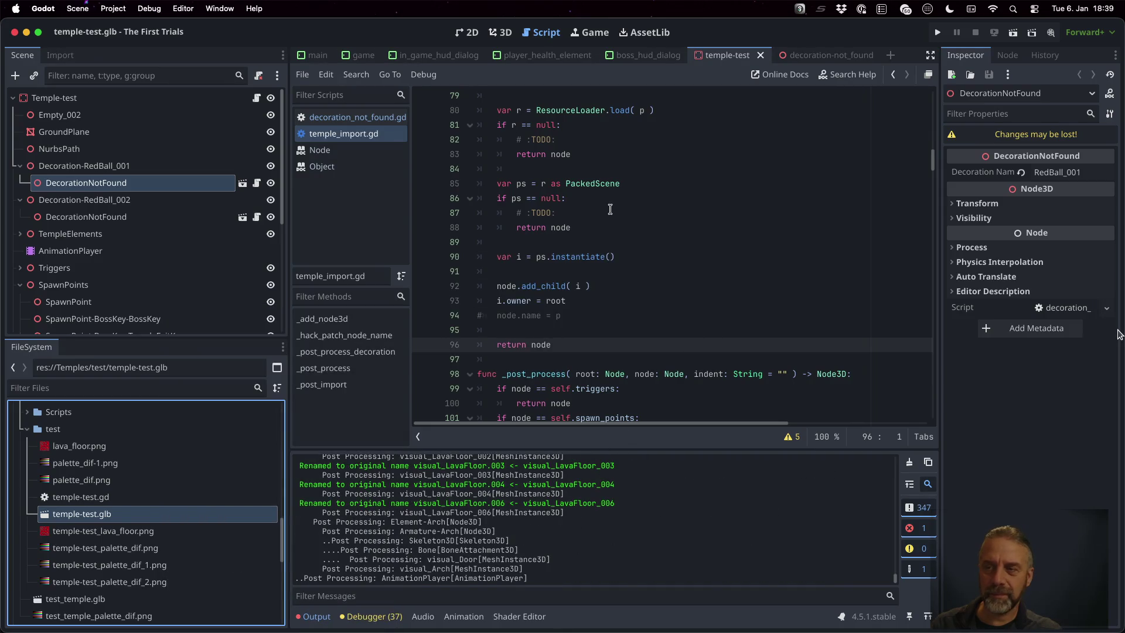
left_click(88, 185)
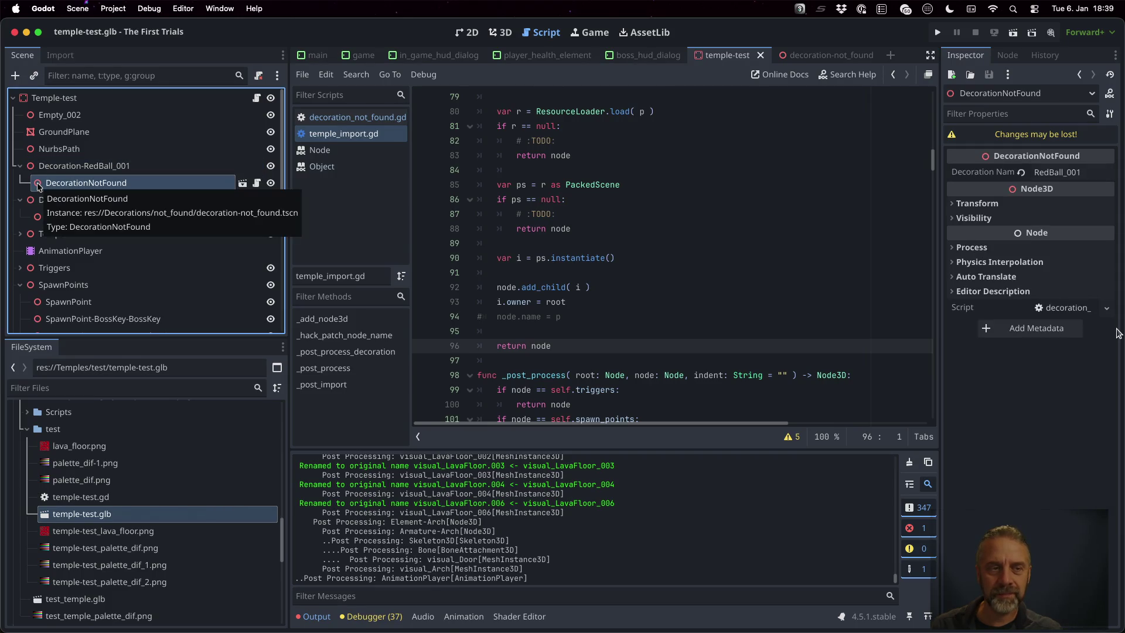
left_click(501, 32)
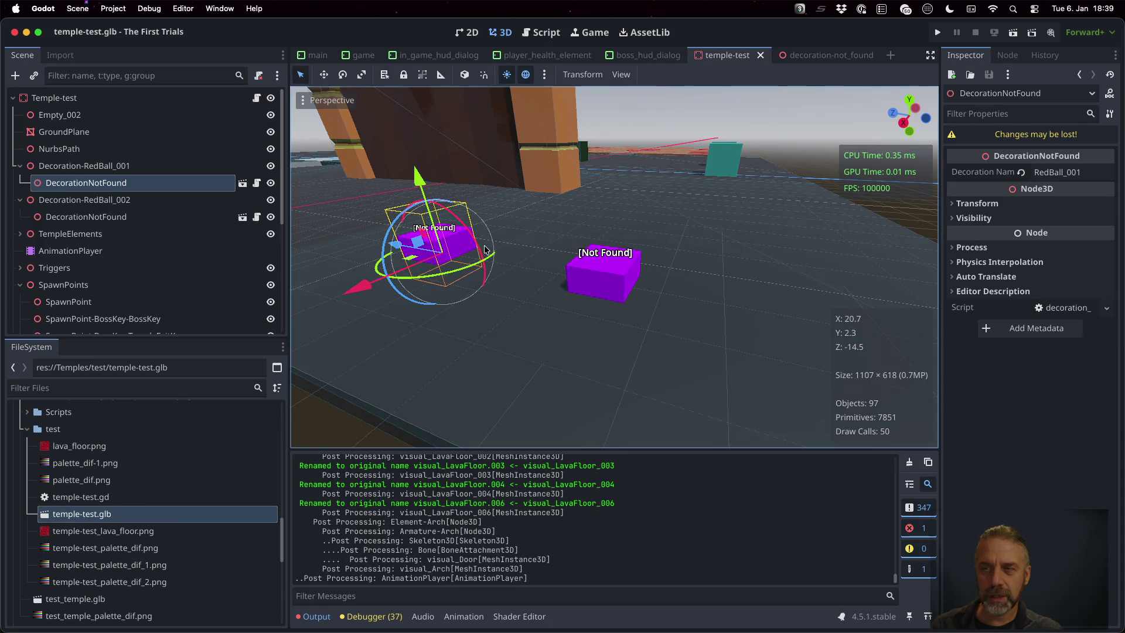
left_click(937, 33)
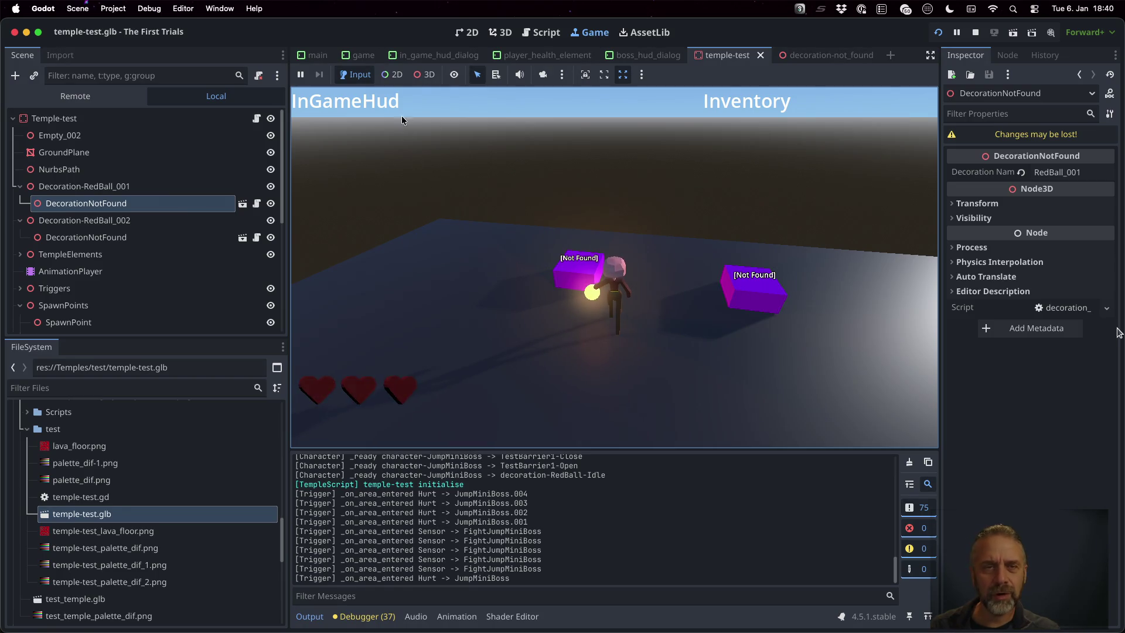
Pick the magenta box in the game and inspect its live DecorationNotFound, Label3D and MeshInstance3D nodes
left_click(424, 74)
left_click(577, 278)
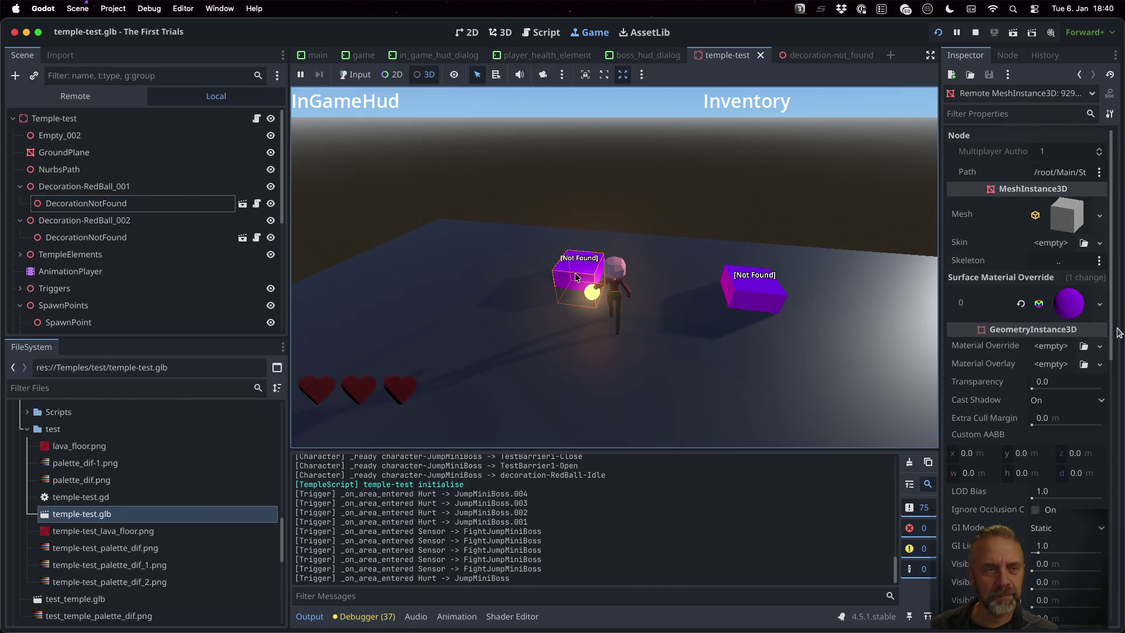
left_click(98, 101)
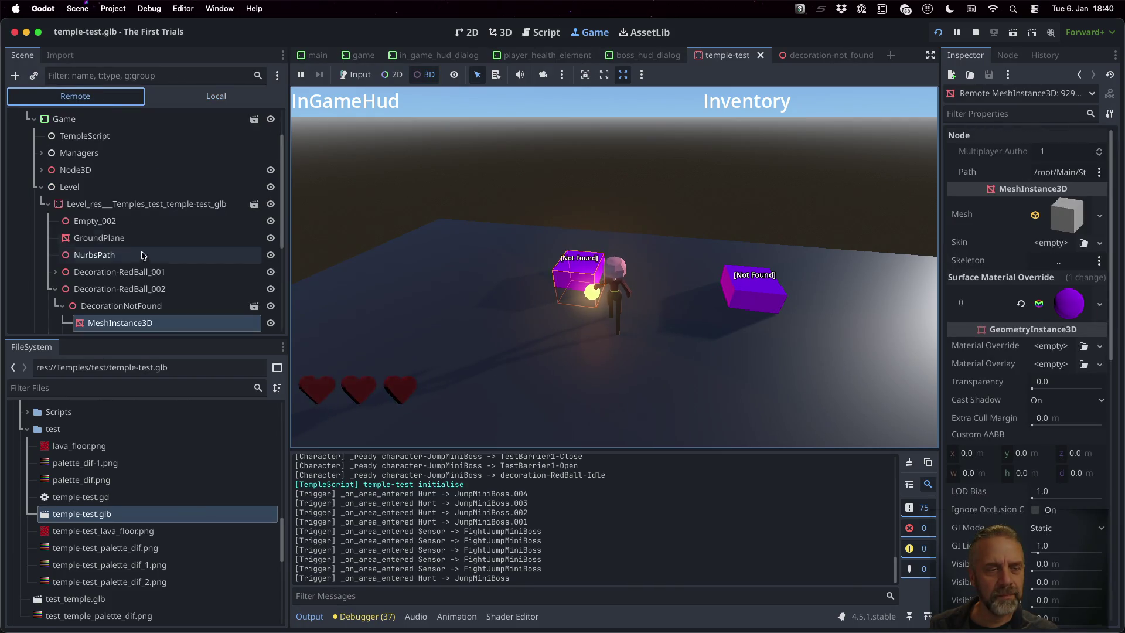
scroll(152, 273, "down", 2)
left_click(153, 274)
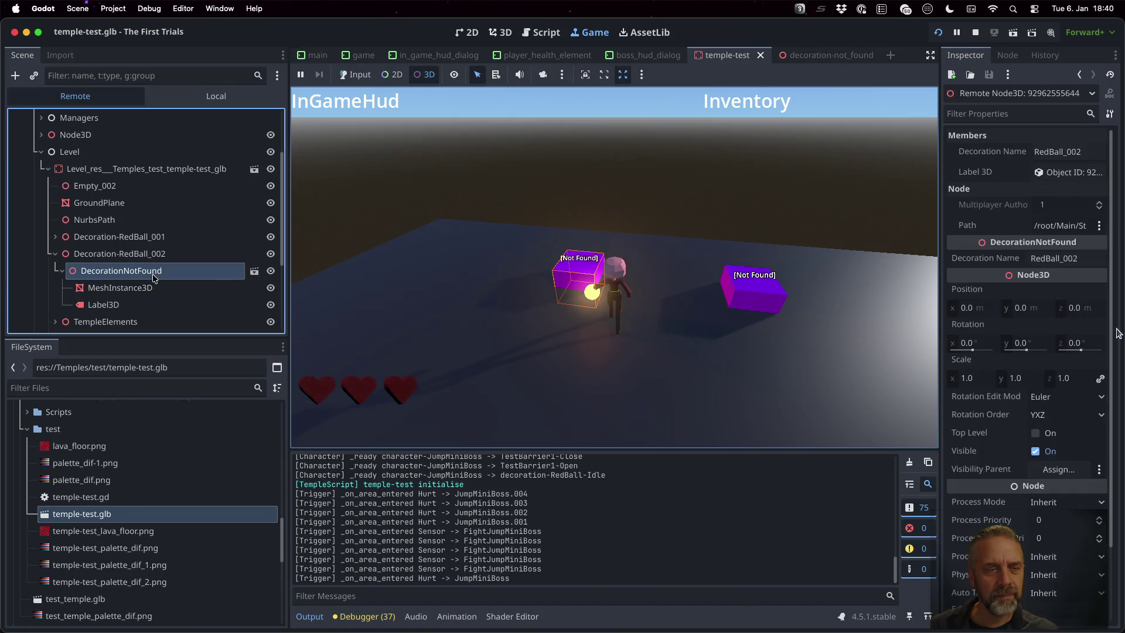
left_click(156, 303)
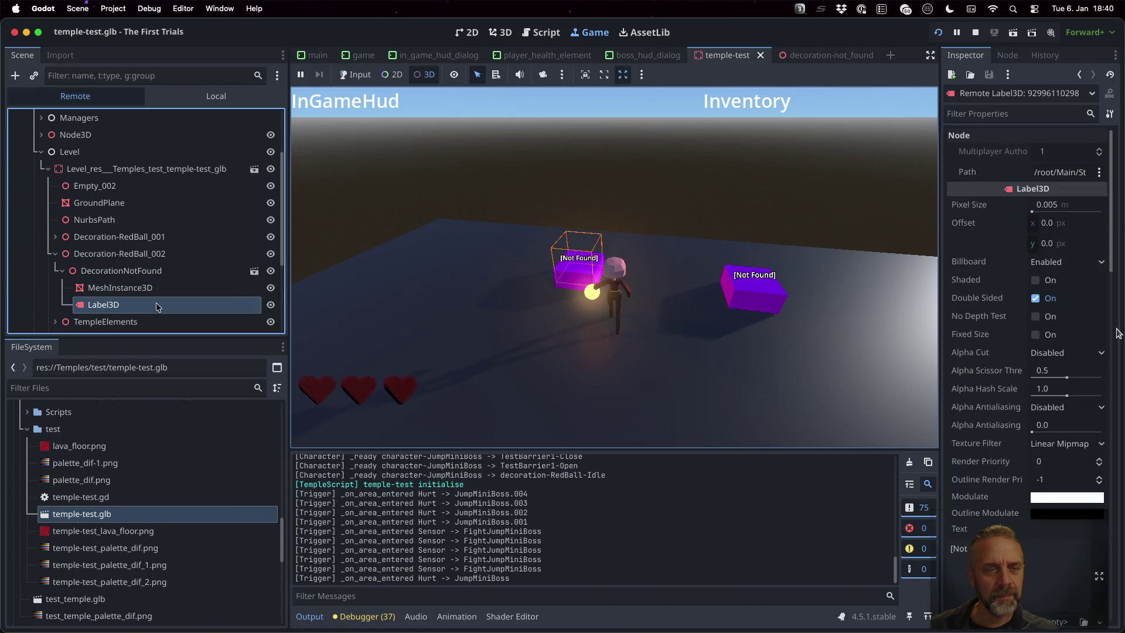
left_click(150, 269)
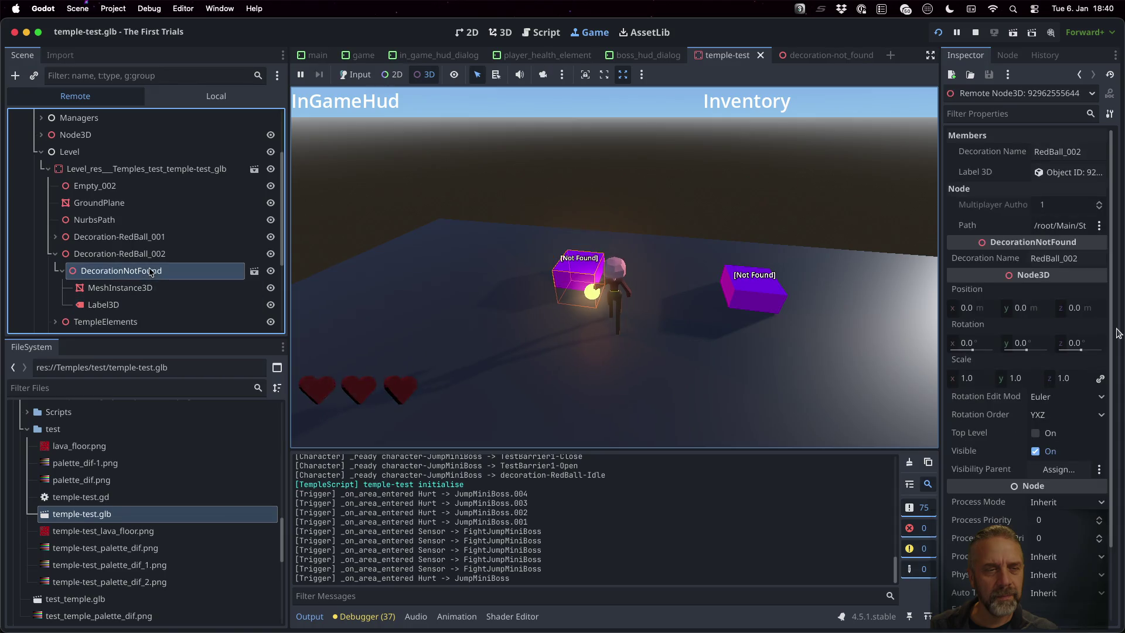
left_click(148, 255)
left_click(151, 268)
left_click(158, 290)
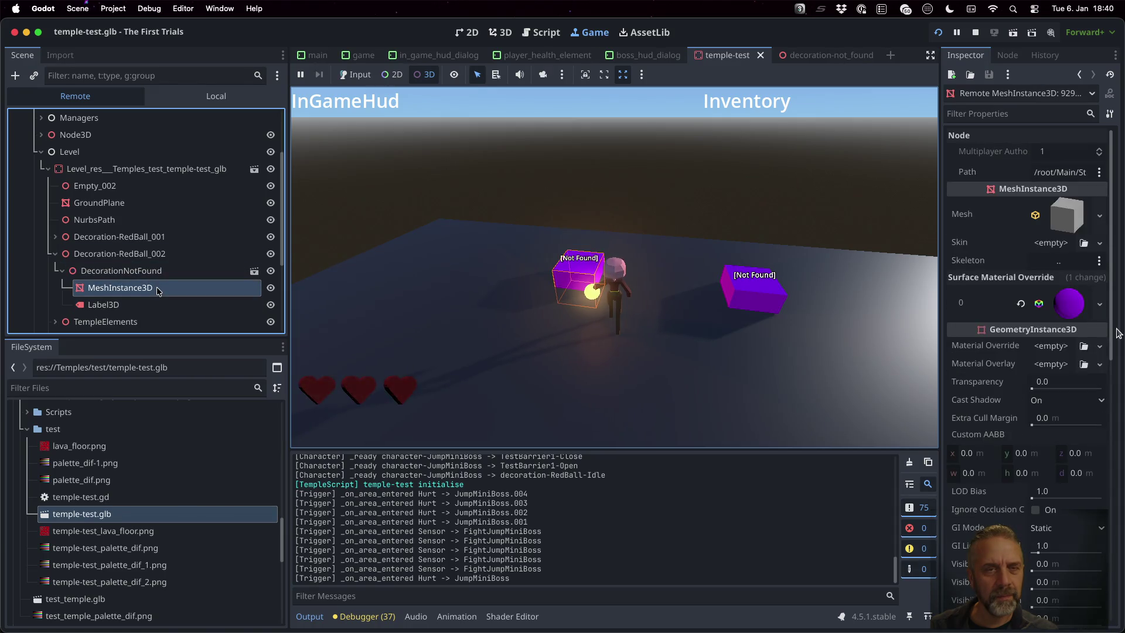
Open decoration_not_found.gd, restart the game, and pick objects like the floor collision shape
left_click(540, 32)
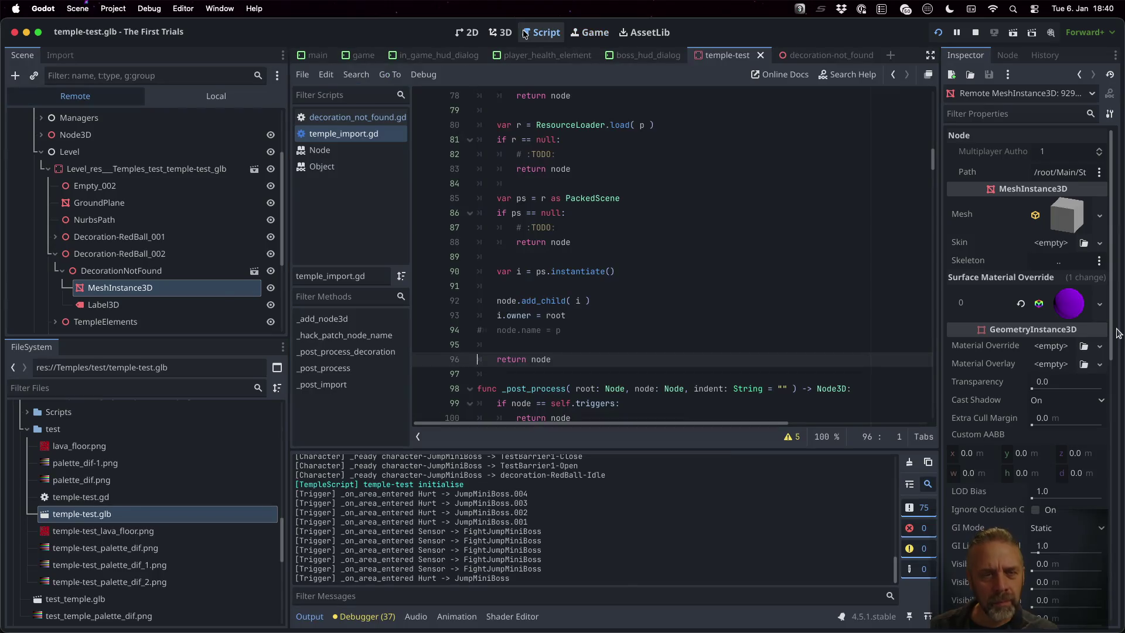
left_click(387, 117)
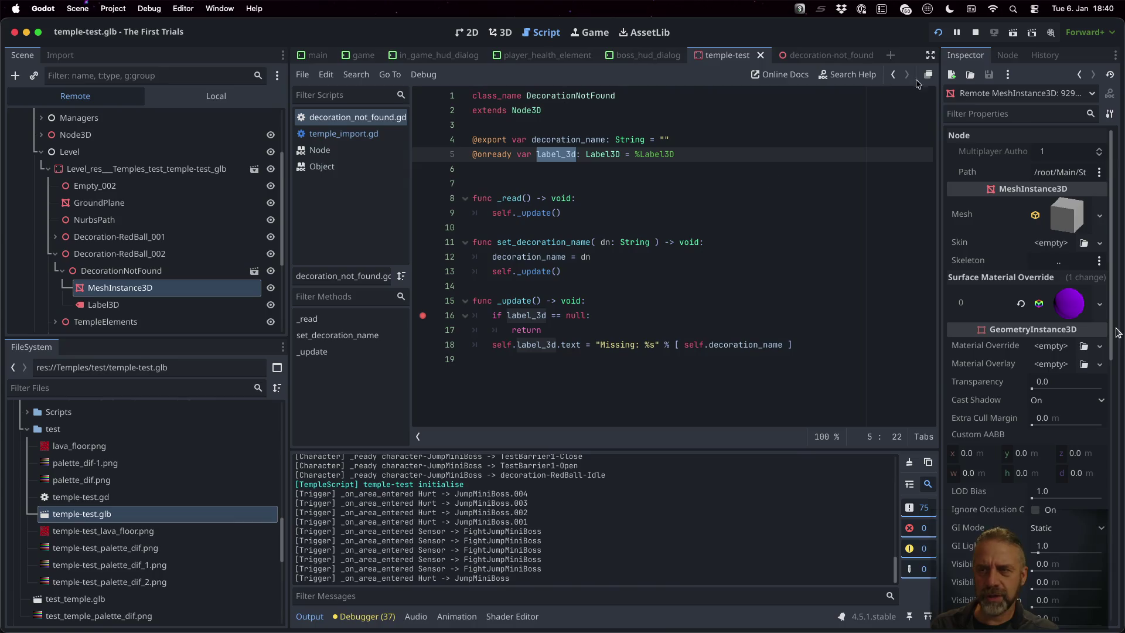
left_click(975, 33)
left_click(929, 31)
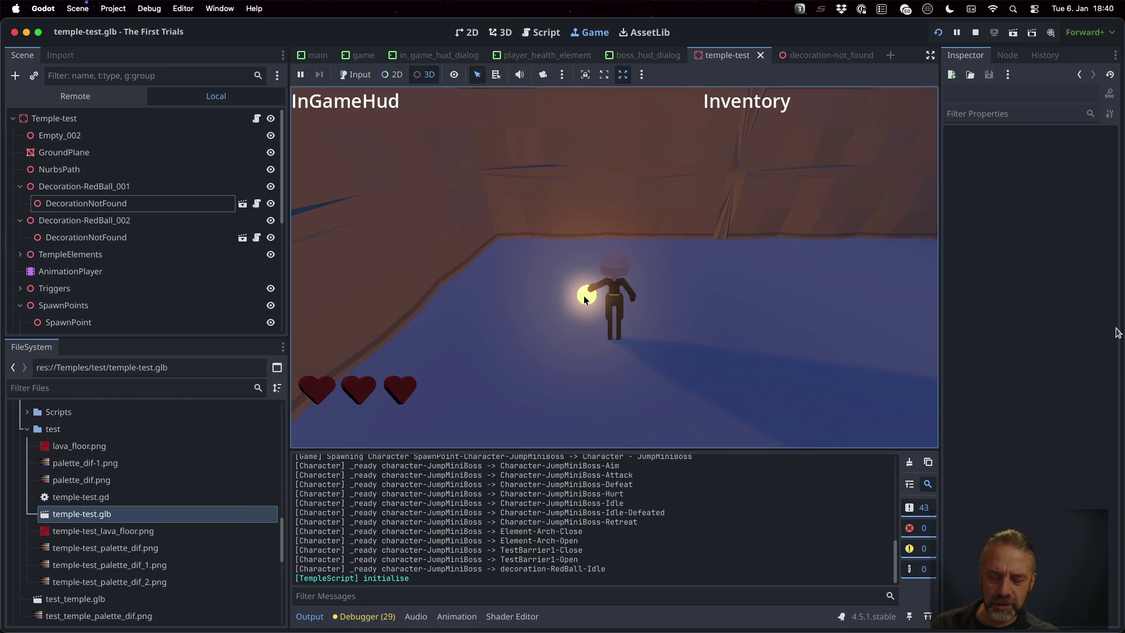
left_click(585, 296)
left_click(562, 252)
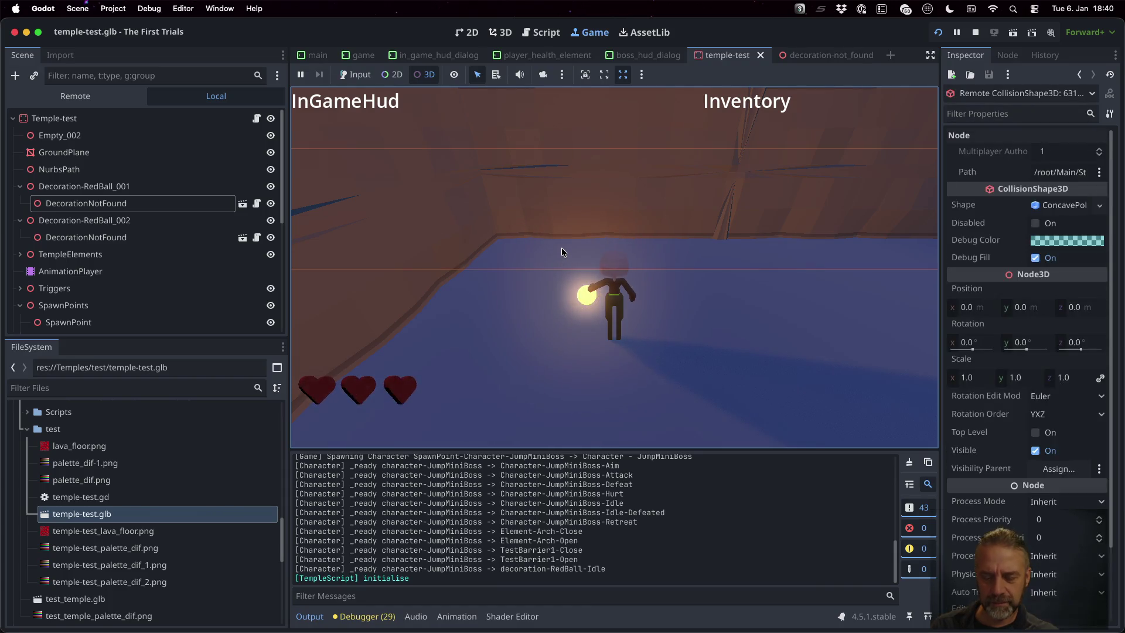
left_click(356, 75)
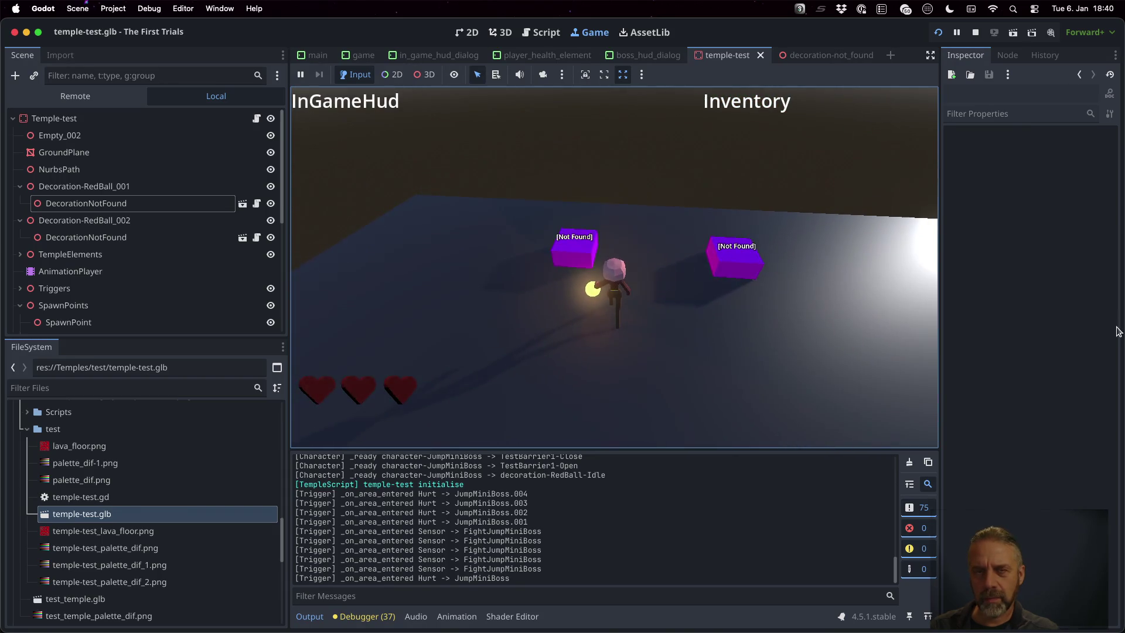
left_click(541, 32)
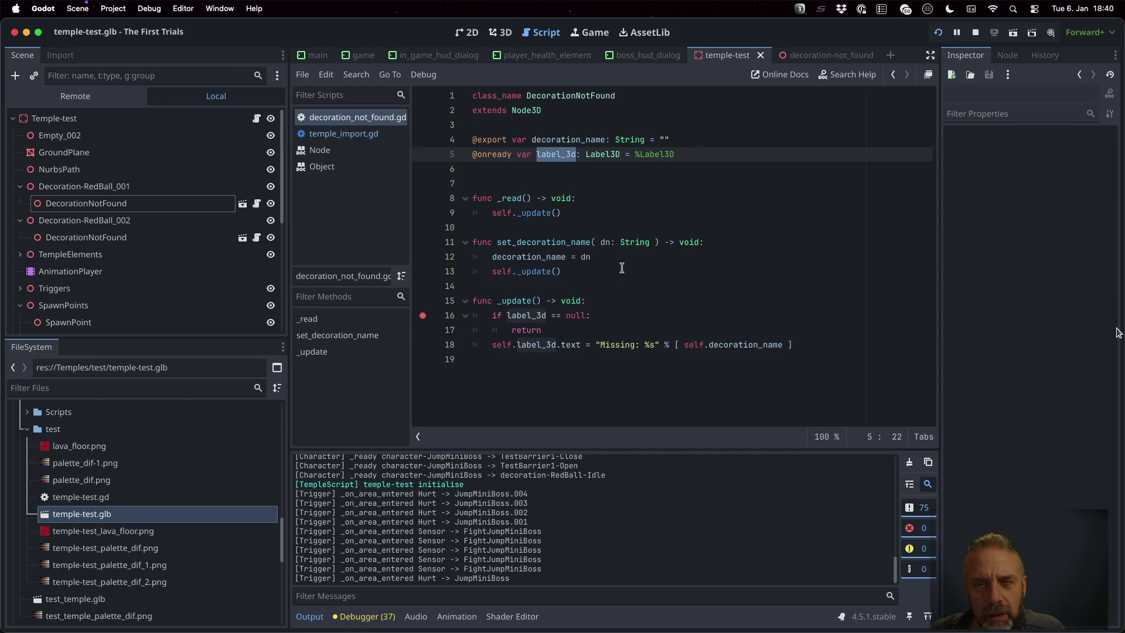
Add ': set = set_decoration_name' to decoration_name, stop the game, save, and reimport temple-test.glb
left_click(690, 143)
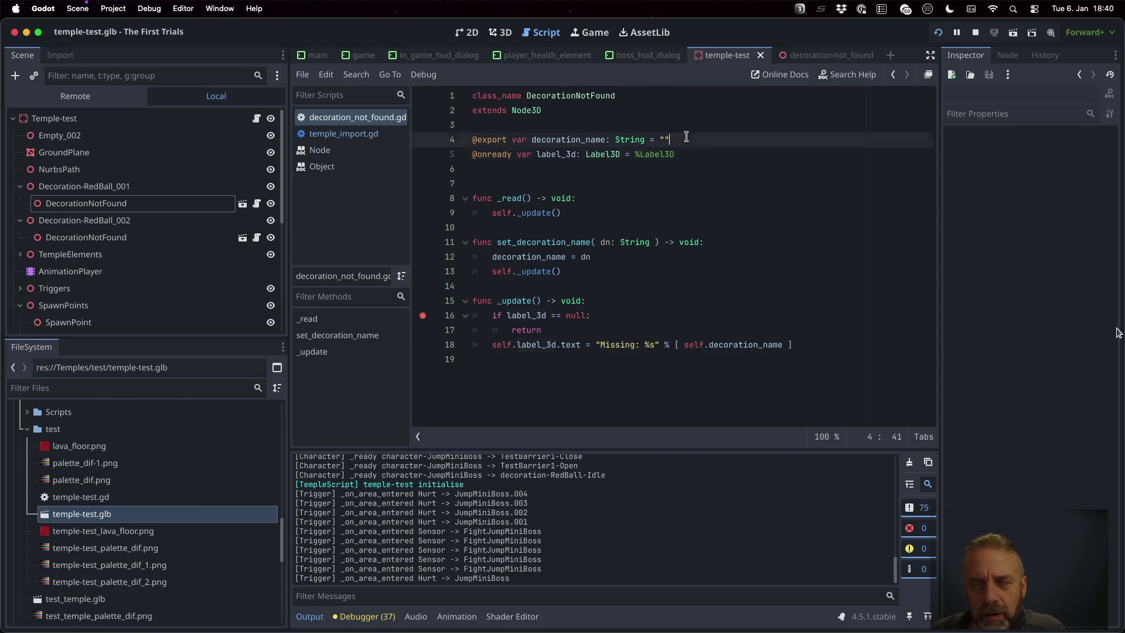
left_click(976, 34)
type(": set = set")
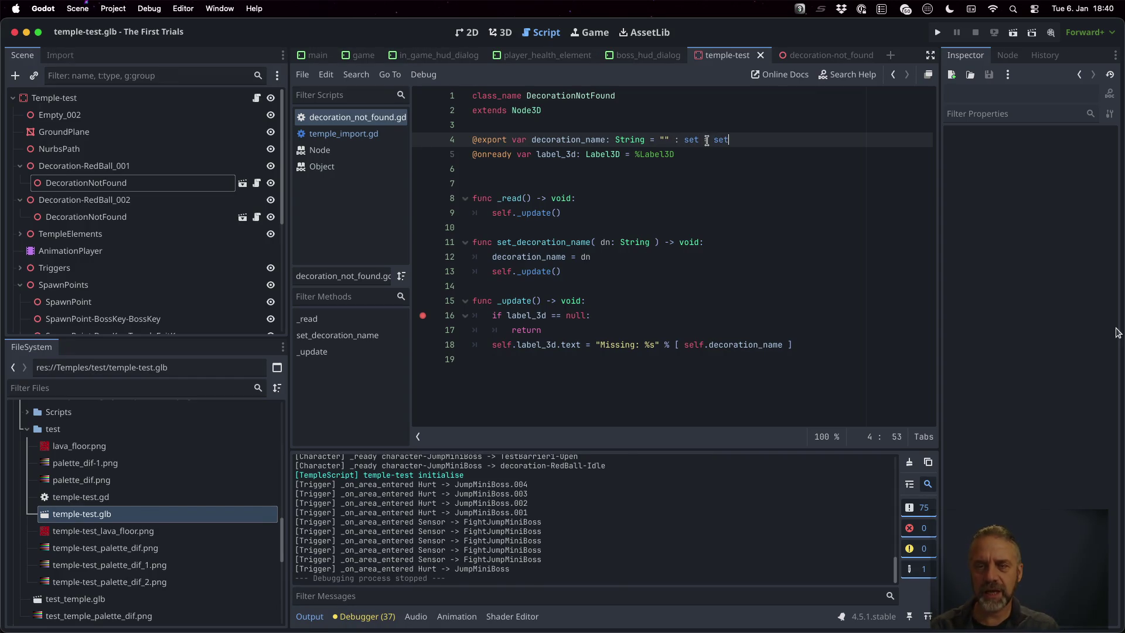
key("Return")
key("super+s")
key("Return")
right_click(97, 514)
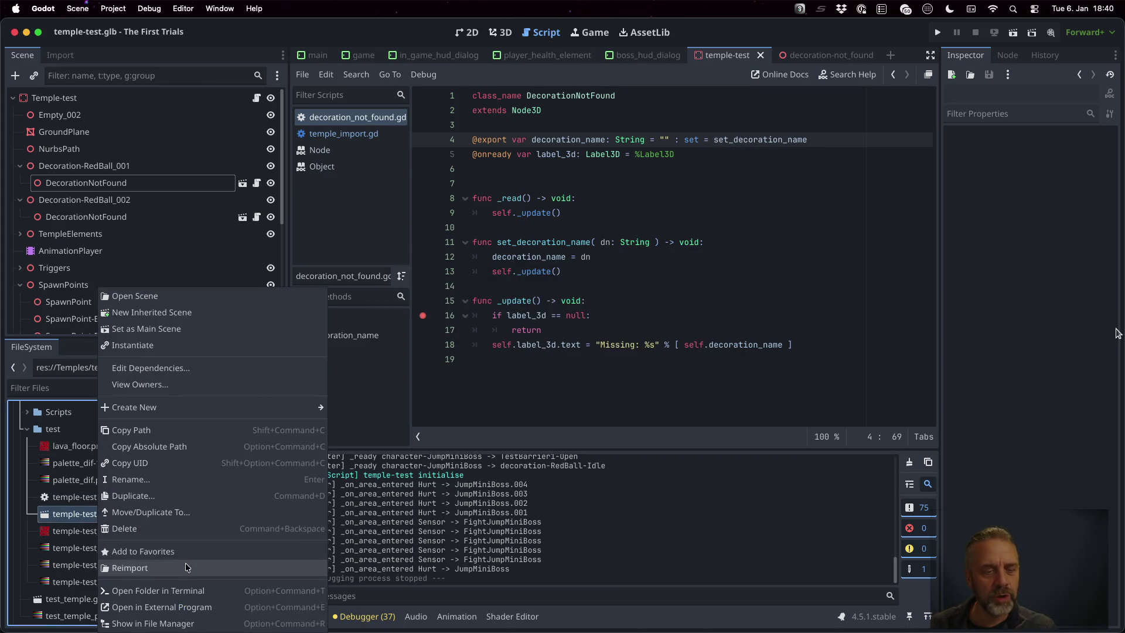
left_click(186, 567)
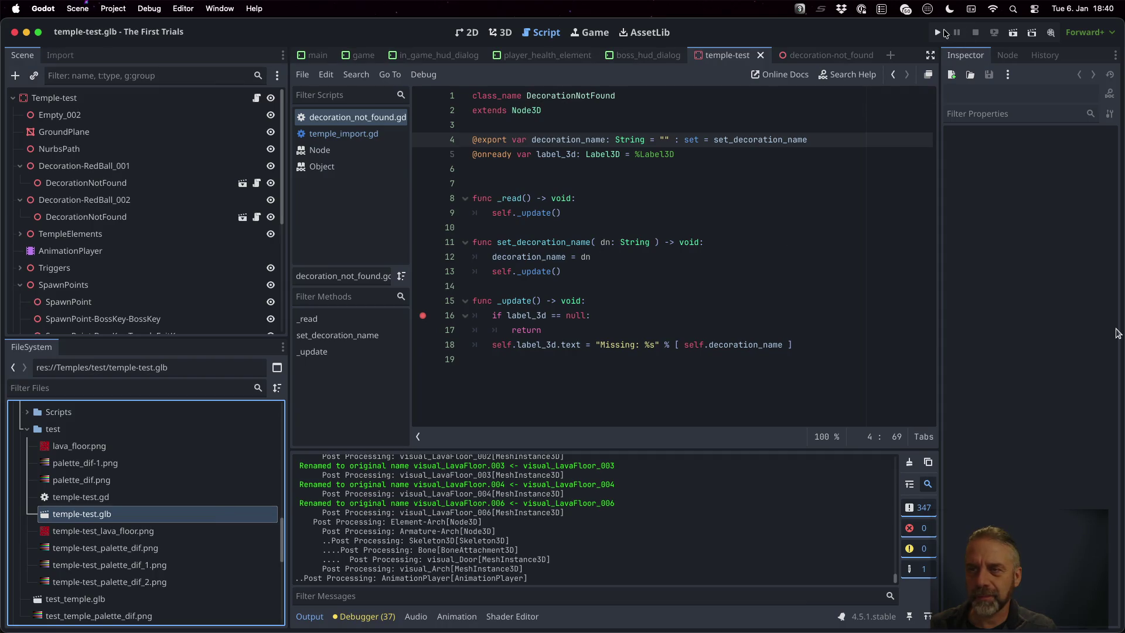
Run the project, continue past the line 16 breakpoint twice, and load the next temple with N
left_click(945, 33)
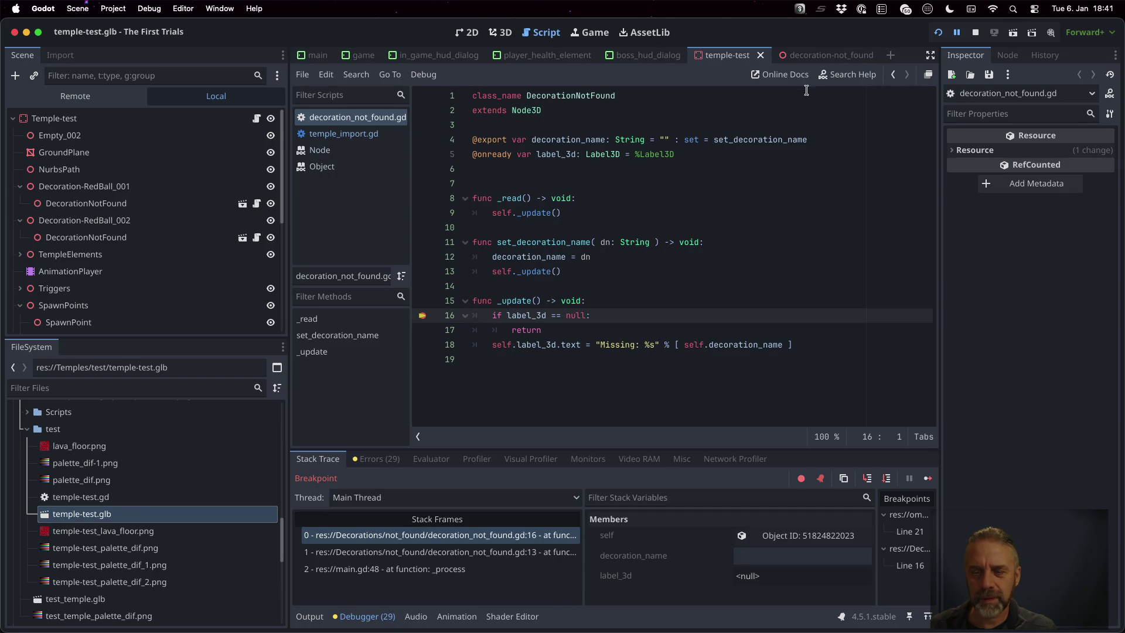
left_click(927, 479)
left_click(928, 478)
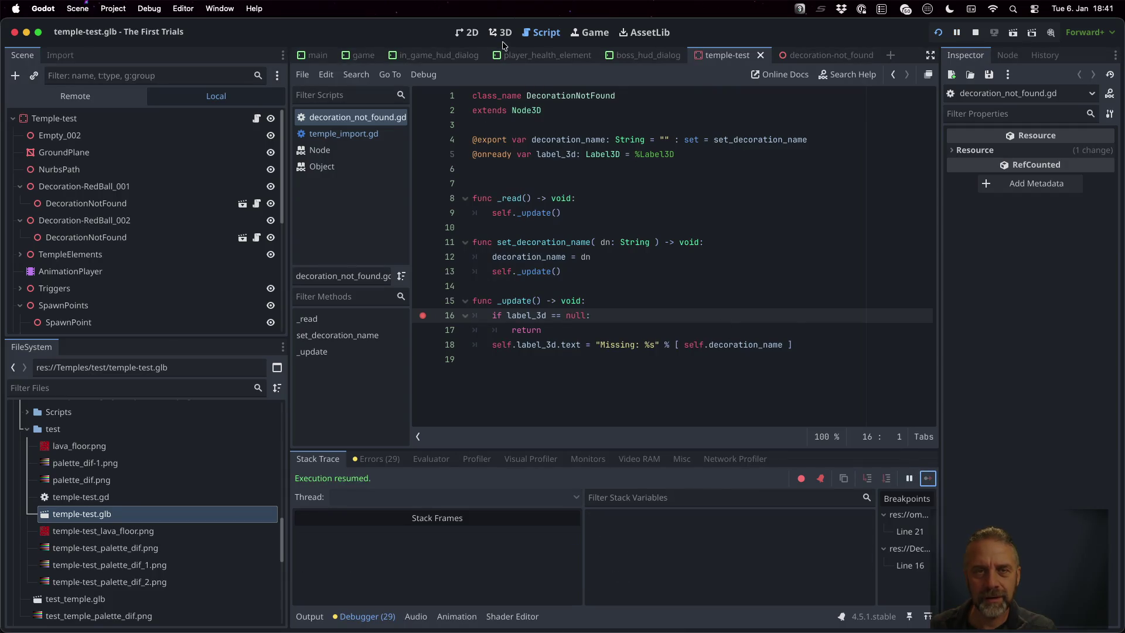
left_click(589, 32)
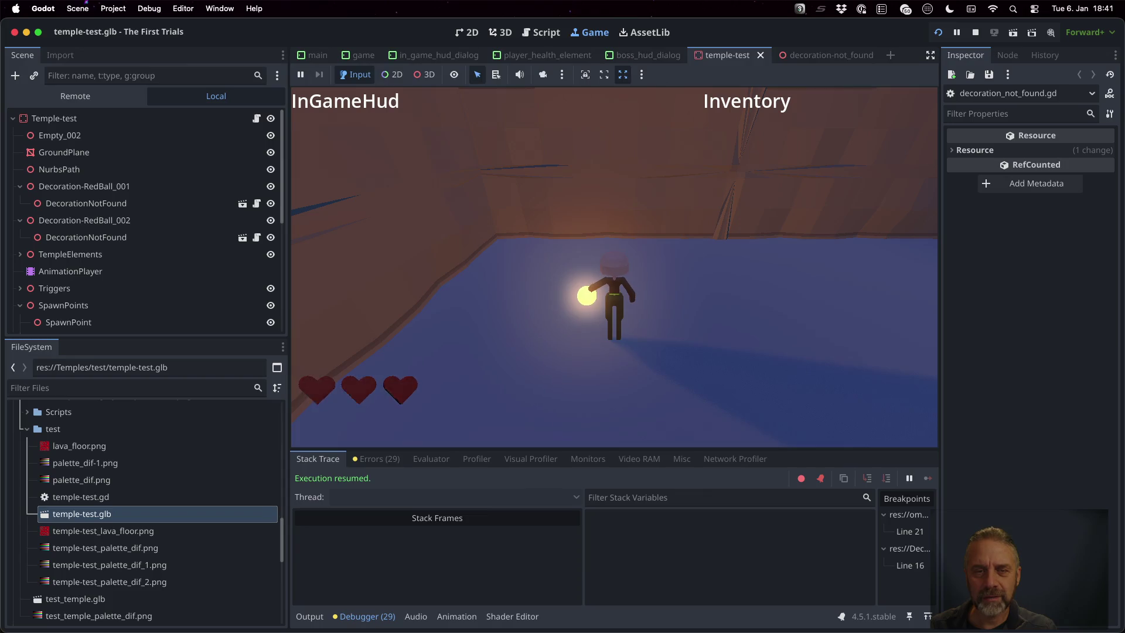
key("n")
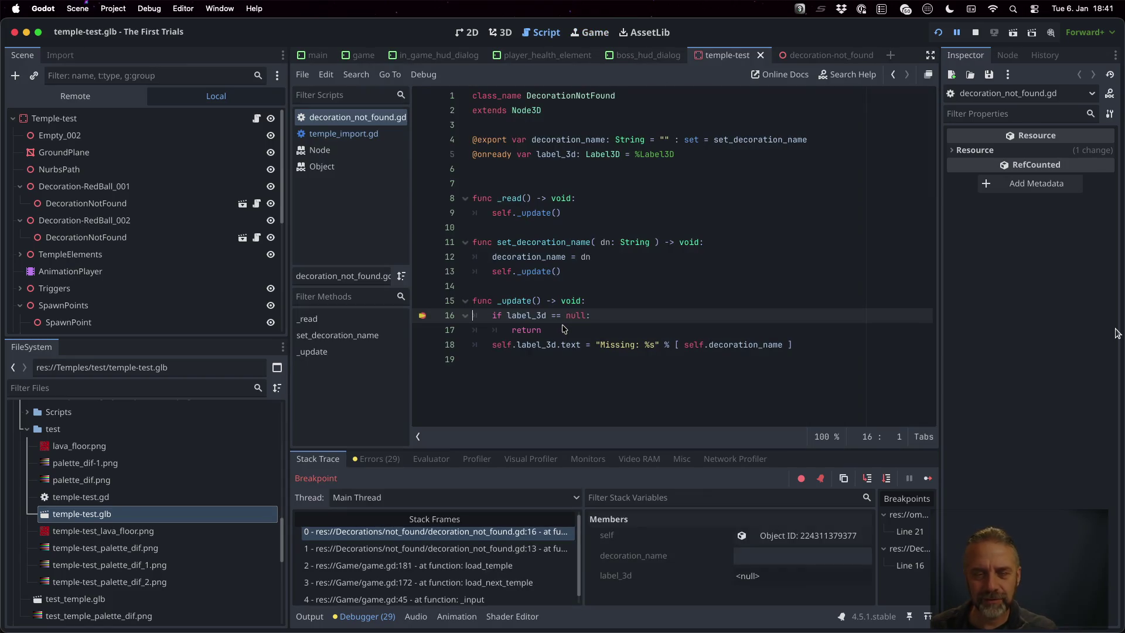
Inspect the load_temple and set_decoration_name stack frames, view temple_import.gd, then continue to the next break
left_click(515, 566)
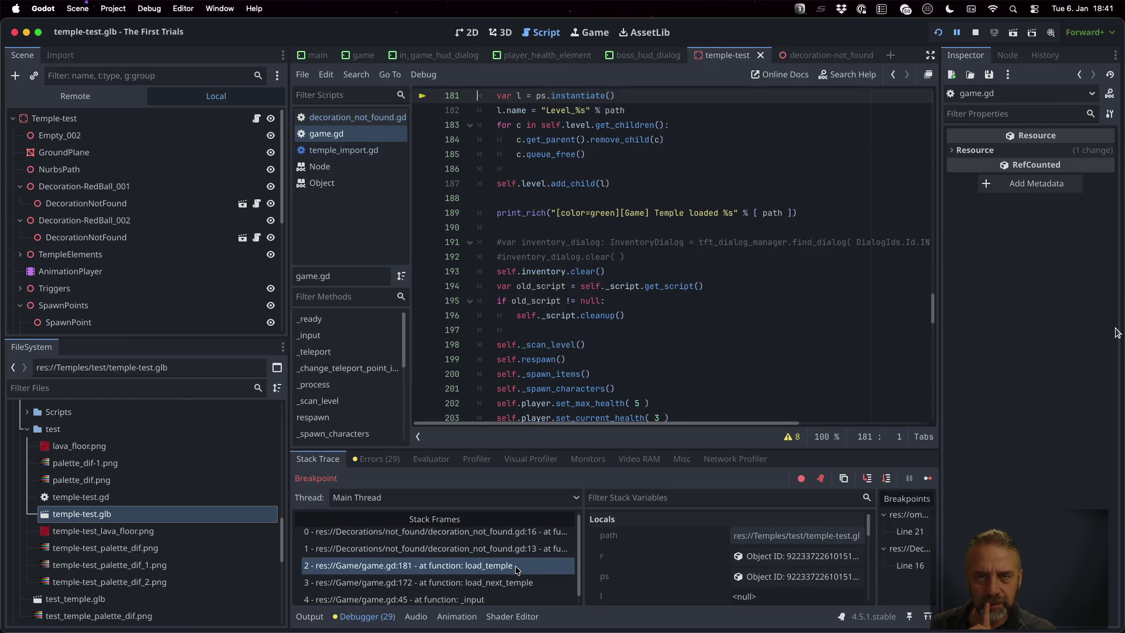
left_click(508, 551)
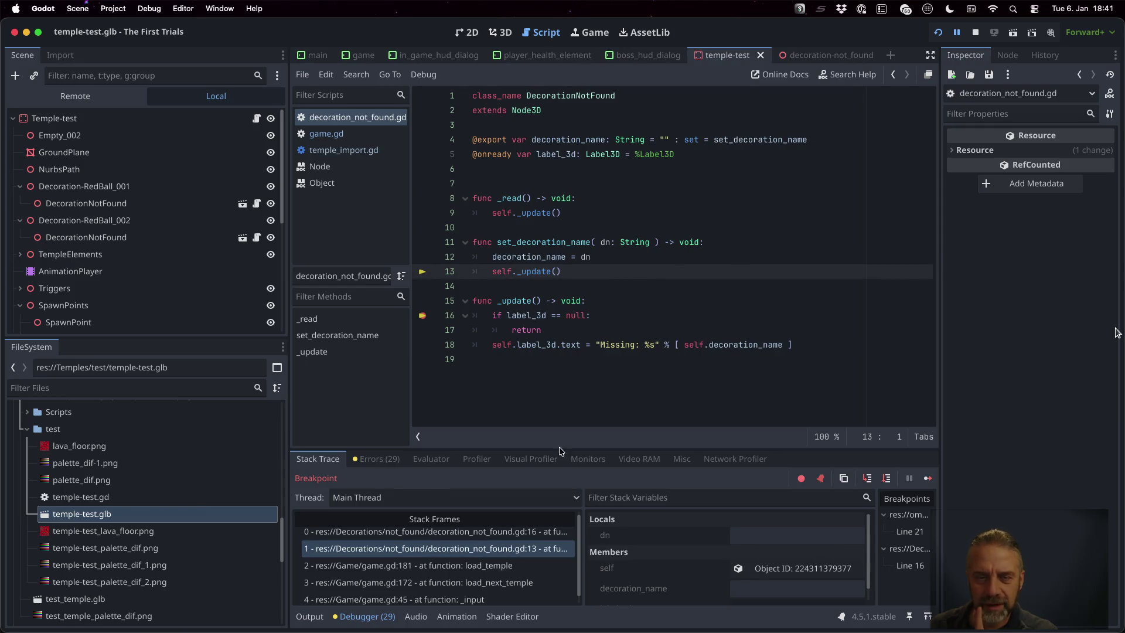
mouse_move(549, 256)
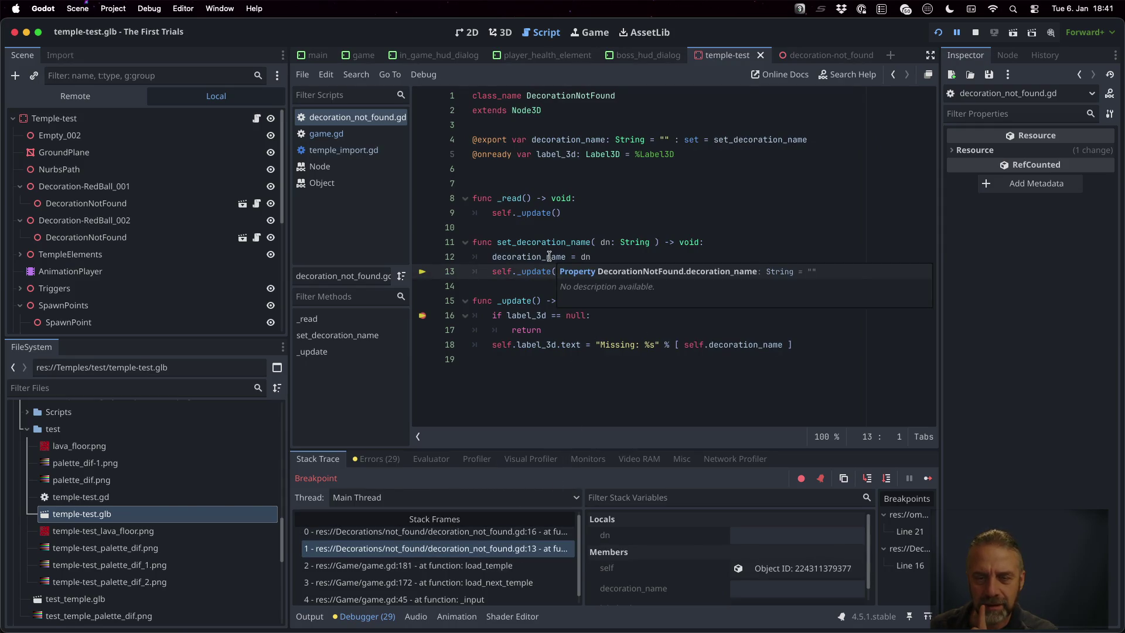
mouse_move(586, 255)
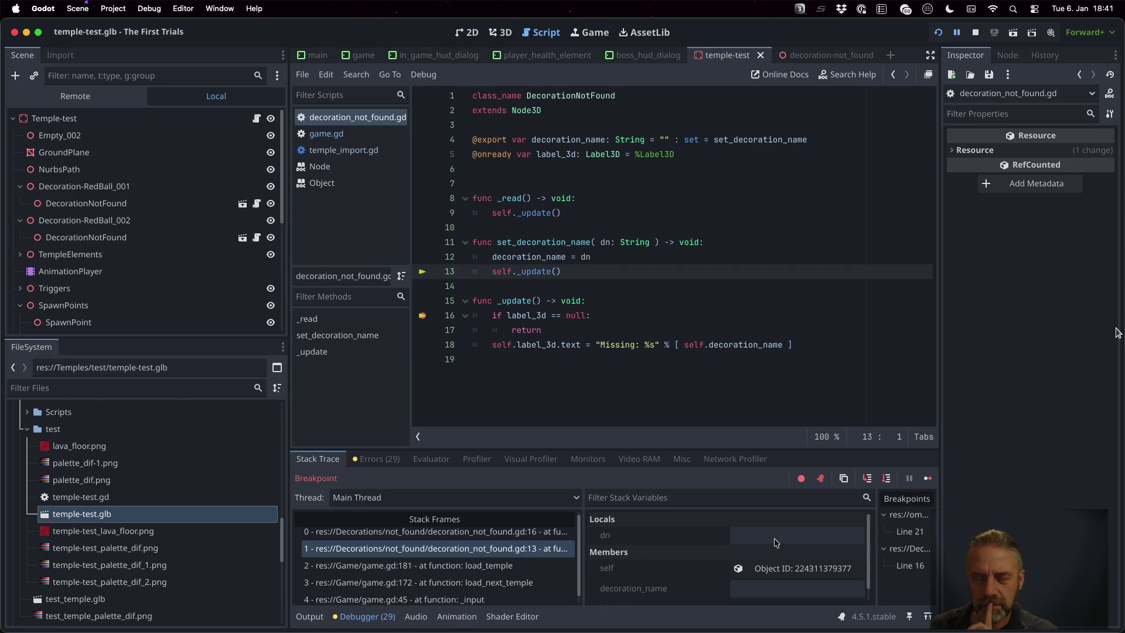
mouse_move(708, 351)
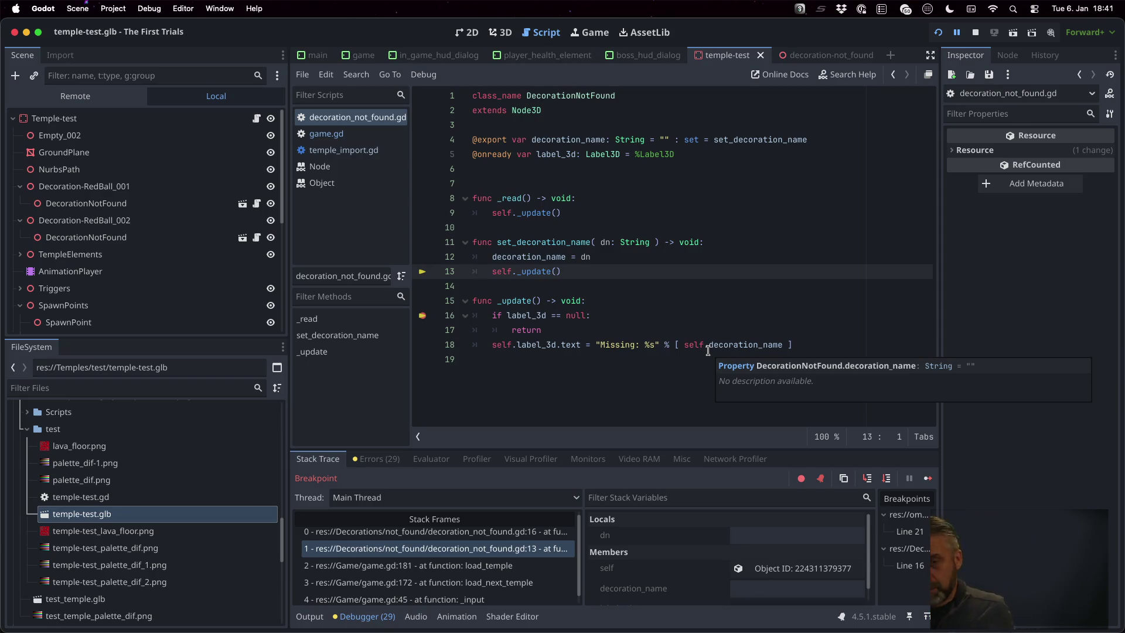
left_click(364, 152)
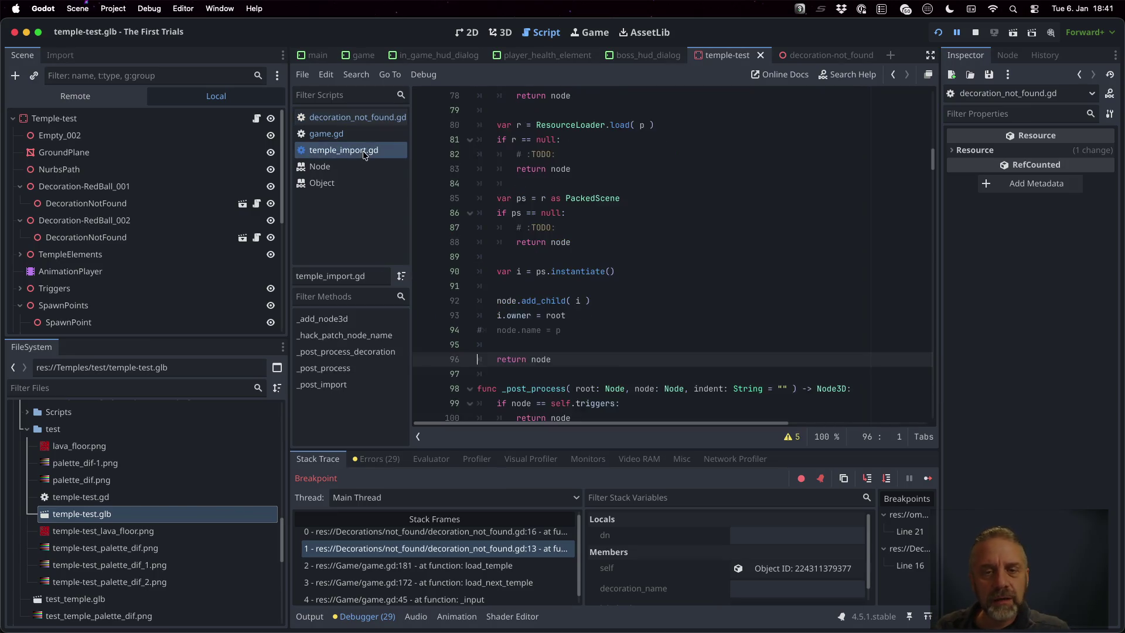
scroll(679, 302, "up", 5)
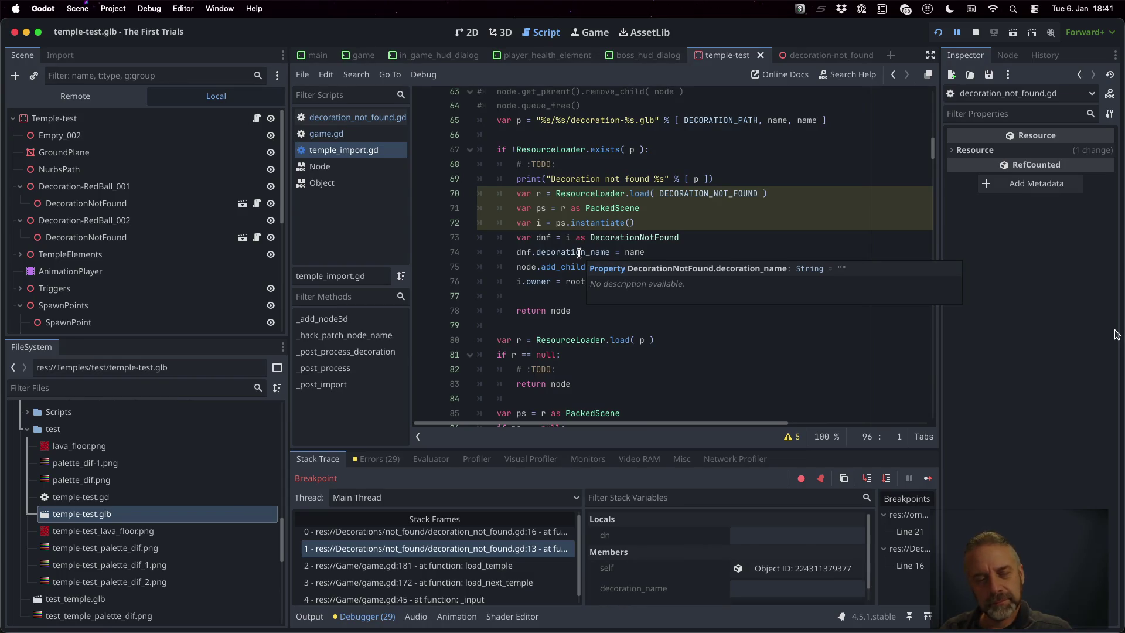
left_click(927, 470)
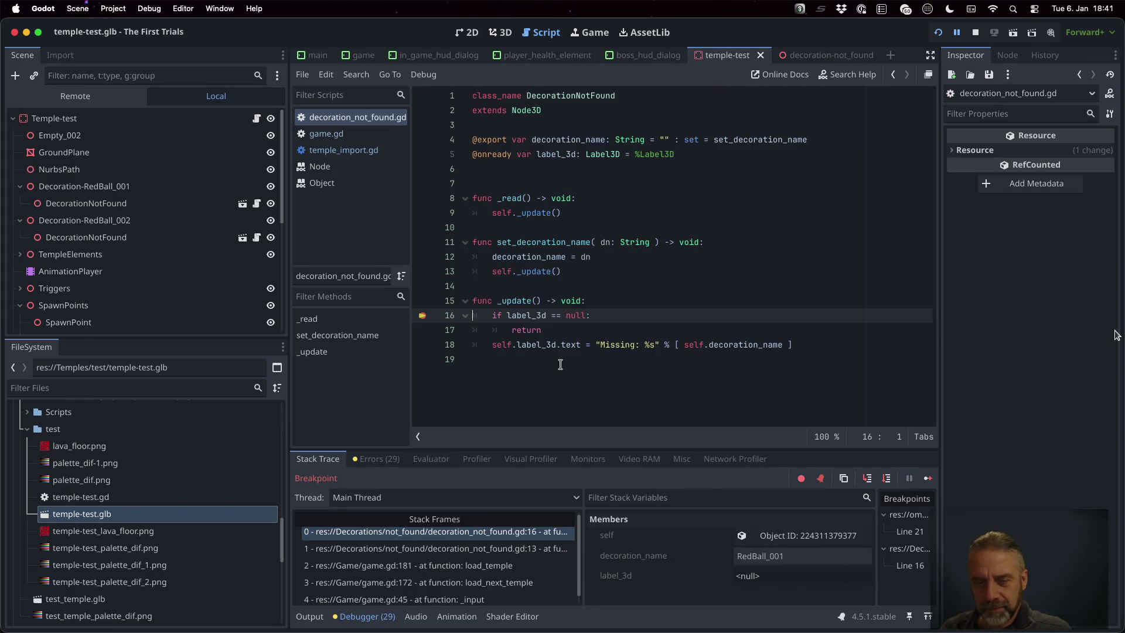
Continue through both decoration breaks, add a breakpoint on line 9, resume, then stop the game
mouse_move(528, 318)
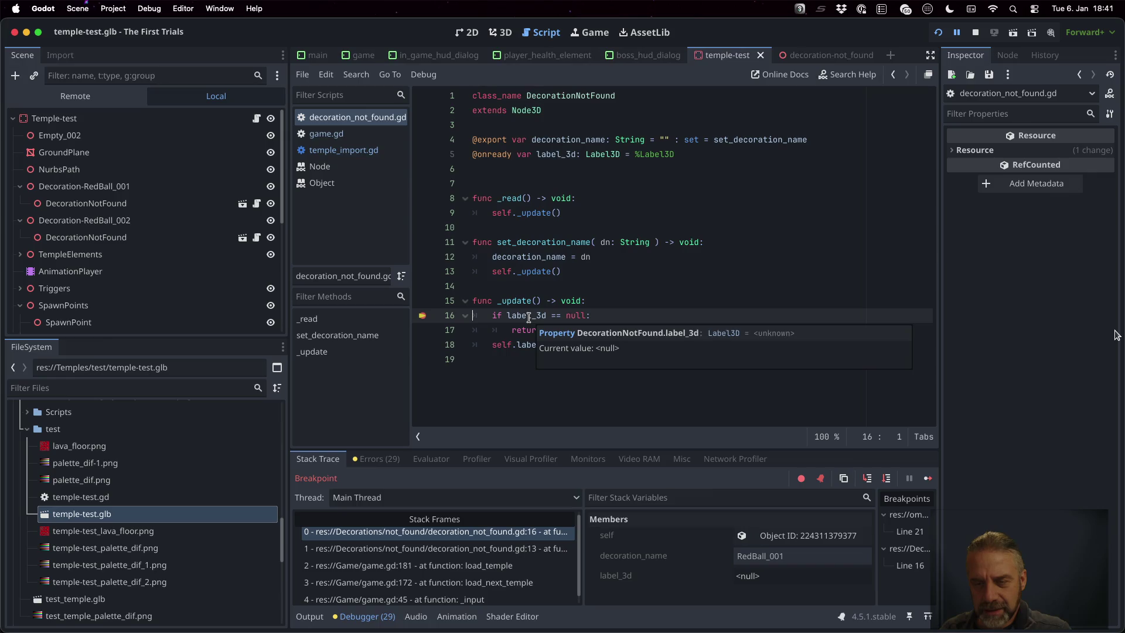
left_click(928, 478)
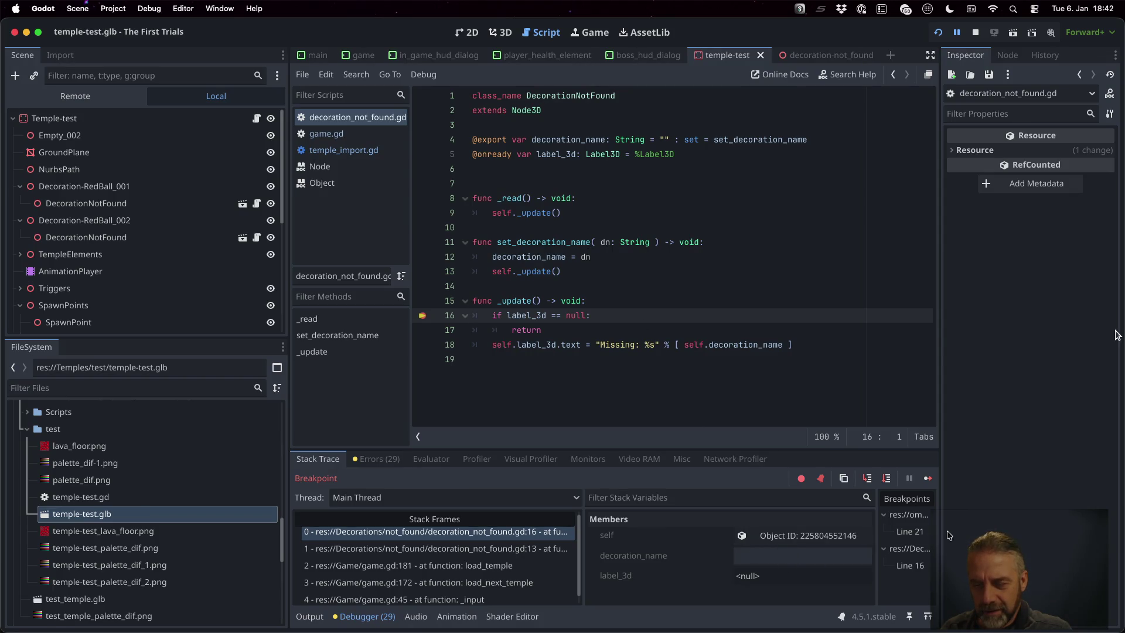
left_click(929, 479)
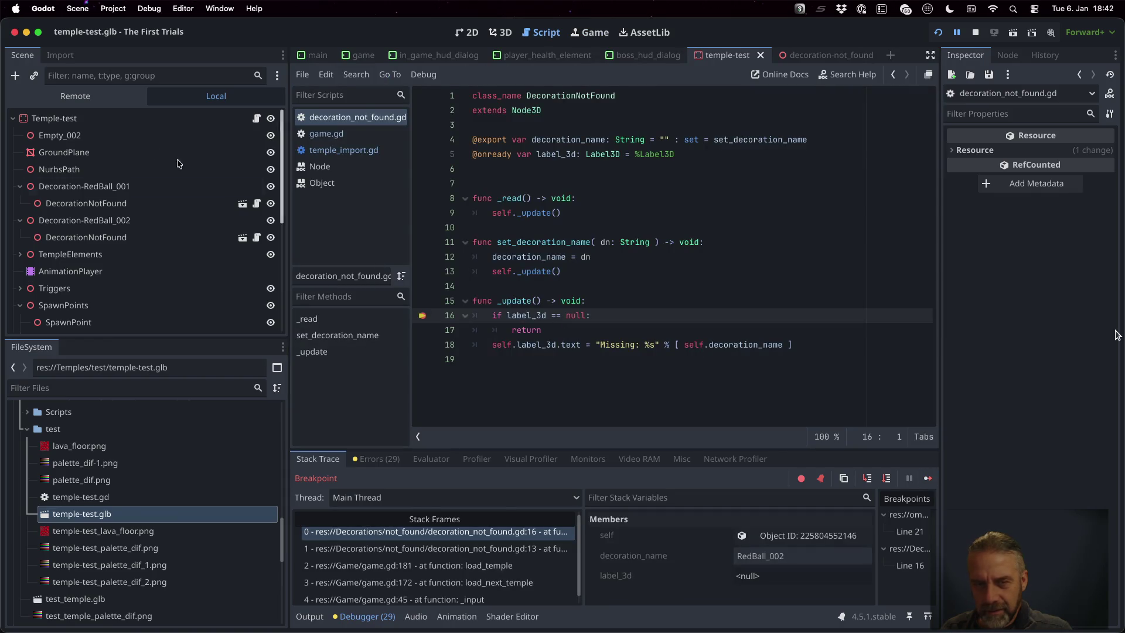
left_click(423, 213)
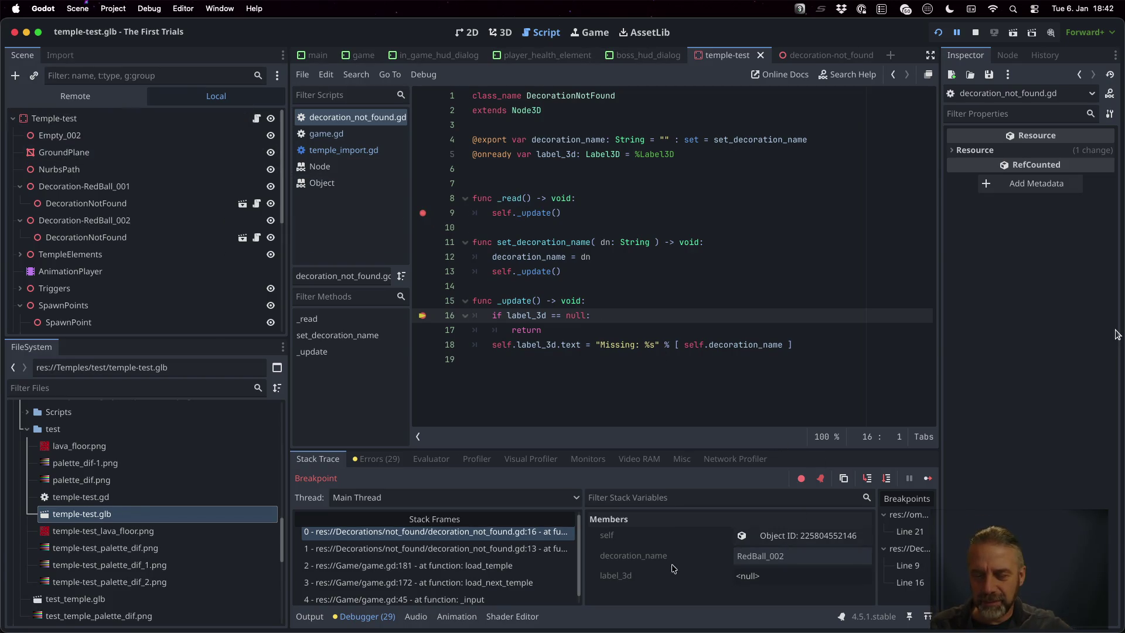
left_click(928, 478)
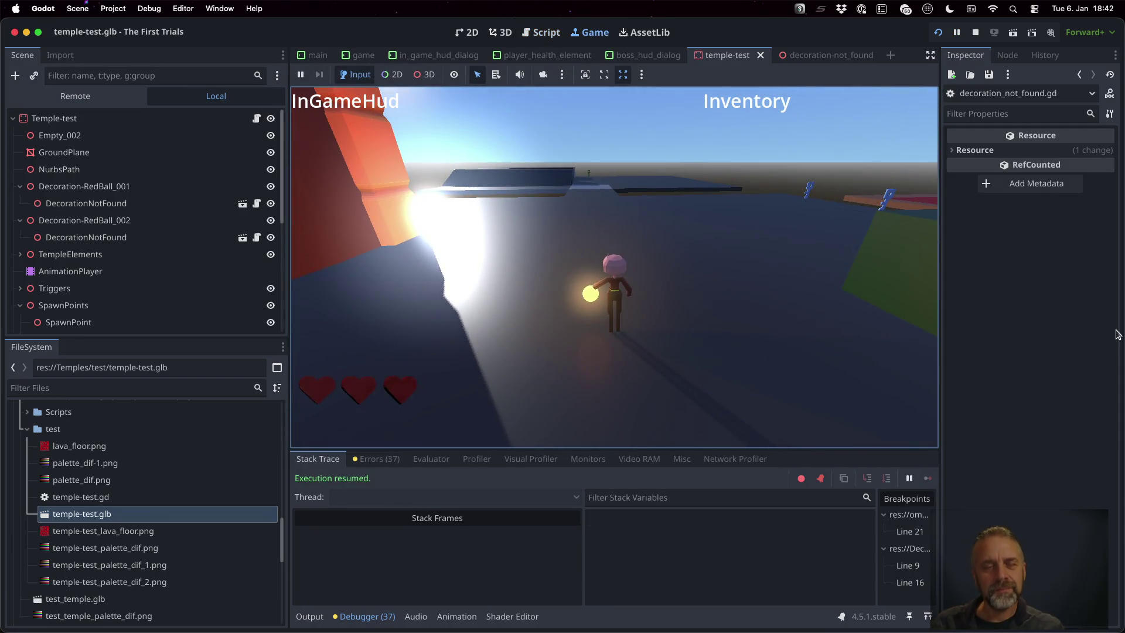
left_click(553, 26)
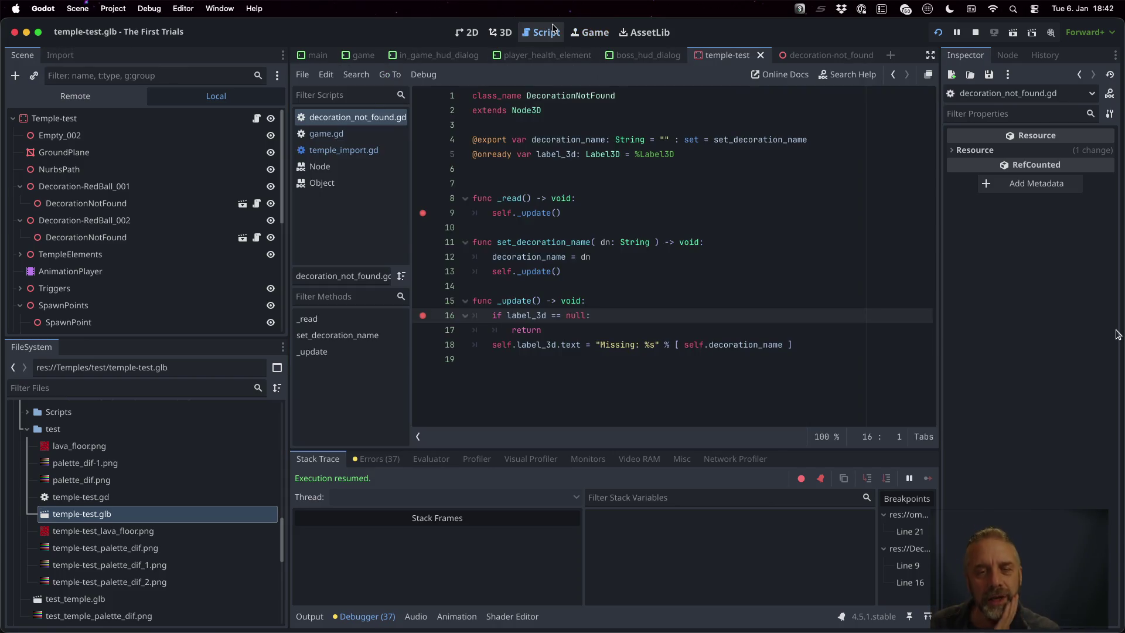
left_click(597, 224)
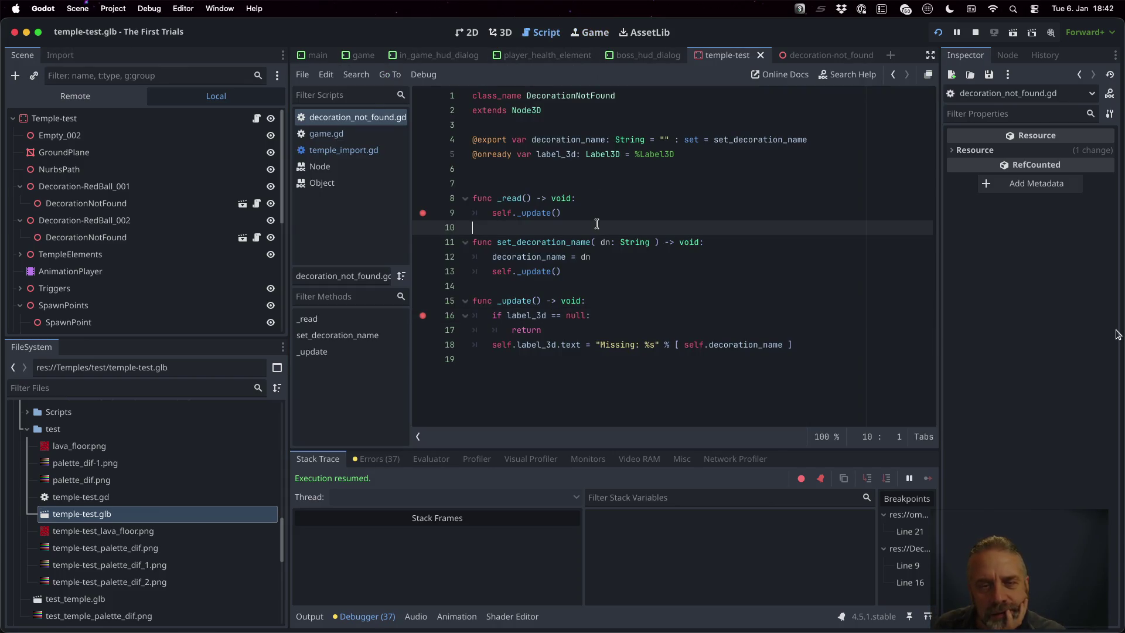
left_click(970, 38)
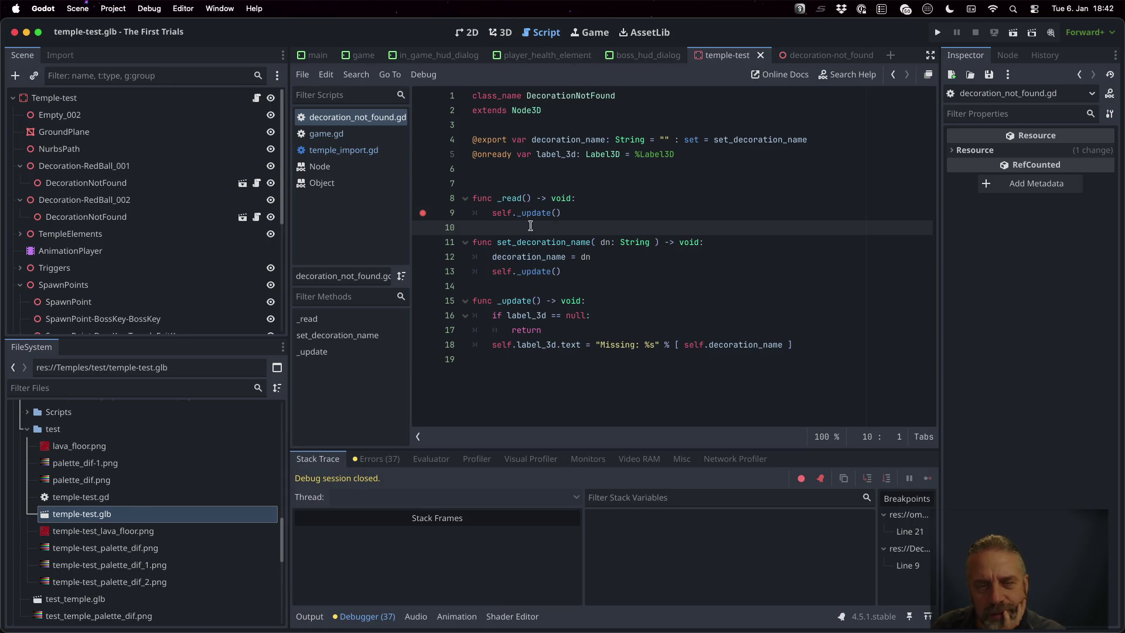
Run the game and view the two magenta [Not Found] boxes in the 3D editor and Game view
left_click(526, 213)
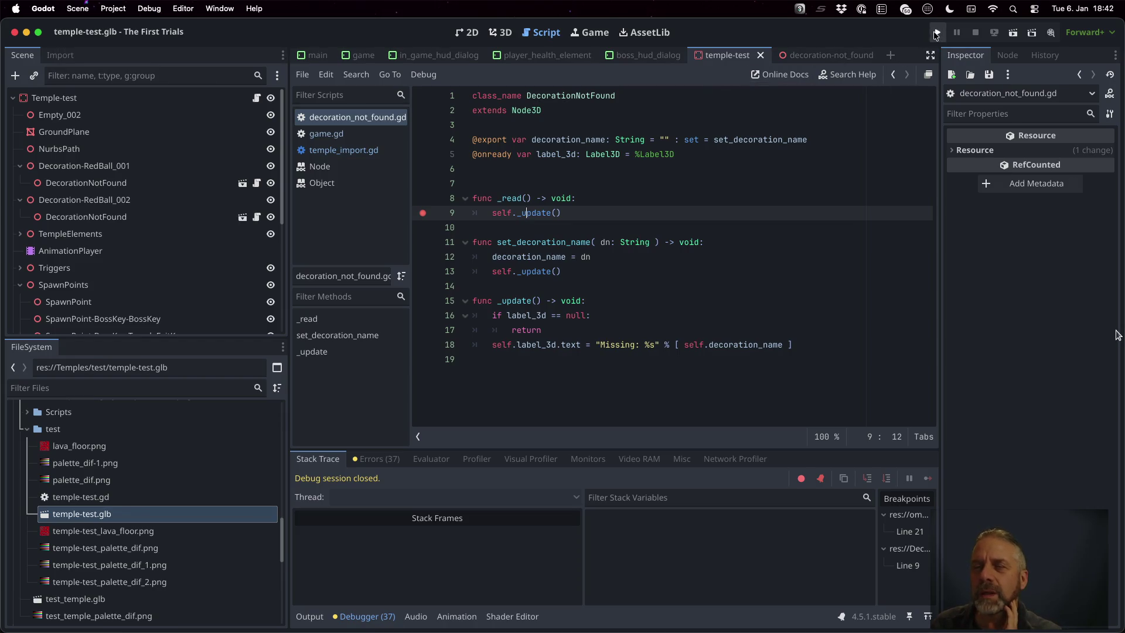
left_click(936, 34)
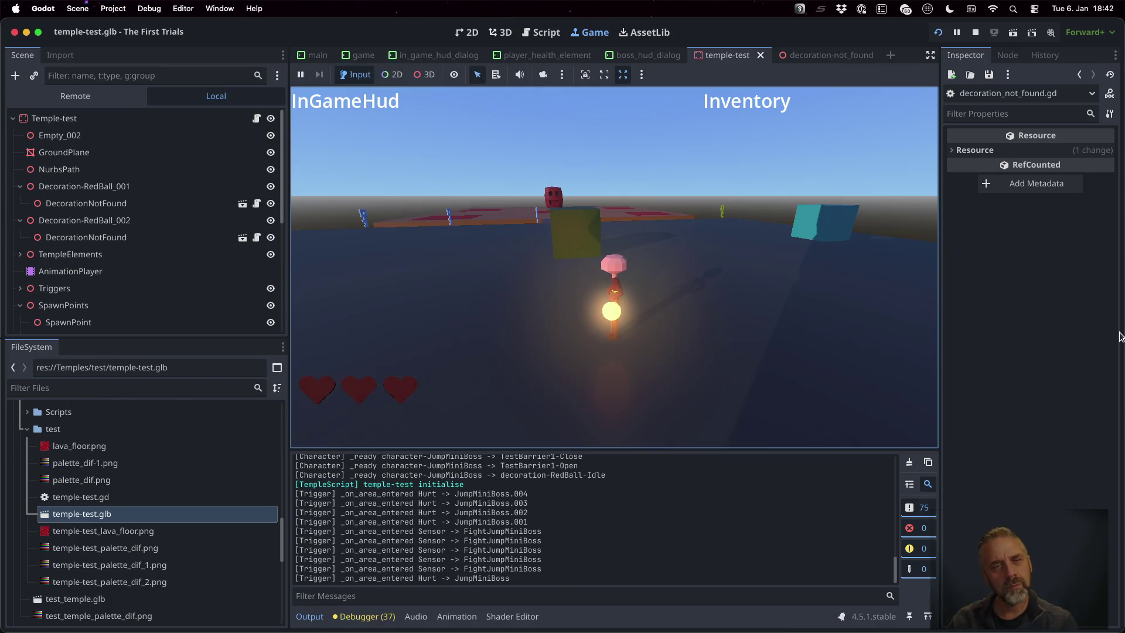
left_click(501, 32)
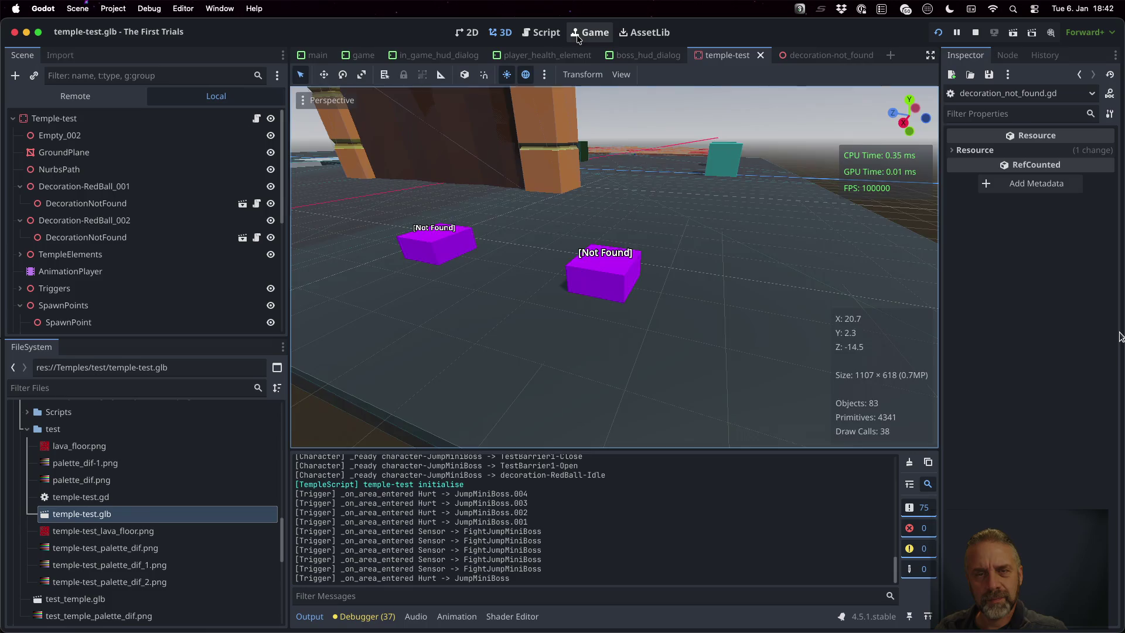
left_click(594, 33)
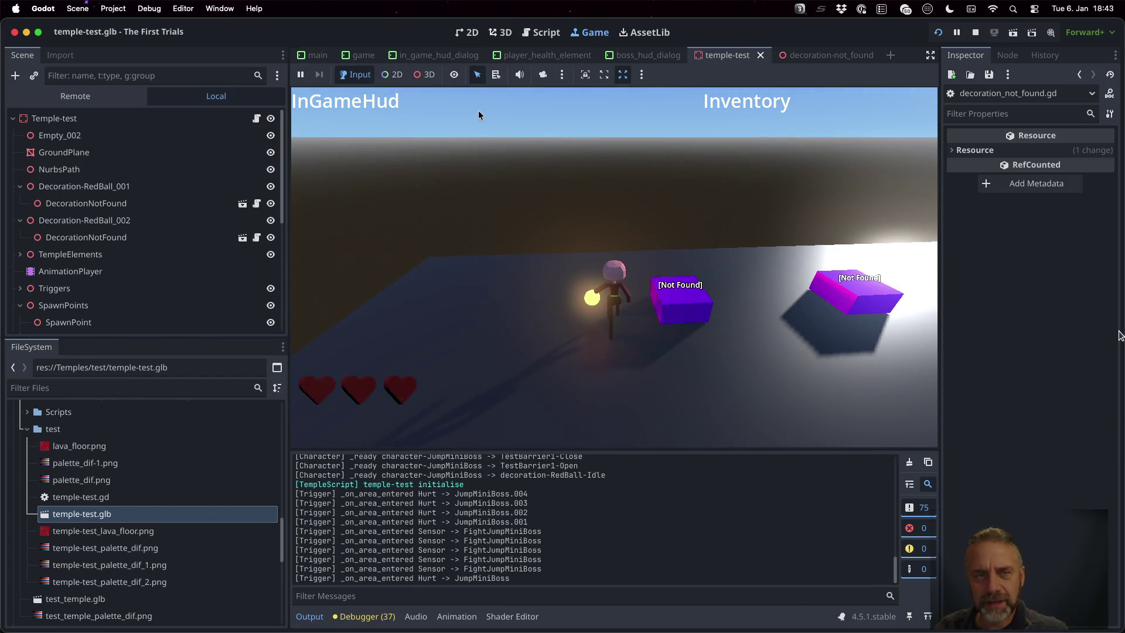
Pick a [Not Found] box, confirm its Decoration Name is RedBall_002 in the Remote tree, then stop the game
left_click(430, 75)
left_click(698, 316)
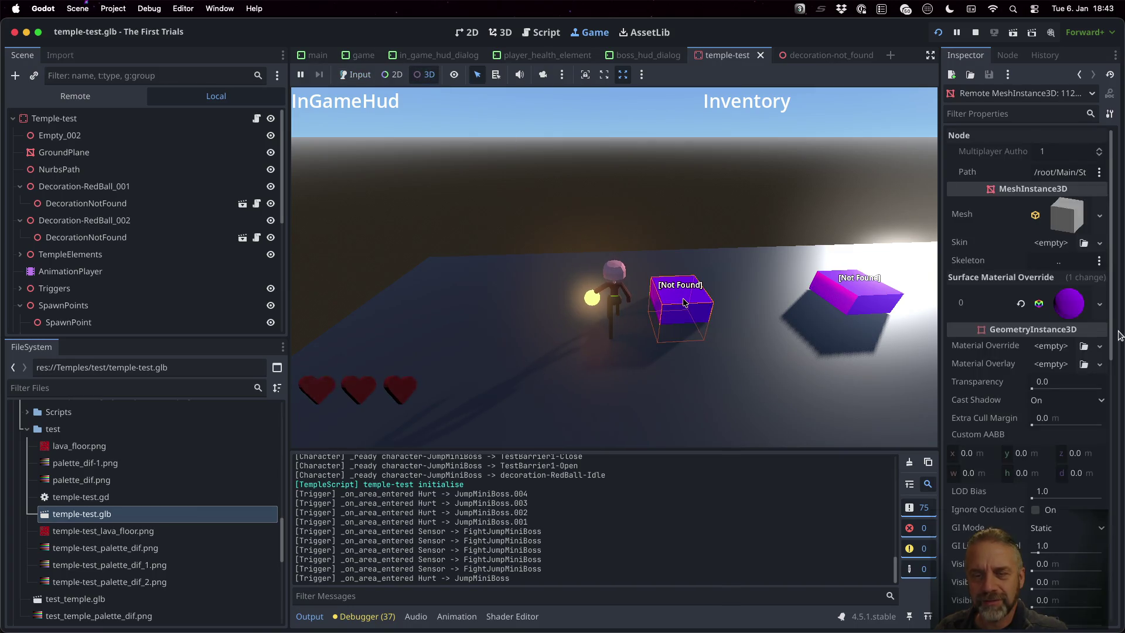
left_click(84, 94)
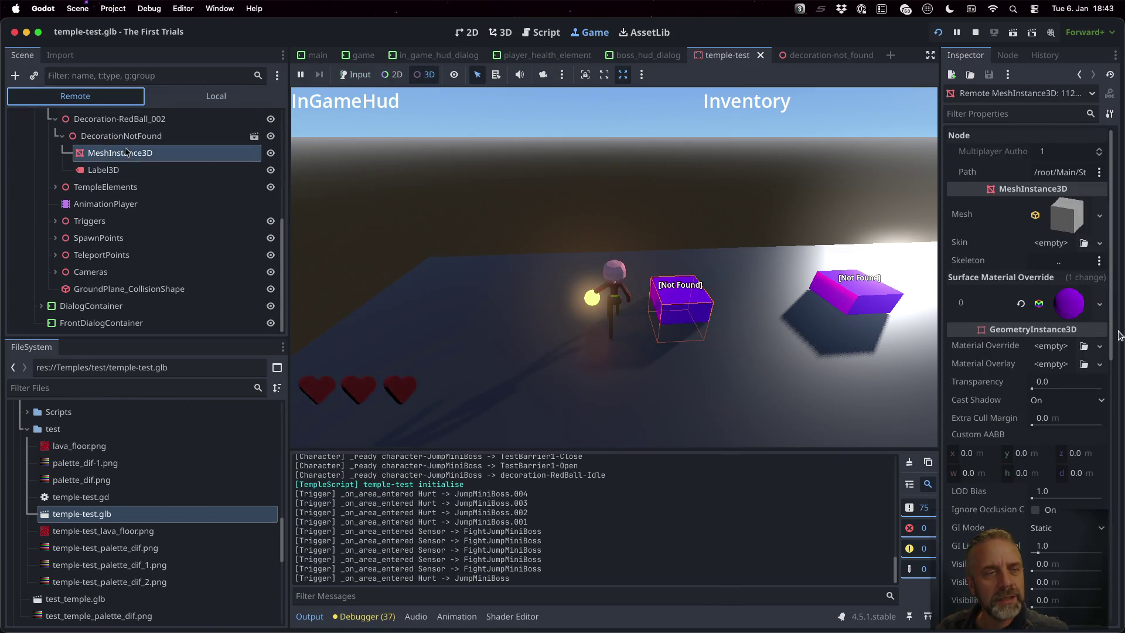
left_click(120, 119)
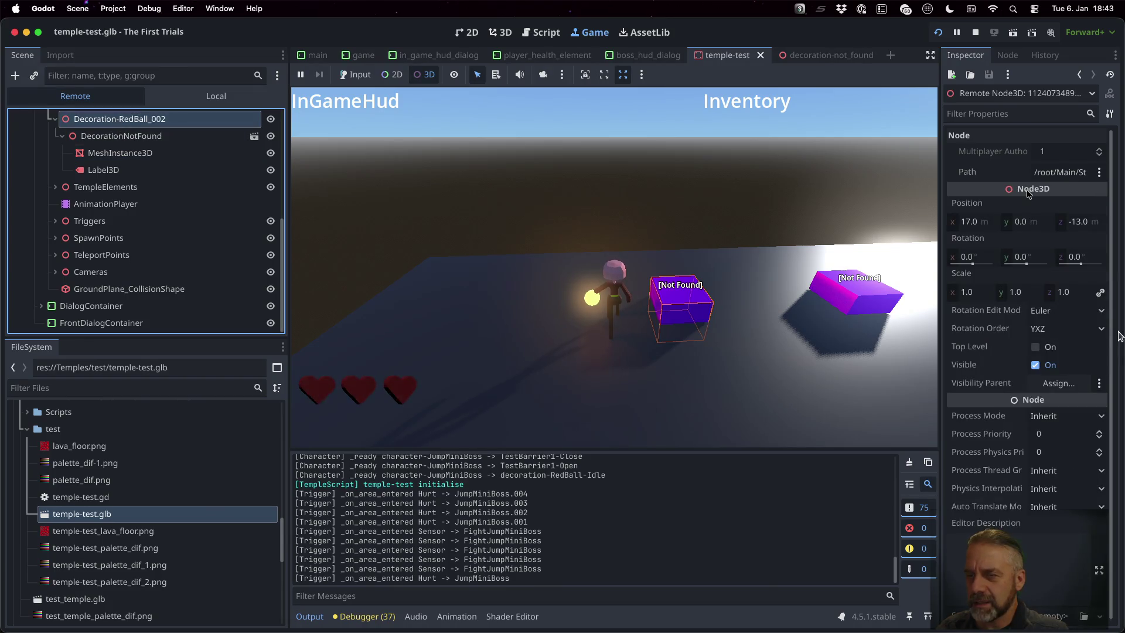
left_click(154, 138)
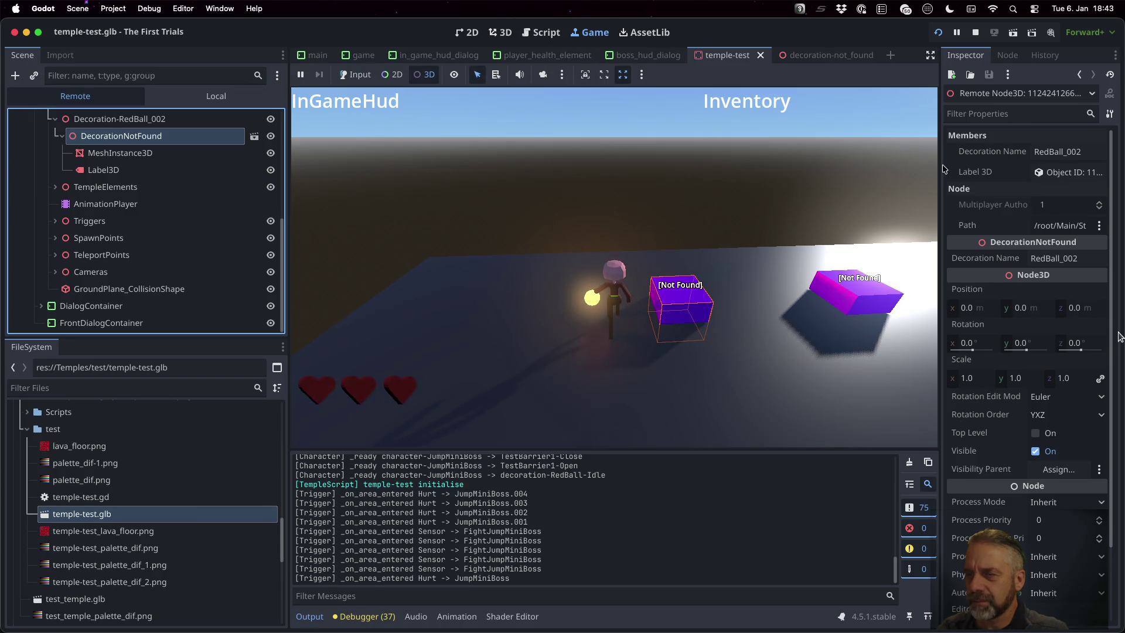
left_click_drag(941, 169, 813, 153)
left_click(1032, 152)
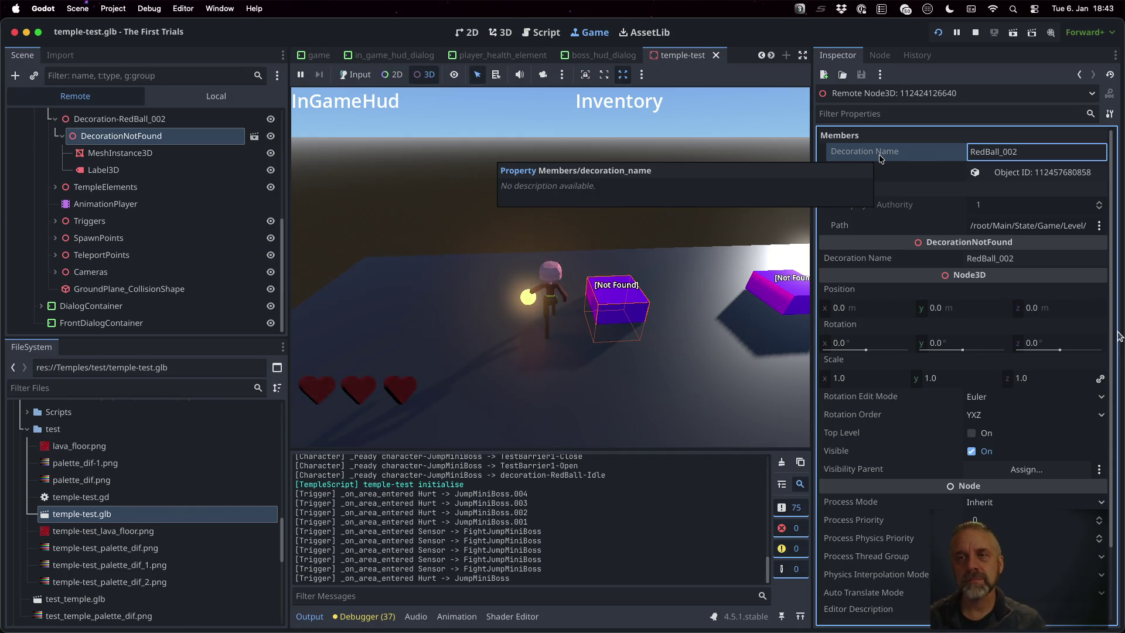
left_click(974, 32)
left_click(589, 211)
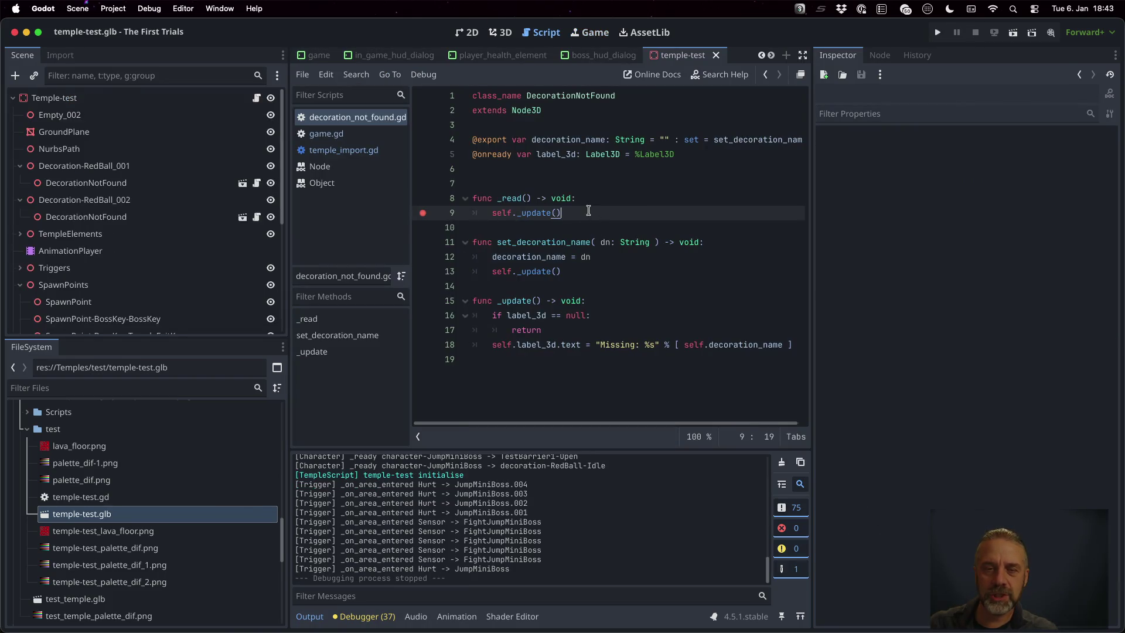
Declare a _needs_update flag defaulting to false and set self._needs_update = true in two places
key("Up")
key("Up")
type("ar ")
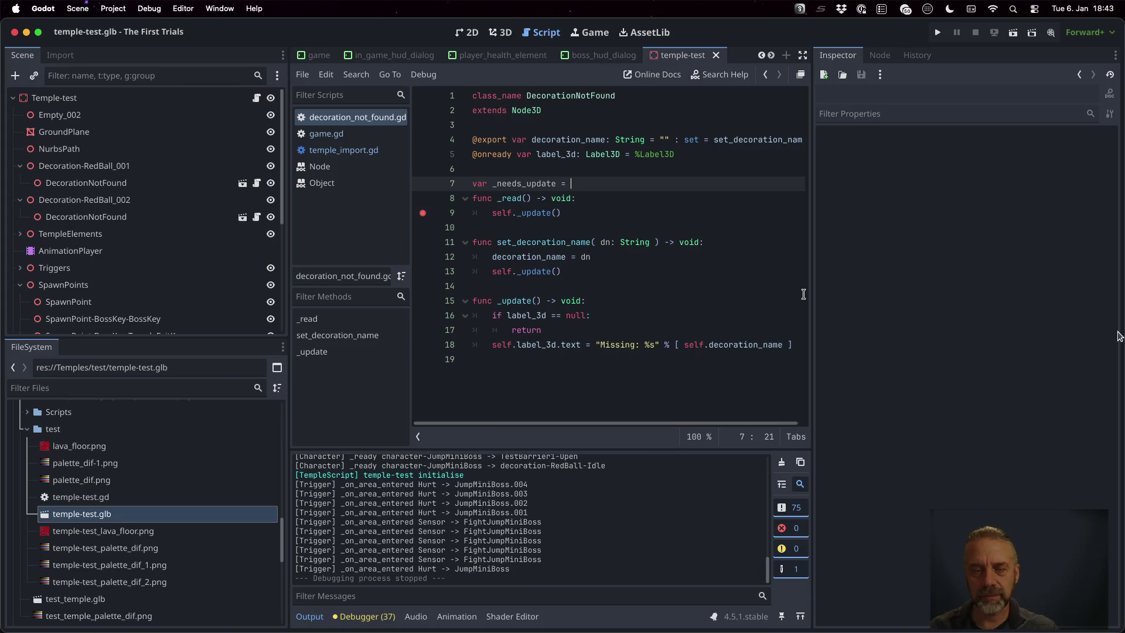
type("false")
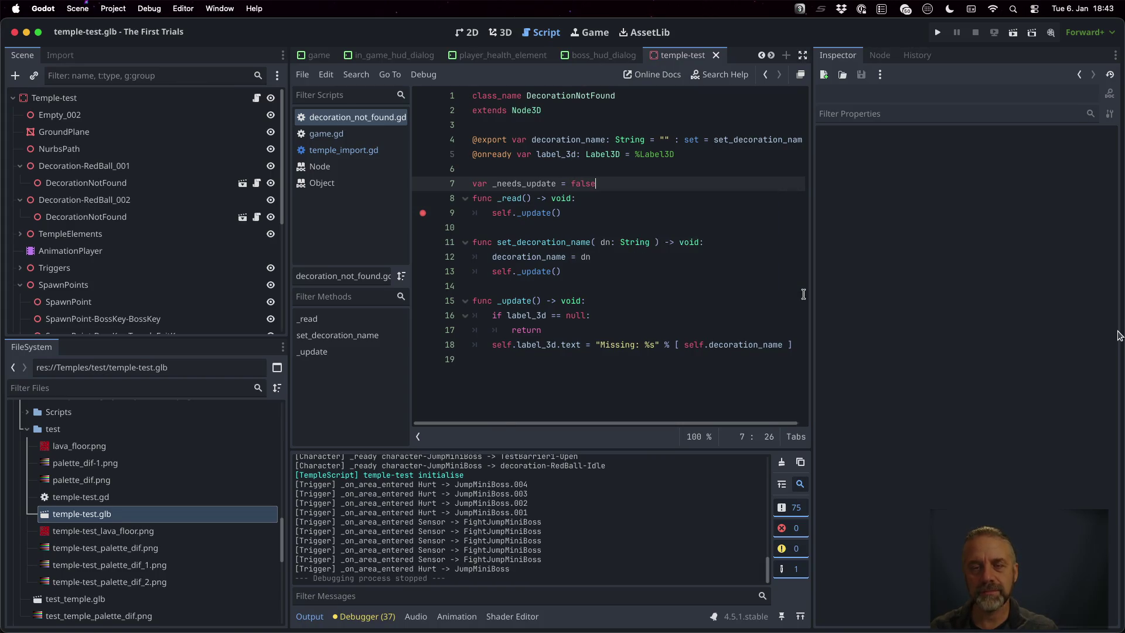
key("Down")
key("Down")
key("Return")
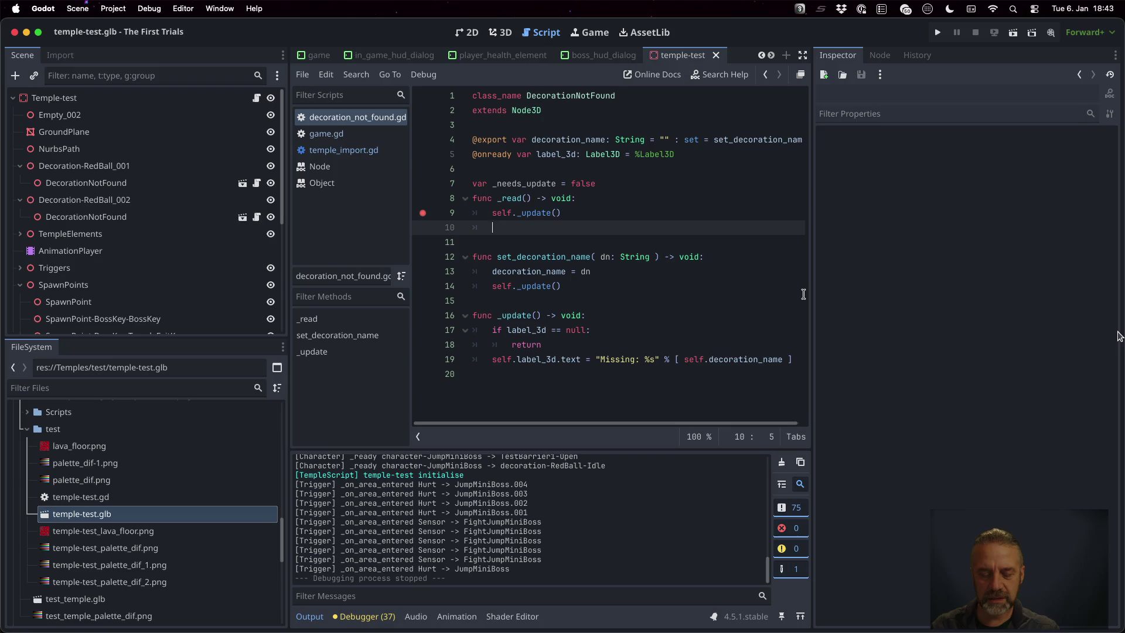
type("self._n")
key("Return")
type("true")
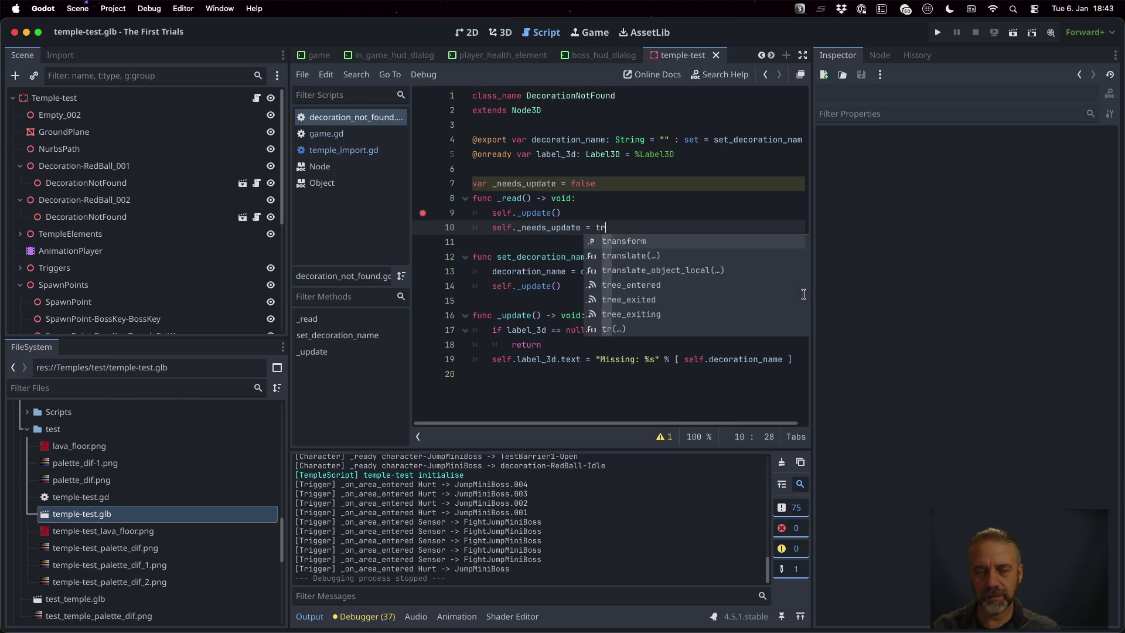
key("Escape")
key("Down")
key("Down")
key("Down")
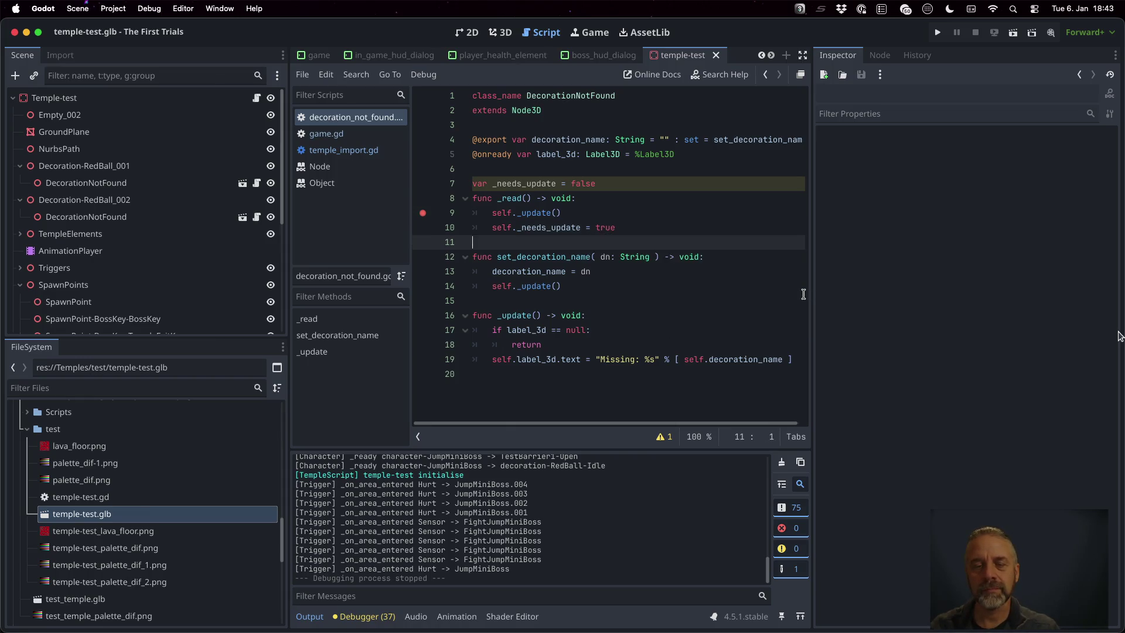
key("Return")
type("self._ne")
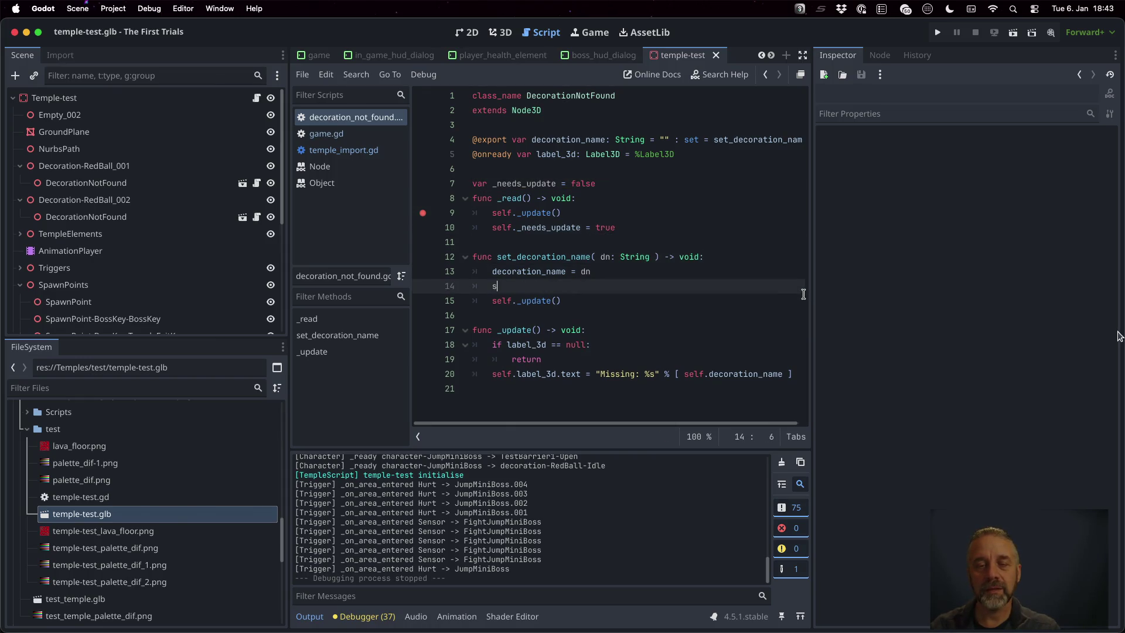
key("Return")
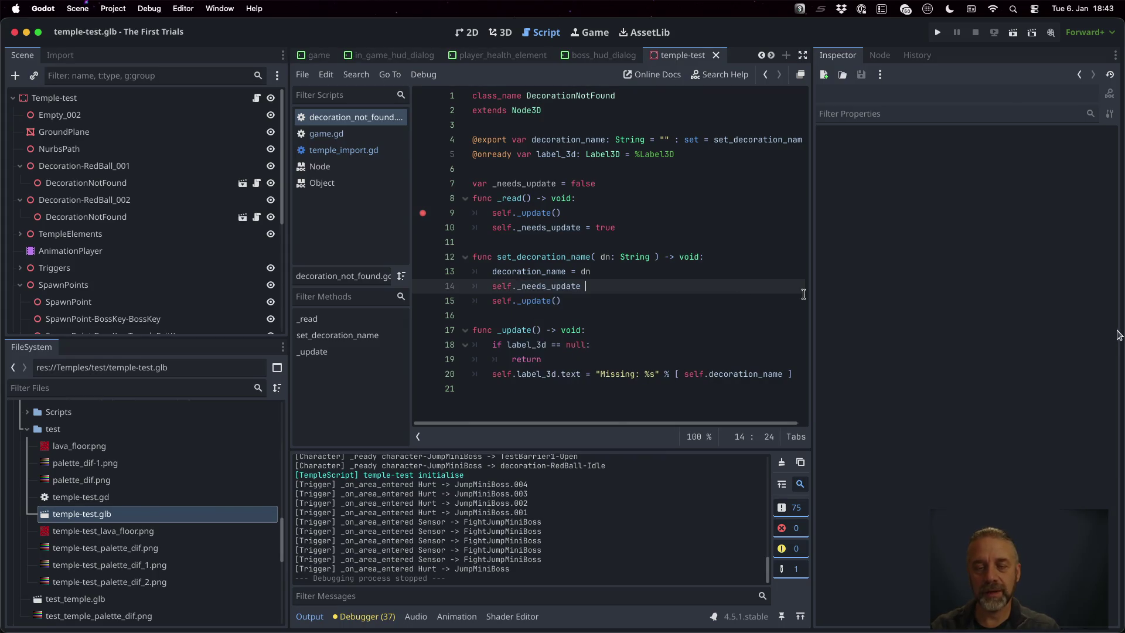
type("tr")
key("Return")
Add a _process function that calls _update() when _needs_update is set, then resets it to false
key("Up")
key("Up")
key("Up")
key("Return")
type("func _pr")
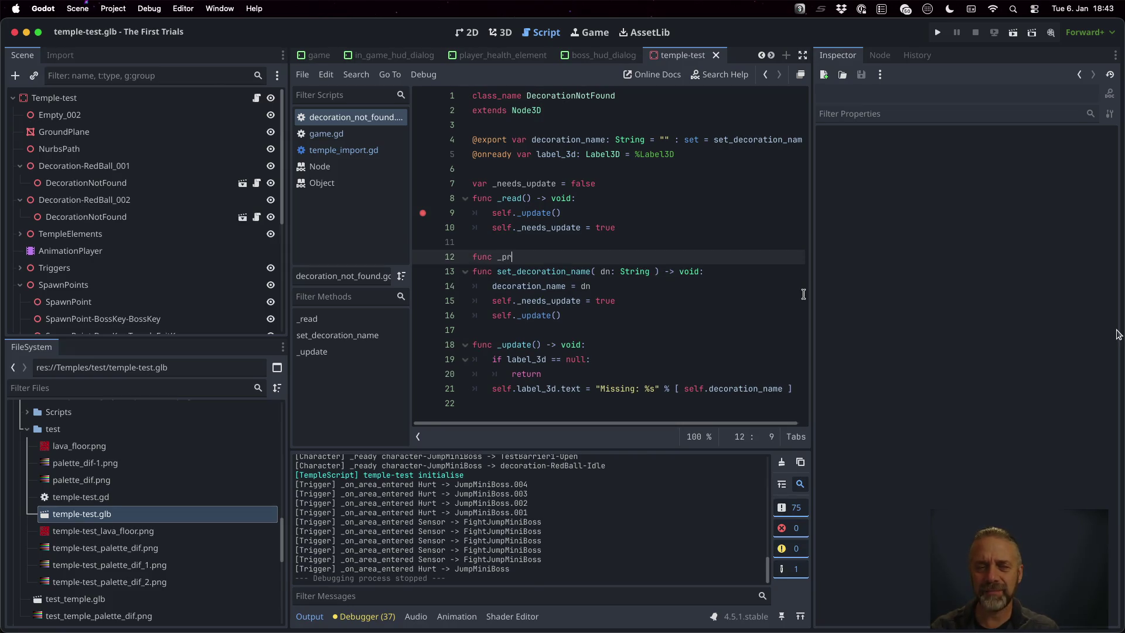
key("Return")
key("Return")
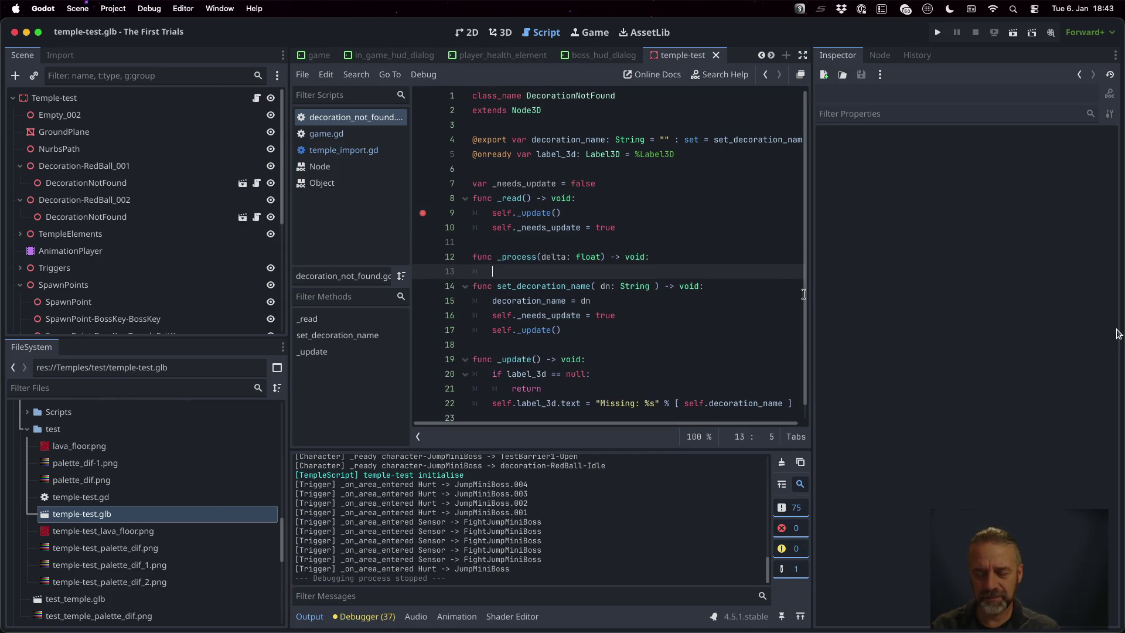
type("elf._n")
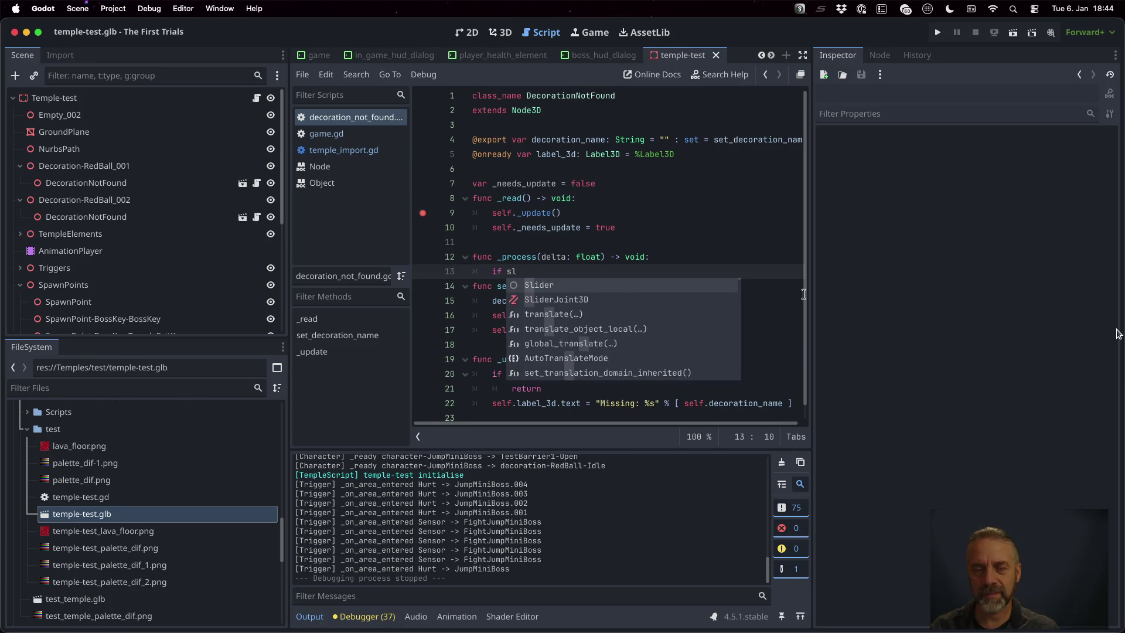
key("Return")
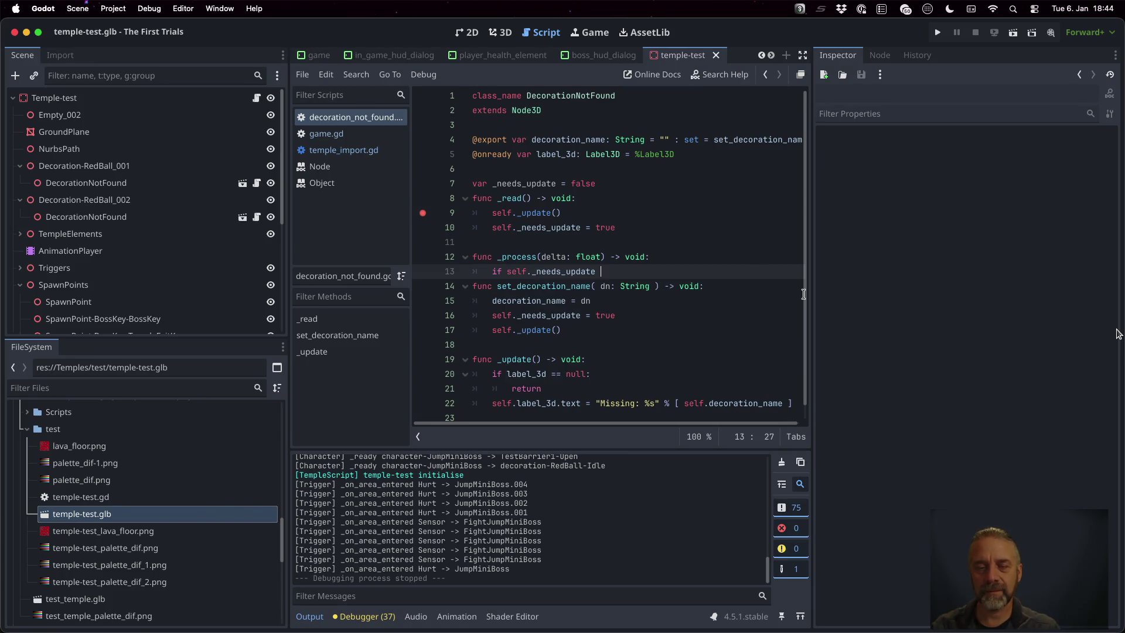
key("Return")
type("self._u")
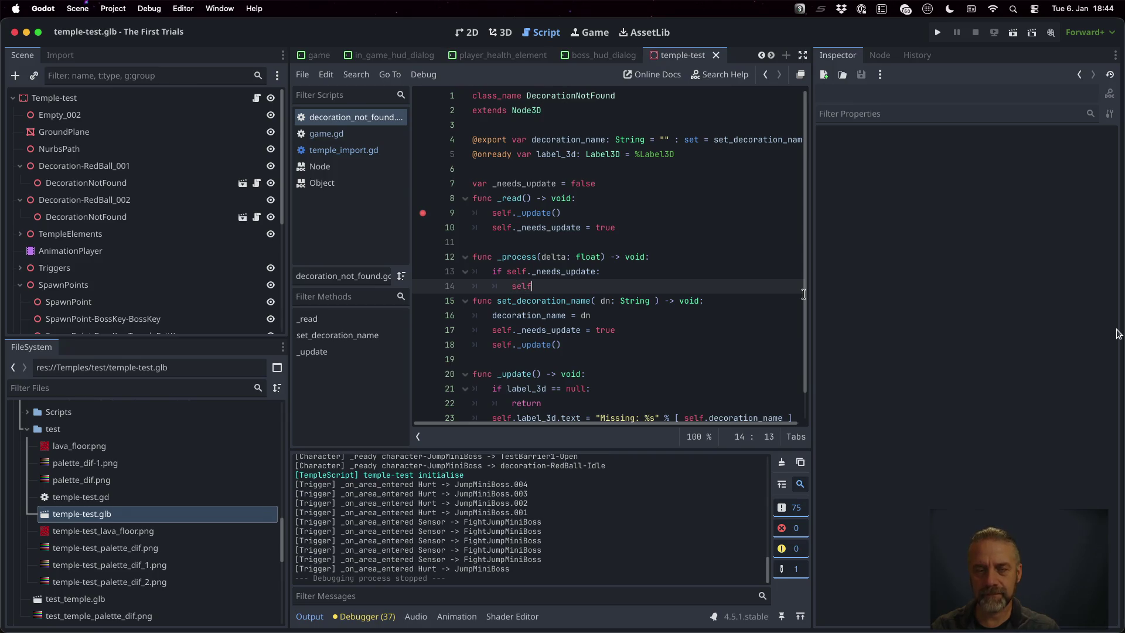
key("Return")
key("Return")
type("self._n")
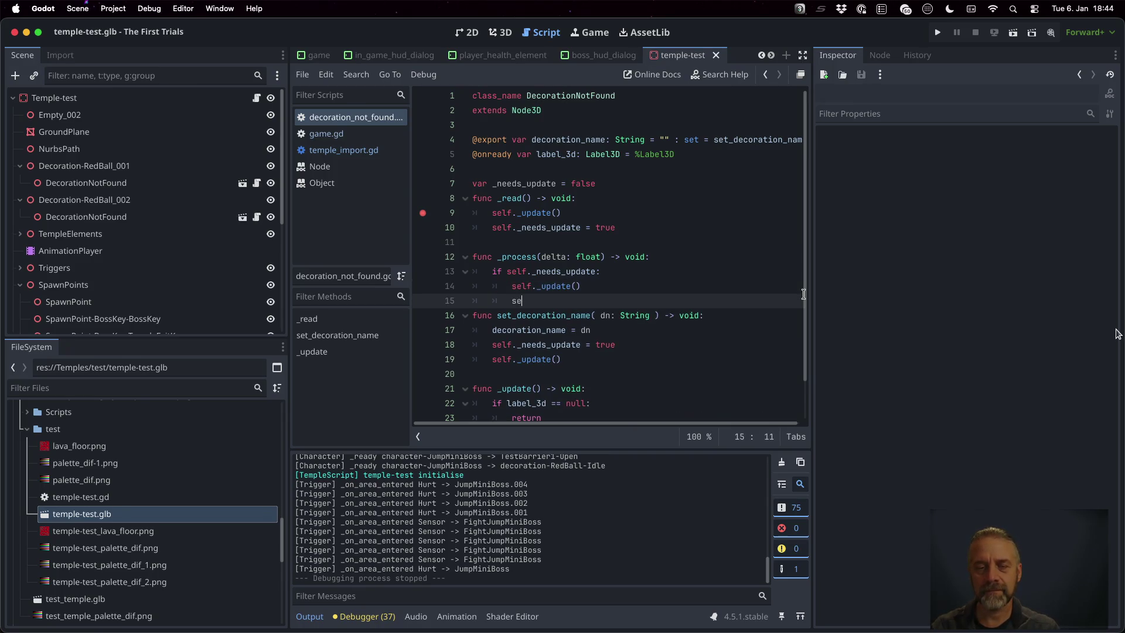
key("Return")
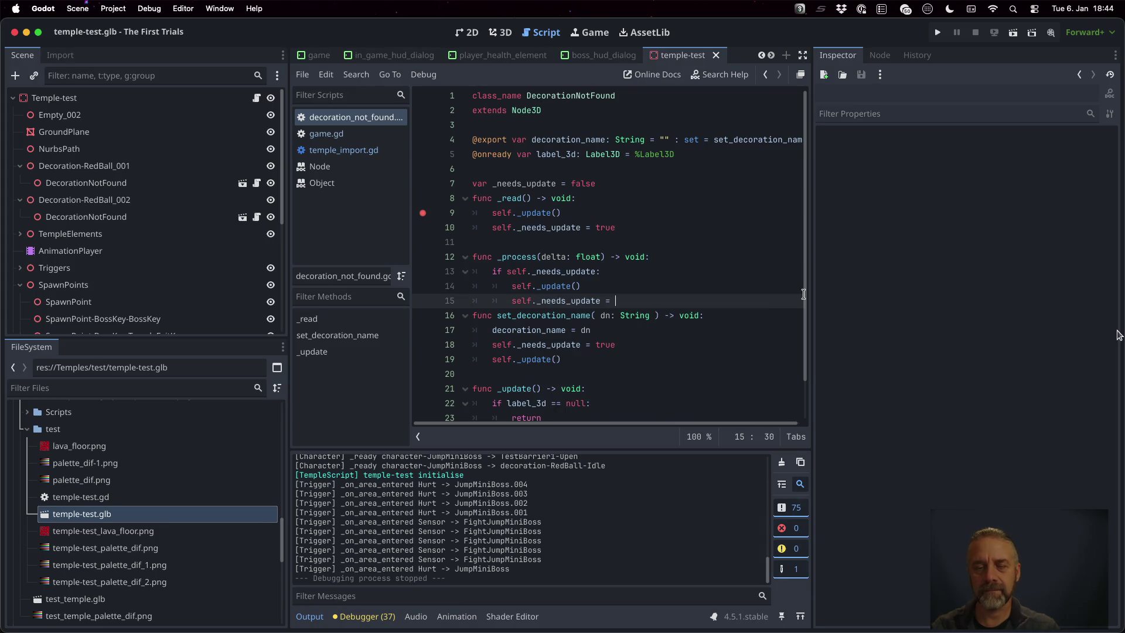
type("e")
key("Return")
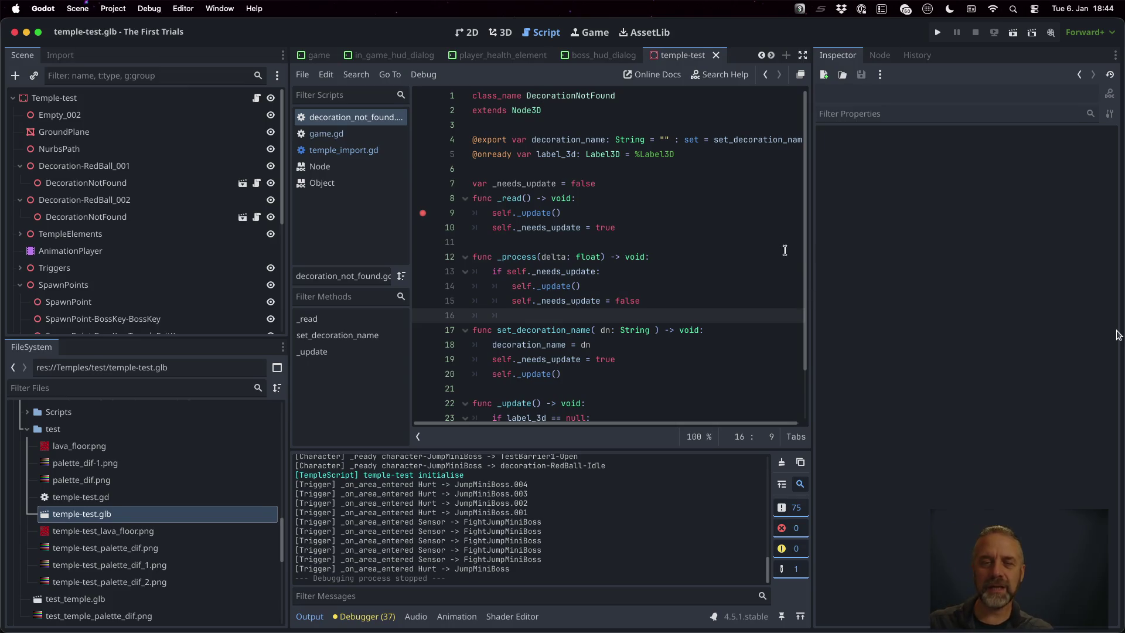
Comment out the direct _update() calls in _read and set_decoration_name, and save, dismissing the glb alert
left_click(593, 215)
key("super+k")
left_click(549, 374)
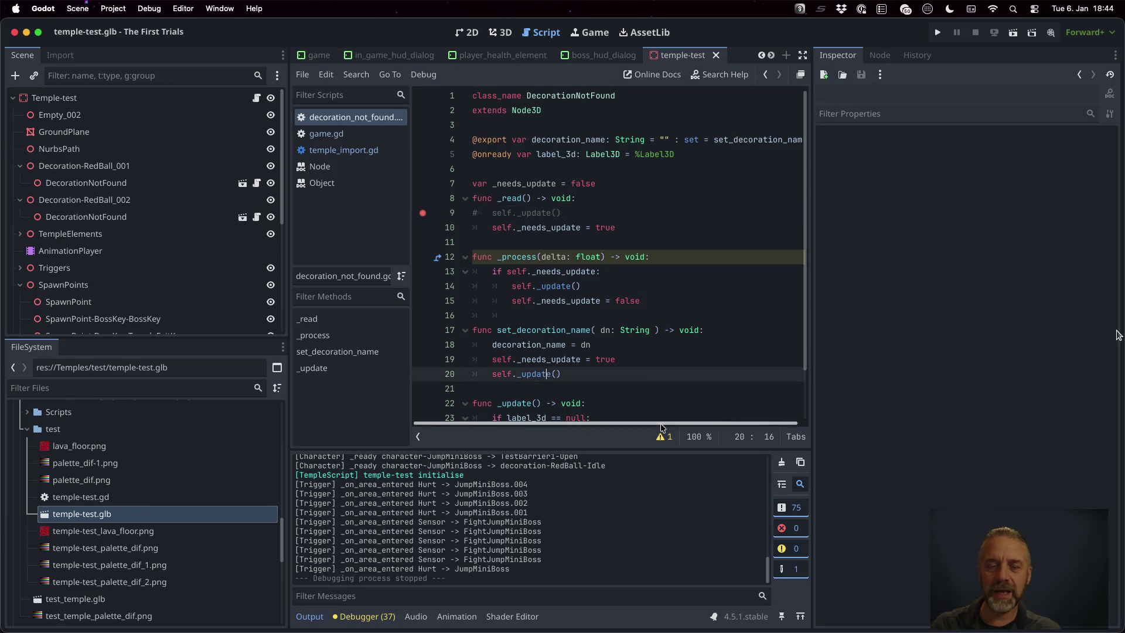
key("super+s")
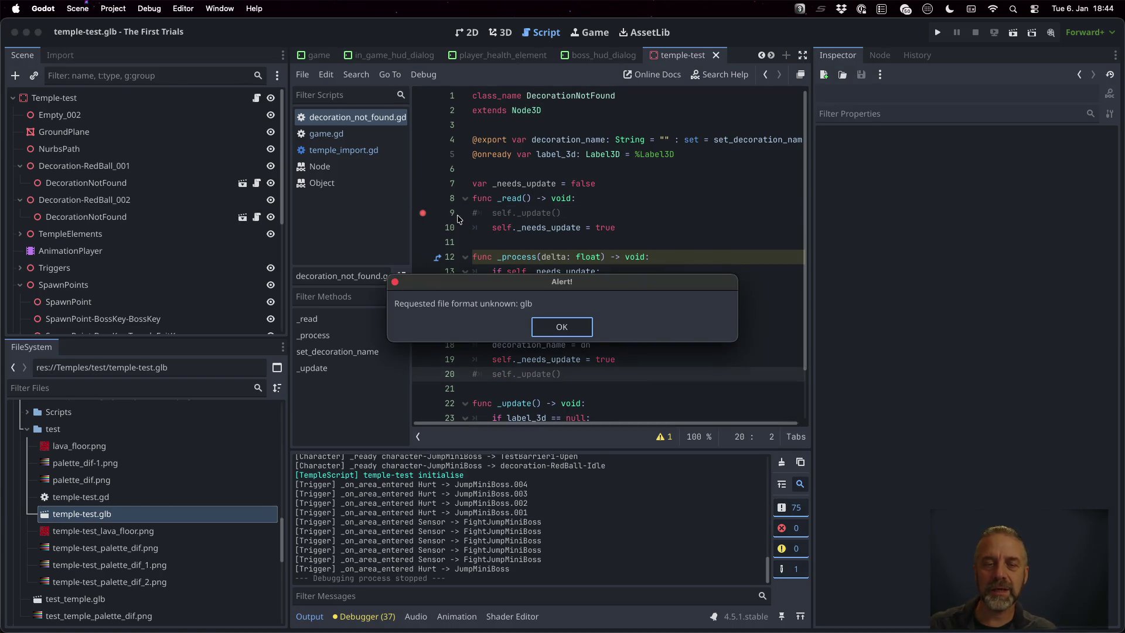
key("Return")
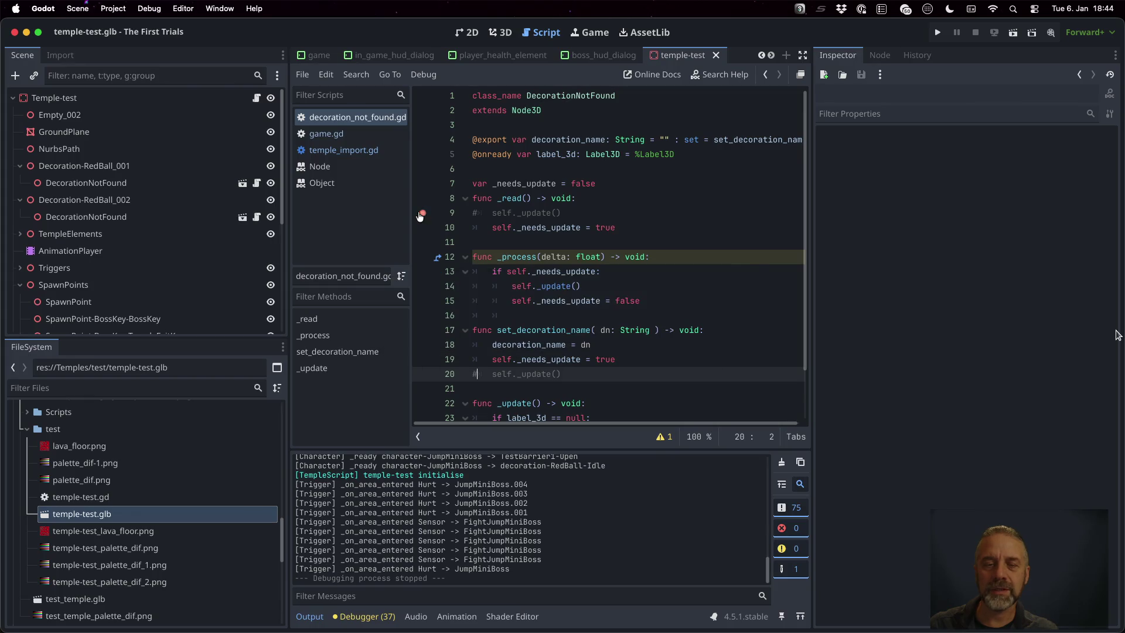
key("super+s")
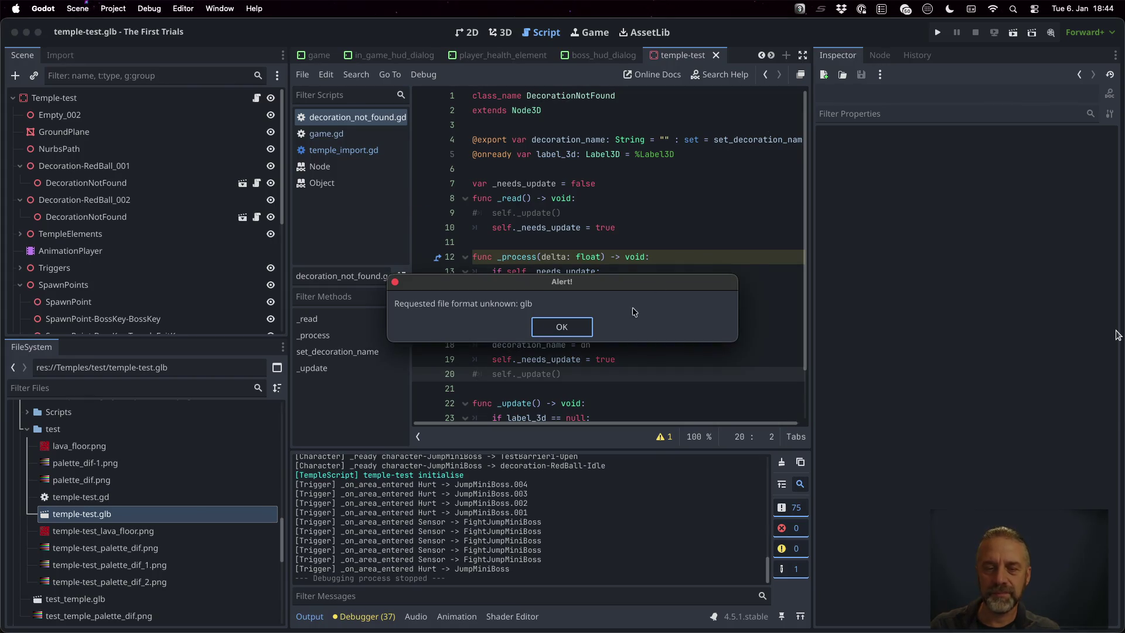
left_click(576, 327)
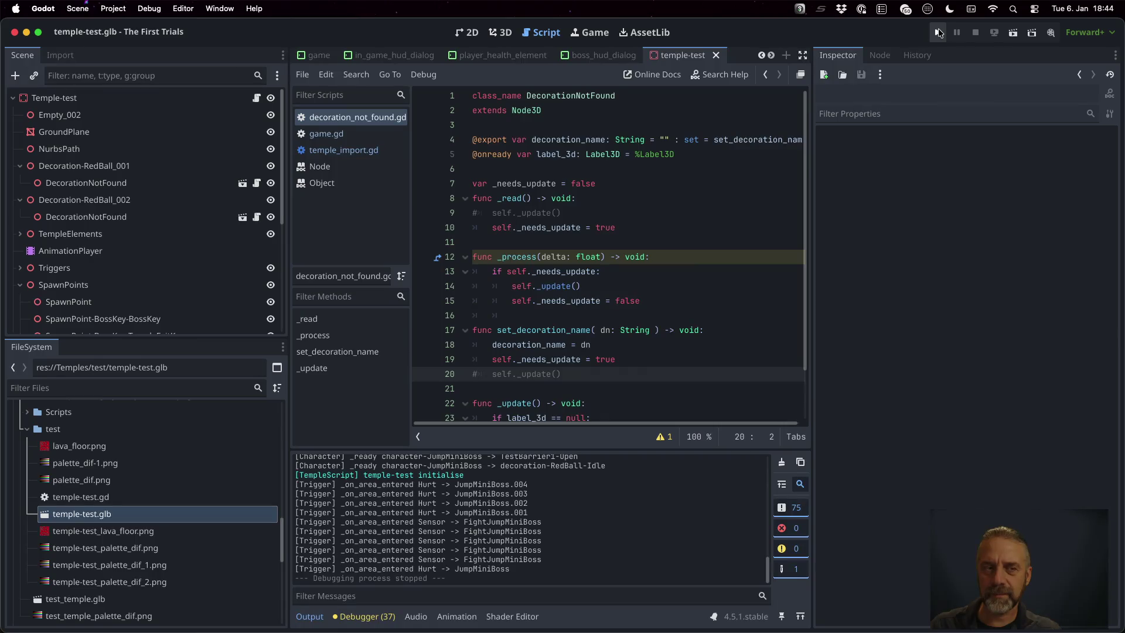
Reimport temple-test.glb and run the project, viewing the Missing: RedBall_001 and RedBall_002 boxes
right_click(172, 519)
left_click(193, 555)
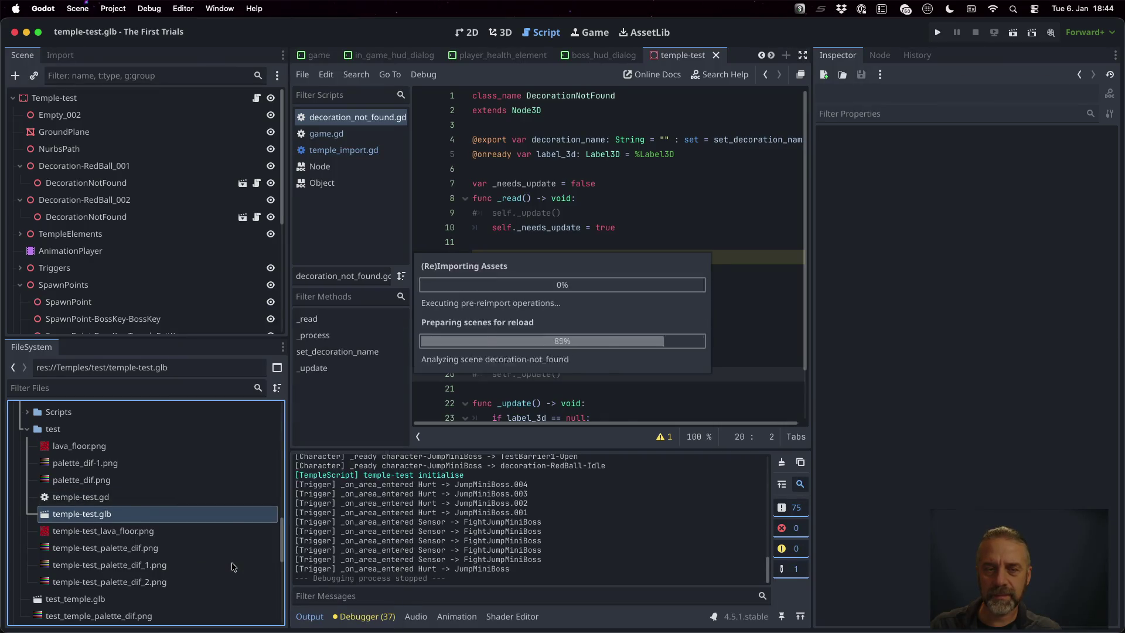
left_click(938, 32)
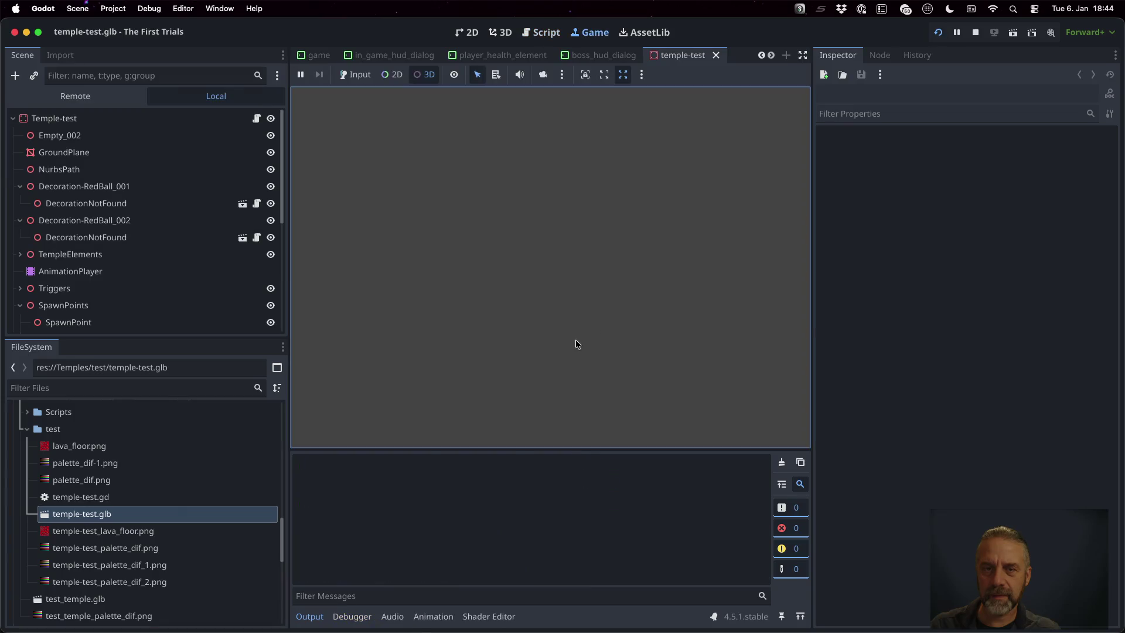
left_click(576, 340)
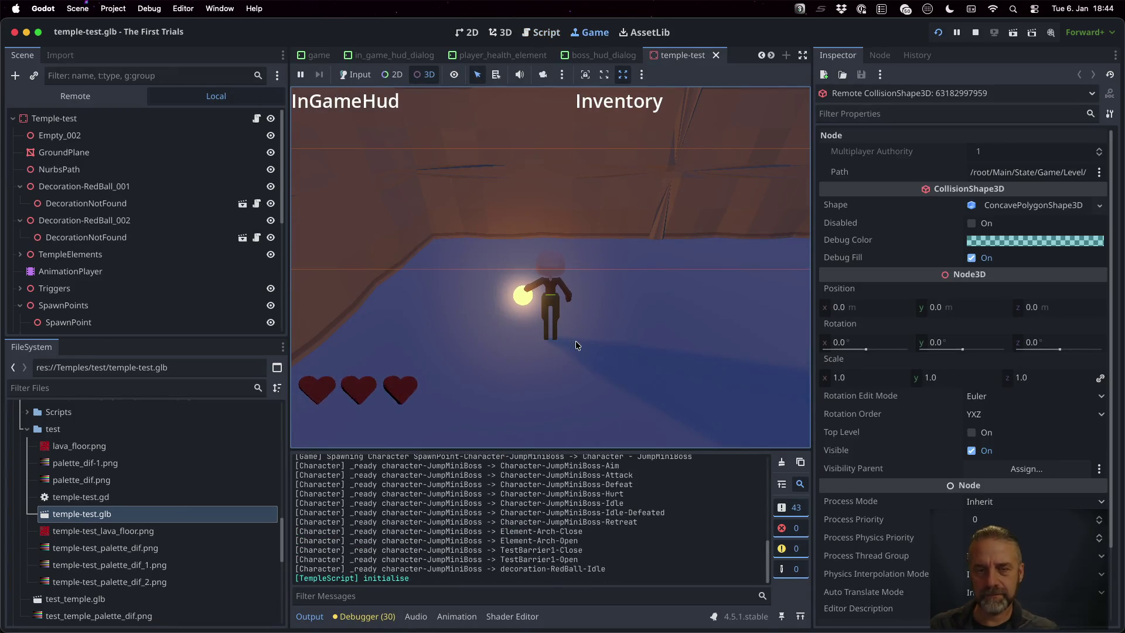
left_click(356, 75)
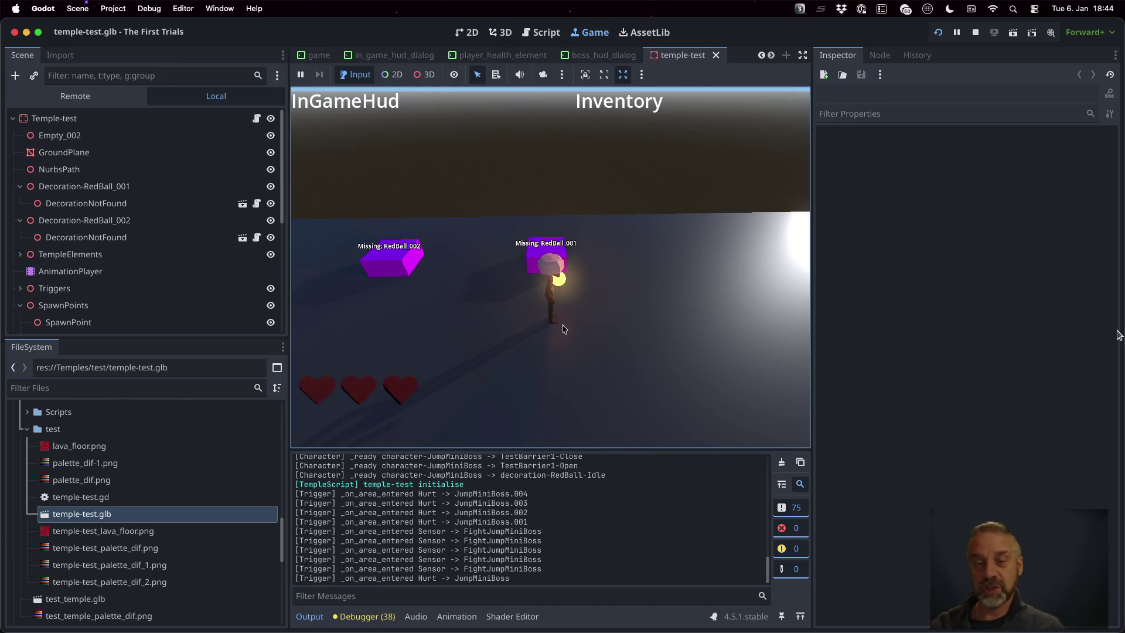
left_click(982, 30)
Check both DecorationNotFound nodes' Decoration Name, then switch to blender_v3.py in Sublime Text
left_click(138, 184)
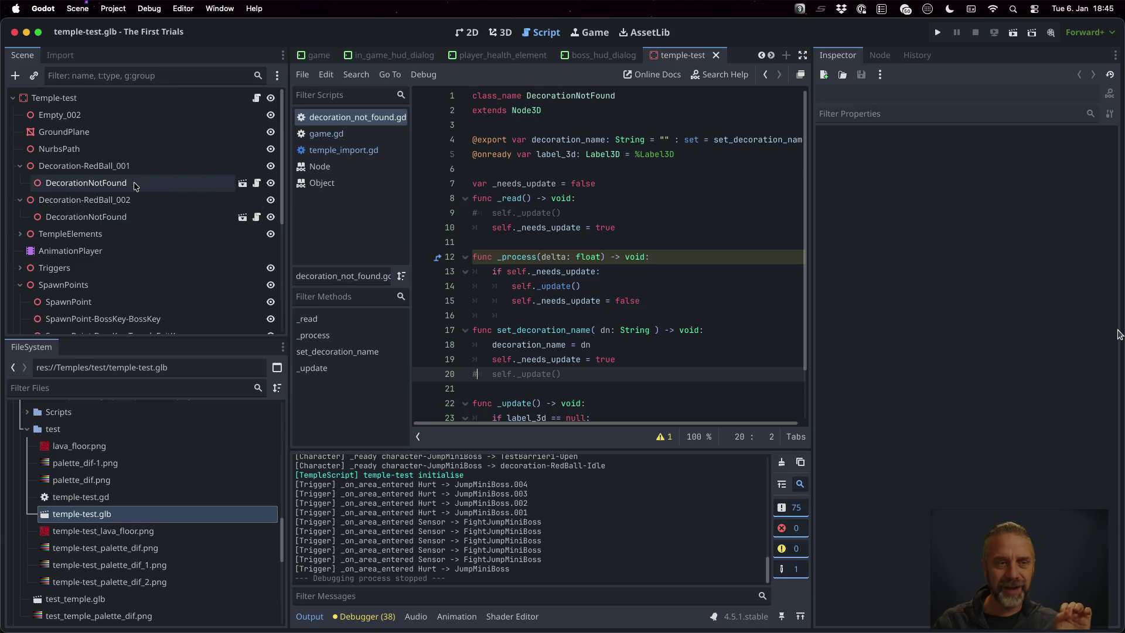
left_click(139, 219)
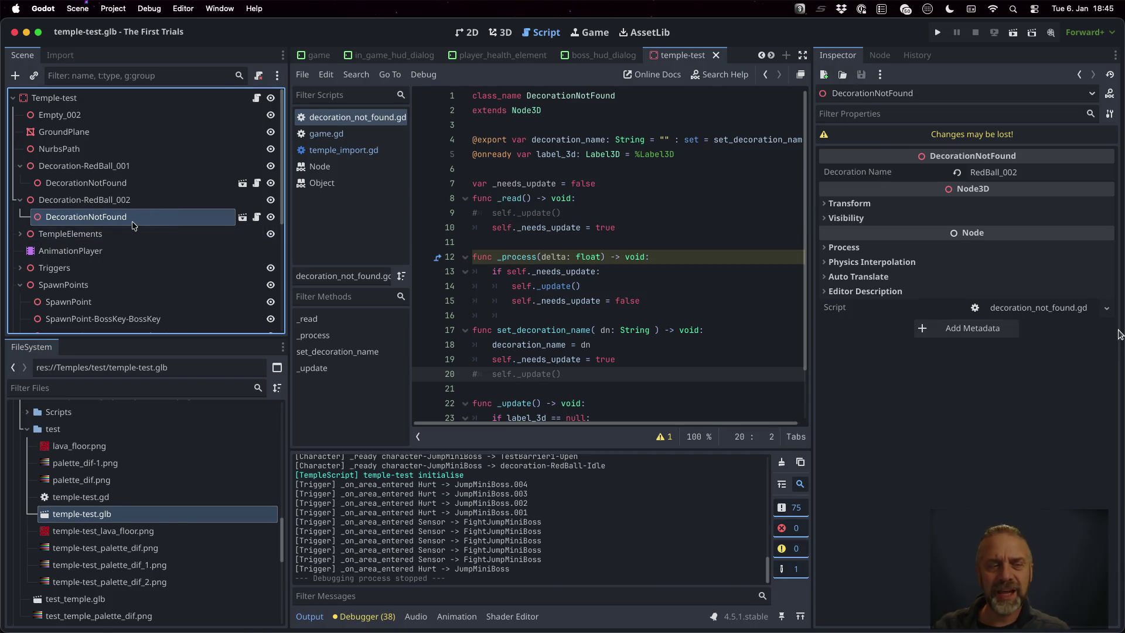
left_click(574, 212)
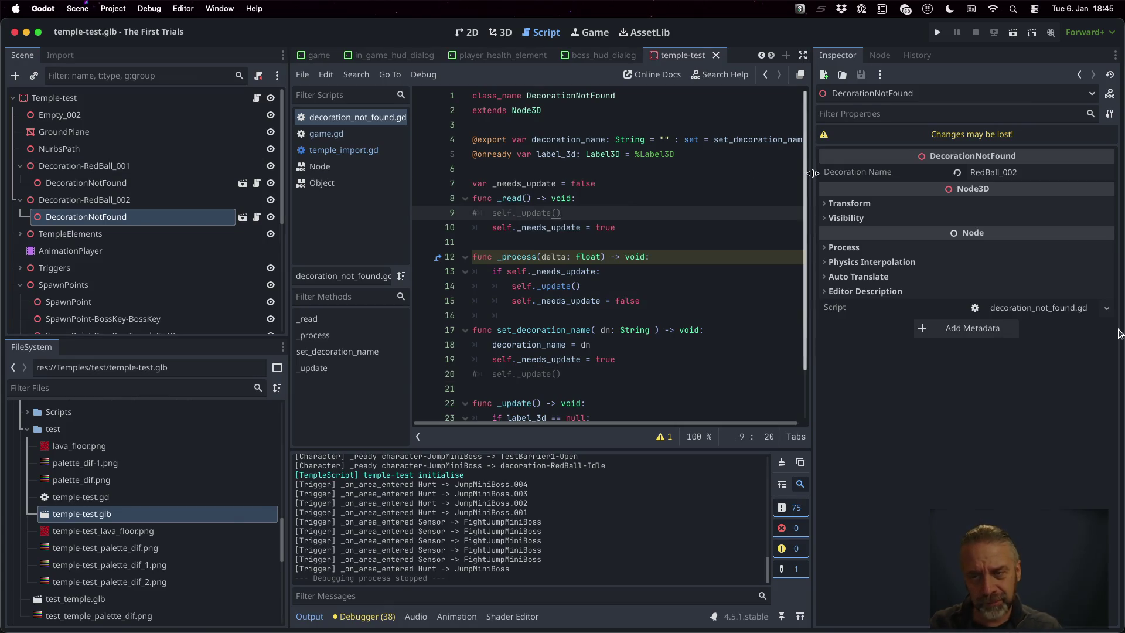
left_click_drag(812, 173, 1009, 182)
key("ctrl+Up")
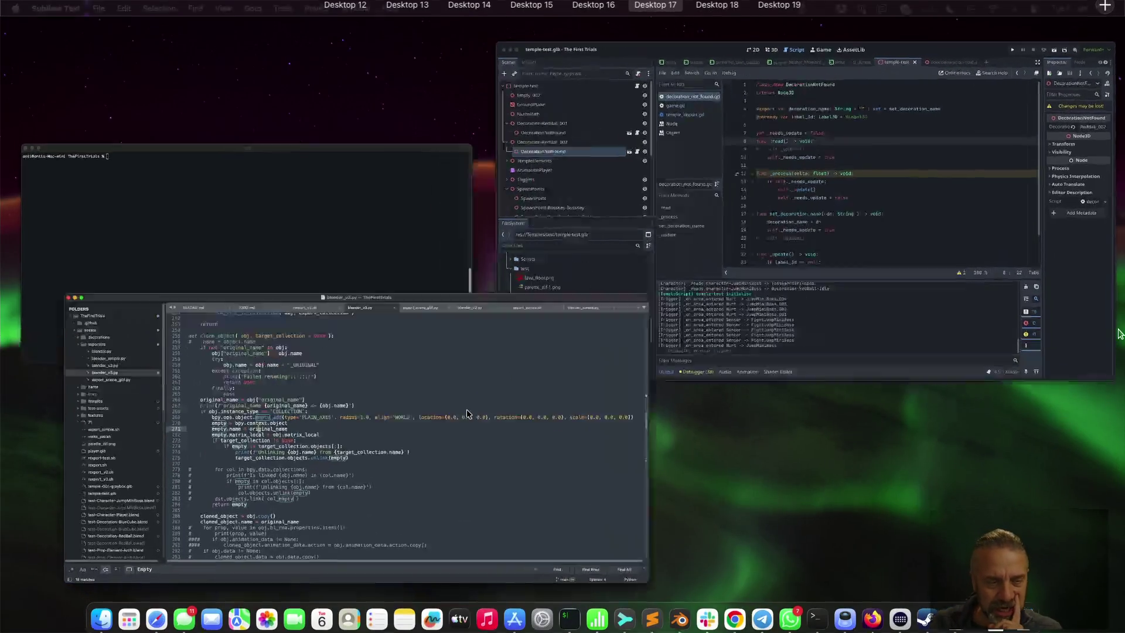
left_click(468, 414)
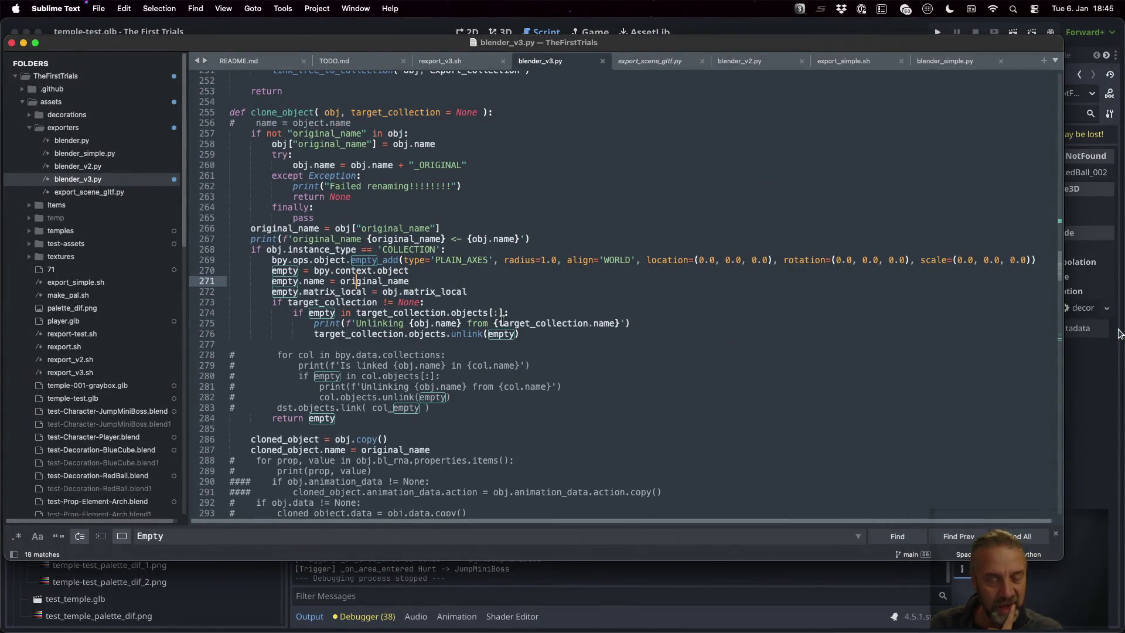
Search blender_v3.py for 'original' to locate the original_name lookup in clone_object
scroll(503, 321, "down", 1)
scroll(502, 321, "down", 1)
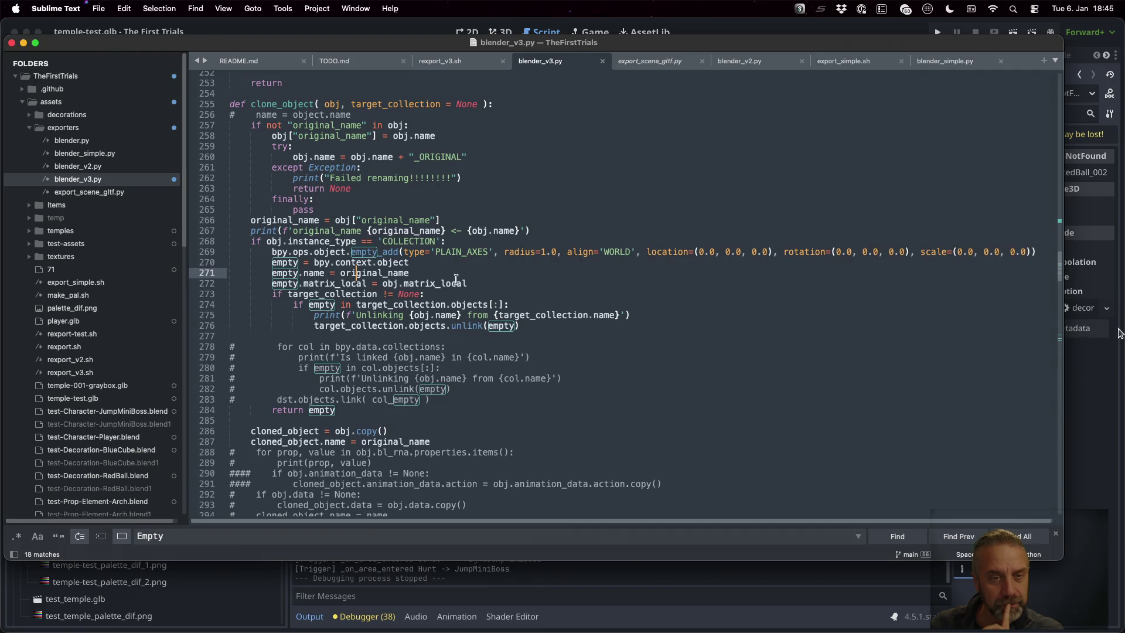
left_click(525, 287)
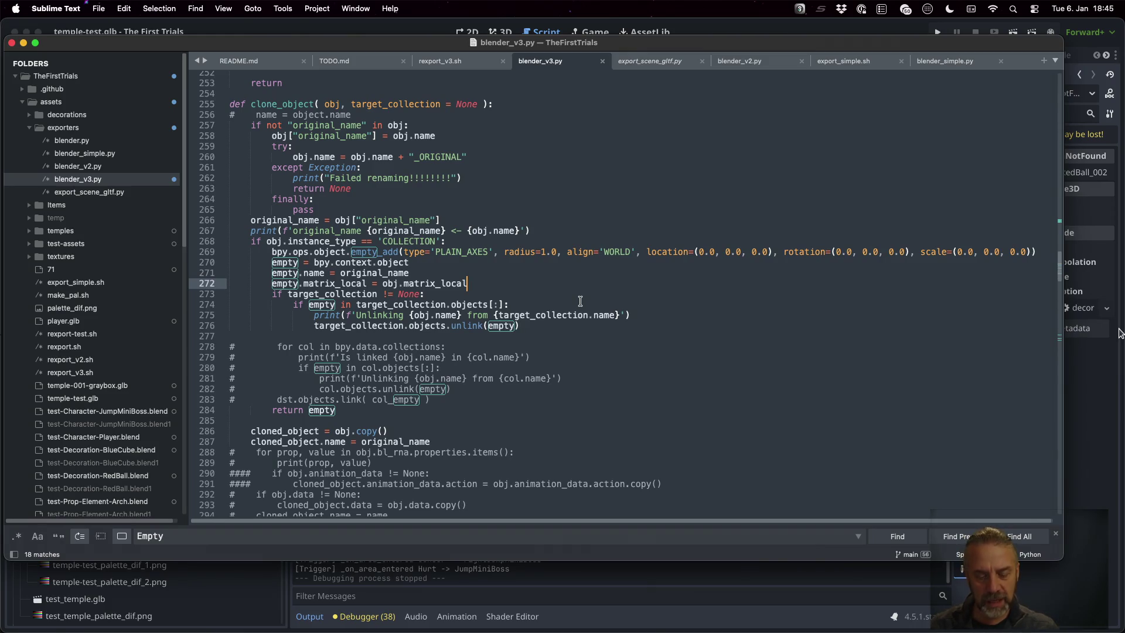
key("super+f")
type("origina")
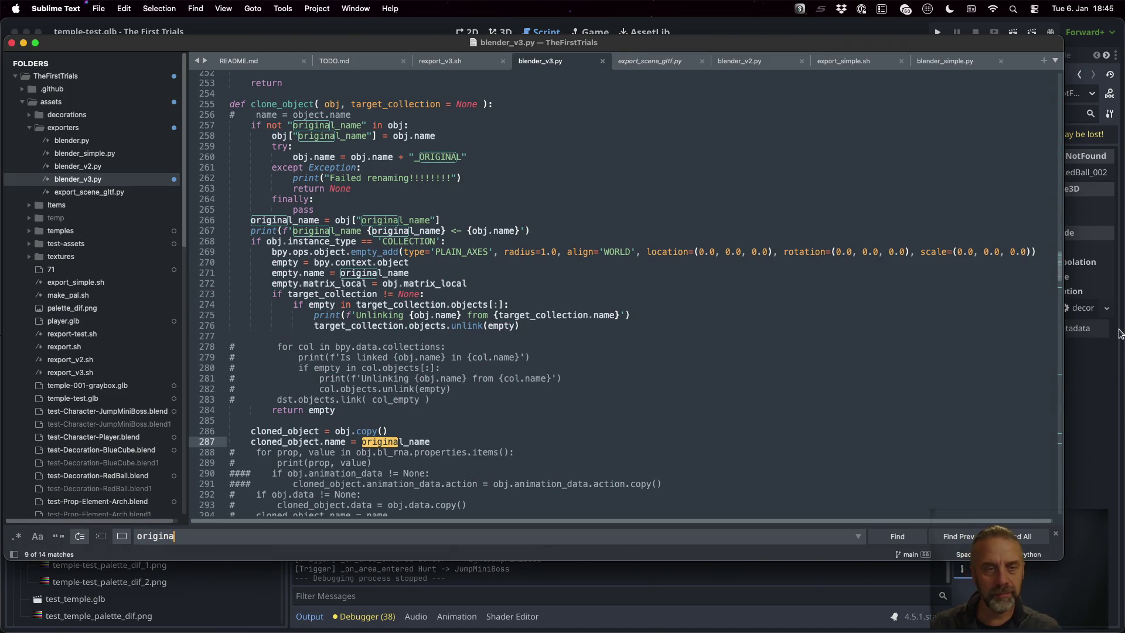
left_click(363, 220)
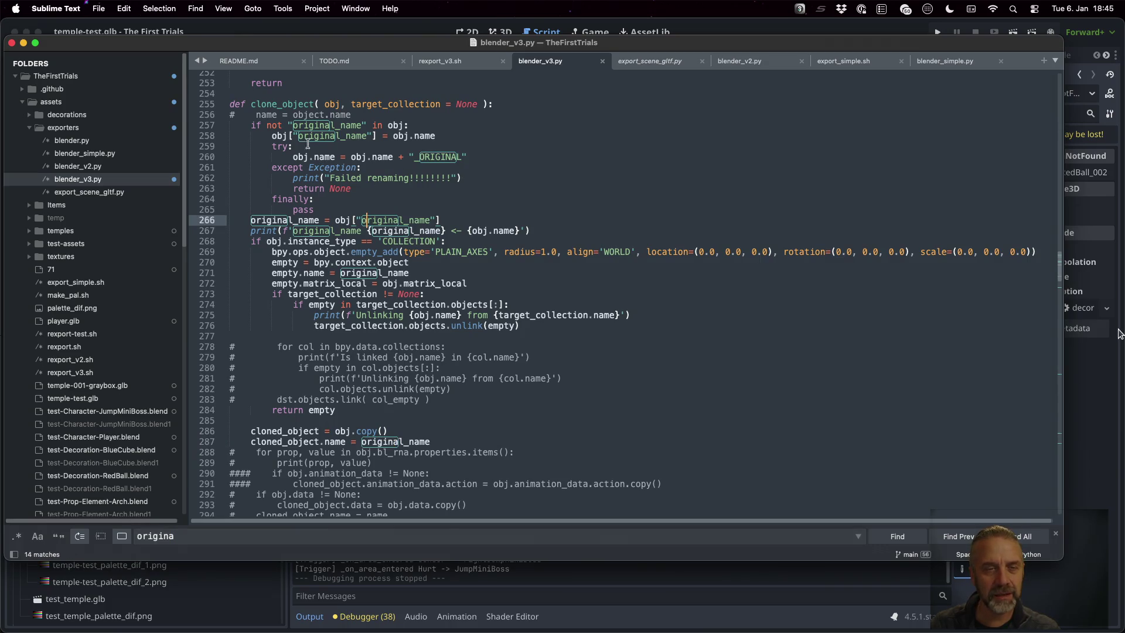
left_click_drag(272, 136, 376, 134)
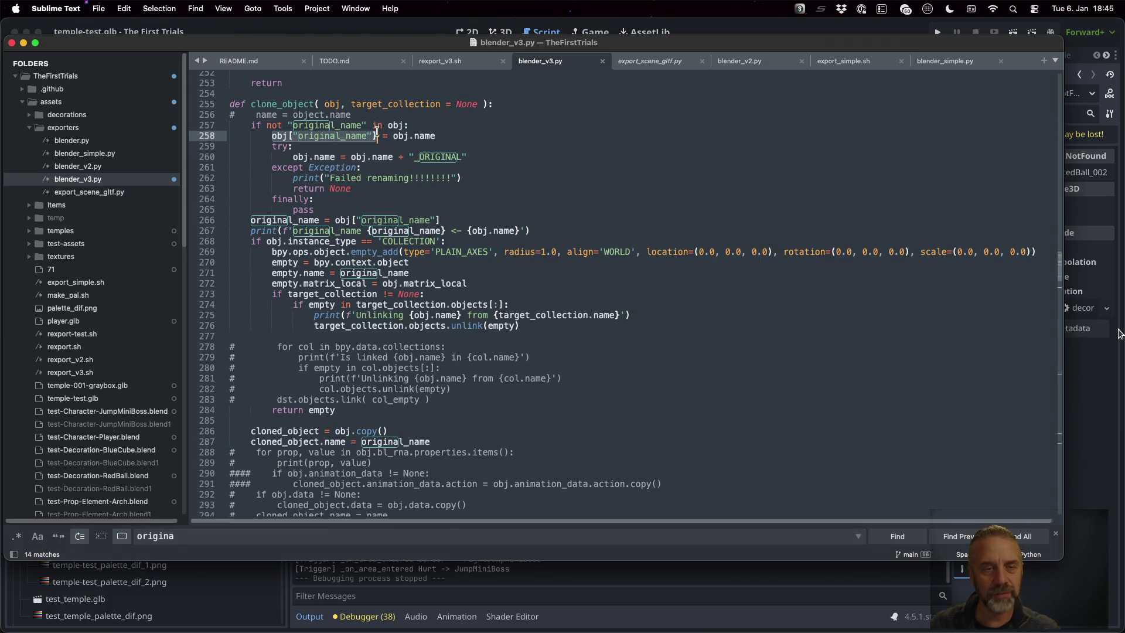
Add empty["TODO"] = "SOMETHING" on line 271, then bring up the terminal's export log
left_click(463, 279)
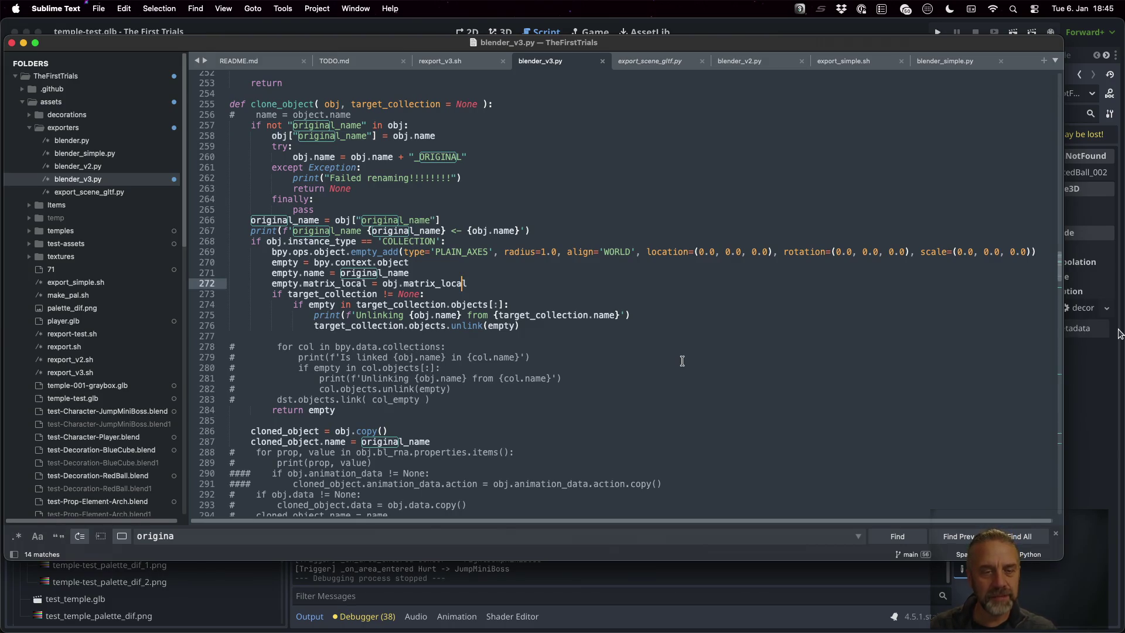
key("Up")
key("Up")
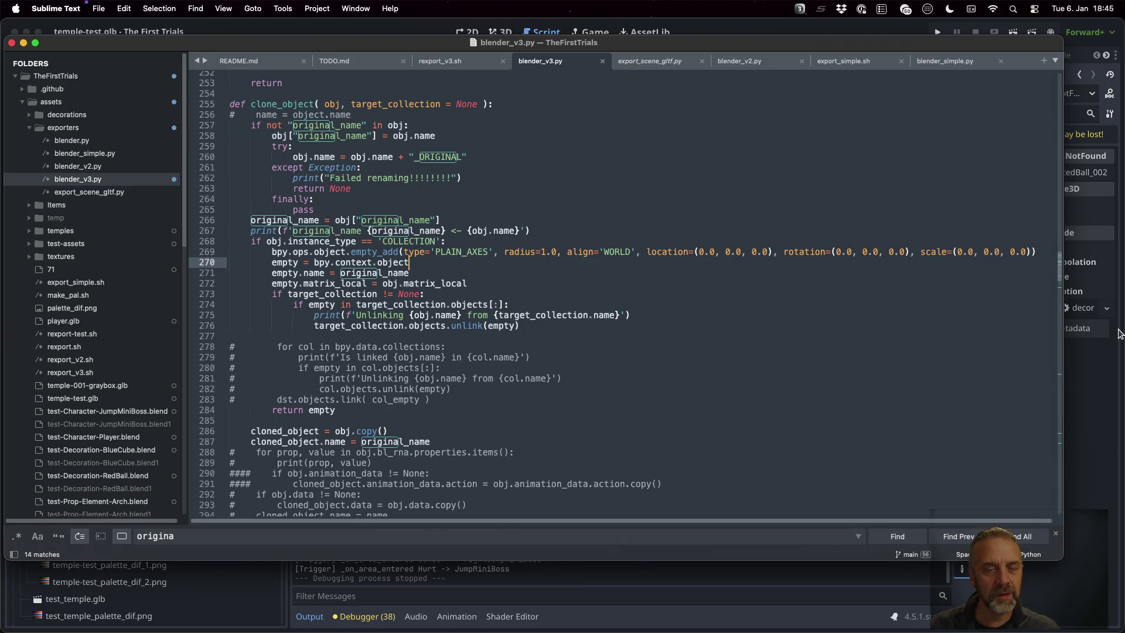
key("Return")
type("empty")
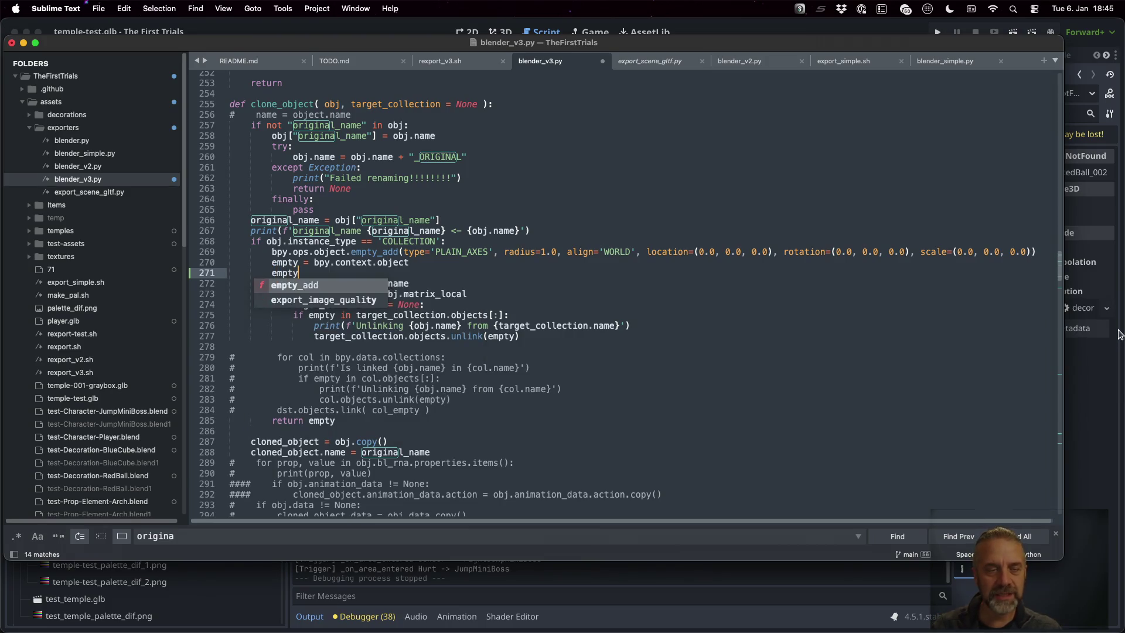
type("[\"")
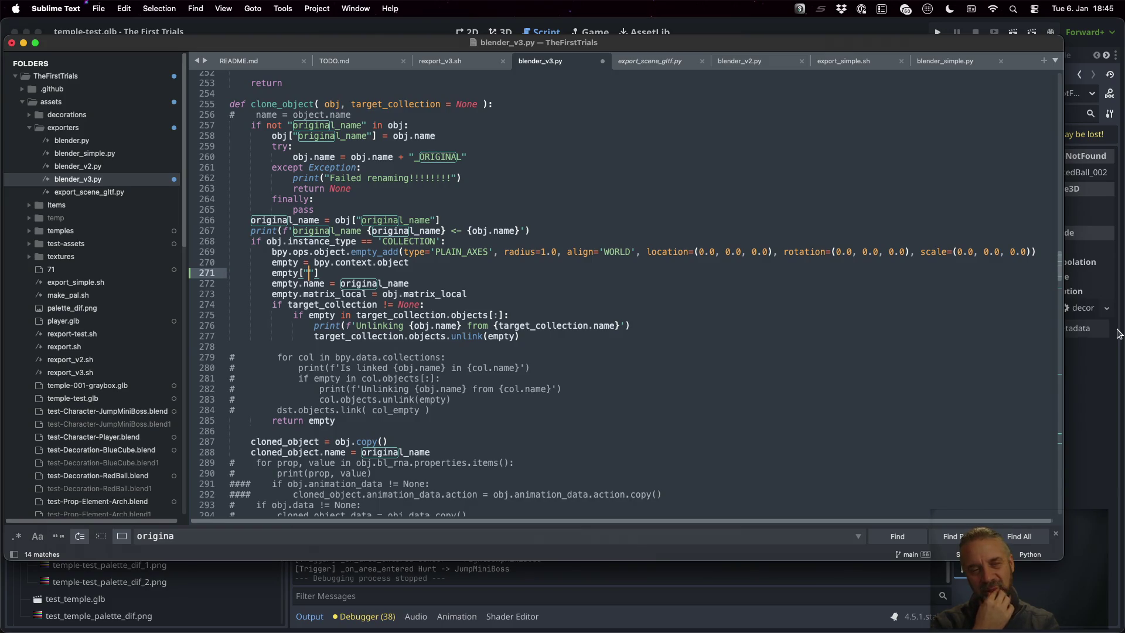
type("SS")
key("BackSpace")
key("BackSpace")
type("TODO\"]")
type(" = \"")
type("SOMETHING")
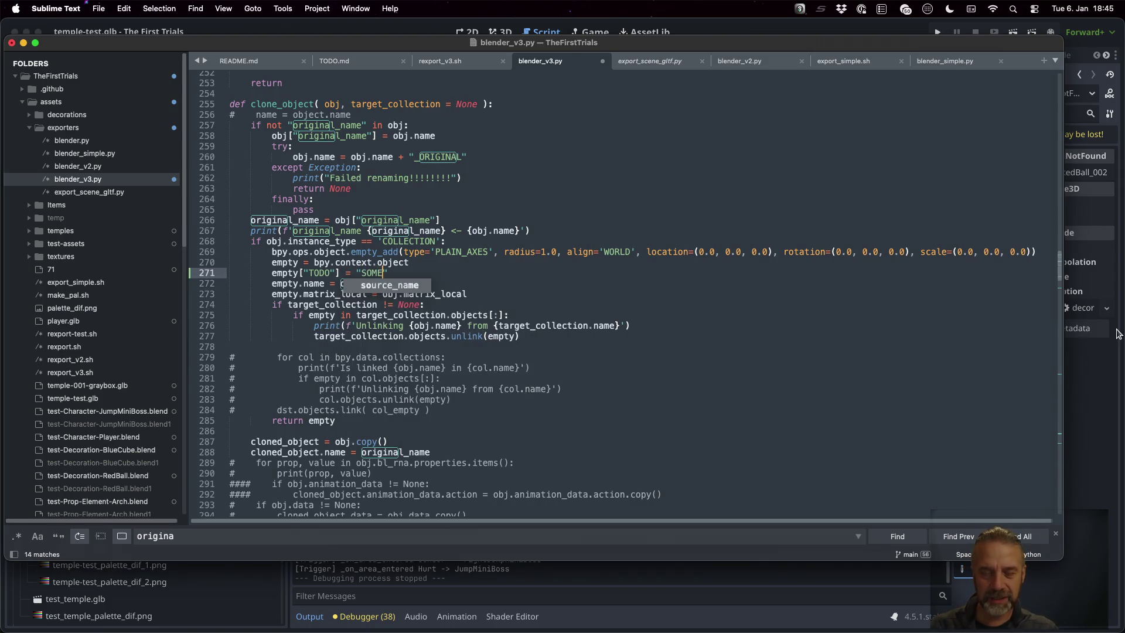
key("Escape")
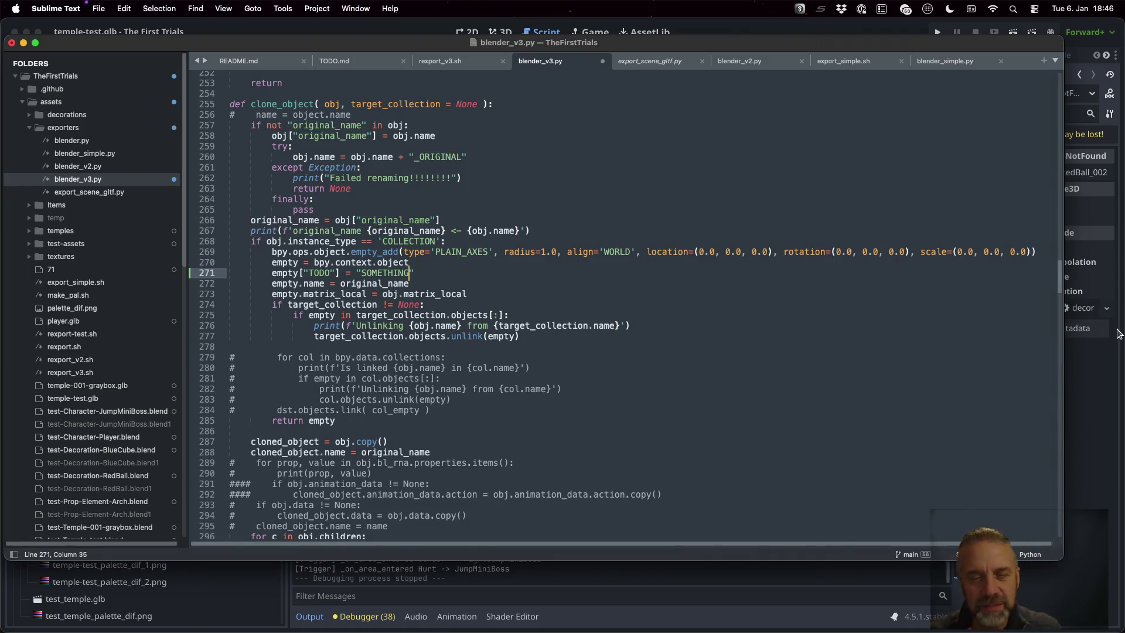
key("ctrl+Right")
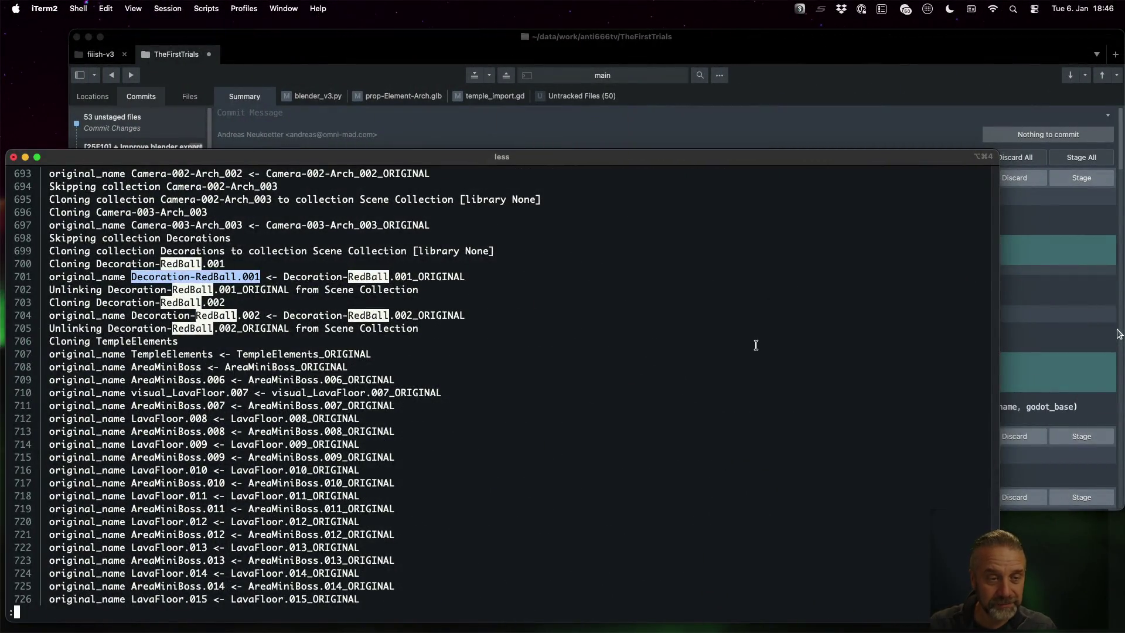
key("ctrl+Right")
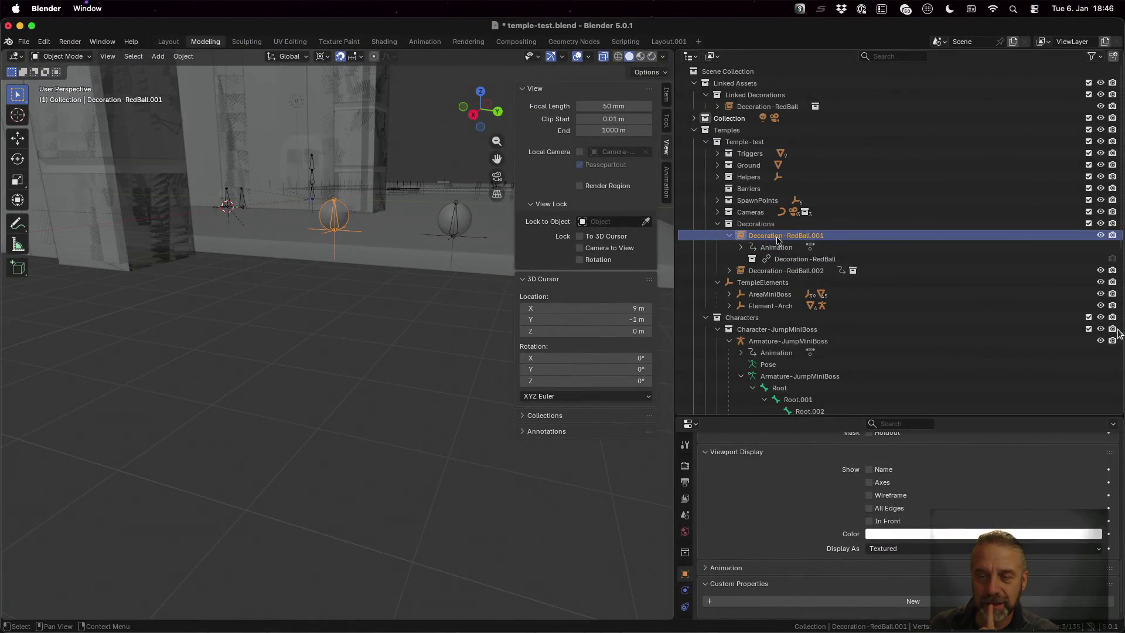
scroll(766, 513, "up", 3)
scroll(769, 512, "down", 3)
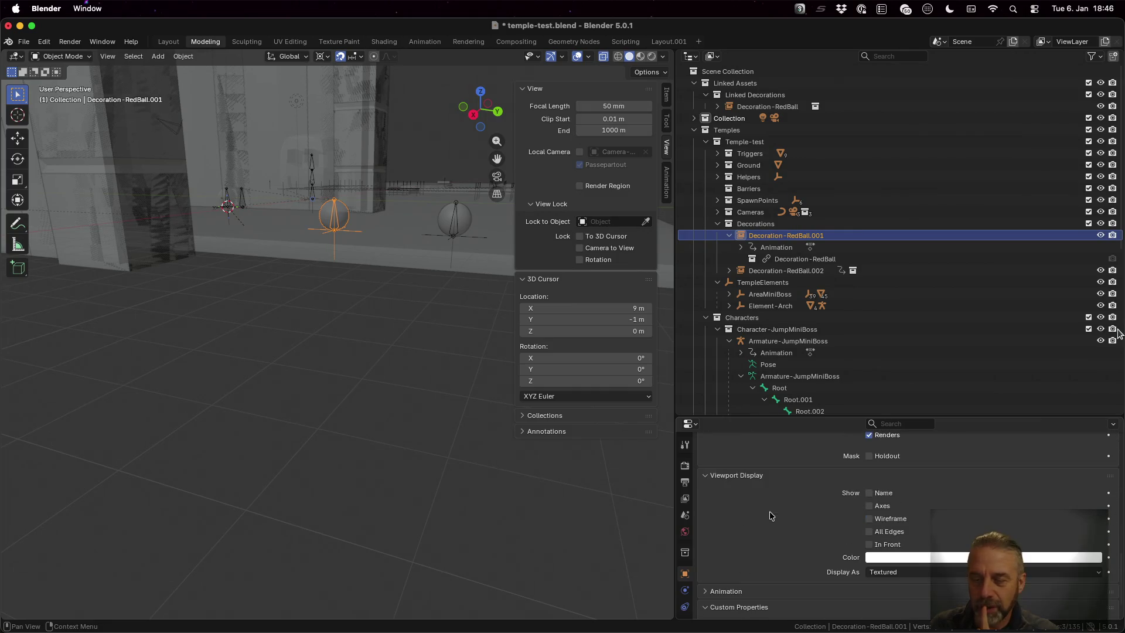
scroll(769, 511, "up", 3)
scroll(833, 526, "up", 8)
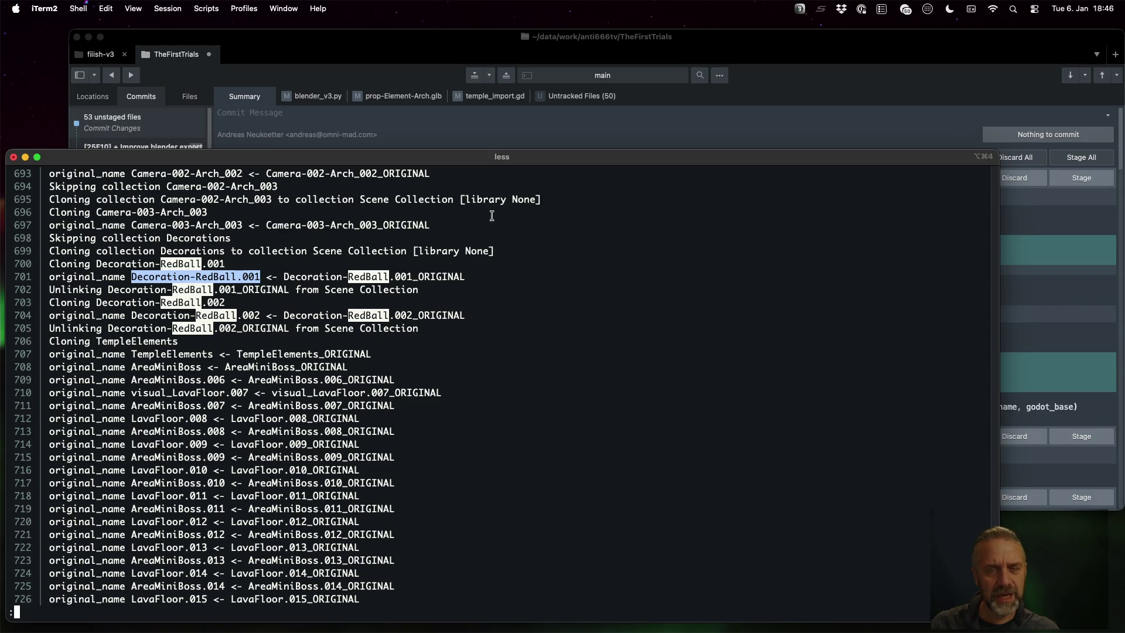
Page back through the export log to the collection-cloning lines, quit less, and return to blender_v3.py
key("Up")
key("Up")
key("Up")
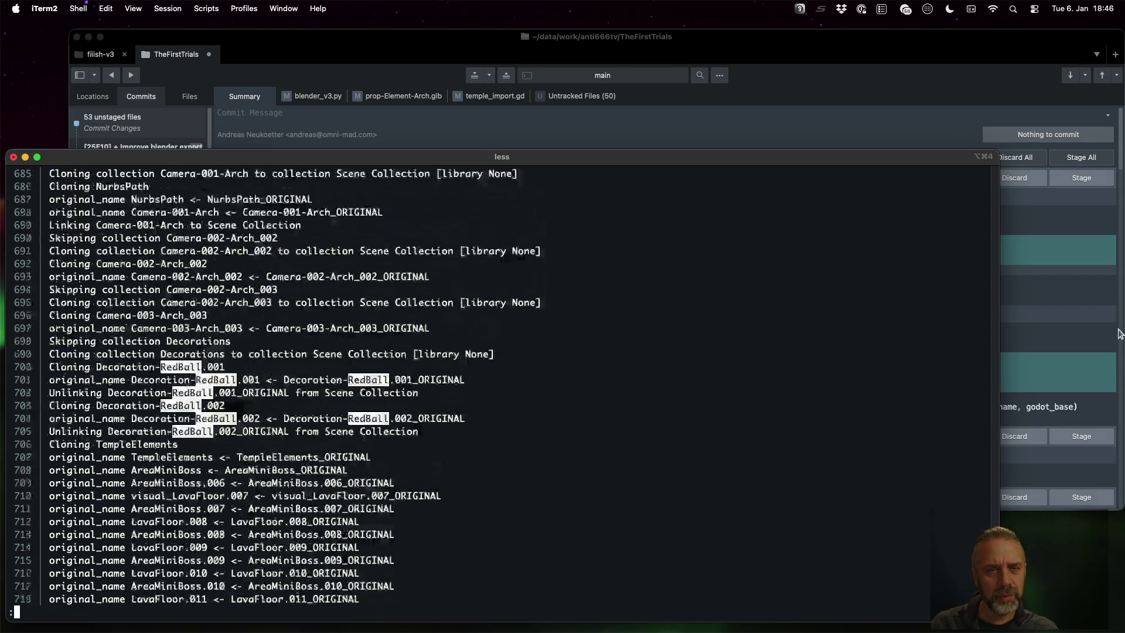
key("Up")
key("Up")
key("Up")
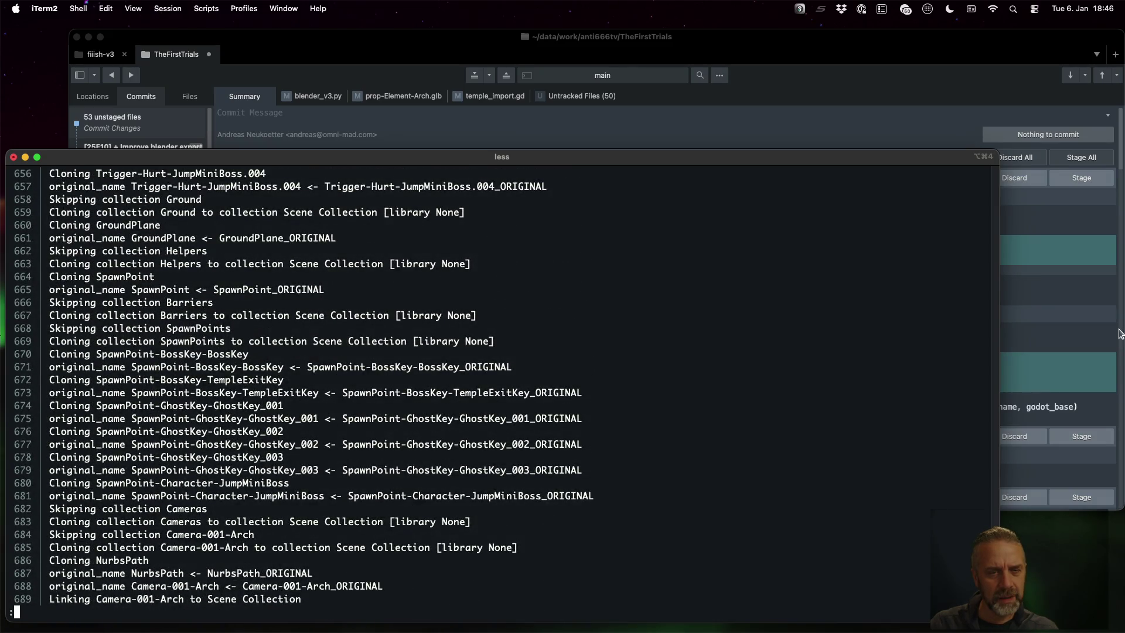
key("Up")
key("Up")
key("Up")
key("q")
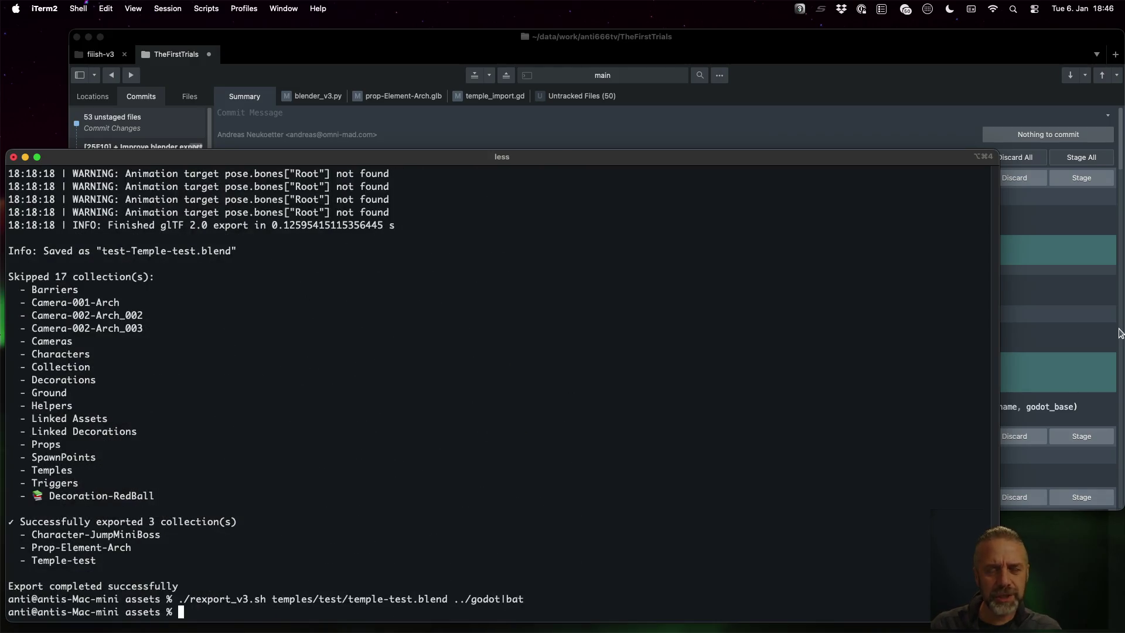
key("super+Tab")
left_click(494, 251)
scroll(510, 334, "up", 10)
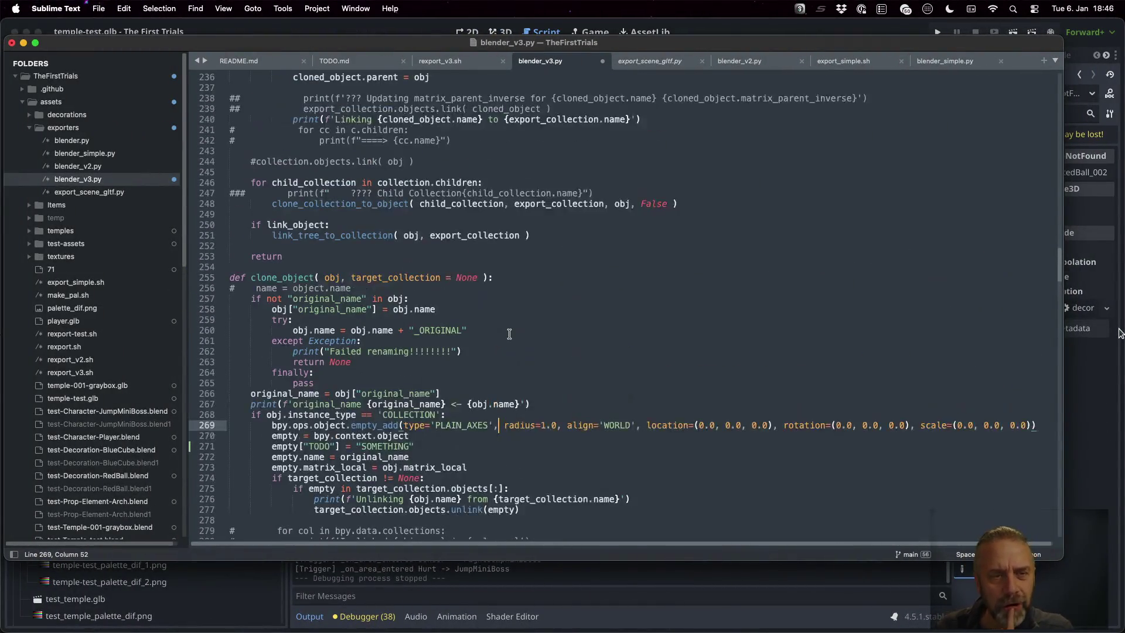
Read through clone_collection_to_object and clone_object, highlighting COLLECTION on line 268, then switch to Blender
scroll(509, 334, "up", 2)
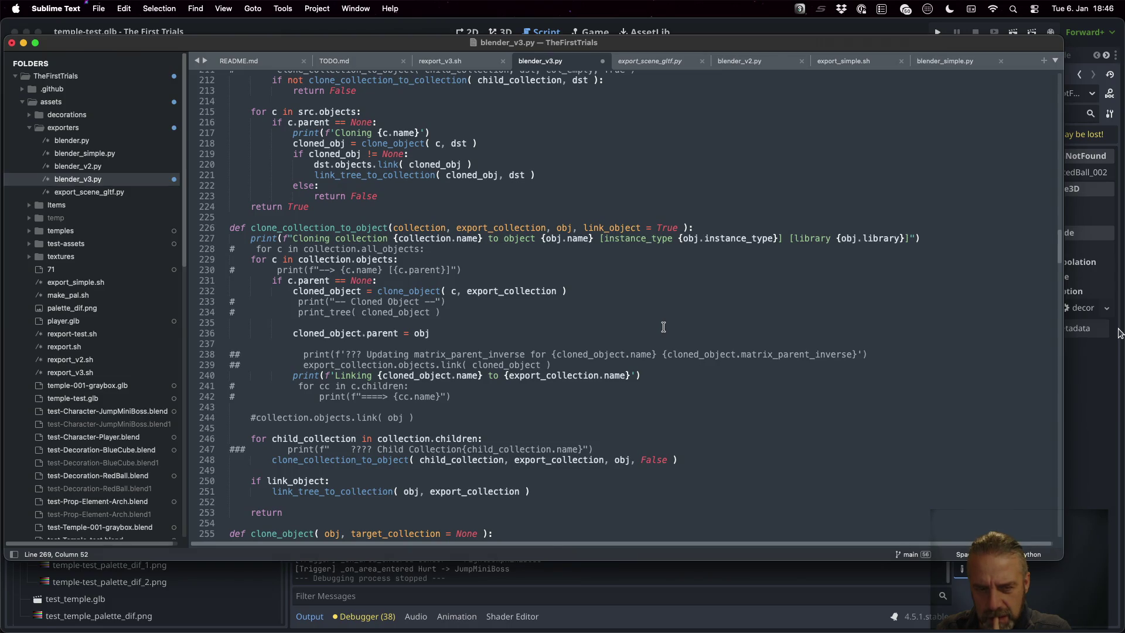
scroll(663, 327, "down", 10)
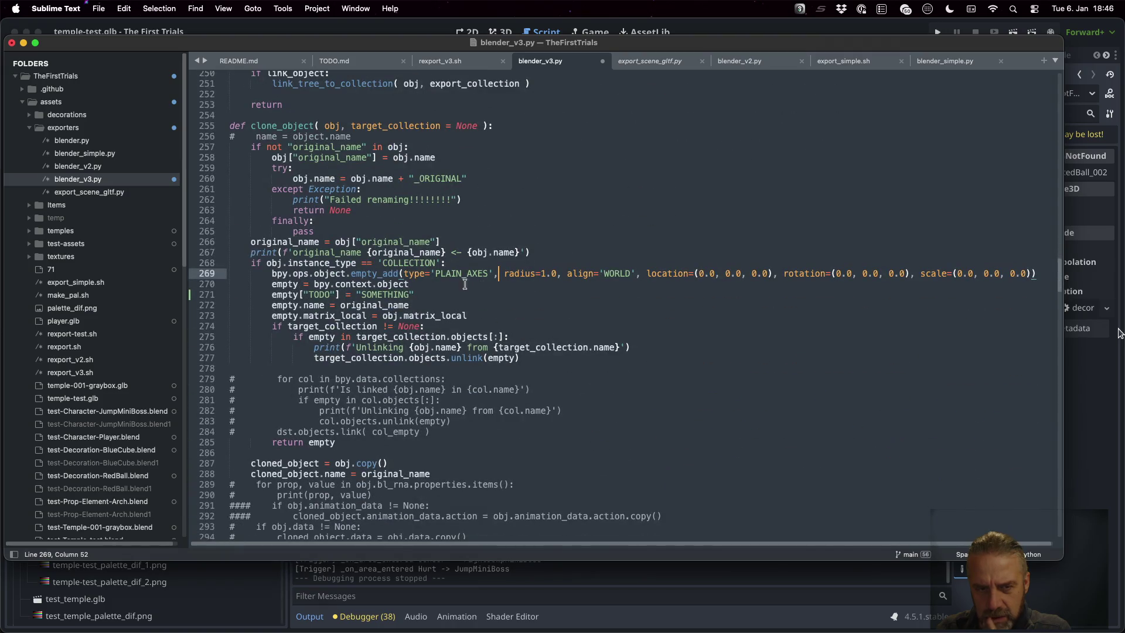
double_click(419, 263)
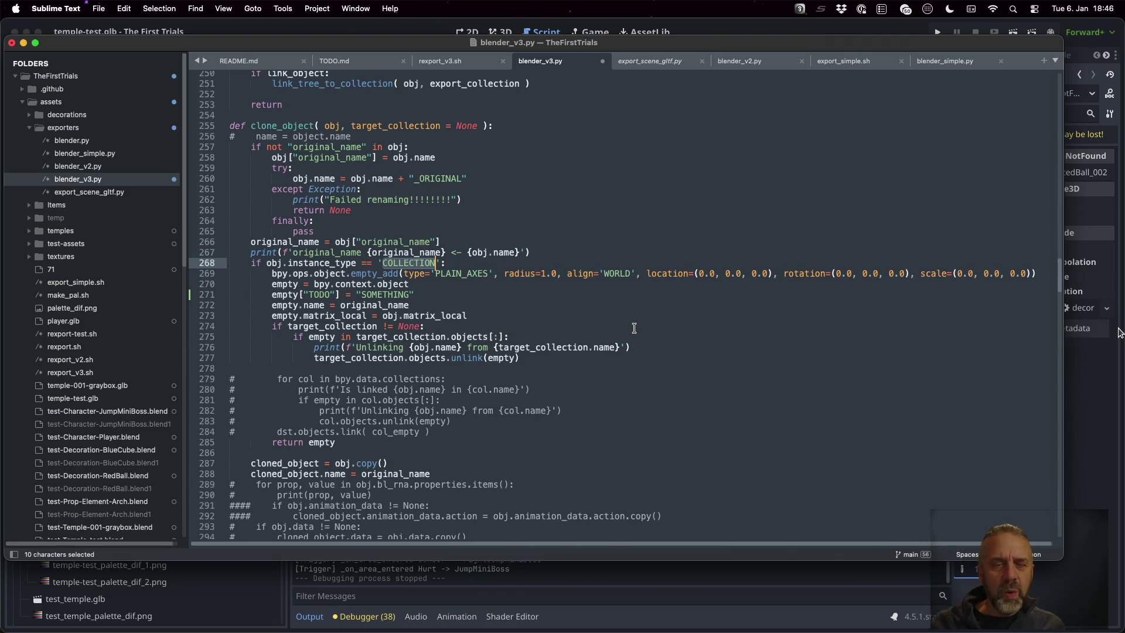
left_click(491, 285)
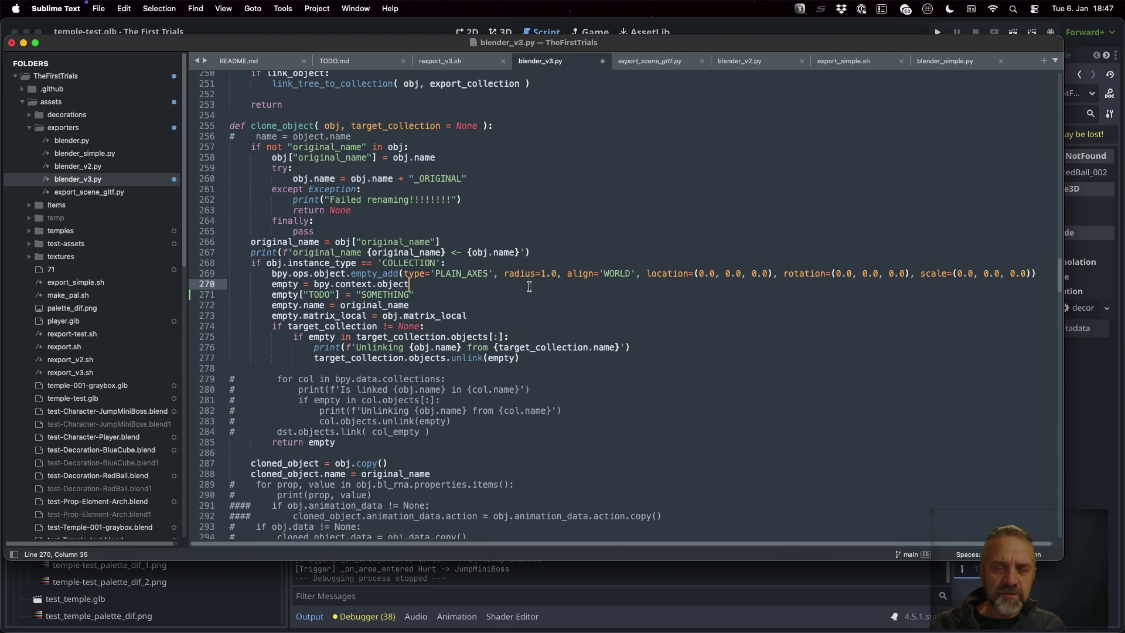
scroll(529, 286, "up", 10)
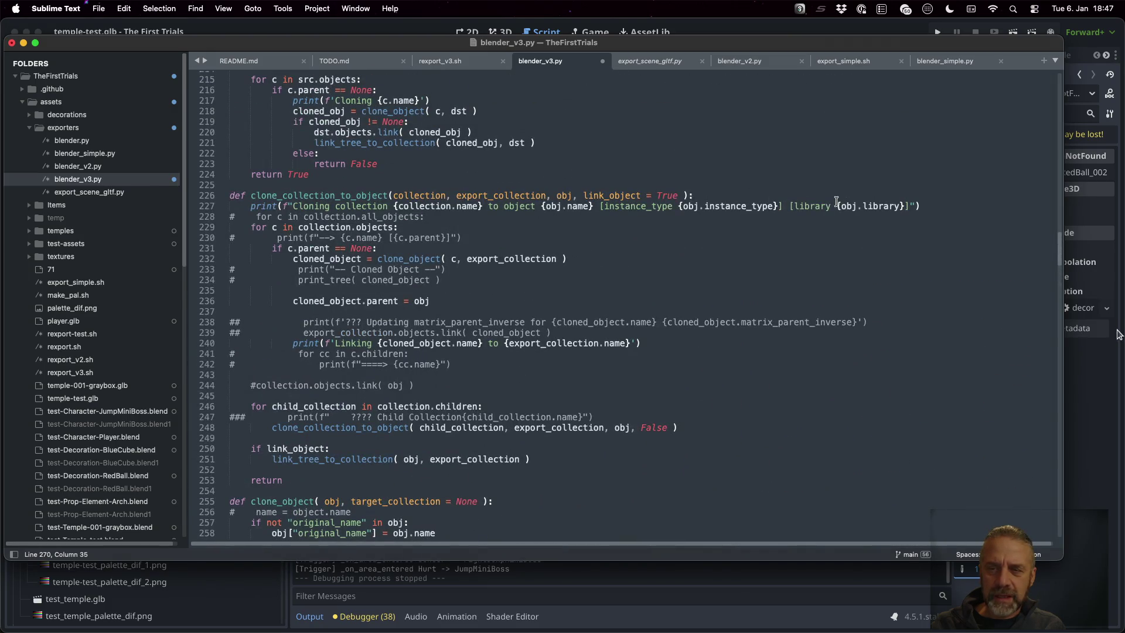
scroll(589, 393, "down", 10)
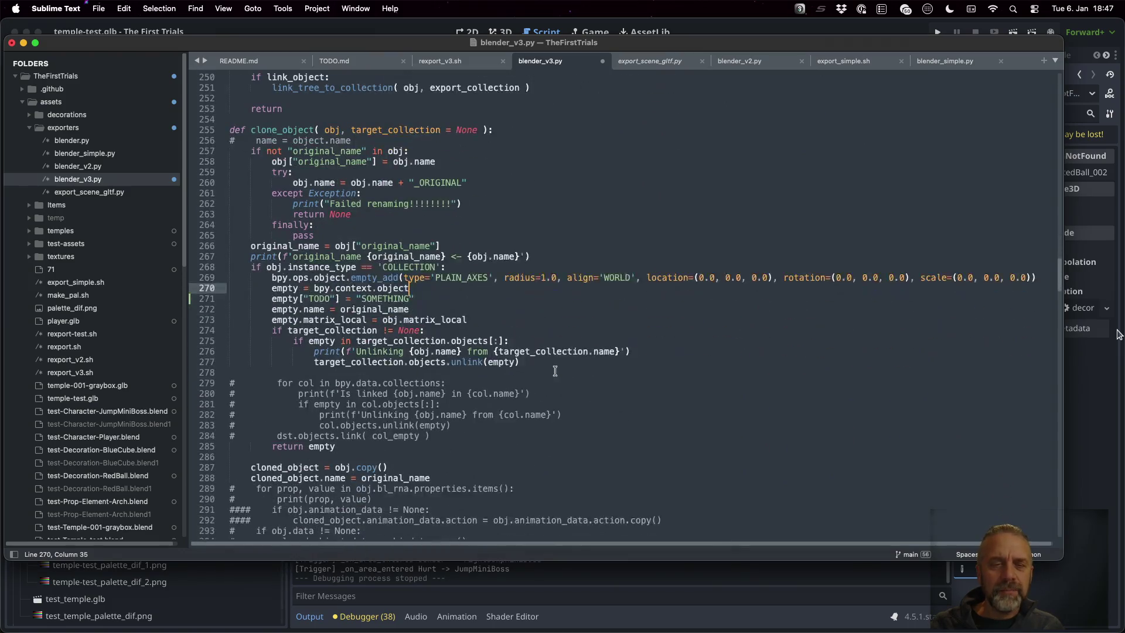
scroll(586, 328, "up", 7)
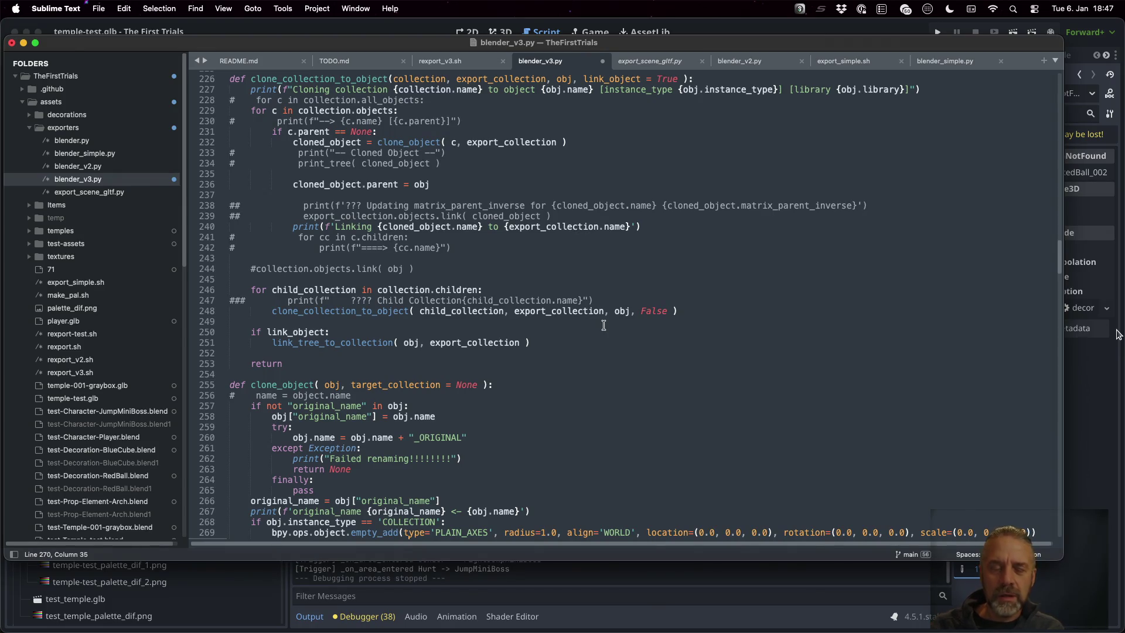
scroll(603, 325, "down", 7)
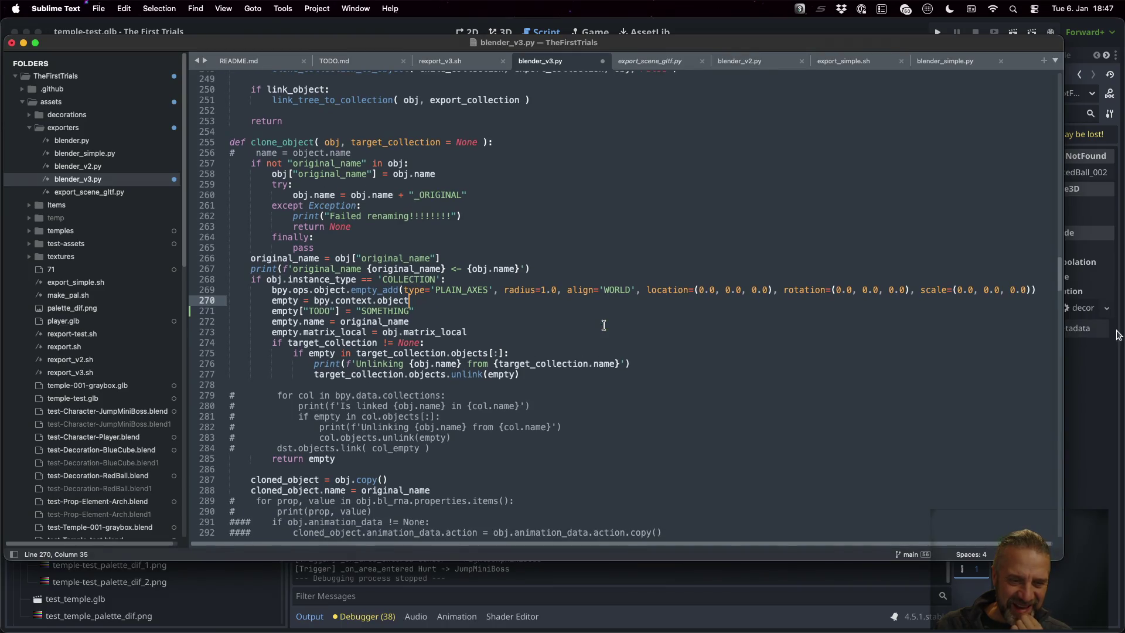
scroll(604, 325, "down", 3)
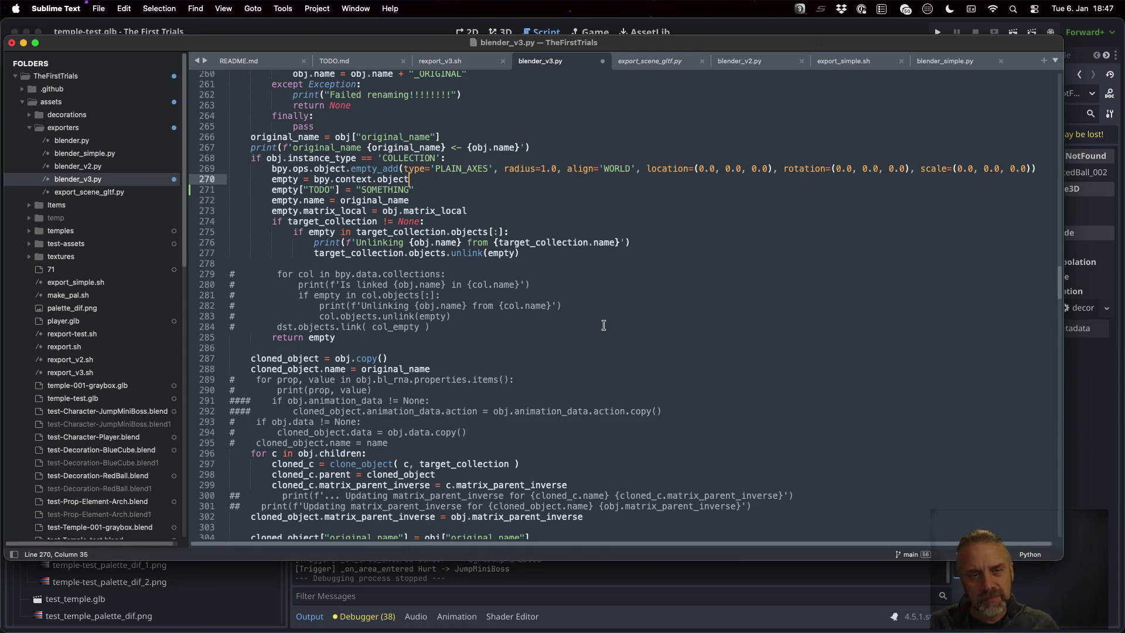
key("ctrl+Right")
key("ctrl+Right")
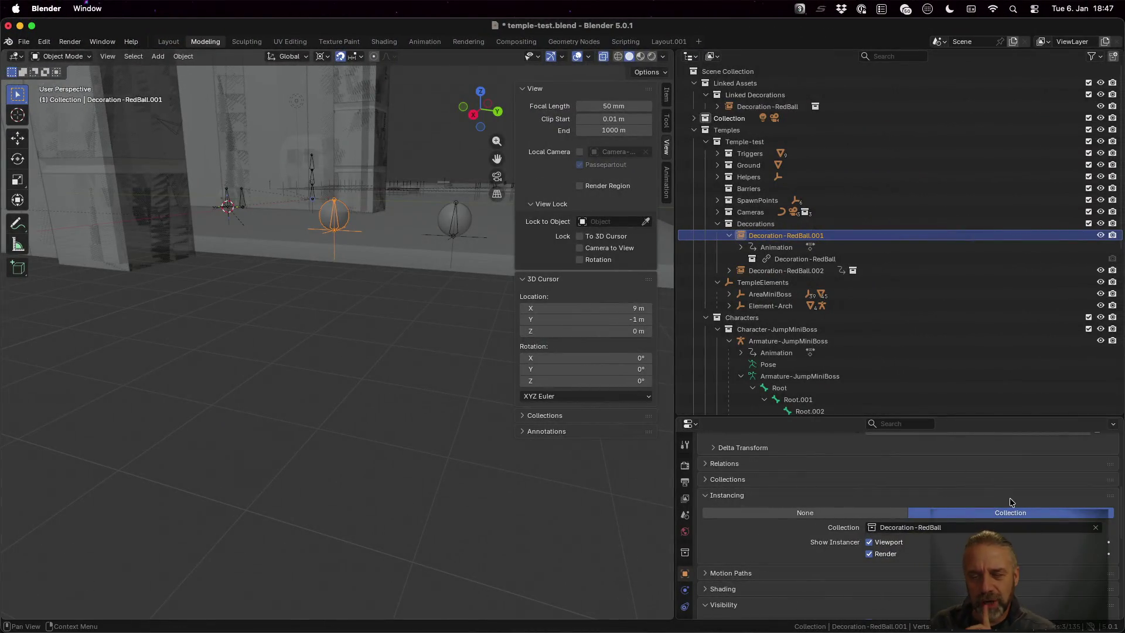
Verify Decoration-RedBall.001's Instancing Collection remains Decoration-RedBall, then return to the exporter script
left_click(916, 527)
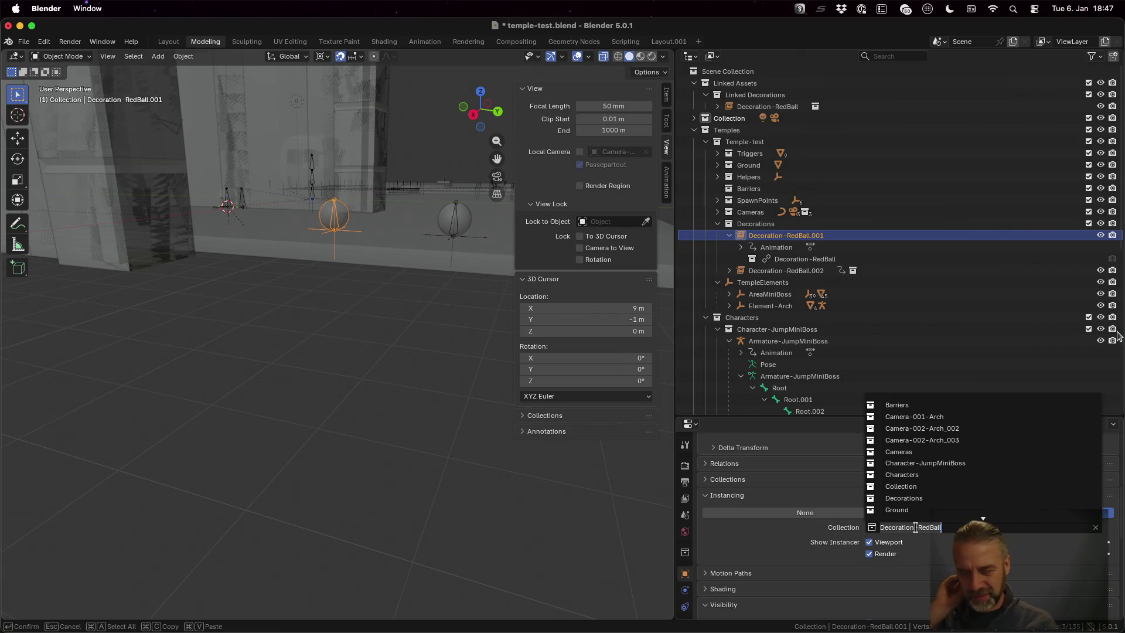
key("Return")
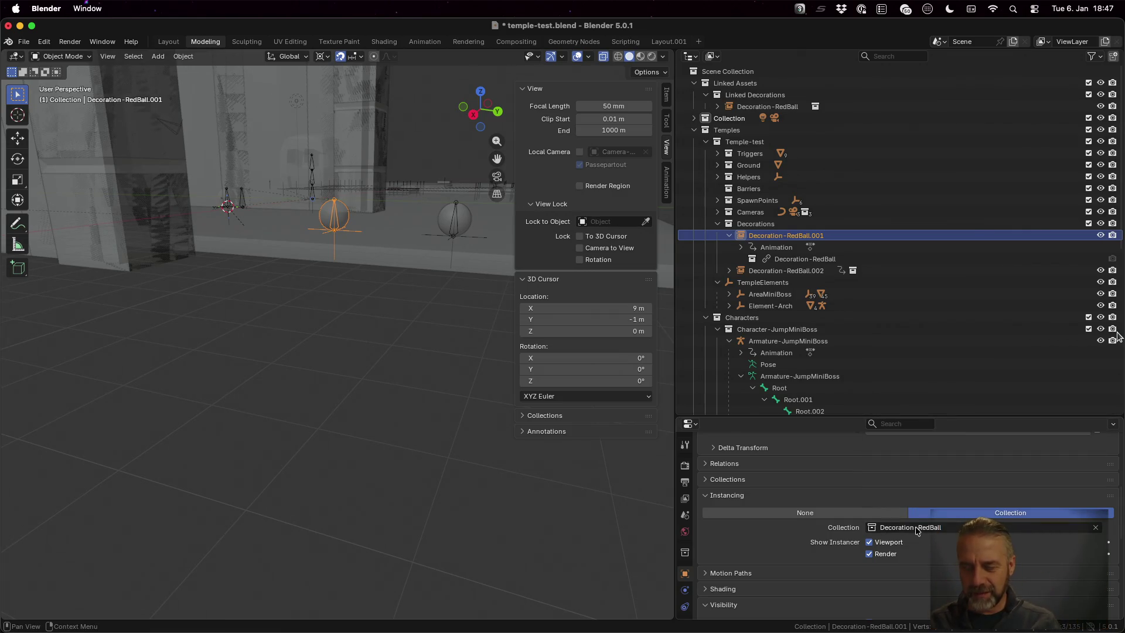
key("super+Tab")
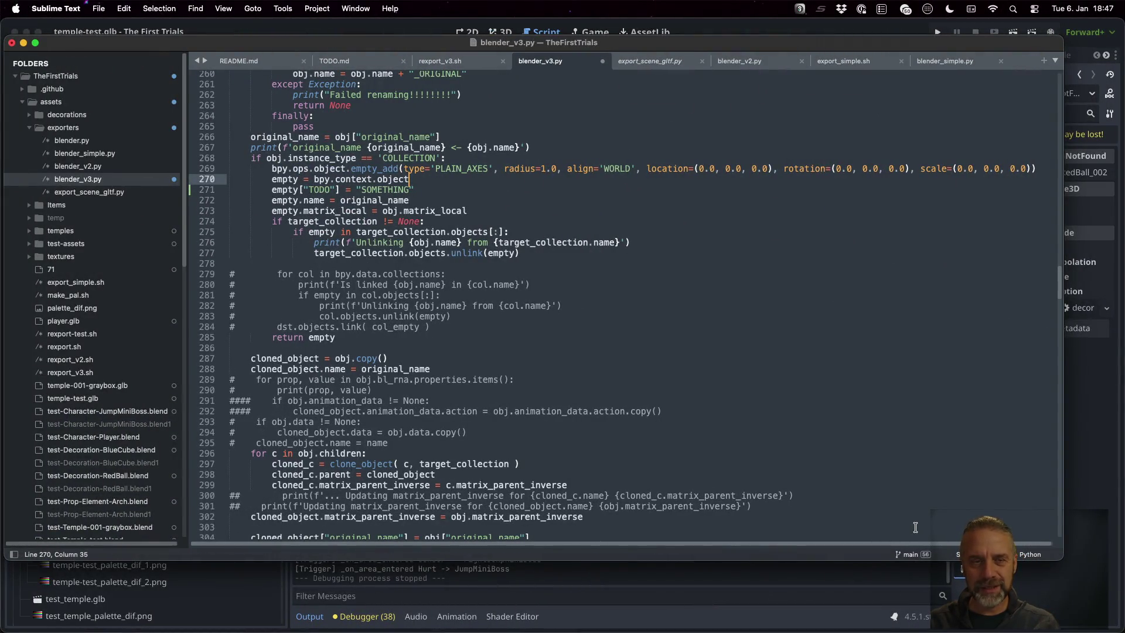
Add a debug print f'!!! {original_name} -> {obj.library}' on line 271, save, and recall the export command
key("Return")
type("print(")
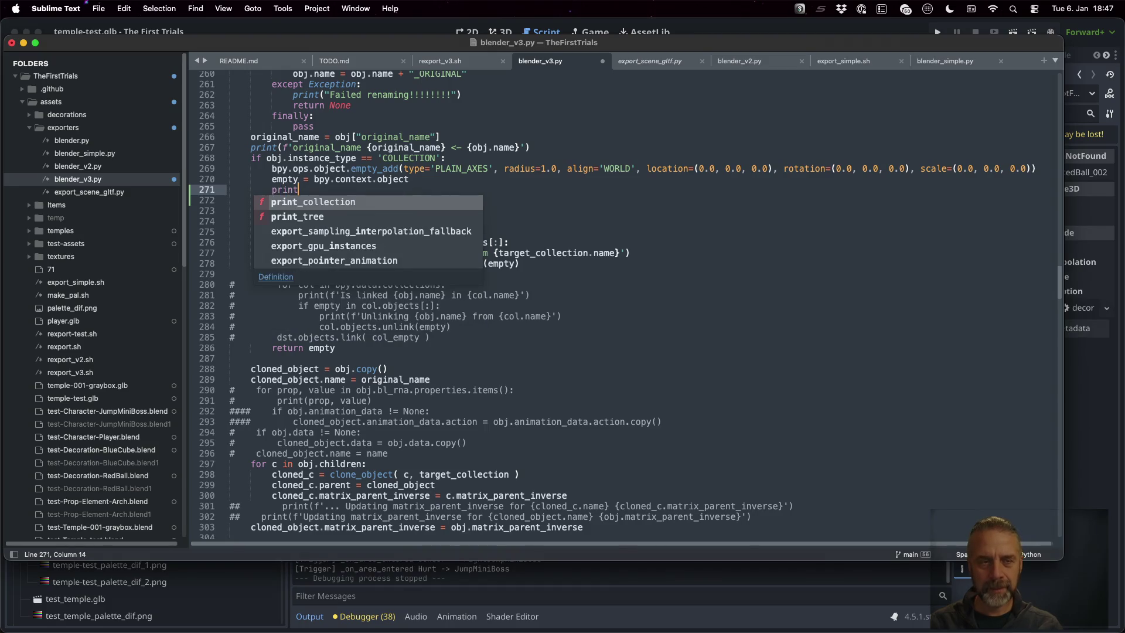
type("f'!!!!!!!")
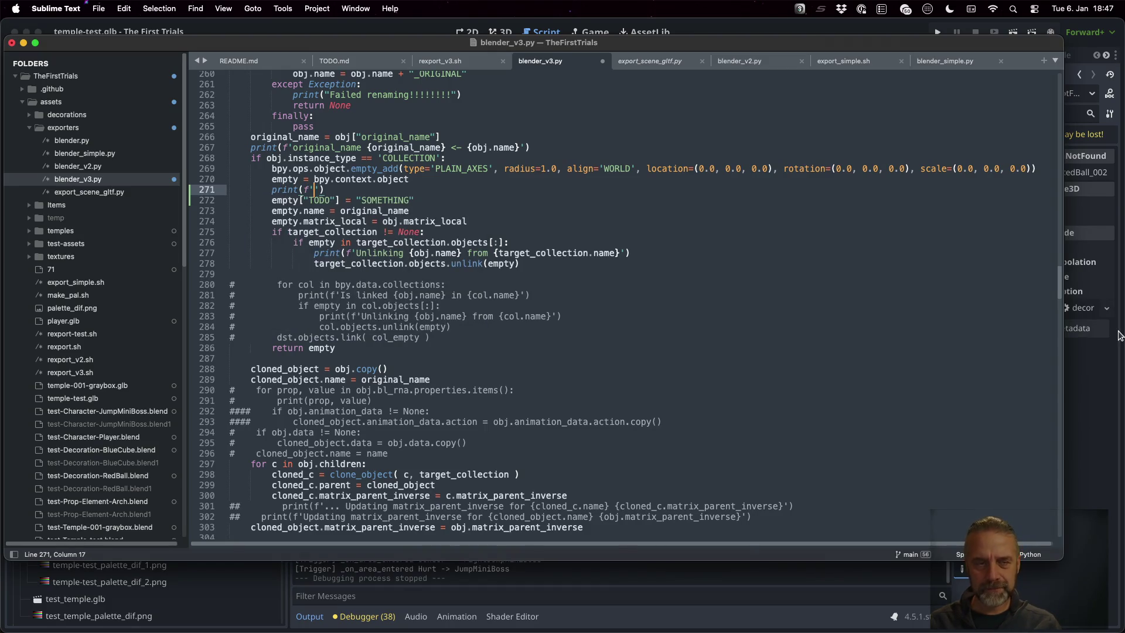
type("!!!!!!!!!!!!")
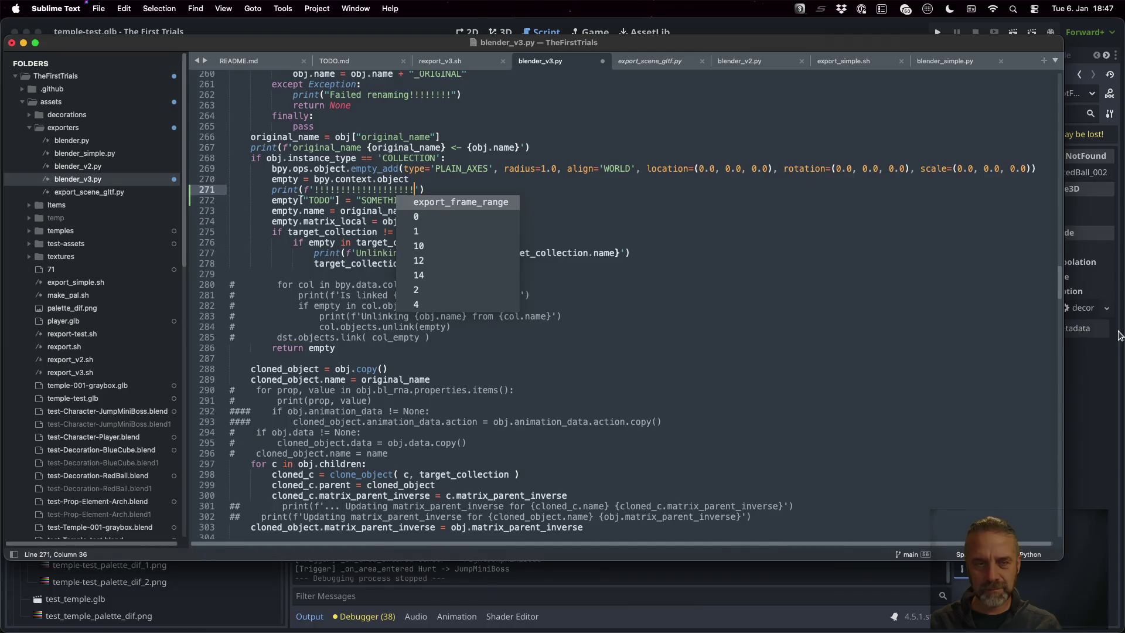
type(" {original_name")
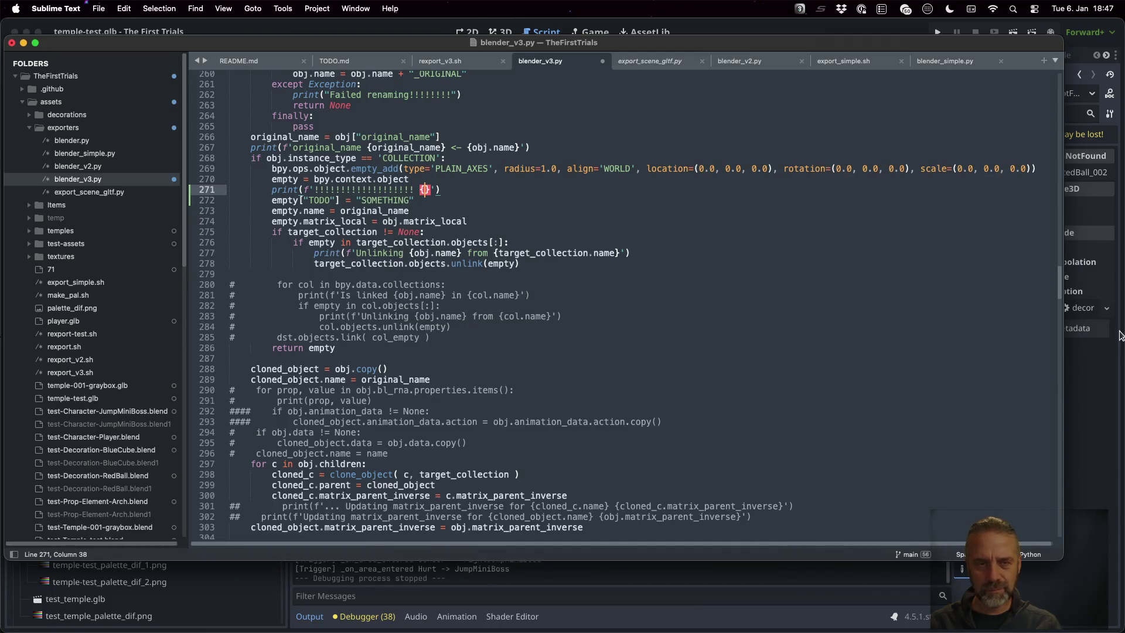
type("} -> {")
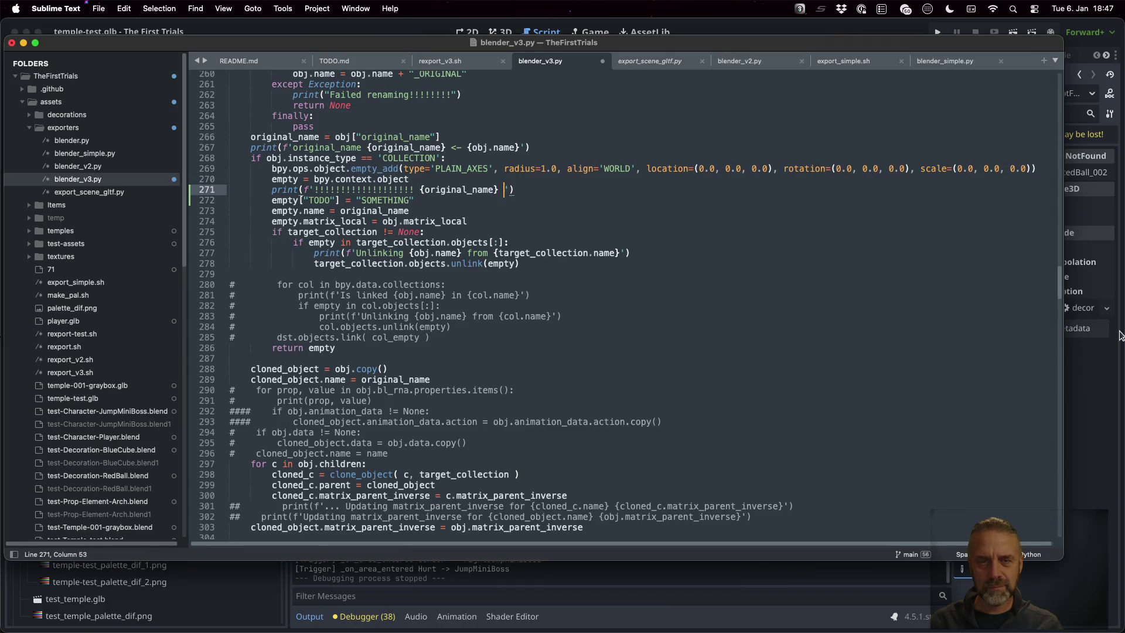
type("obj.library")
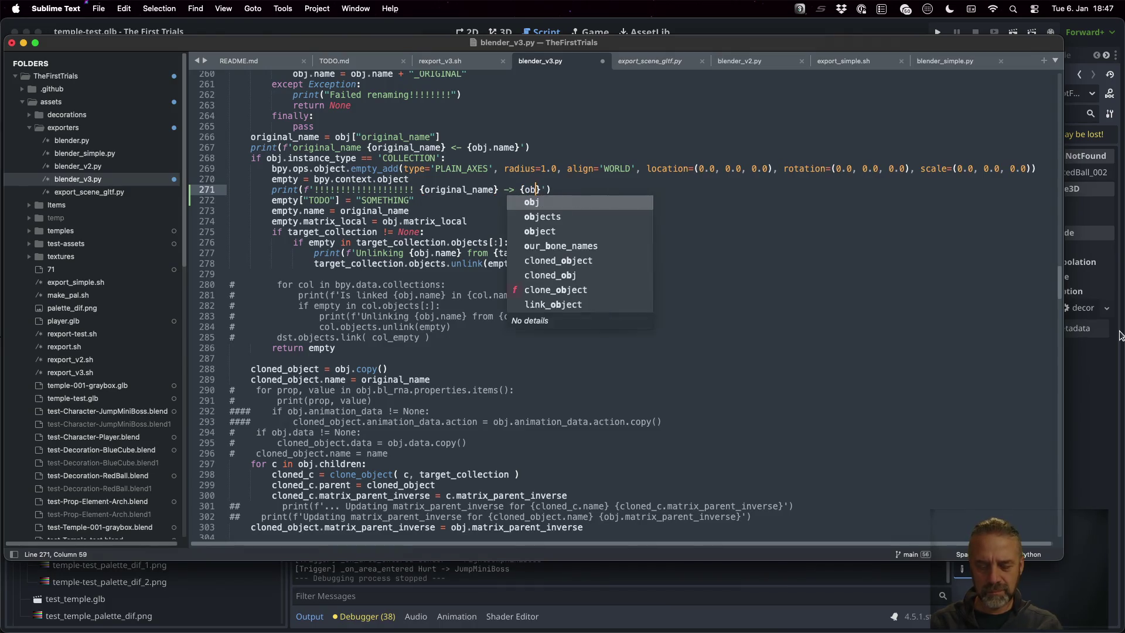
key("super+s")
key("super+Tab")
key("Up")
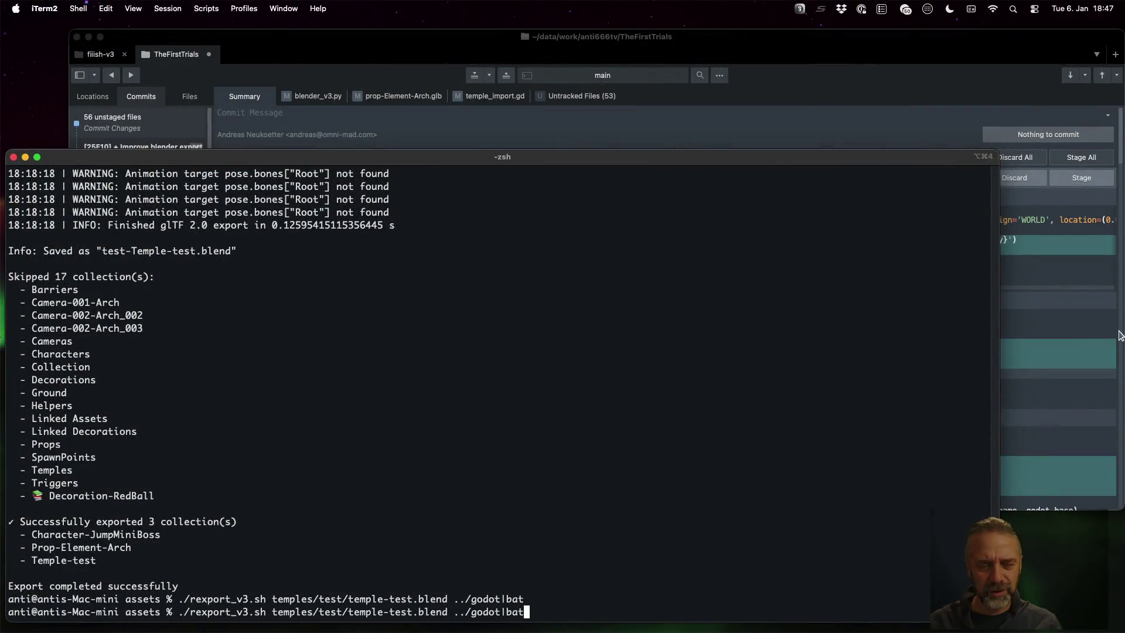
Rerun ./rexport_v3.sh and search its output for the '!!!' marker, which finds nothing, then return to Sublime
key("Return")
type("/!")
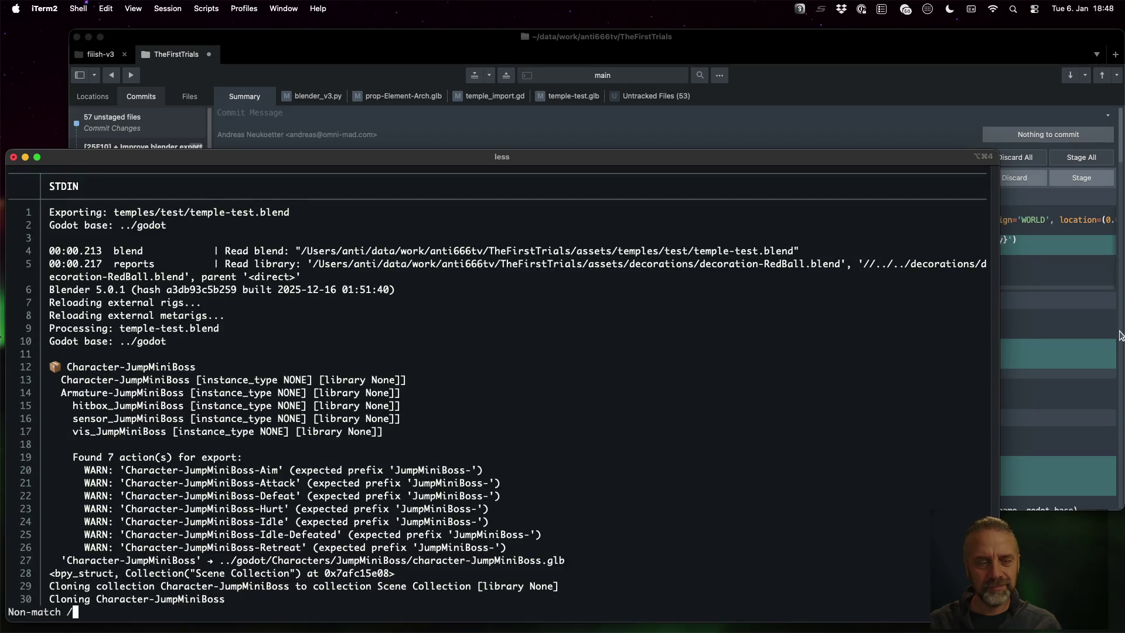
type("/!/!/")
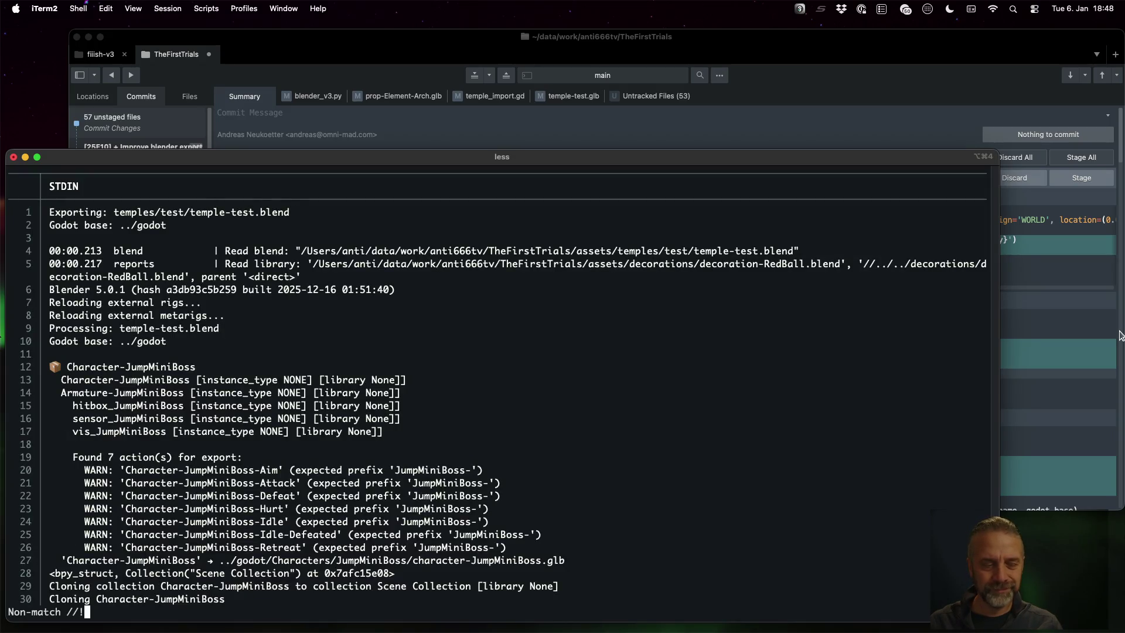
key("Escape")
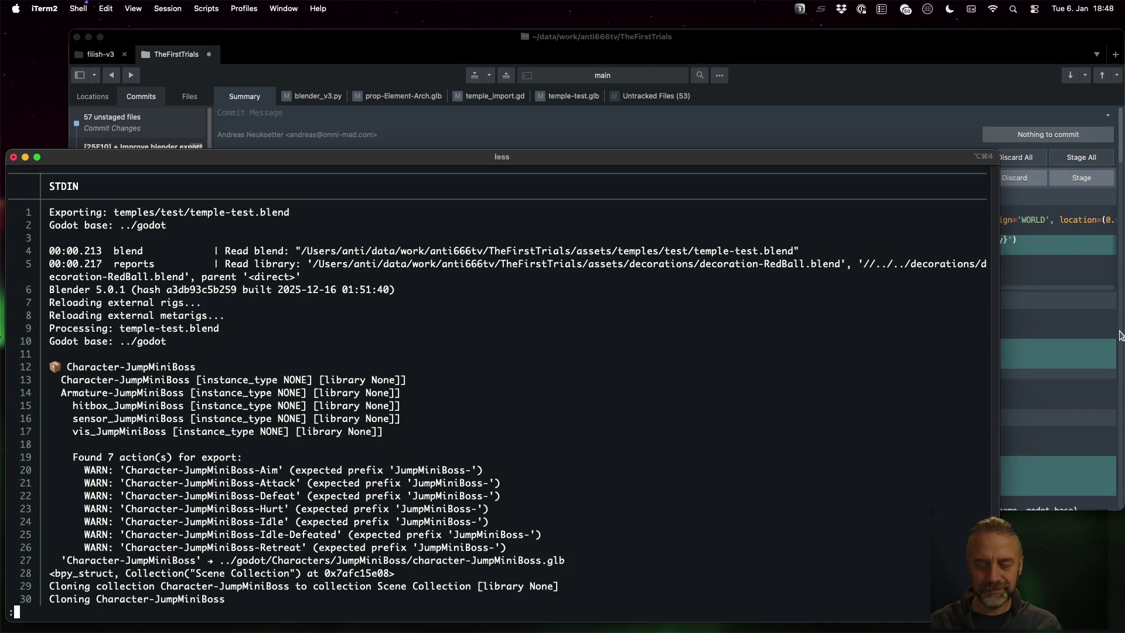
type("/!/!/")
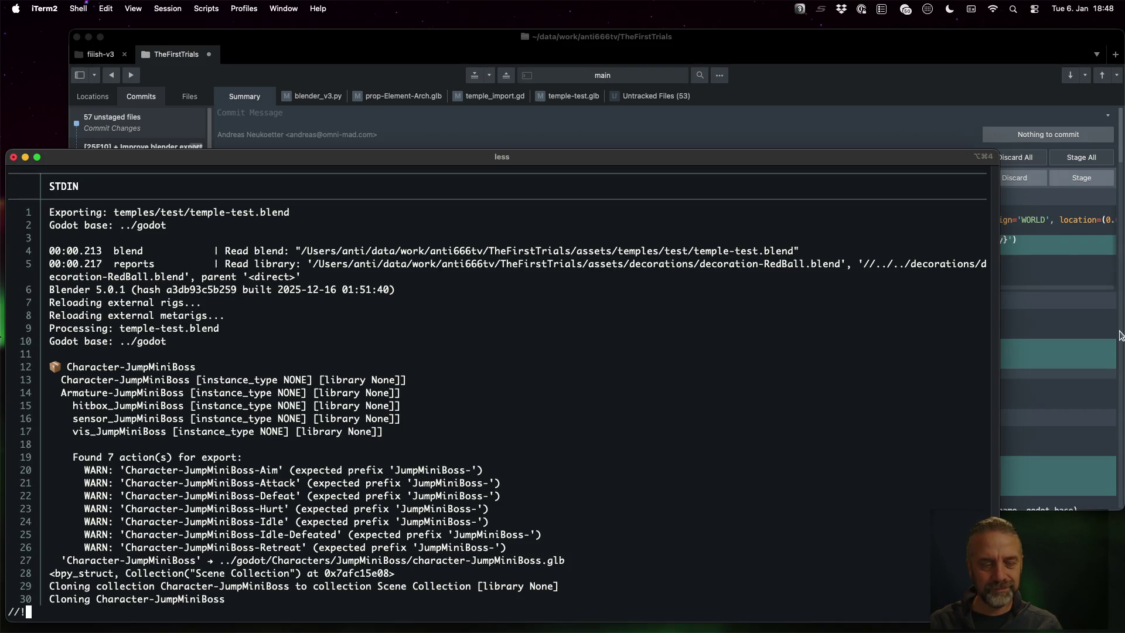
key("Return")
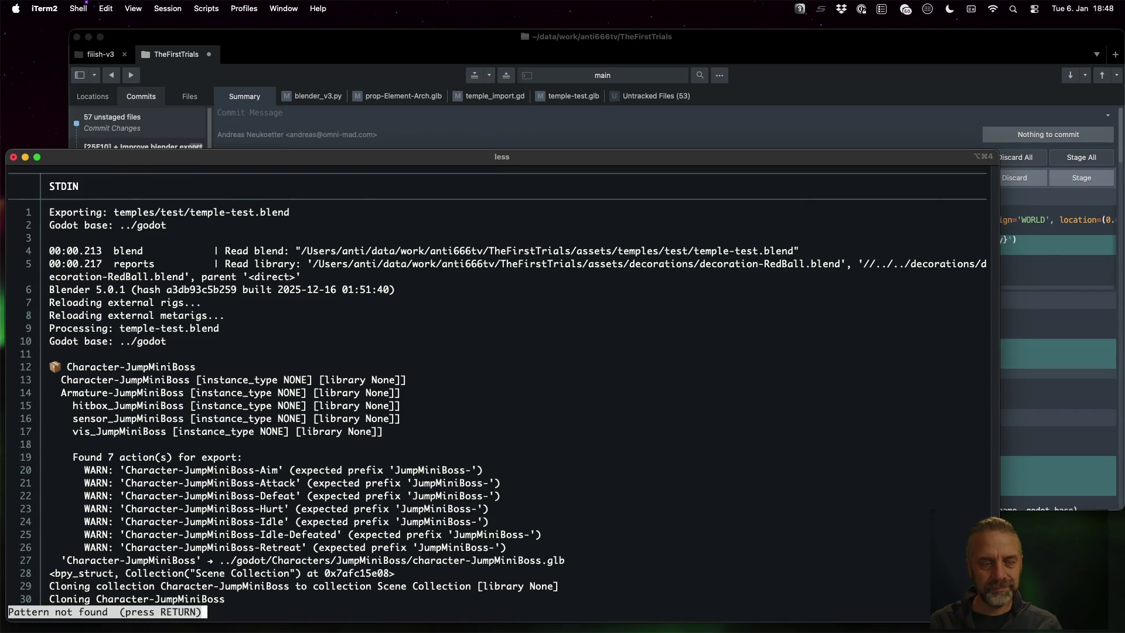
key("q")
key("ctrl+Left")
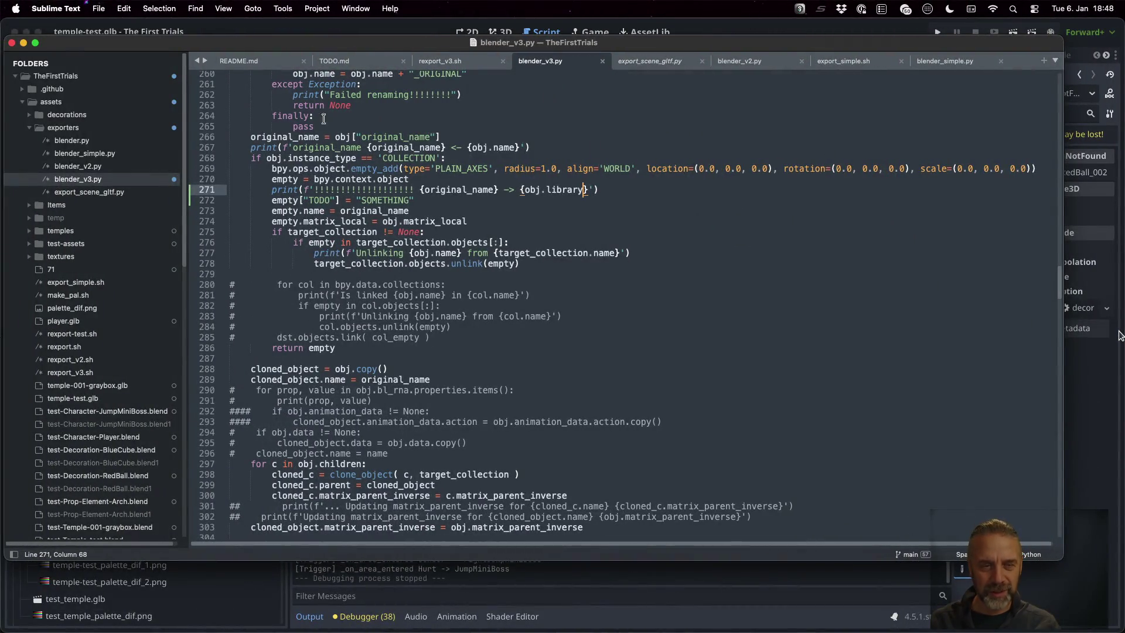
Replace the debug print's exclamation-mark prefix on line 271 with LIB??? and save the script
double_click(388, 190)
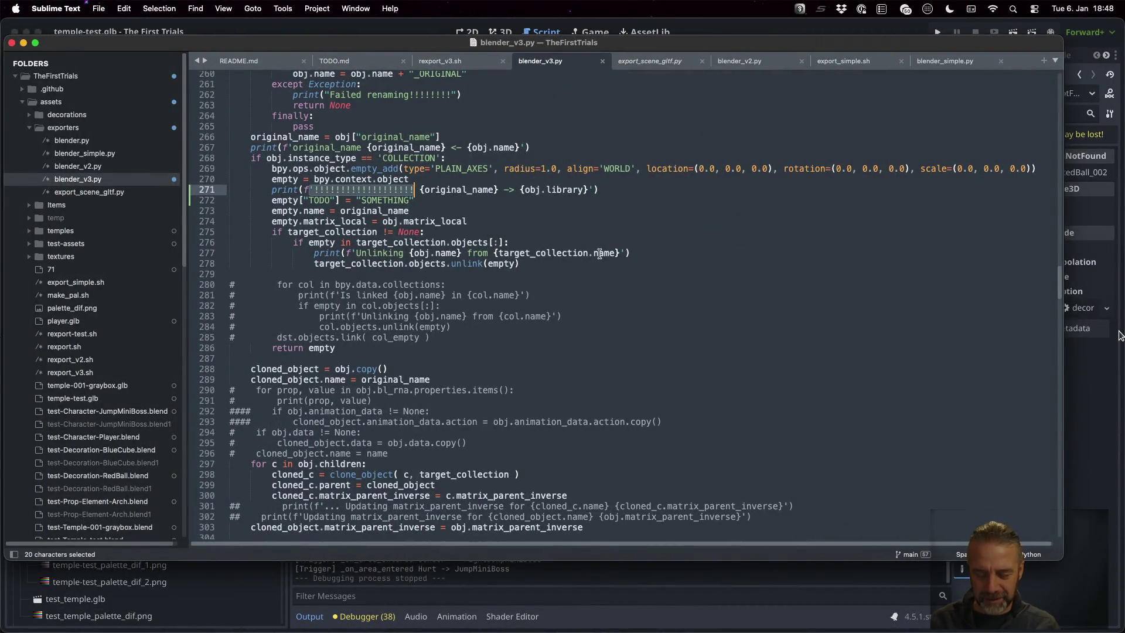
type("LIB")
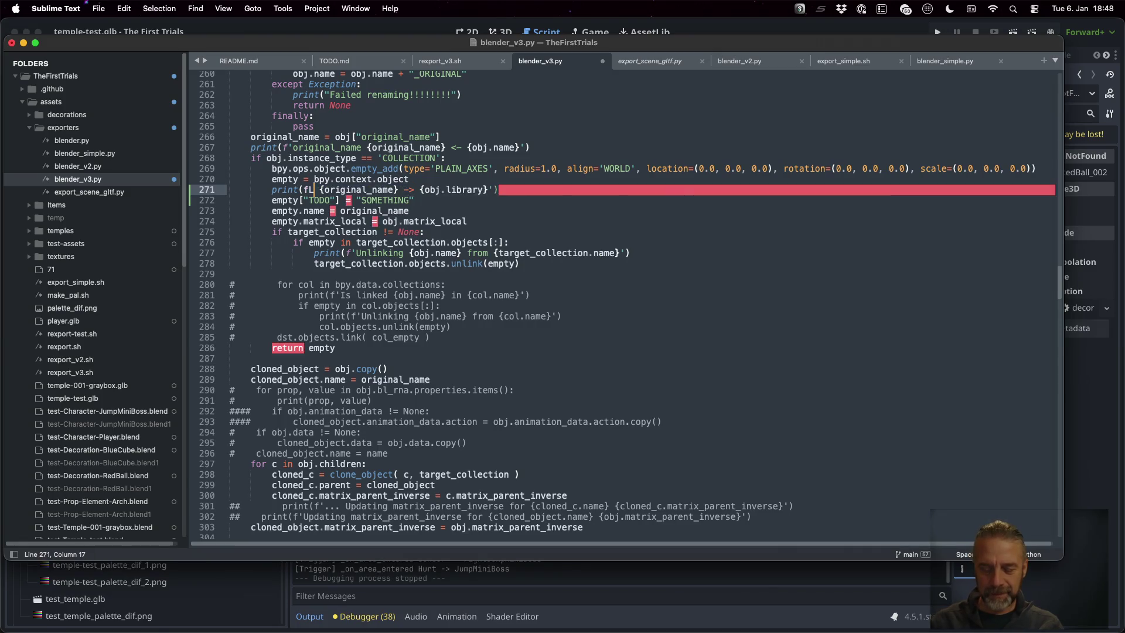
key("BackSpace")
key("BackSpace")
key("BackSpace")
type("'")
key("BackSpace")
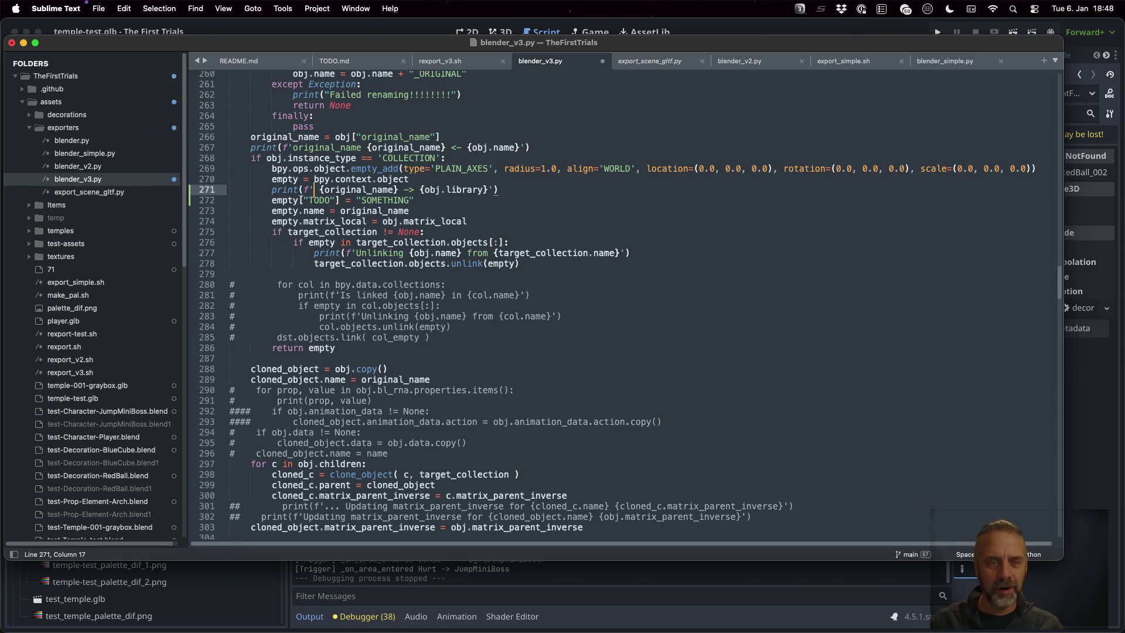
type("LIB???")
key("cmd+s")
Rerun the temple-test export command in iTerm2
key("cmd+Tab")
key("Up")
key("Return")
Jump to the LIB debug lines, which show both RedBall decorations' library as None
type("LIB")
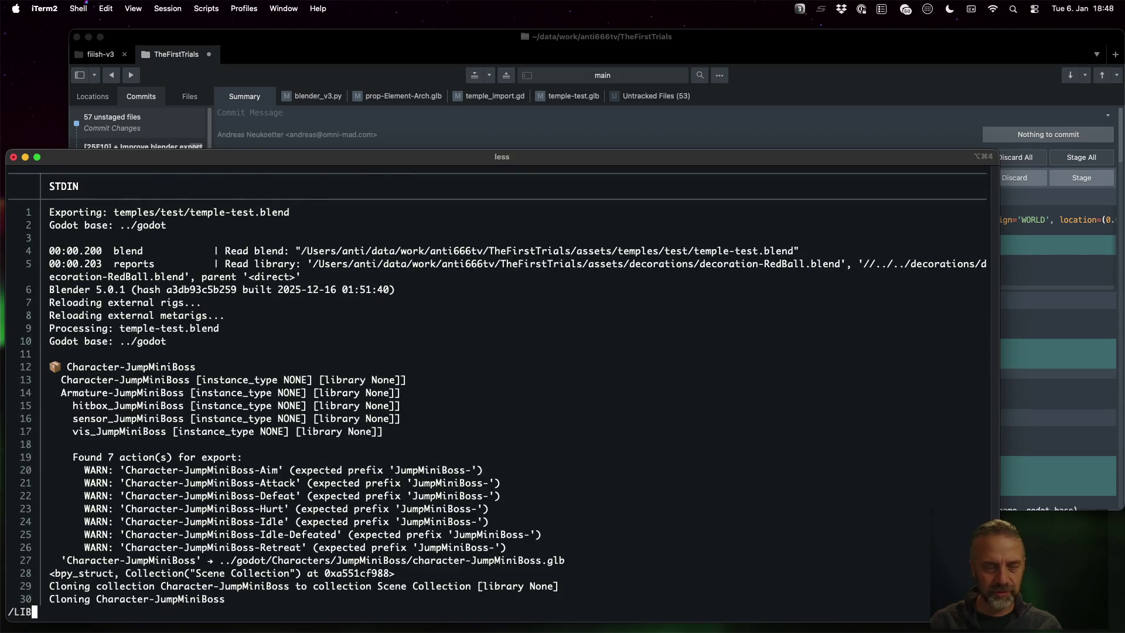
key("Return")
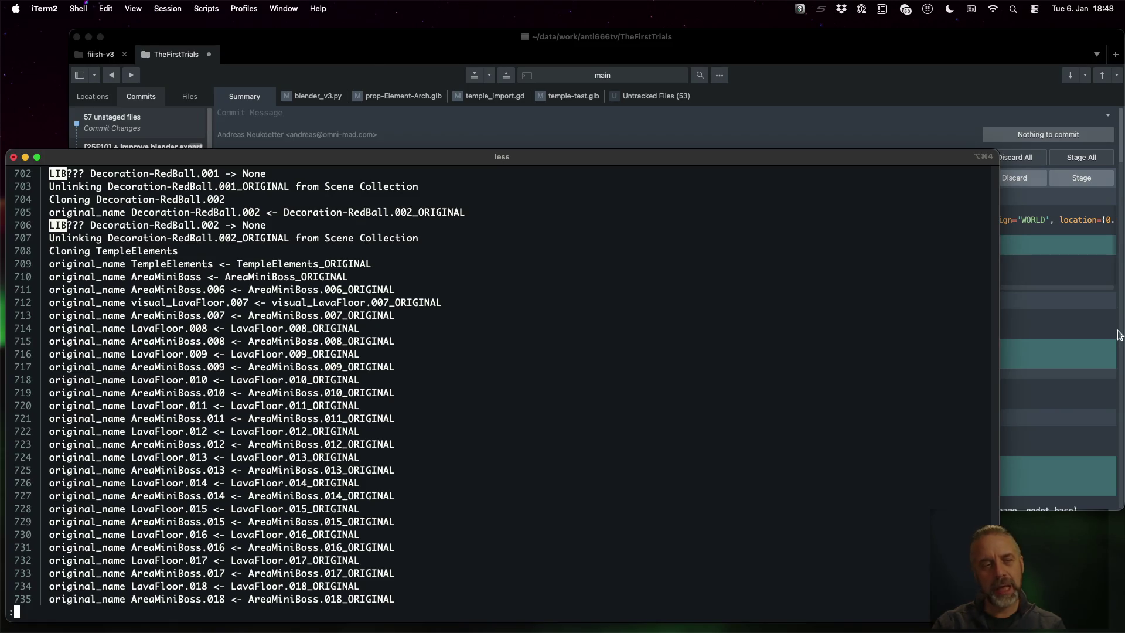
key("q")
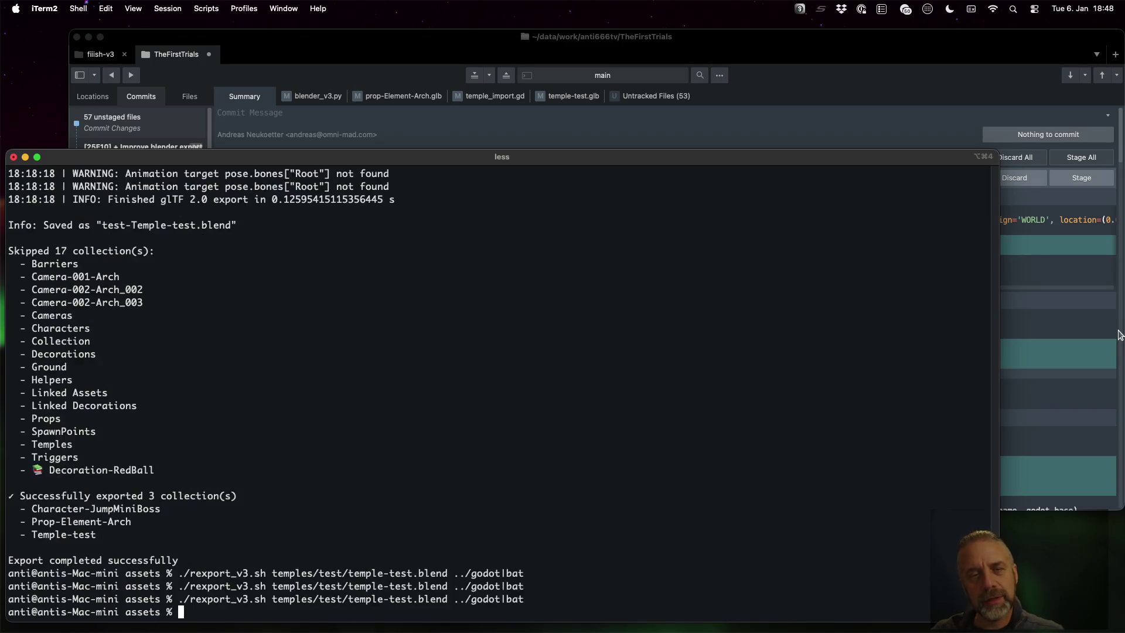
key("super+Tab")
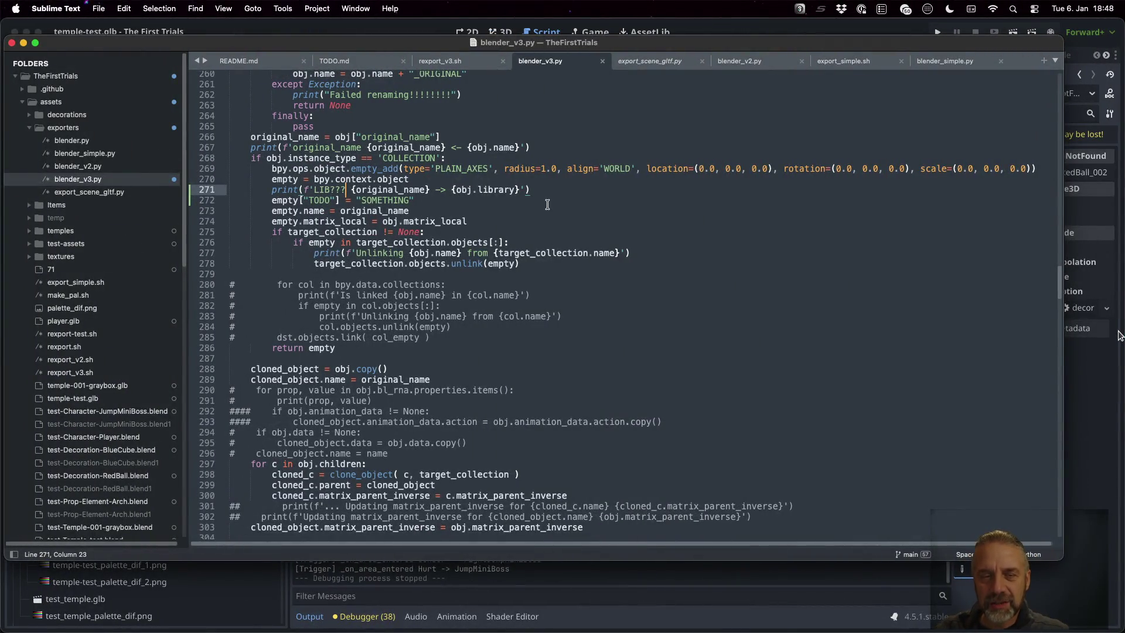
Change the line 271 debug print from obj.library to obj.instance
scroll(528, 193, "up", 3)
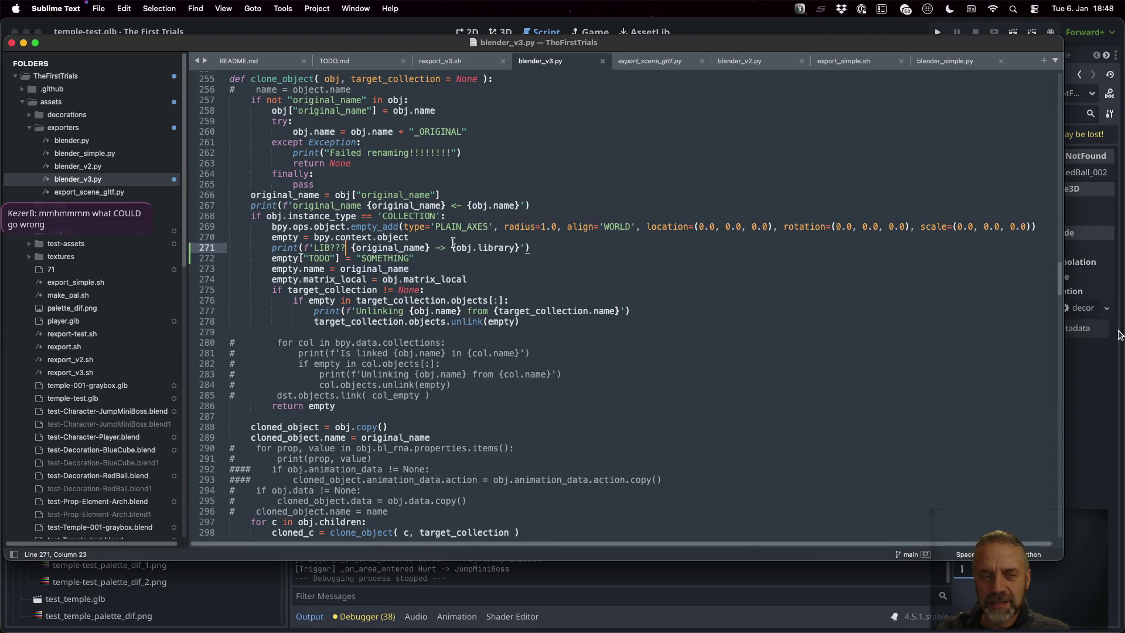
key("shift+Down")
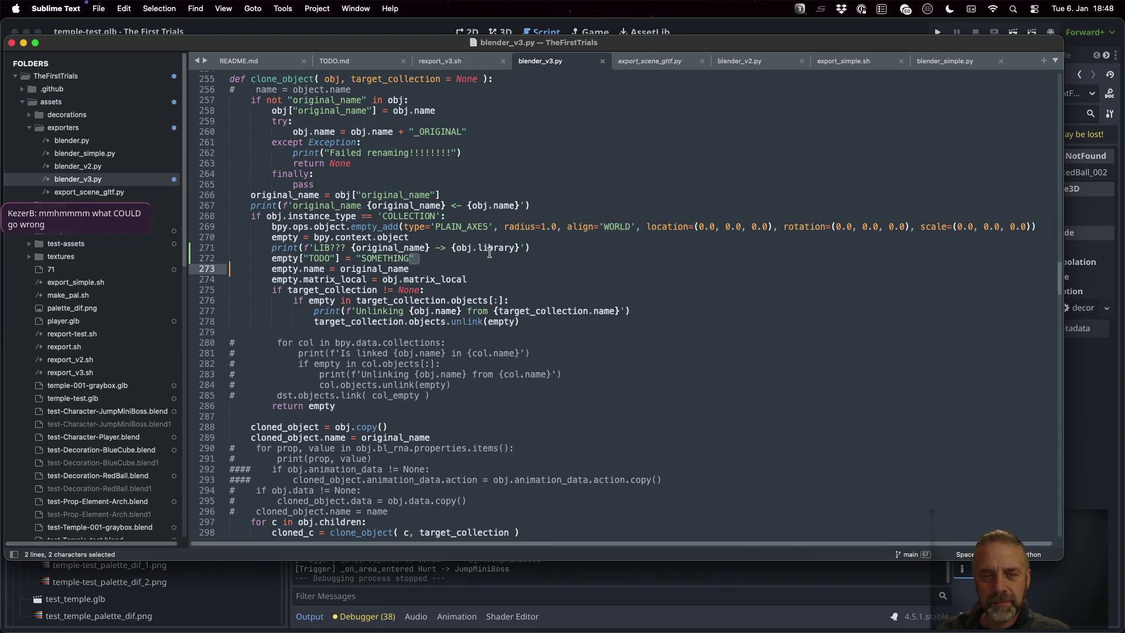
double_click(491, 247)
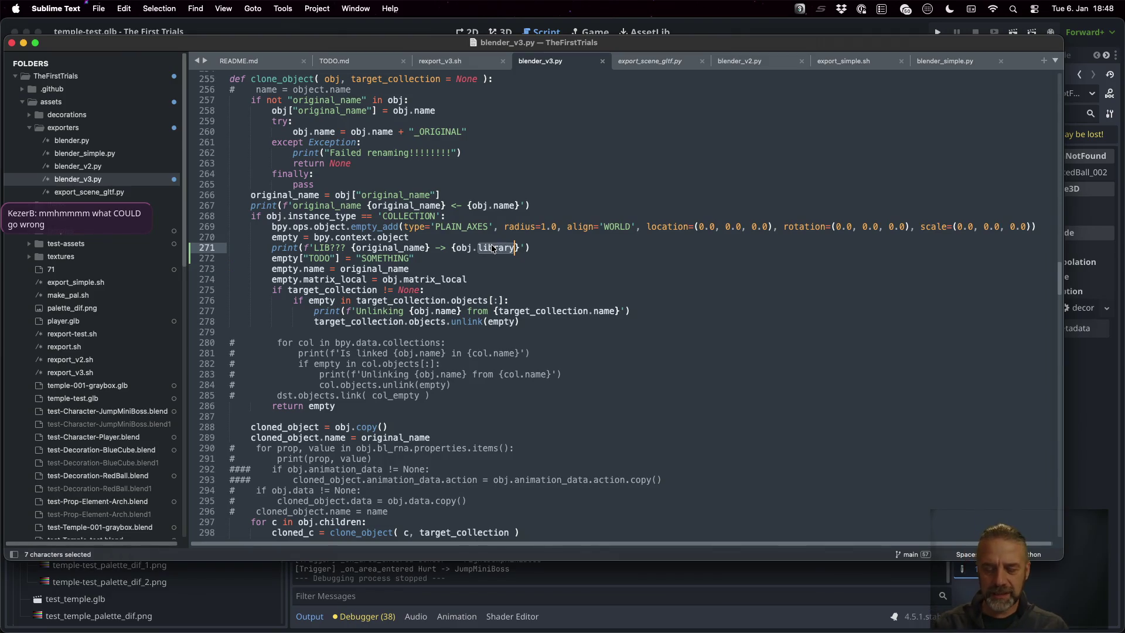
type("intsance")
key("BackSpace")
key("BackSpace")
key("BackSpace")
key("BackSpace")
key("BackSpace")
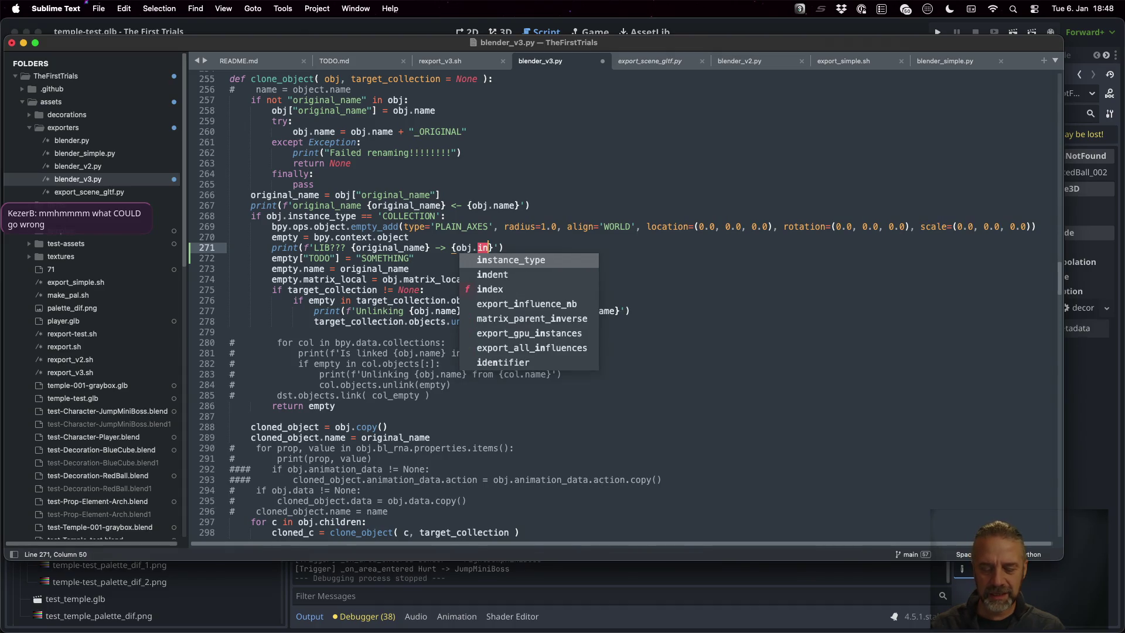
type("stance")
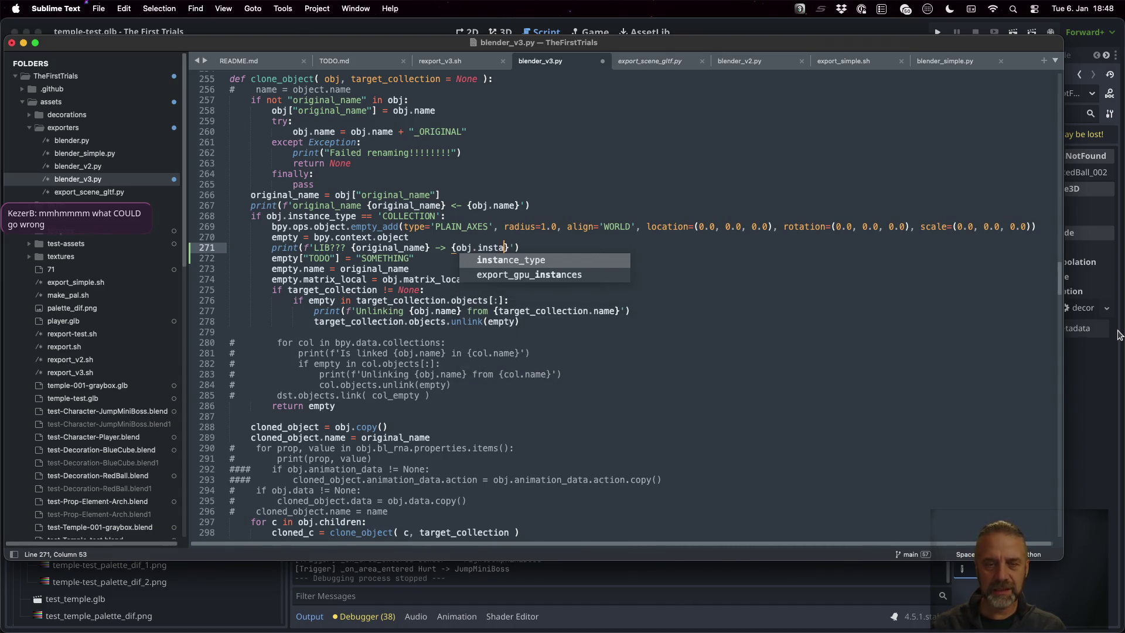
key("Escape")
key("super+Tab")
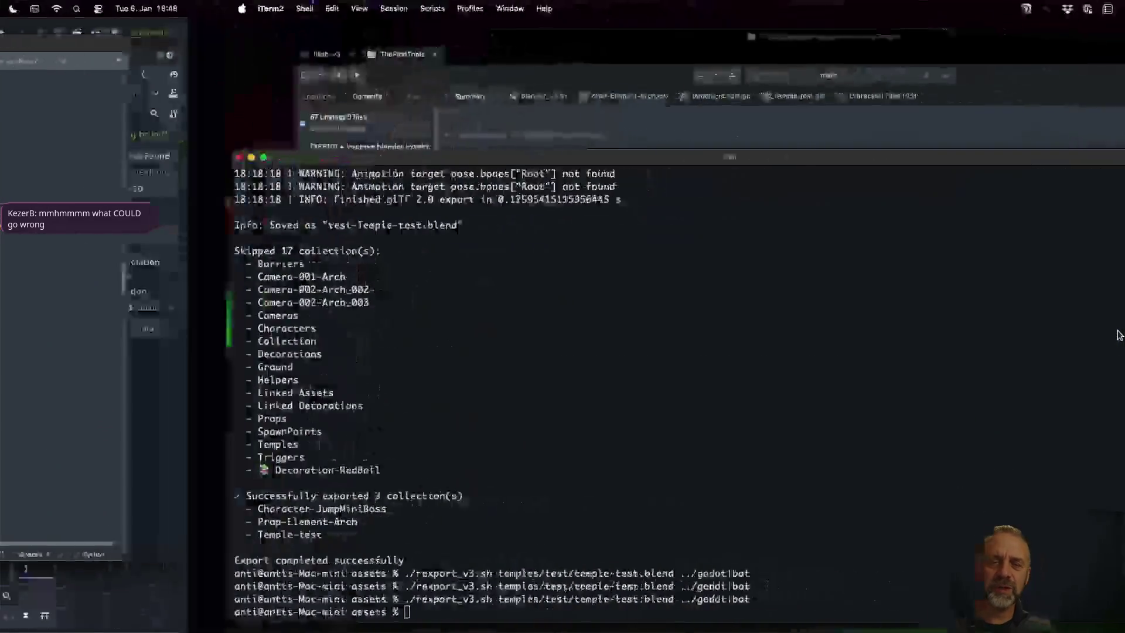
Rerun the export piped through grep LIB; it fails with AttributeError for 'instance'
key("Up")
key("BackSpace")
key("BackSpace")
key("BackSpace")
type("grep LIB")
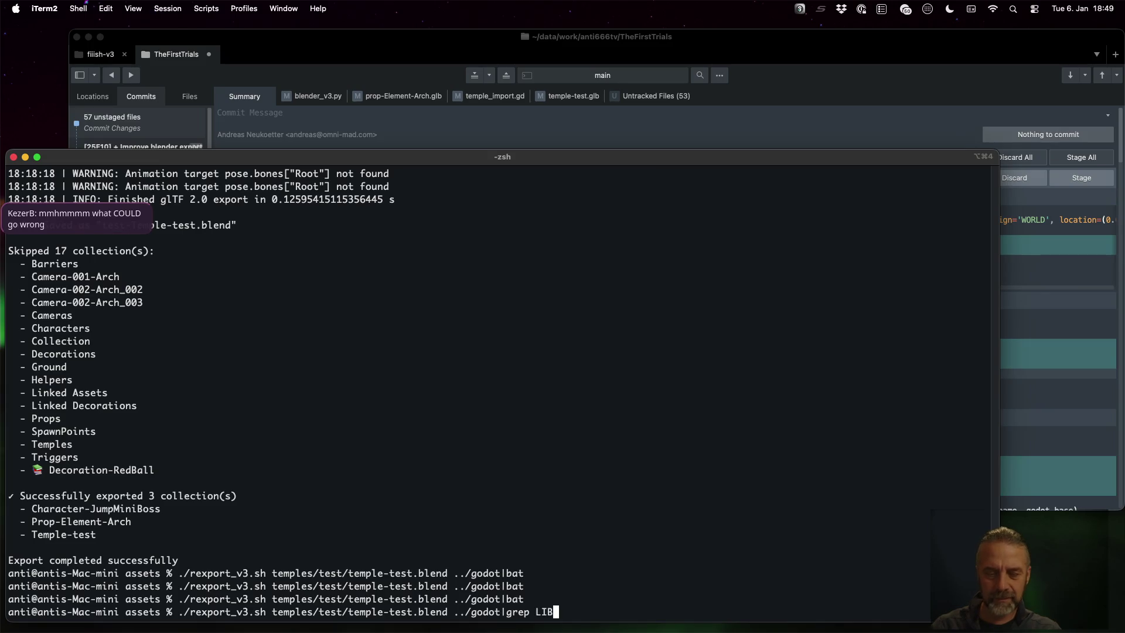
key("Return")
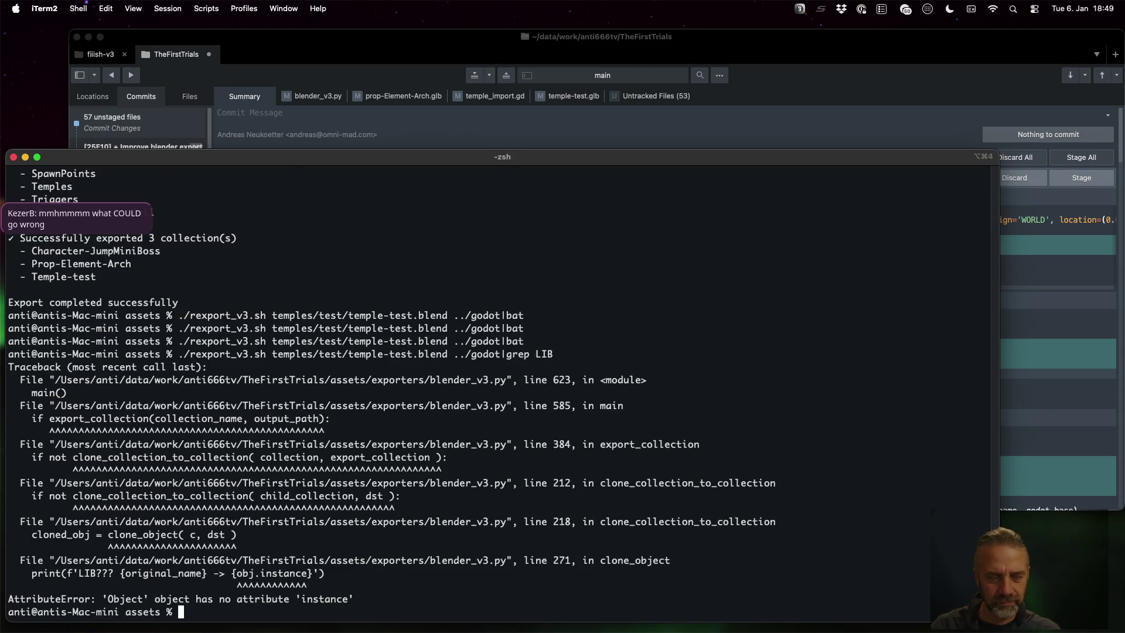
Copy instance_type from line 268 of the exporter script for a web search
key("ctrl+Left")
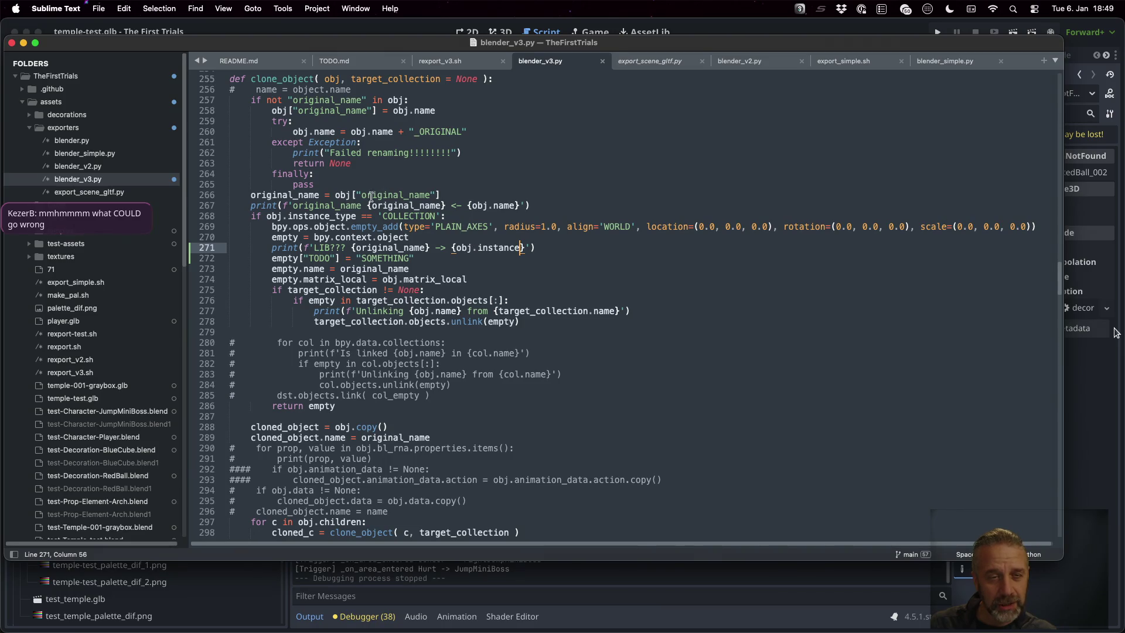
double_click(347, 216)
key("super+c")
key("ctrl+Right")
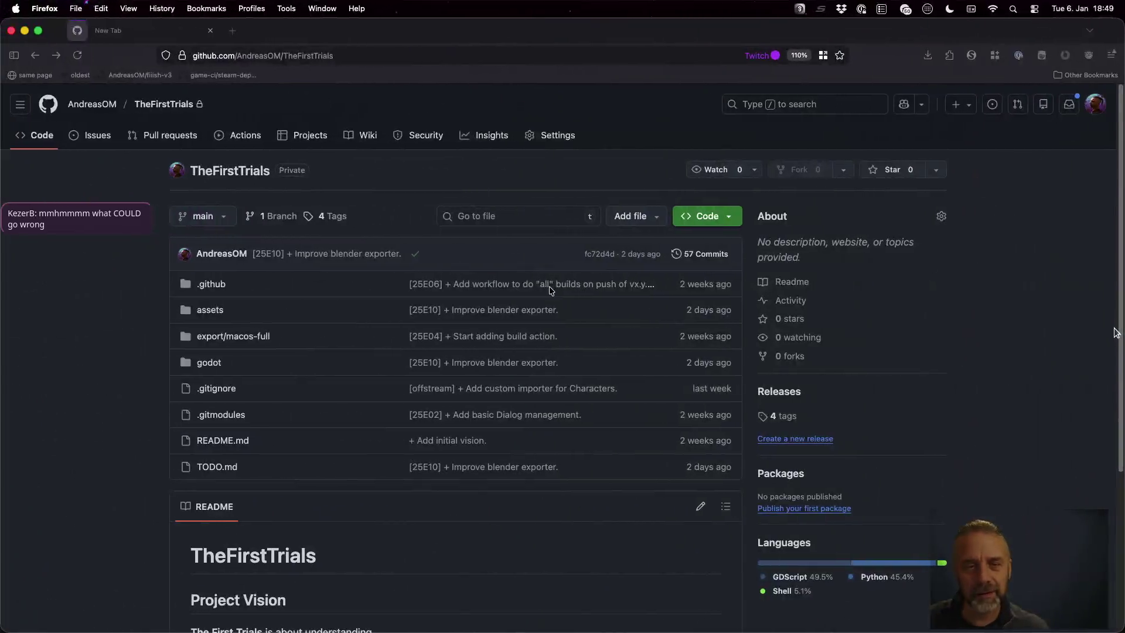
Search the web for 'blender python instance_type' and open the Blender API reference result
key("super+t")
type("blender py")
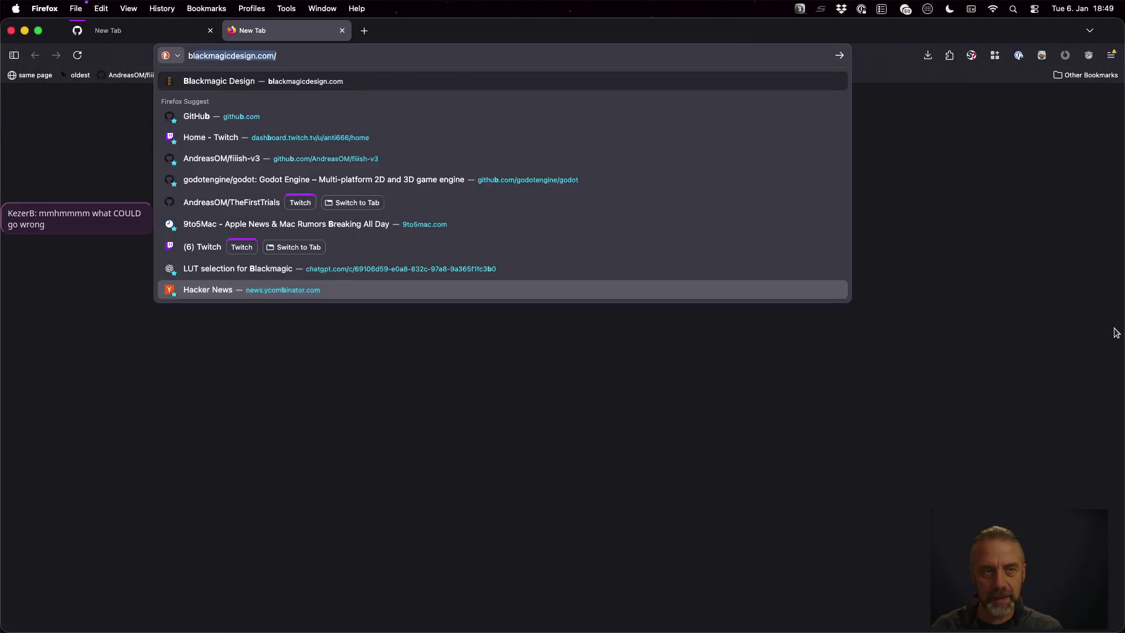
type("t")
key("BackSpace")
type("on ")
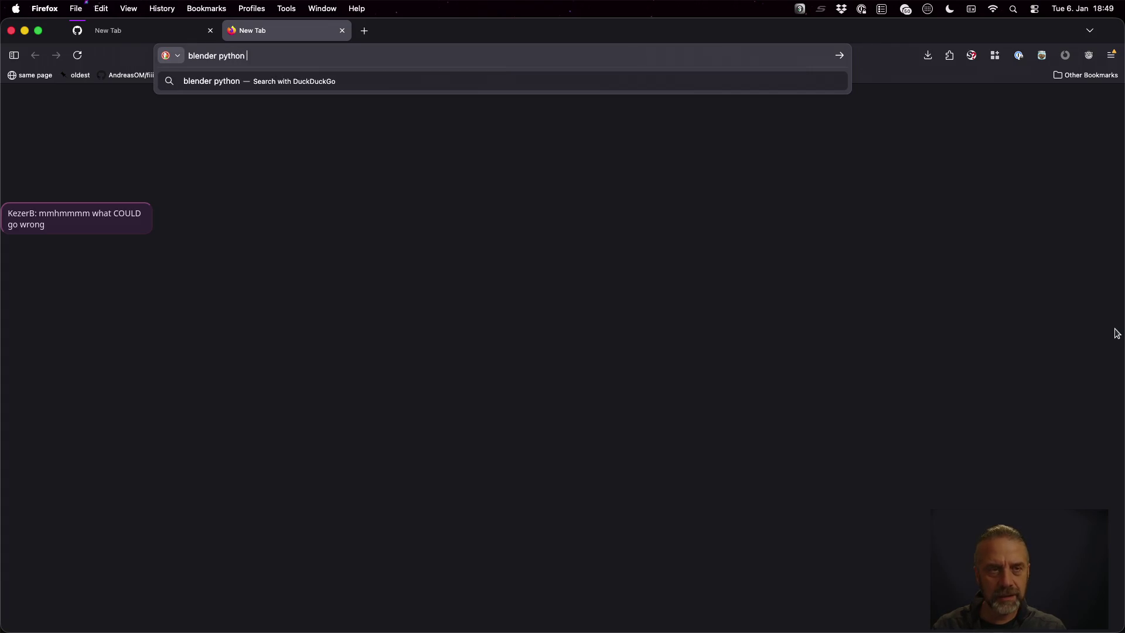
type("instance_type")
key("Return")
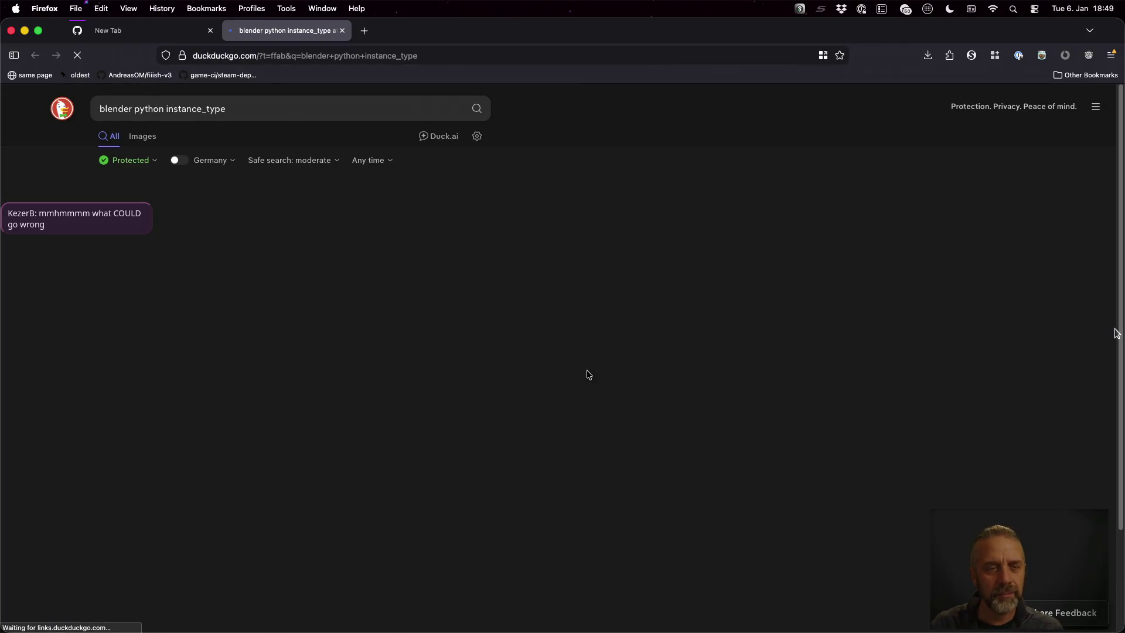
middle_click(293, 450)
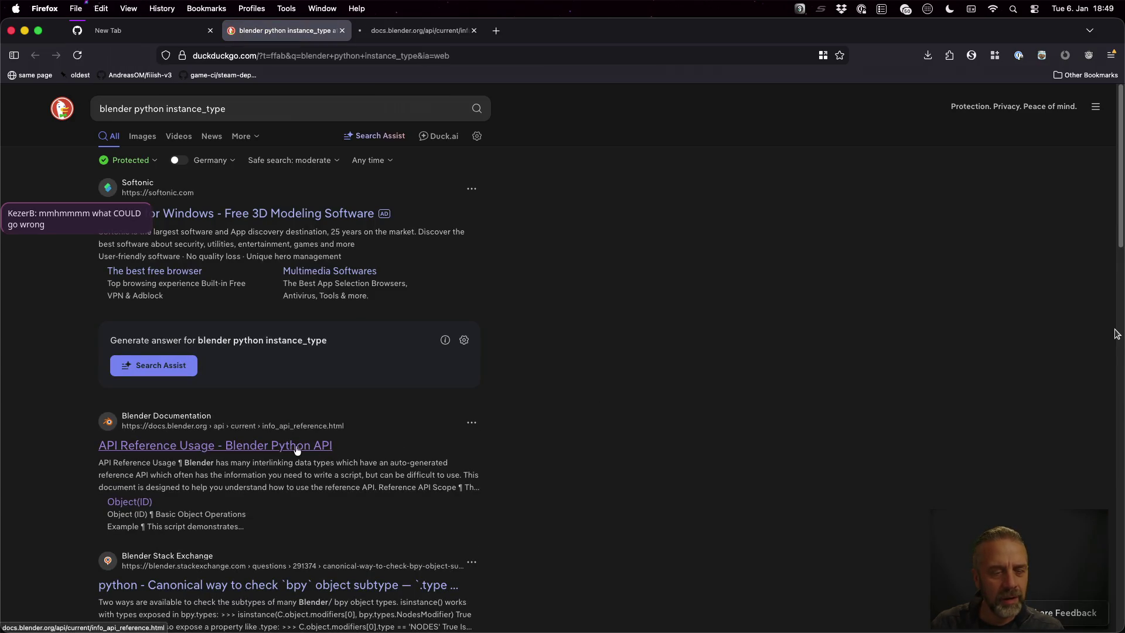
scroll(533, 451, "down", 5)
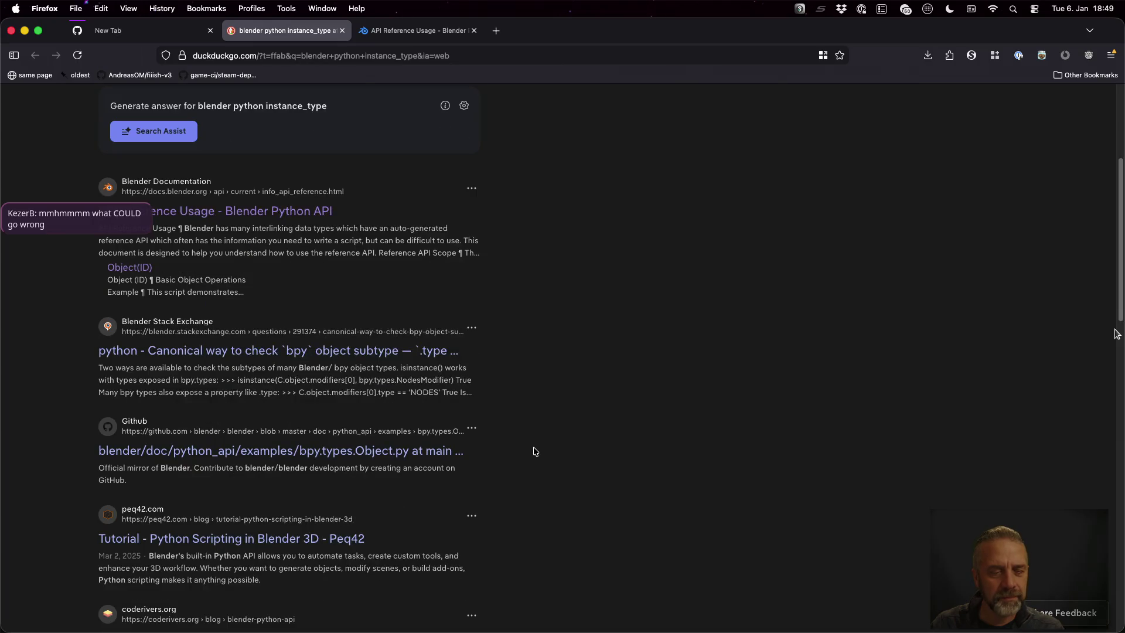
key("ctrl+Tab")
Search the Blender API docs for instance_type and find the instance_ entries on Object(ID)
key("super+f")
type("instance_")
left_click(251, 193)
type("instance_")
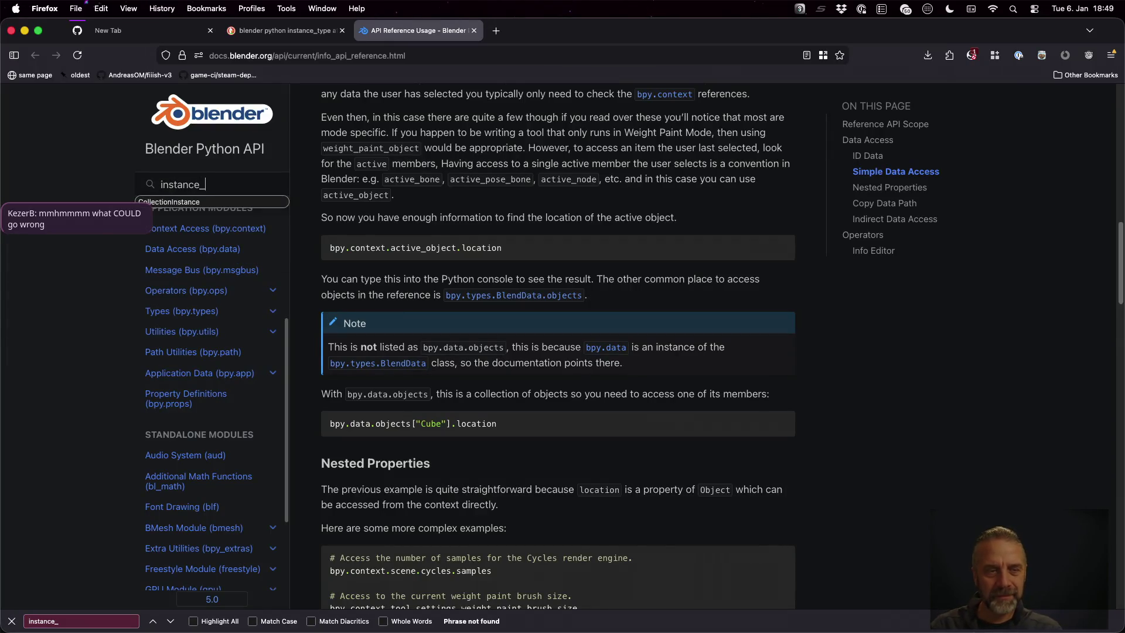
type("ty")
type("pe")
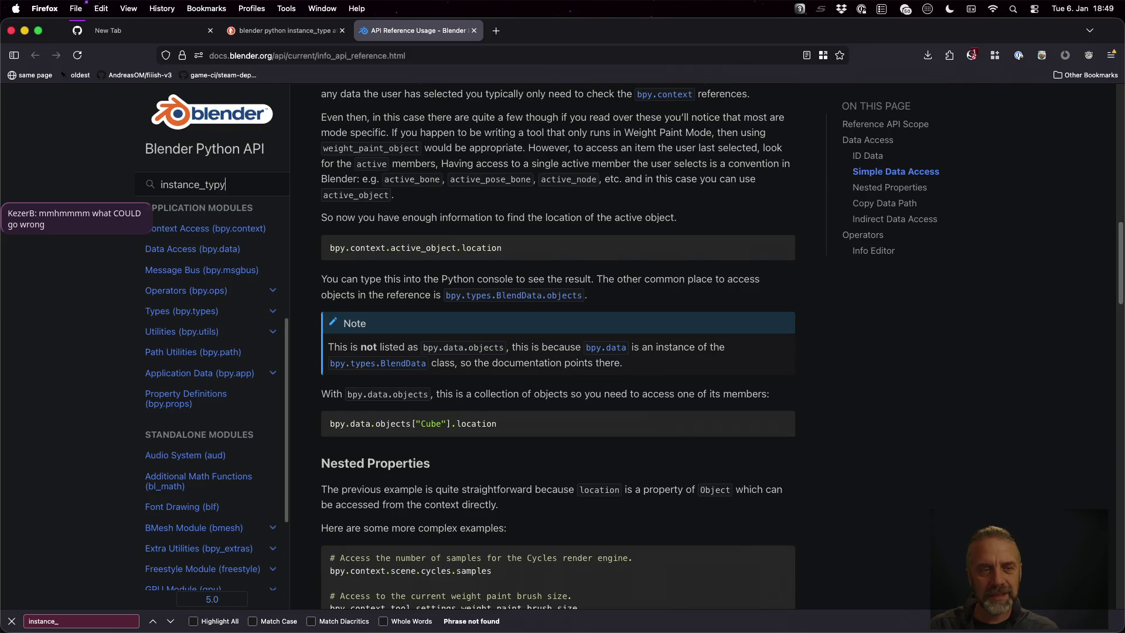
key("Return")
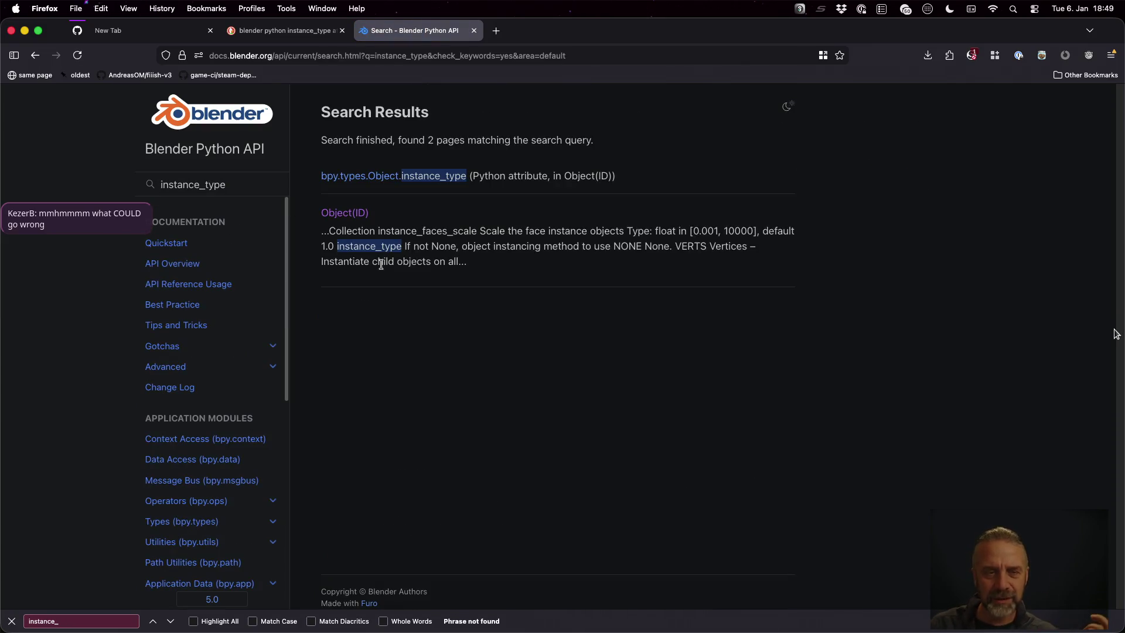
left_click(356, 215)
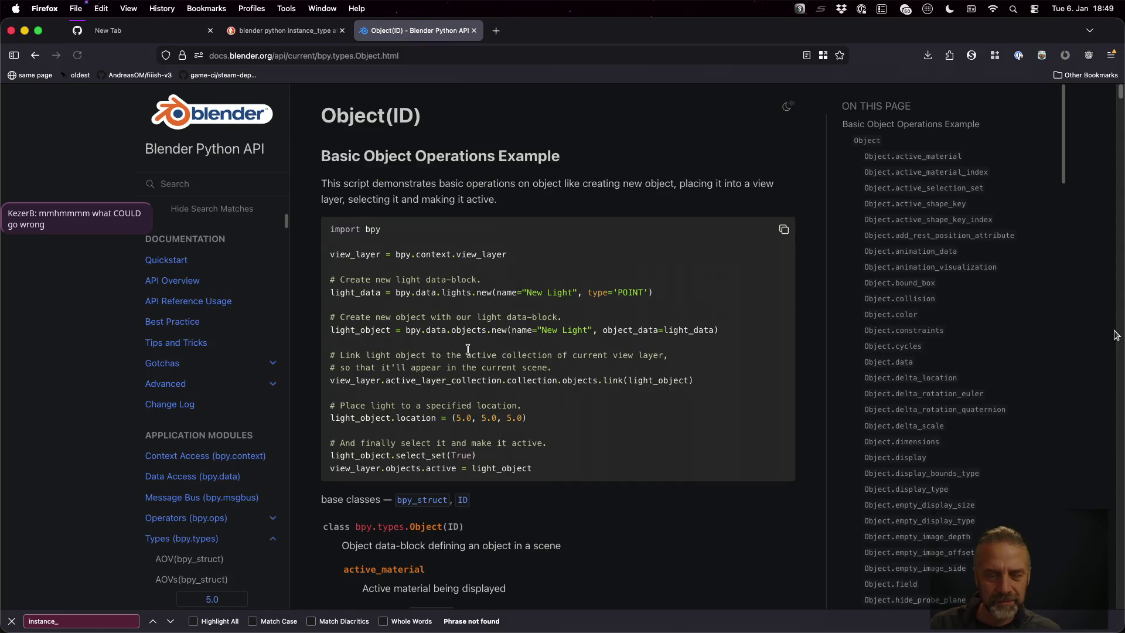
key("super+g")
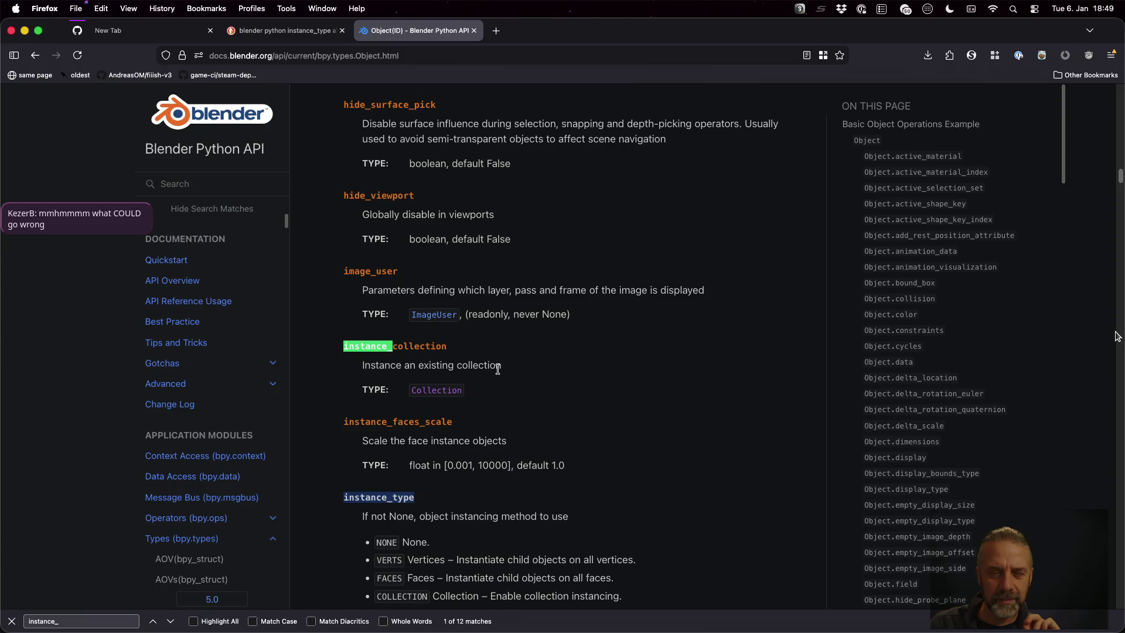
scroll(498, 370, "down", 1)
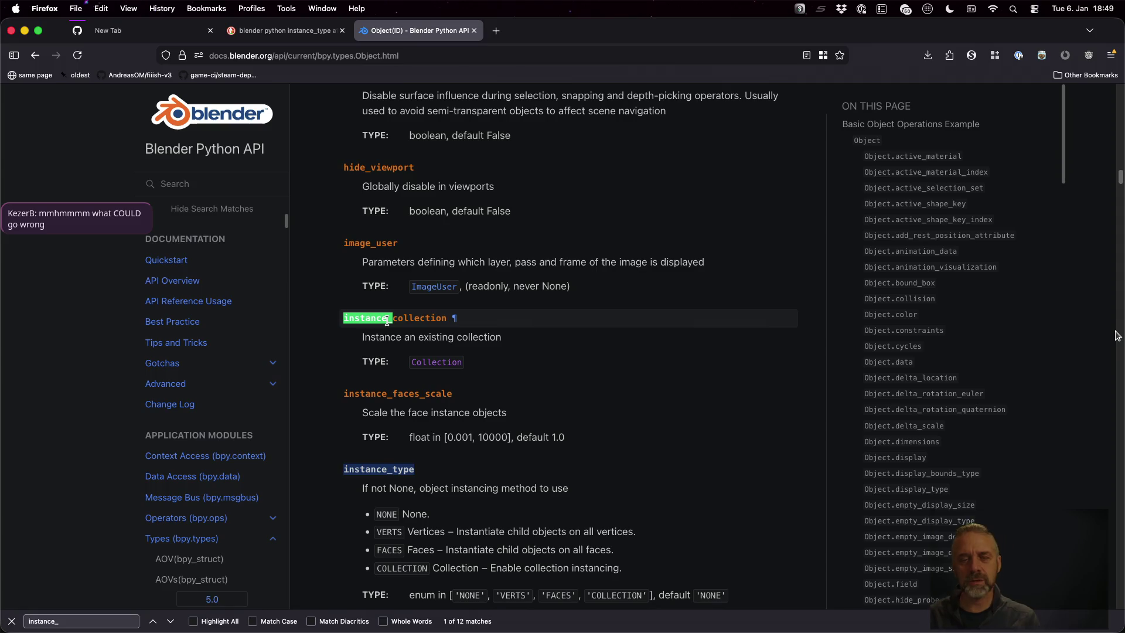
Change the line 271 debug print to obj.instance_collection and save the script
key("ctrl+Right")
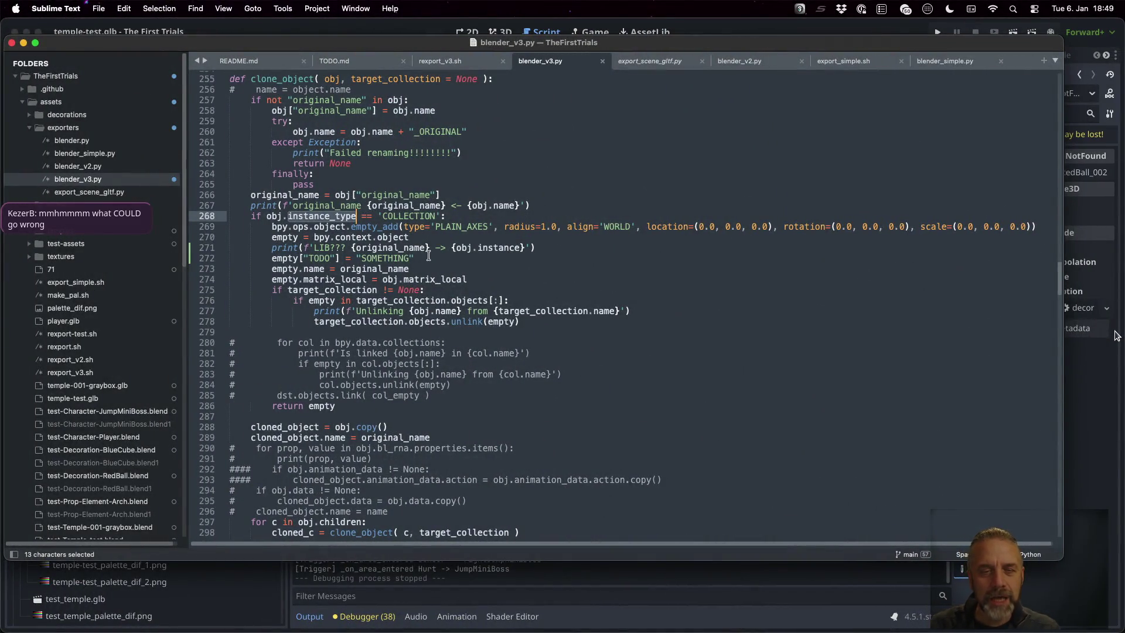
left_click(523, 247)
type("_collection")
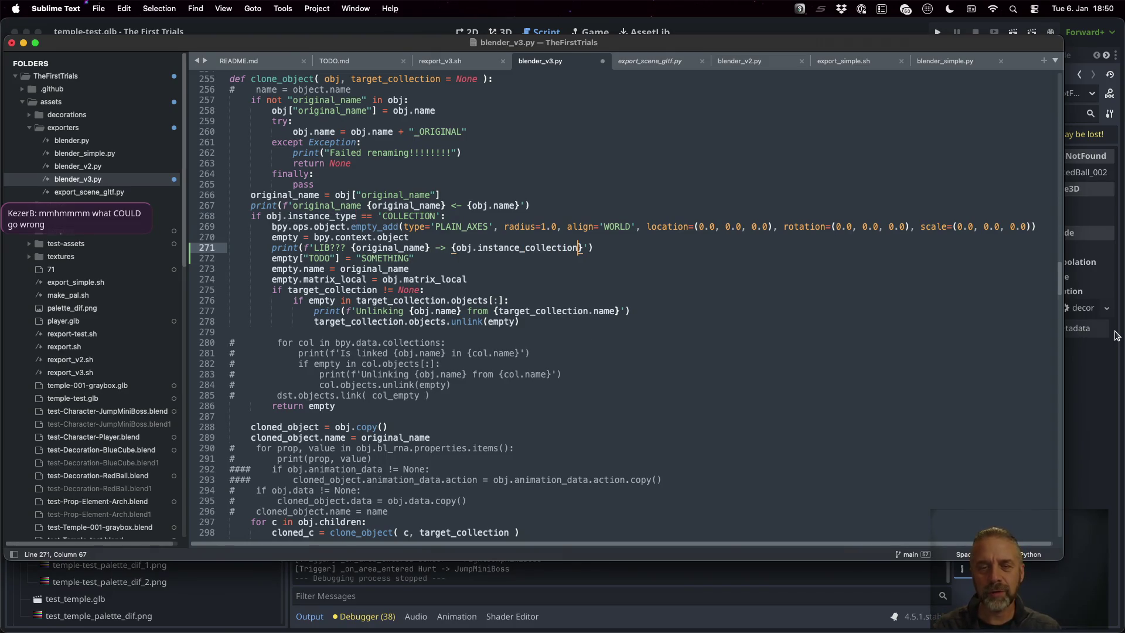
key("super+s")
key("super+Tab")
key("super+k")
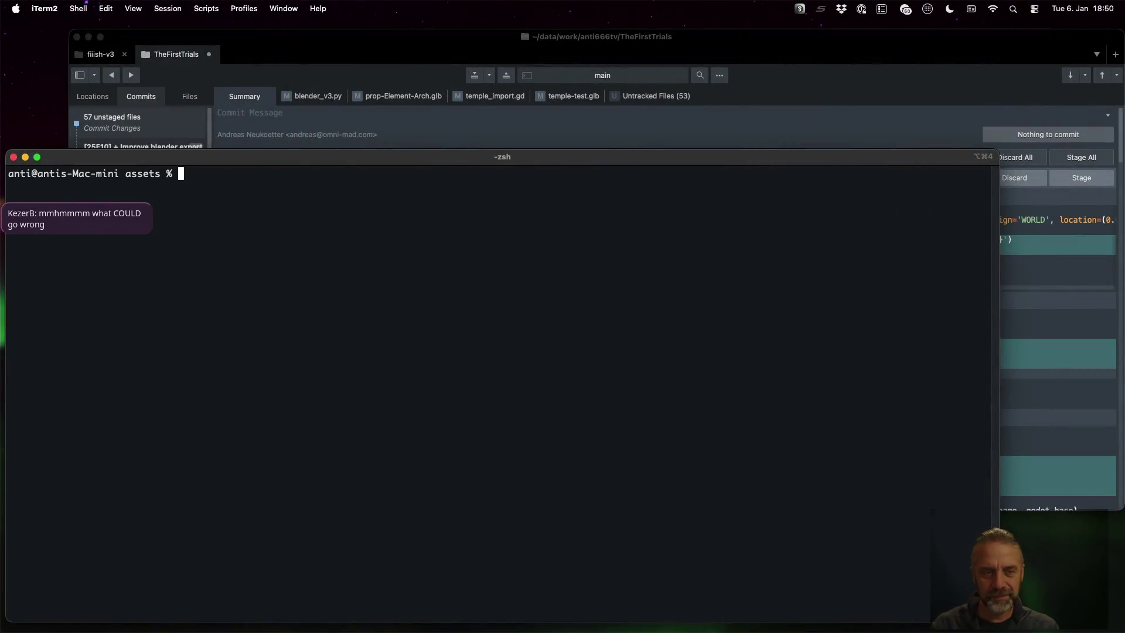
Rerun the filtered export, which now reports the Decoration-RedBall collection objects
key("Up")
key("Return")
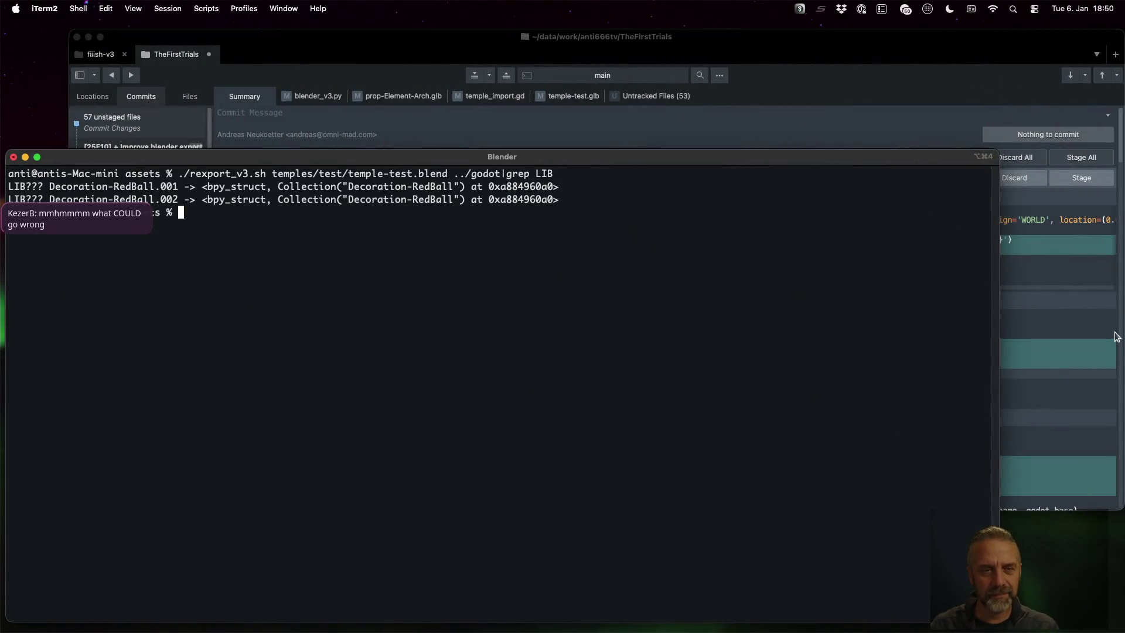
left_click_drag(349, 186, 444, 188)
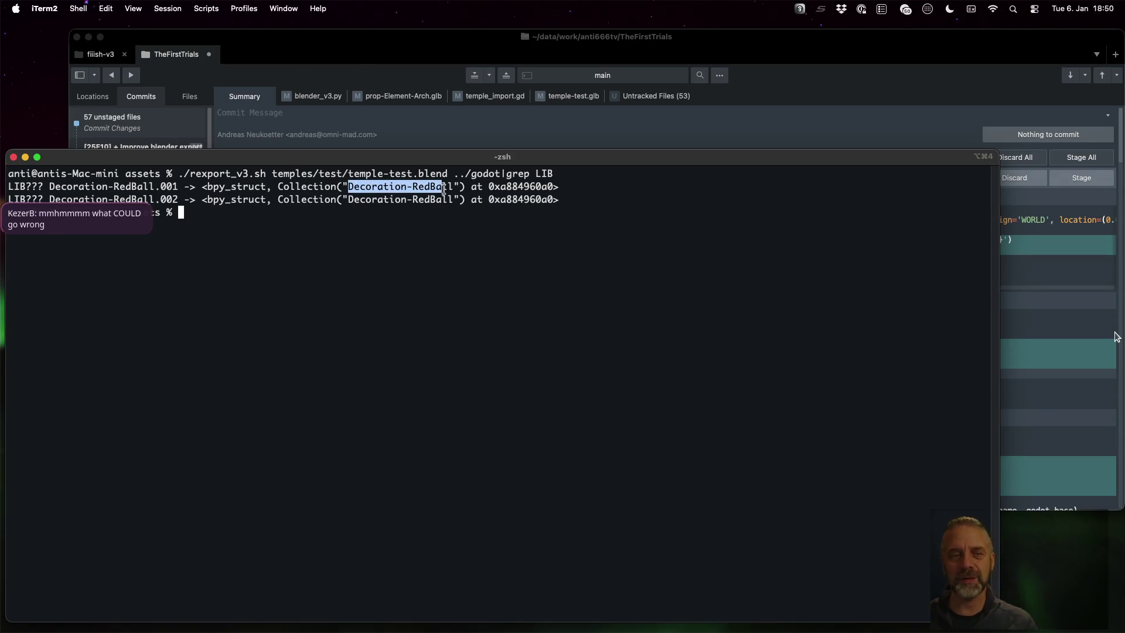
Print instance_collection.name instead, save, and rerun the export to show plain Decoration-RedBall
key("super+Tab")
type(".")
key("Return")
key("super+s")
key("super+Tab")
key("super+k")
key("Up")
key("Return")
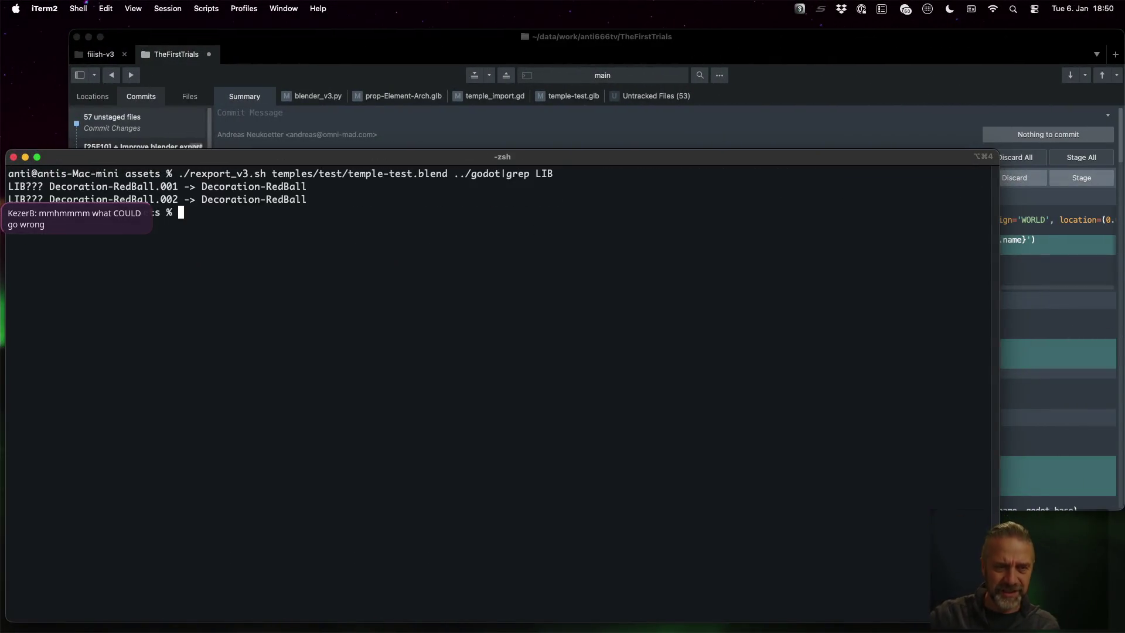
left_click_drag(202, 186, 305, 186)
key("super+Tab")
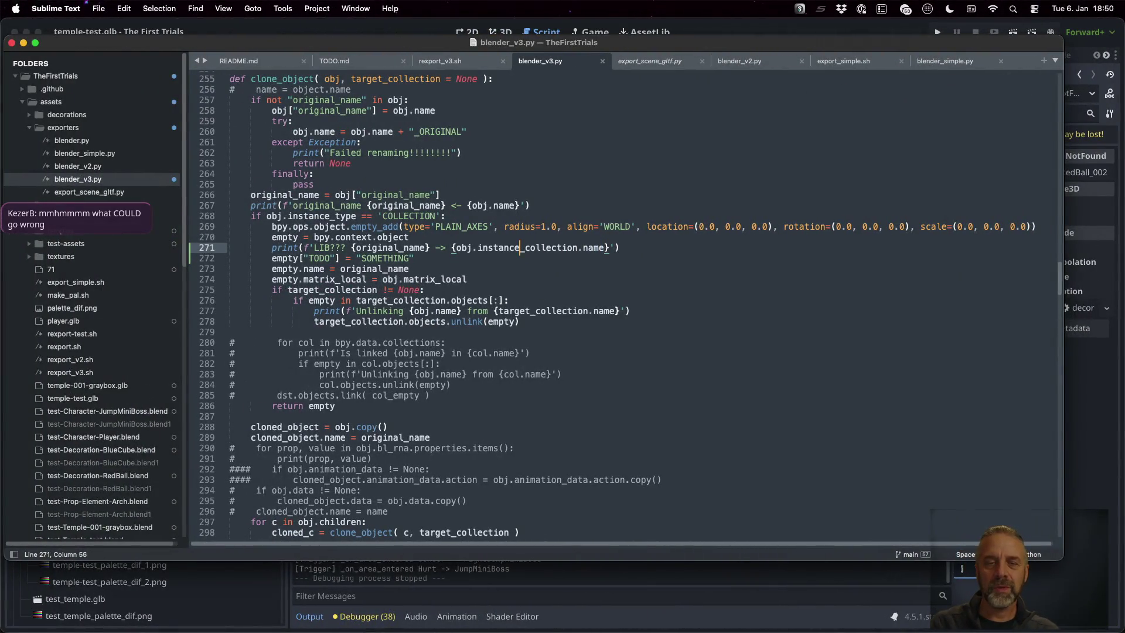
Add ic = obj.instance_collection and an if ic != None: check below the debug print
key("super+Right")
key("Return")
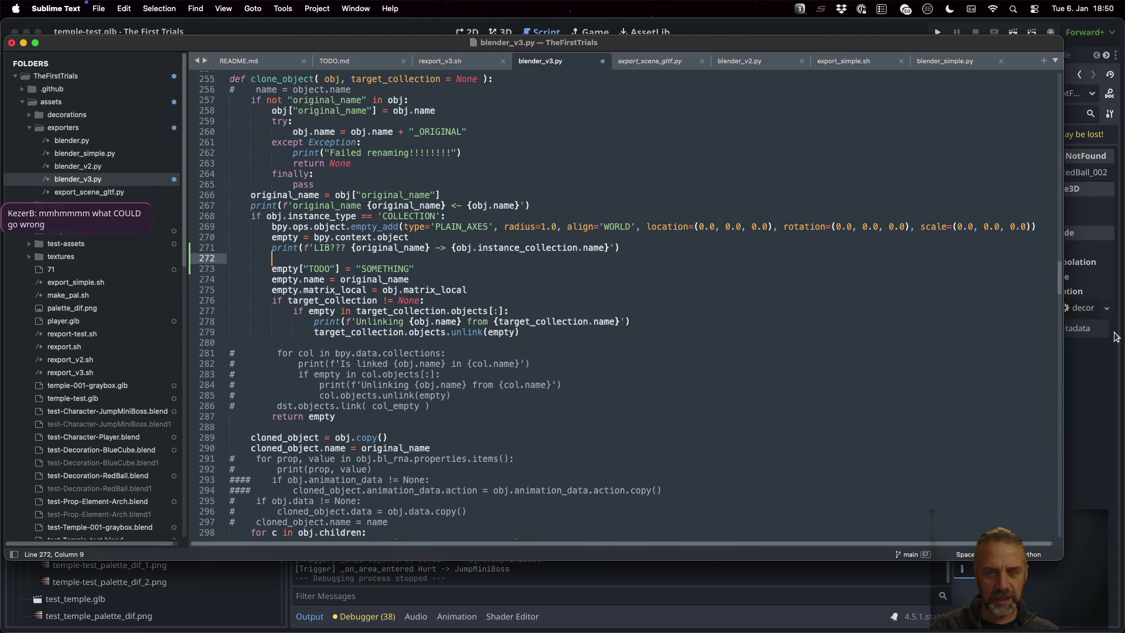
type("ic = ob")
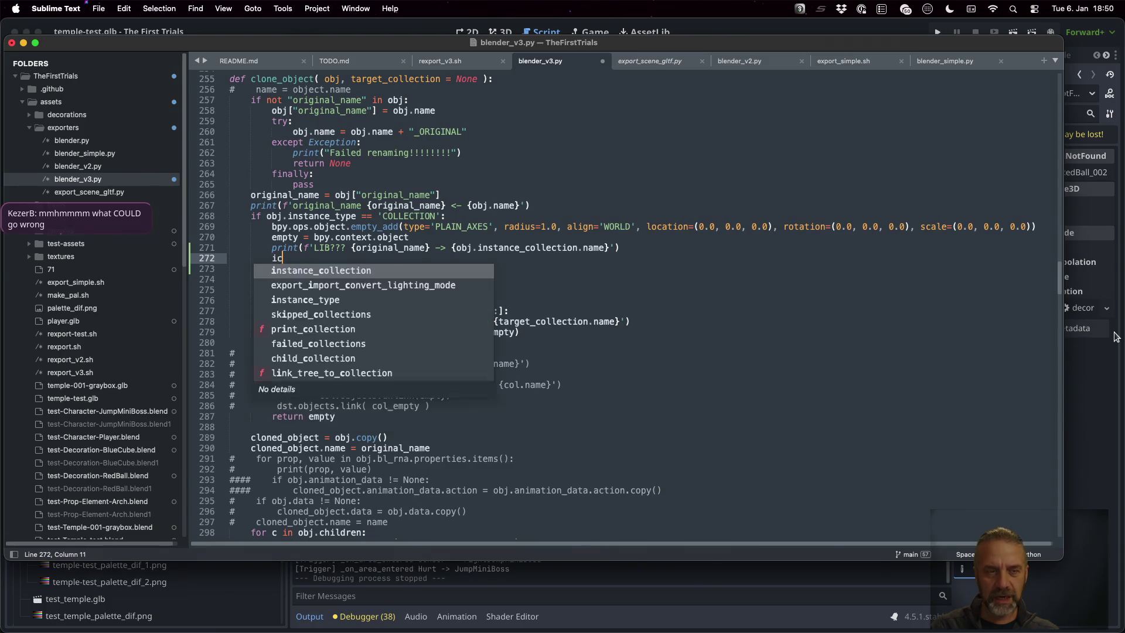
type("j.in")
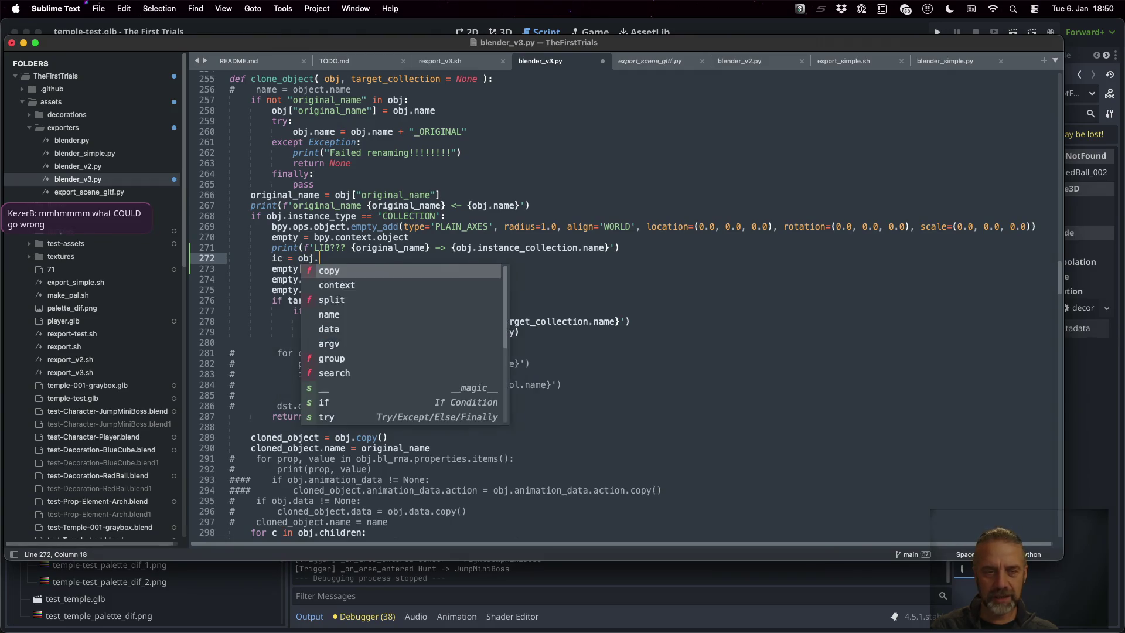
key("Down")
key("Down")
key("Down")
key("Return")
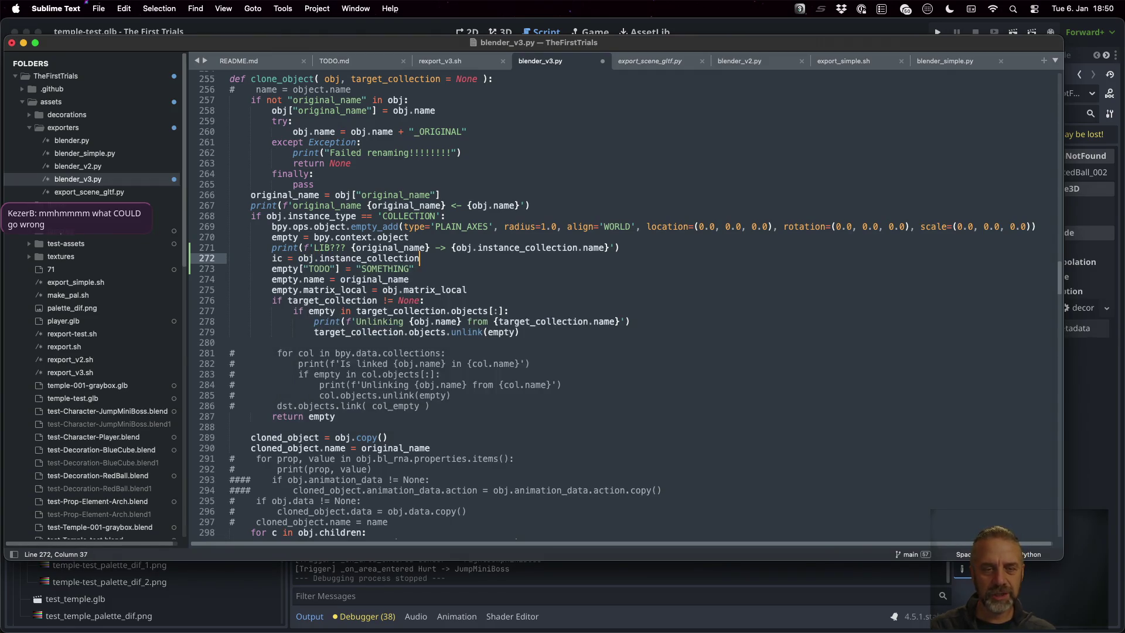
key("Return")
type("if ic !=")
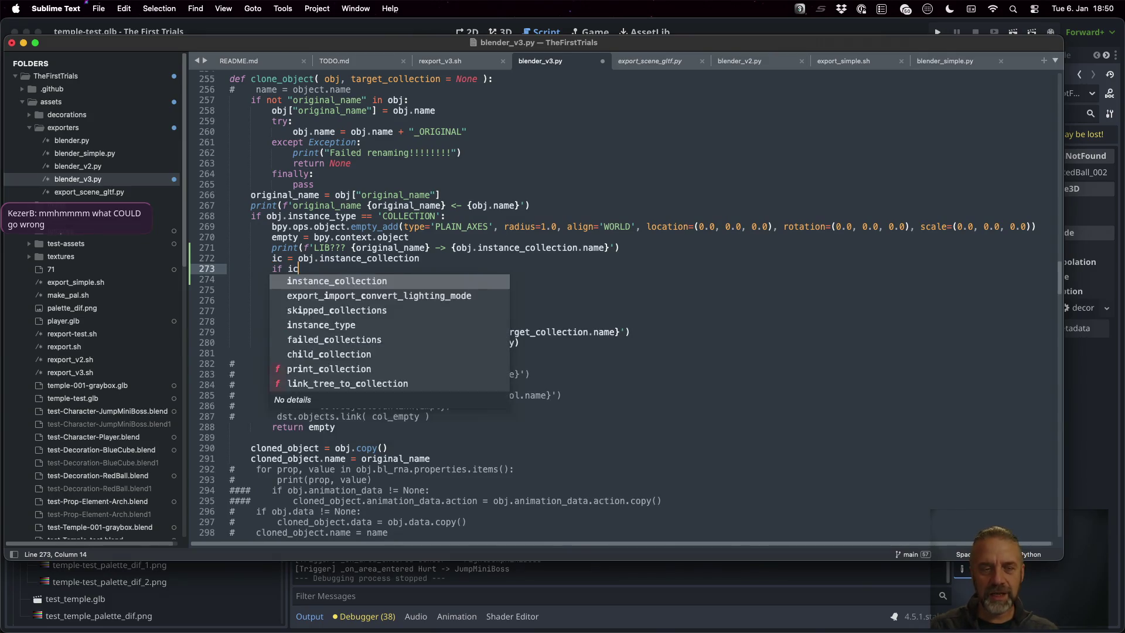
type(" None:")
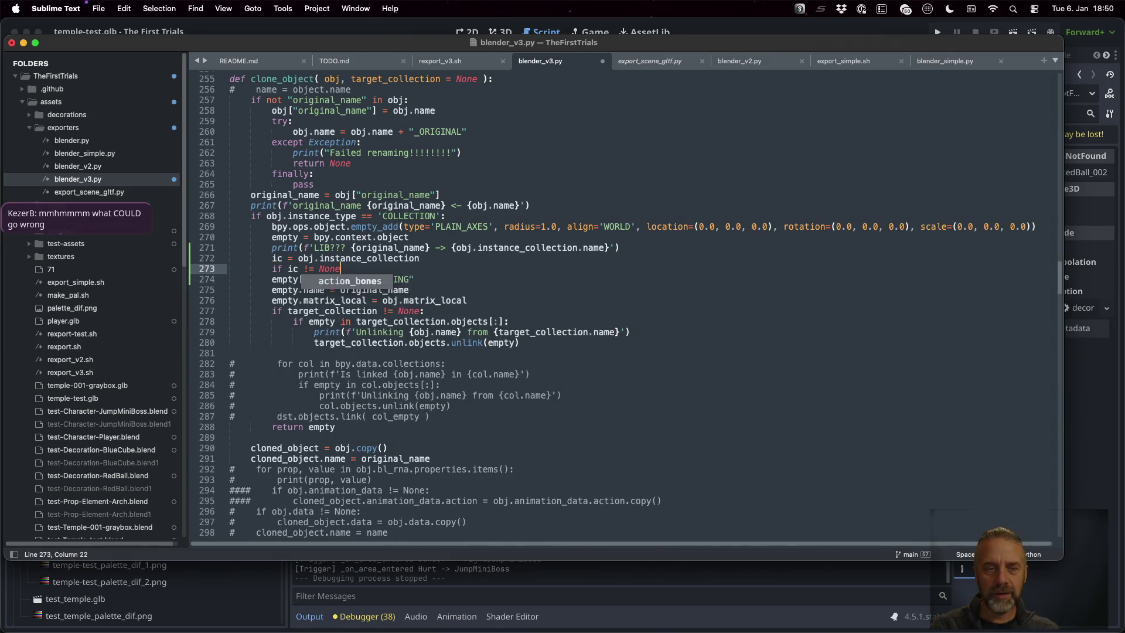
Indent the TODO assignment under the check as empty["instance_of"] = ic.name and save
key("Down")
key("super+Left")
key("Tab")
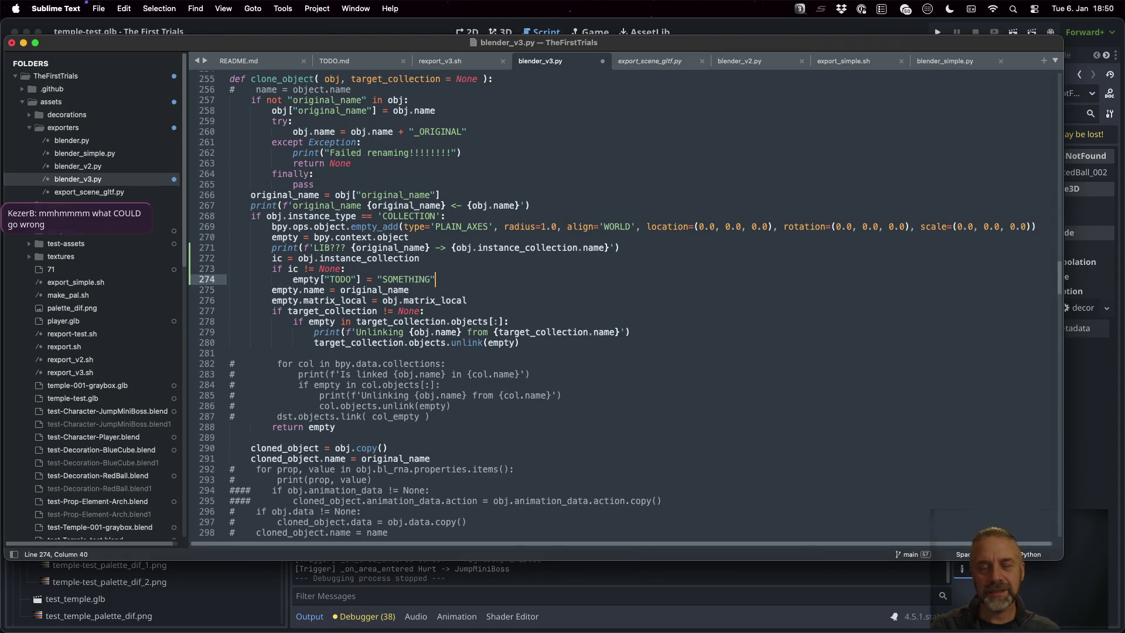
key("shift+Left")
key("shift+Left")
key("shift+Left")
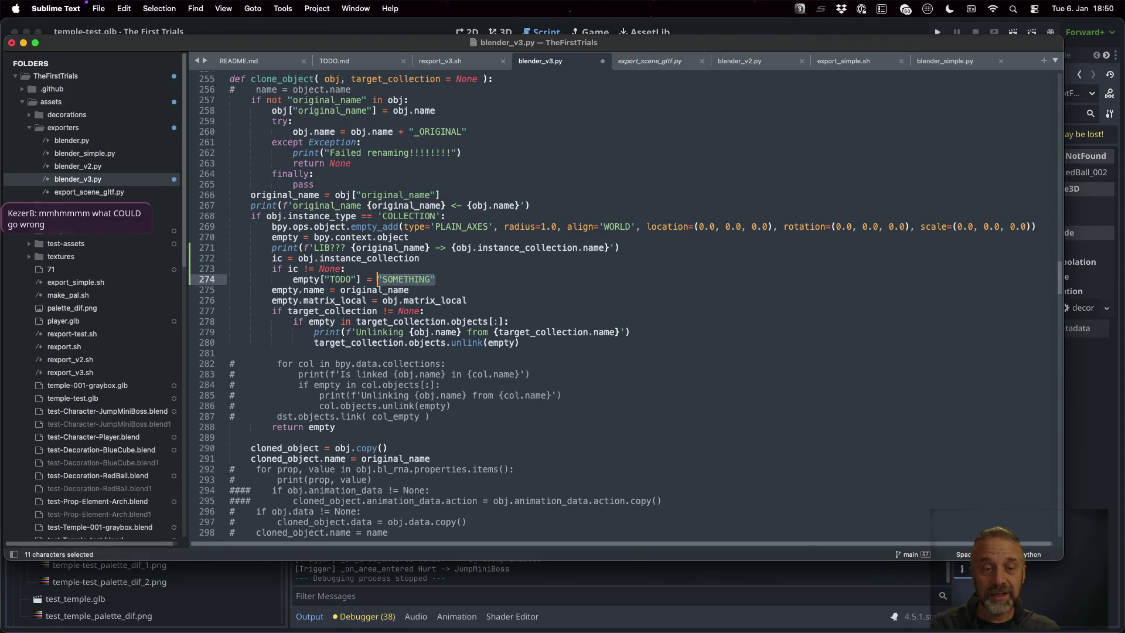
type("obj.instance_collection")
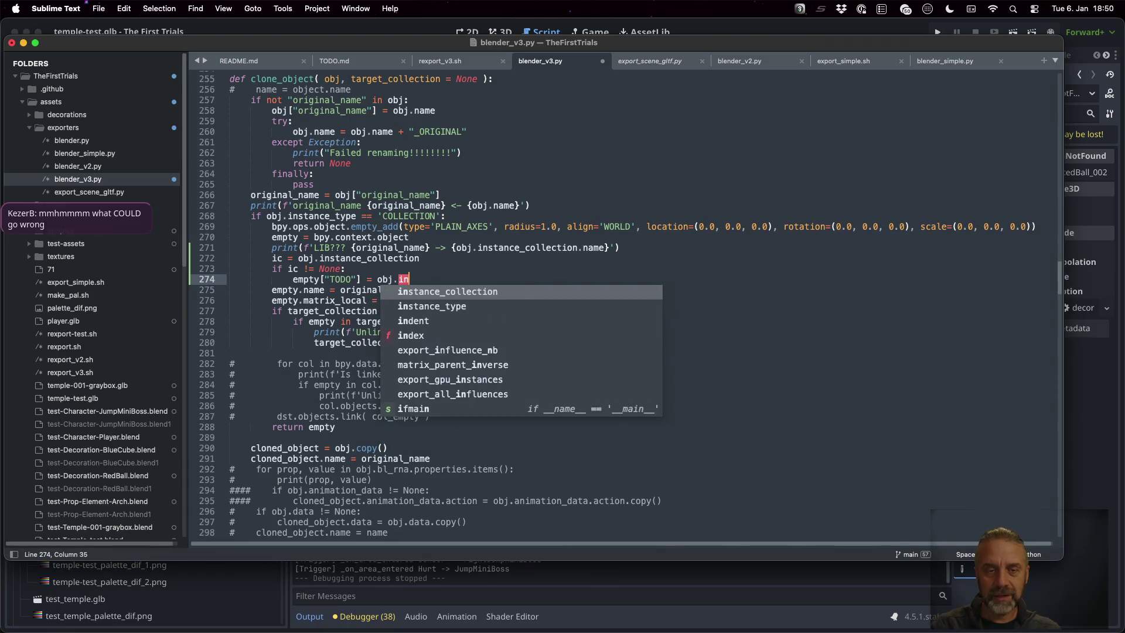
key("BackSpace")
key("BackSpace")
key("BackSpace")
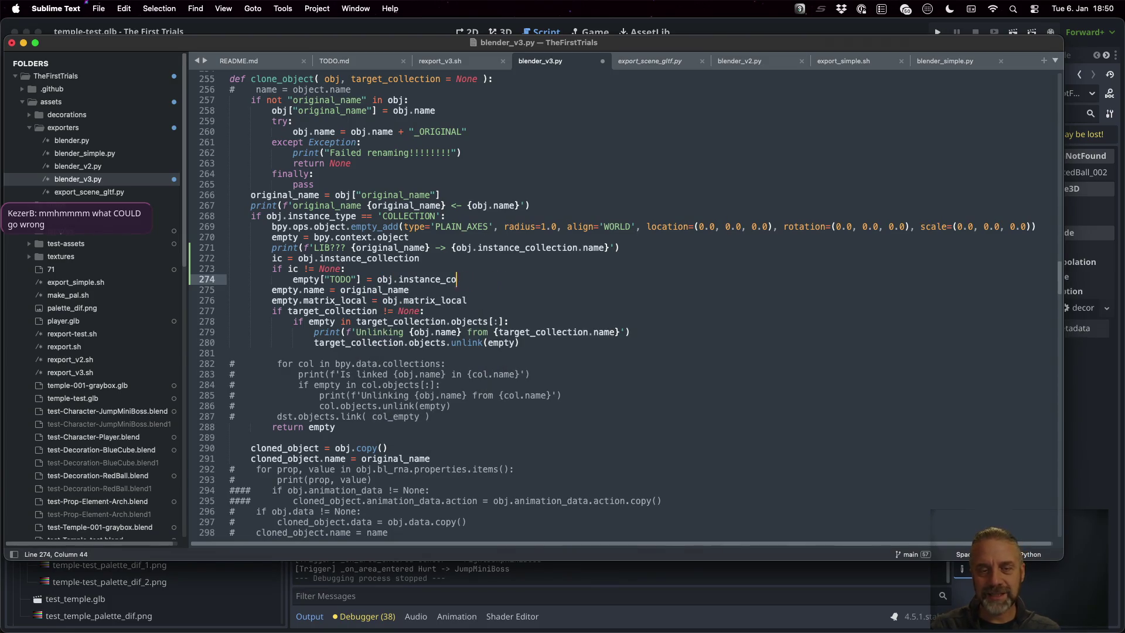
key("BackSpace")
type("ic.name")
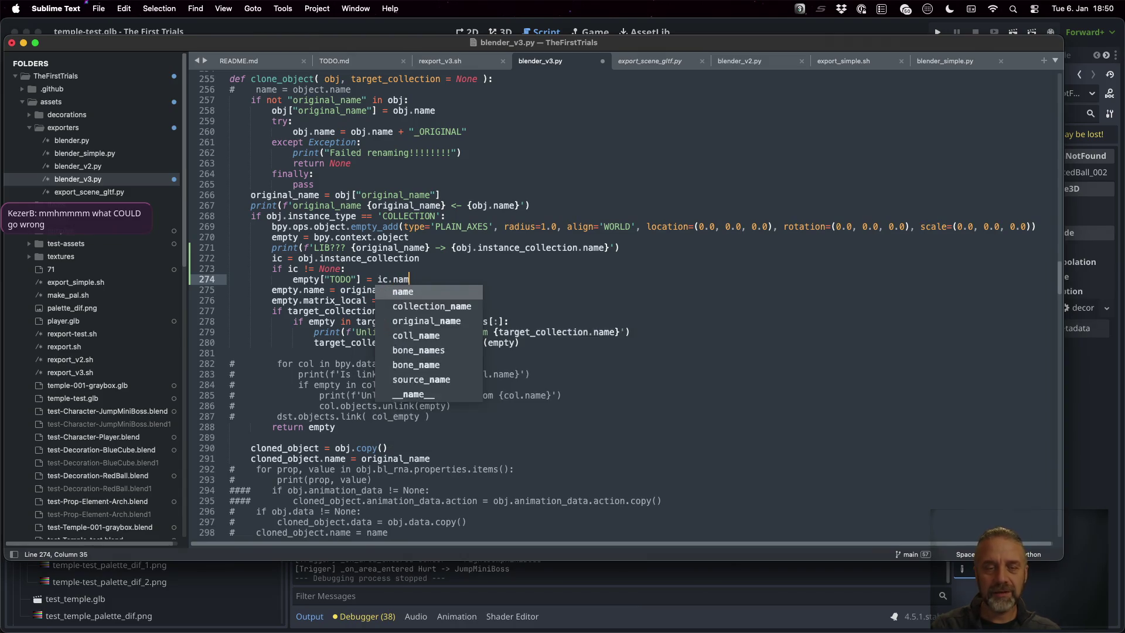
key("shift+Left")
key("shift+Left")
key("shift+Left")
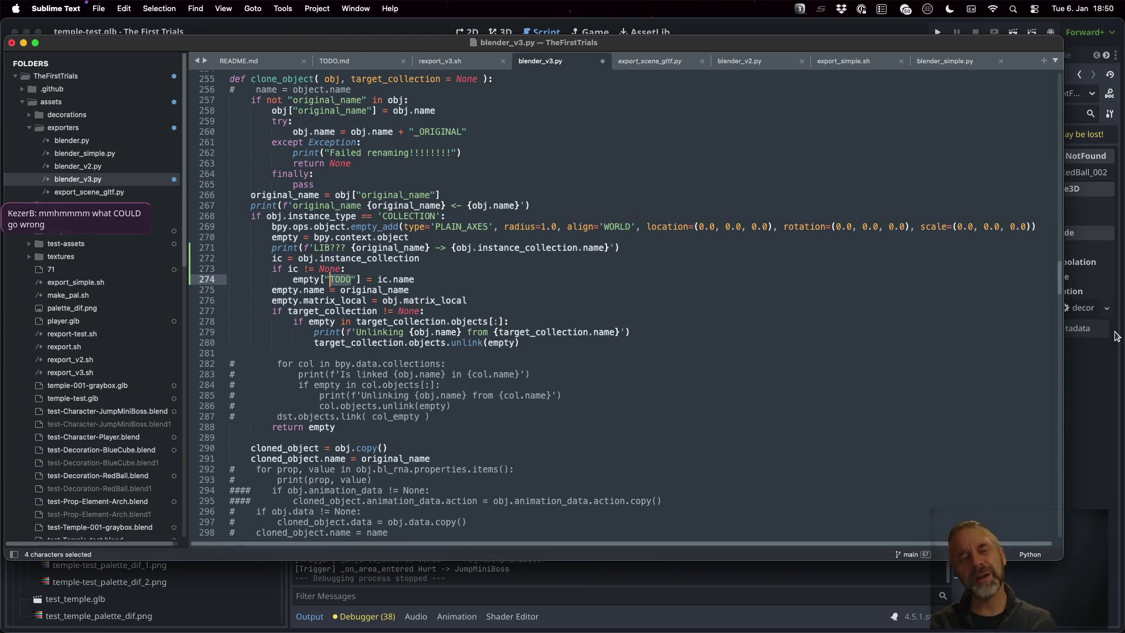
type("instance_")
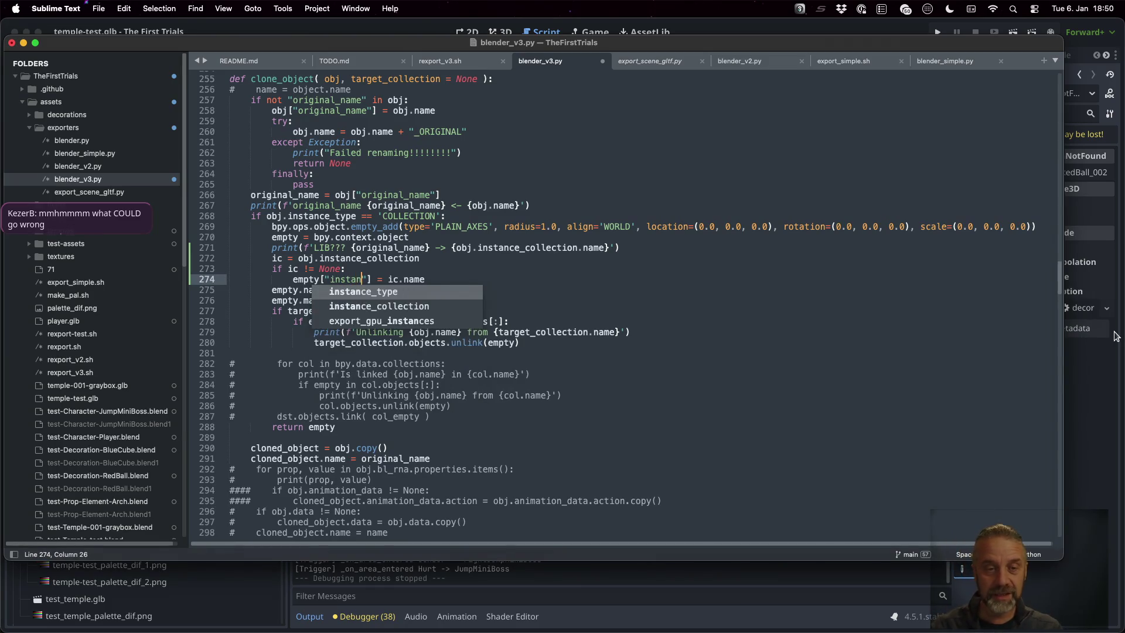
type("of")
key("super+s")
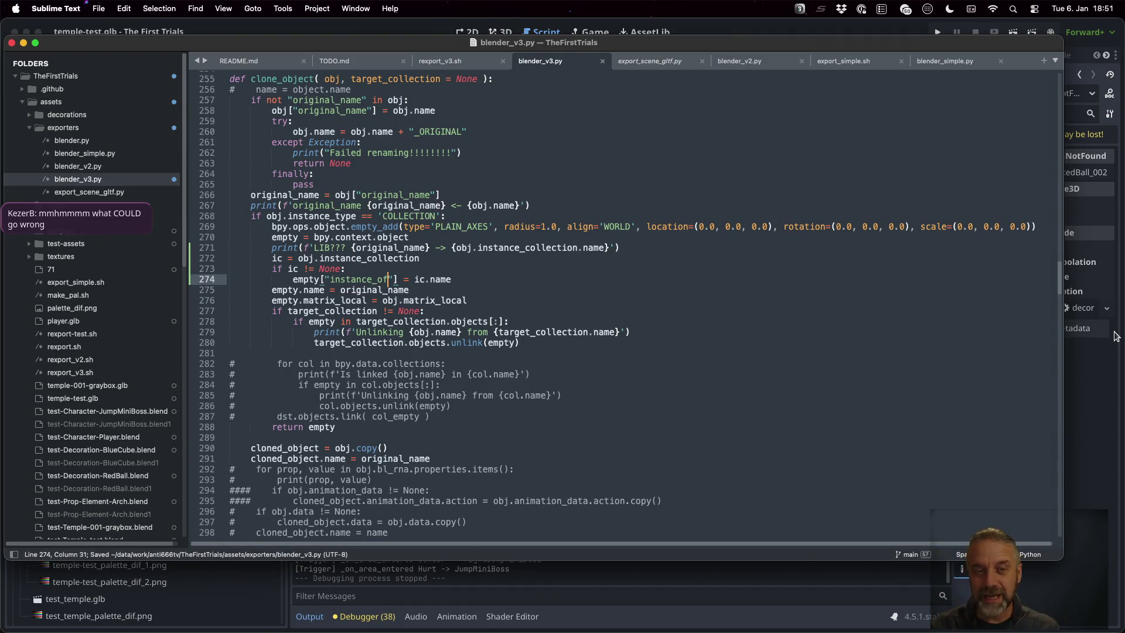
Return to the LIB debug print line, then recall the export command and remove its LIB filter
key("super+Left")
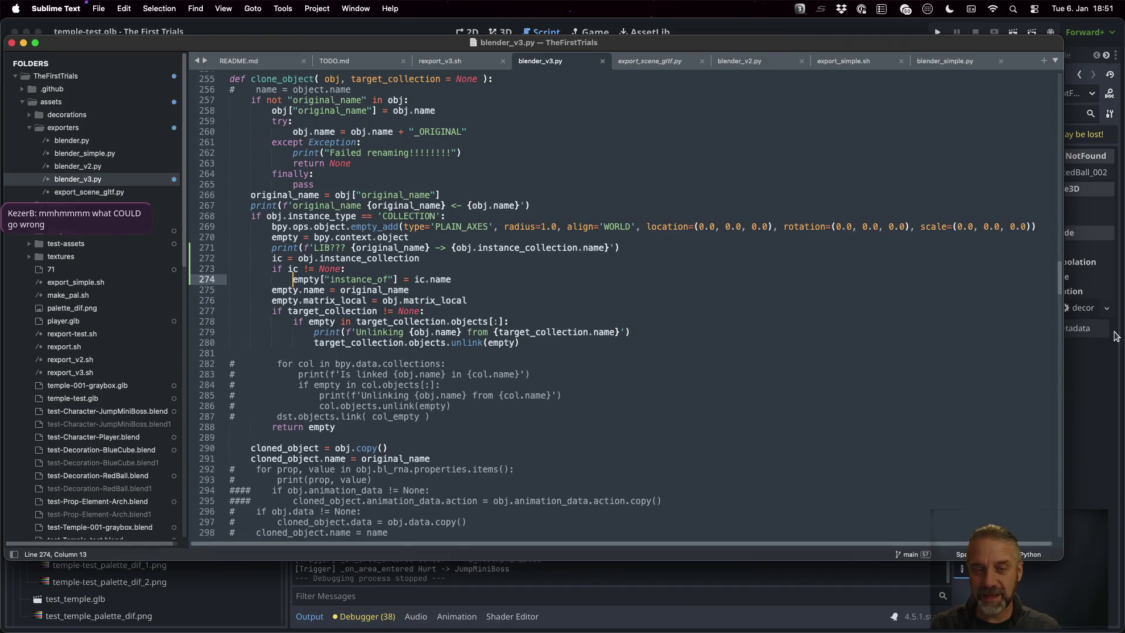
key("Up")
key("Up")
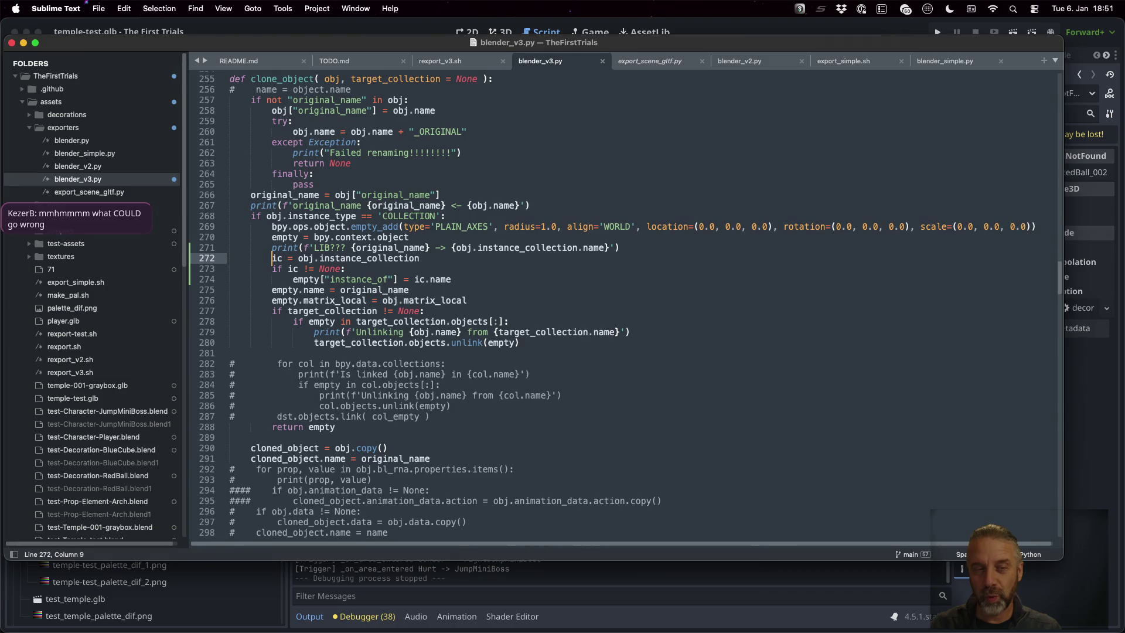
key("Up")
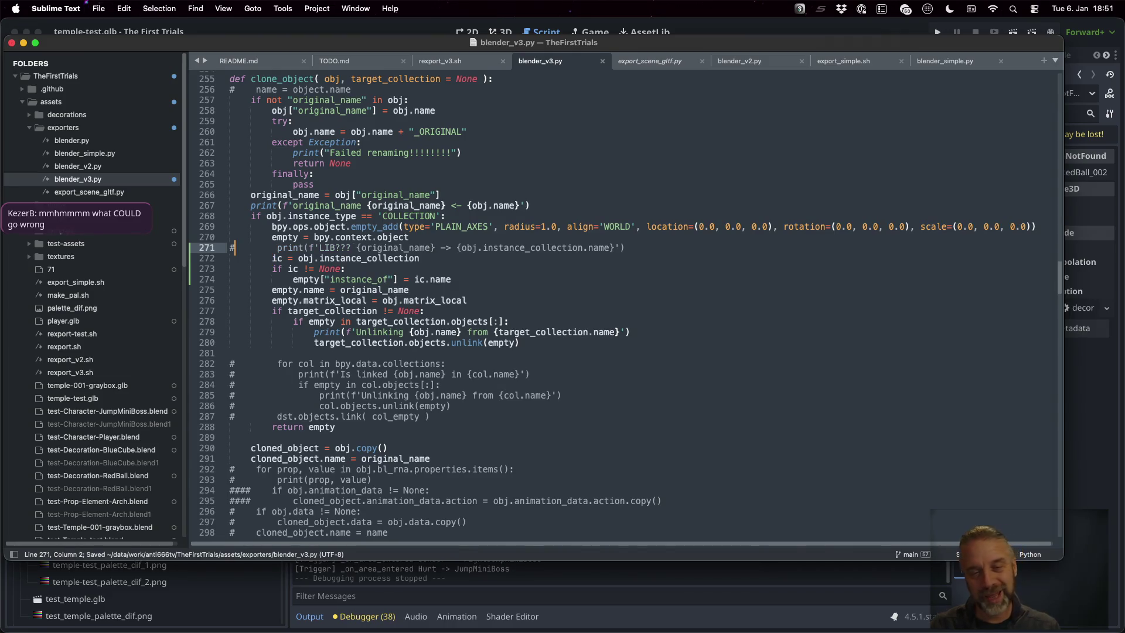
key("super+Tab")
key("Up")
key("BackSpace")
key("BackSpace")
key("BackSpace")
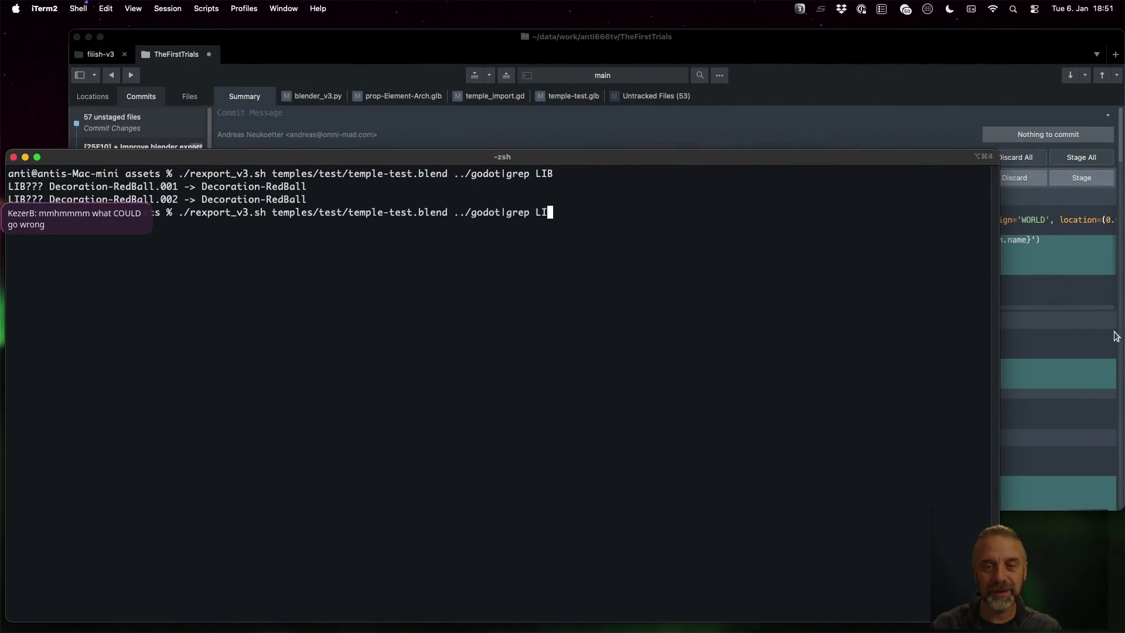
Run the full, unfiltered temple-test export with the updated blender_v3.py
key("Return")
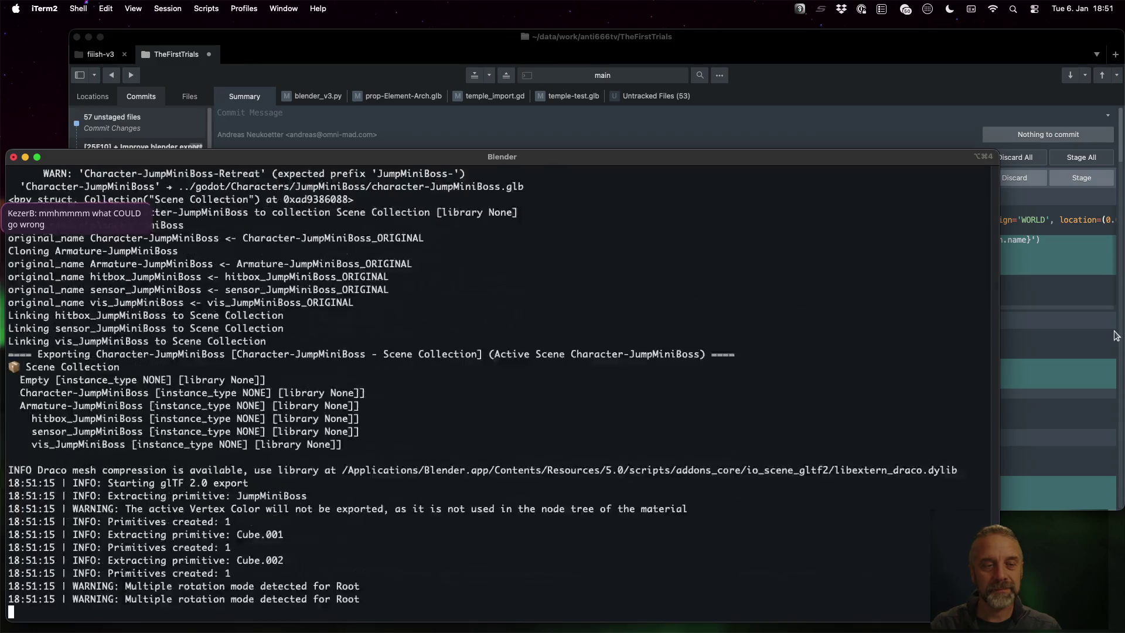
key("super+Tab")
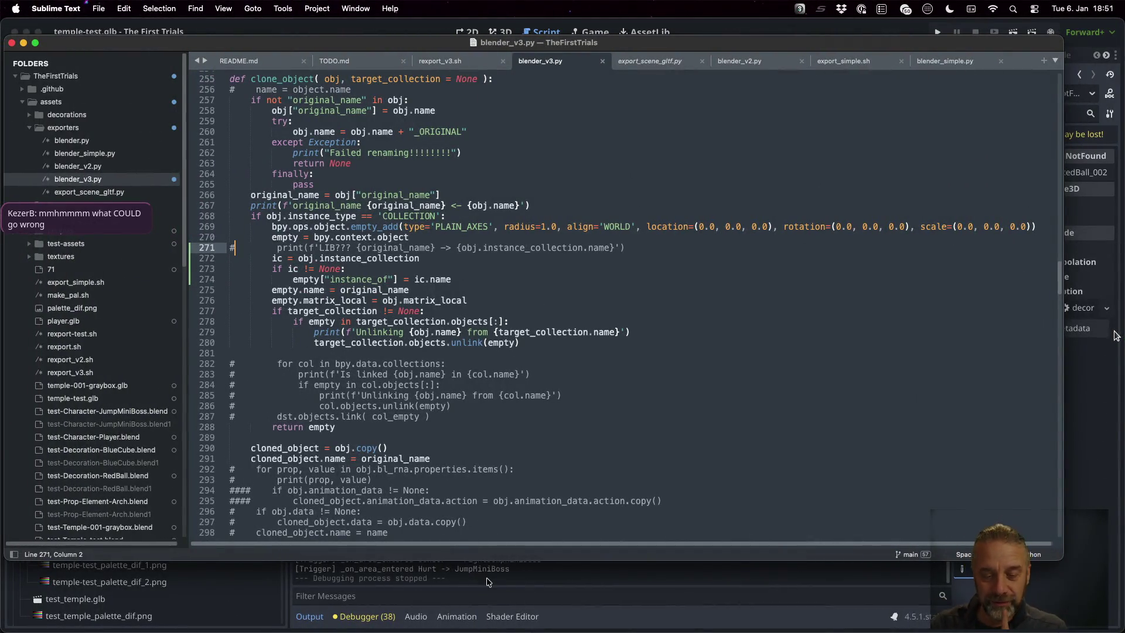
key("super+Tab")
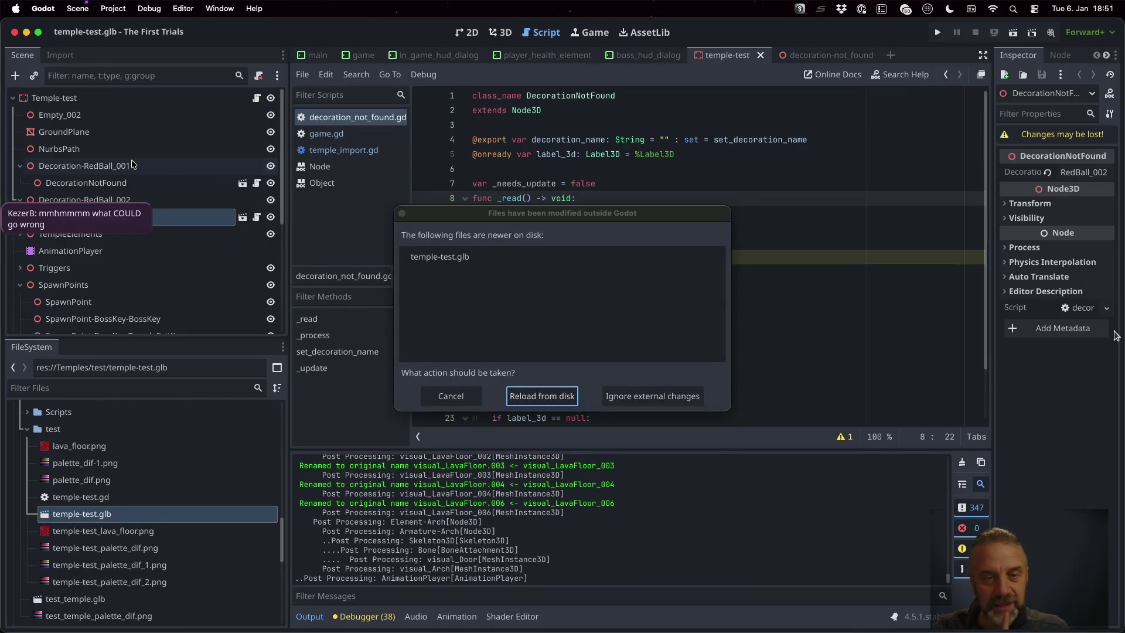
Reload temple-test.glb and confirm Decoration-RedBall_001's Extras metadata has instance_of Decoration-RedBall
left_click(539, 397)
left_click(136, 167)
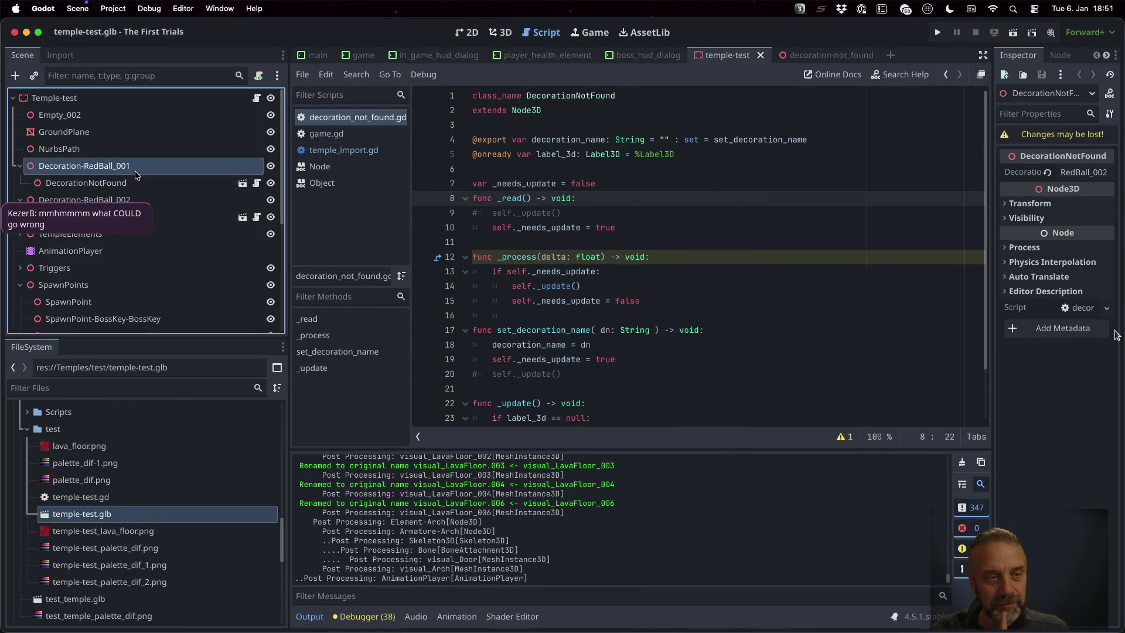
left_click(1020, 291)
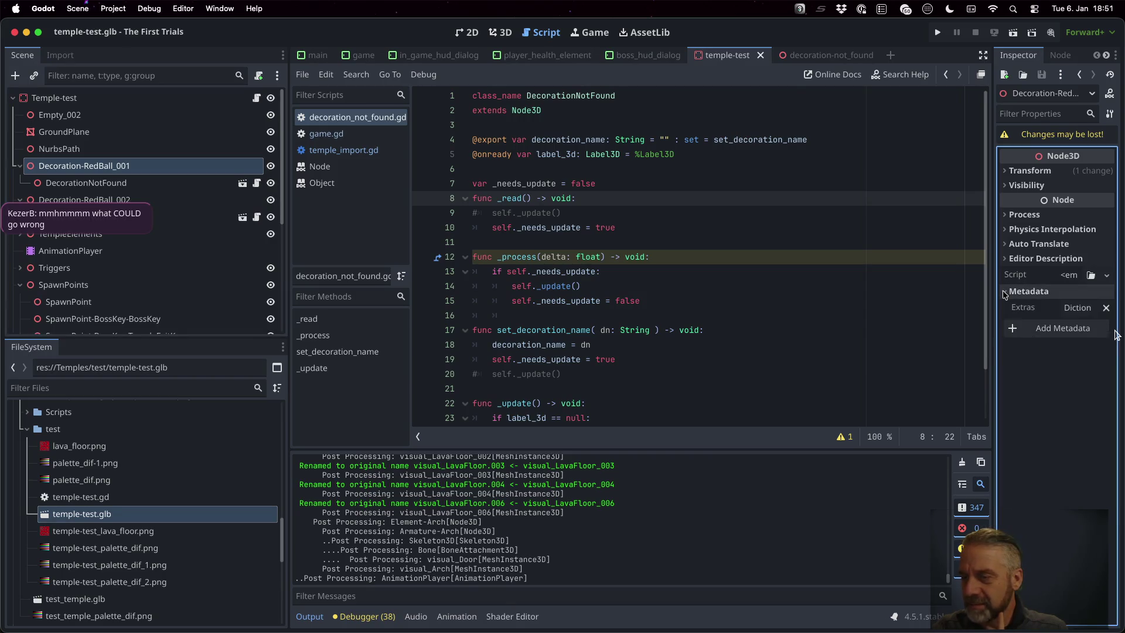
left_click(1067, 311)
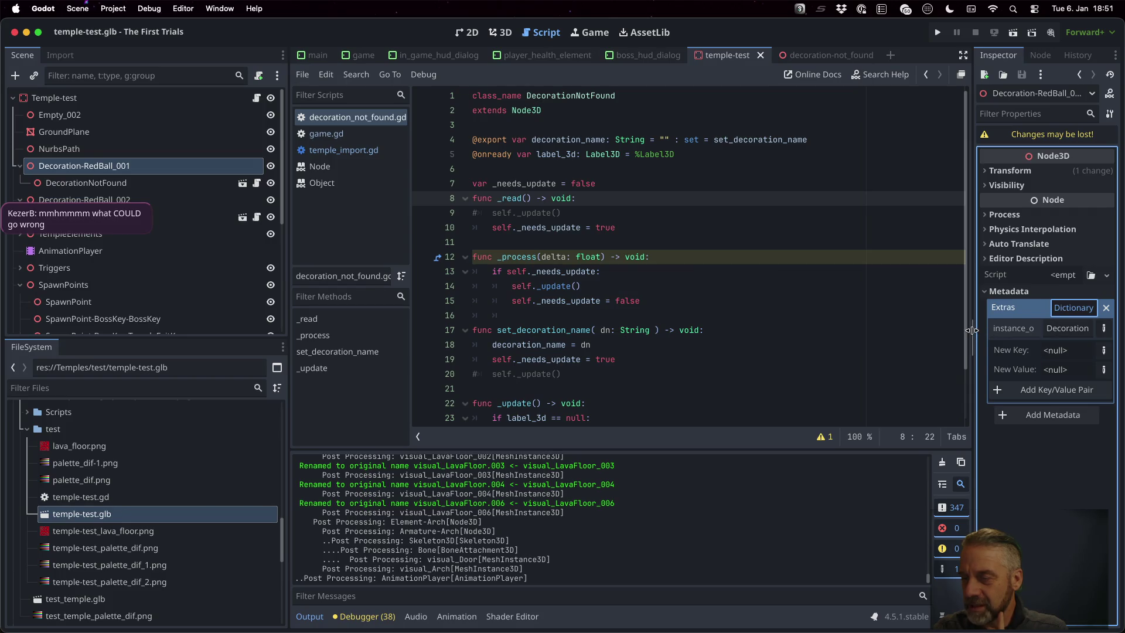
left_click_drag(976, 334, 800, 334)
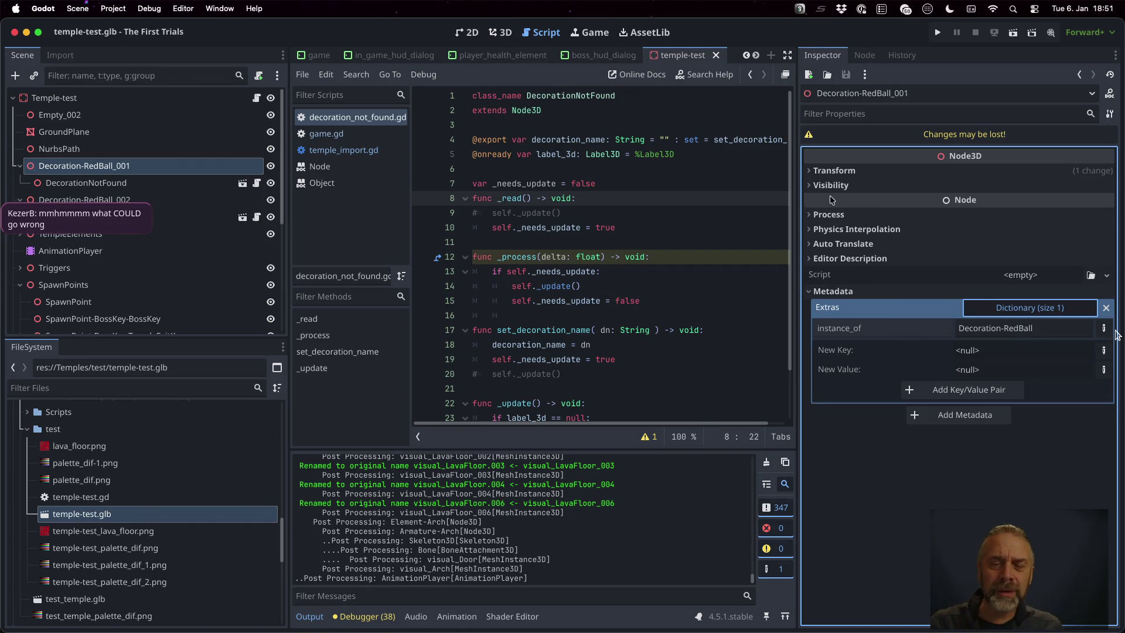
left_click_drag(795, 203, 917, 208)
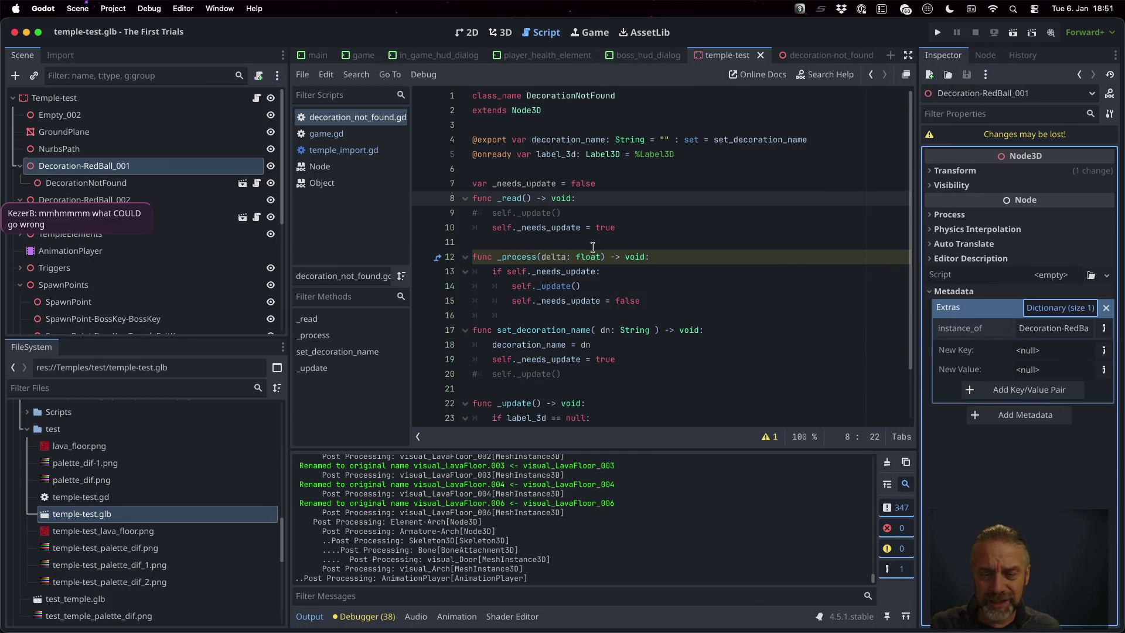
left_click(343, 150)
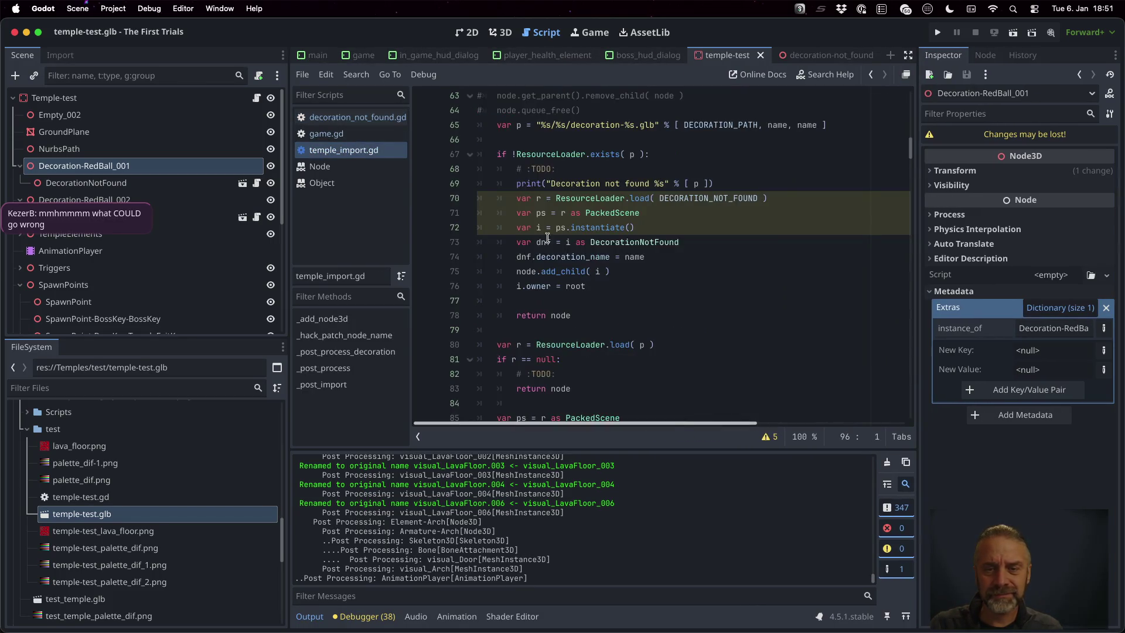
Copy the extras-reading lines 37–39 into _post_process_decoration below queue_free
scroll(632, 284, "up", 10)
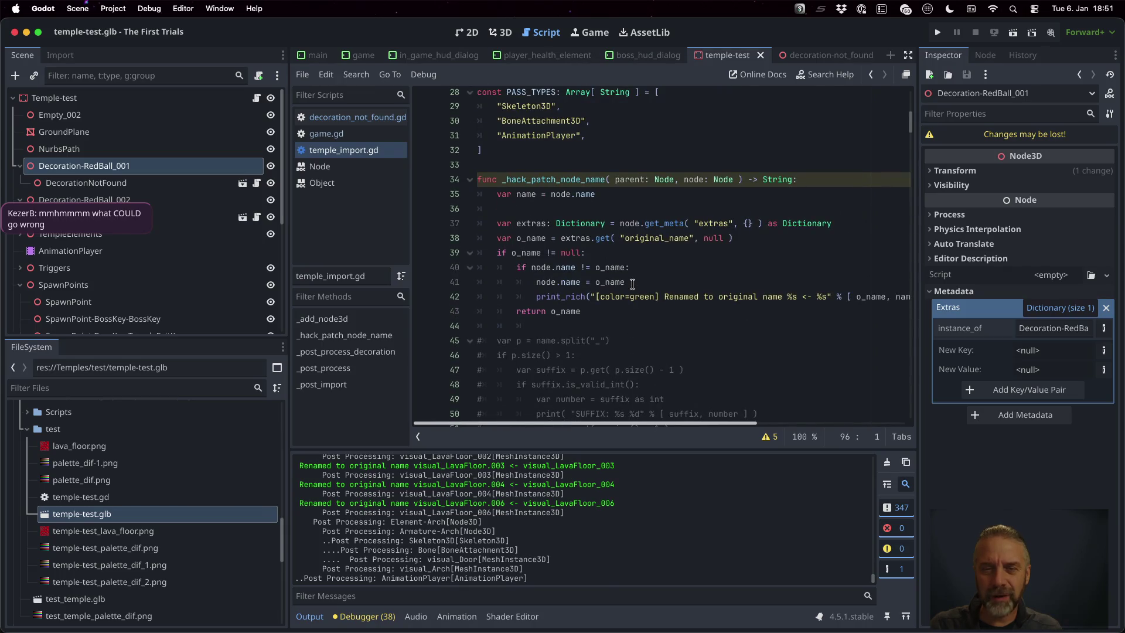
left_click(606, 223)
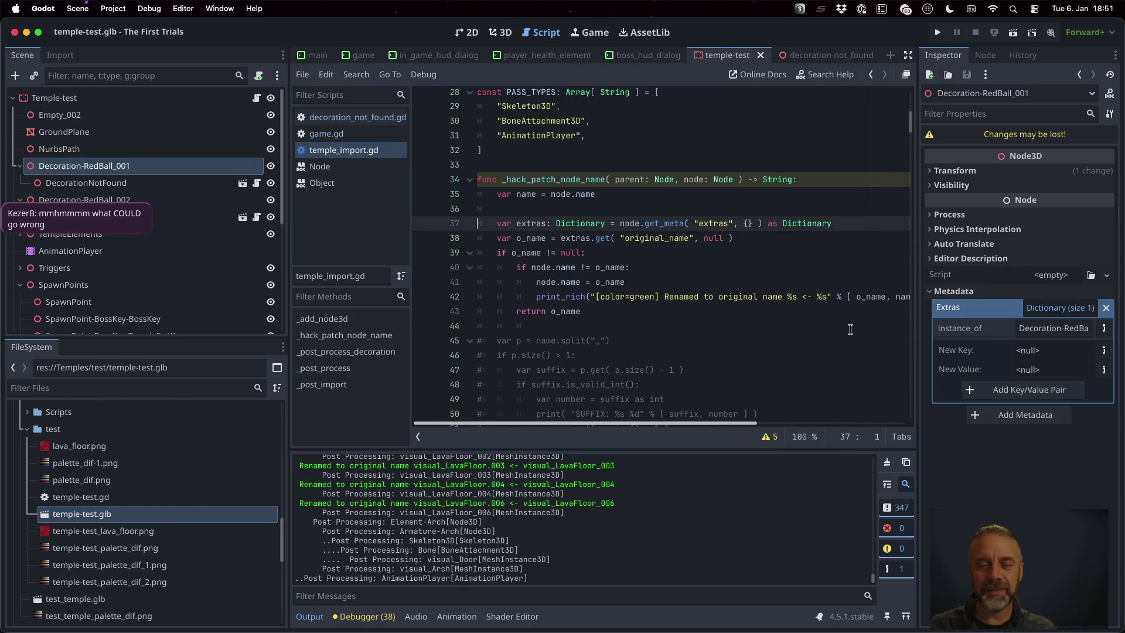
key("shift+Down")
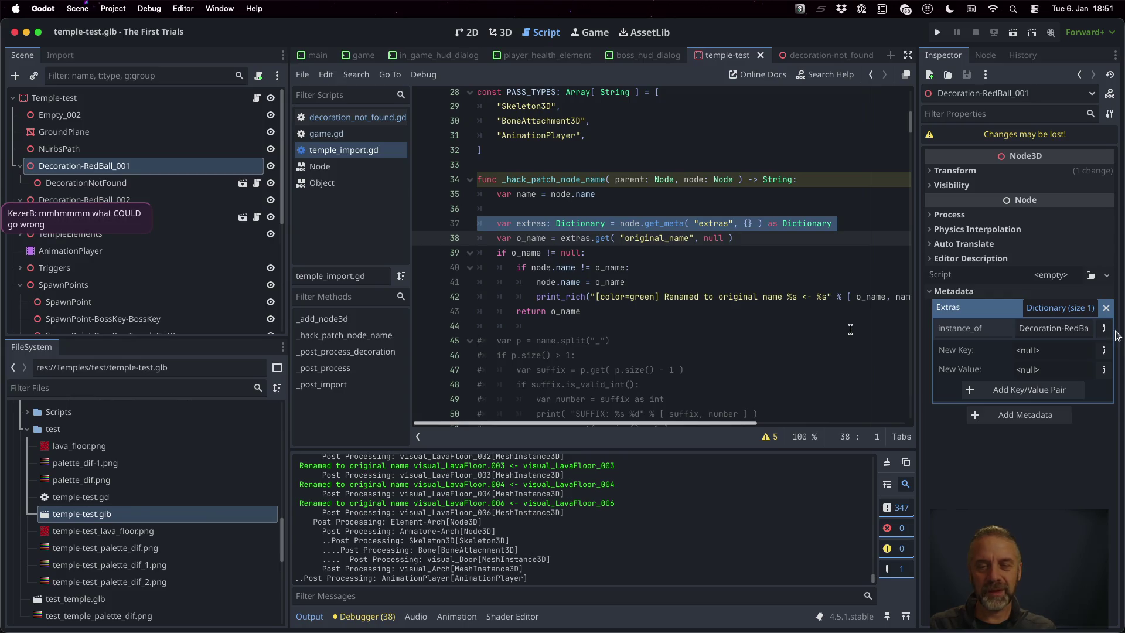
key("shift+Down")
key("shift+Down")
key("super+c")
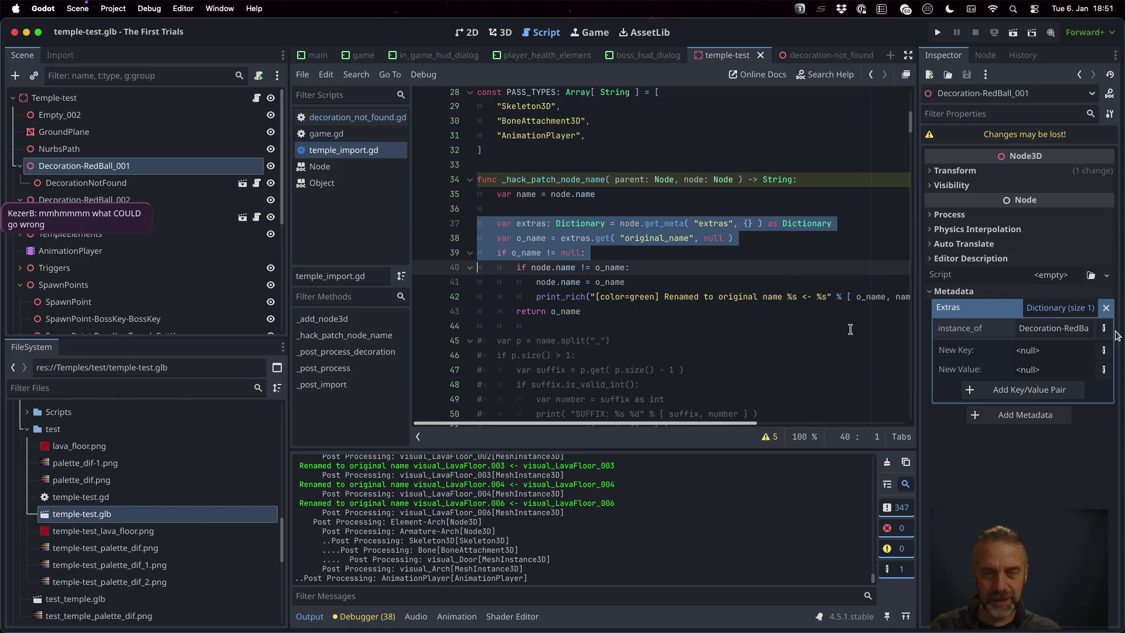
scroll(850, 329, "down", 10)
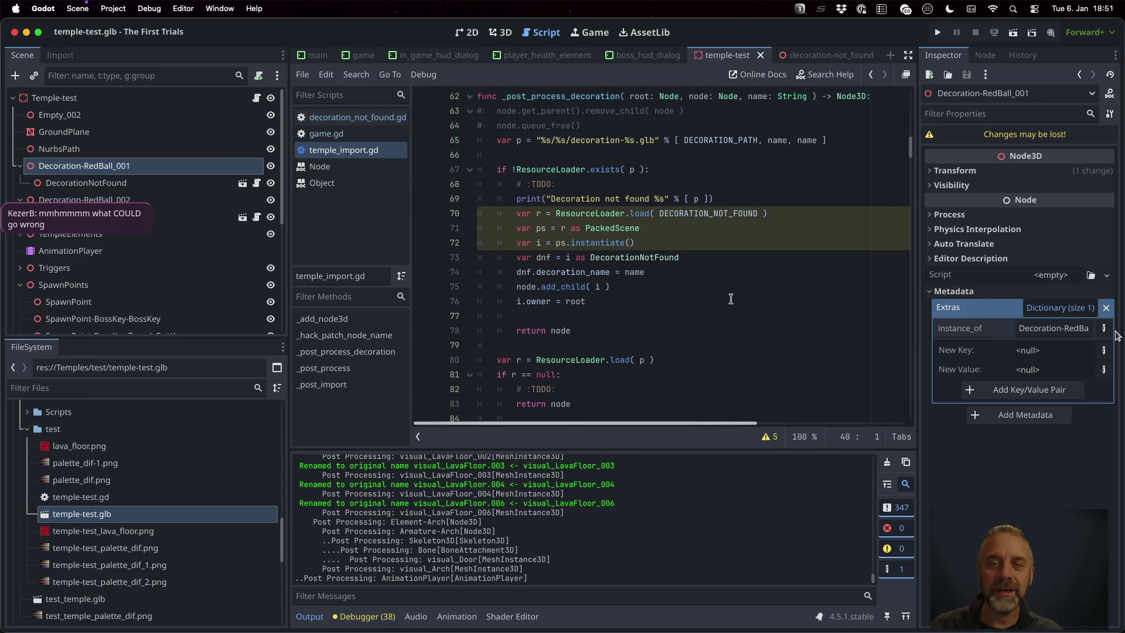
scroll(731, 299, "up", 1)
left_click(753, 132)
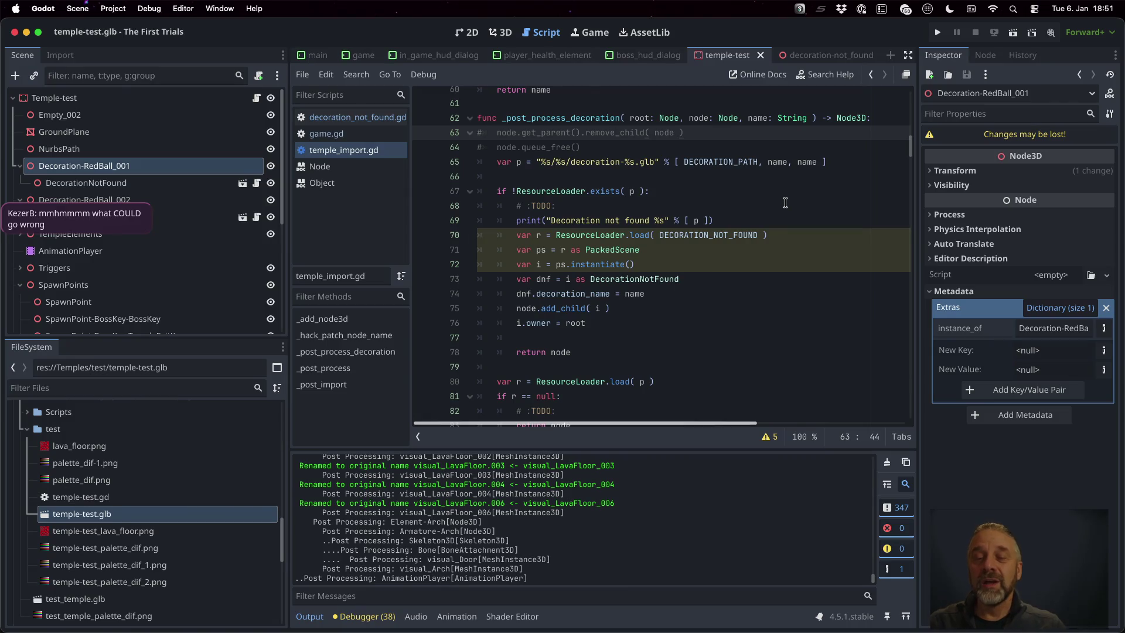
key("Down")
key("Return")
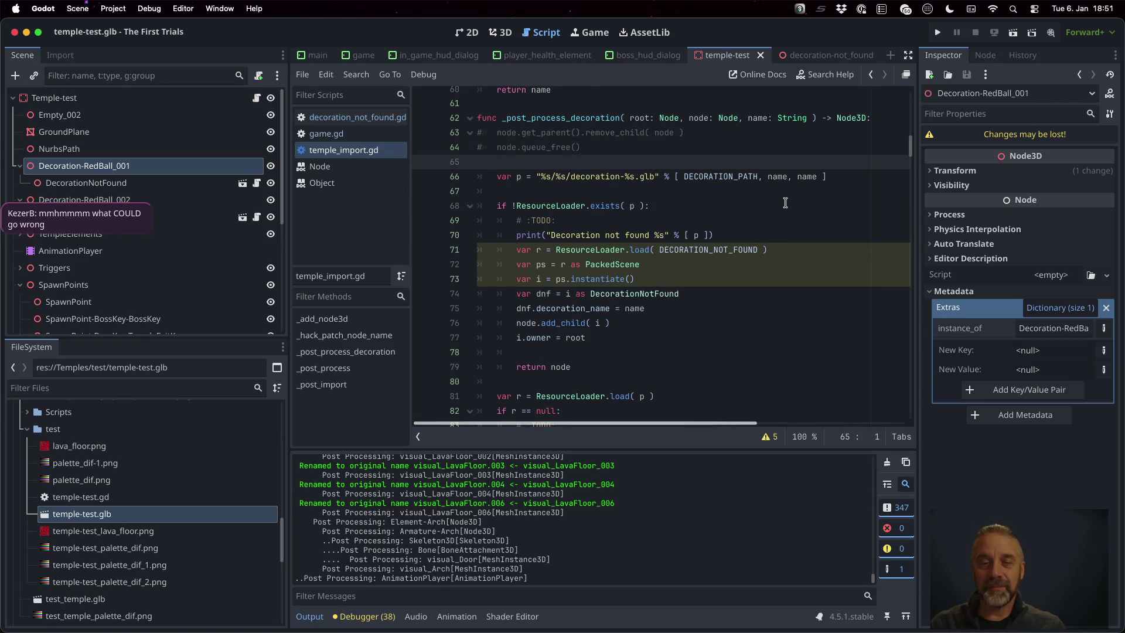
key("super+v")
Rename original_name and o_name to instance_of, change the check to == null, and start return node
key("Up")
key("Up")
key("Up")
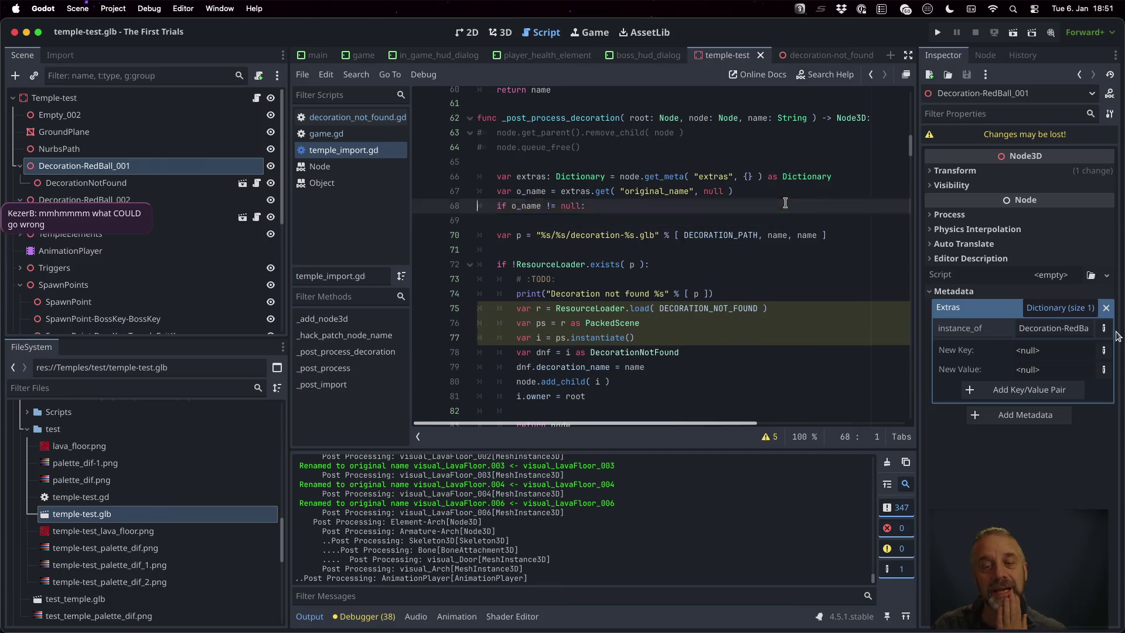
double_click(652, 191)
type("instance_of")
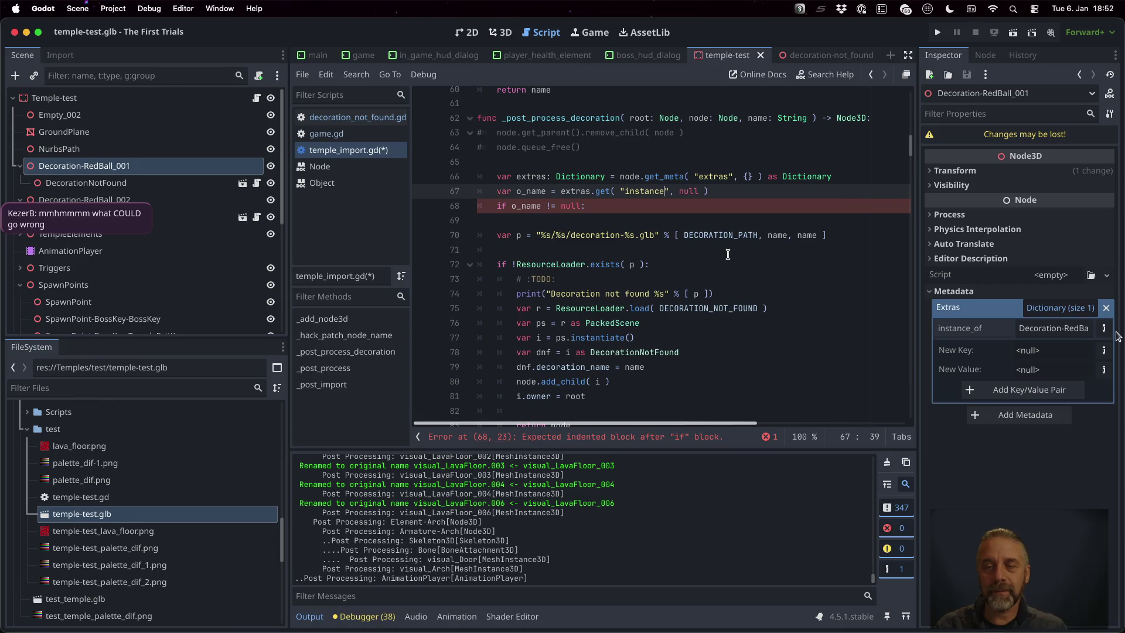
double_click(654, 191)
key("cmd+c")
double_click(532, 192)
key("cmd+v")
double_click(526, 205)
key("cmd+v")
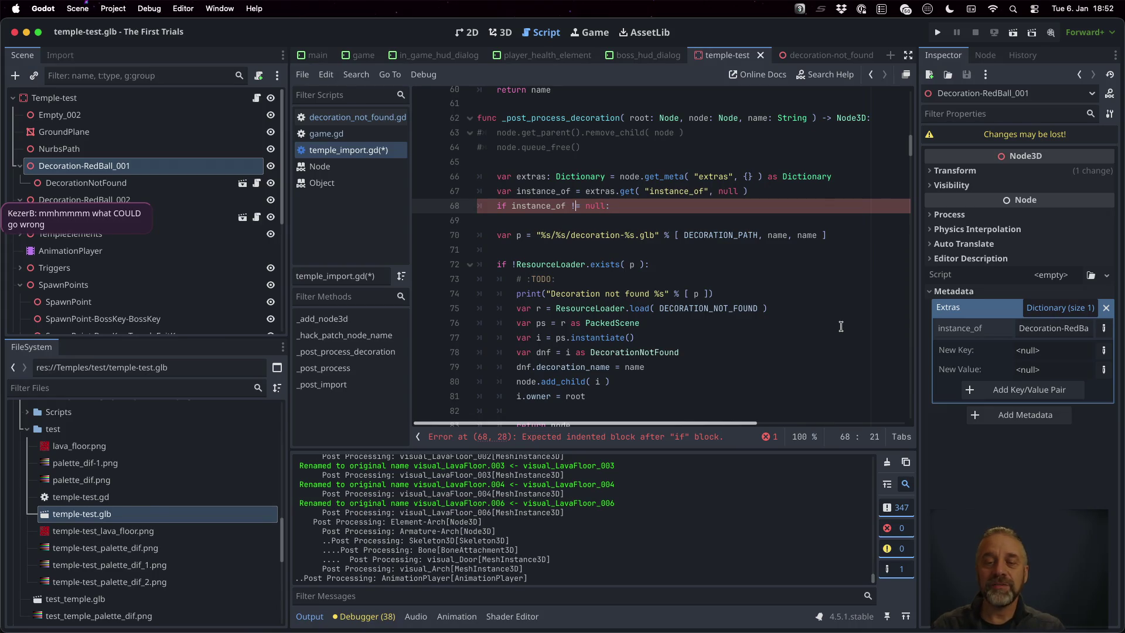
key("Delete")
type("=")
key("End")
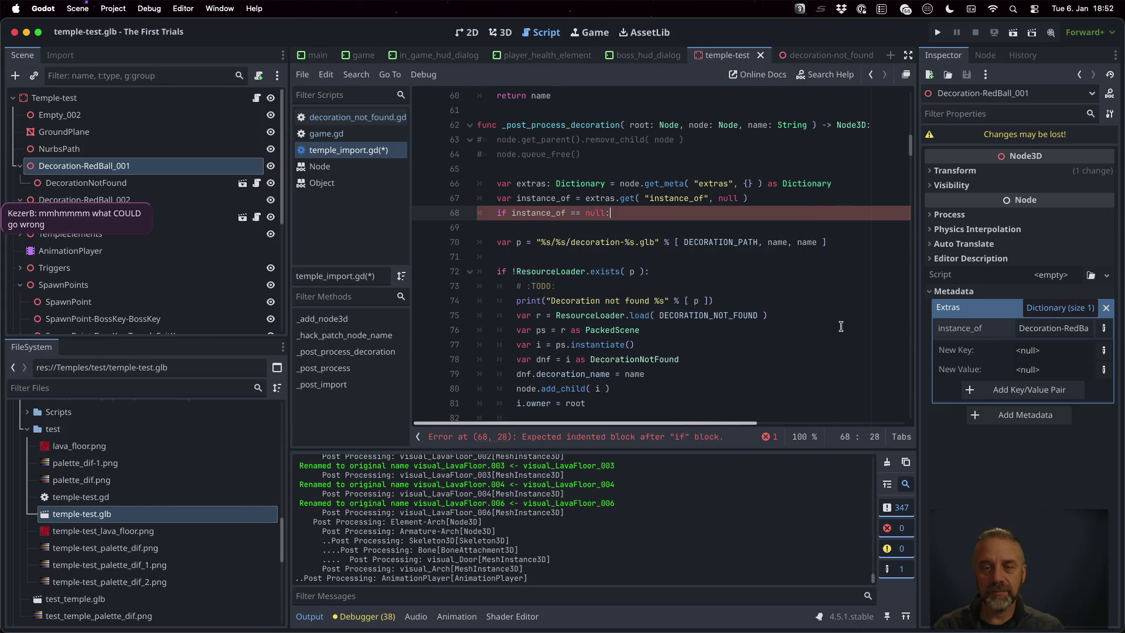
key("Return")
type("return node")
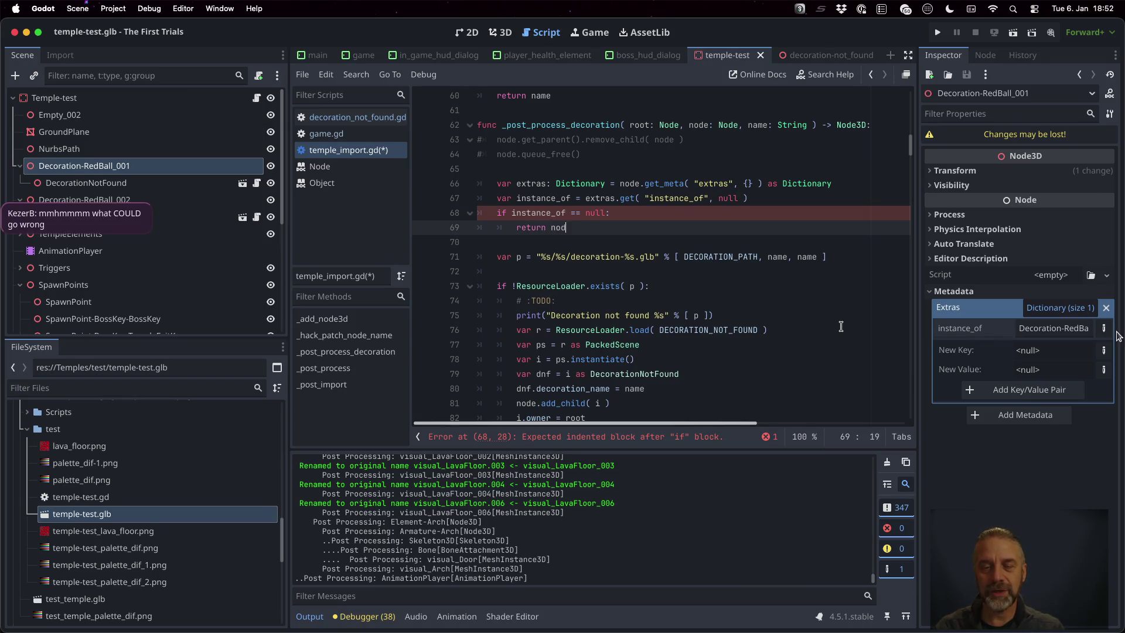
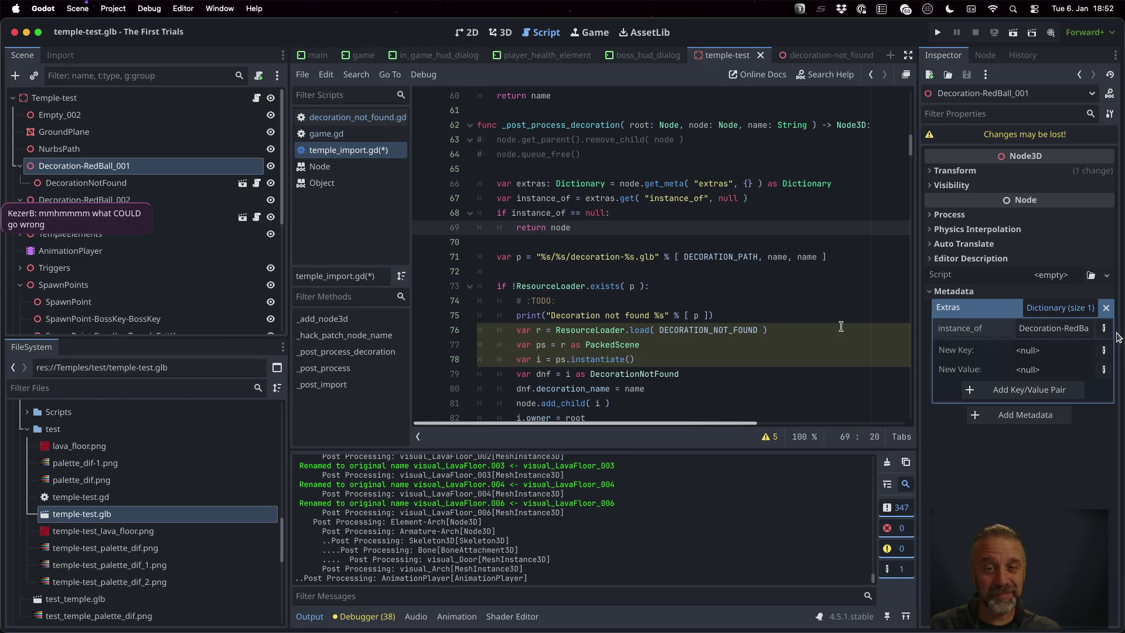
Add 'name = instance_of' after the null check in temple_import.gd and save, dismissing the glb alert
key("Return")
key("Return")
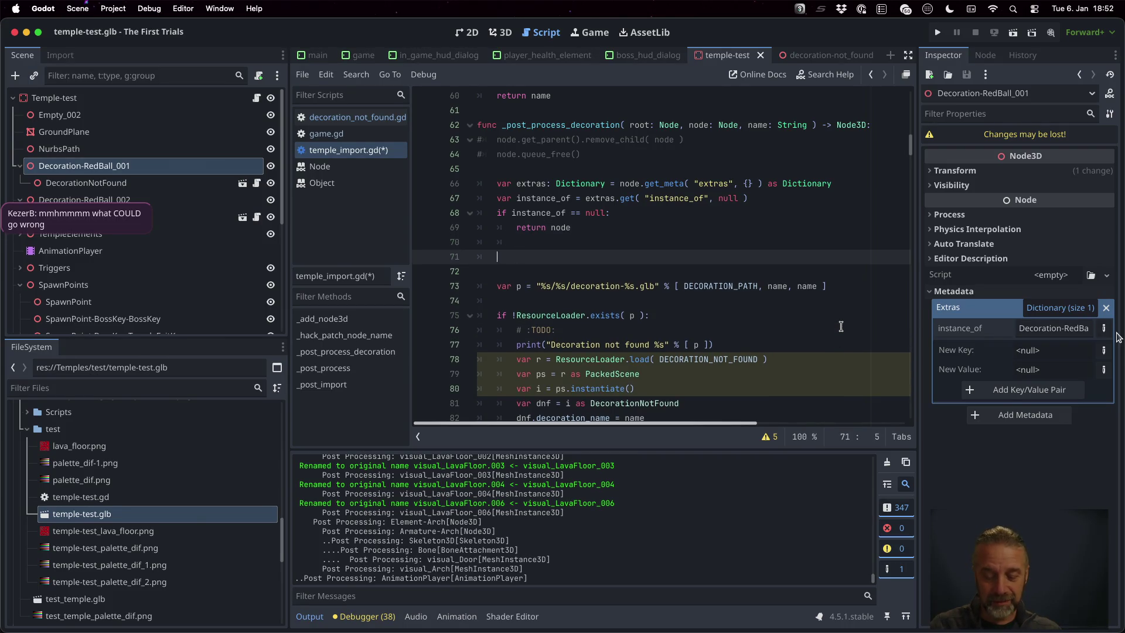
type("name = instance_of")
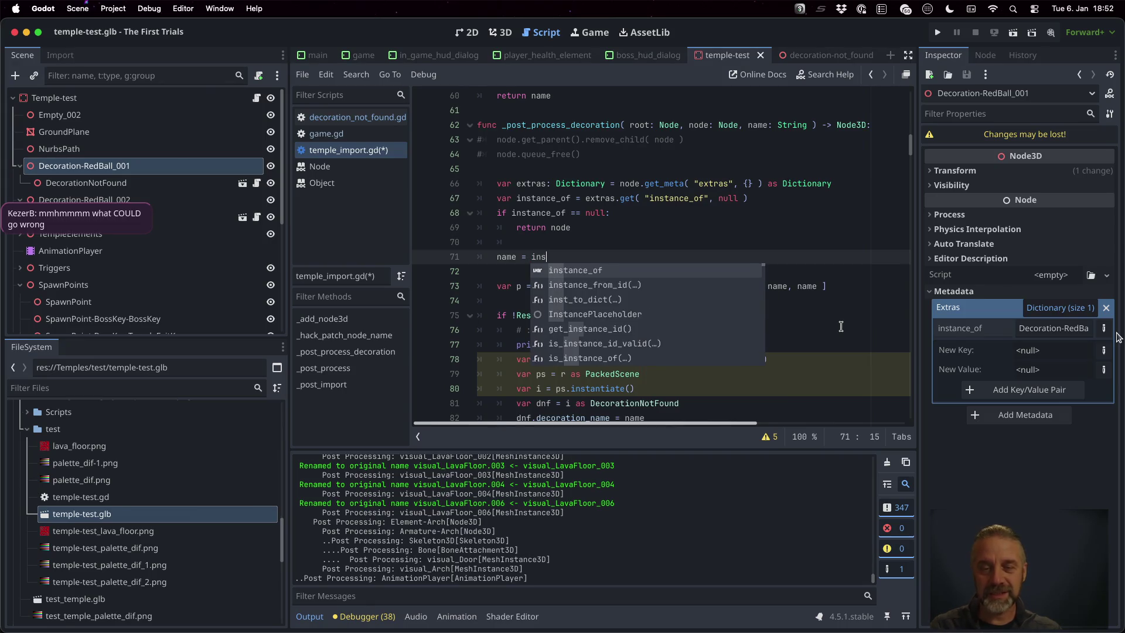
key("Return")
key("super+s")
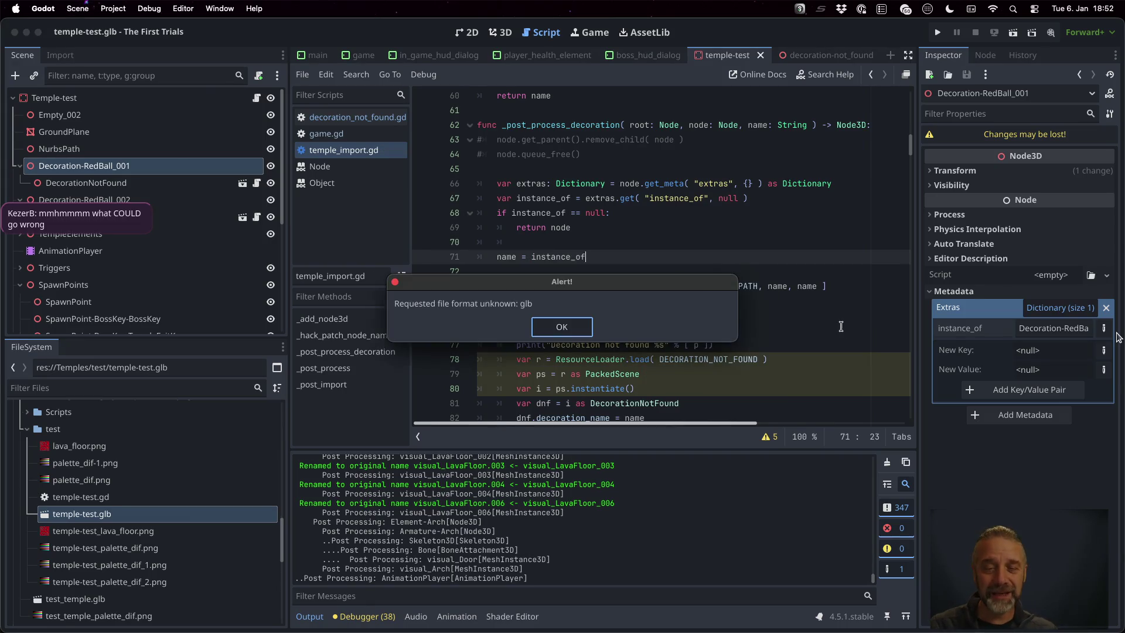
key("Return")
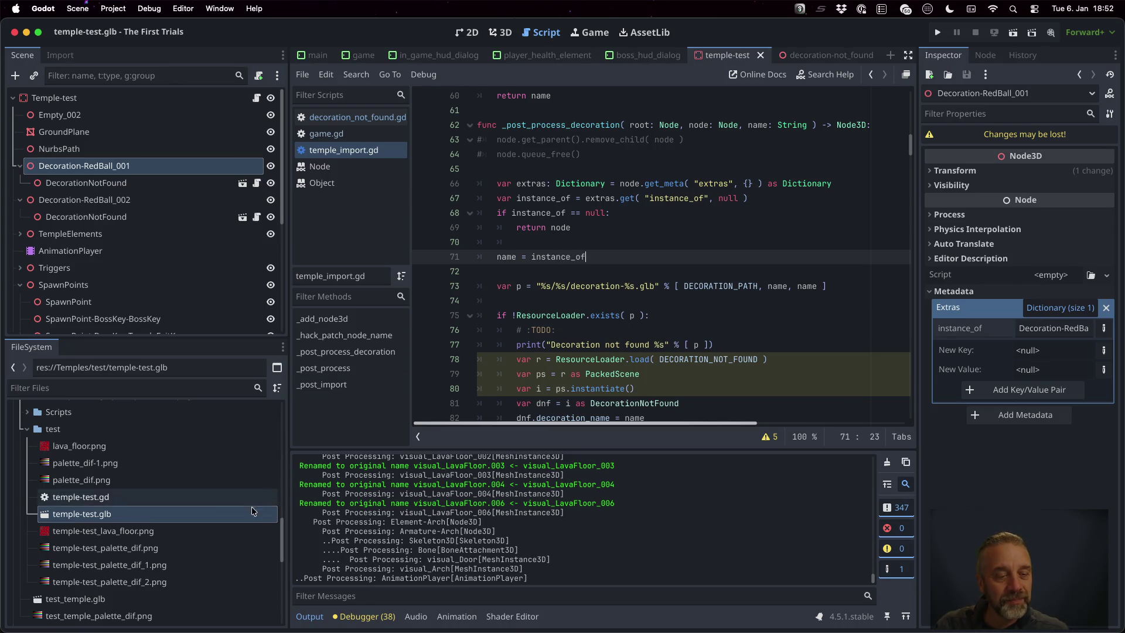
Reimport temple-test.glb and inspect the first DecorationNotFound node in a wider Inspector
right_click(221, 516)
left_click(285, 566)
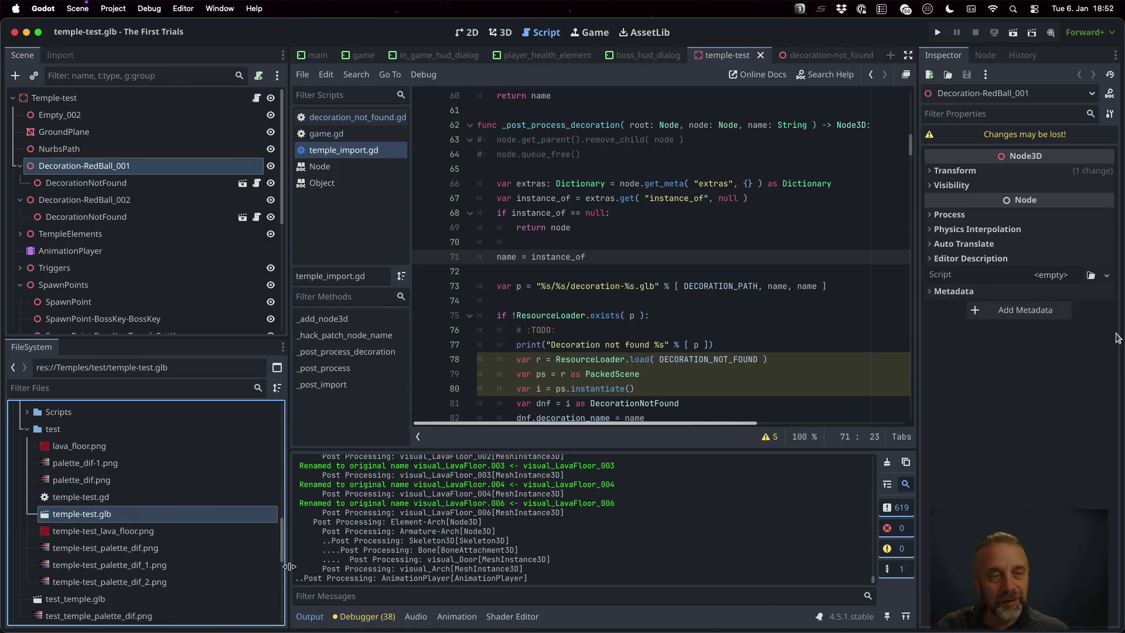
left_click(156, 179)
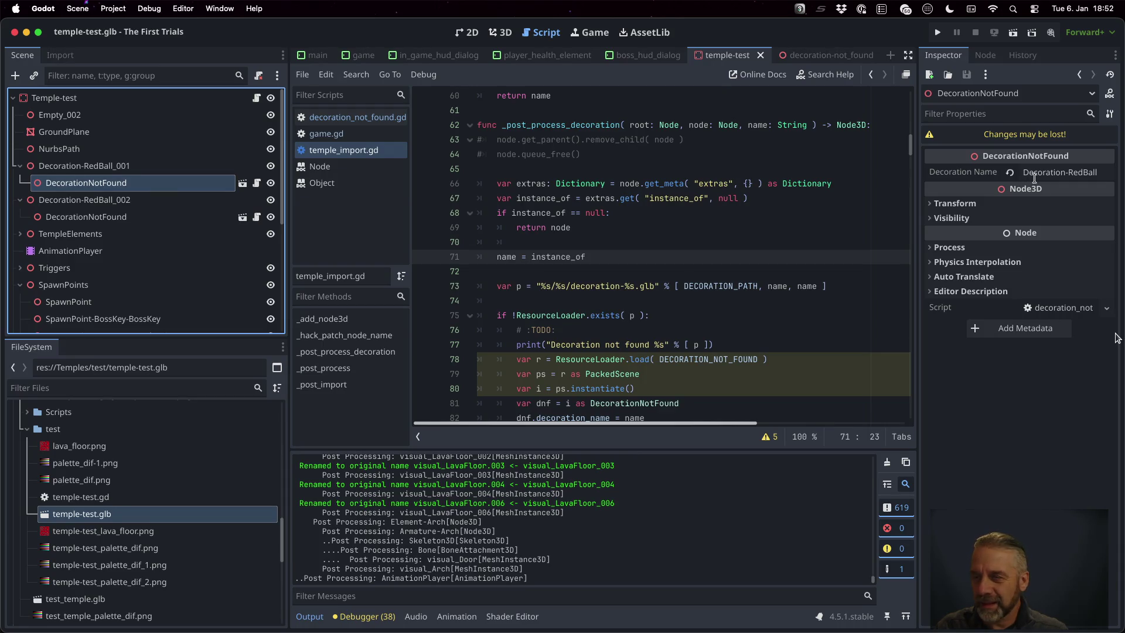
left_click_drag(917, 186, 792, 186)
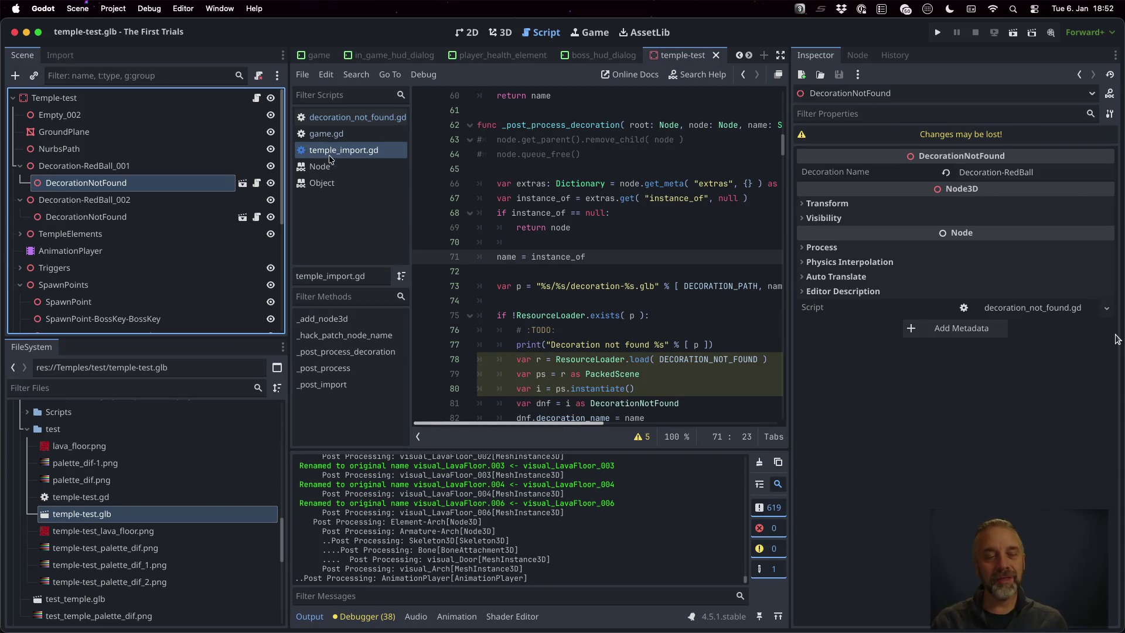
Inspect Decoration-RedBall_002 and the DecorationNotFound node beneath it
left_click(130, 201)
left_click(138, 212)
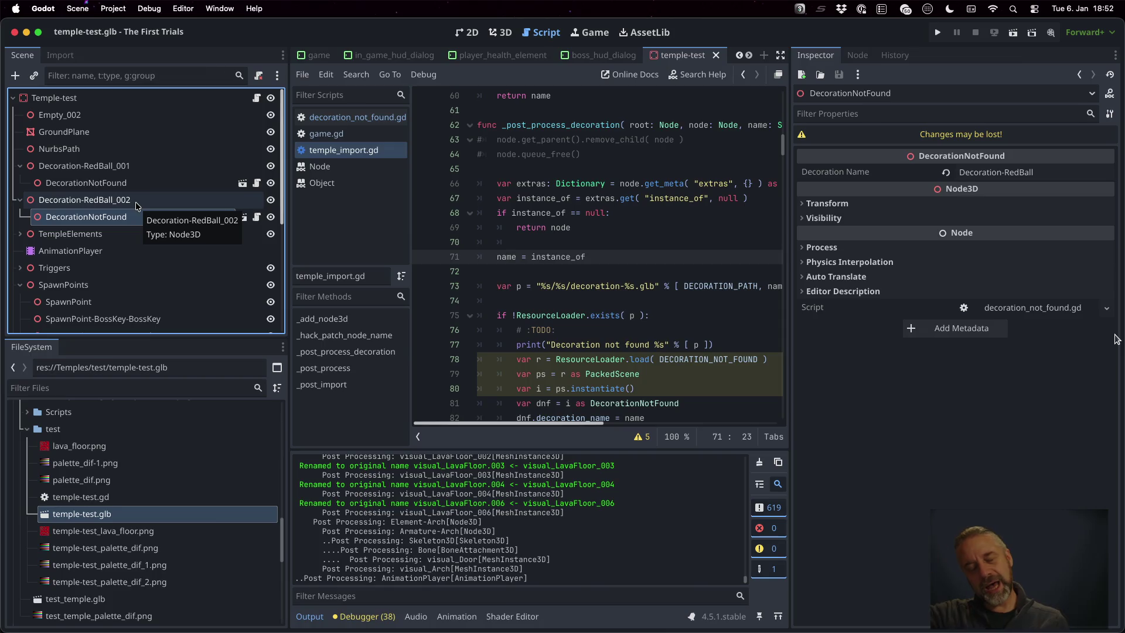
key("ctrl+Right")
key("ctrl+Right")
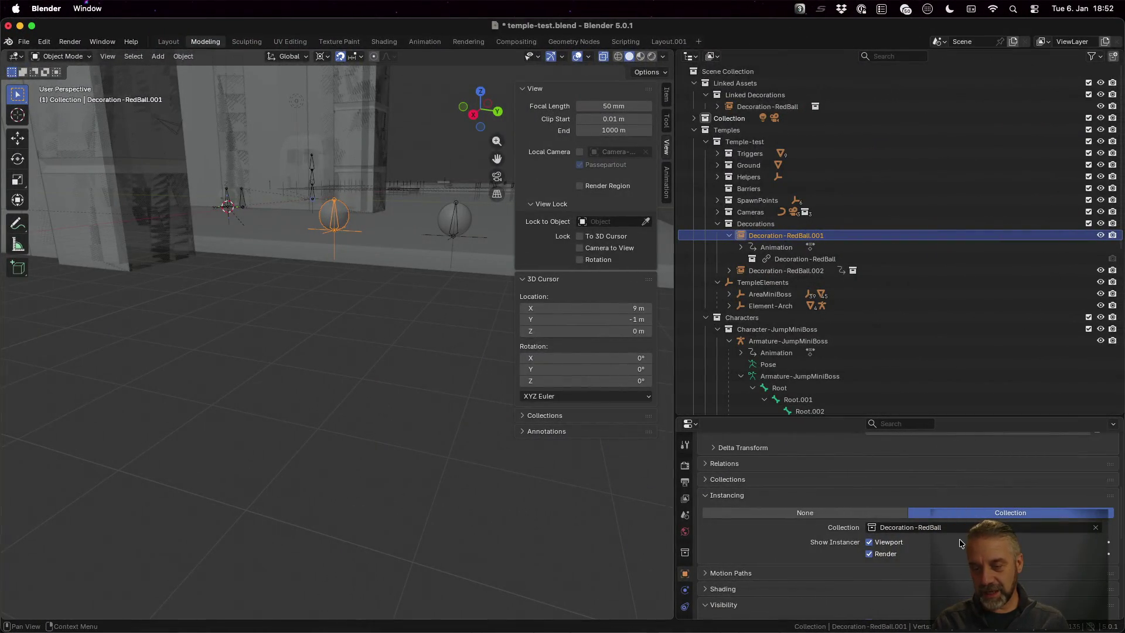
left_click(951, 528)
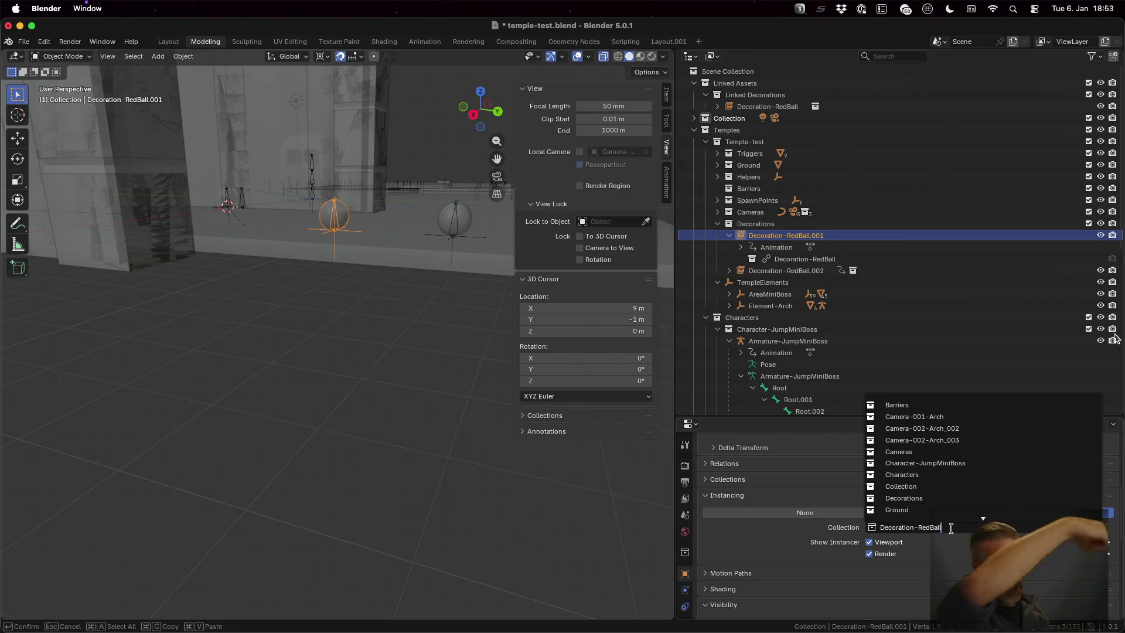
key("Escape")
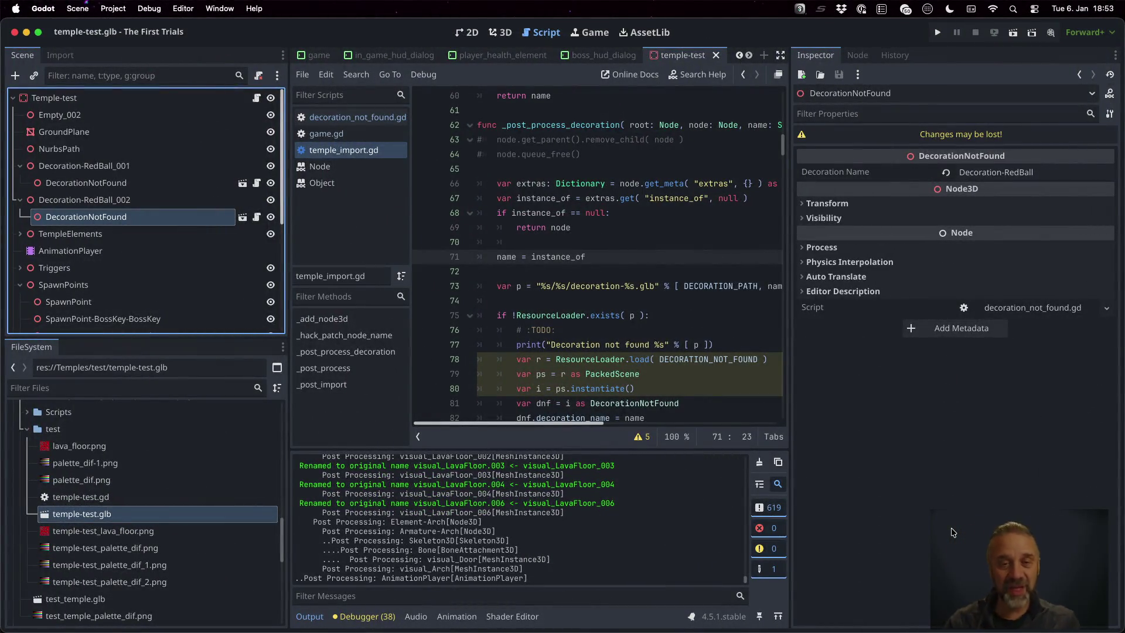
Insert 'var p = instance_of.split("-")' above the name line in a wider script editor
left_click(628, 263)
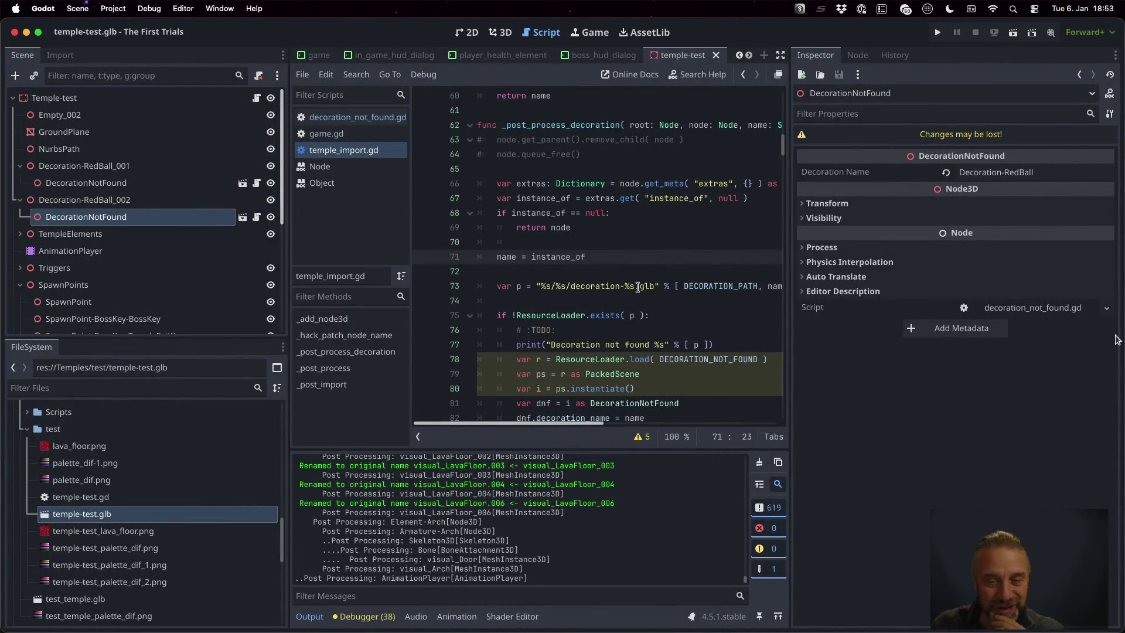
left_click_drag(789, 261, 949, 260)
key("Up")
key("Up")
key("Down")
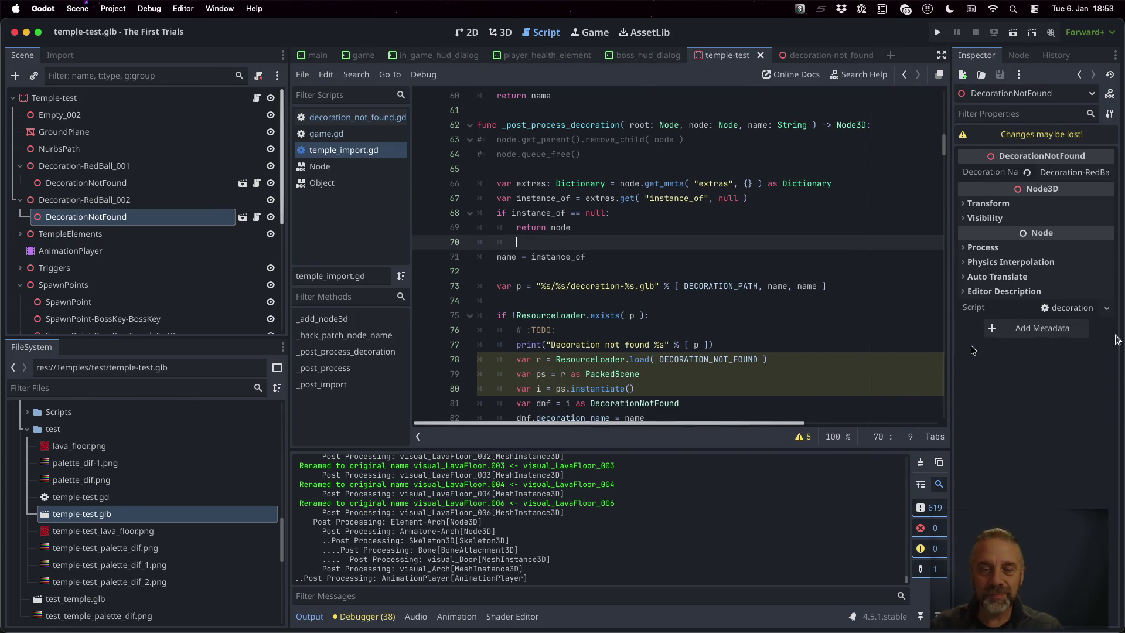
key("Return")
type("var p = in")
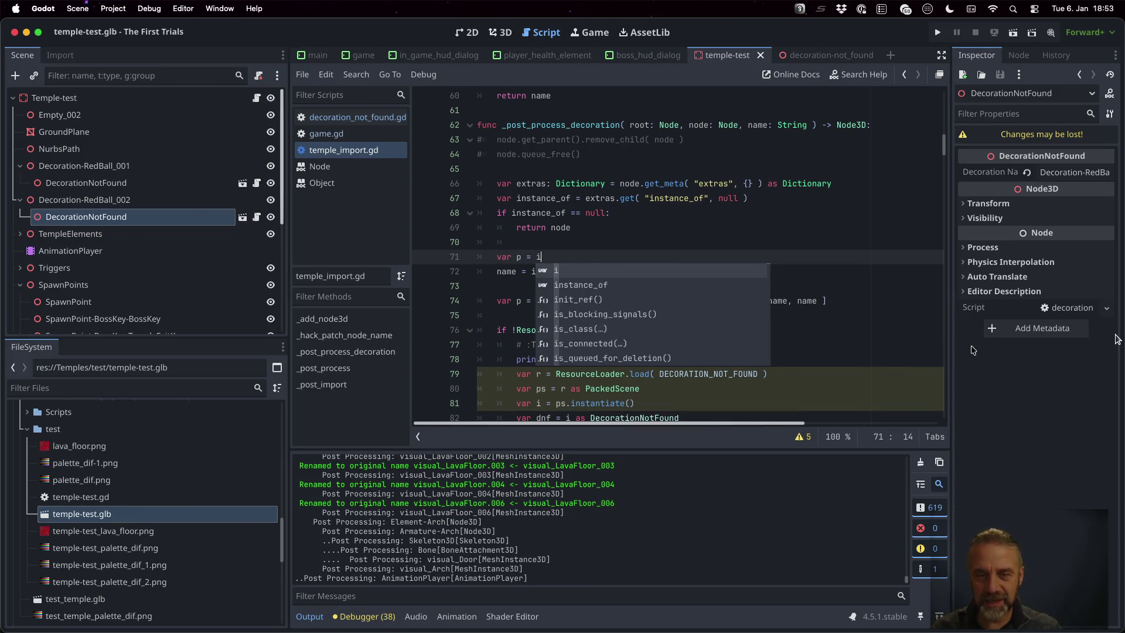
key("Return")
type("plit(\"-")
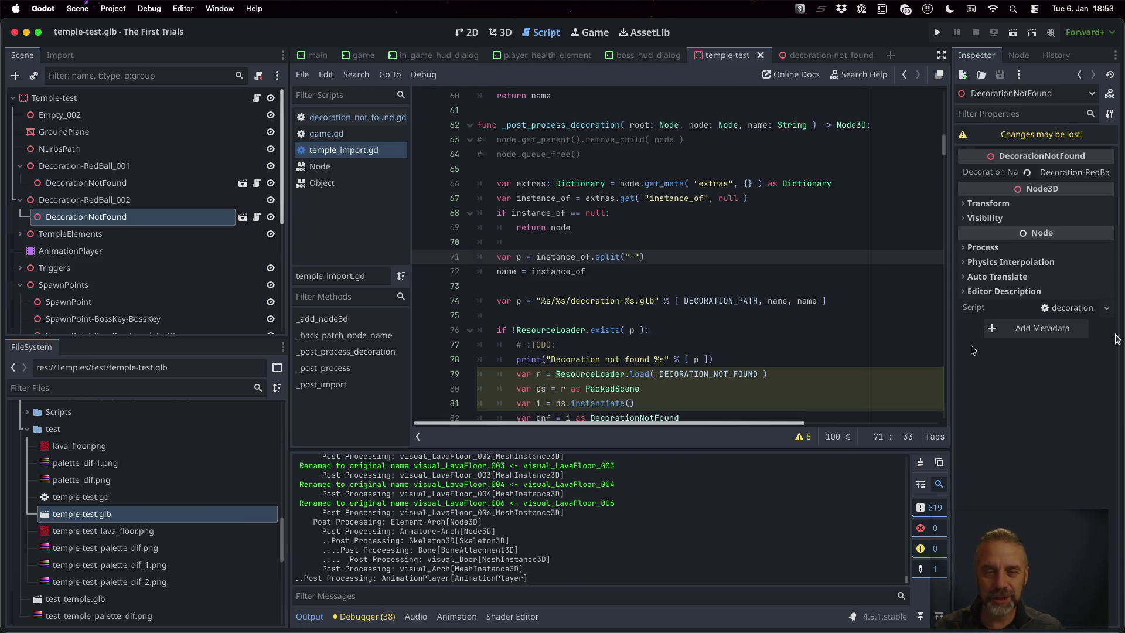
Add an unfinished 'if p.size()' check below the split line
key("Down")
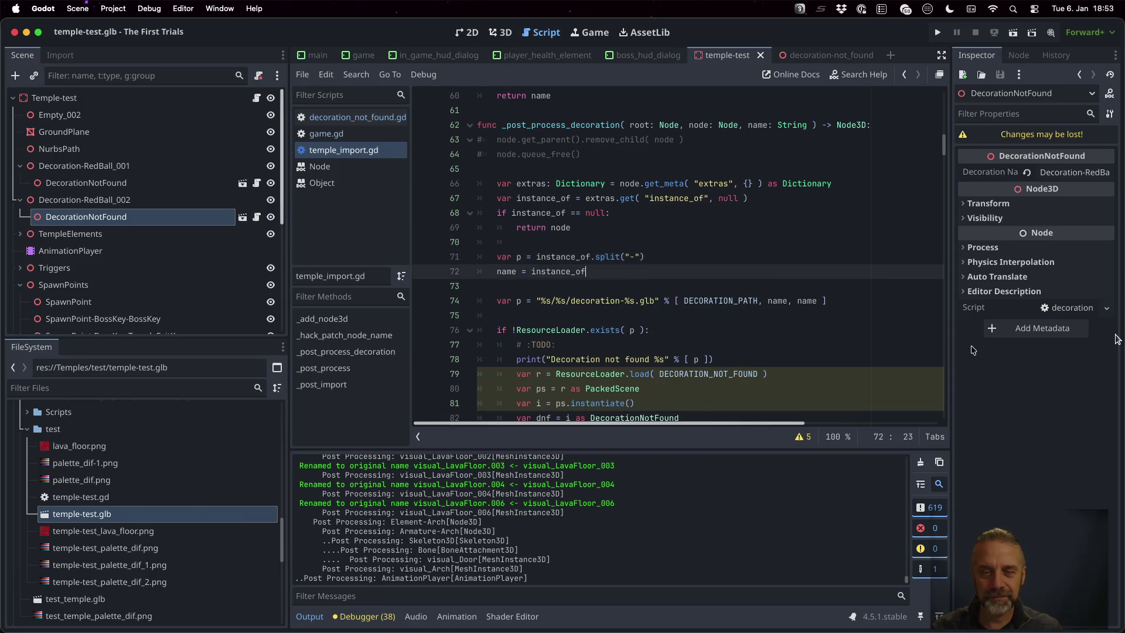
key("shift+Left")
key("shift+Left")
key("shift+Left")
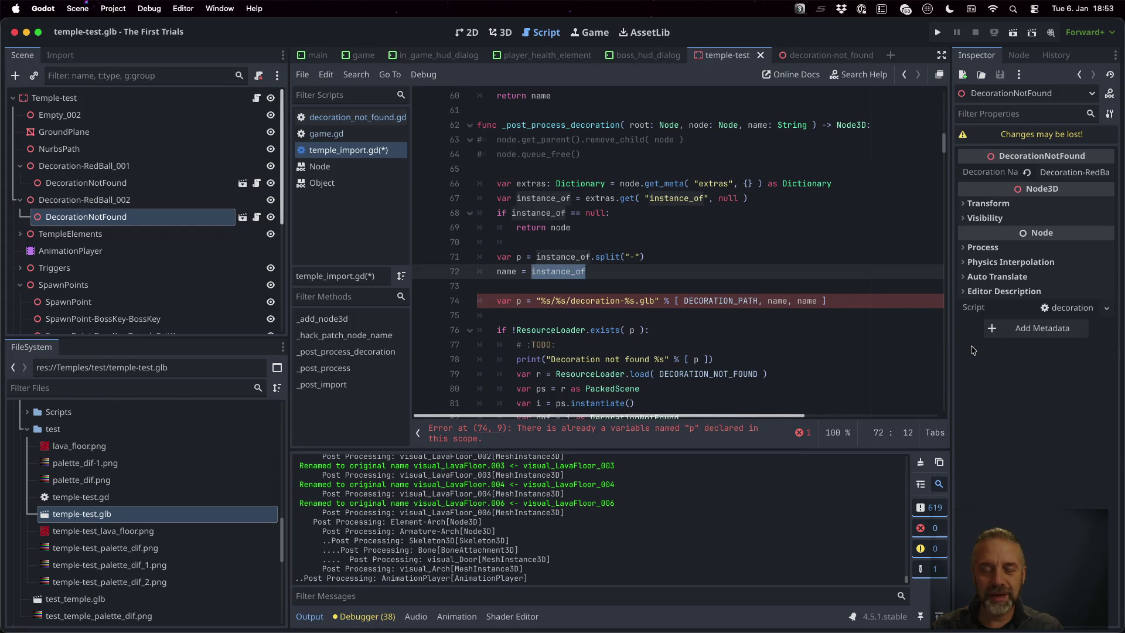
key("Up")
key("Return")
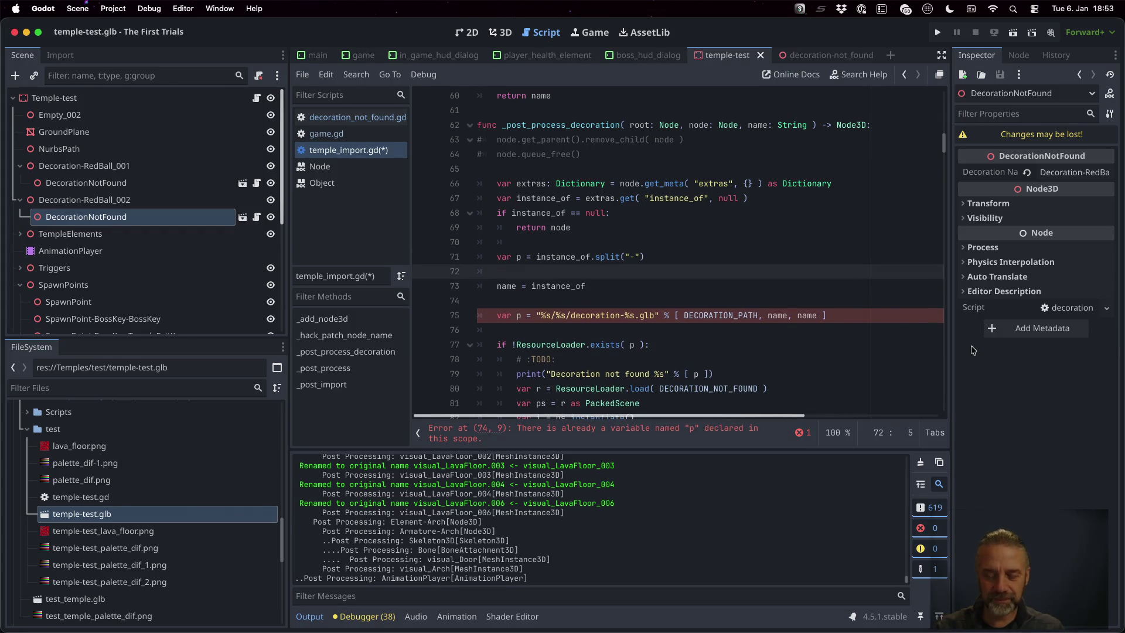
type("if ")
type("p.hu")
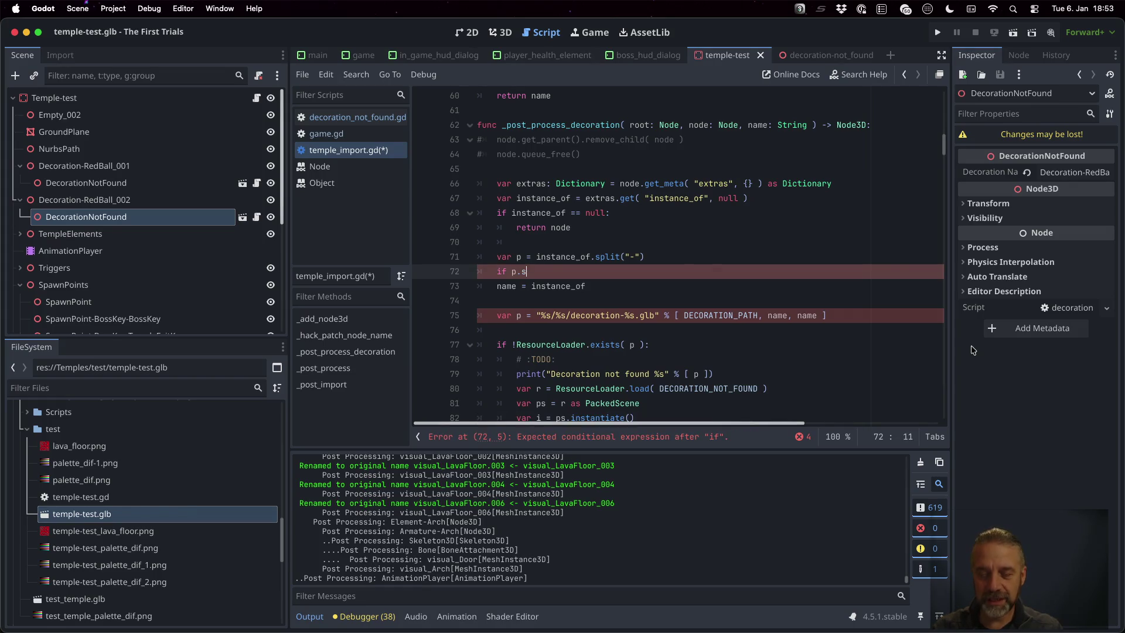
key("Return")
key("BackSpace")
key("BackSpace")
key("BackSpace")
type("size")
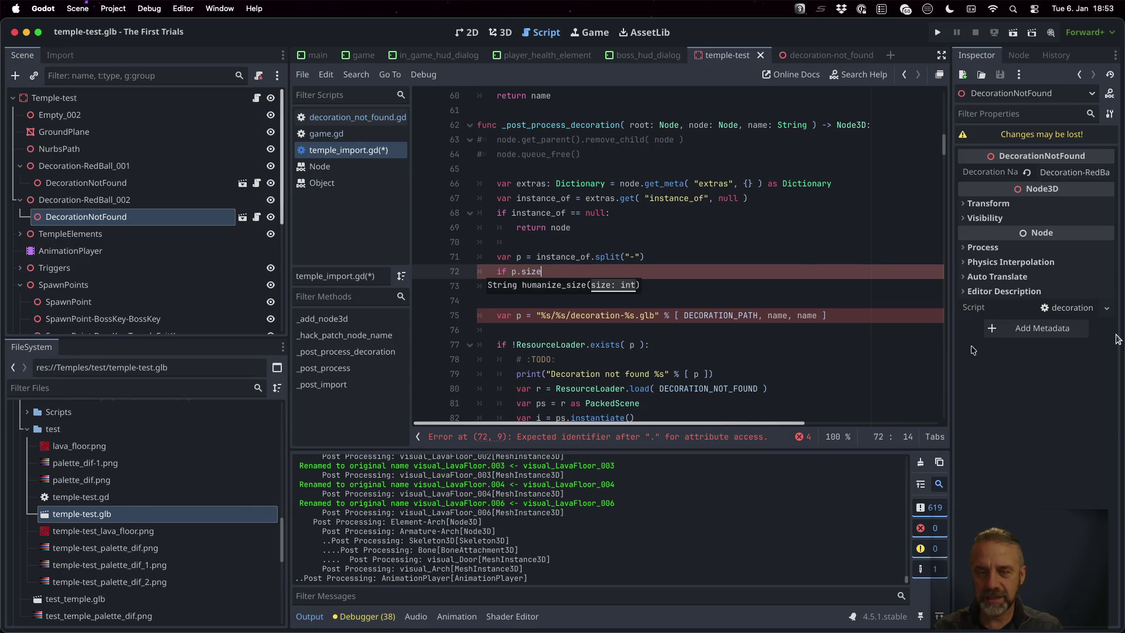
key("Return")
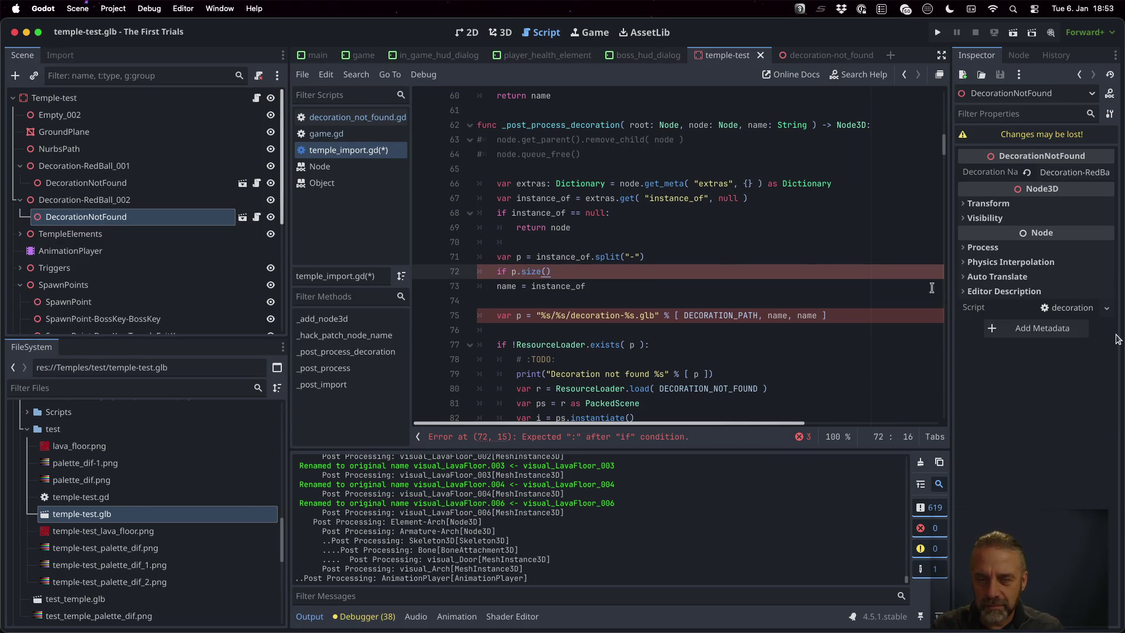
left_click(608, 258)
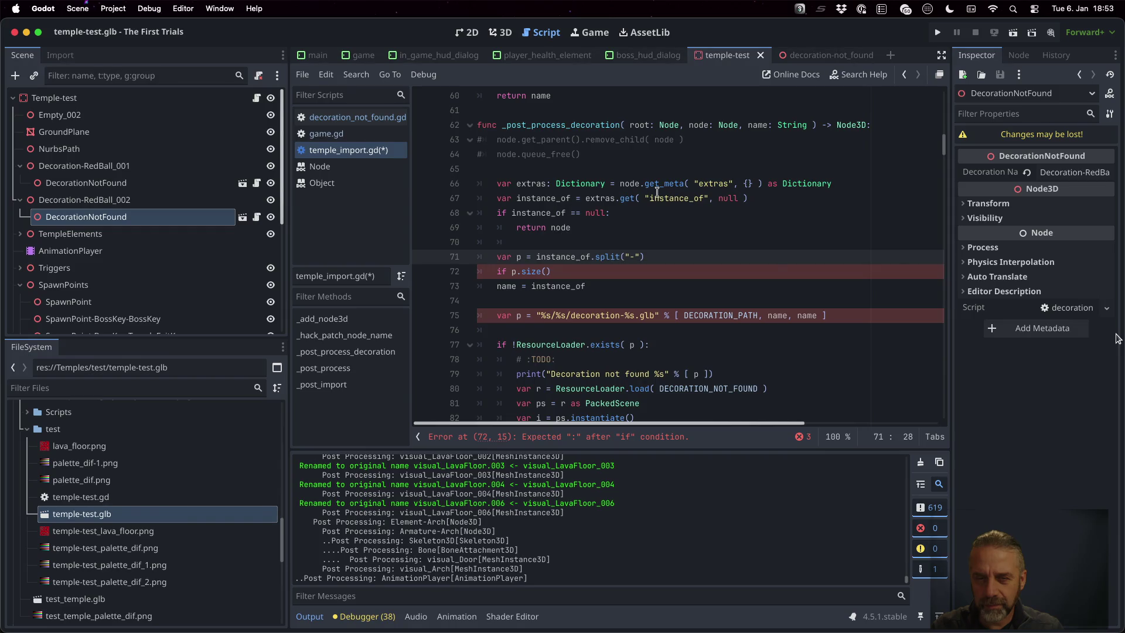
left_click(632, 199, "super")
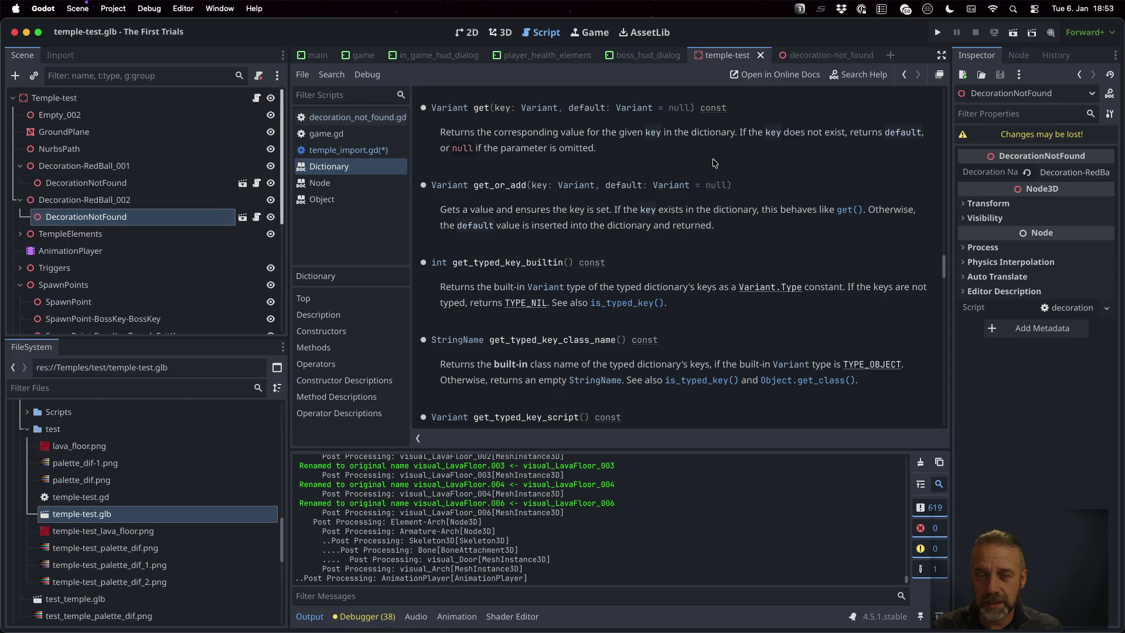
Scroll through the Dictionary reference's get() and has() method descriptions
scroll(711, 278, "down", 1)
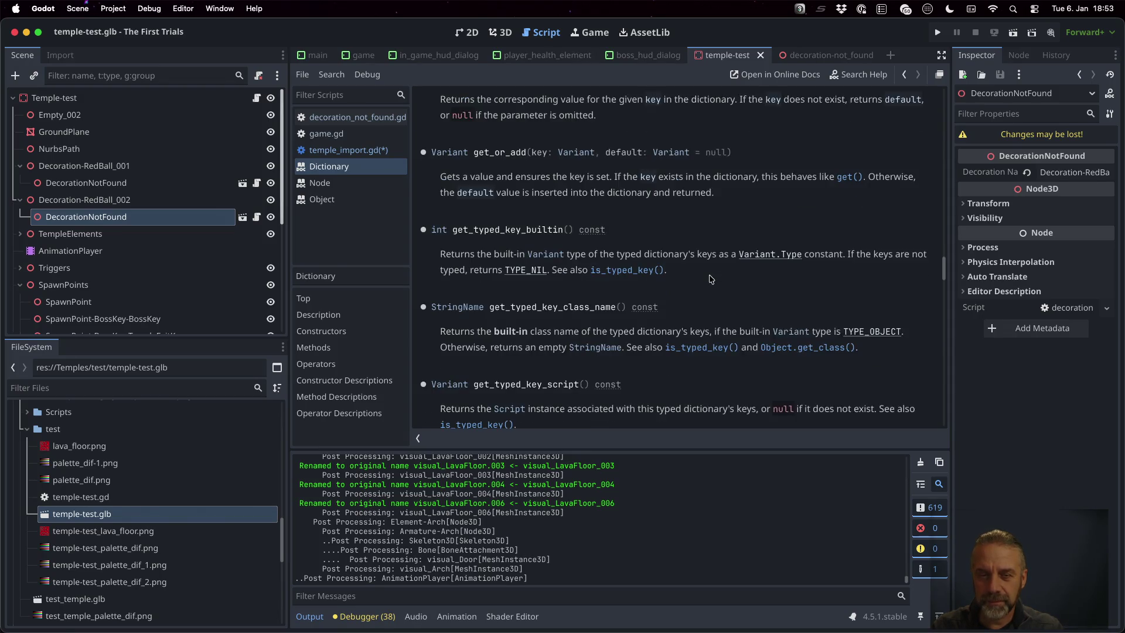
scroll(711, 279, "down", 3)
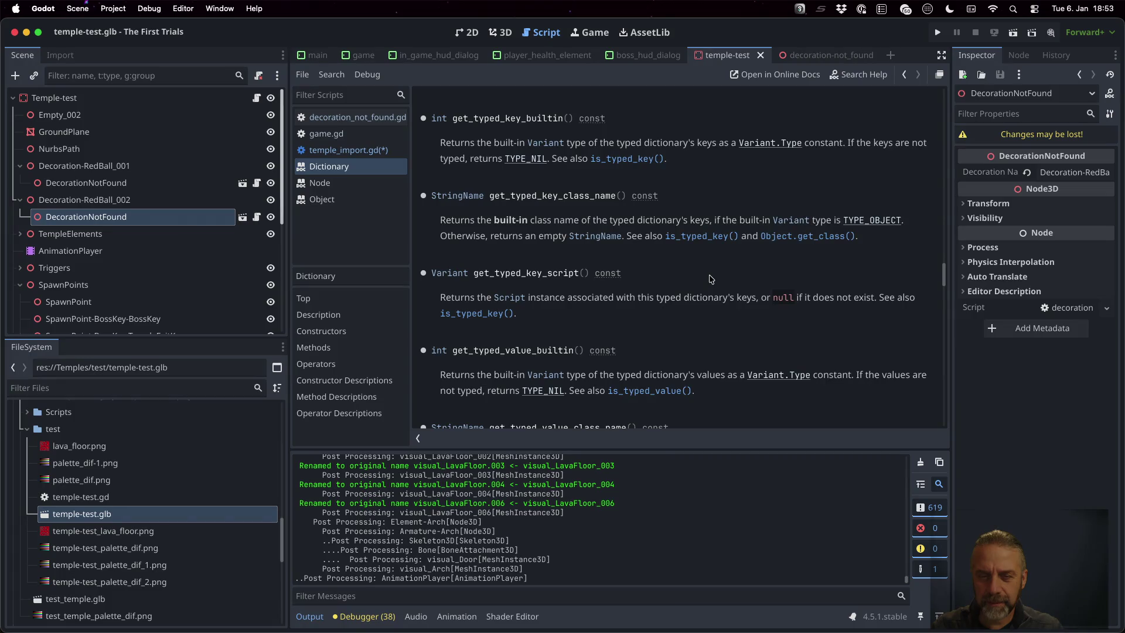
scroll(709, 279, "down", 7)
scroll(709, 277, "down", 5)
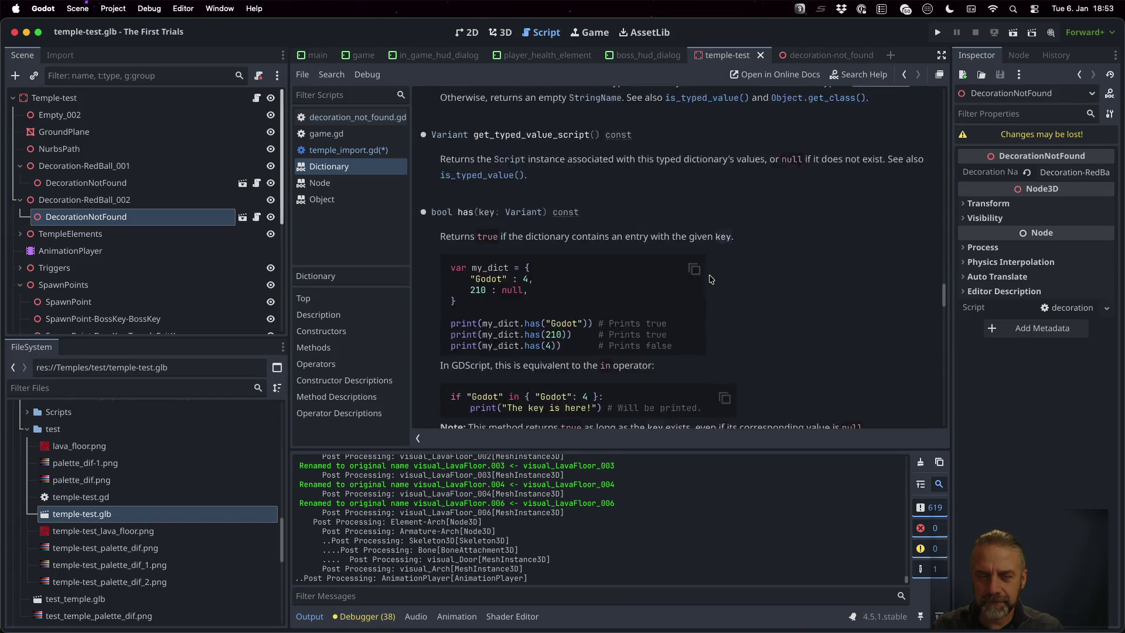
scroll(711, 279, "up", 20)
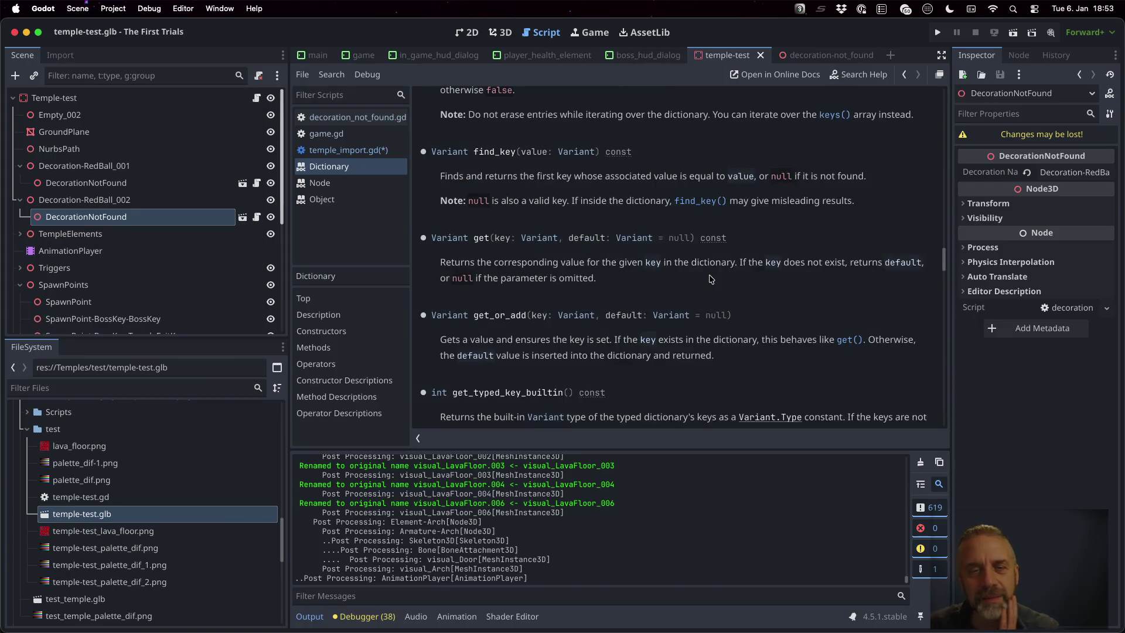
scroll(710, 279, "down", 15)
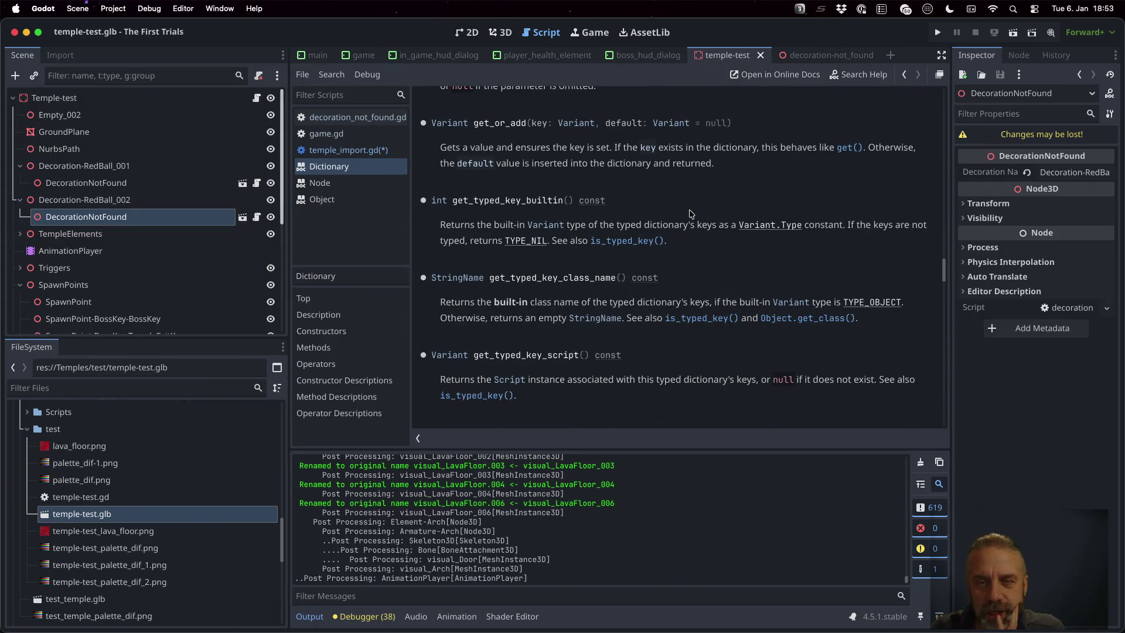
scroll(684, 209, "up", 1)
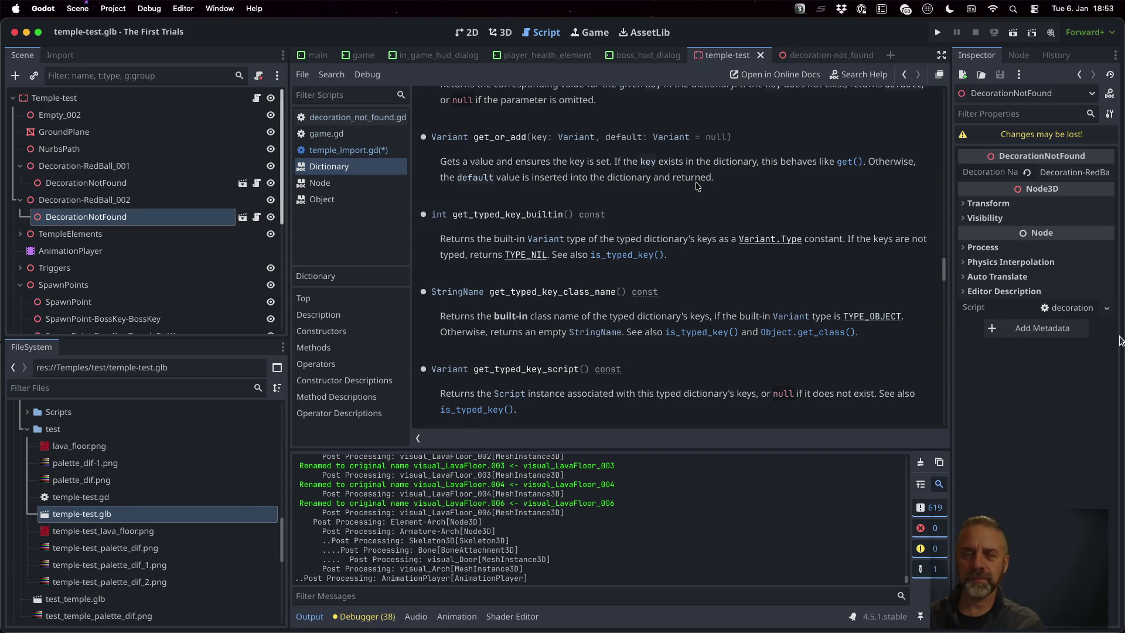
Return to temple_import.gd and save it, dismissing the glb format alert
key("alt+Left")
key("End")
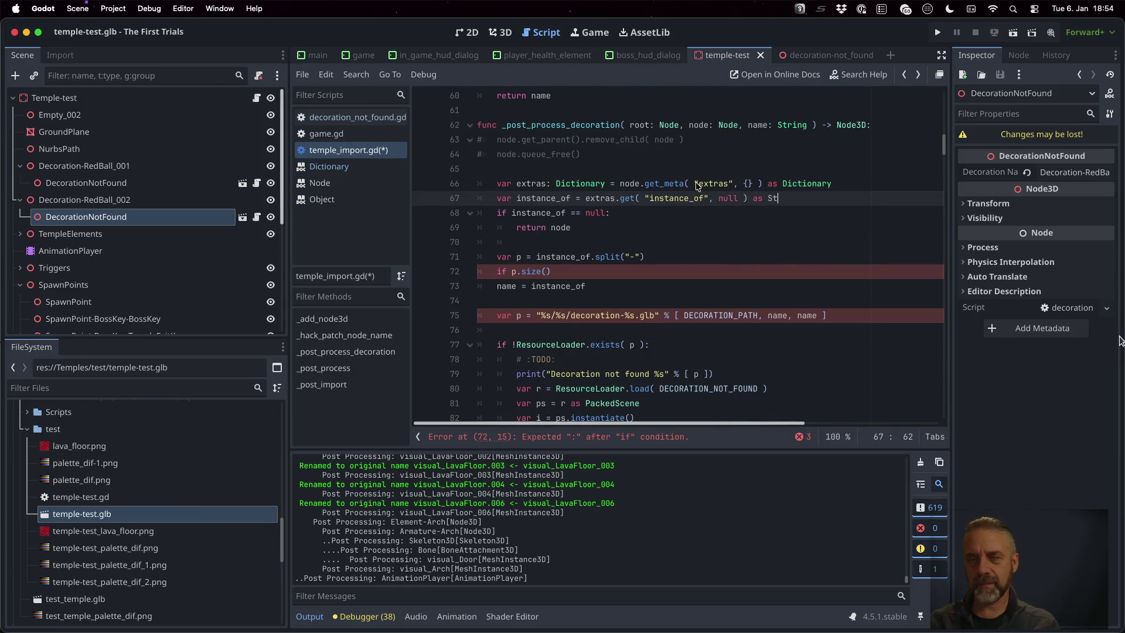
key("ctrl+space")
key("Escape")
key("Down")
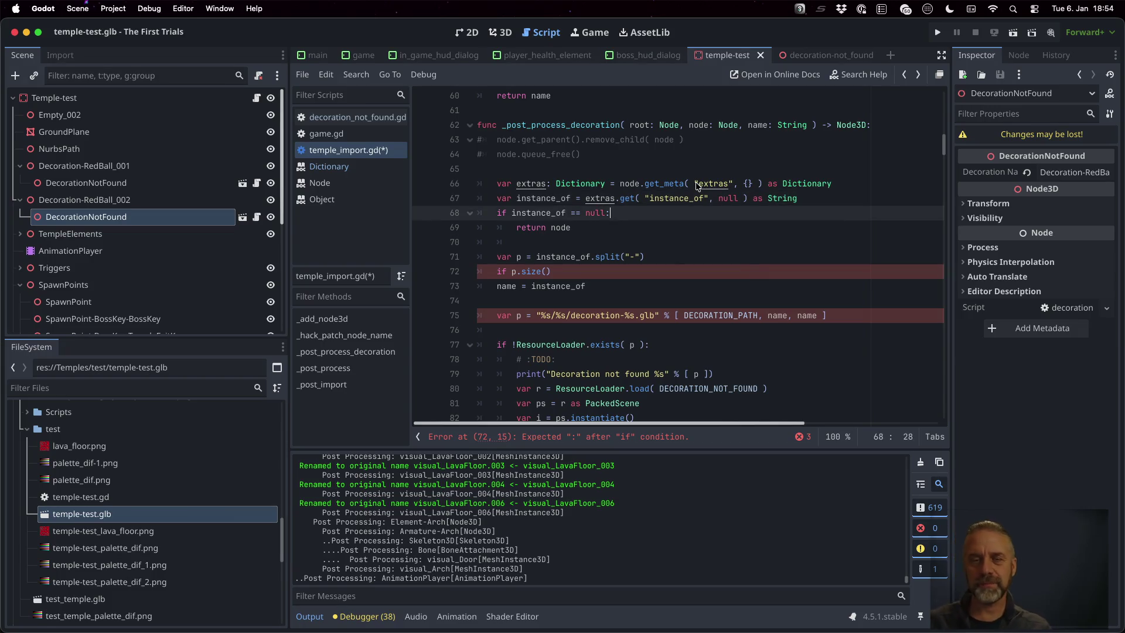
key("super+s")
key("Return")
key("Down")
key("Down")
key("Down")
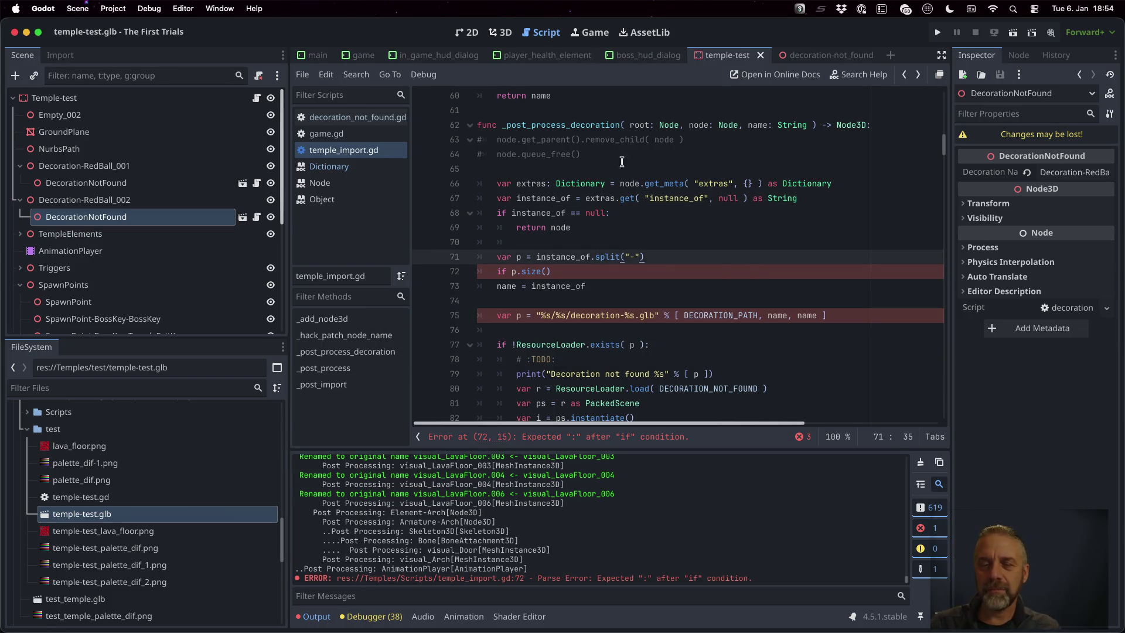
Complete the 'if p.size() > 1' condition and assign name from the split's second part
left_click(570, 277)
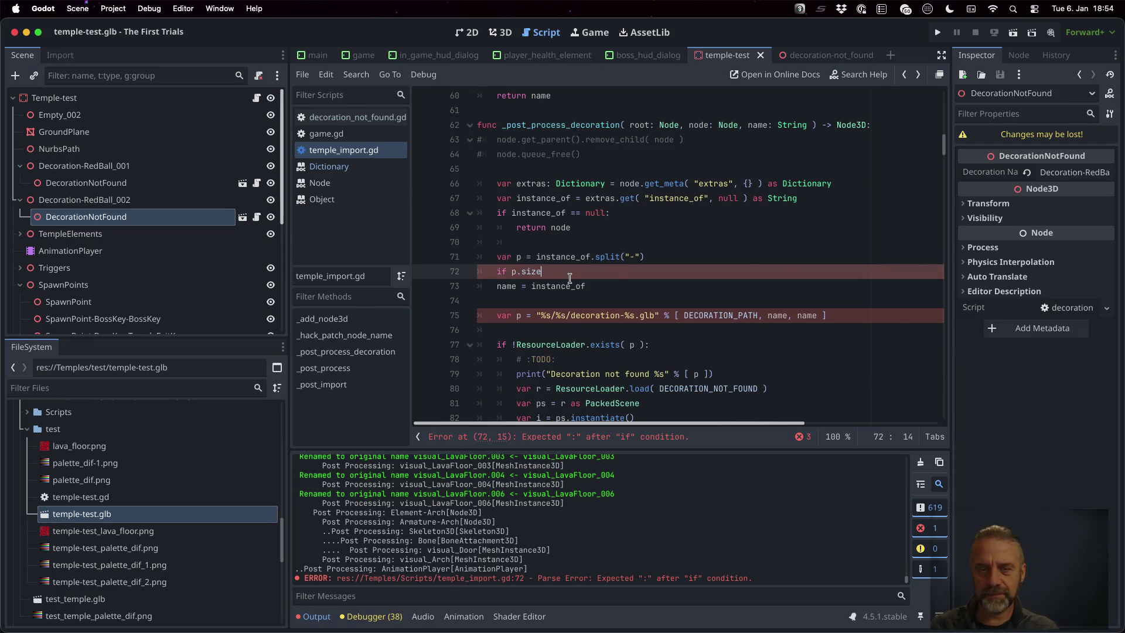
type("() >")
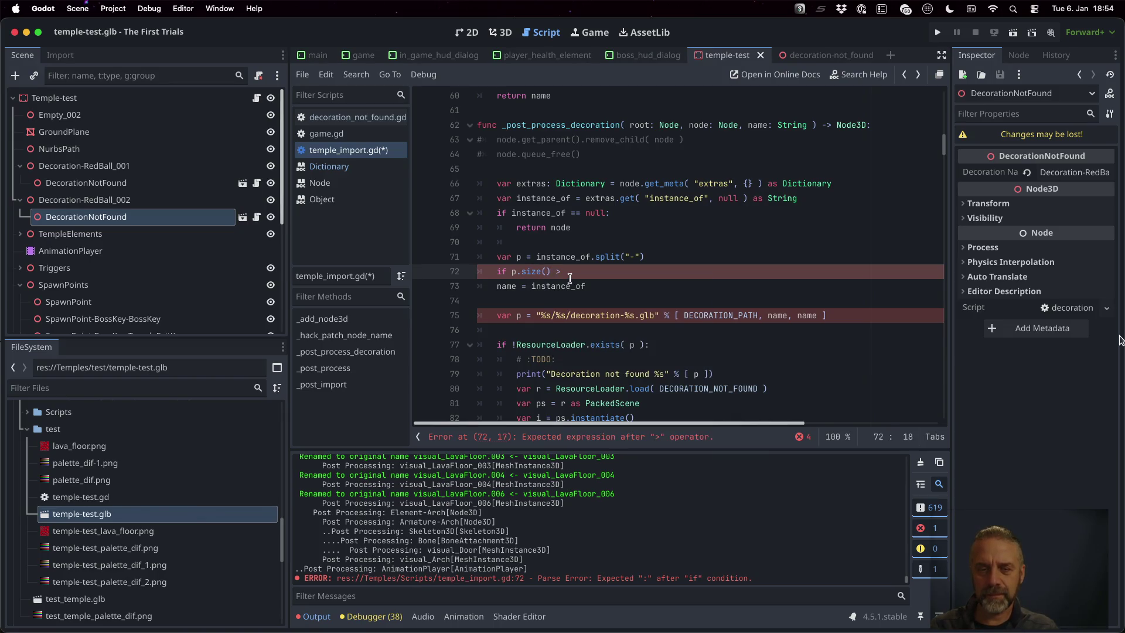
key("Return")
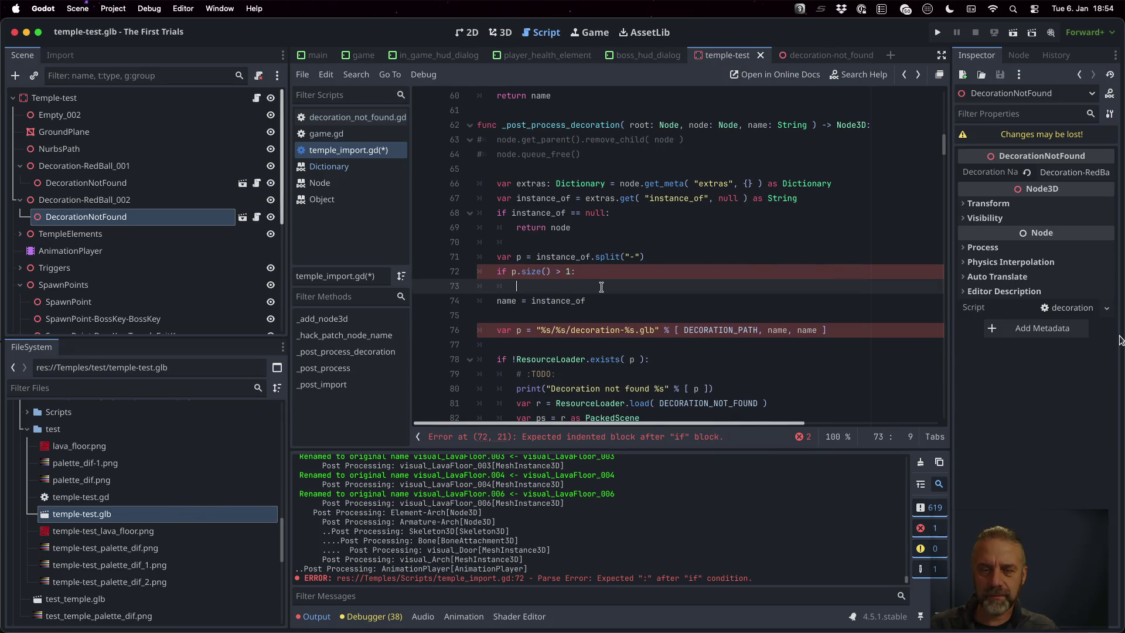
key("BackSpace")
key("BackSpace")
key("BackSpace")
type("p[1")
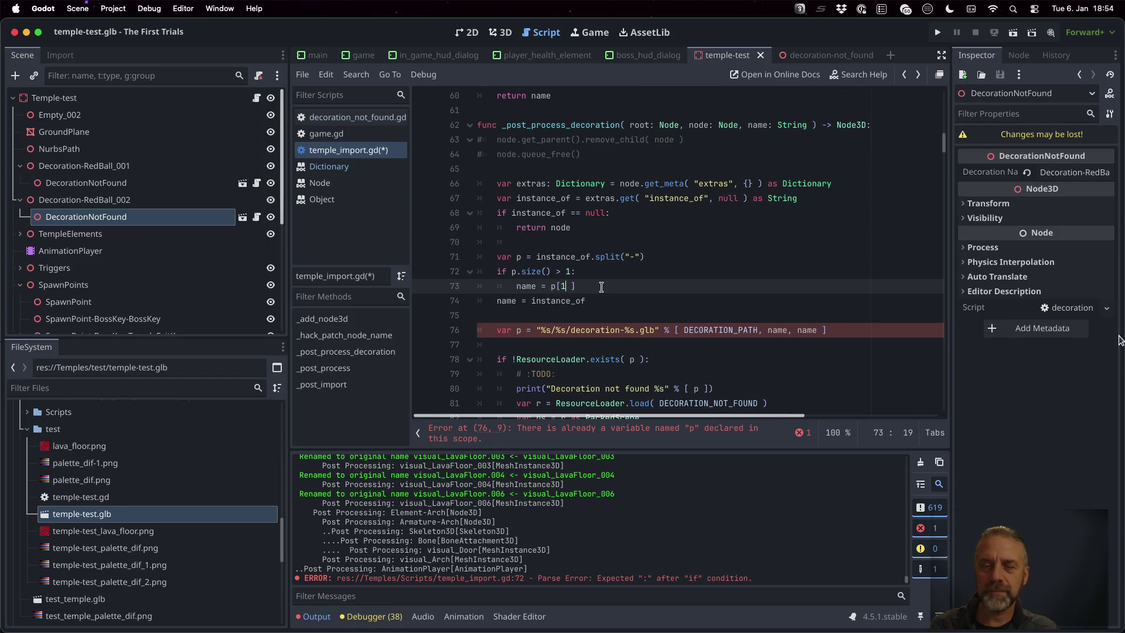
key("Down")
key("Home")
Add an else branch that returns node, delete the old 'name = instance_of' line, and save
left_click(602, 286)
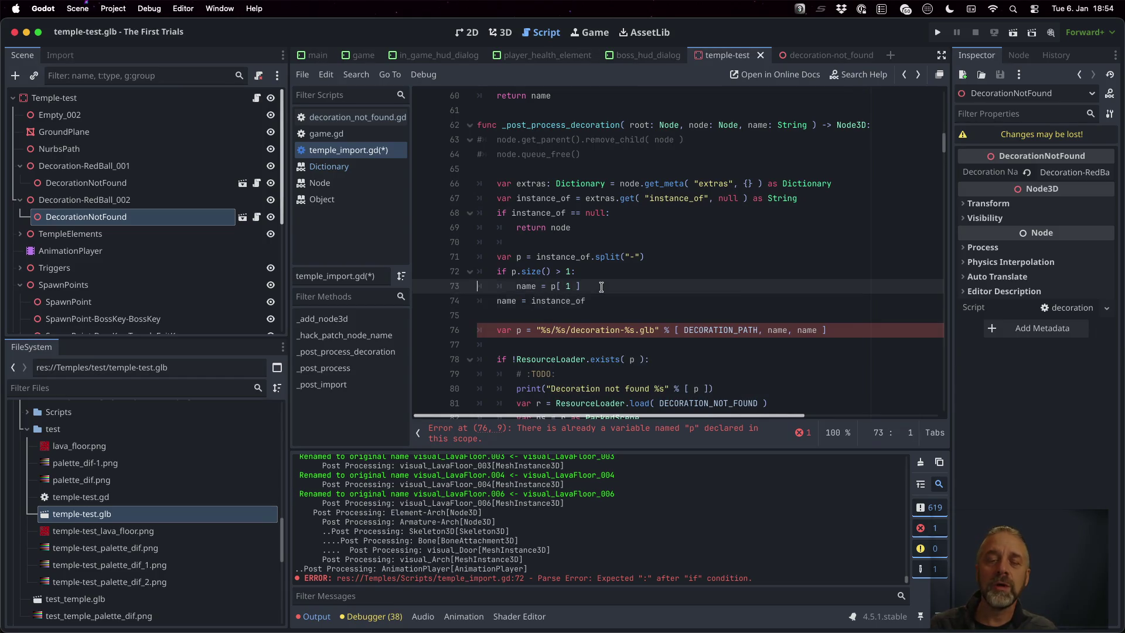
key("Return")
type(":")
key("Return")
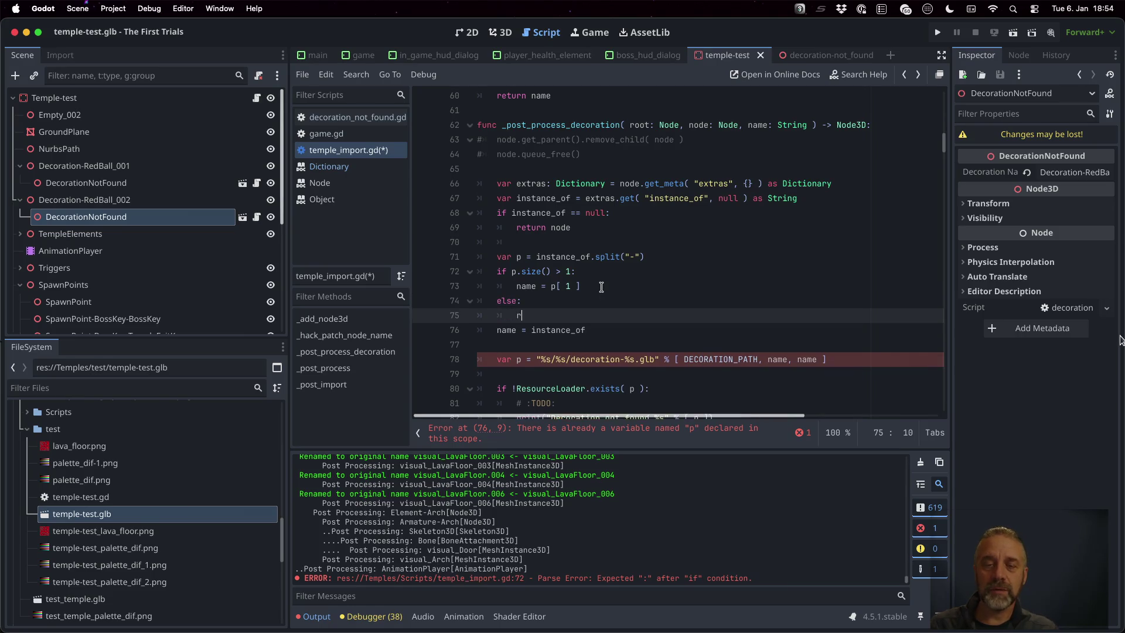
type("return niod")
key("BackSpace")
key("BackSpace")
key("BackSpace")
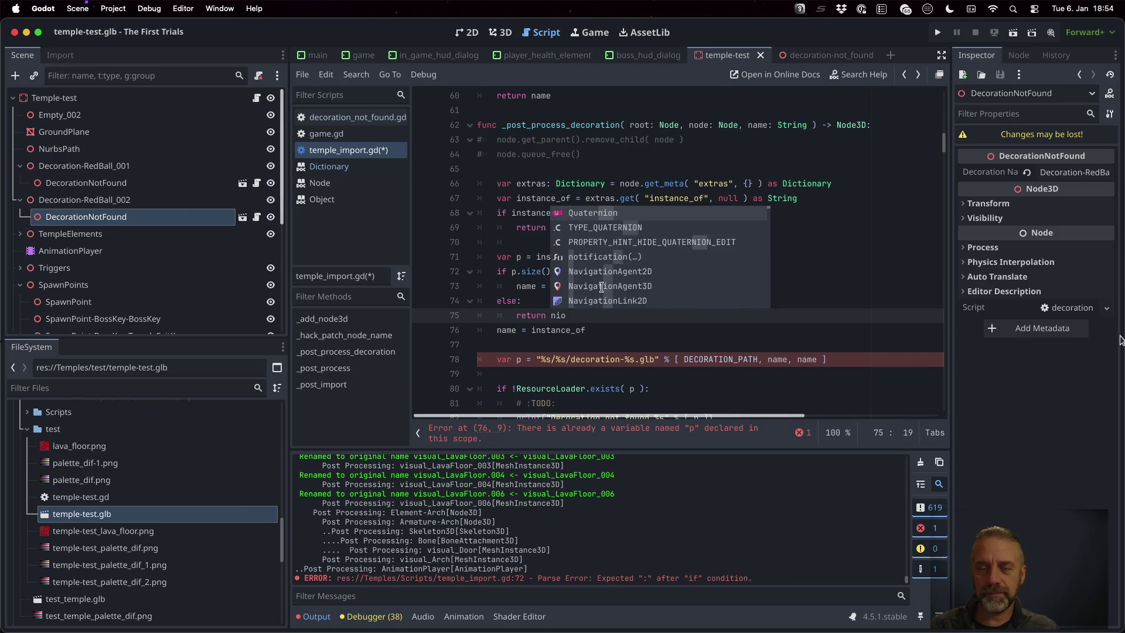
type("ode")
key("Down")
key("Escape")
key("Down")
key("shift+Down")
key("BackSpace")
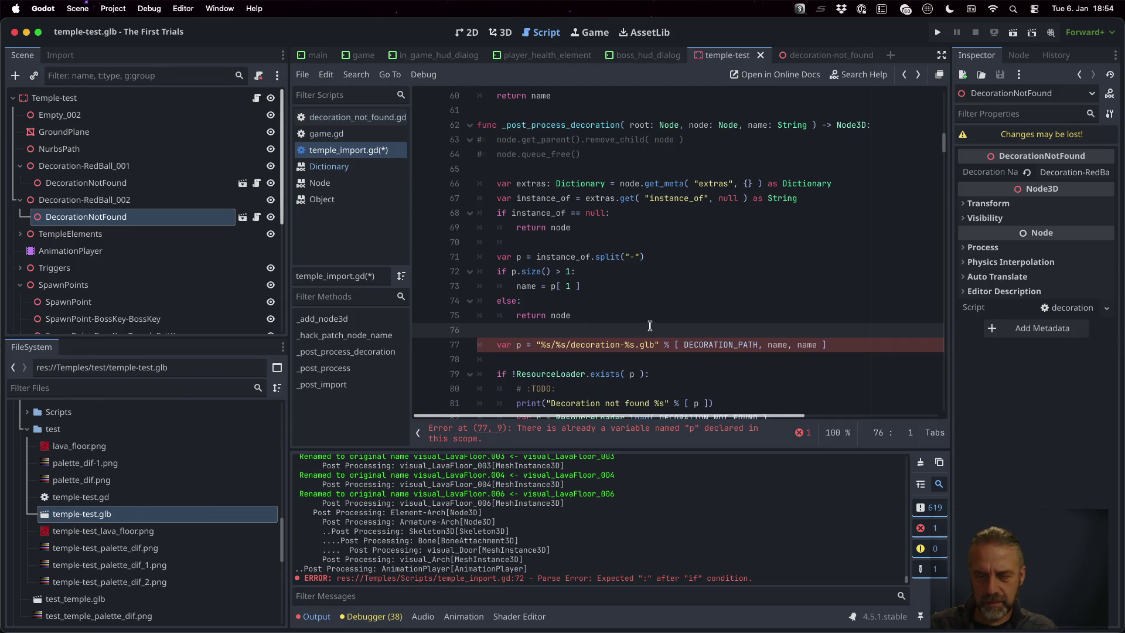
key("super+s")
key("Return")
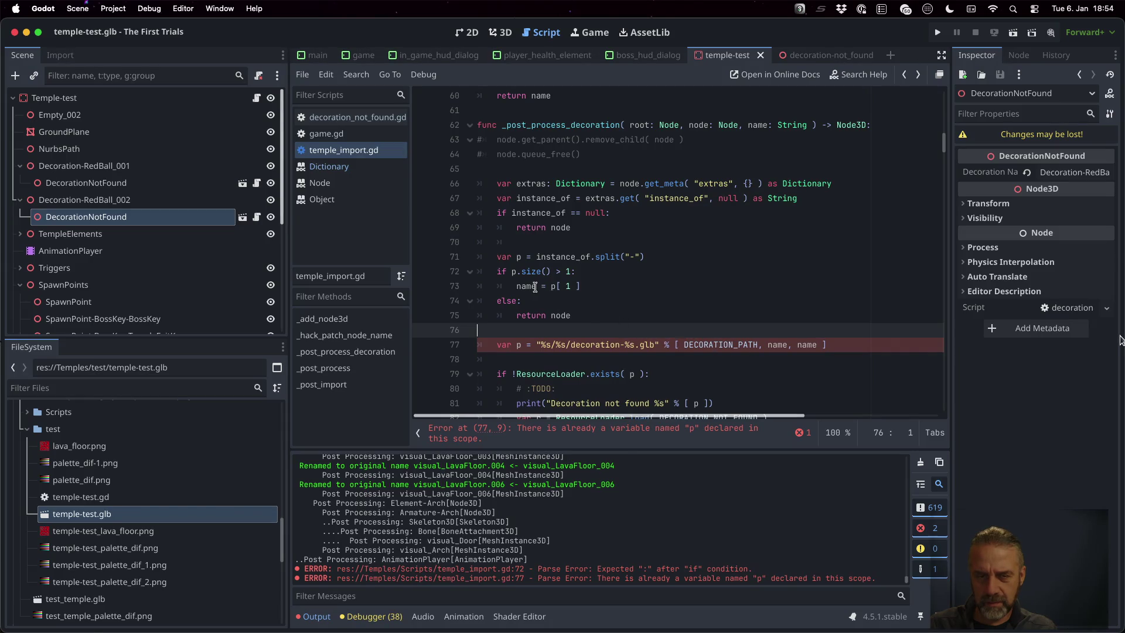
Review the name parameter in the function signature and where name is used
double_click(757, 125)
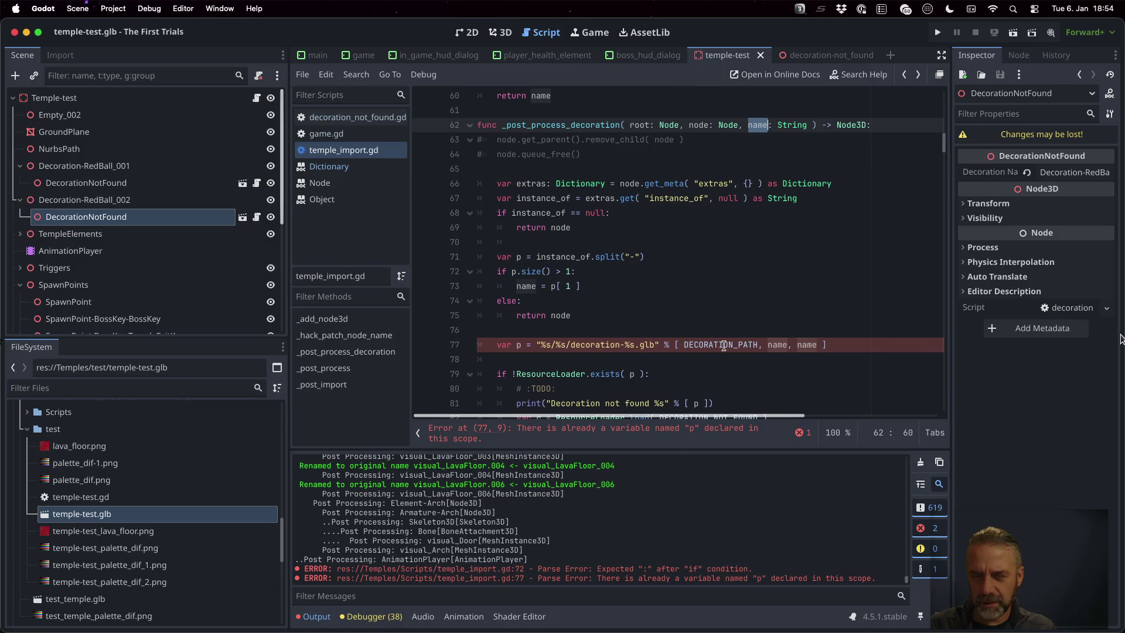
left_click(777, 346)
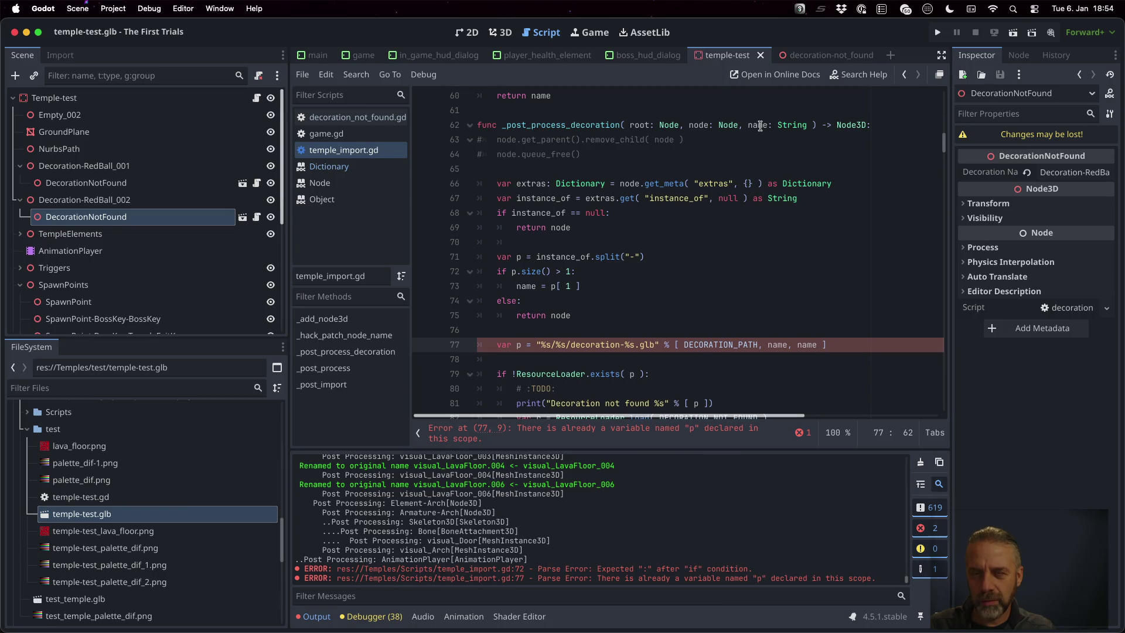
left_click(543, 285)
key("super+s")
key("Return")
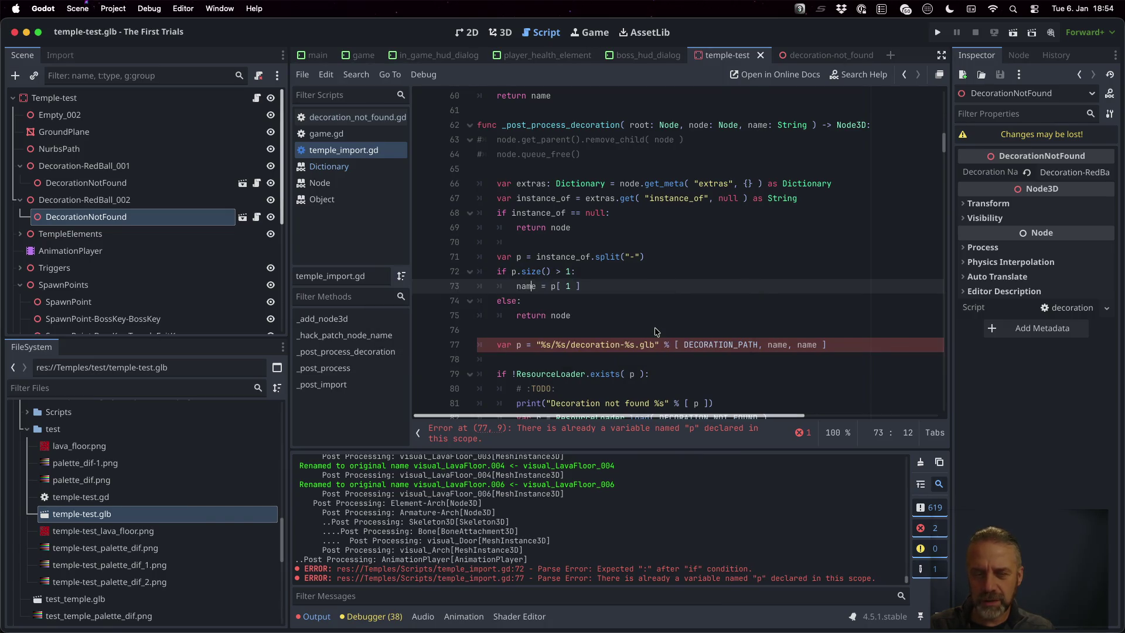
left_click(366, 165)
left_click(359, 155)
left_click(705, 324)
Remove the stray backslash and blank line, resaving the script past the error popups
key("Return")
key("BackSpace")
key("super+s")
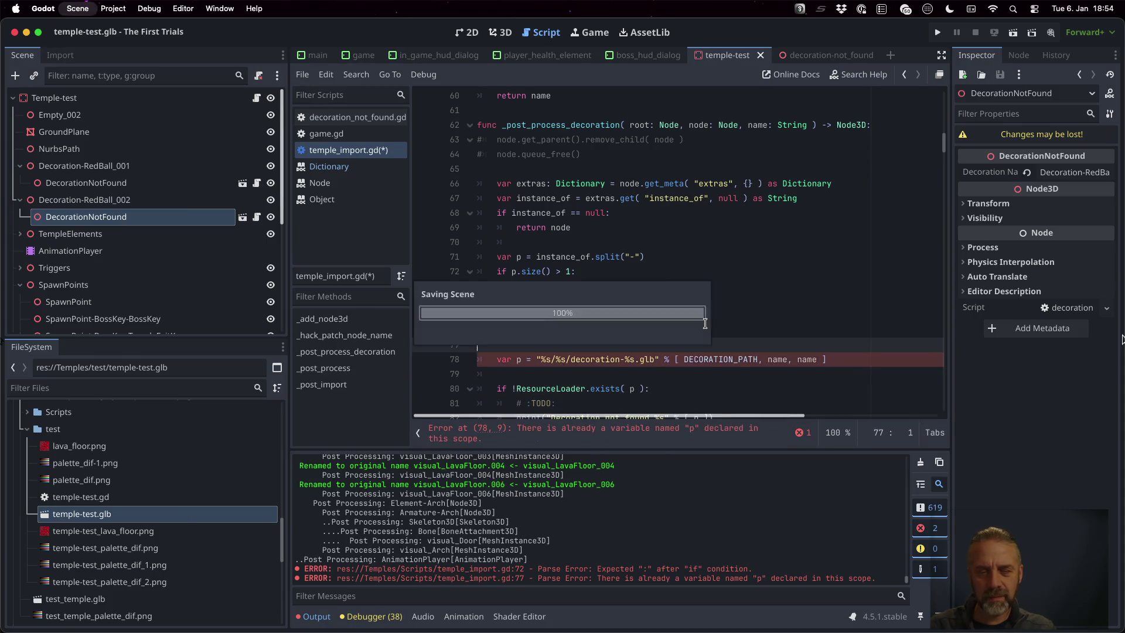
key("Return")
key("BackSpace")
key("super+s")
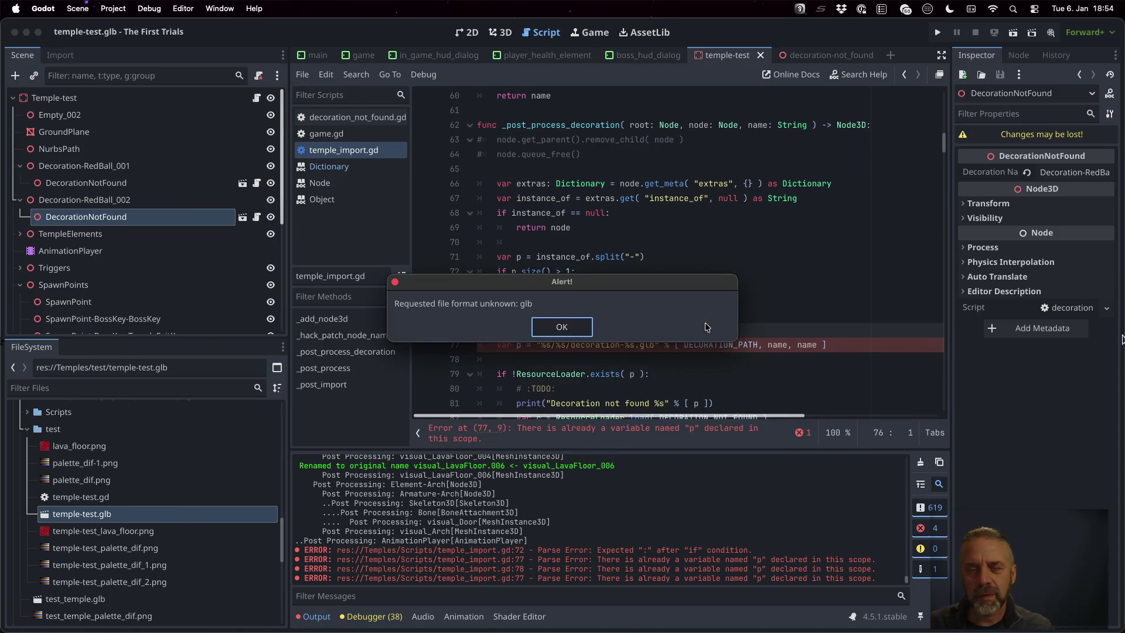
key("Return")
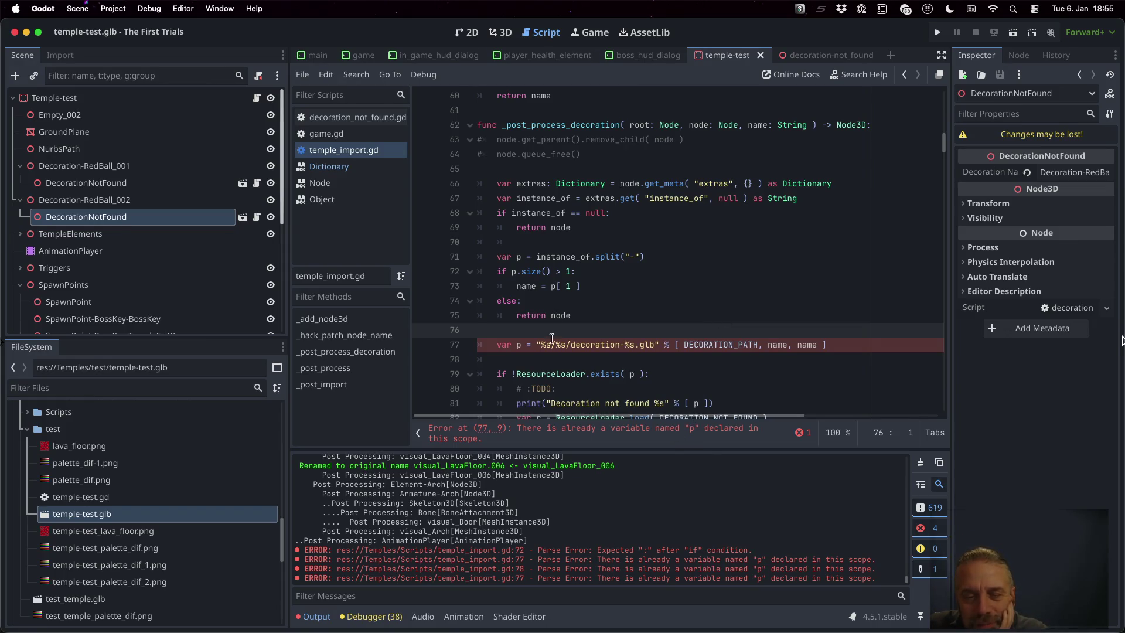
Rename p to parts on the split, size-check and assignment lines, then save
left_click(521, 257)
type("arts")
key("Down")
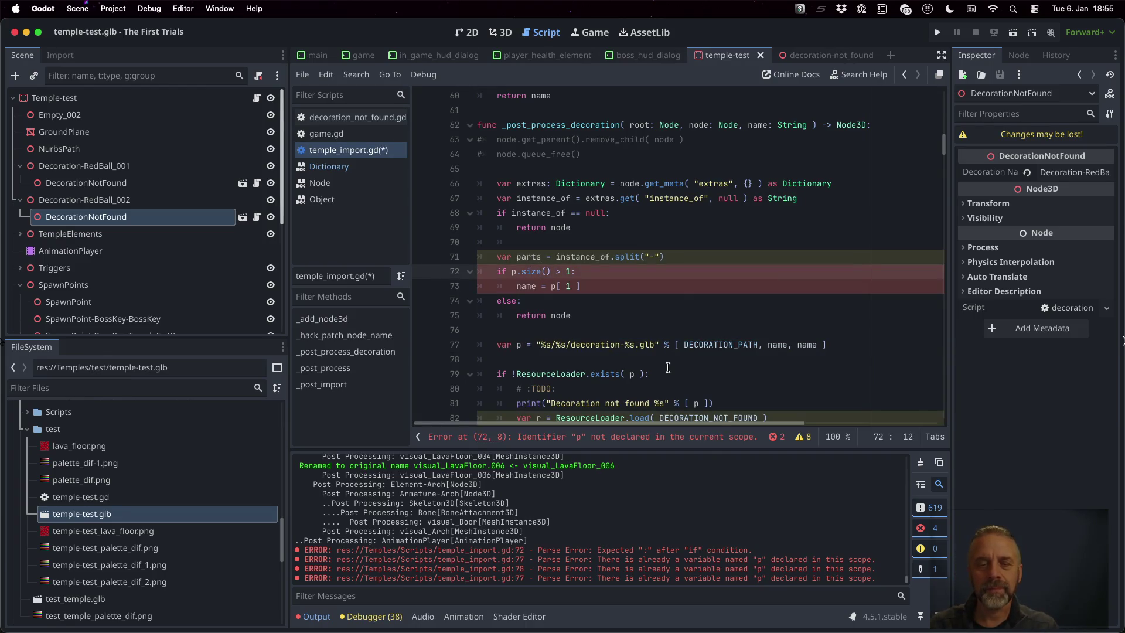
type("arts")
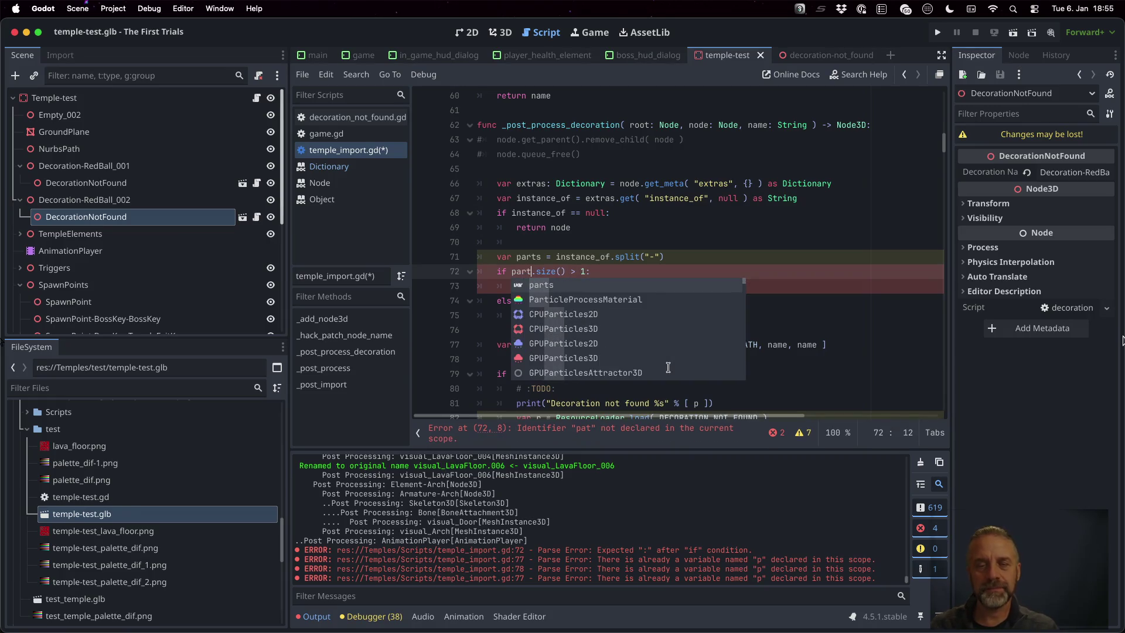
key("Escape")
key("Down")
type("arts")
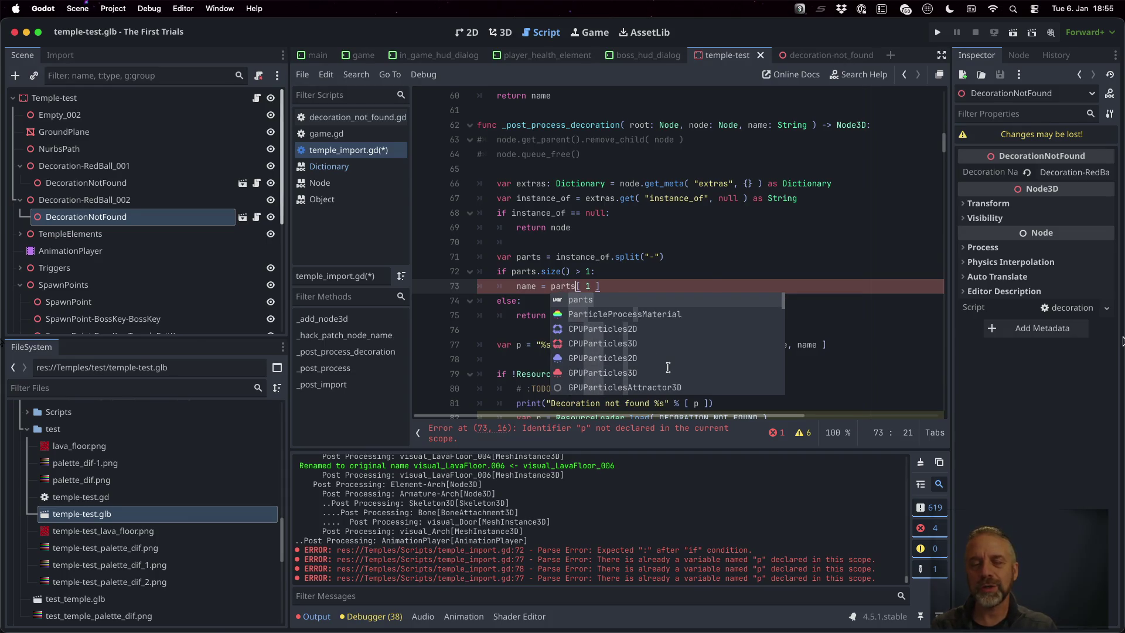
key("super+s")
key("Return")
left_click(687, 276)
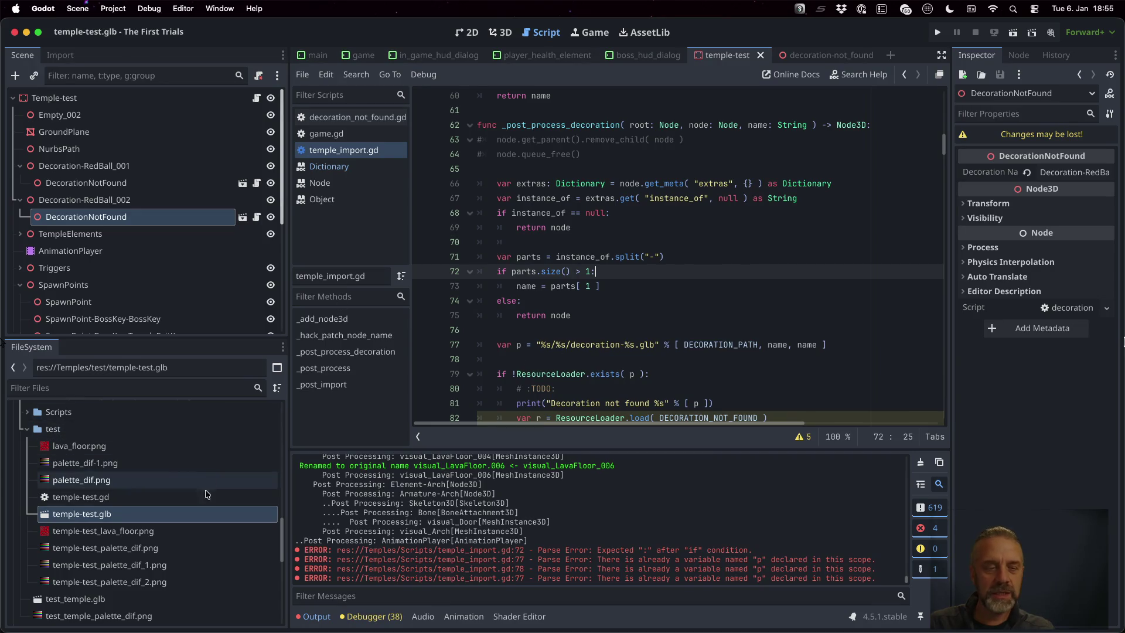
right_click(208, 510)
Reimport temple-test.glb and open the Decoration-RedBall instance's imported source scene anyway
left_click(256, 569)
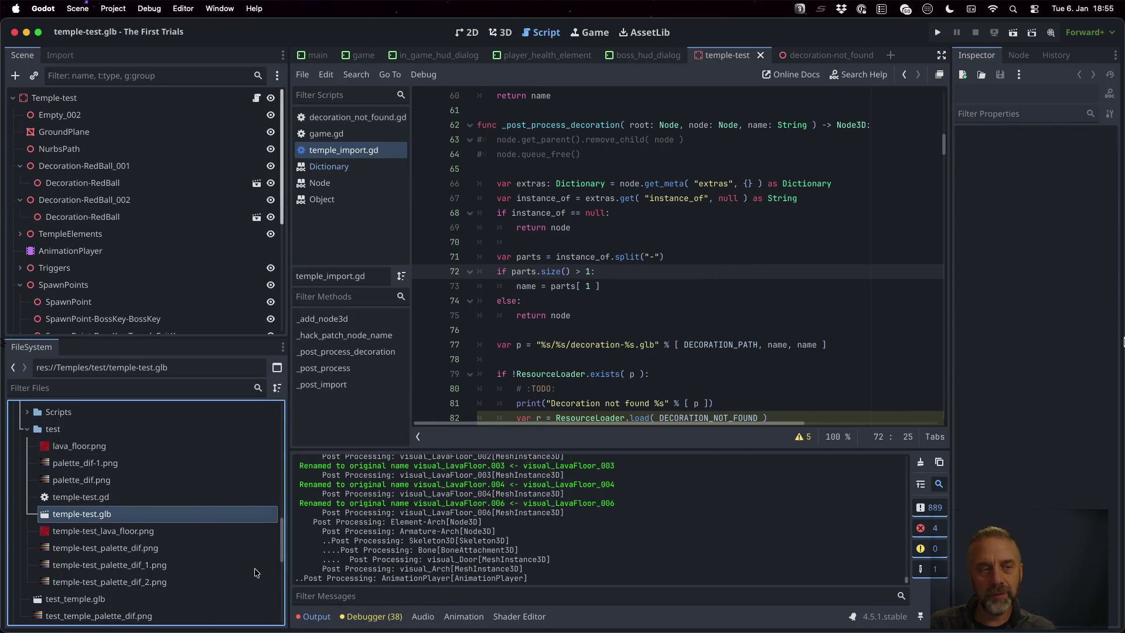
left_click(150, 169)
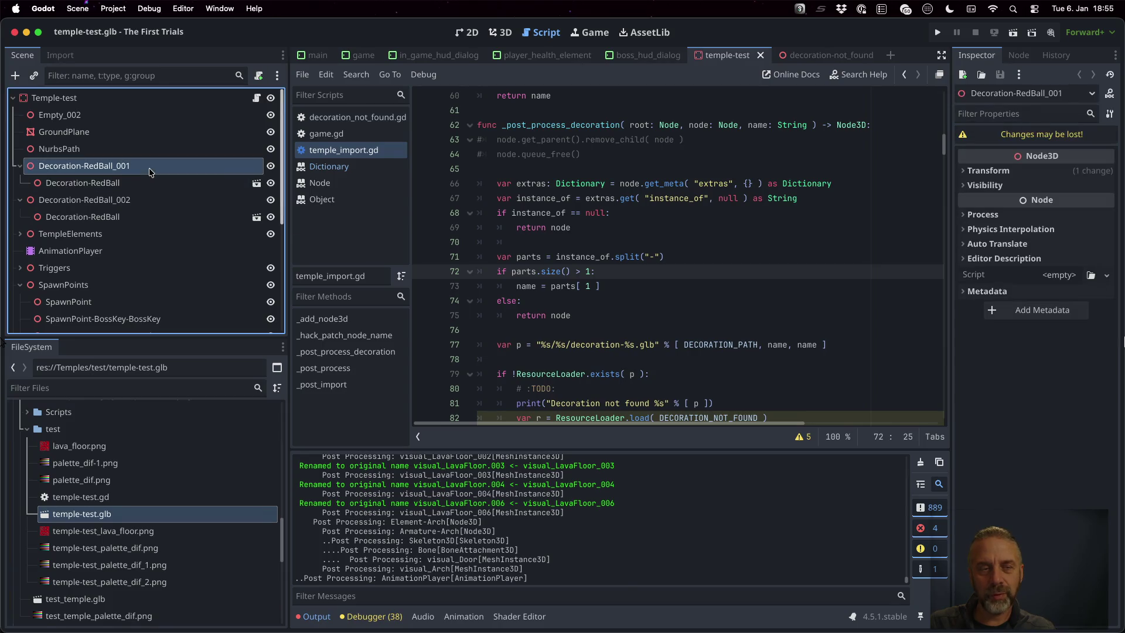
left_click(127, 188)
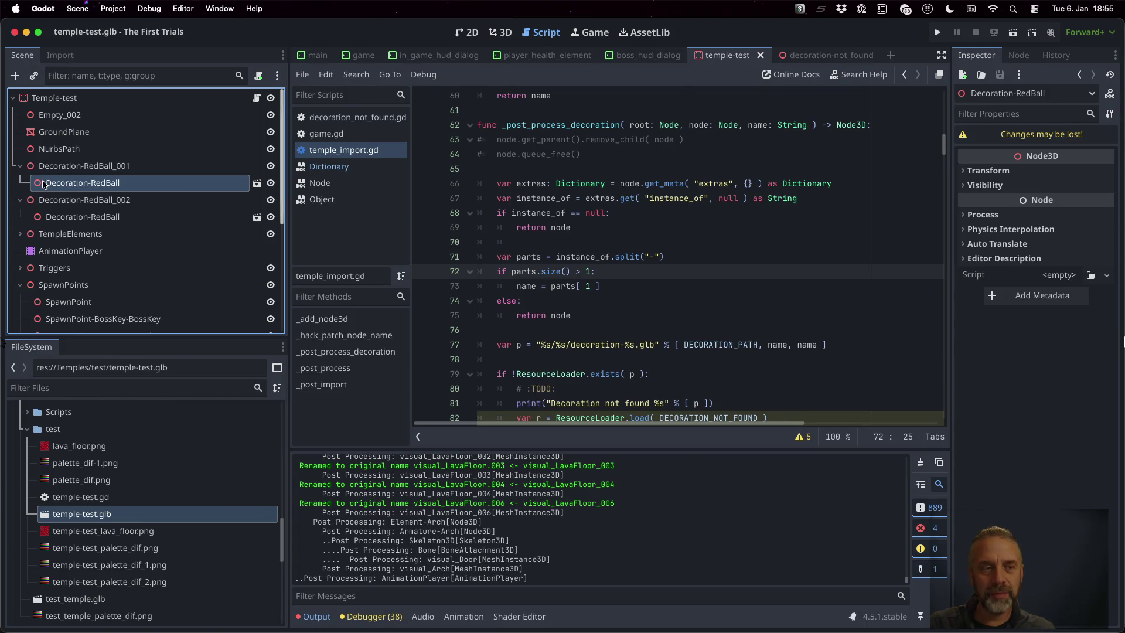
mouse_move(40, 185)
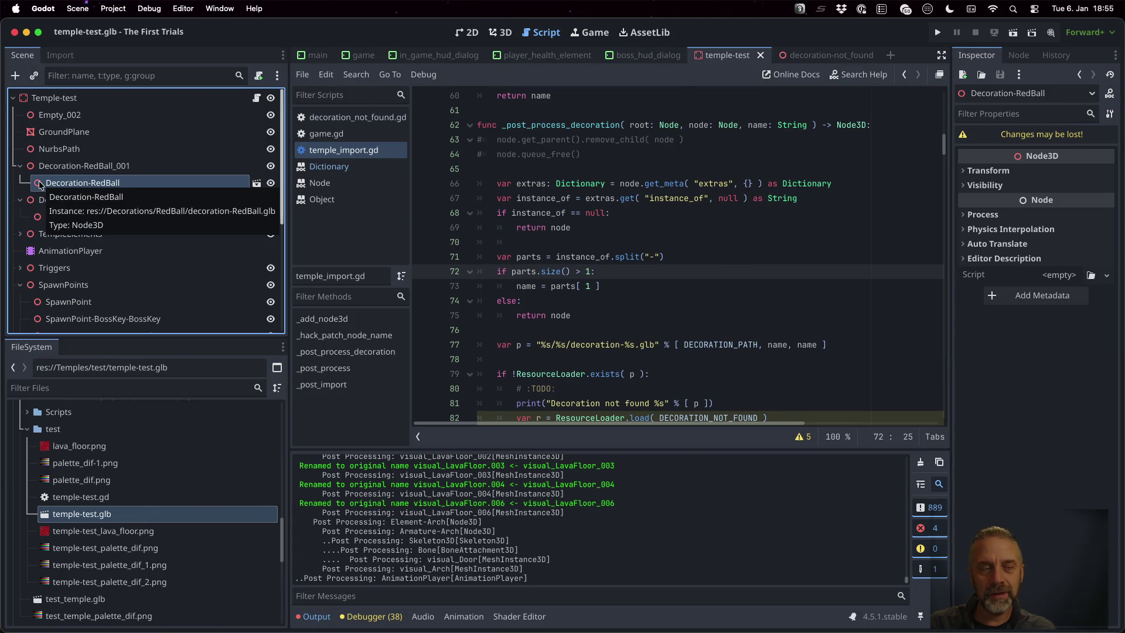
left_click(255, 186)
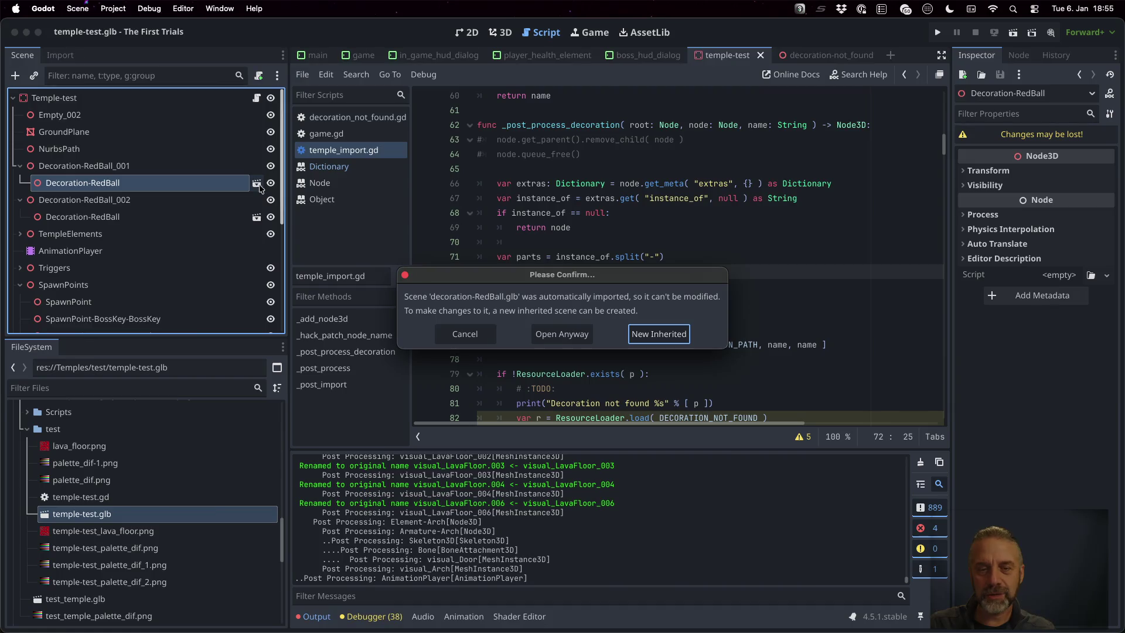
left_click(539, 338)
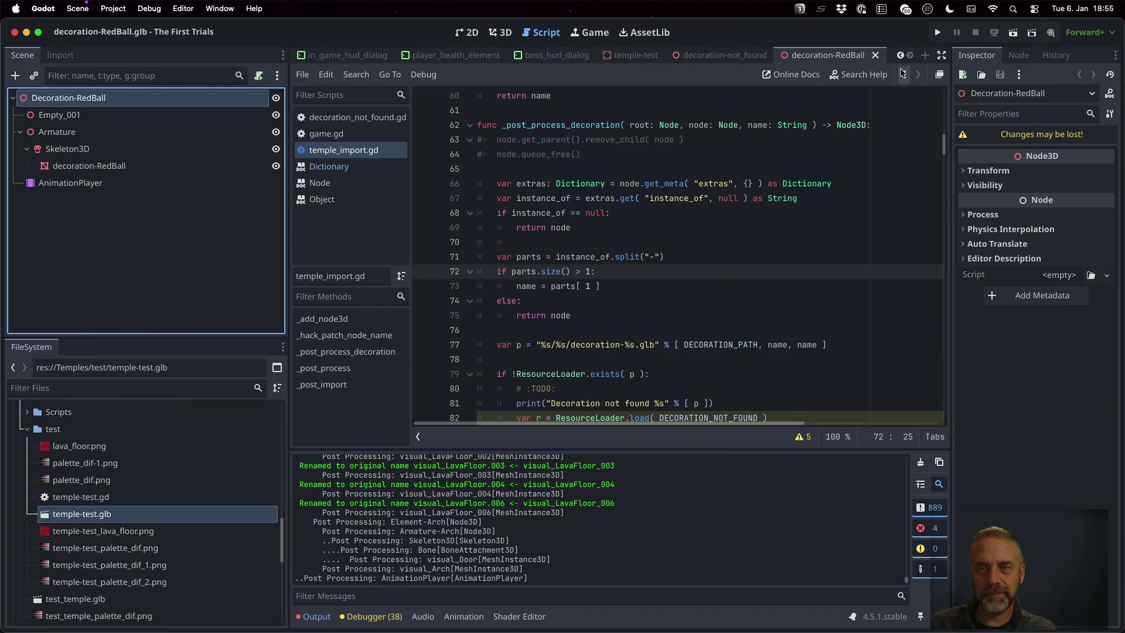
Close the extra scene tabs and view both red spheres in temple-test's 3D view
left_click(877, 56)
left_click(493, 36)
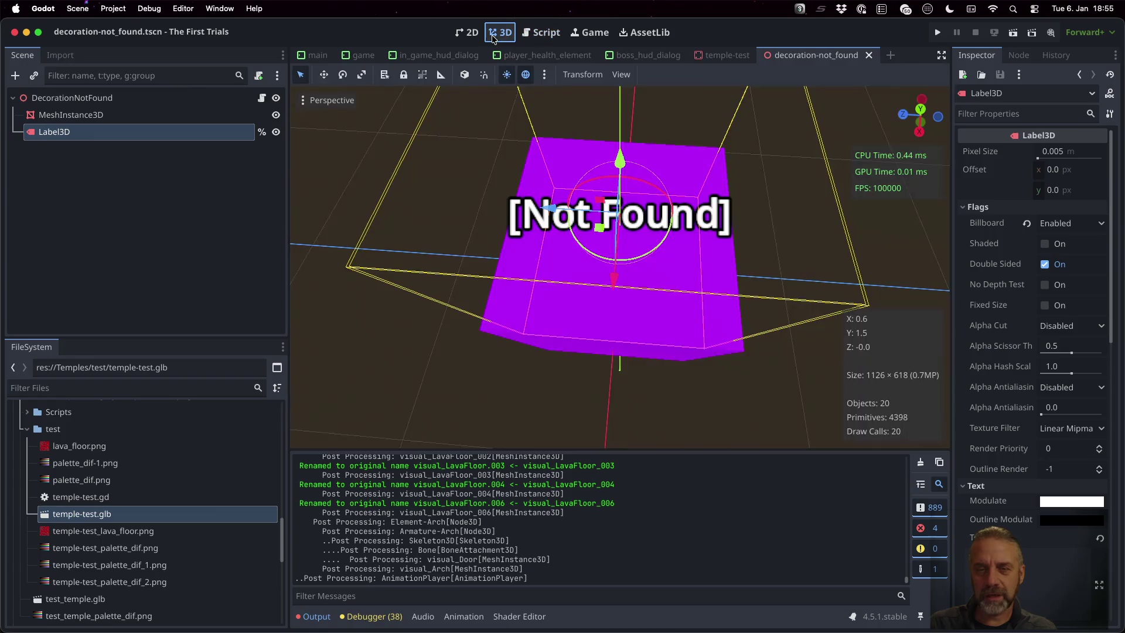
scroll(616, 225, "down", 5)
scroll(616, 224, "down", 1)
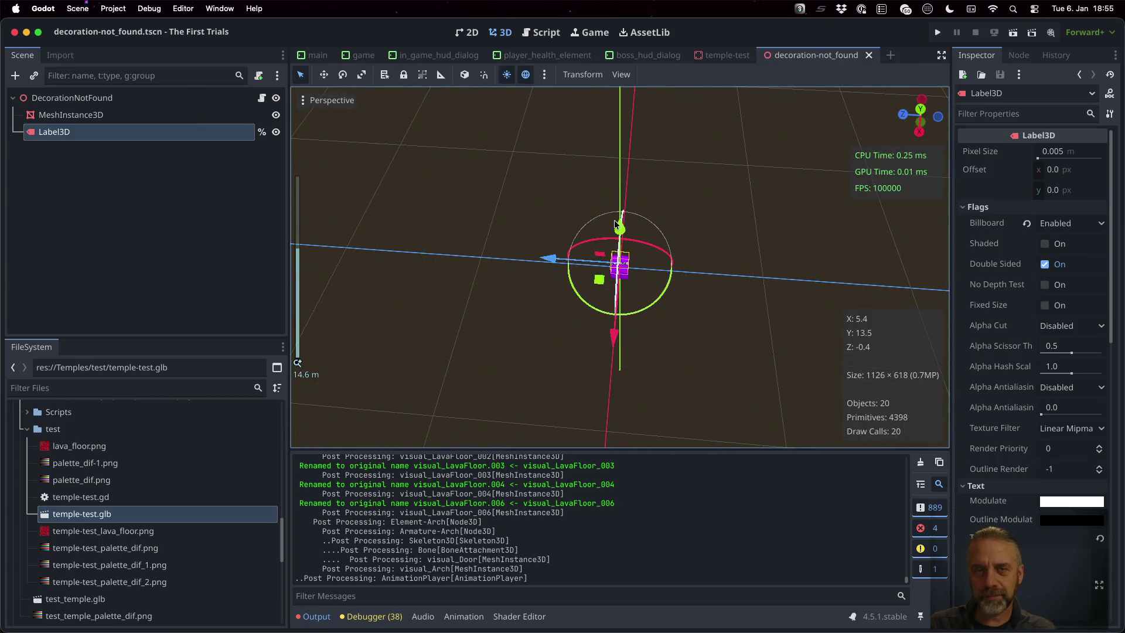
left_click(873, 56)
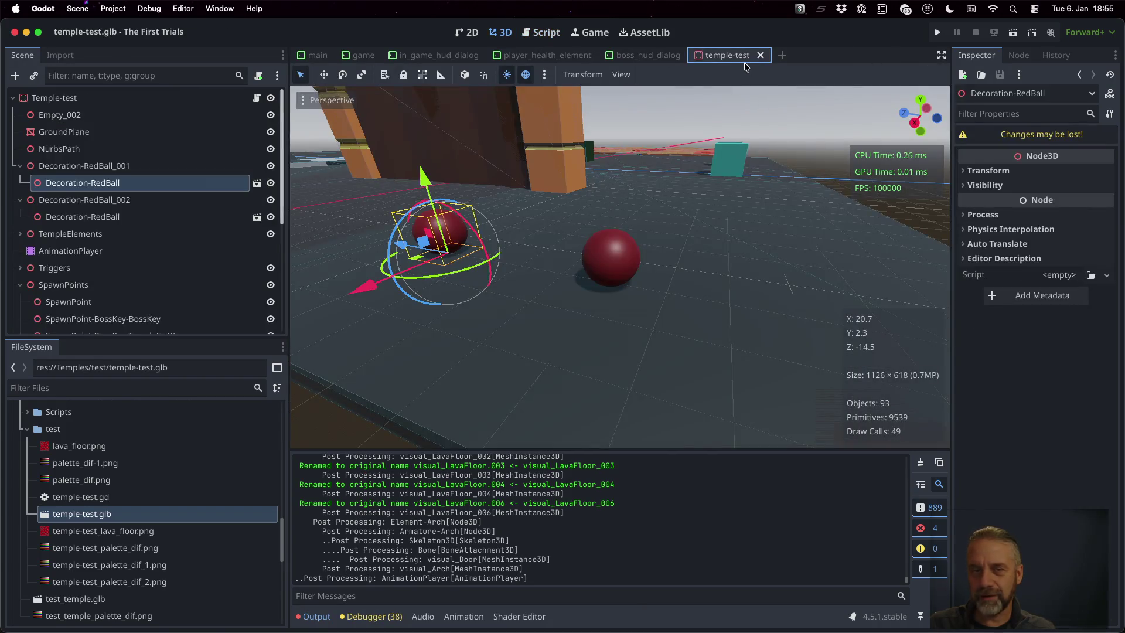
scroll(577, 232, "down", 5)
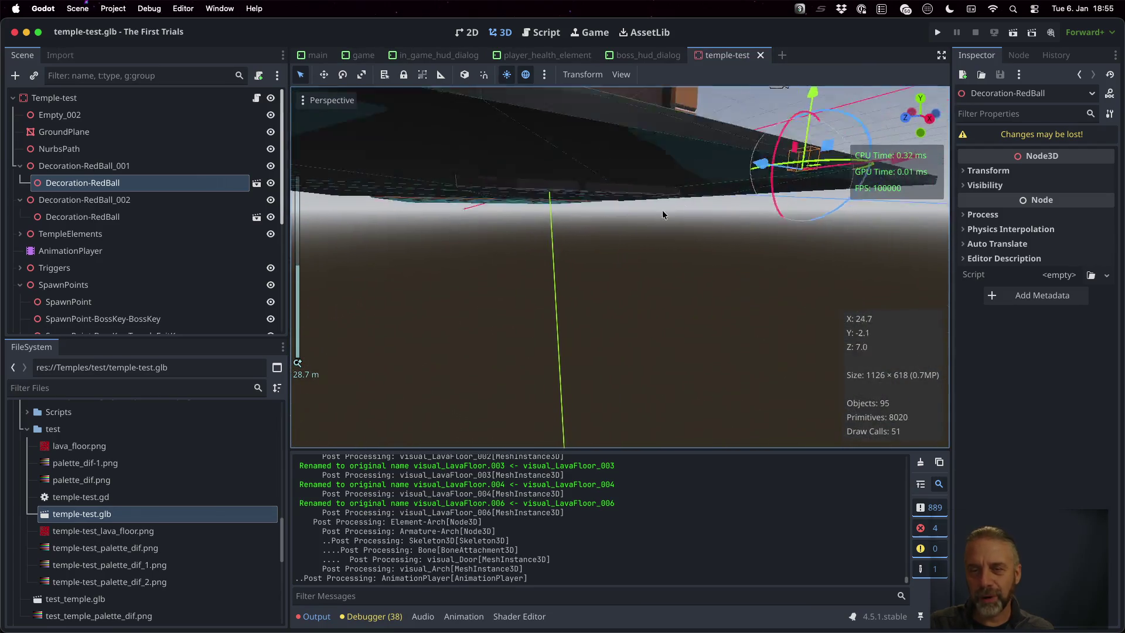
scroll(516, 253, "up", 5)
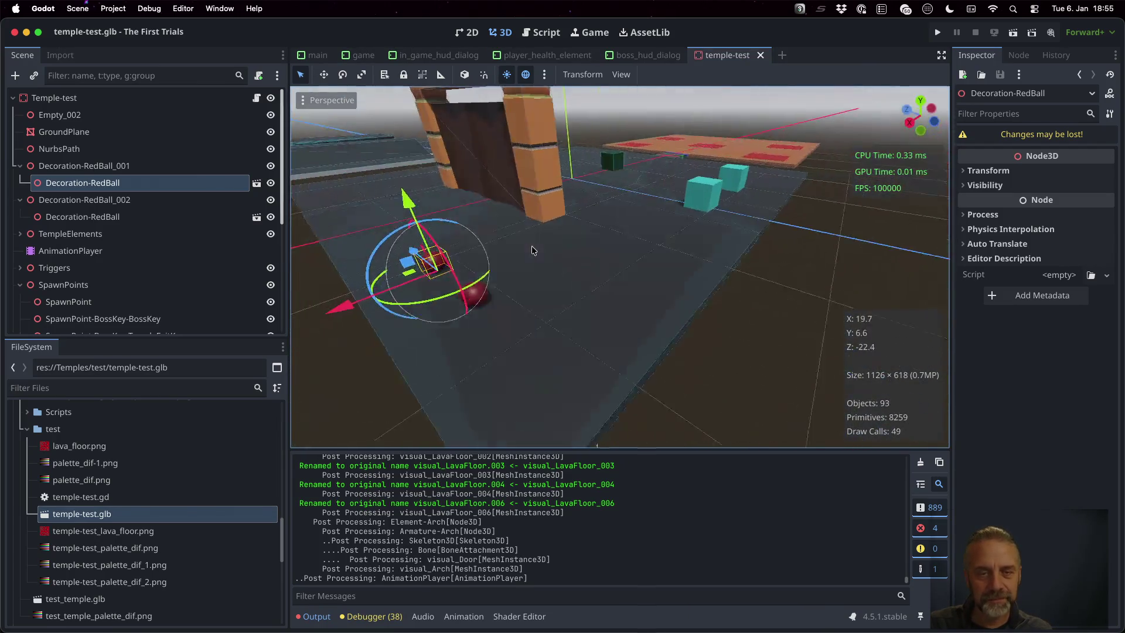
scroll(602, 280, "up", 5)
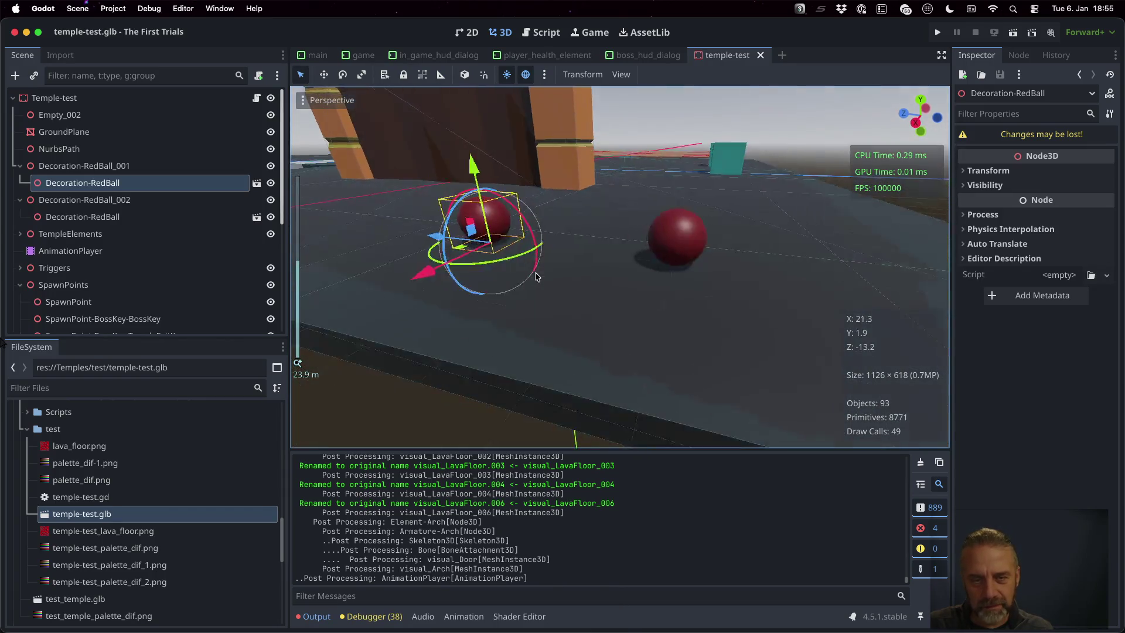
key("ctrl+Right")
key("ctrl+Right")
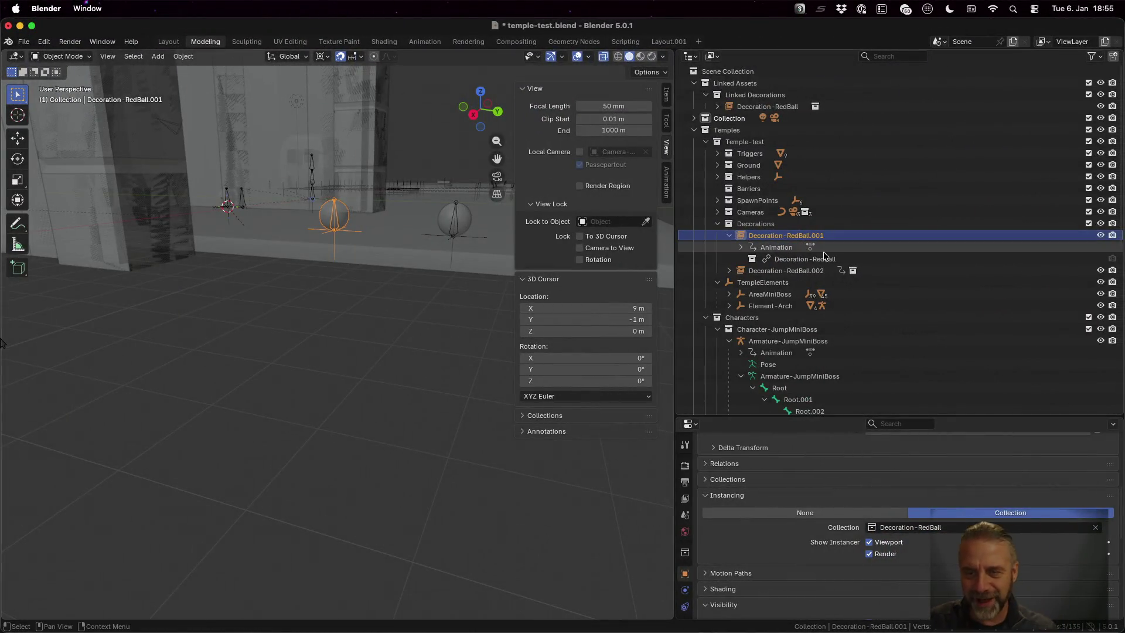
Place a linked duplicate of Decoration-RedBall.002 on the floor and save temple-test.blend
left_click_drag(403, 203, 407, 249)
left_click(820, 270)
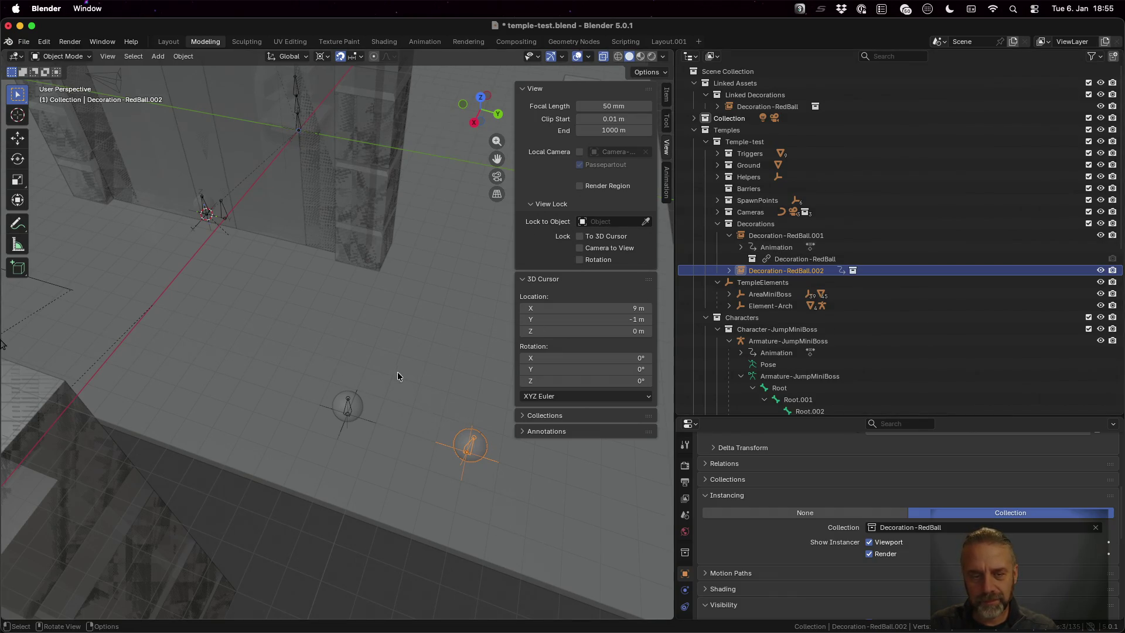
key("shift+d")
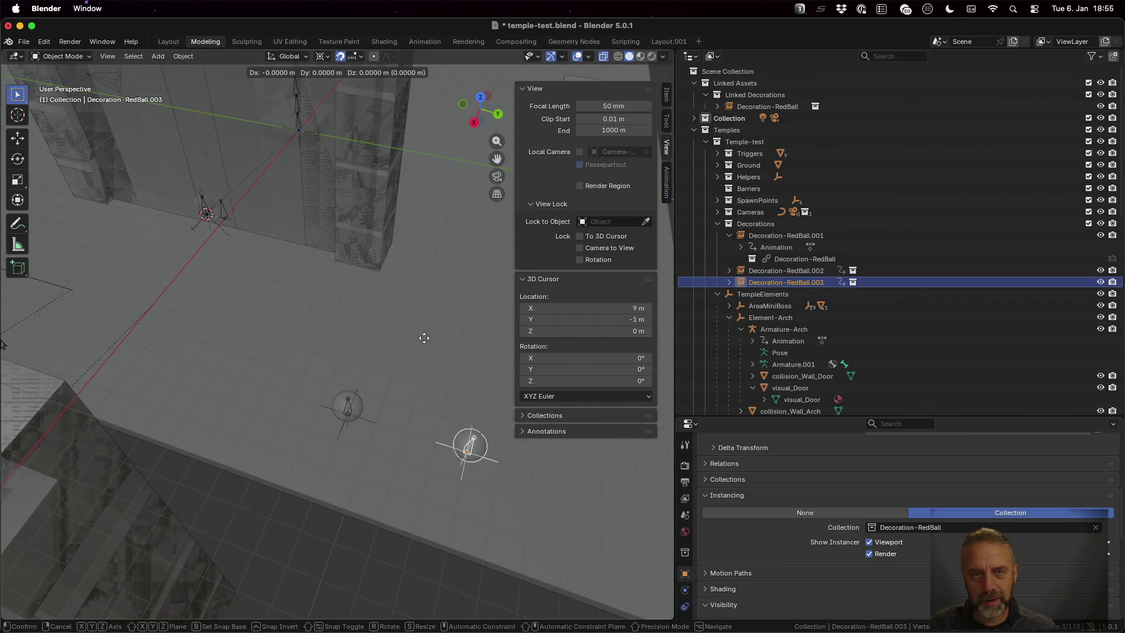
key("shift+z")
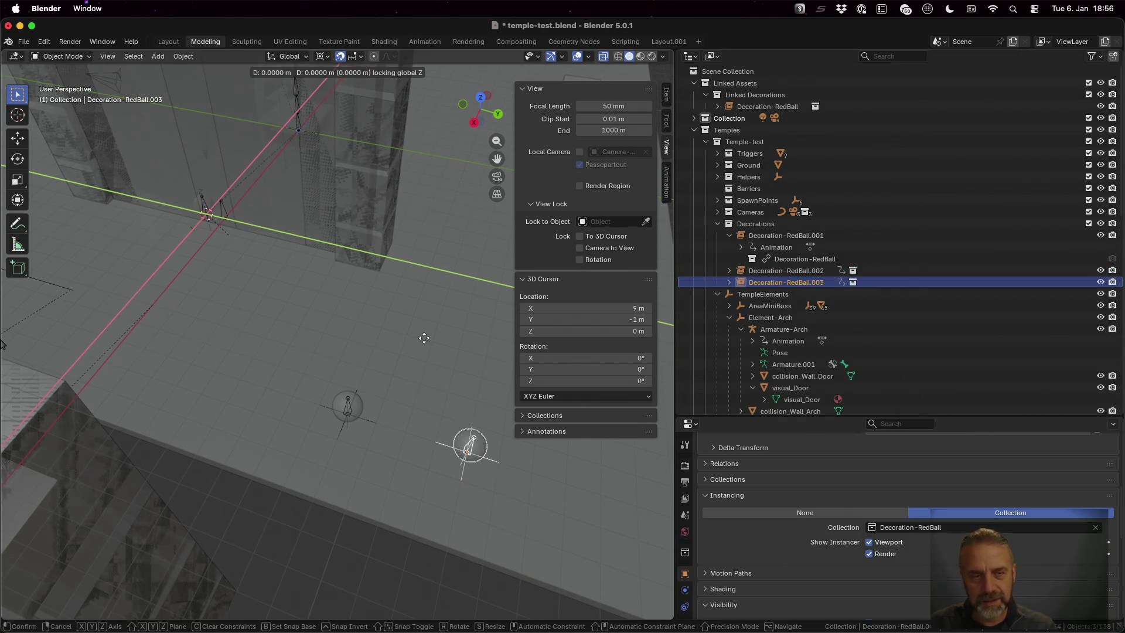
left_click(414, 301)
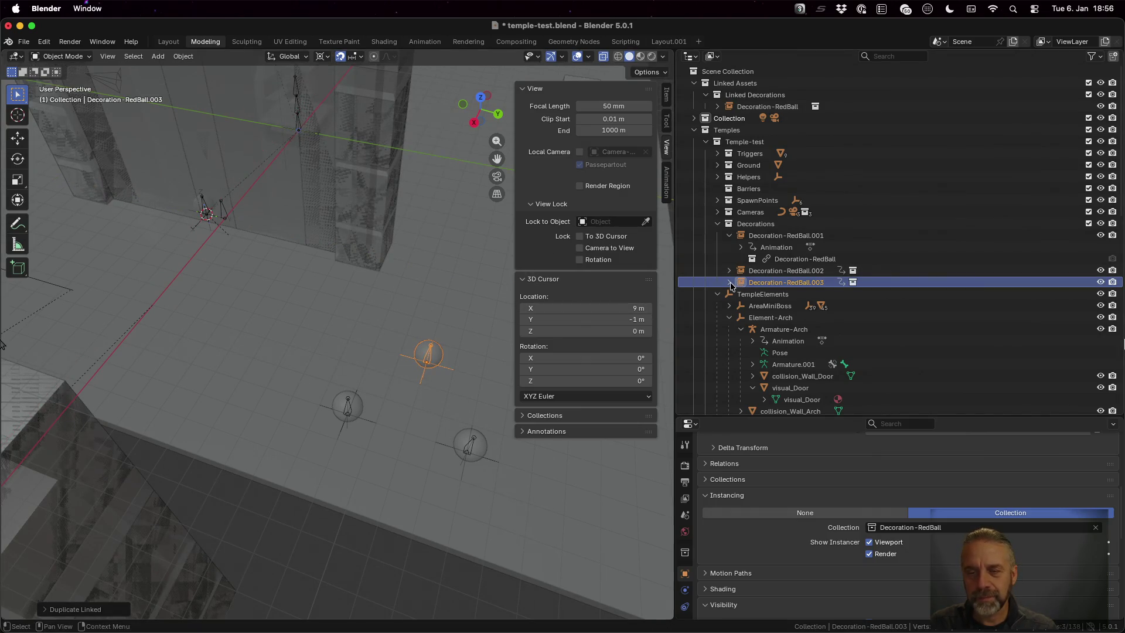
key("super+s")
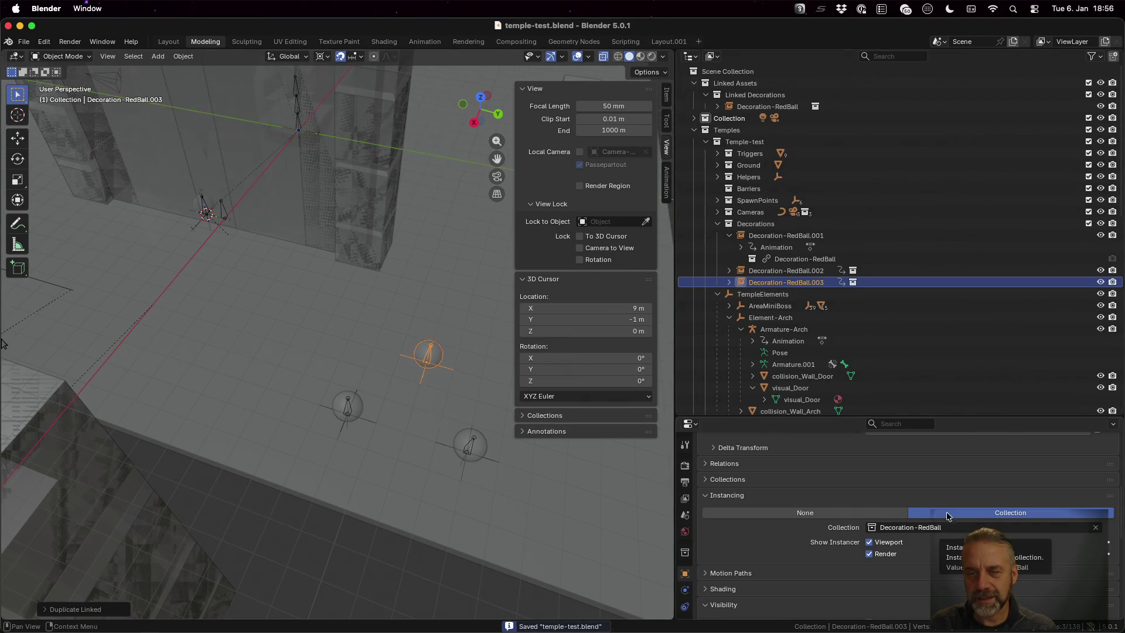
Run the rexport_v3.sh re-export in the terminal and reload the scene in Godot
key("super+Tab")
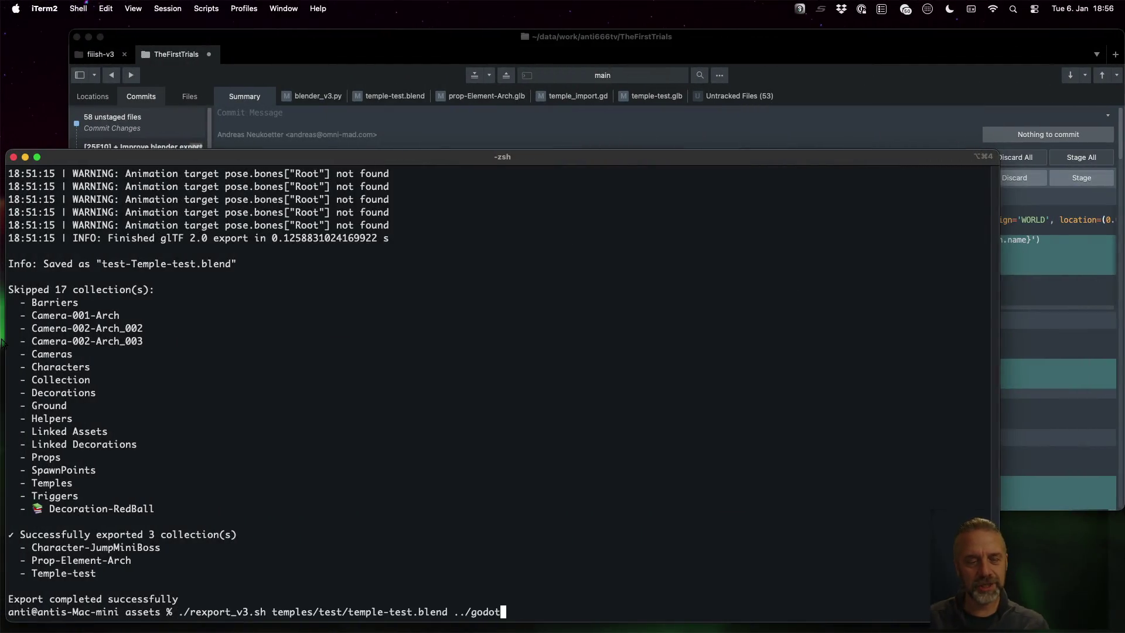
key("Return")
key("super+Tab")
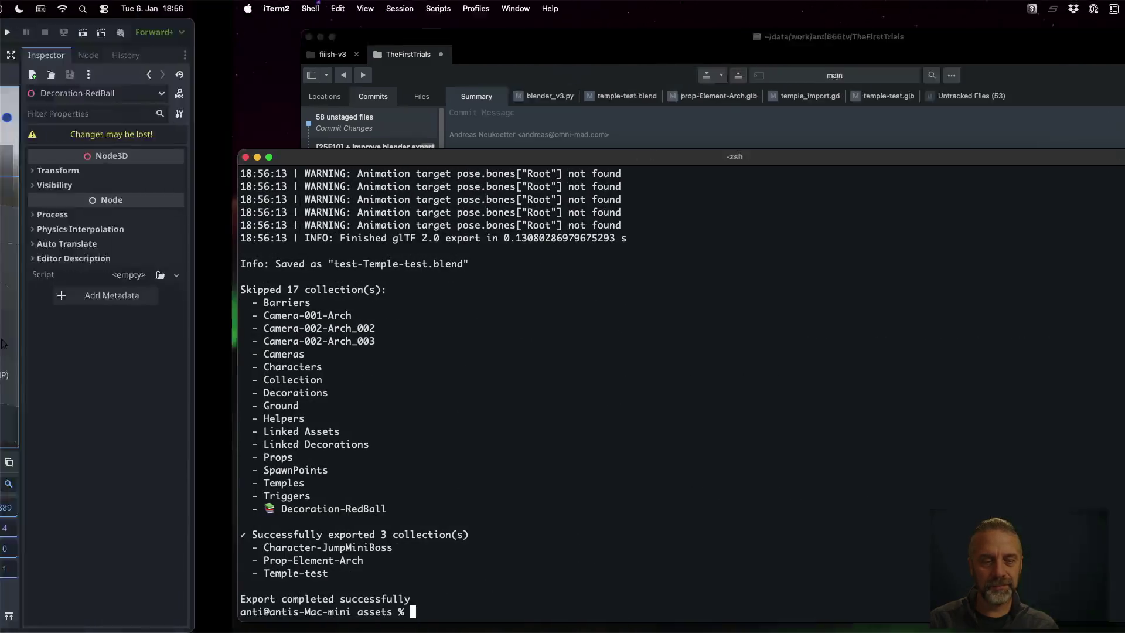
left_click(541, 397)
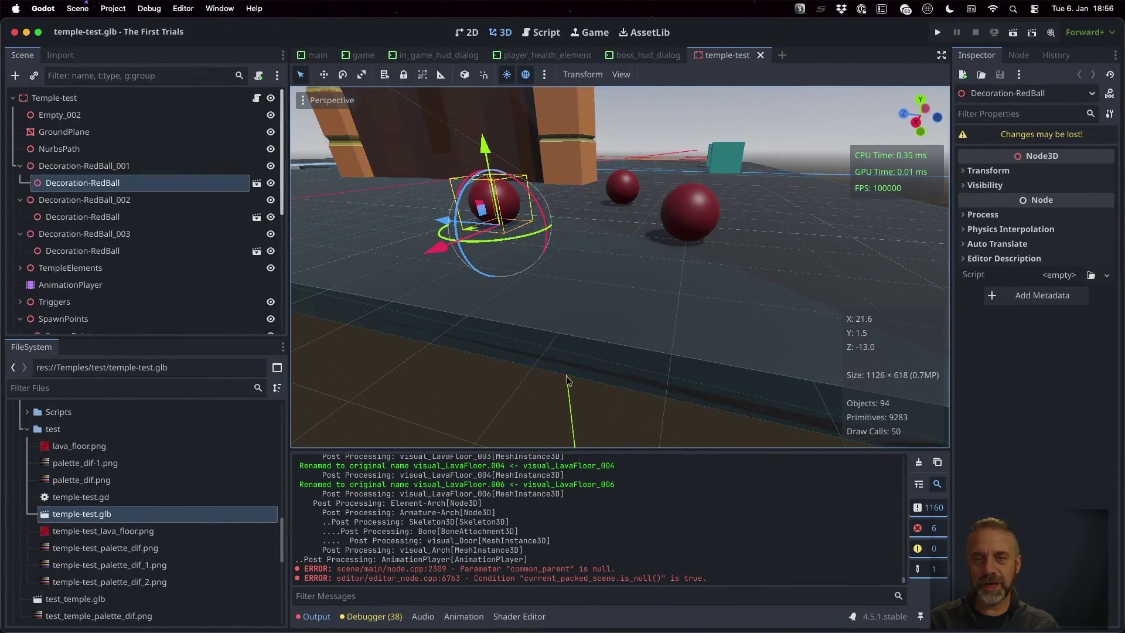
Frame the new third red ball in the viewport, then select Decoration-RedBall_001 and its red ball child
left_click(633, 190)
key("f")
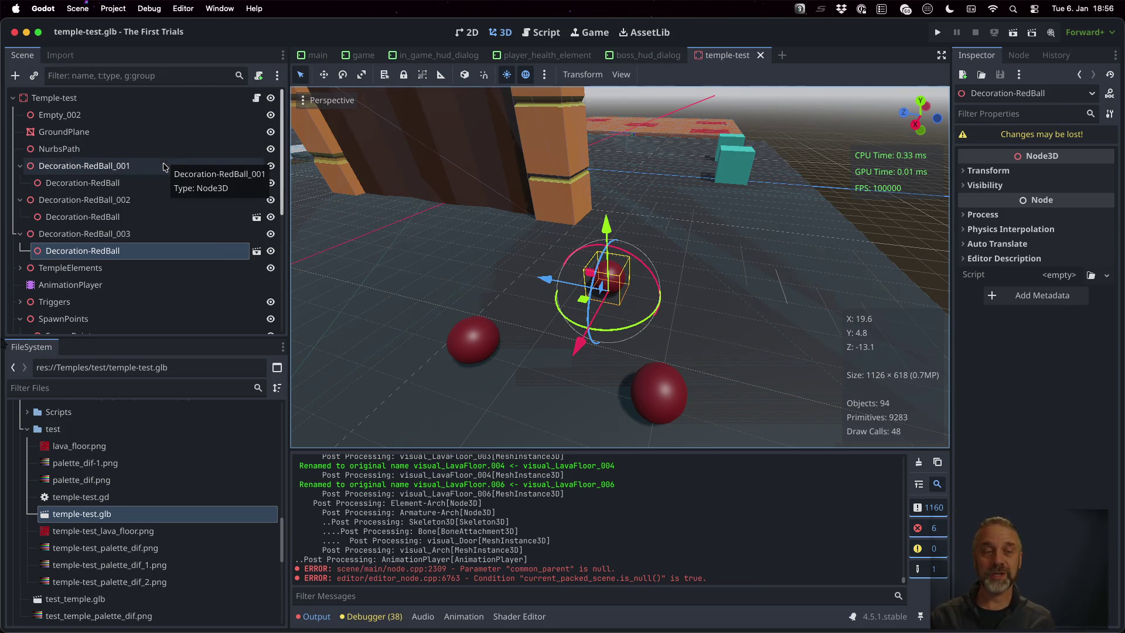
left_click(123, 170)
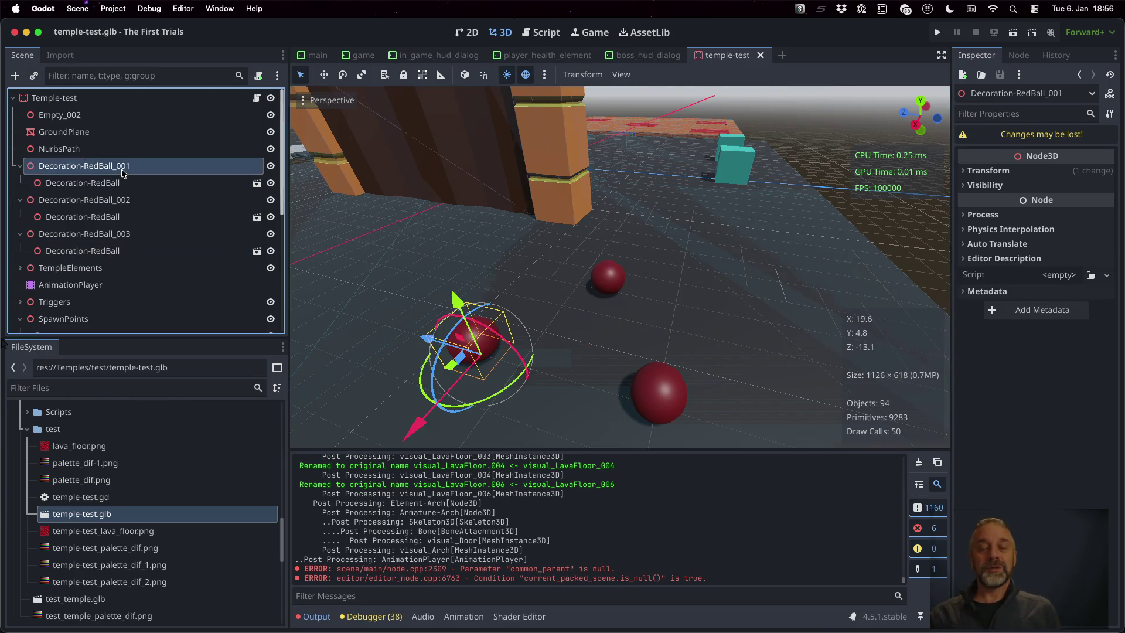
left_click(127, 182)
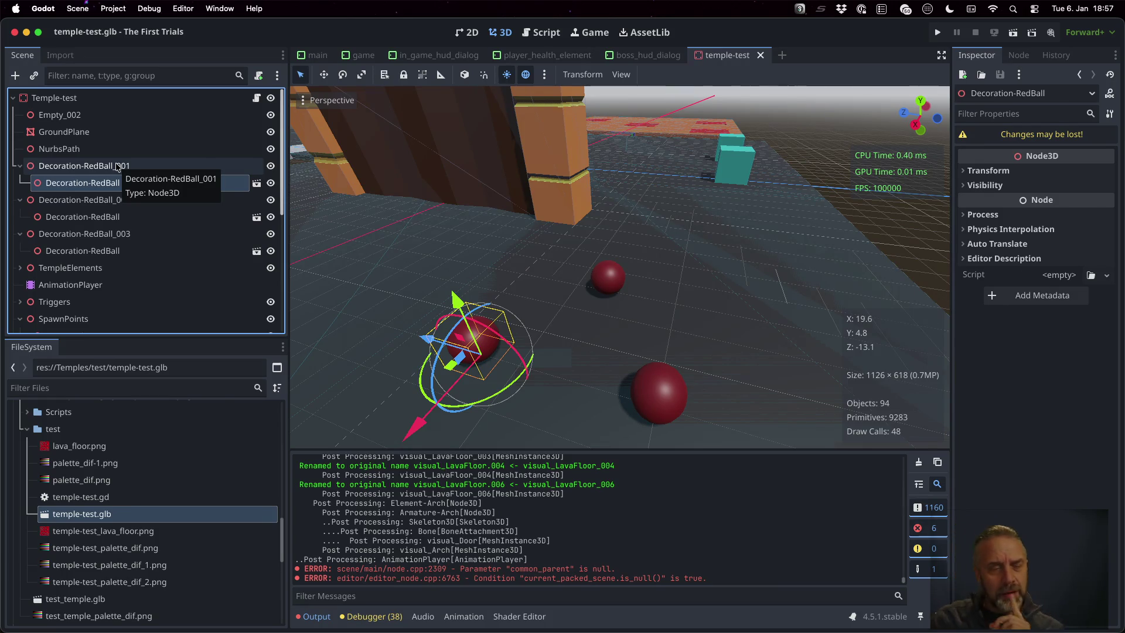
Open the imported decoration-RedBall scene and play its decoration-RedBall-Idle animation from the AnimationPlayer
left_click(258, 187)
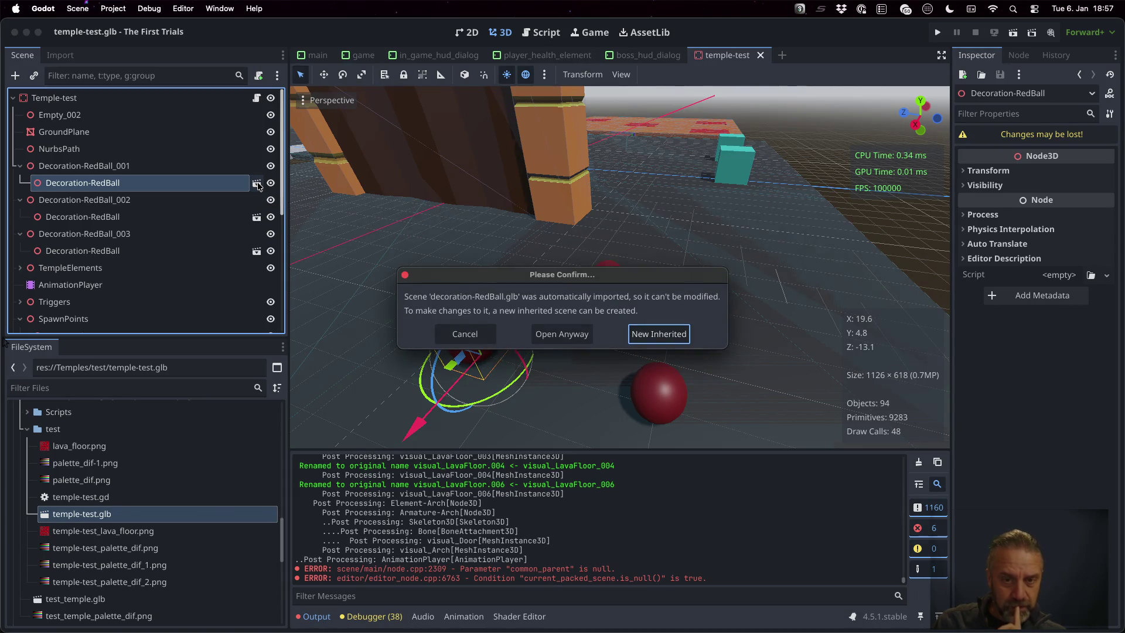
left_click(535, 333)
left_click(71, 183)
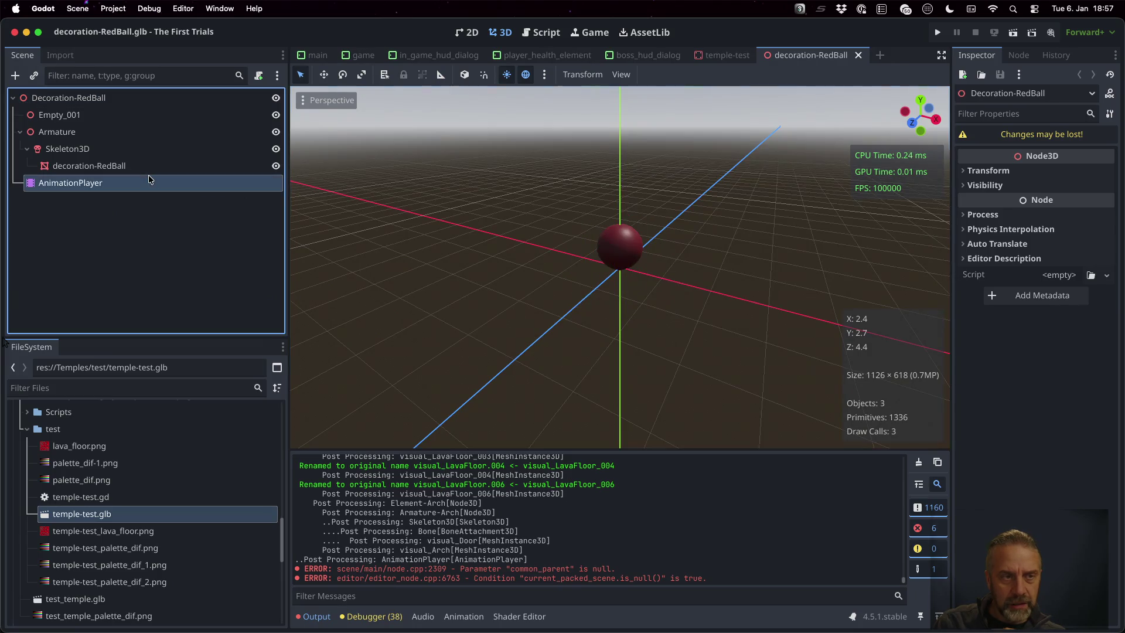
left_click(375, 463)
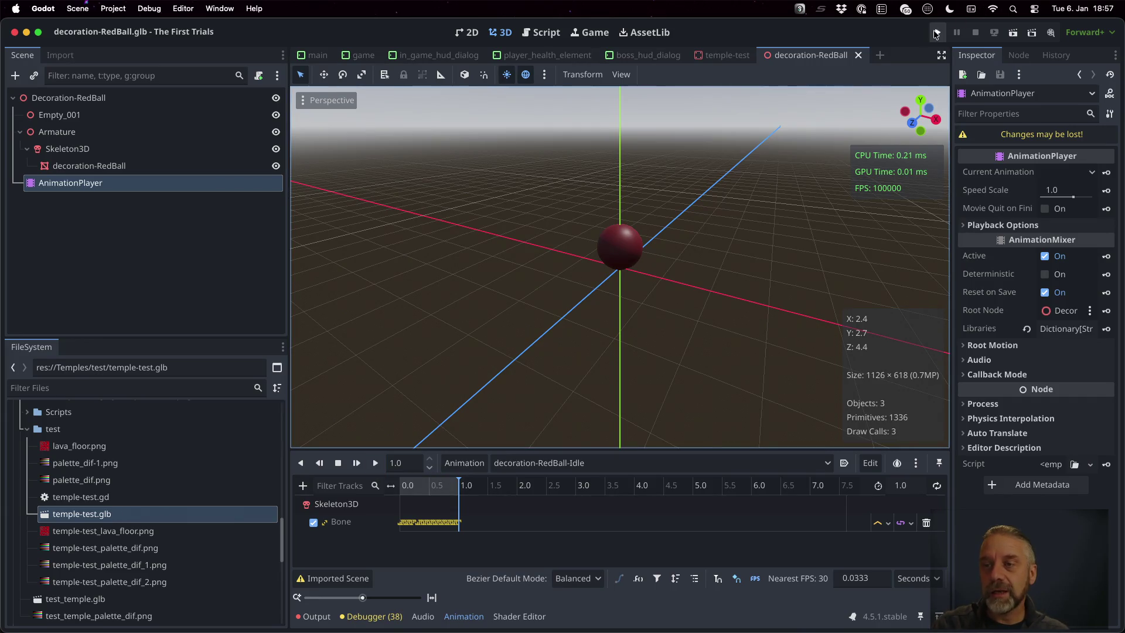
Play the project, walk the character with A and W among the three red balls, then stop
left_click(938, 32)
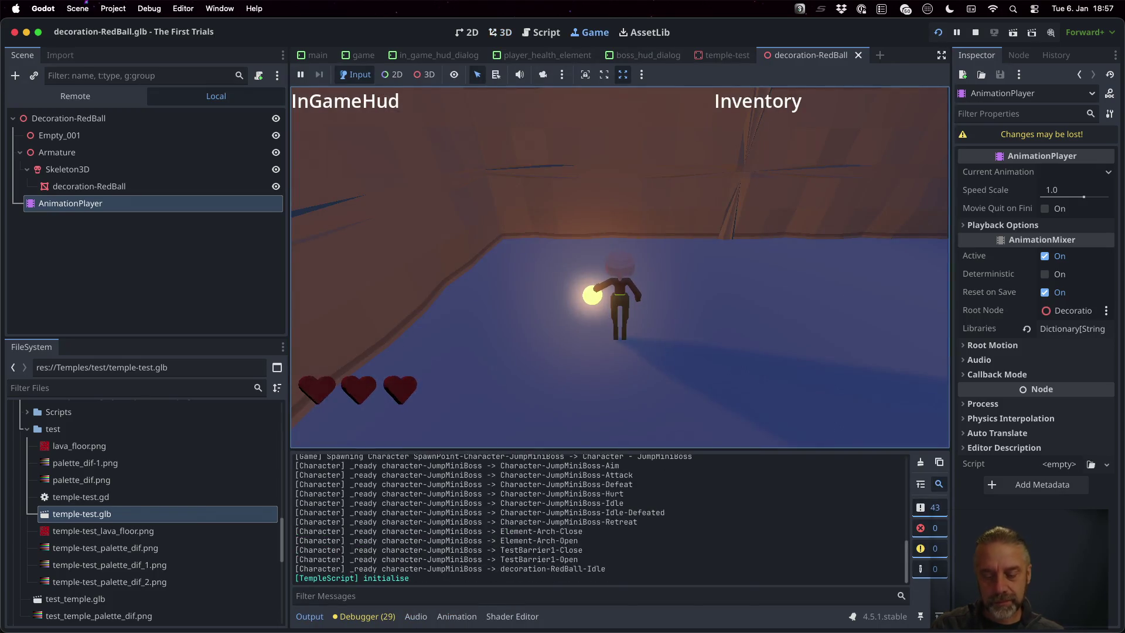
key("a")
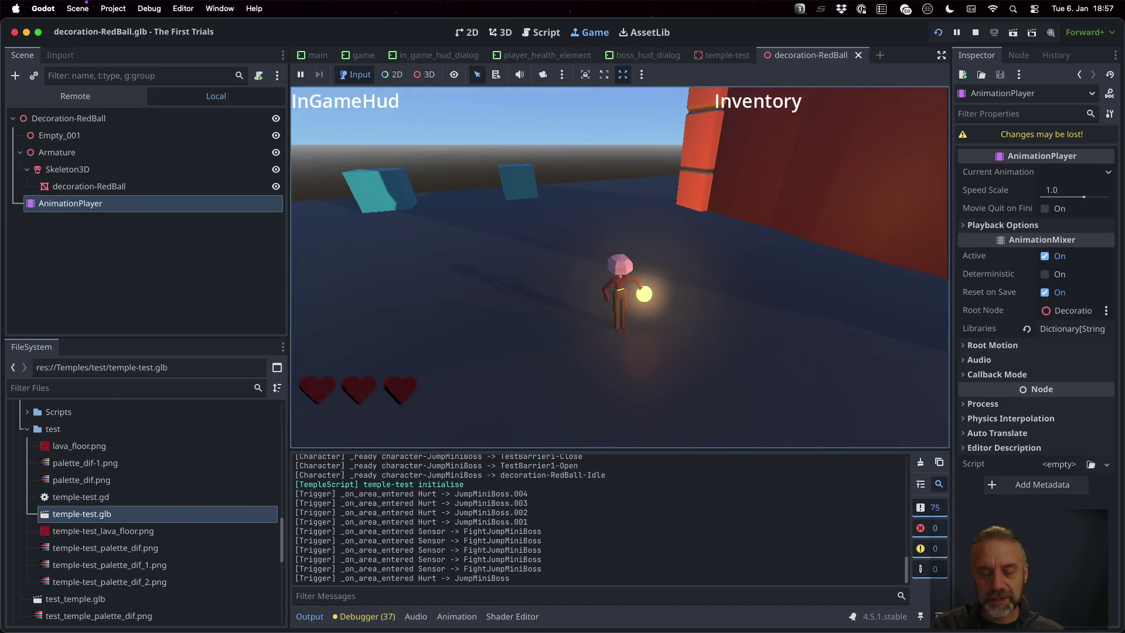
key("w")
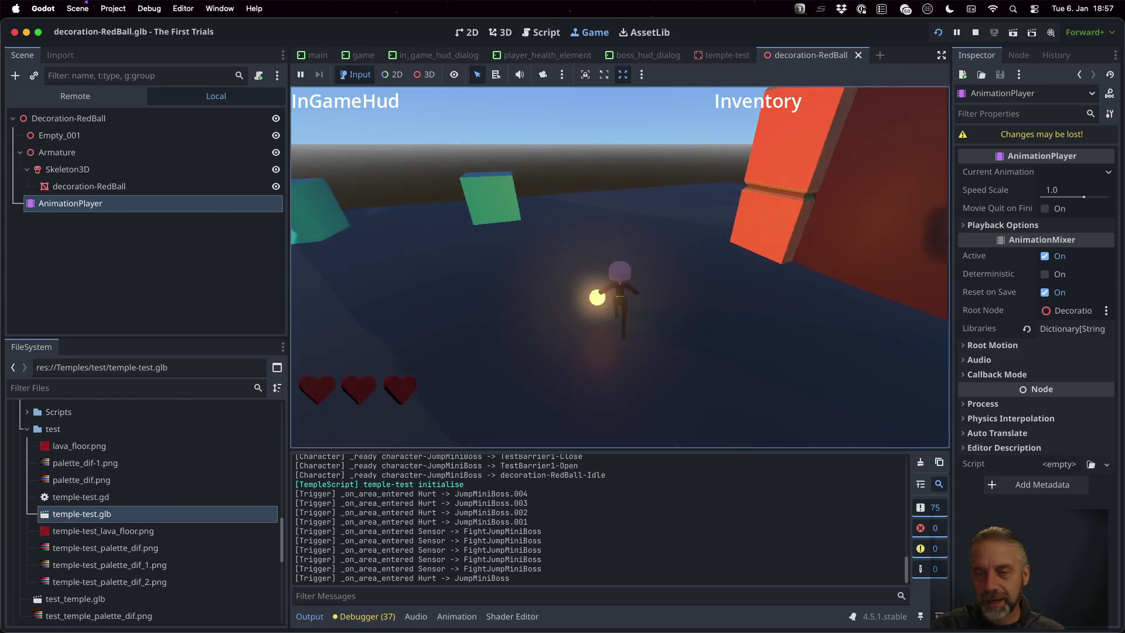
key("a")
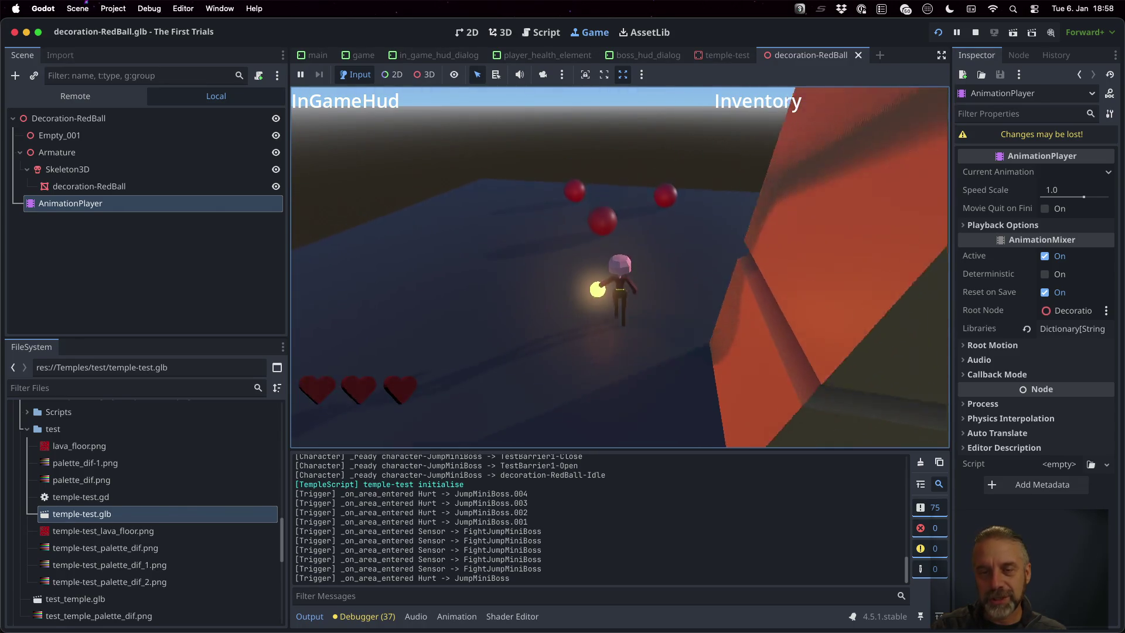
key("w")
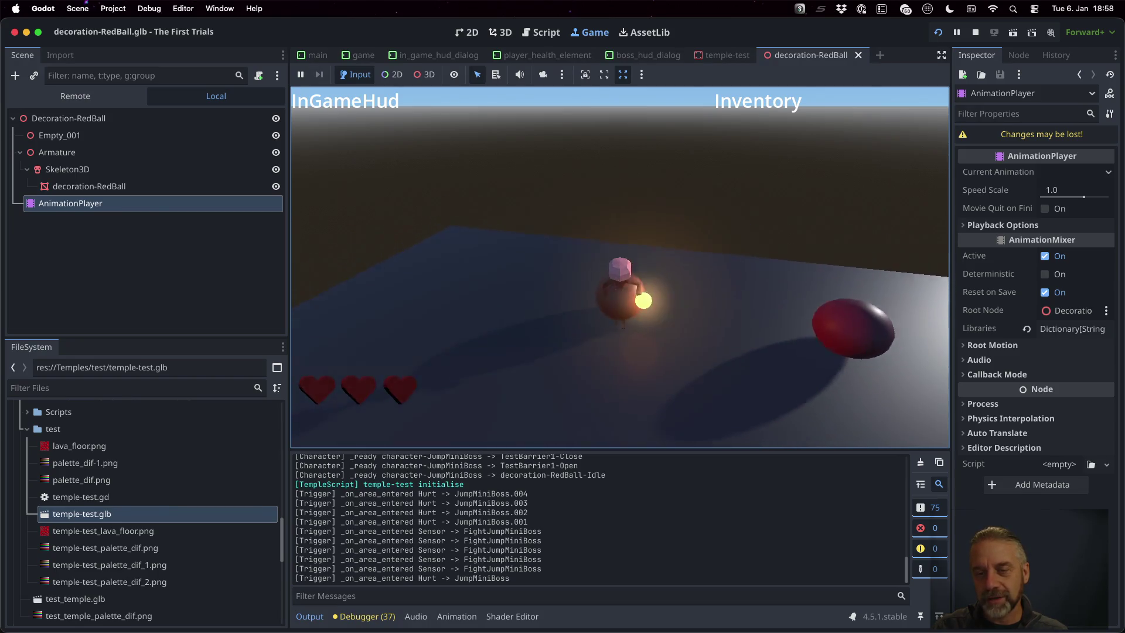
key("w")
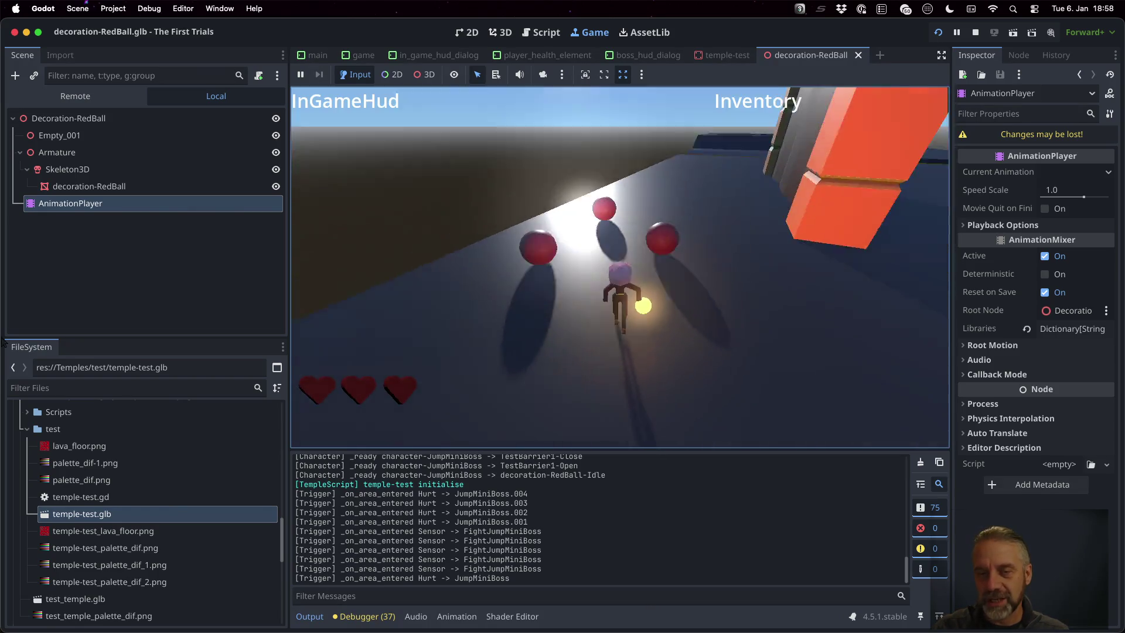
key("w")
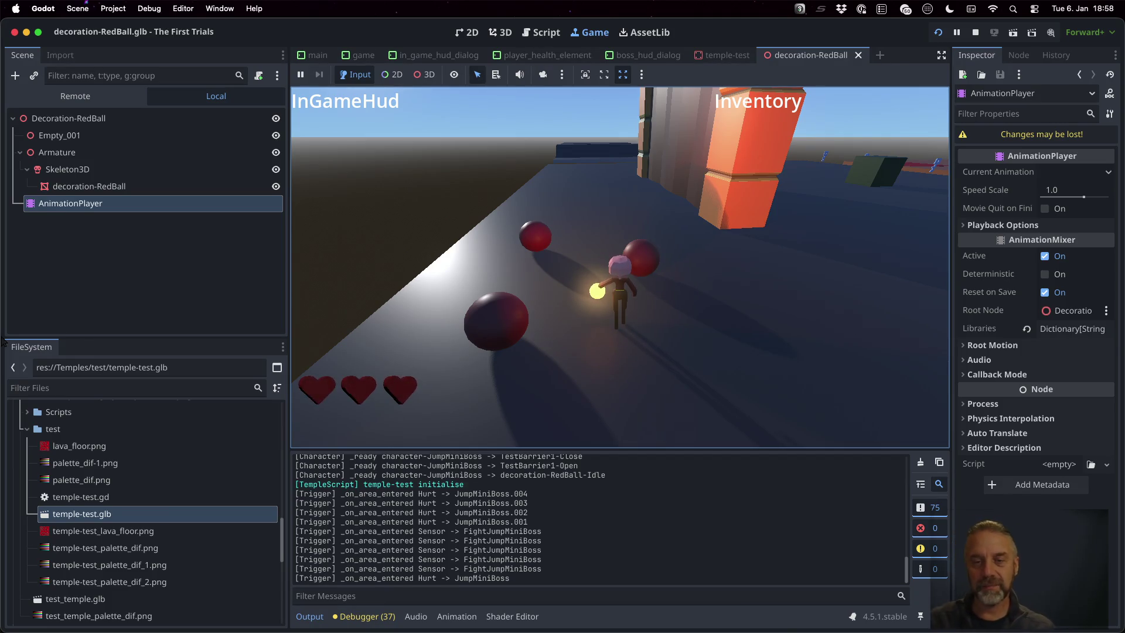
left_click(975, 34)
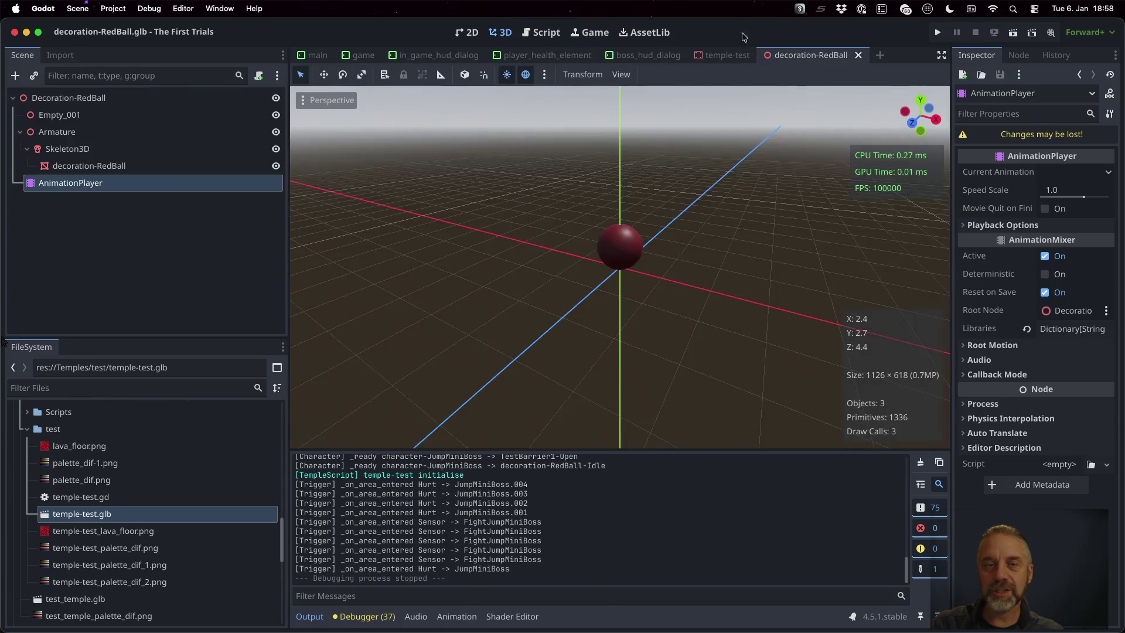
Show the temple-test scene in 3D, zoomed out to the whole temple layout, then return to temple_import.gd
left_click(545, 36)
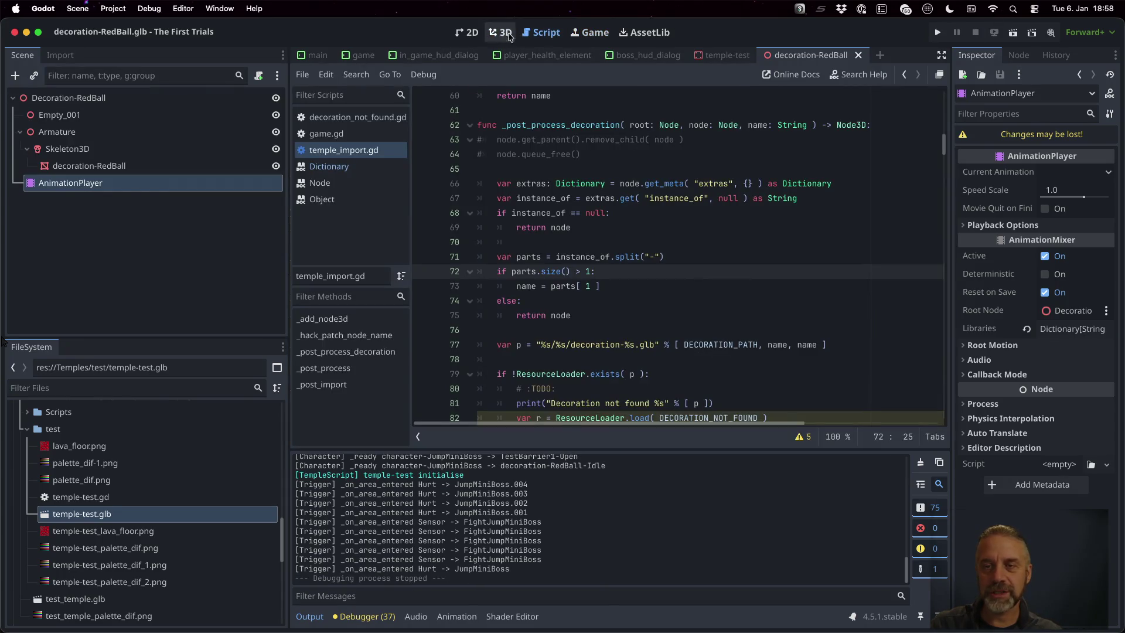
left_click(730, 56)
left_click(501, 32)
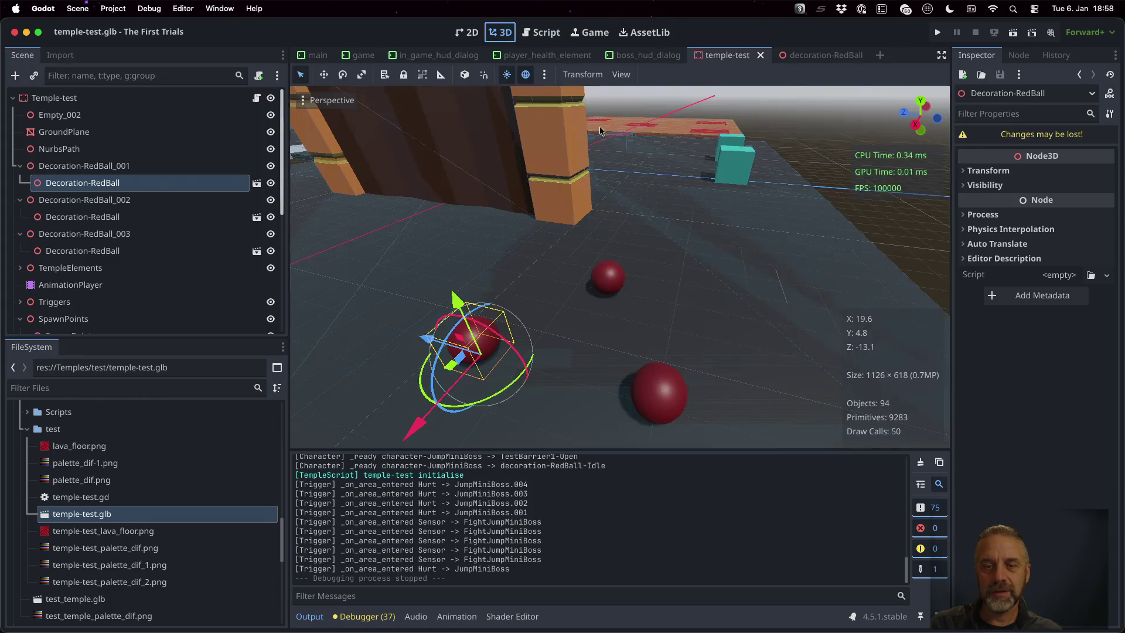
scroll(607, 301, "down", 3)
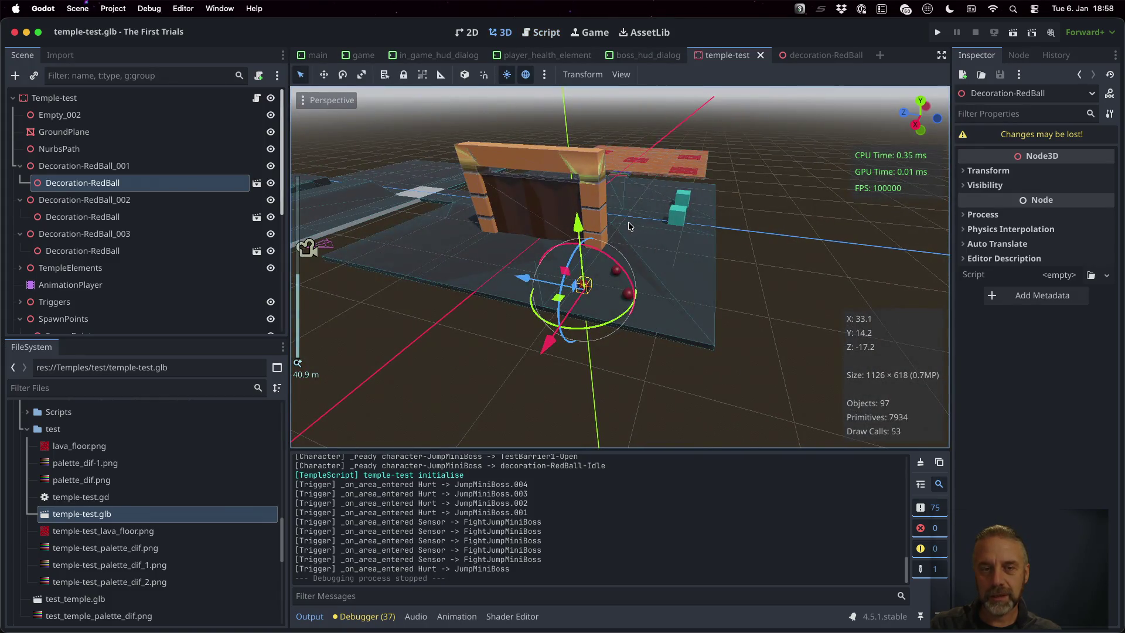
scroll(606, 301, "right", 10)
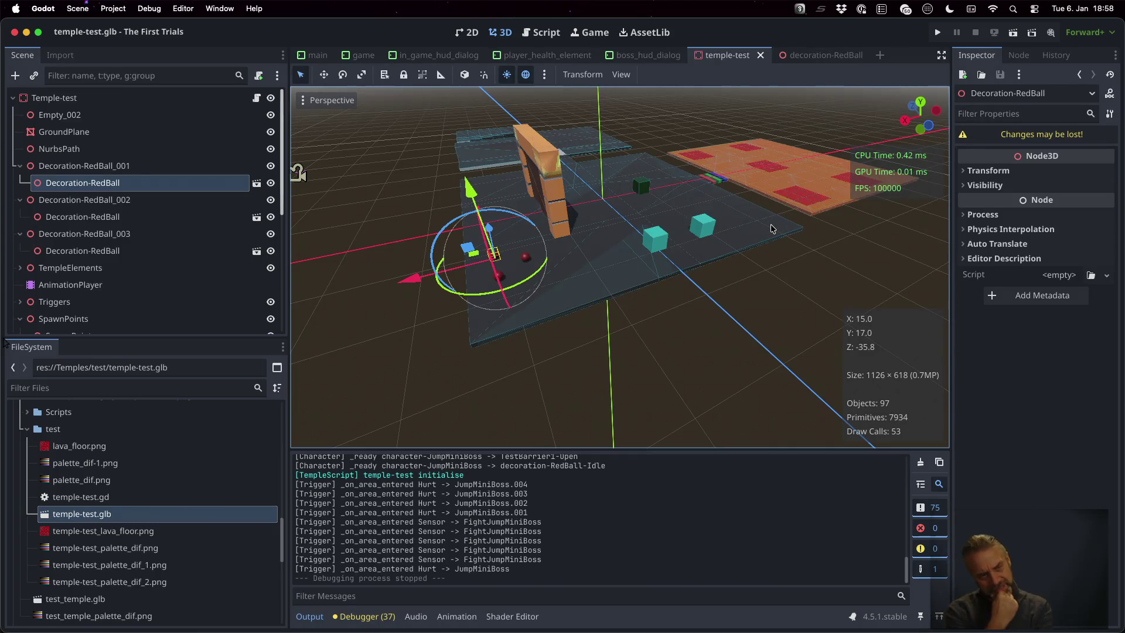
key("ctrl+alt+super+t")
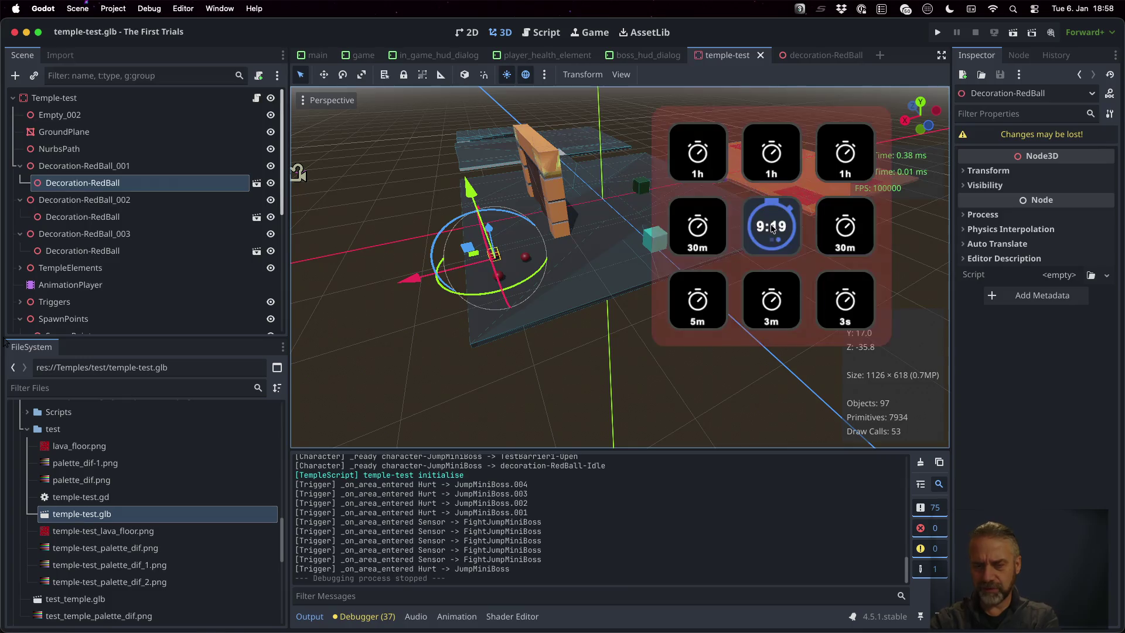
key("Escape")
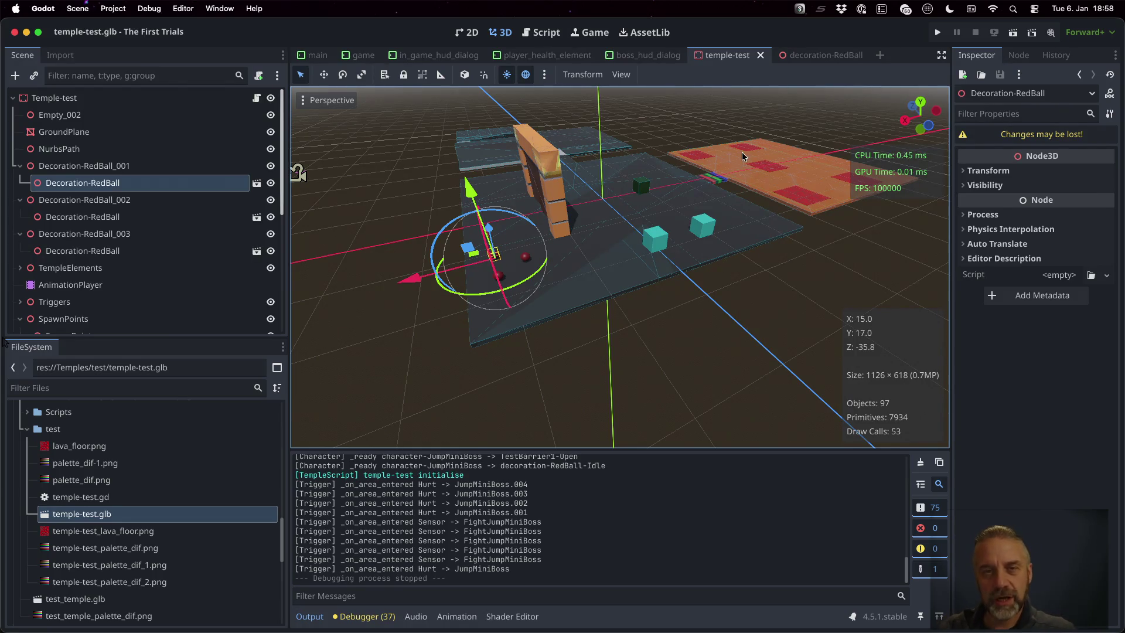
left_click(542, 33)
Insert var ap = i.find_child("AnimationPlayer") on a new line 104 above node.add_child
left_click(578, 258)
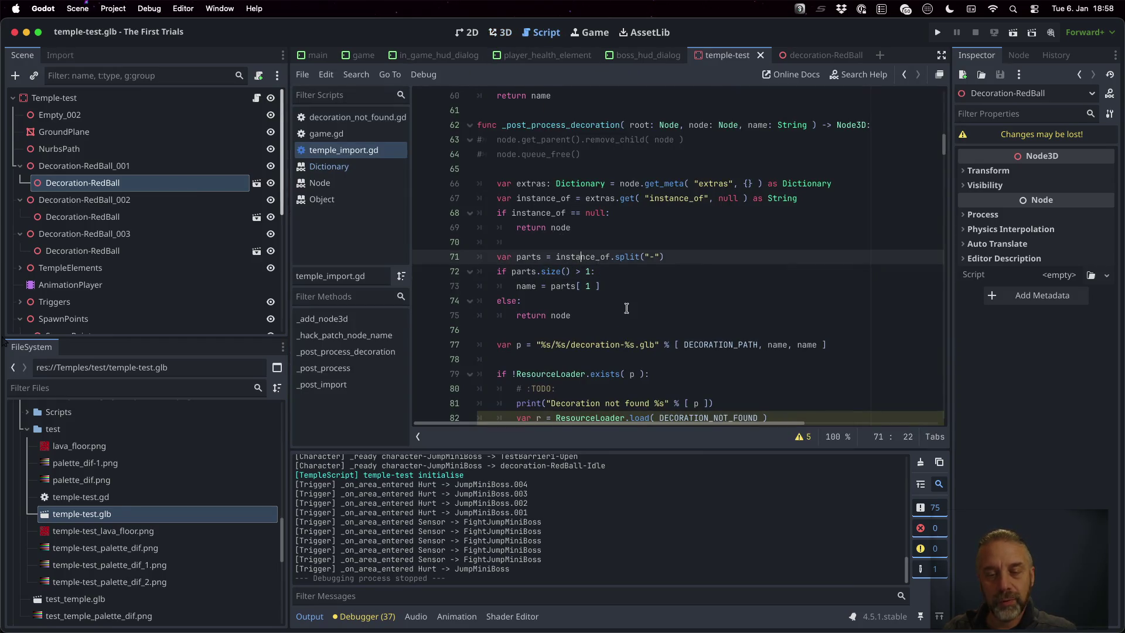
scroll(586, 261, "down", 7)
scroll(615, 262, "down", 4)
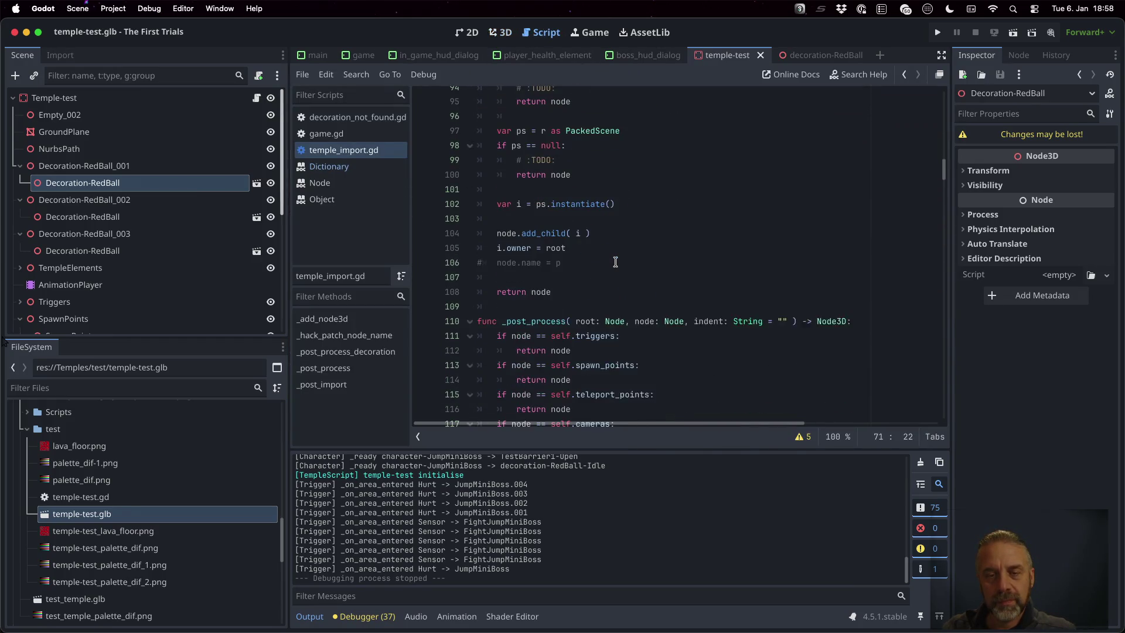
left_click(605, 251)
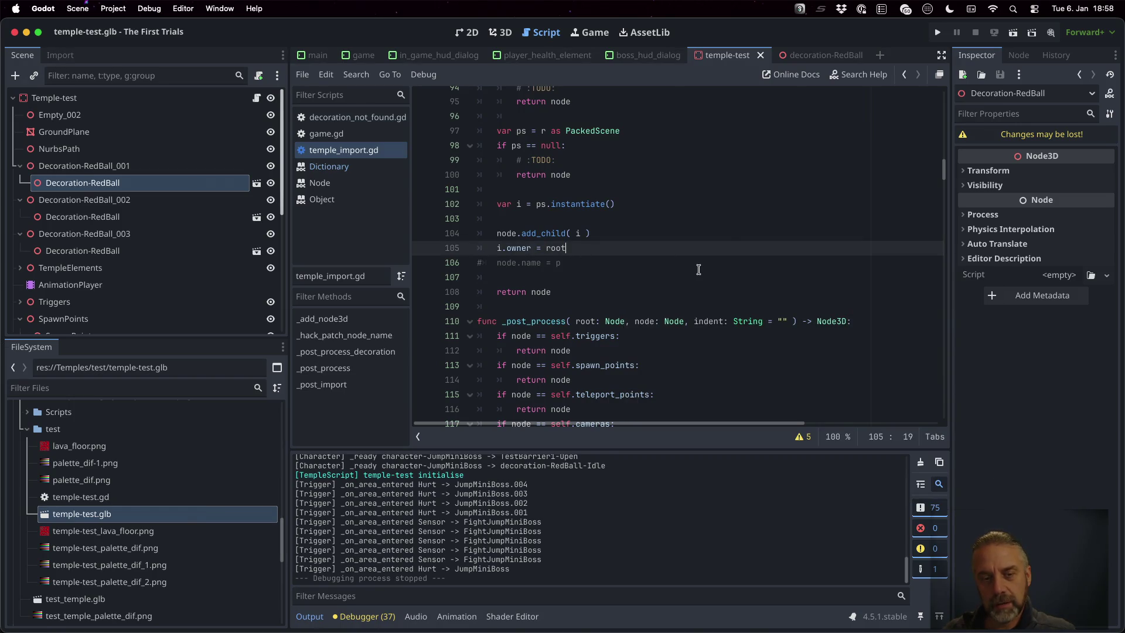
key("Up")
key("Up")
key("Return")
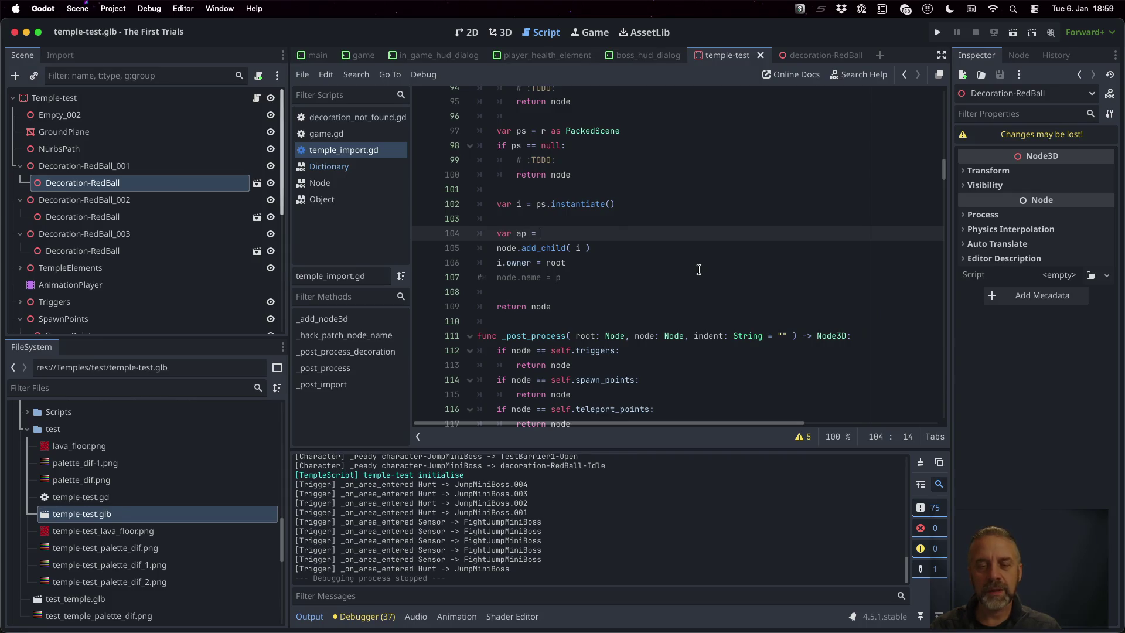
type("i.find")
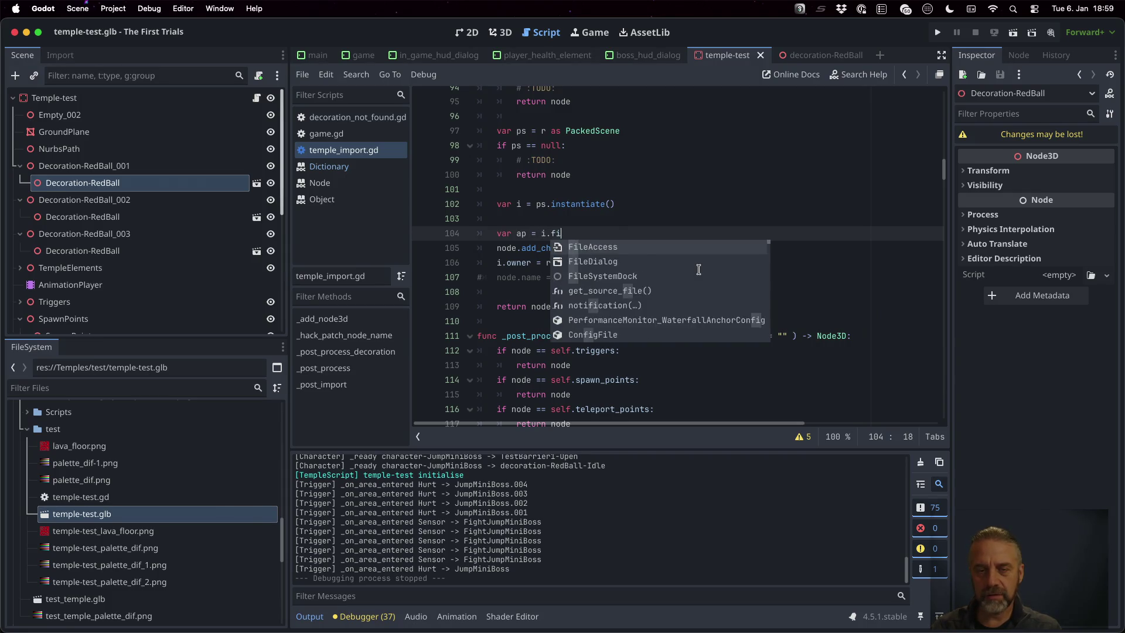
key("Return")
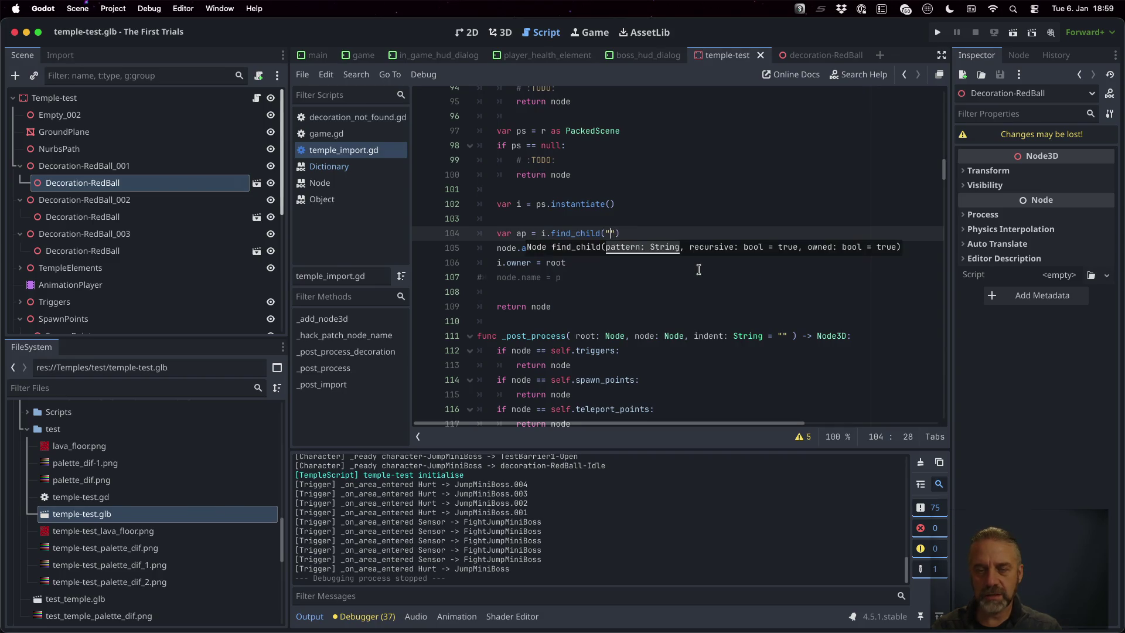
type("onPlayer")
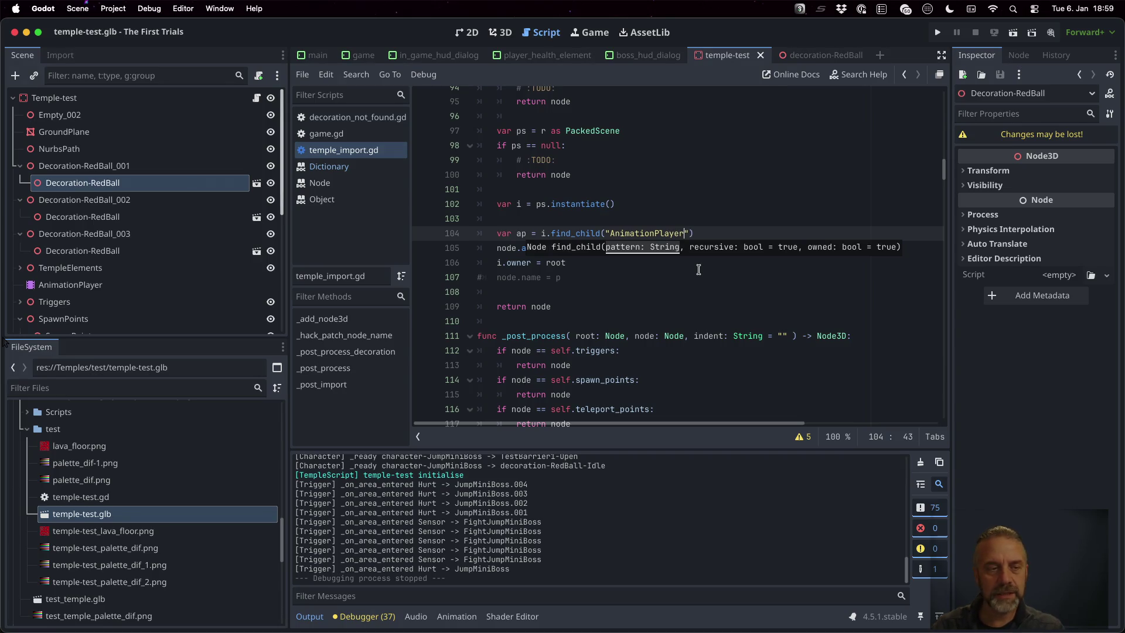
Add if ap != null: print("AnimationPlayer found") below it and save the script
key("End")
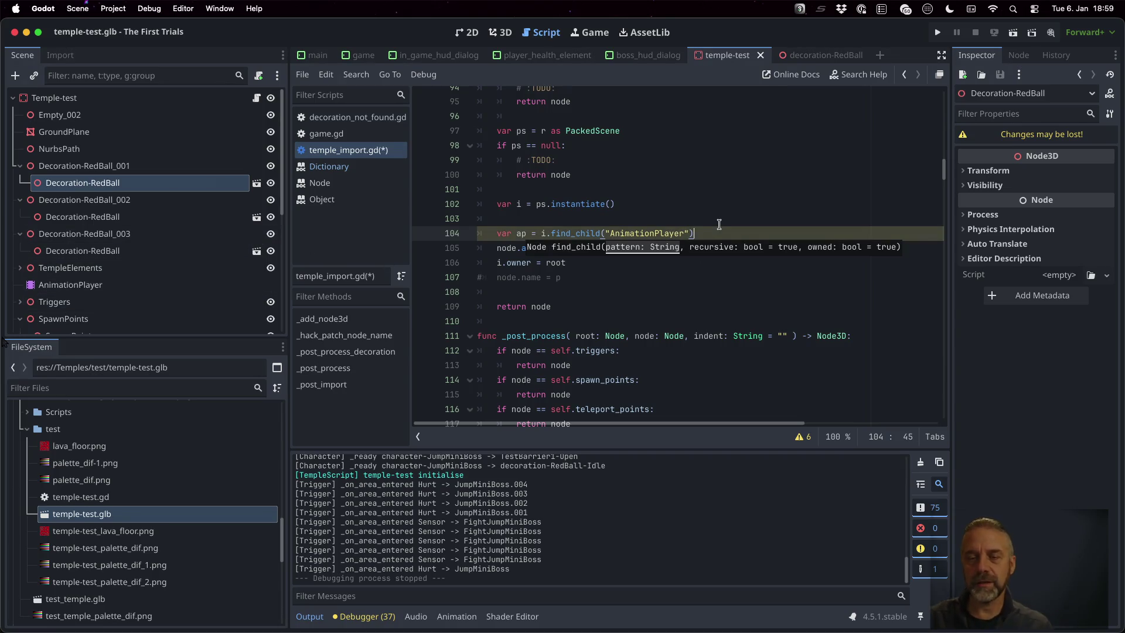
key("Return")
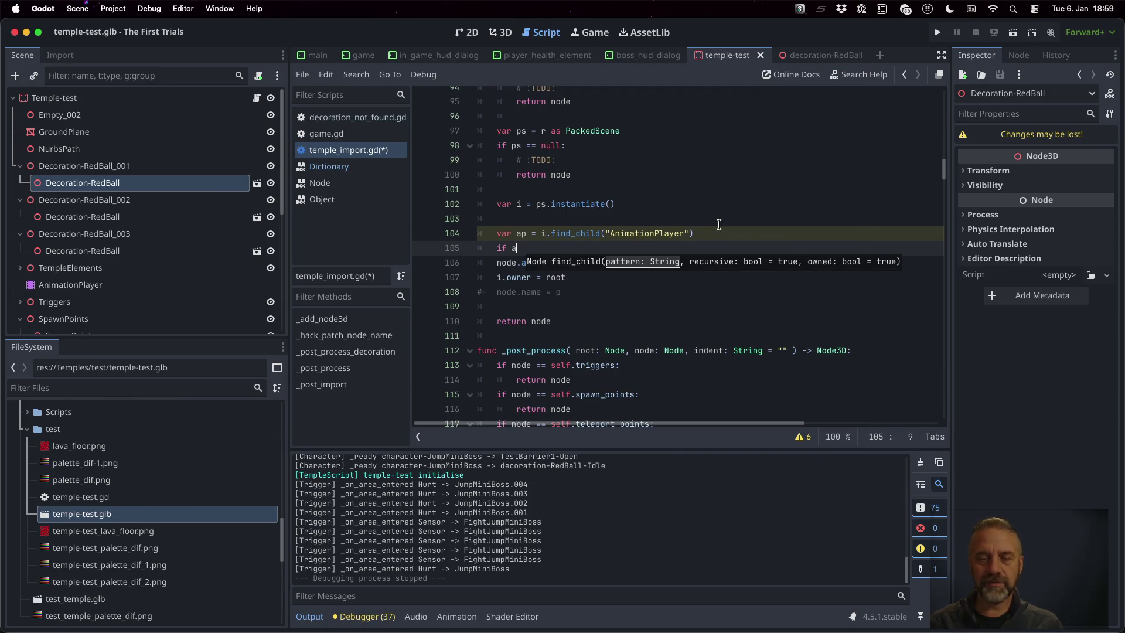
type("null:")
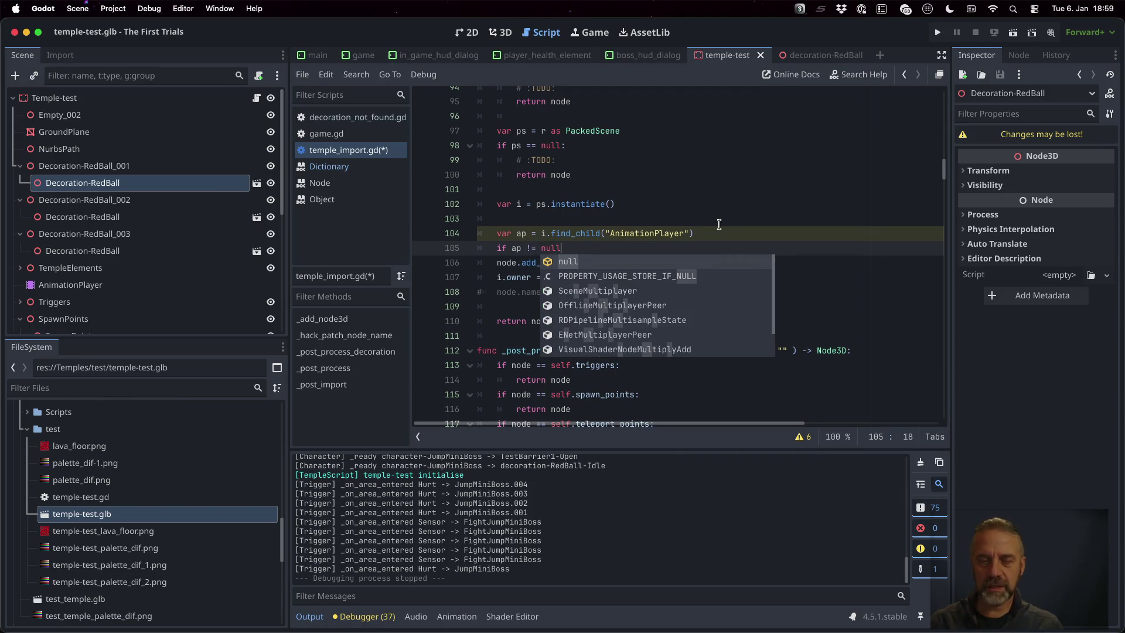
key("Return")
type("nt(\"Anim")
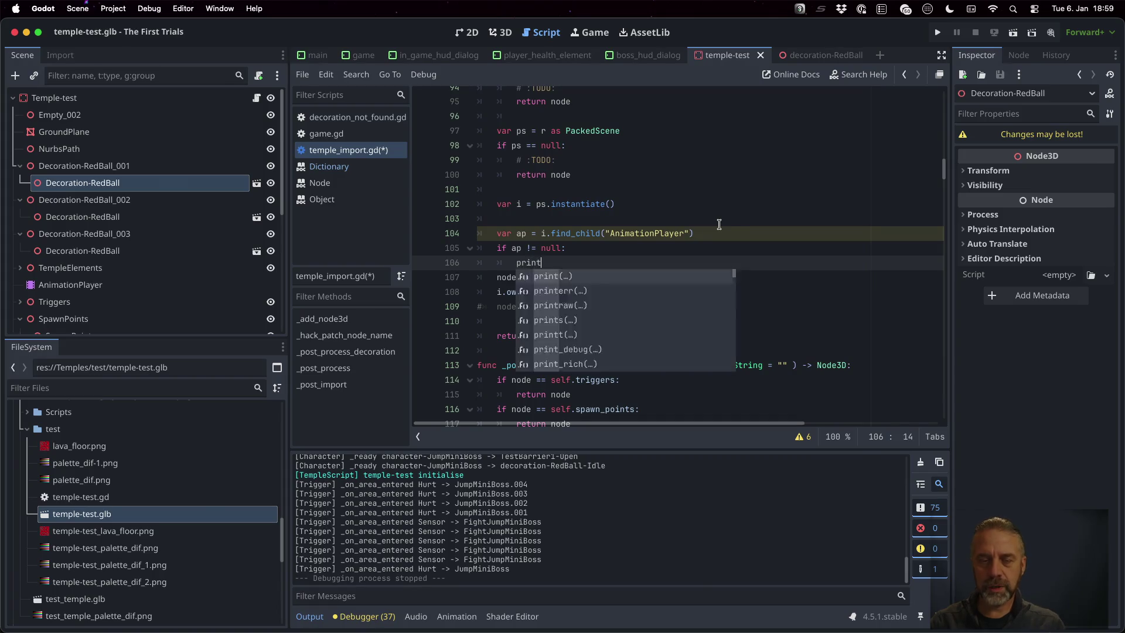
type("ation")
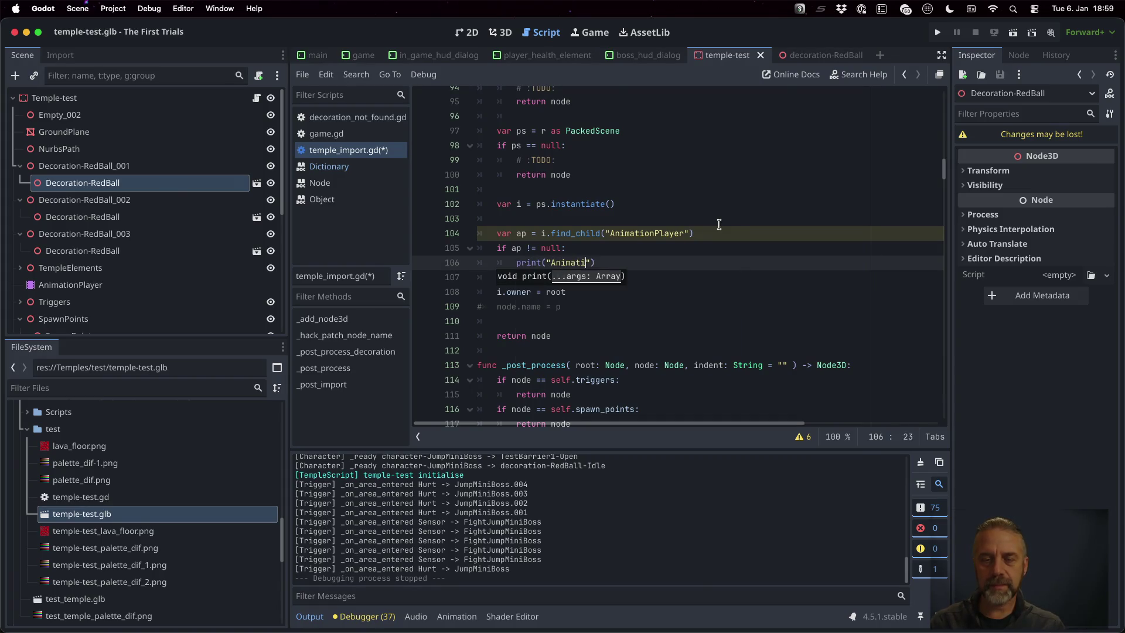
type("Player found")
key("ctrl+s")
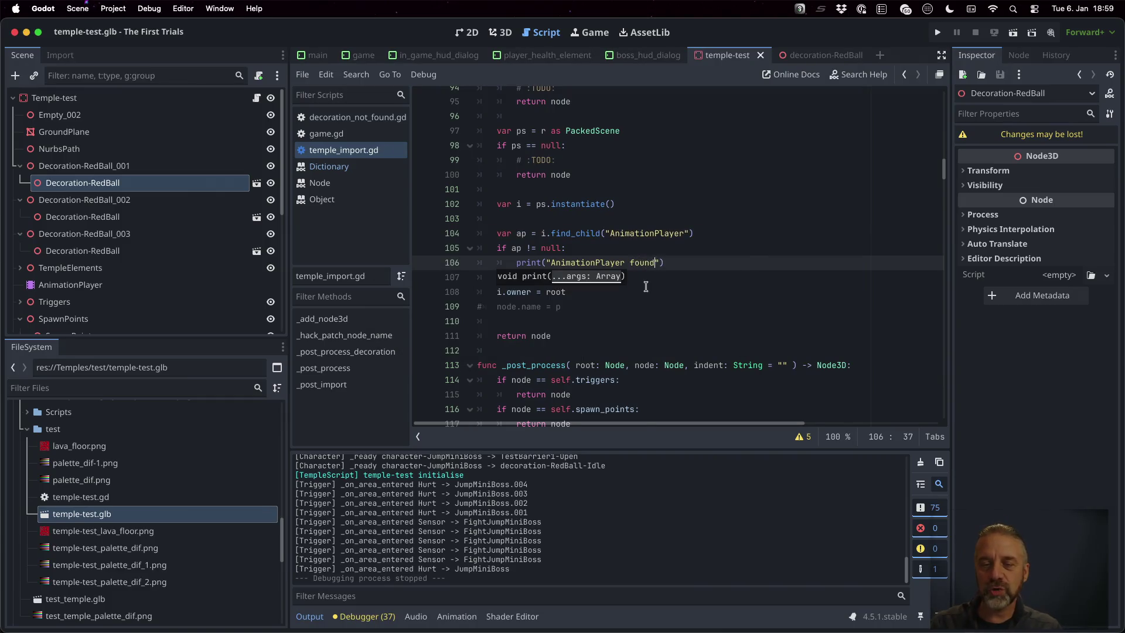
Filter the output log for AnimationPlayer
double_click(611, 262)
key("ctrl+c")
left_click(432, 596)
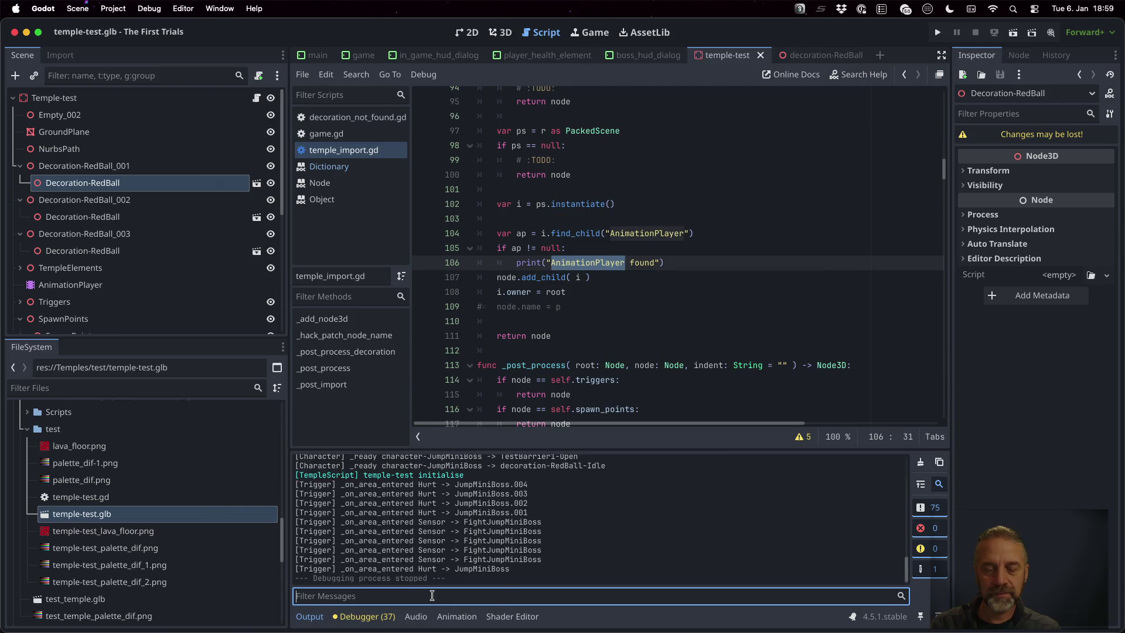
key("ctrl+v")
right_click(106, 517)
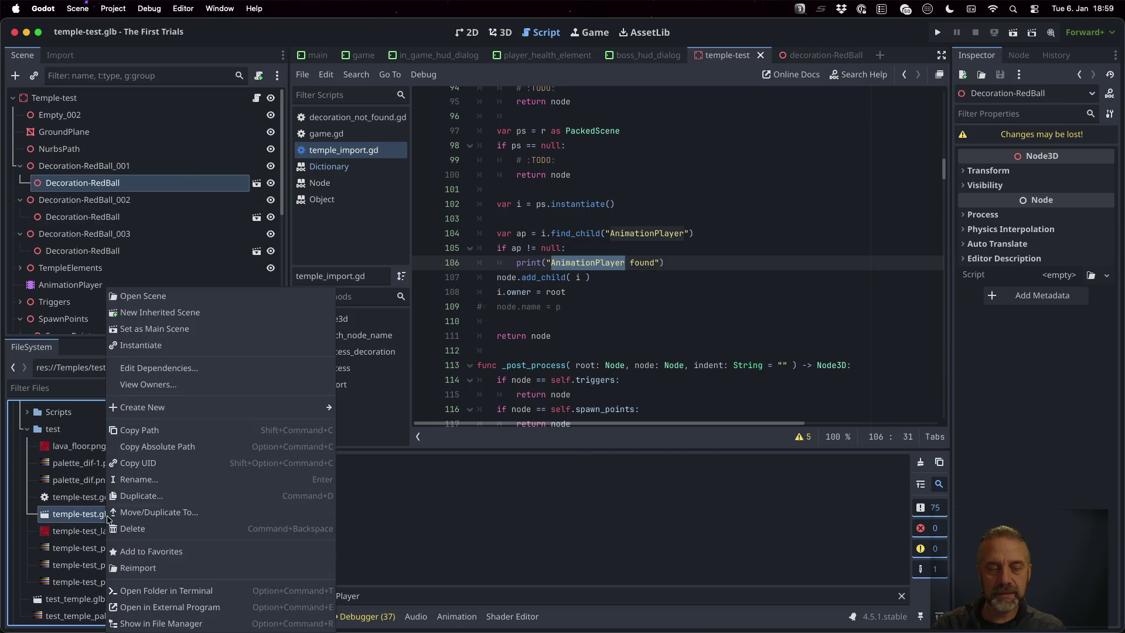
Reimport temple-test.glb, producing three 'AnimationPlayer found' messages, and open a blank line above the print
left_click(164, 568)
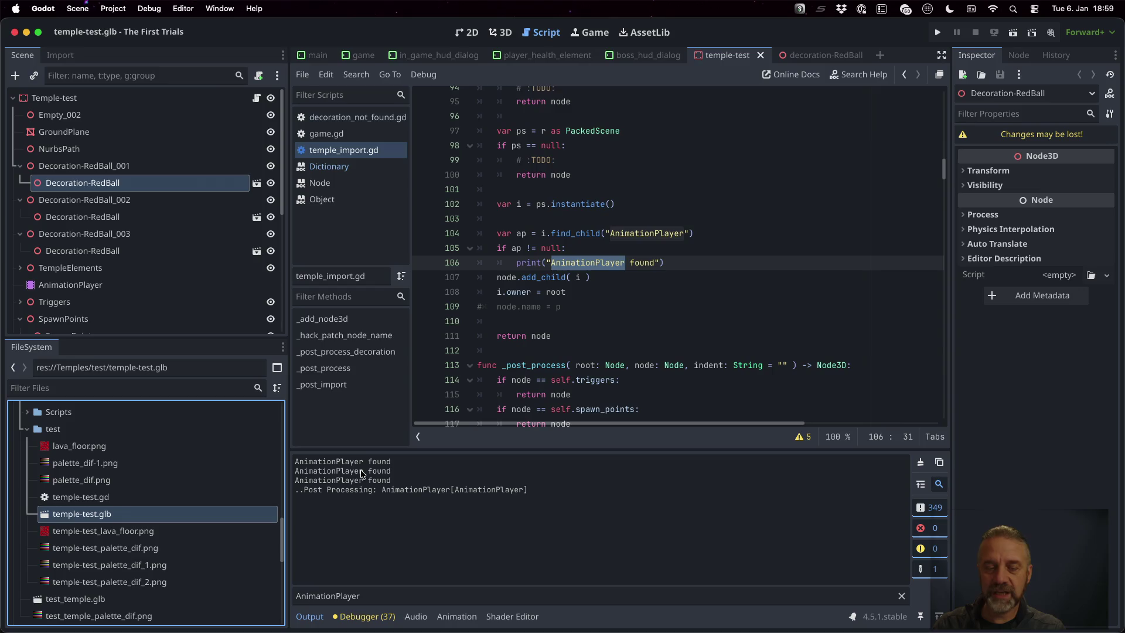
left_click(726, 268)
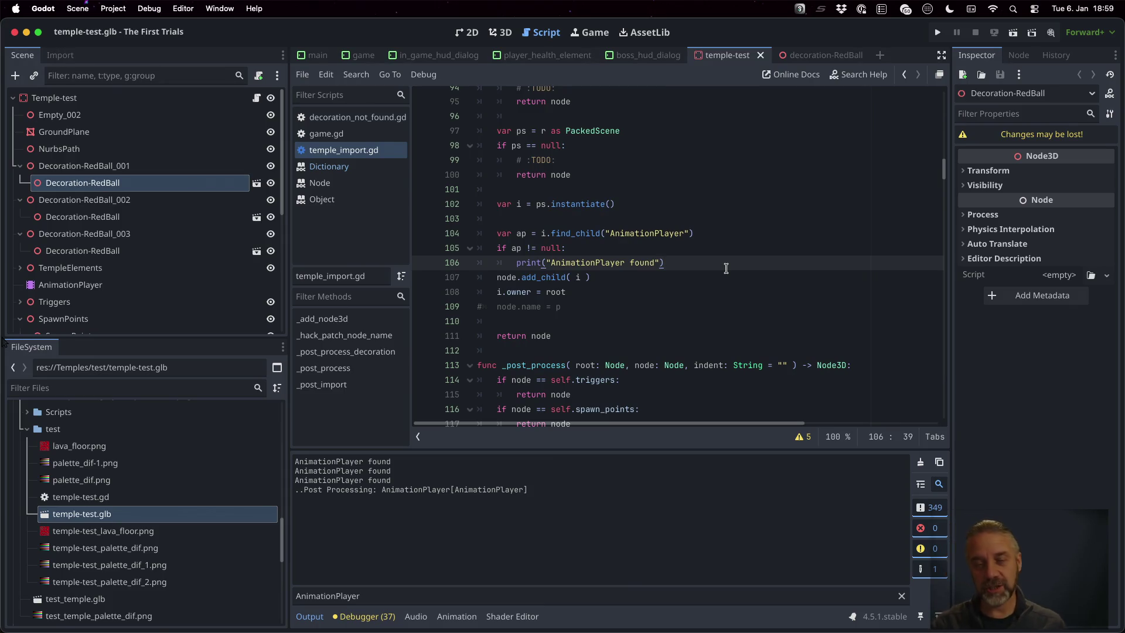
key("super+shift+Return")
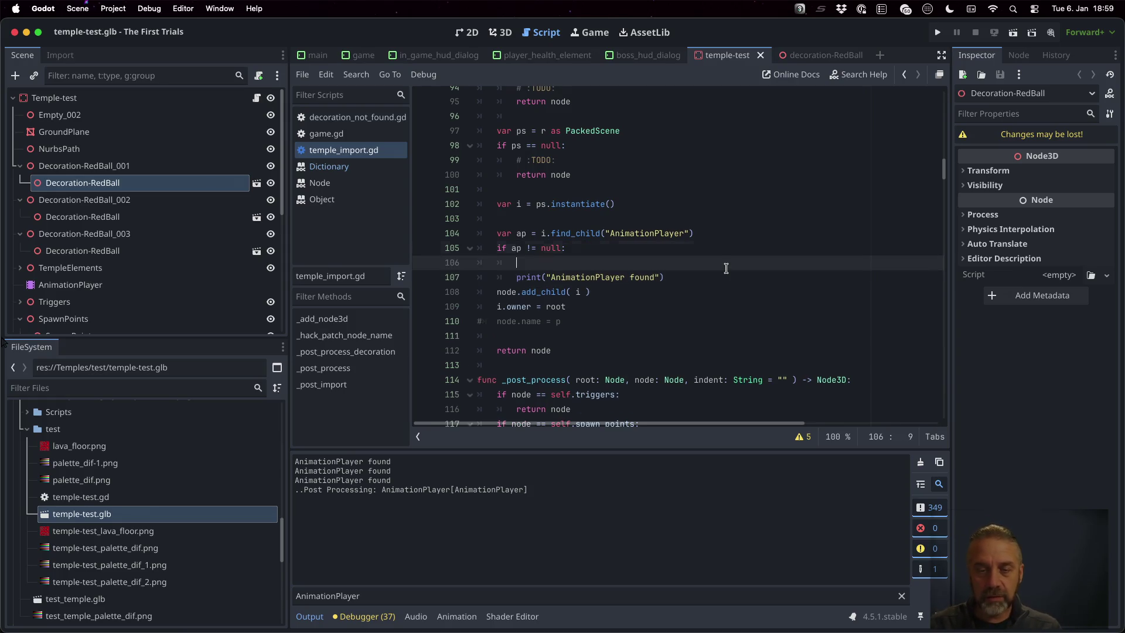
Start a for loop over ap and append 'as AnimationPlayer' to the find_child line
type("for a in ap")
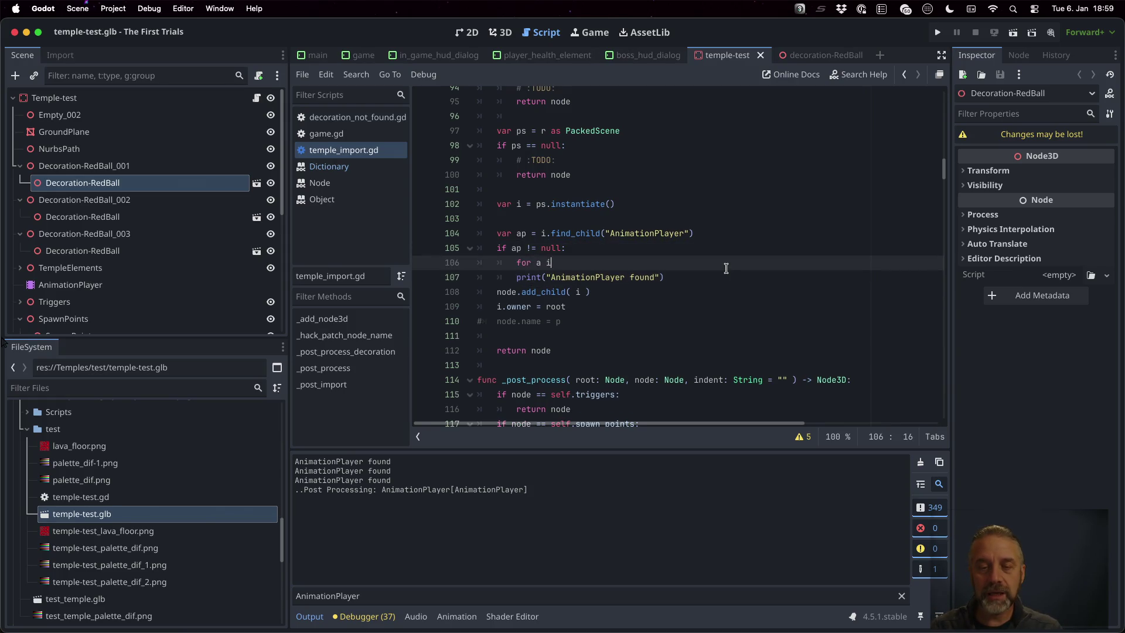
type(".an")
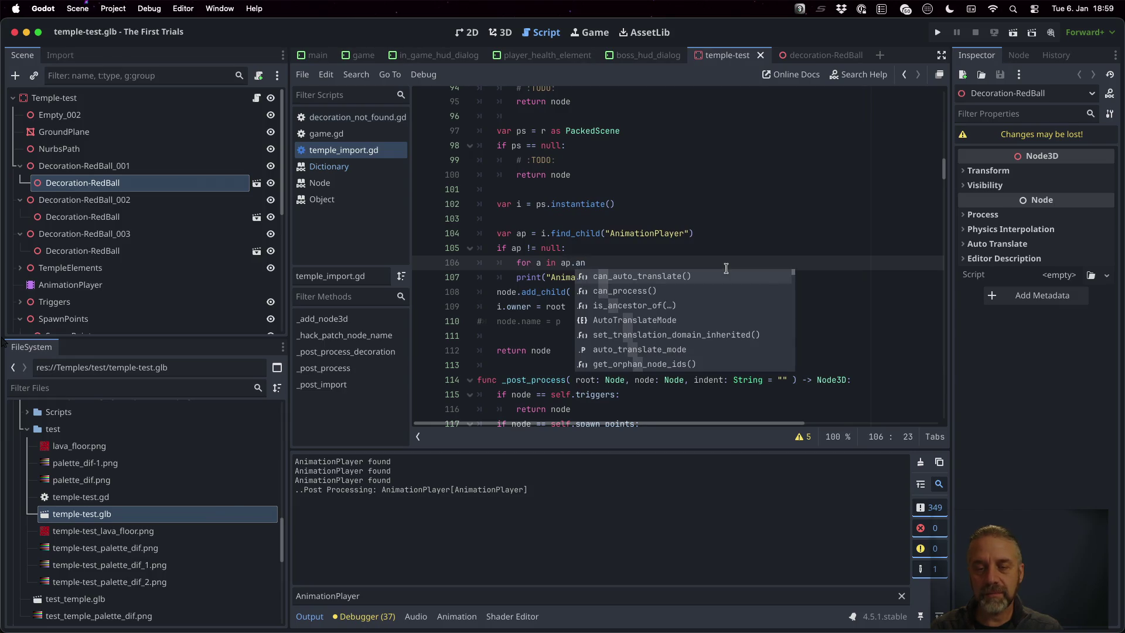
key("BackSpace")
key("BackSpace")
type("get")
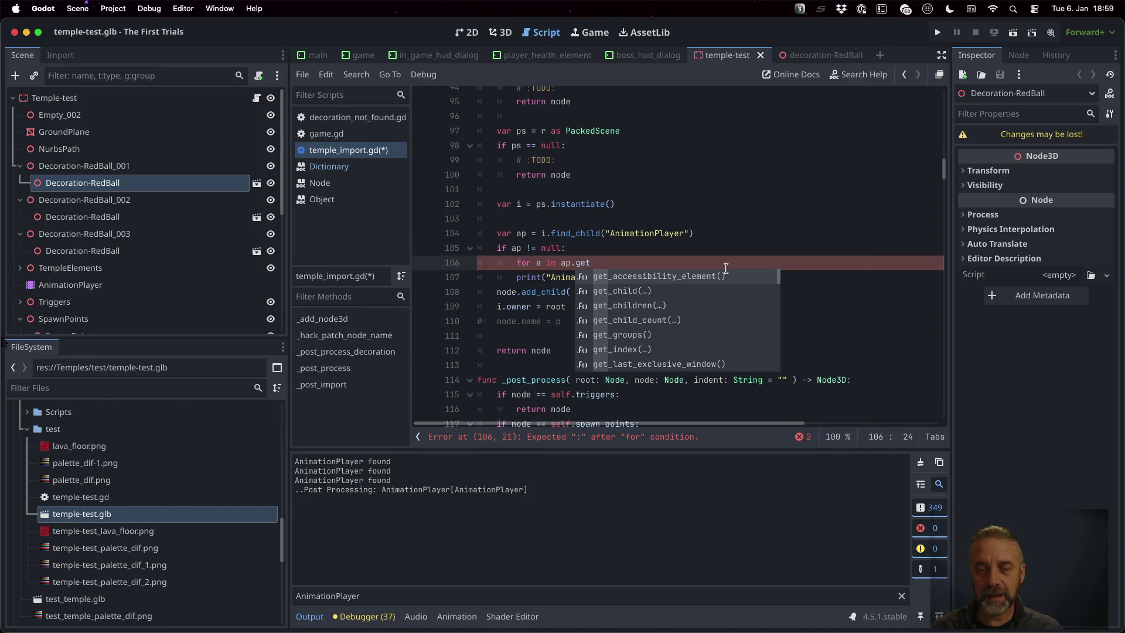
key("Escape")
key("Up")
key("Up")
key("End")
type("as A")
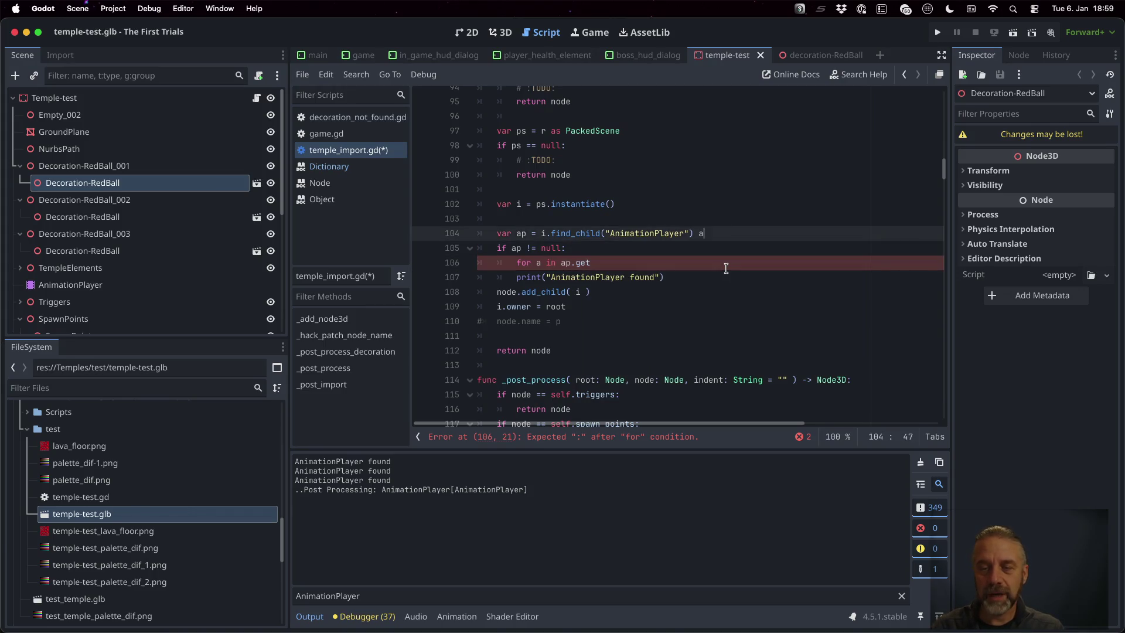
type("n")
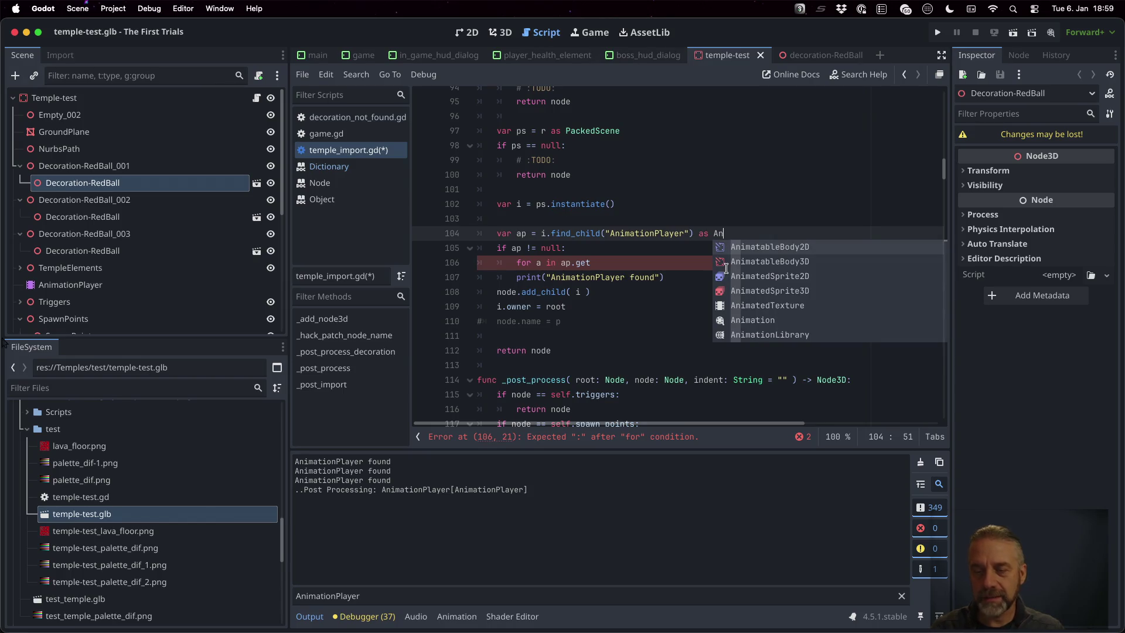
type("imationPlayer")
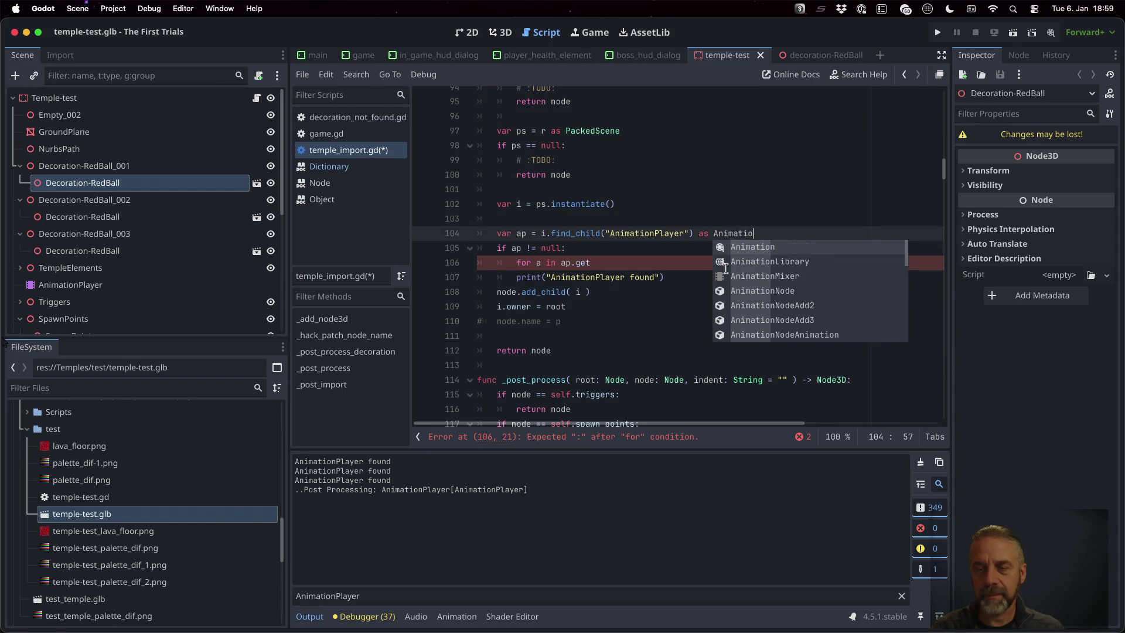
Complete the loop as 'for a in ap.get_animation_list():' with a placeholder pass
key("Down")
key("Down")
key("BackSpace")
key("BackSpace")
key("BackSpace")
type("an")
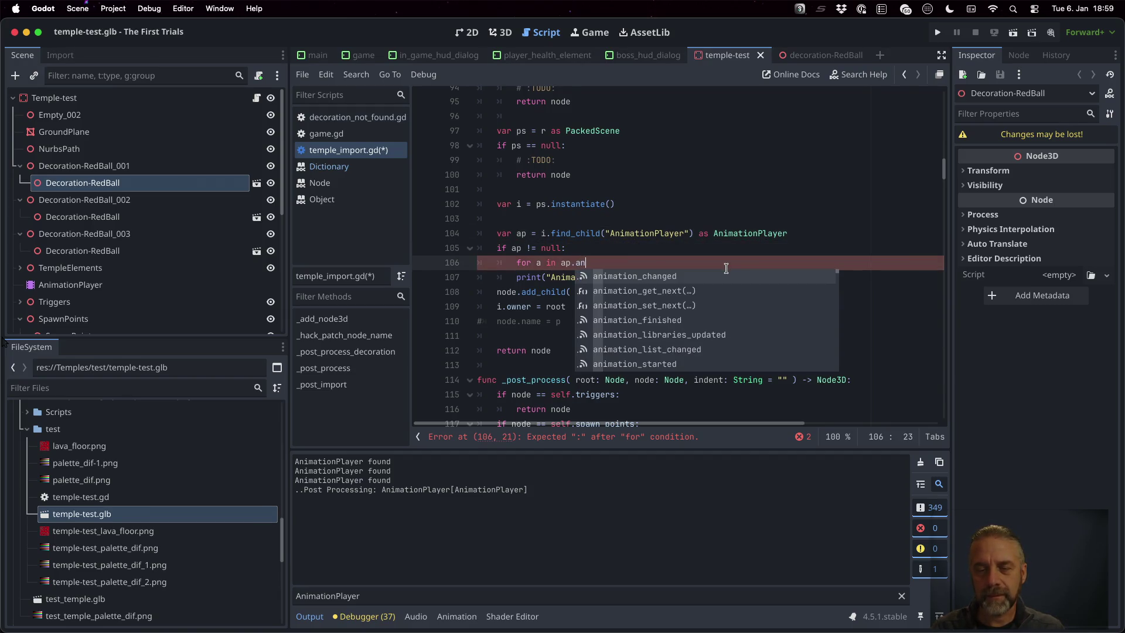
type("imations")
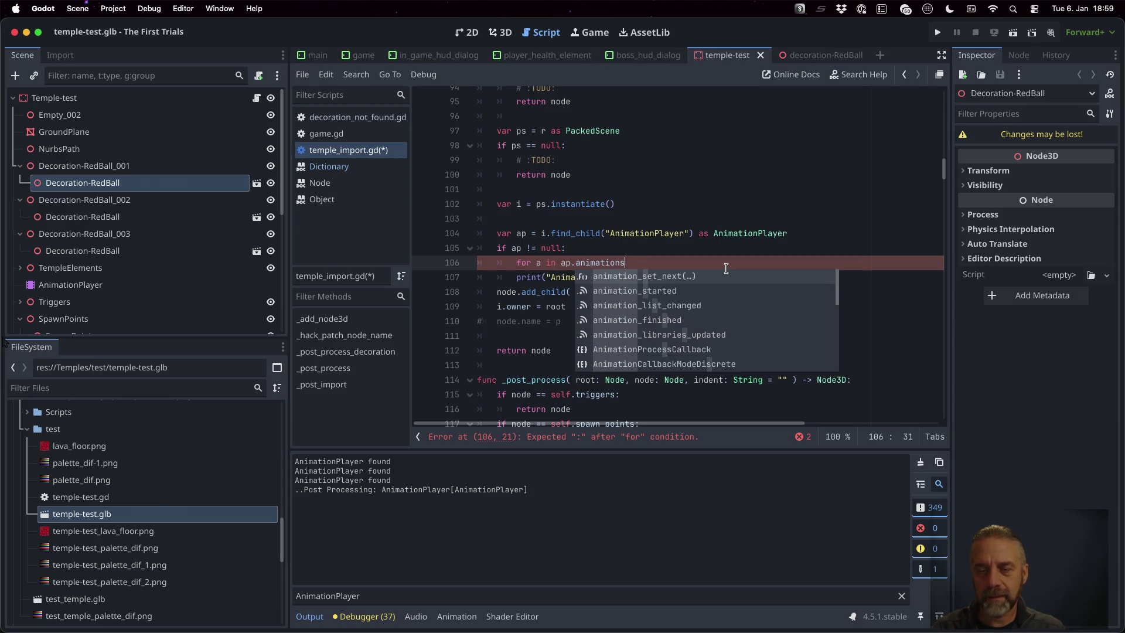
key("BackSpace")
key("BackSpace")
key("BackSpace")
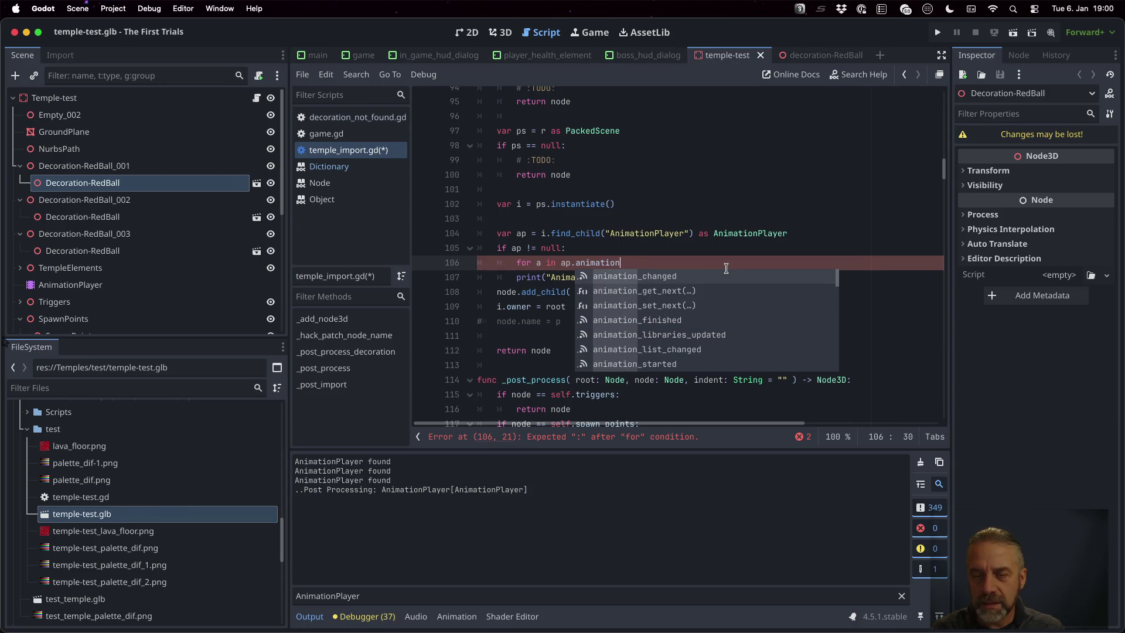
type("get_an")
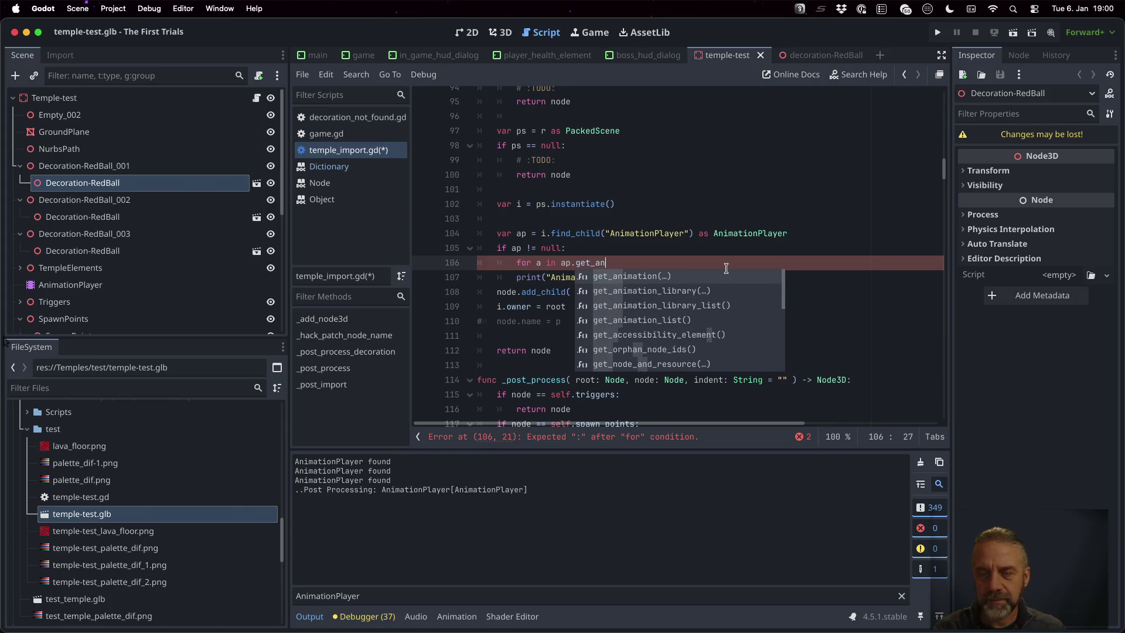
key("Down")
key("Down")
key("Down")
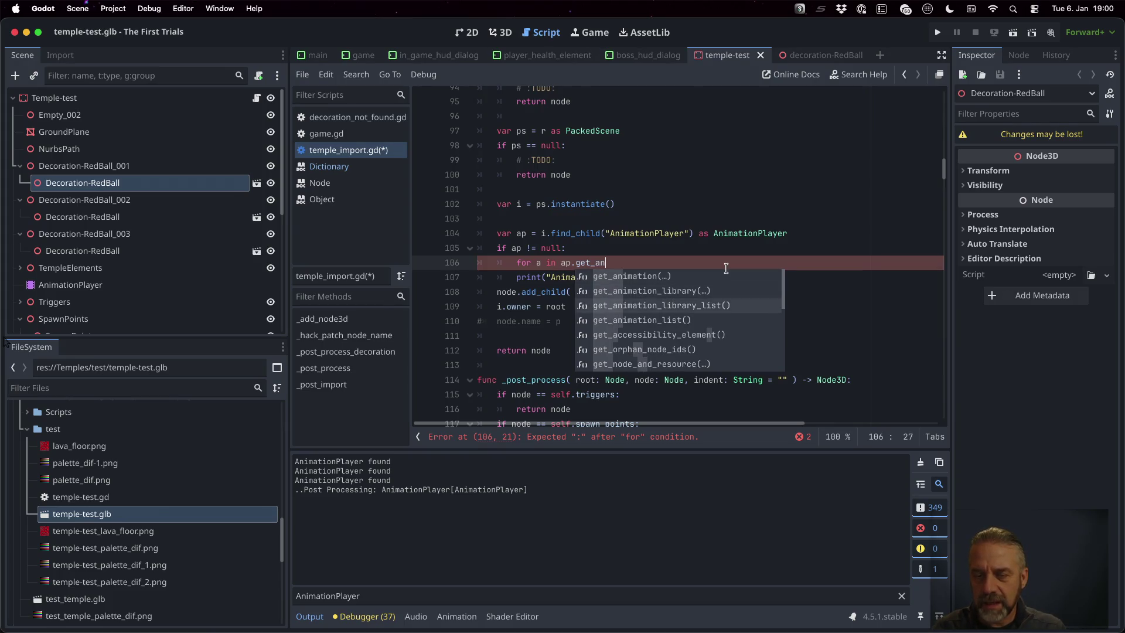
key("Return")
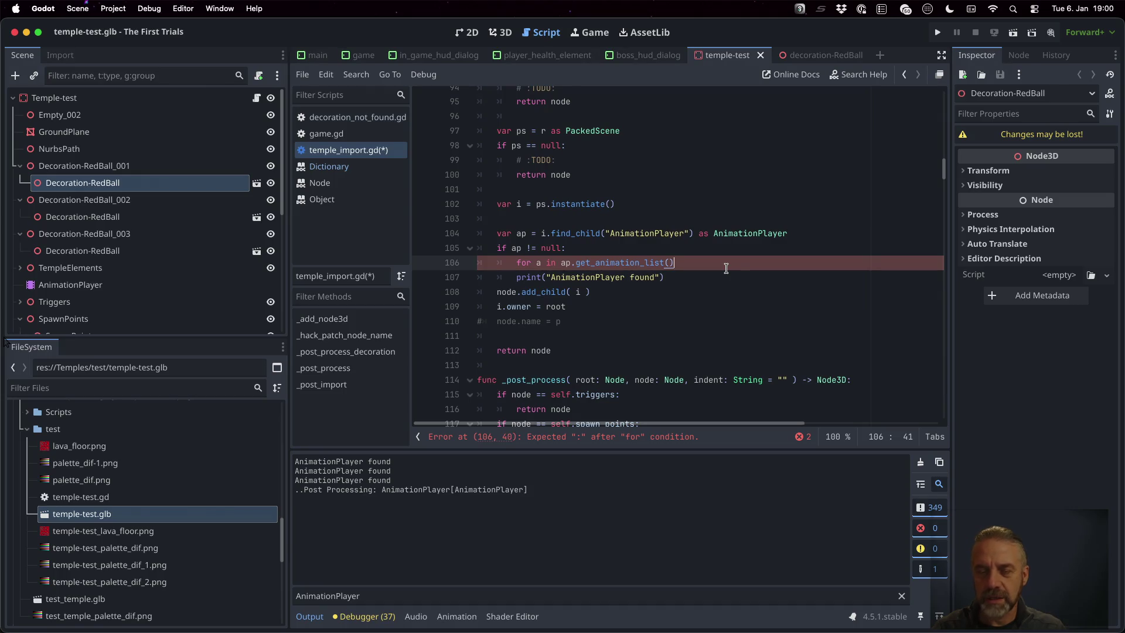
type(":")
key("Return")
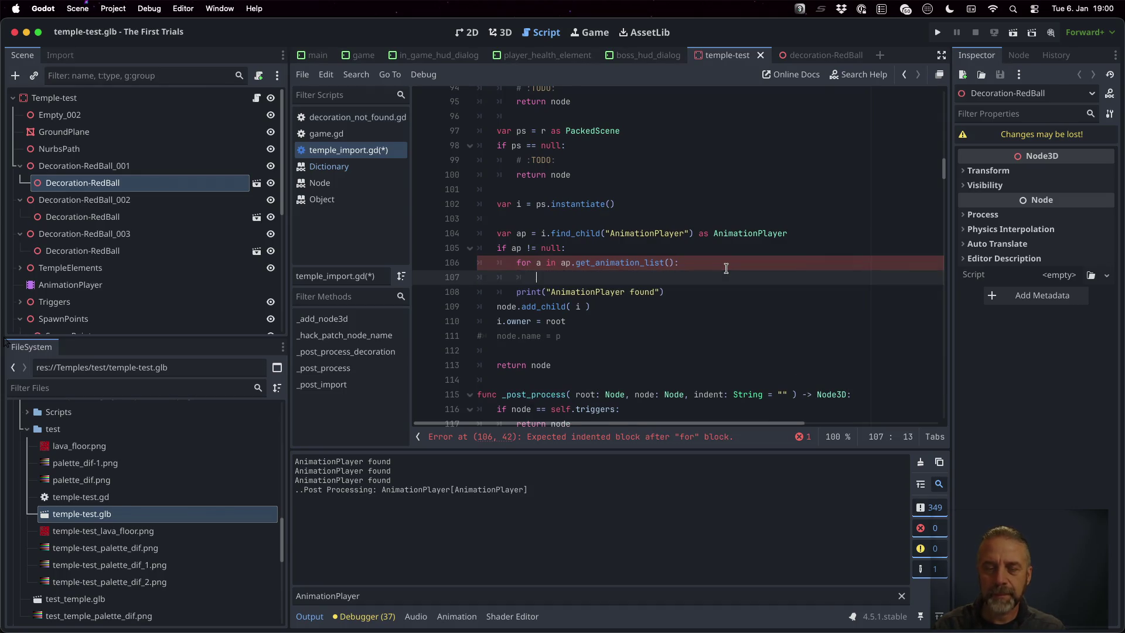
type("pass")
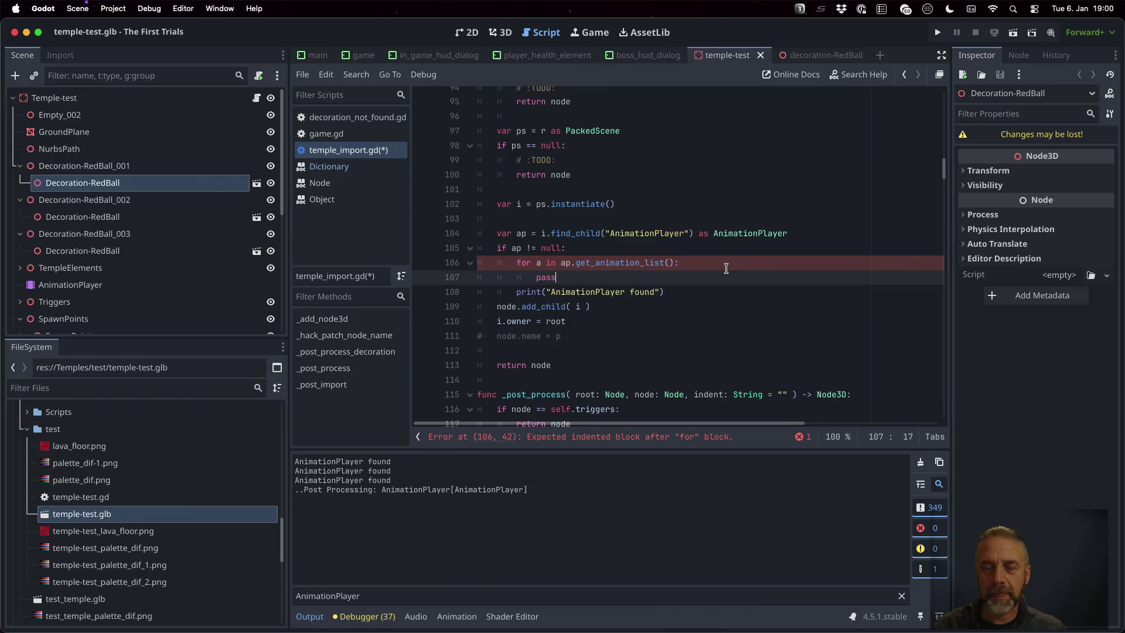
Delete the old print line and save temple_import.gd
key("Down")
key("Home")
key("shift+Down")
key("Delete")
key("ctrl+s")
key("Return")
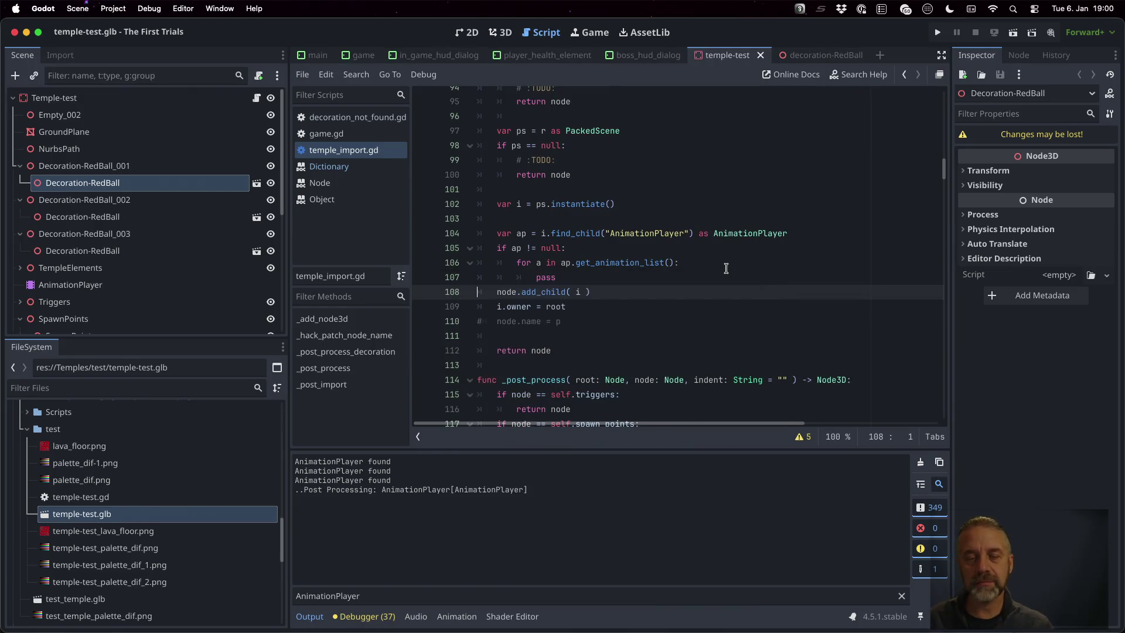
key("Up")
key("End")
key("Return")
key("ctrl+s")
key("Return")
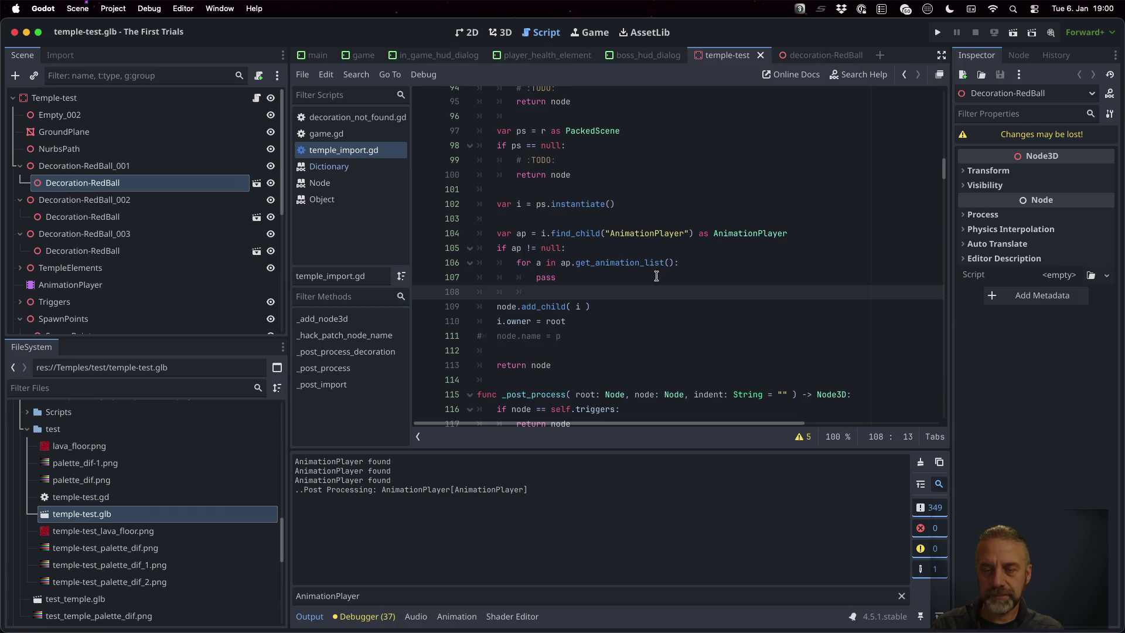
right_click(636, 262)
Look up the get_animation_list documentation, then return to temple_import.gd
left_click(628, 262, "ctrl")
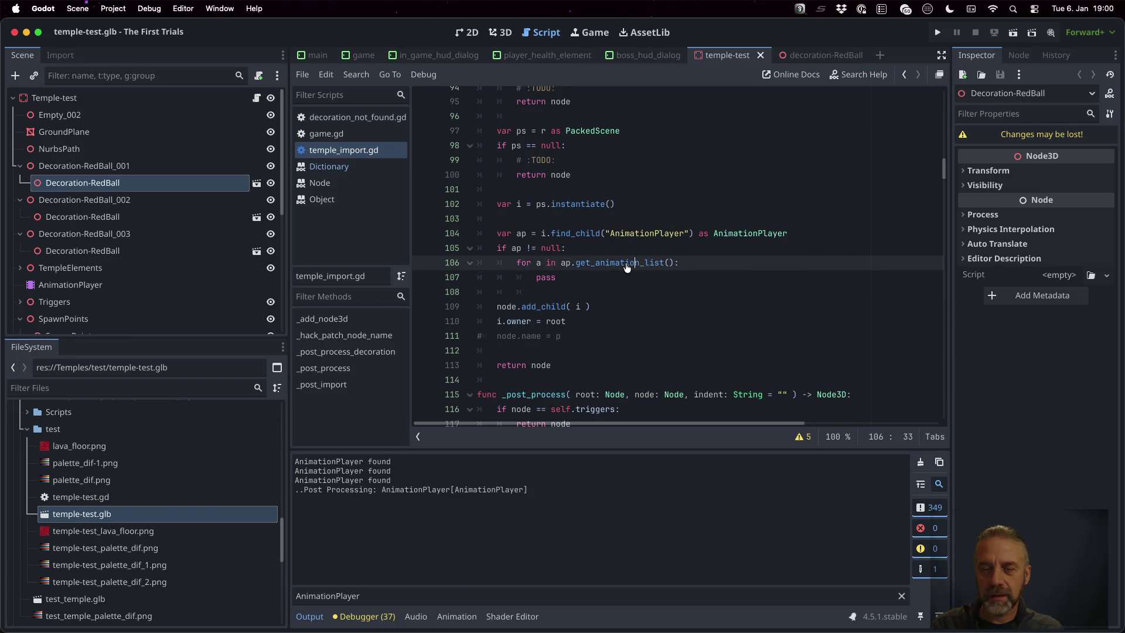
left_click(627, 263, "ctrl")
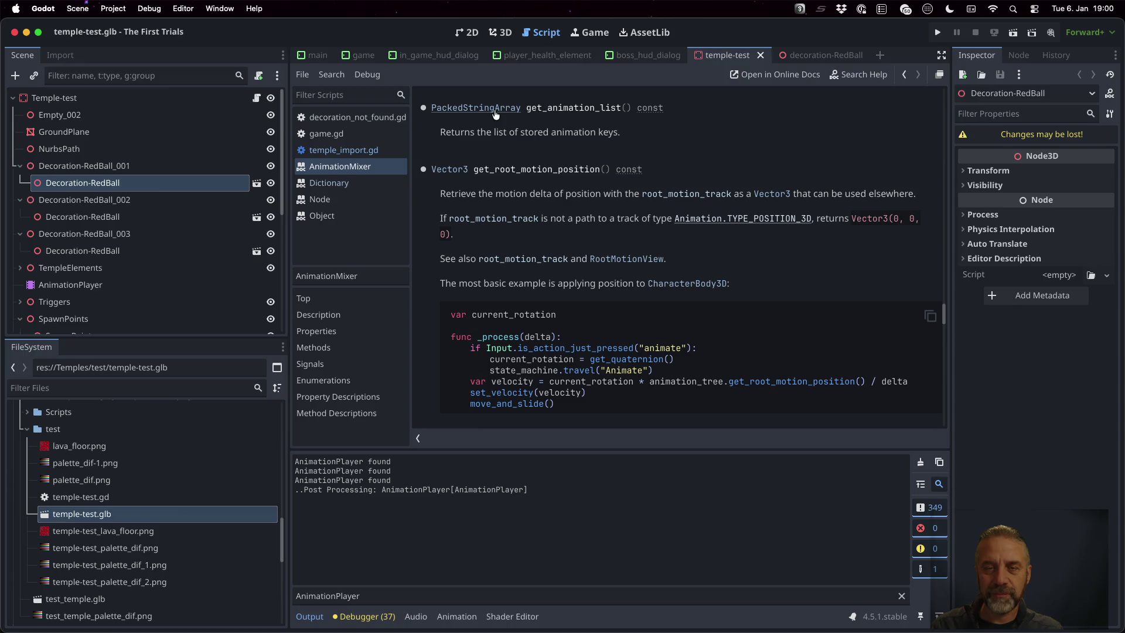
key("alt+Left")
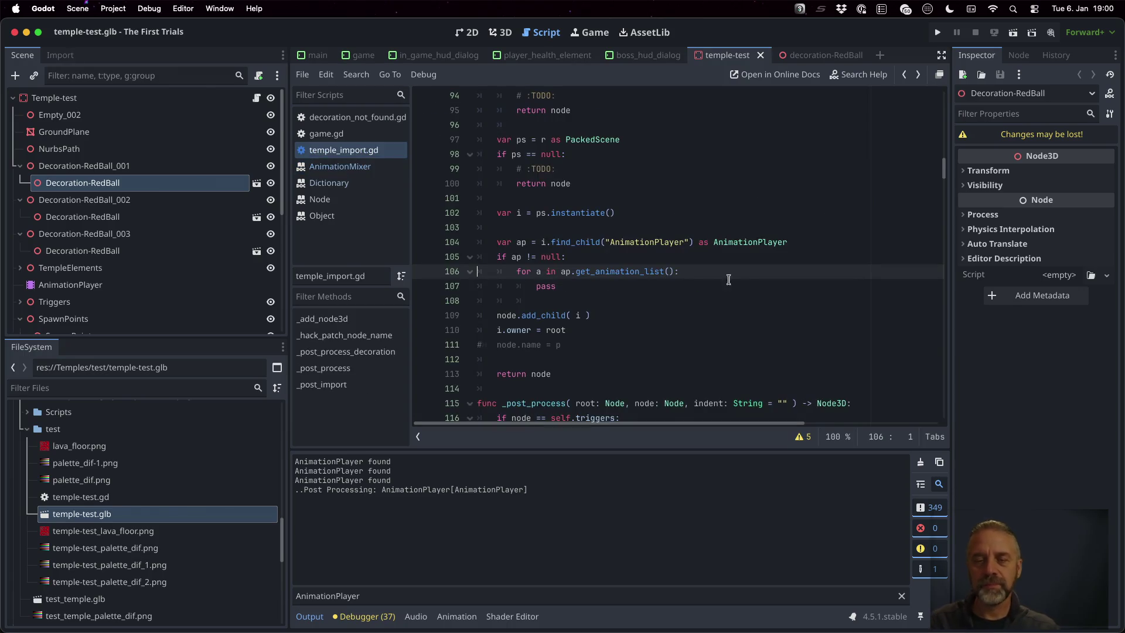
left_click(733, 262)
Add if a.ends_with("Idle"): with a break inside the for loop
key("Down")
key("Return")
type("if a.ends")
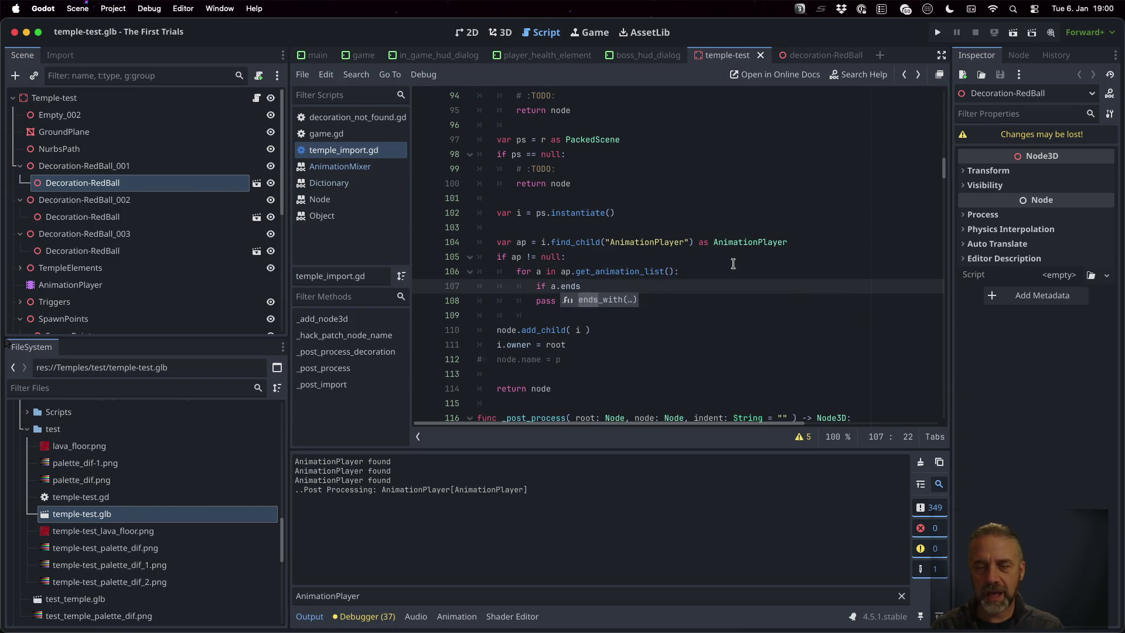
key("Return")
type("\"")
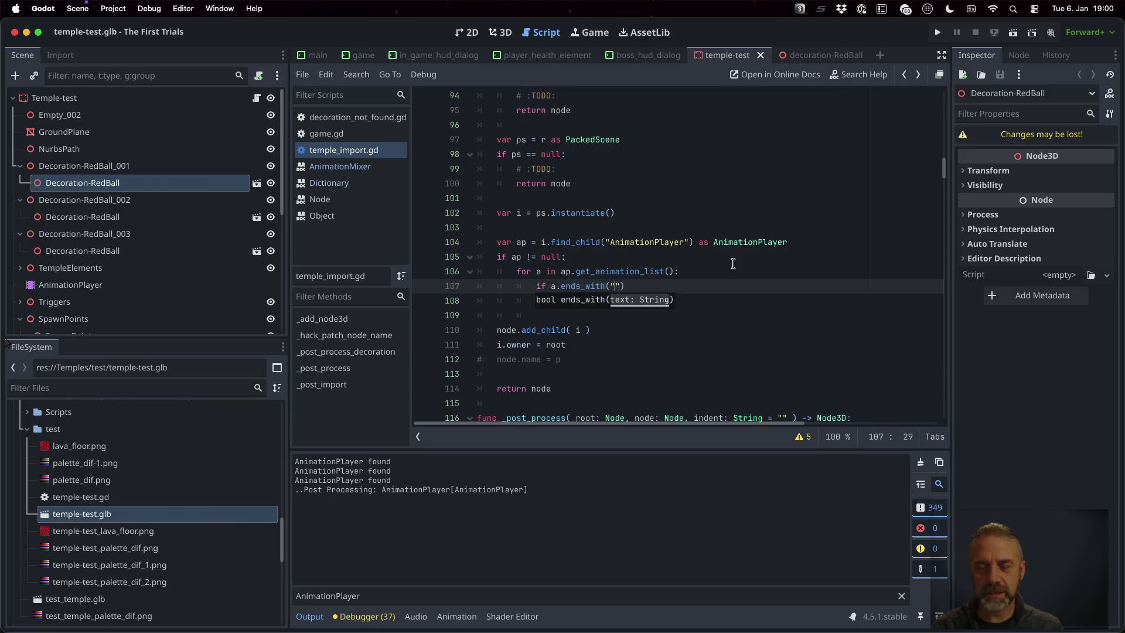
type("Idle")
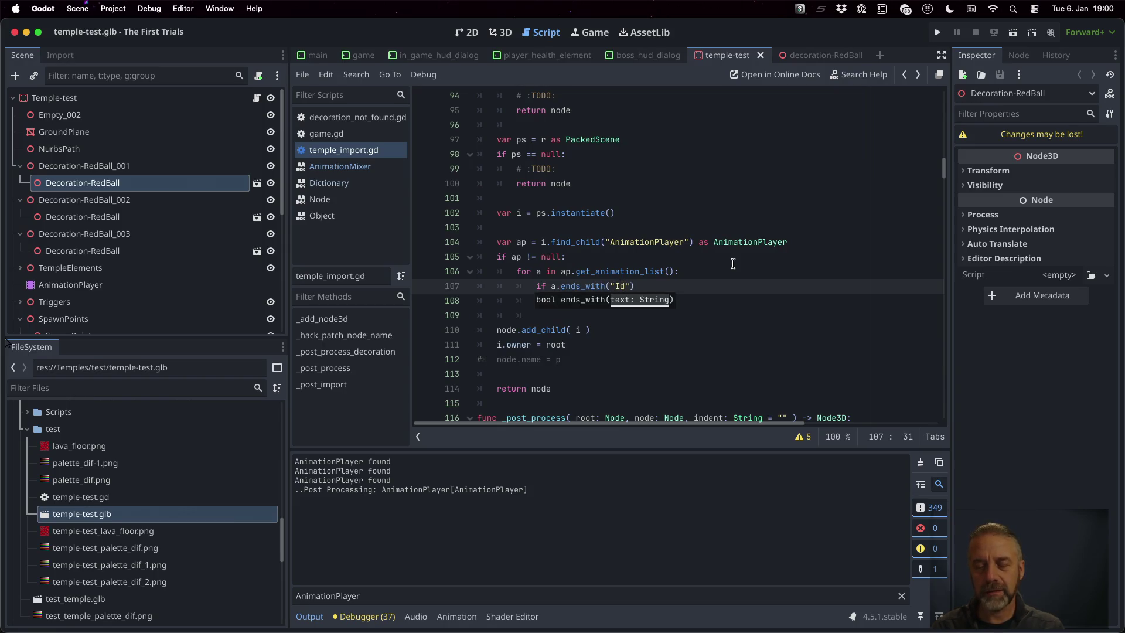
key("Escape")
type(")")
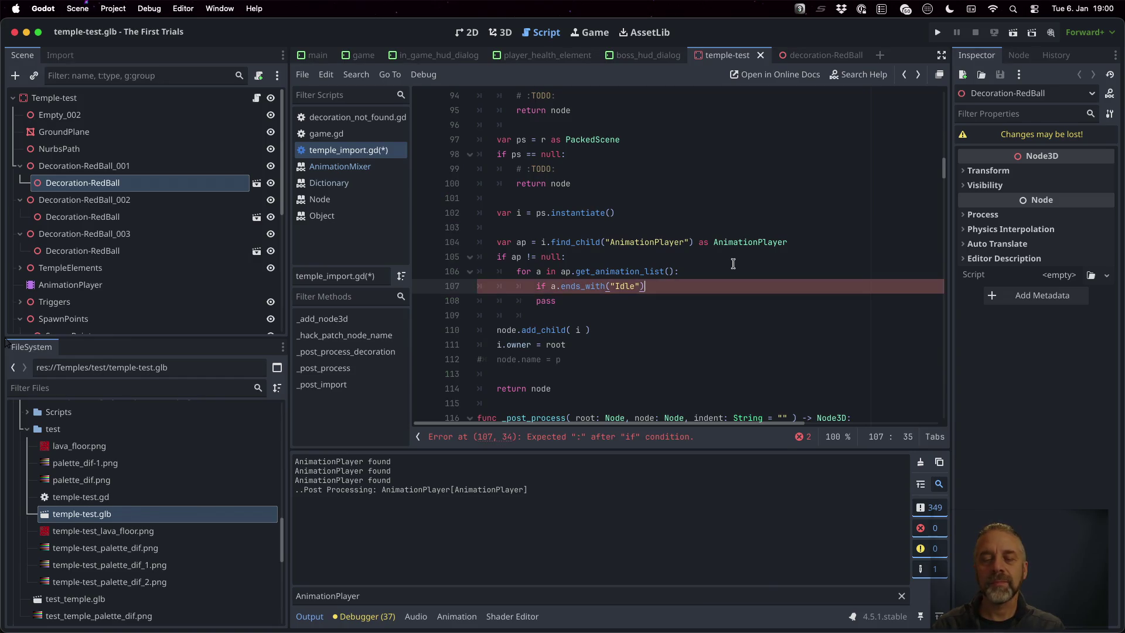
type(":")
key("Return")
type("break")
Remove the leftover pass line and open a blank line above break
key("Down")
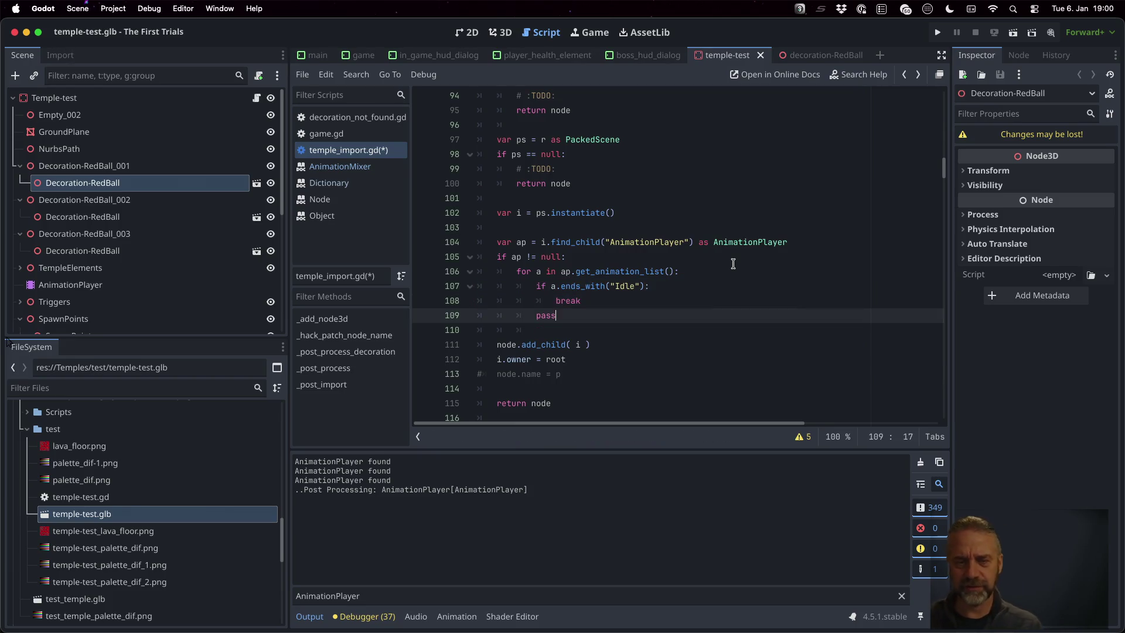
key("shift+Down")
key("BackSpace")
key("Up")
key("Up")
key("End")
key("Return")
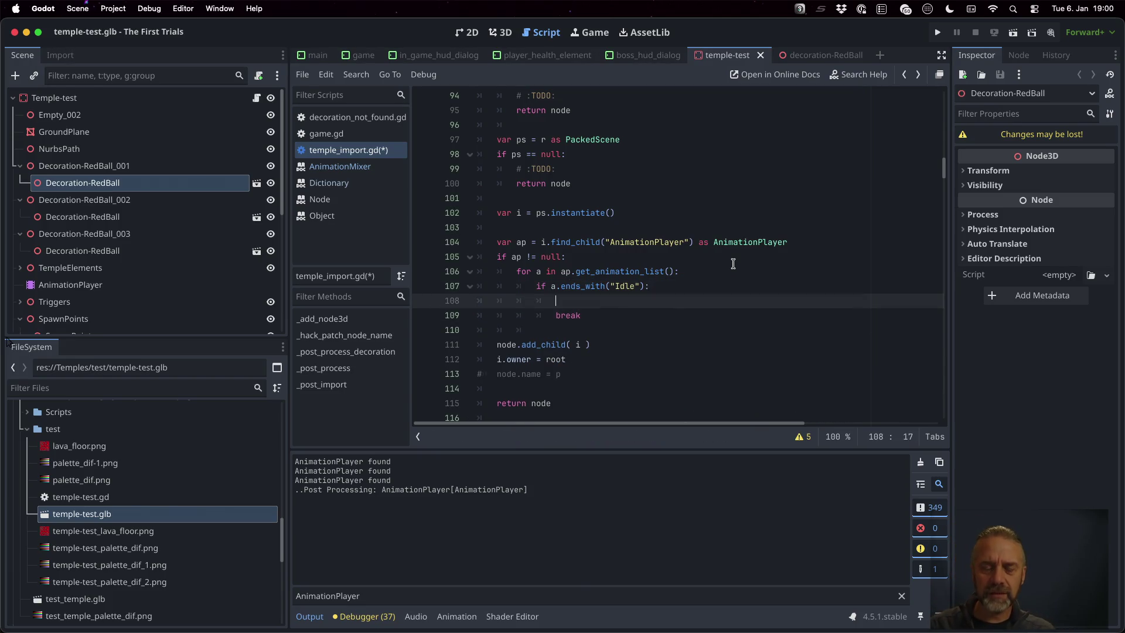
Write ap.play( a ) on the line above break to play the Idle animation
type("a.pl")
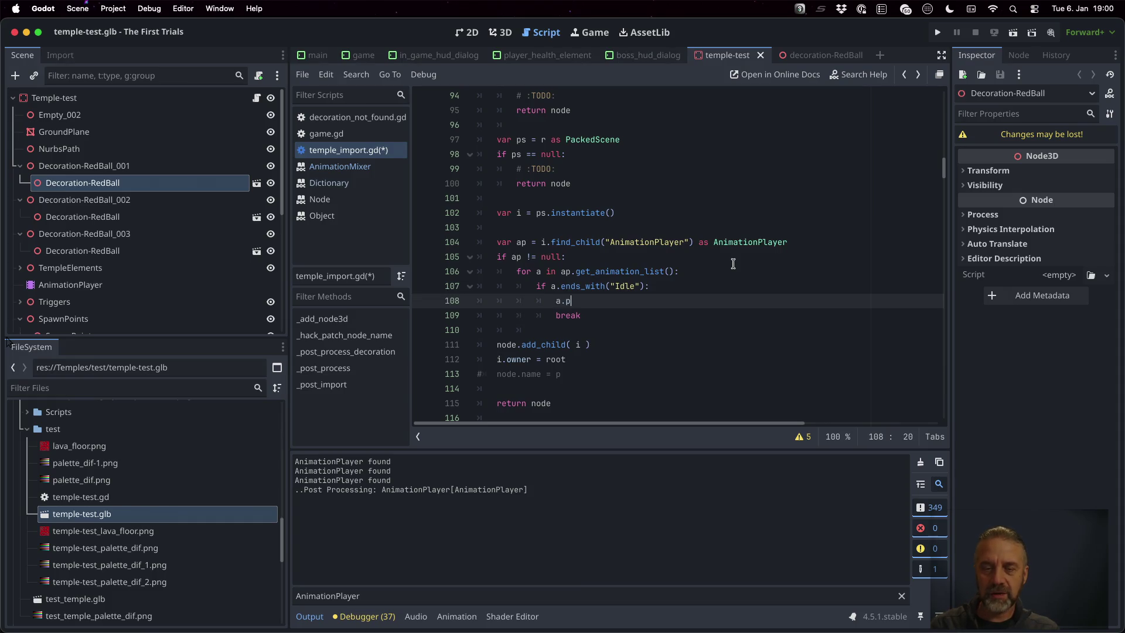
key("BackSpace")
key("BackSpace")
type("set")
key("BackSpace")
key("BackSpace")
key("BackSpace")
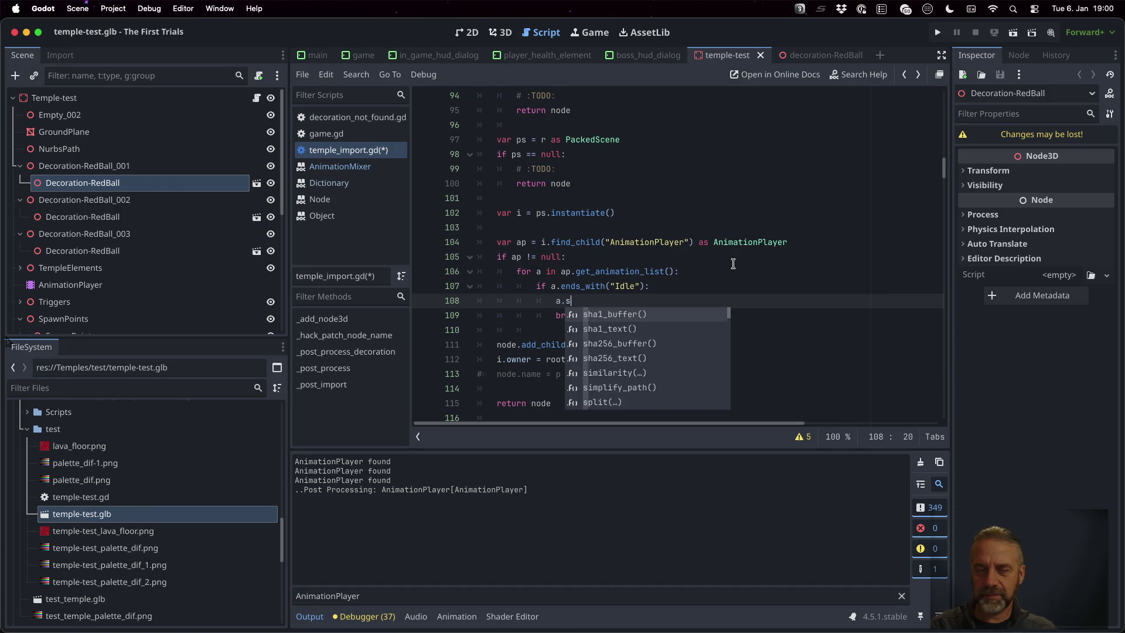
type("play")
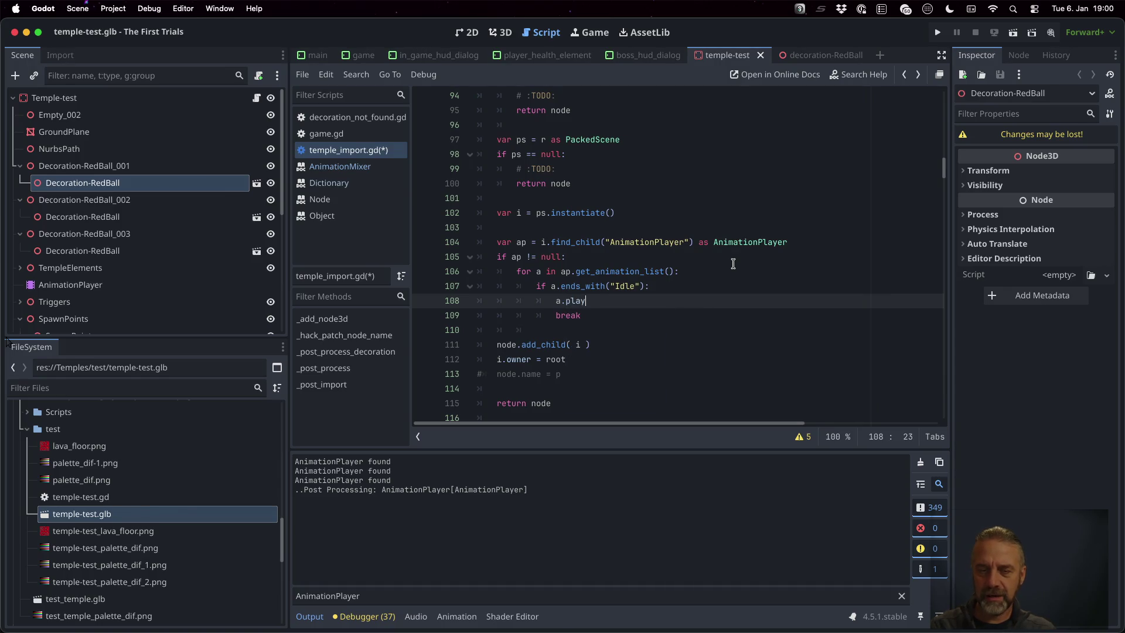
key("BackSpace")
key("BackSpace")
key("BackSpace")
type("p.")
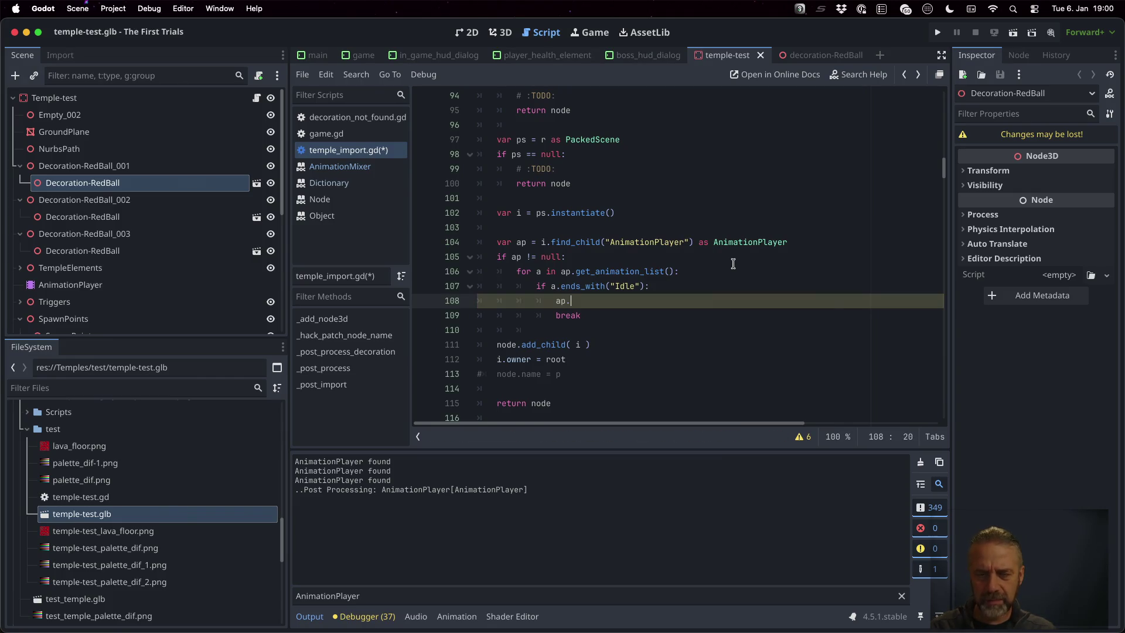
type("play( a")
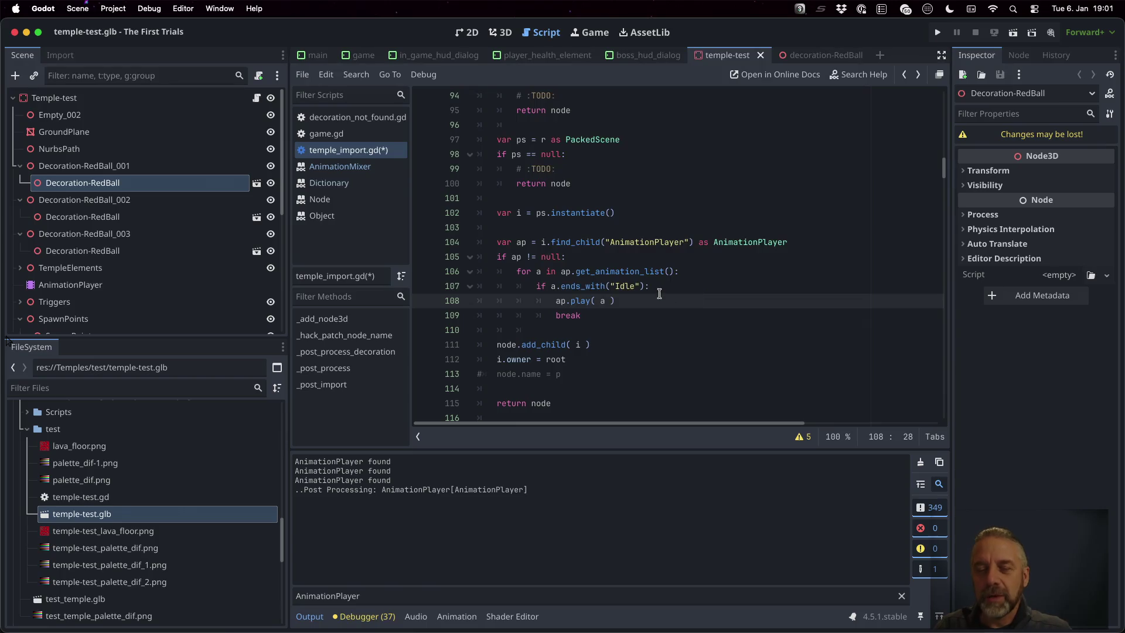
key("Up")
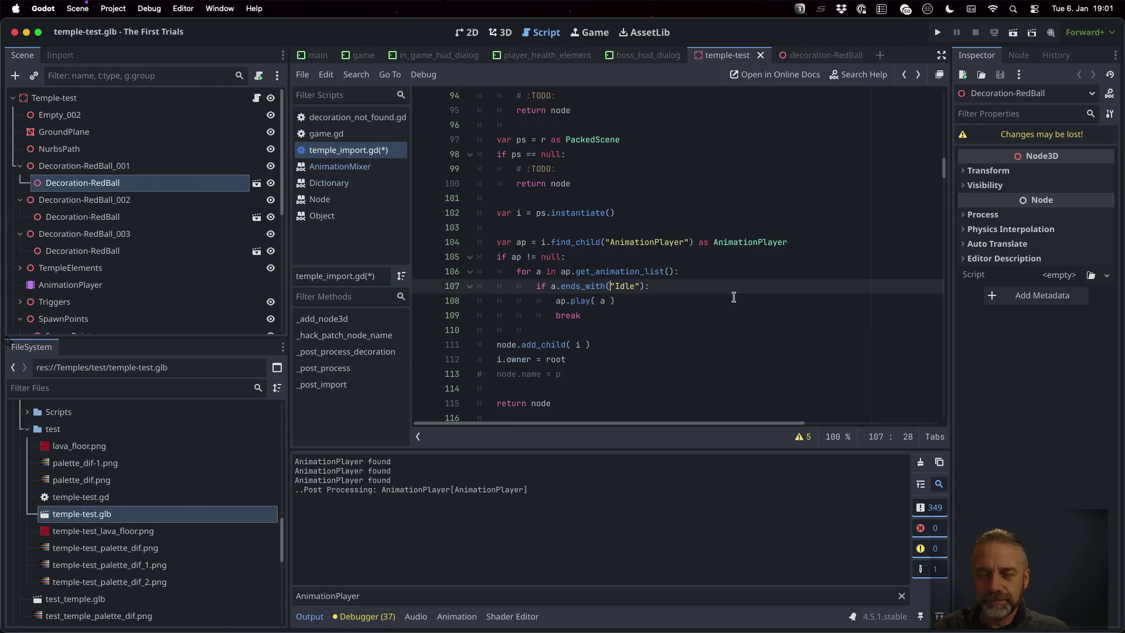
Add a var line calling ap.get_animation(a) below the Idle check
key("Return")
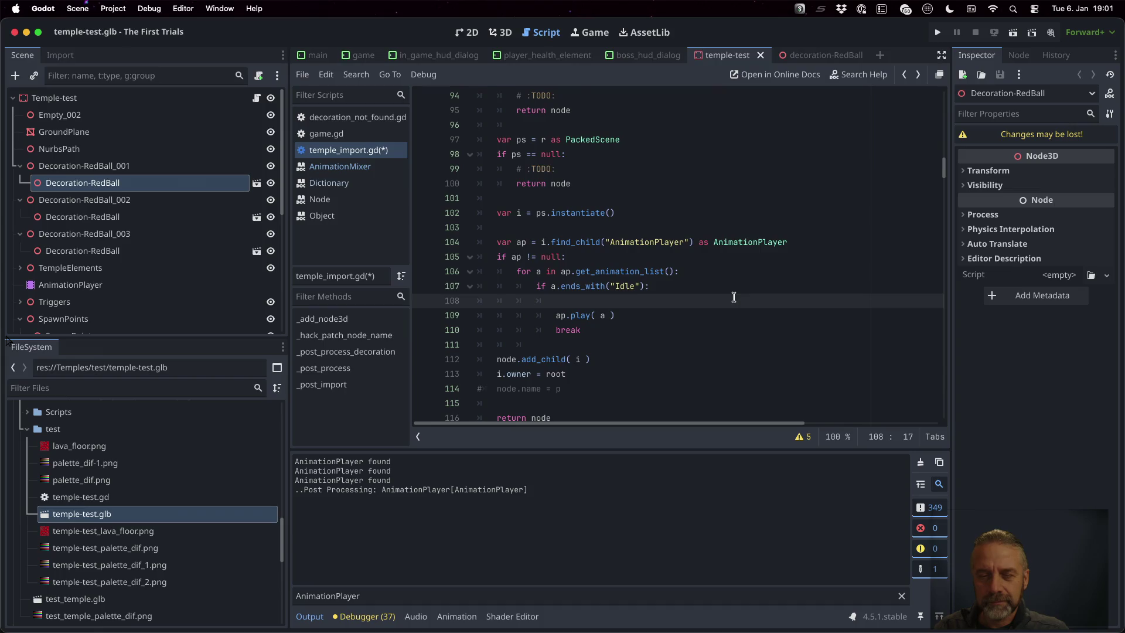
type("ap.get_an")
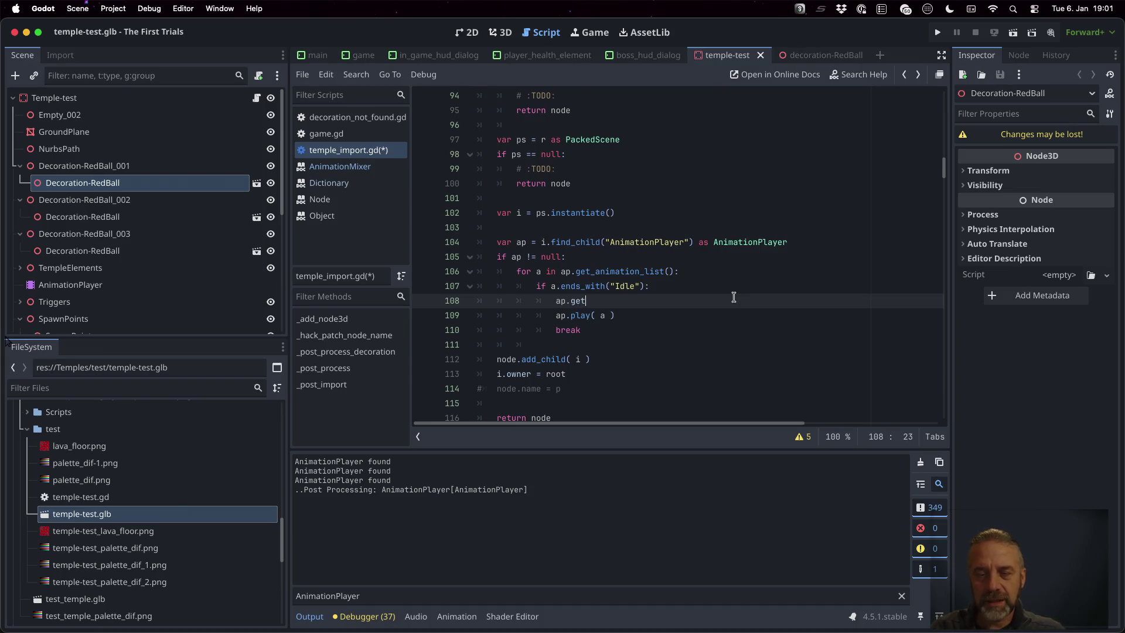
key("Return")
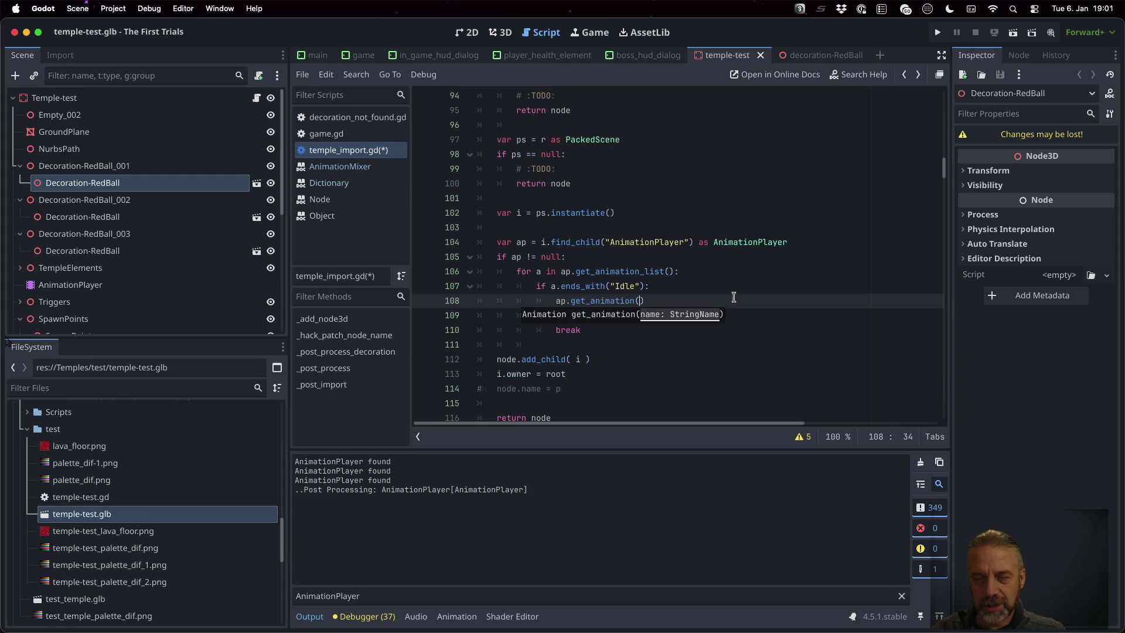
type("a")
key("Home")
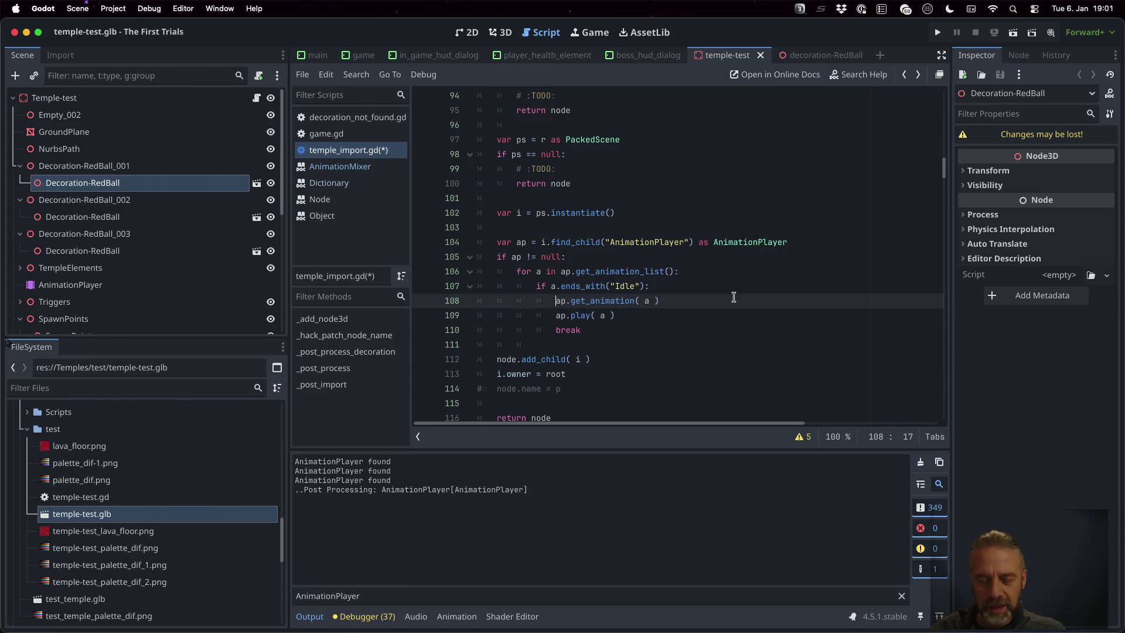
type("var")
Rename the loop variable to an, making it var a = ap.get_animation( an ) and ap.play( an )
key("Up")
key("Up")
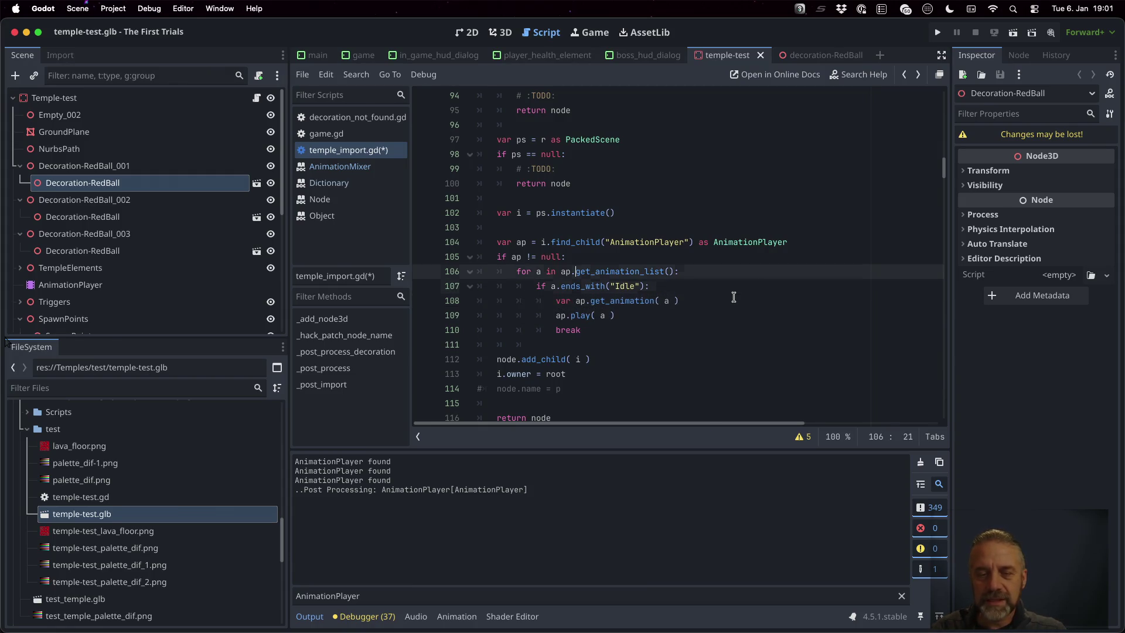
key("Left")
key("Left")
key("Left")
type("n")
key("Down")
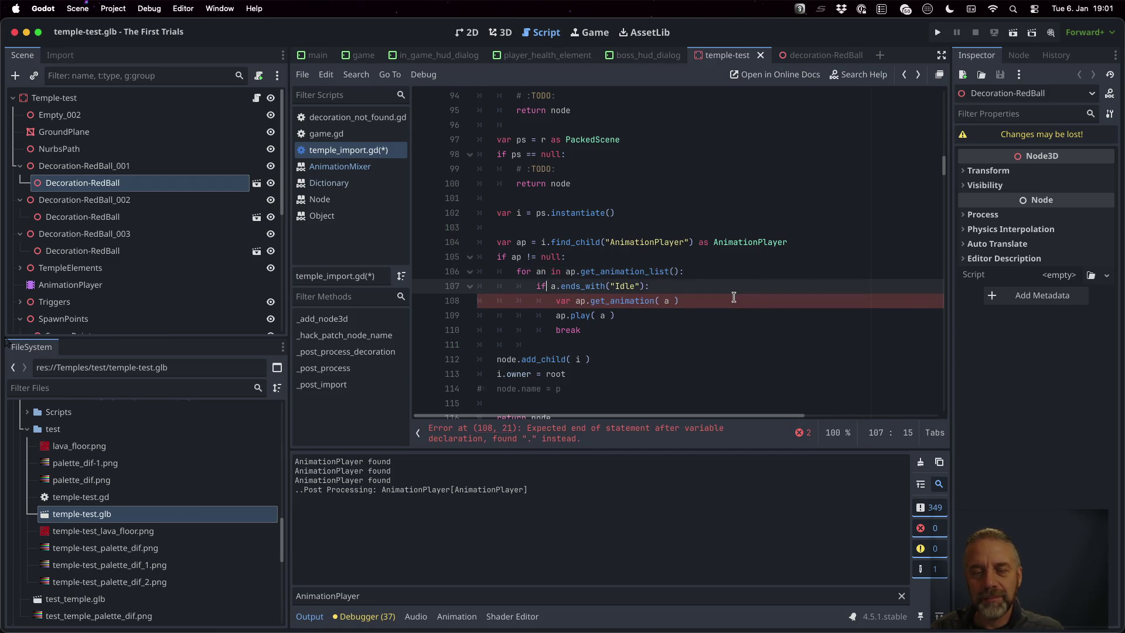
type("n")
key("Escape")
key("Down")
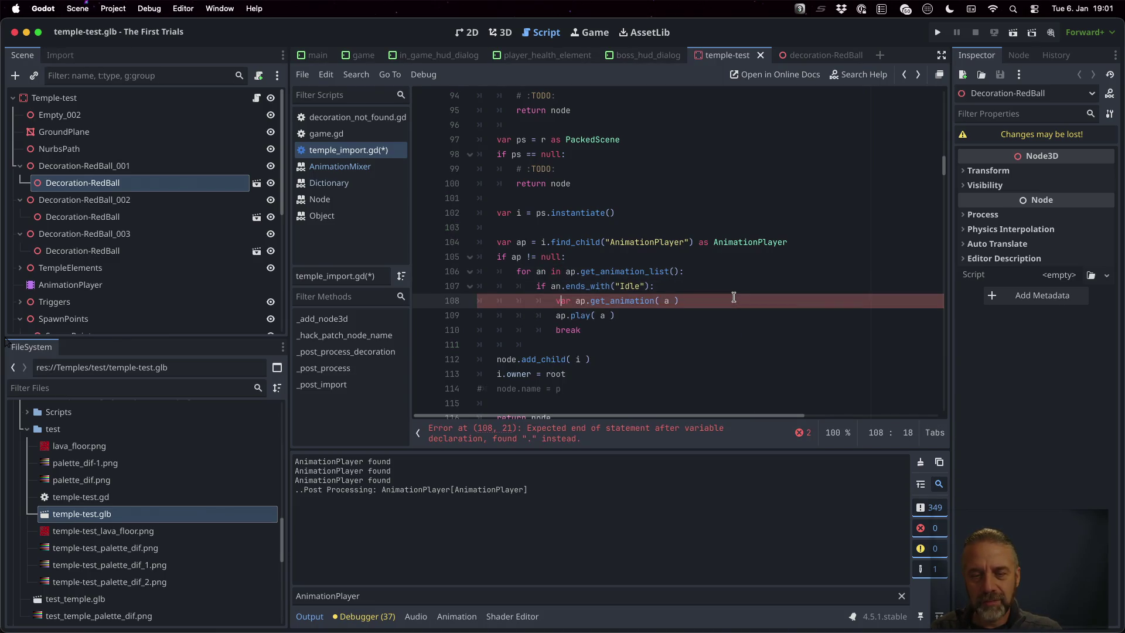
type("a =")
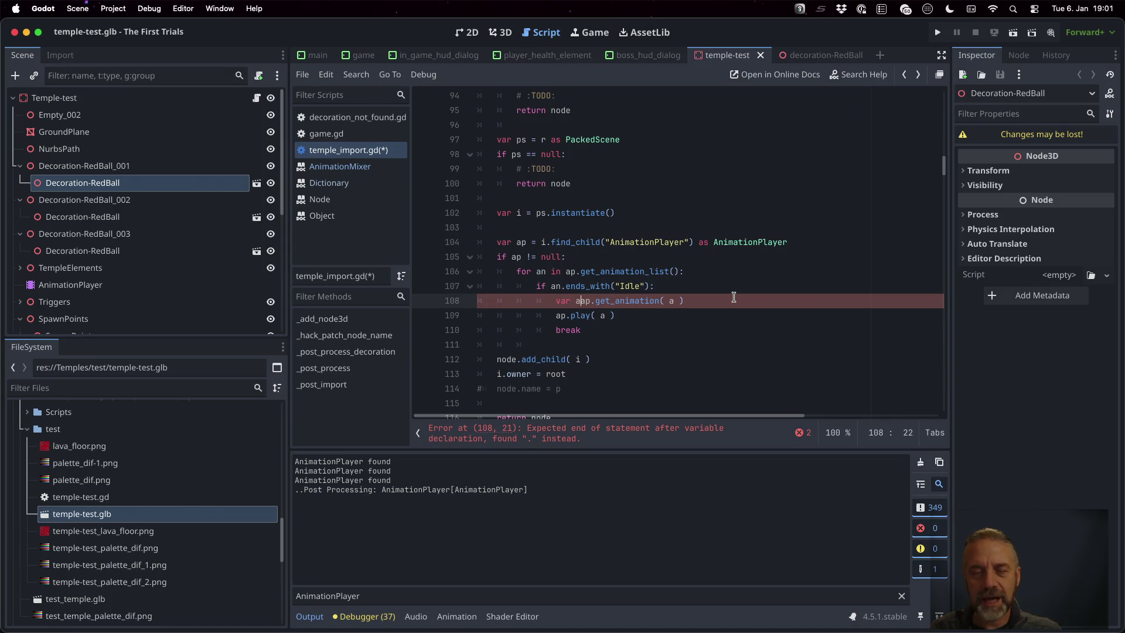
key("End")
type("n")
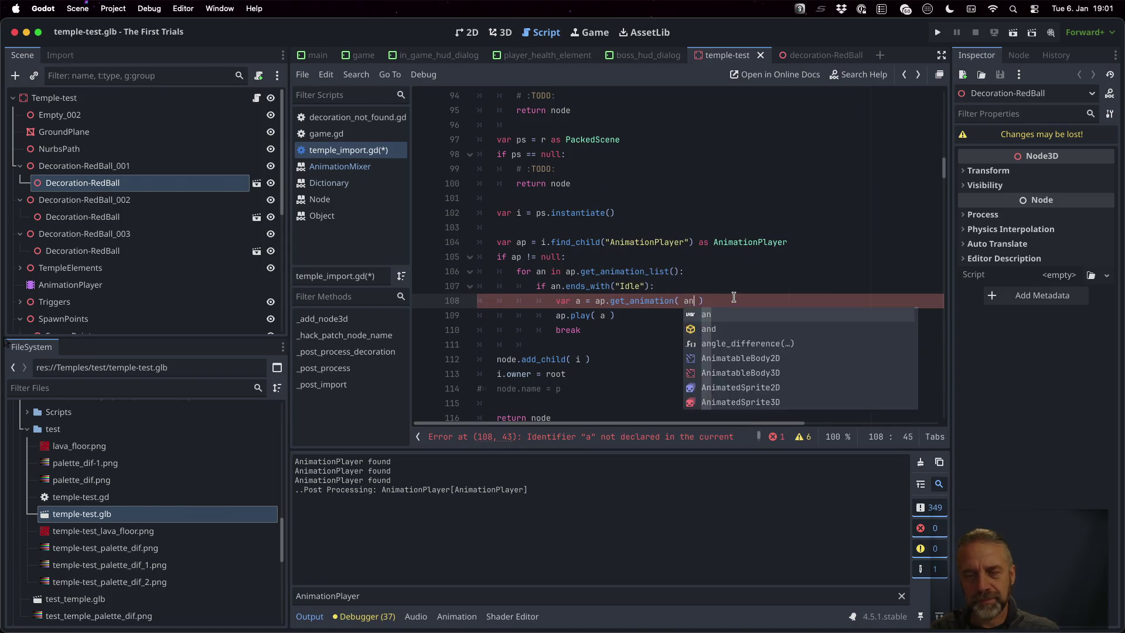
key("Escape")
key("Down")
key("Left")
key("Left")
type("n")
Add a.loop_mode = Animation.LOOP_LINEAR after get_animation and save temple_import.gd
key("Up")
key("End")
key("Return")
type("a.l")
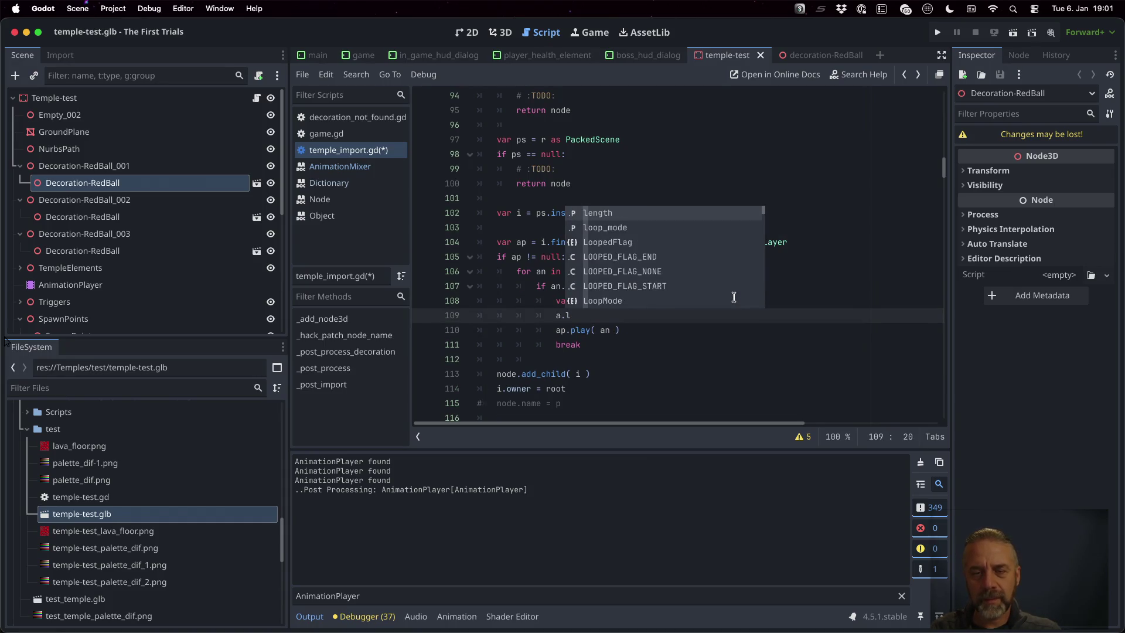
key("Return")
key("BackSpace")
key("BackSpace")
key("BackSpace")
type("o")
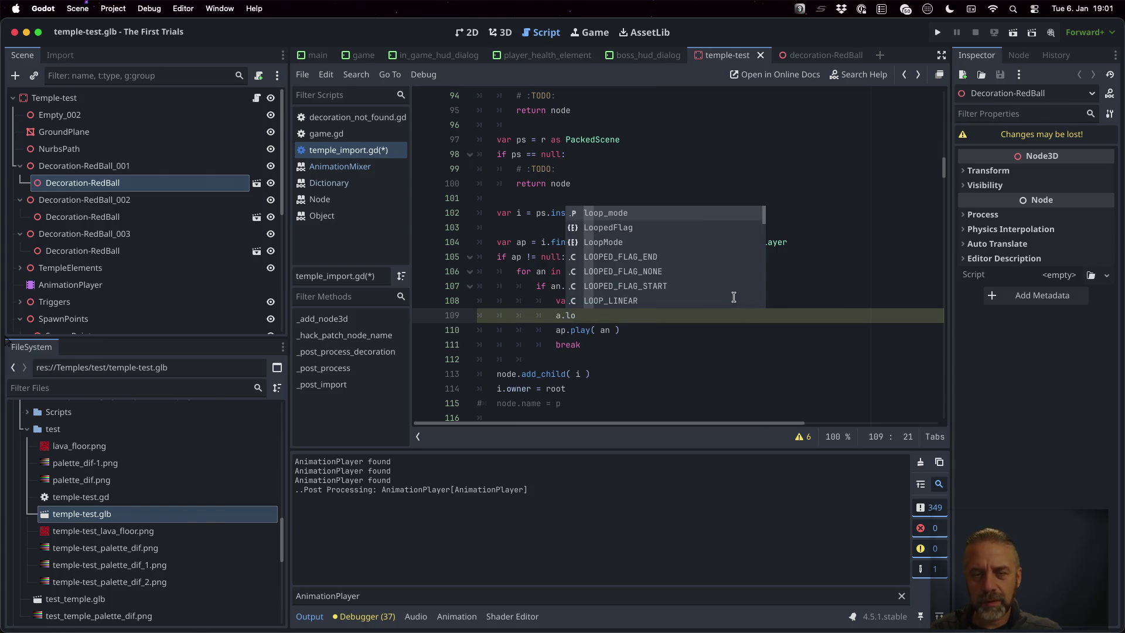
key("Return")
type("=")
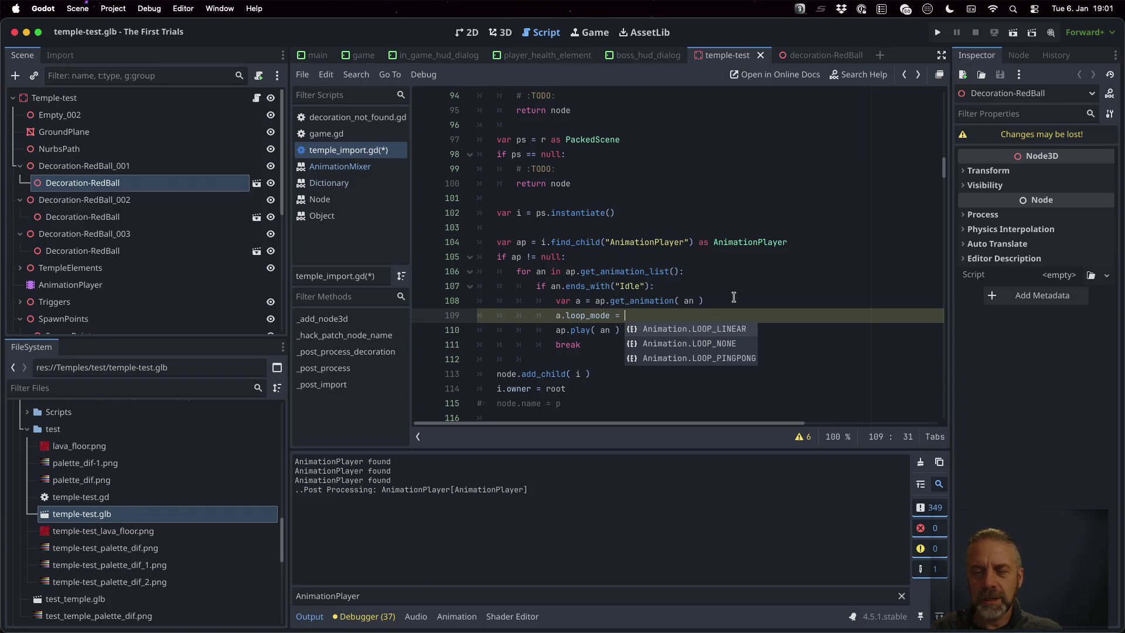
key("Return")
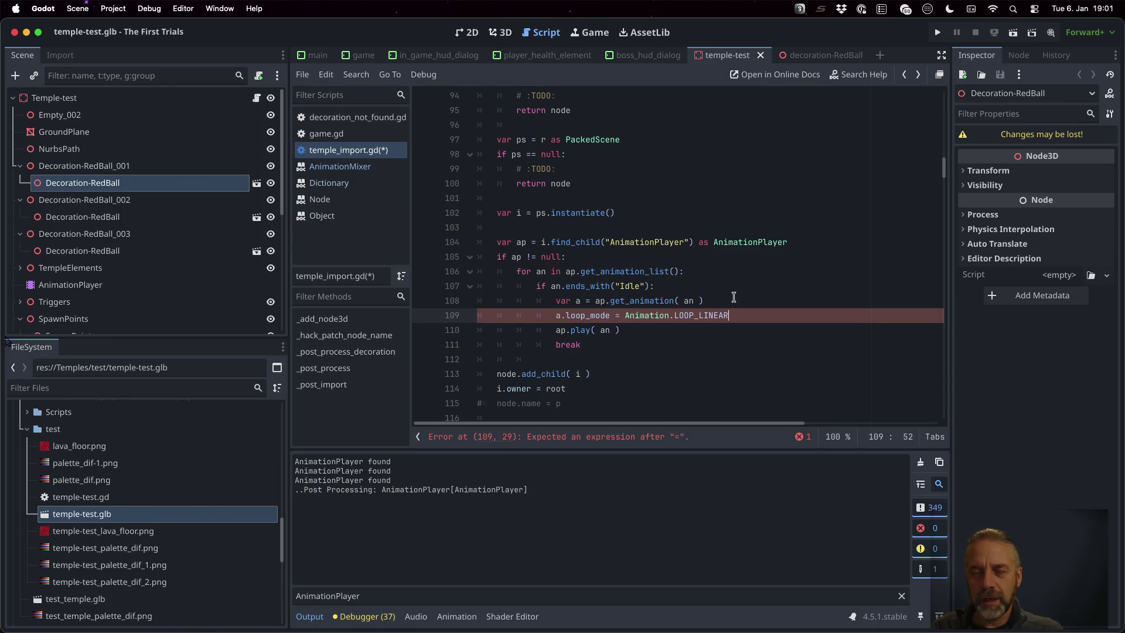
key("Down")
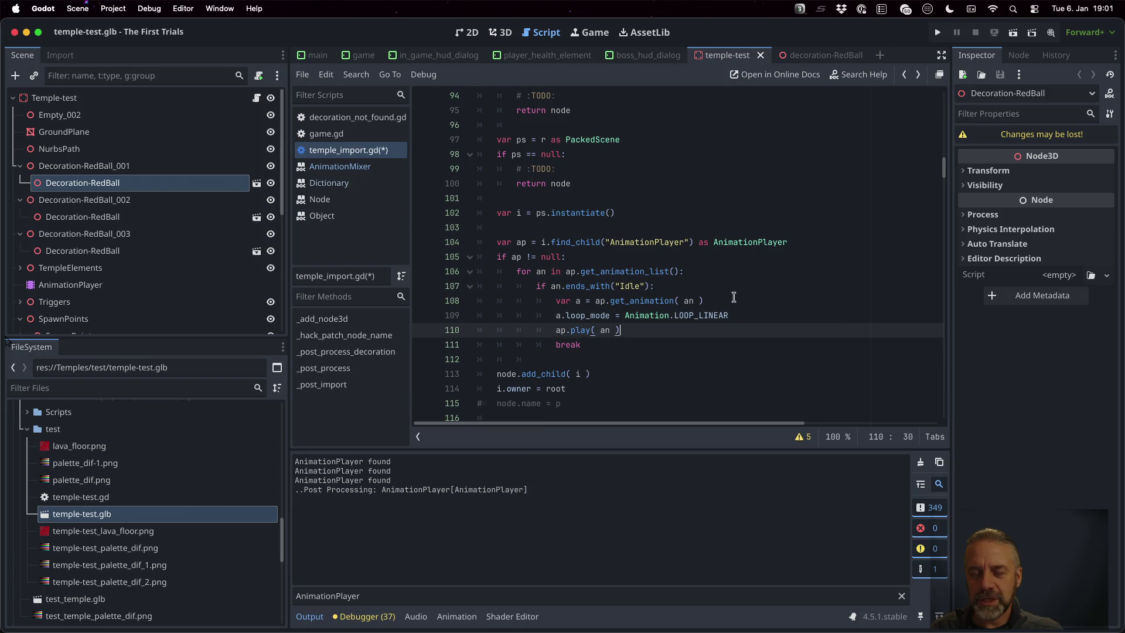
key("super+s")
key("Return")
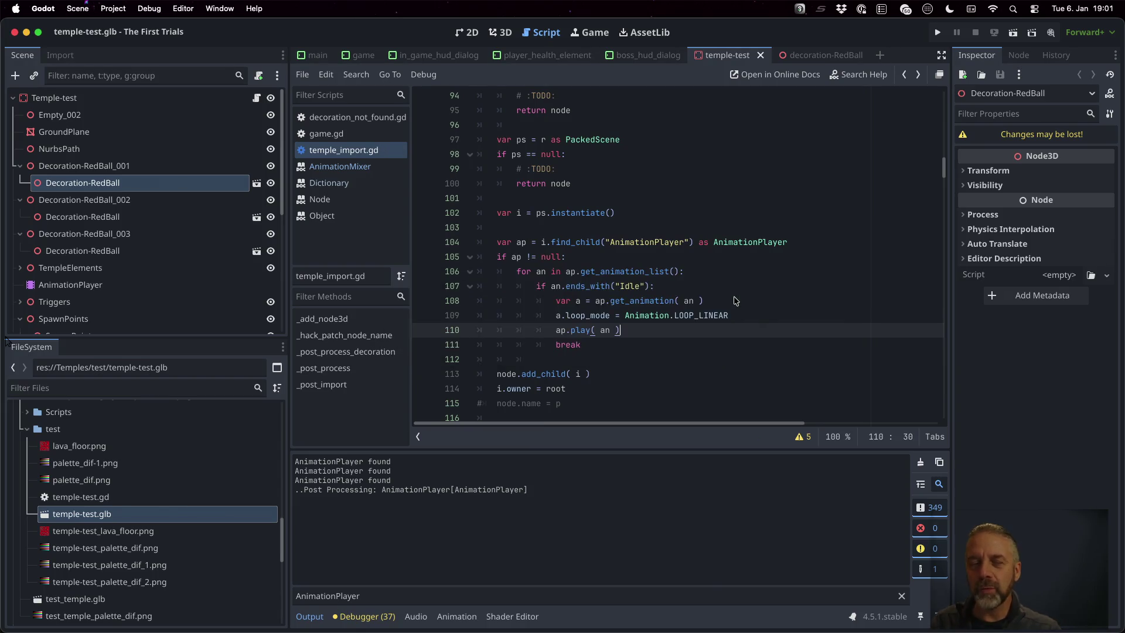
right_click(184, 514)
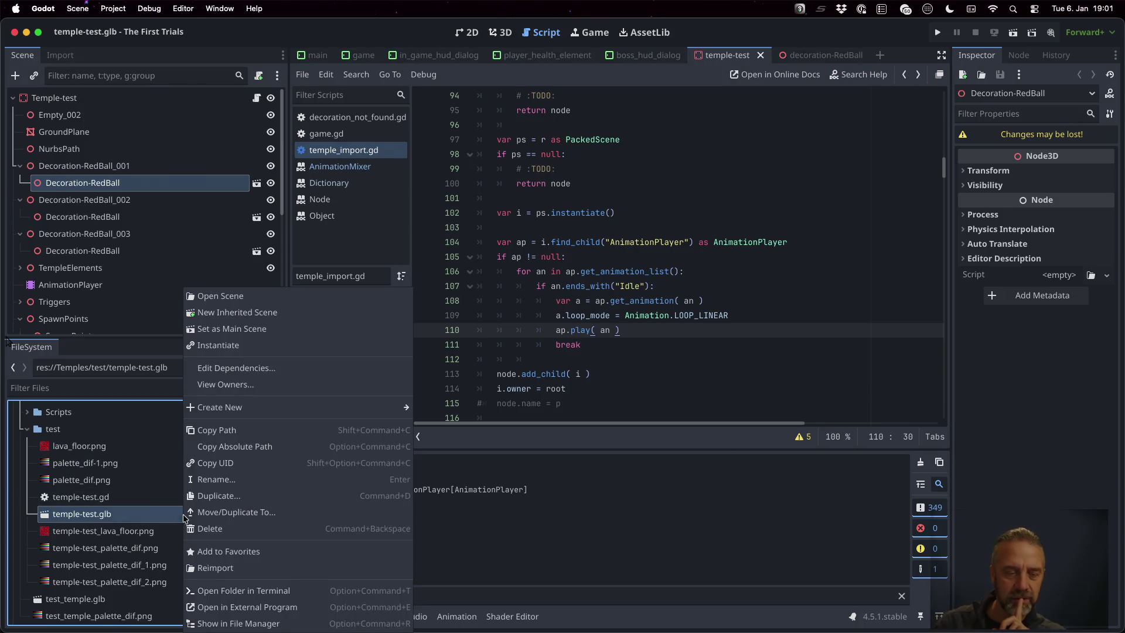
Reimport temple-test.glb with the updated script and clear the Output log filter
left_click(220, 567)
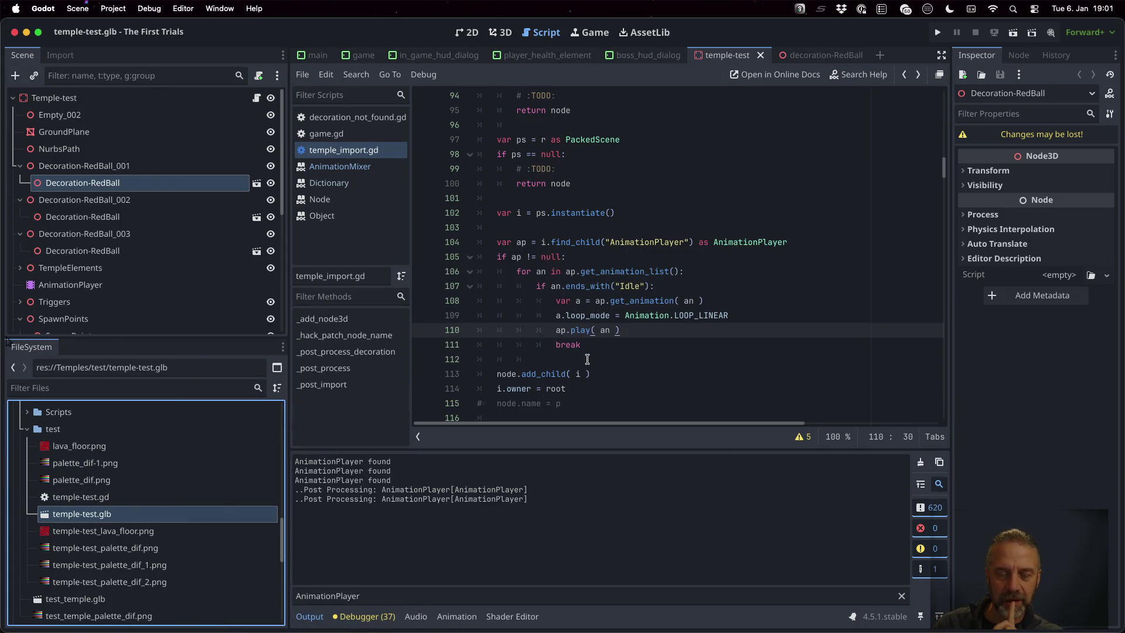
mouse_move(584, 322)
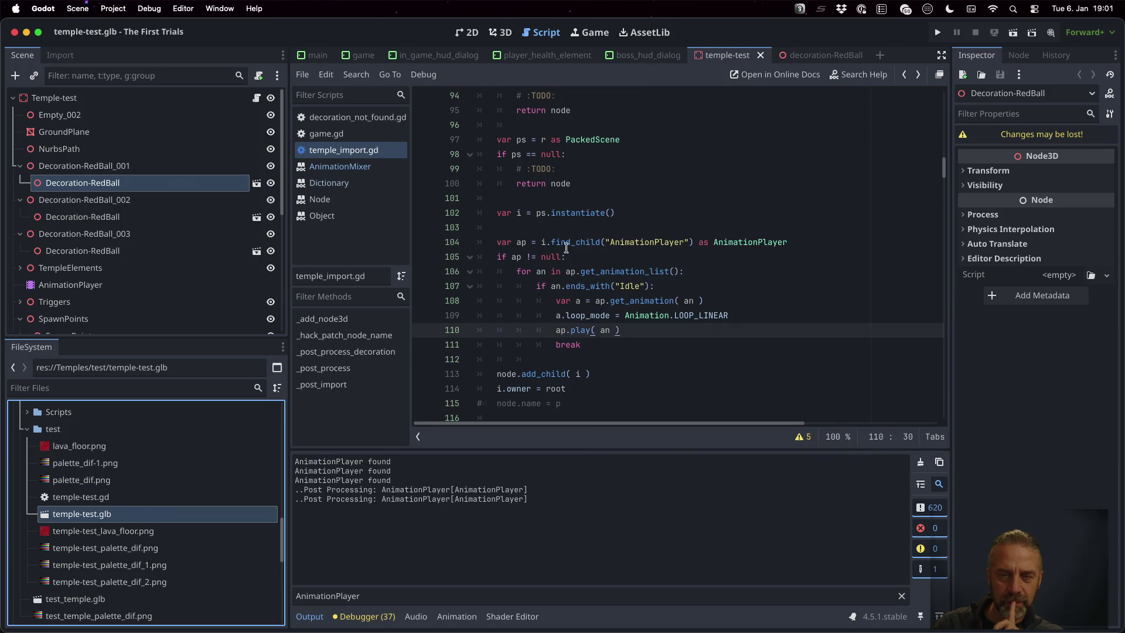
left_click(901, 596)
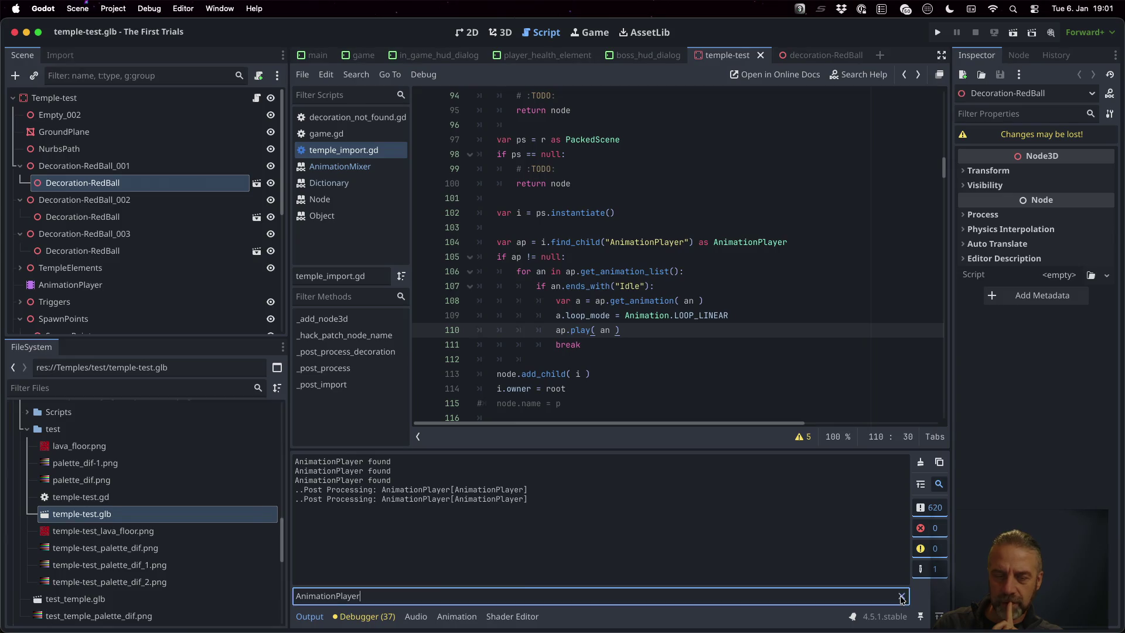
View the temple scene in 3D, orbiting around the red ball decoration
left_click(501, 33)
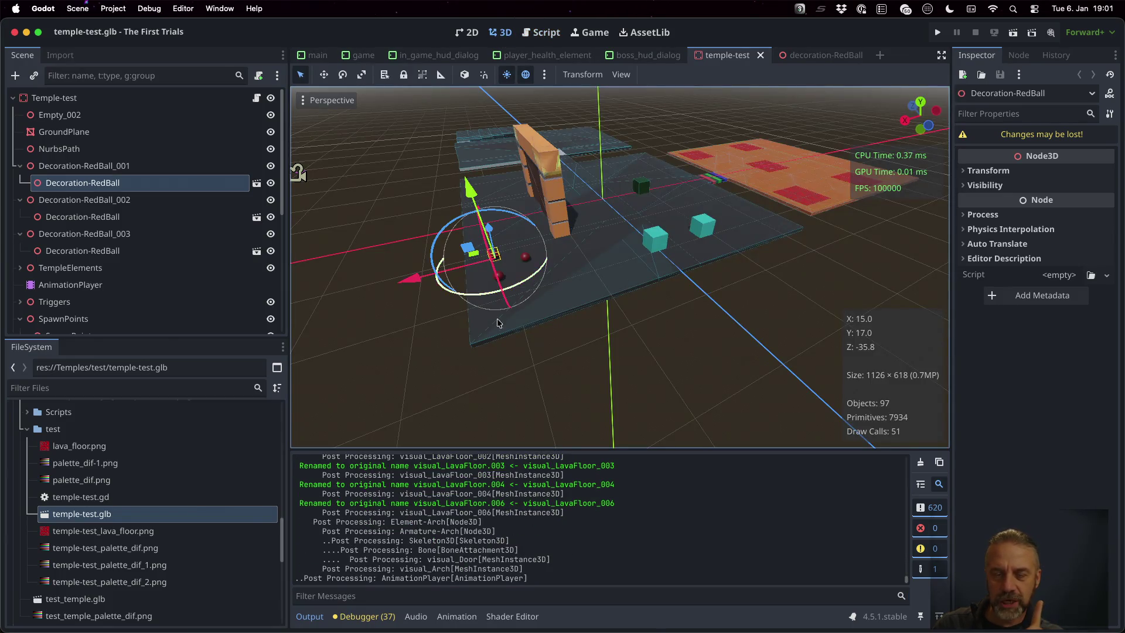
scroll(502, 303, "up", 5)
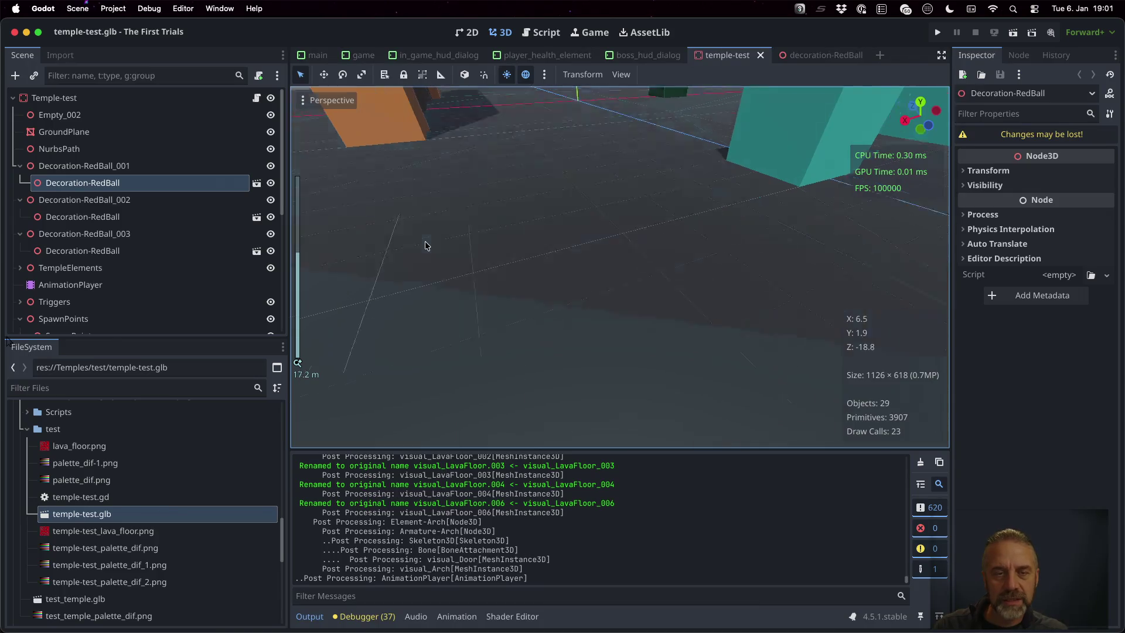
scroll(441, 248, "down", 8)
left_click_drag(441, 249, 541, 253)
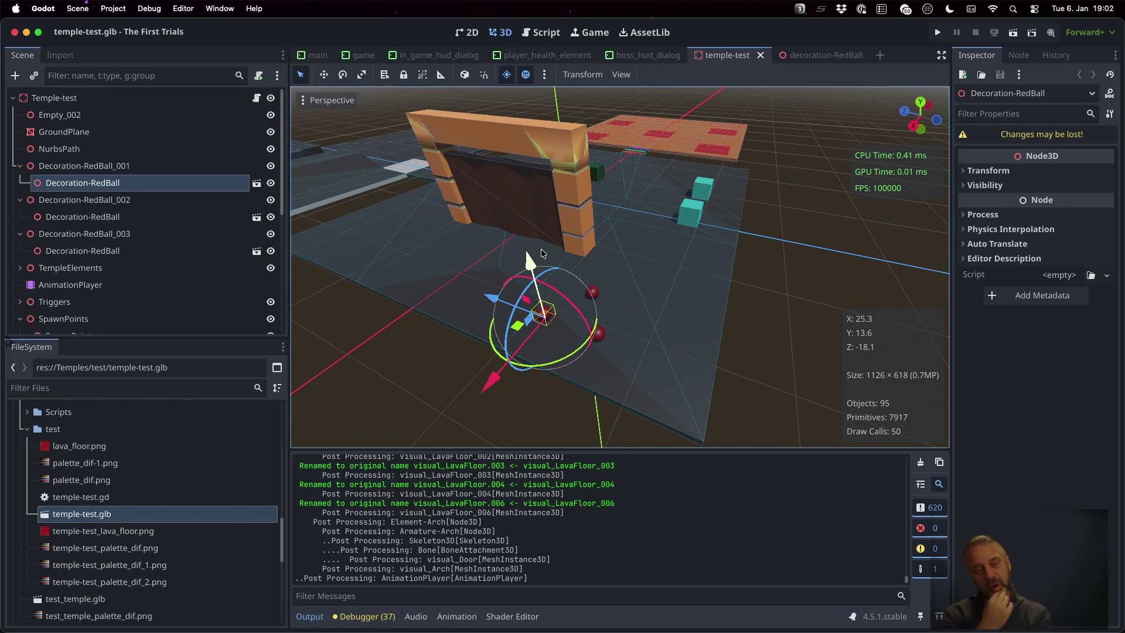
scroll(233, 494, "up", 5)
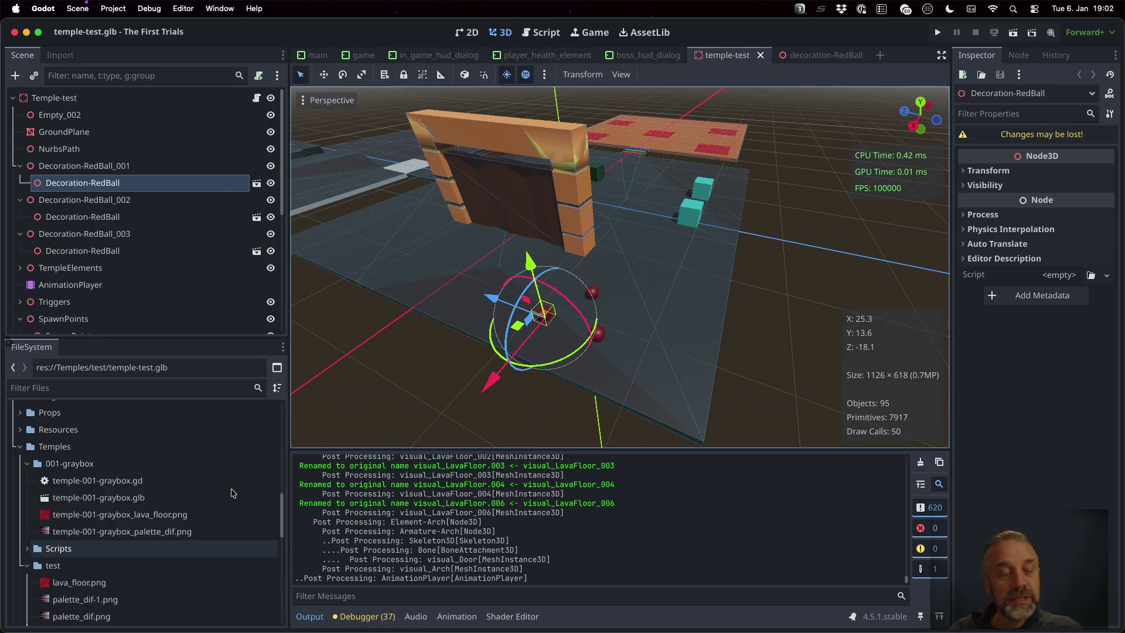
scroll(232, 493, "up", 2)
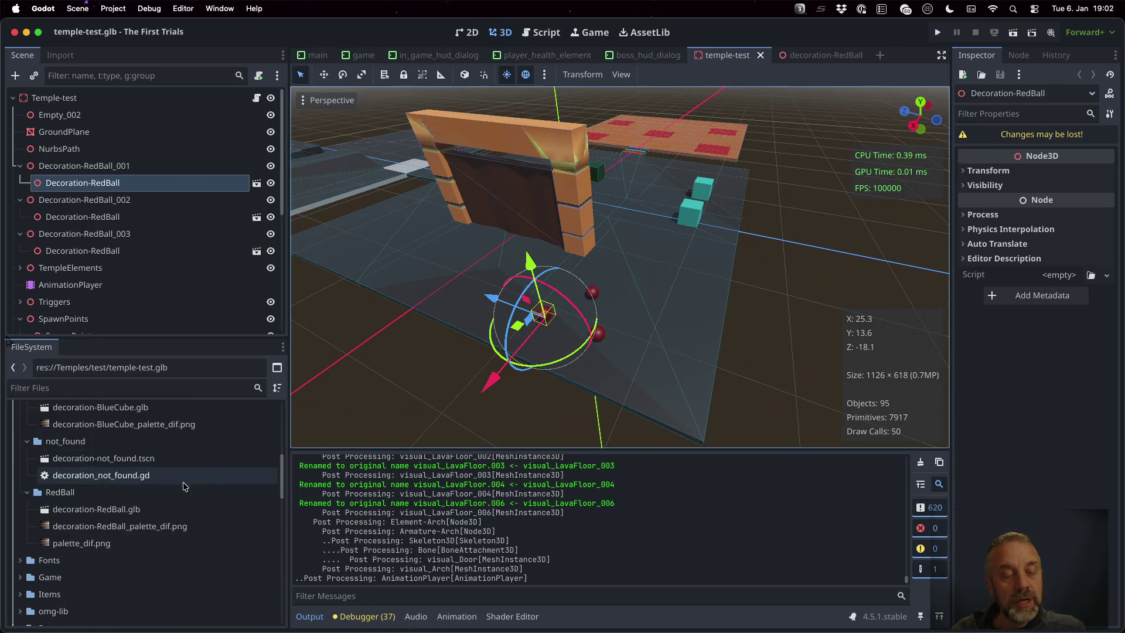
Select decoration-RedBall.glb and show its import settings
left_click(169, 511)
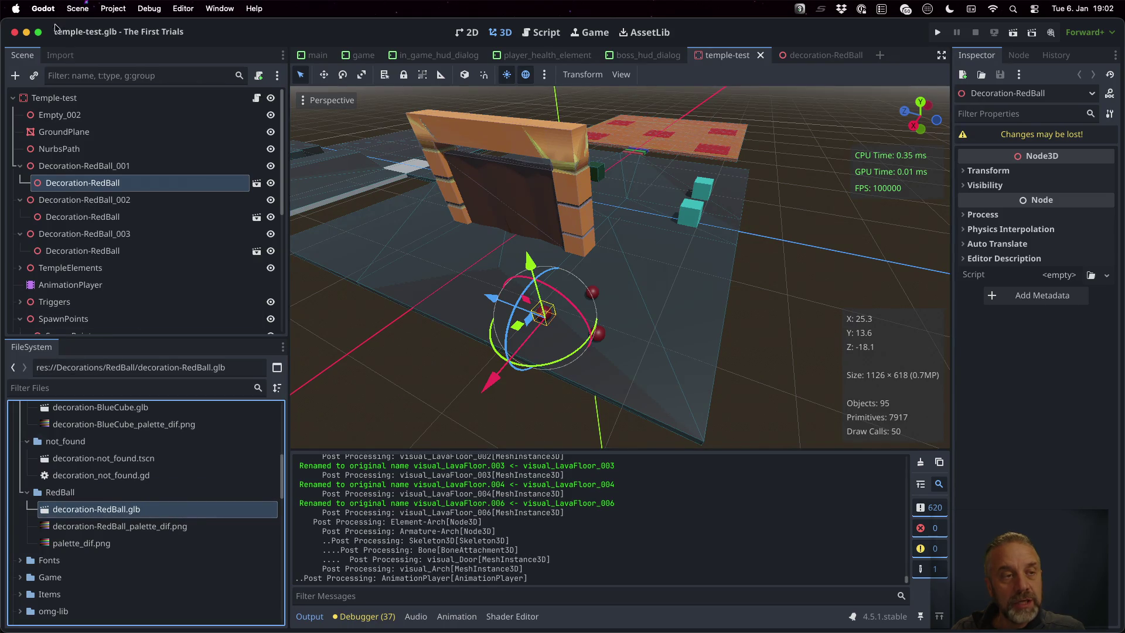
left_click(61, 59)
scroll(162, 254, "down", 3)
scroll(161, 253, "up", 3)
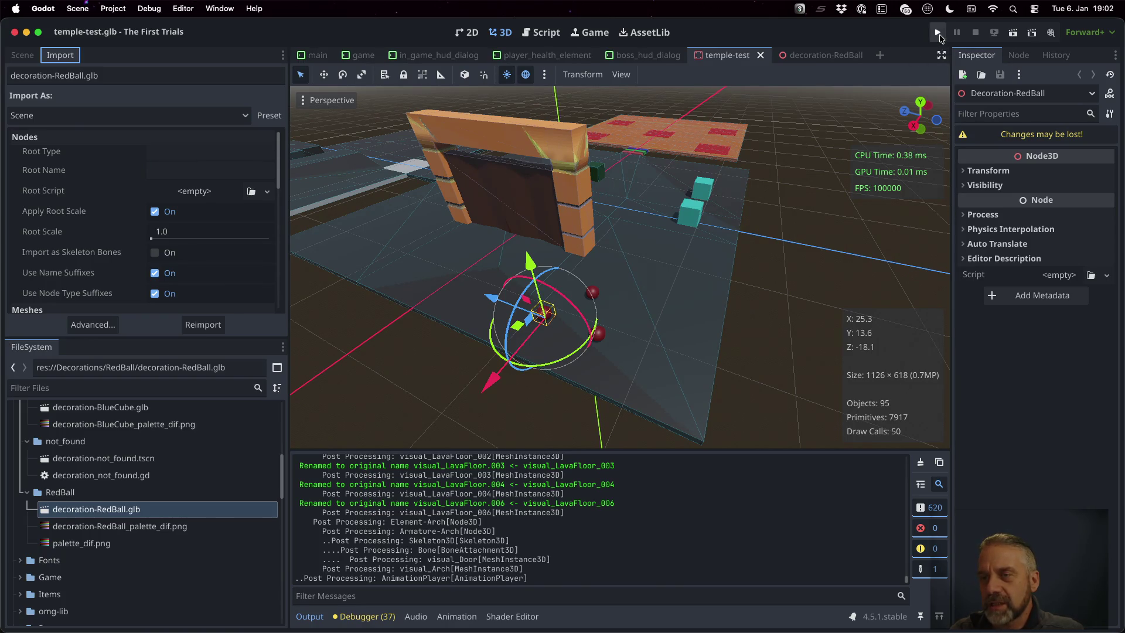
Run the game, then switch over to the web browser
left_click(937, 32)
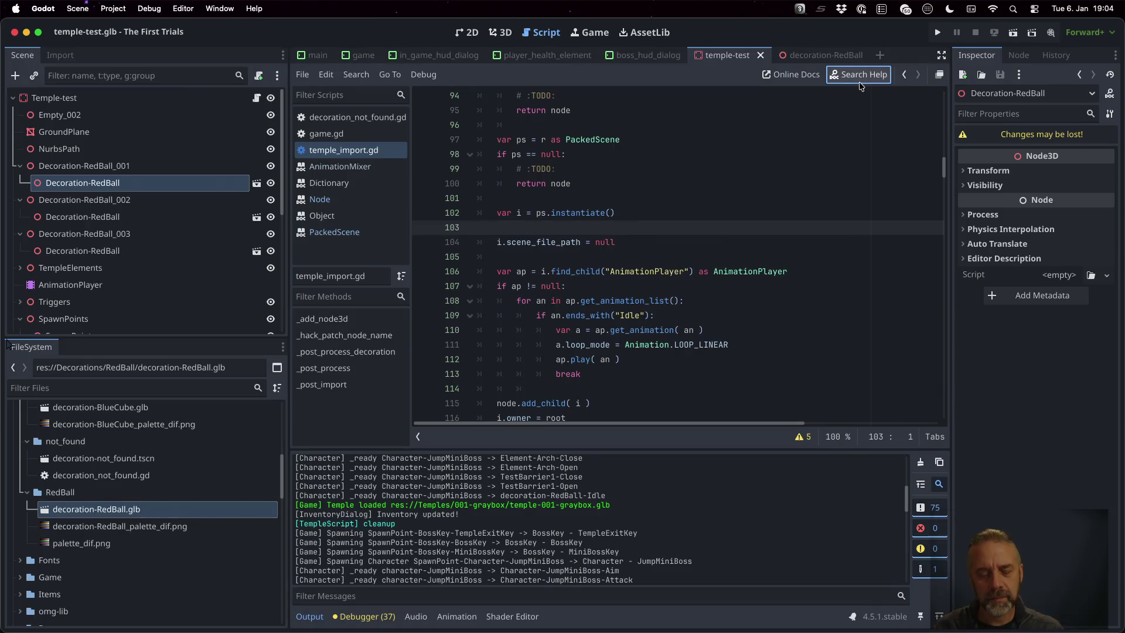
key("super+Tab")
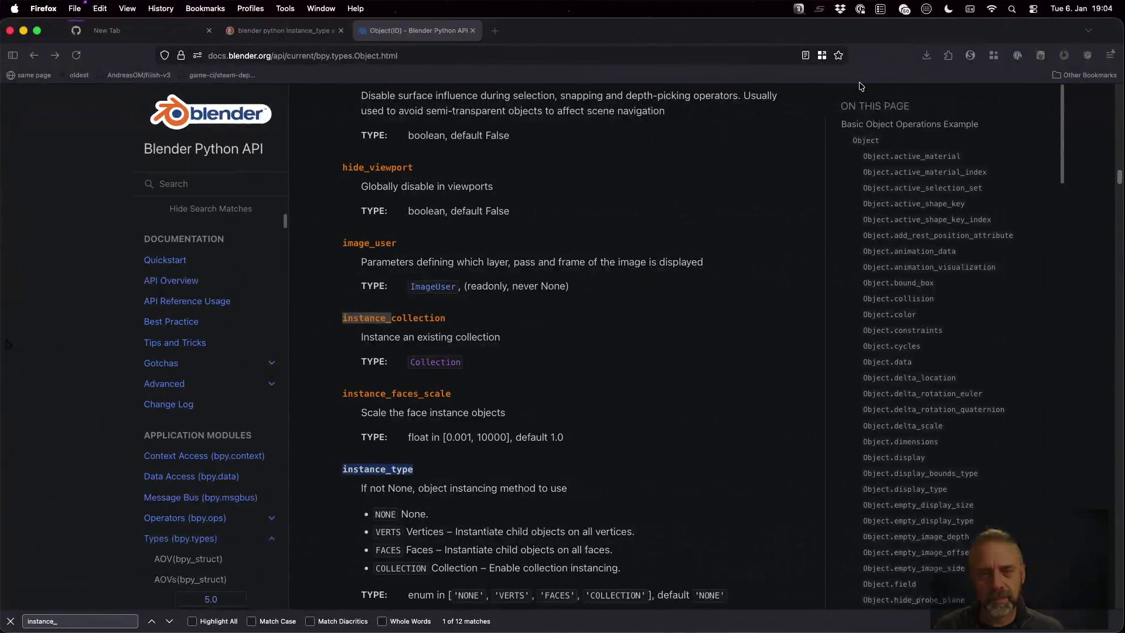
Search the web in a new browser tab for 'godot make local from script'
key("super+t")
type("godot make loca")
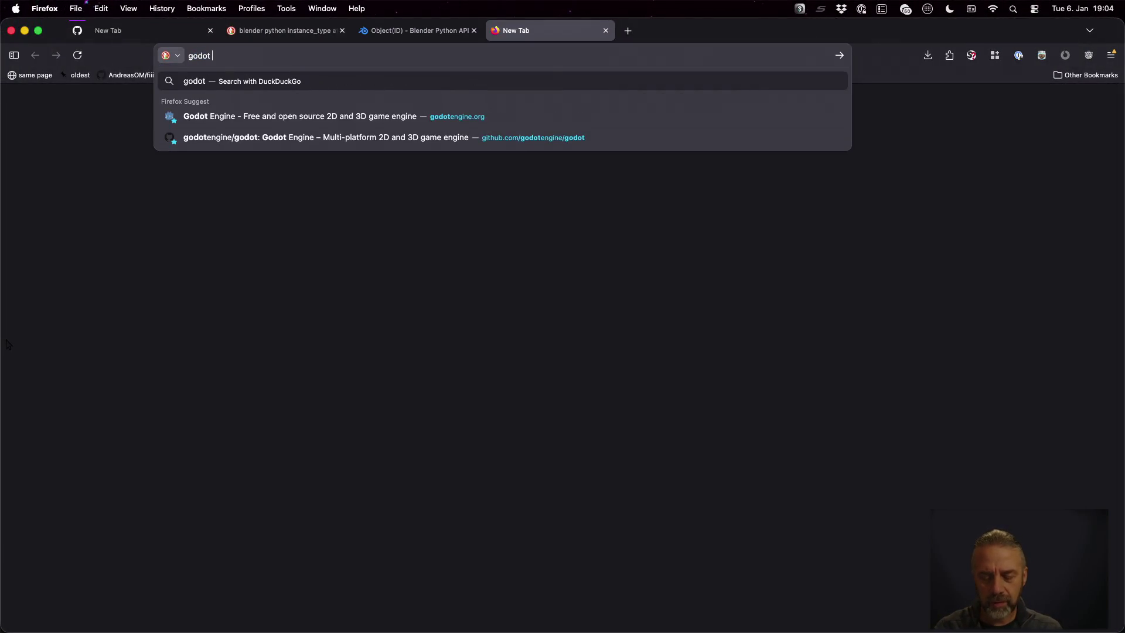
type("l from scrip")
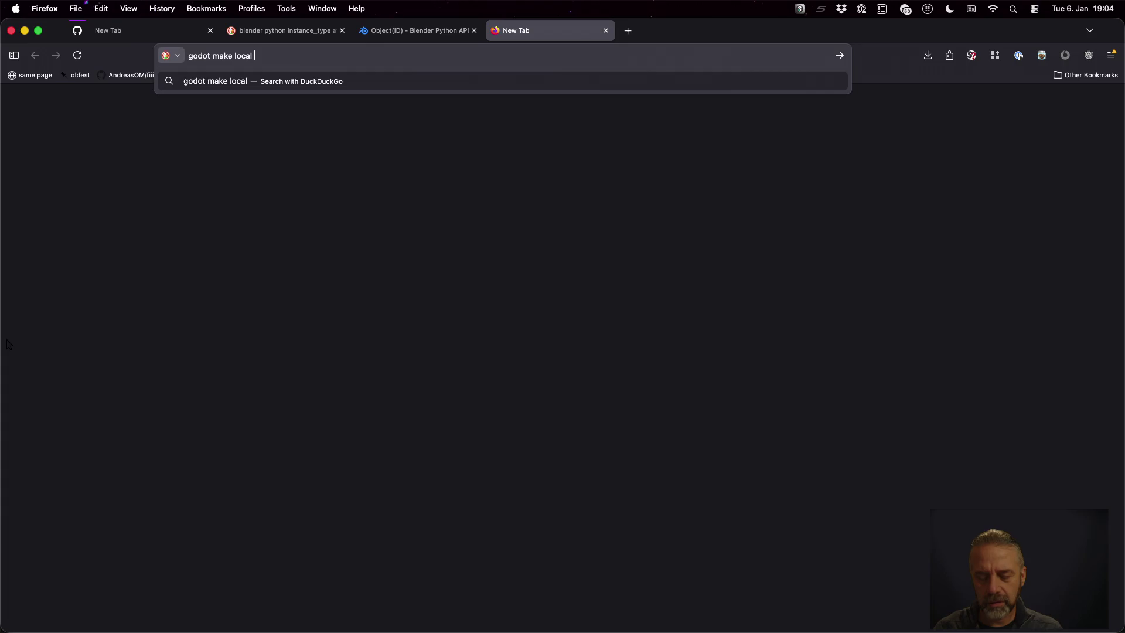
type("t")
key("Return")
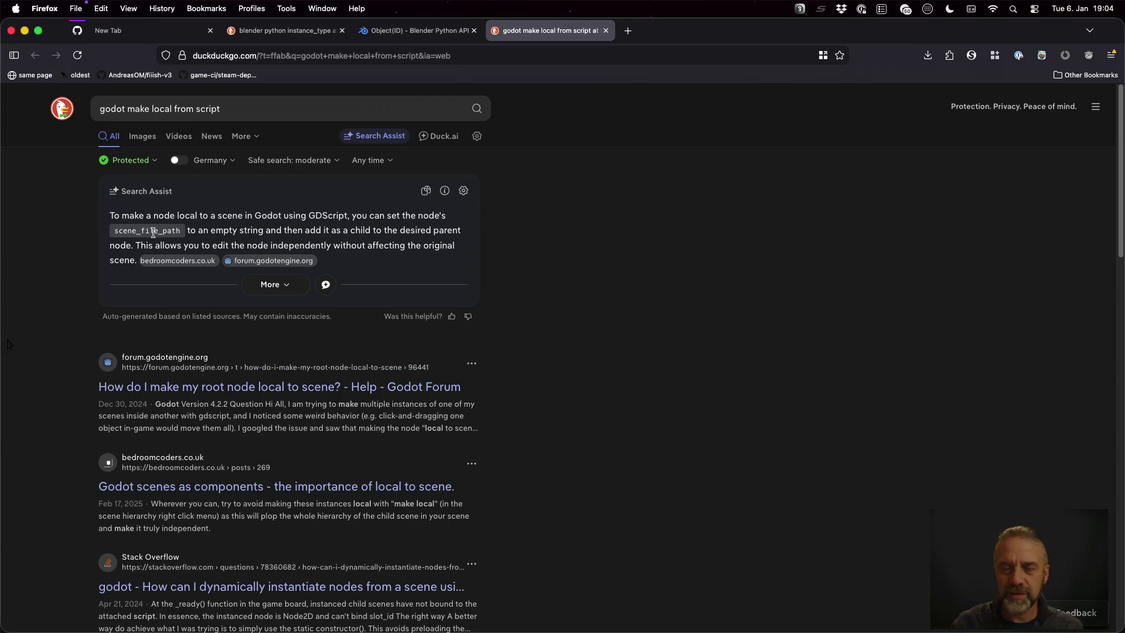
Back in Godot, replace null on line 104 of temple_import.gd with an empty string
key("super+Tab")
double_click(610, 242)
type("\"")
key("BackSpace")
key("BackSpace")
left_click(671, 272, "super")
Save the import script, reimport temple-test.glb, and inspect the Decoration-RedBall node
key("Return")
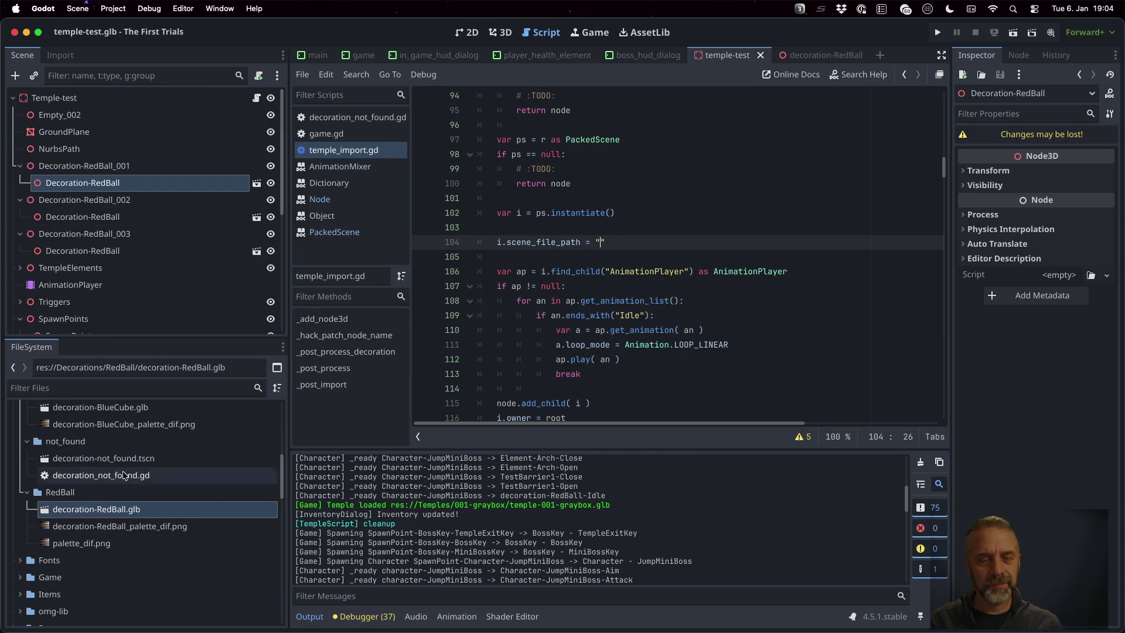
scroll(148, 523, "down", 15)
scroll(148, 522, "up", 5)
right_click(127, 479)
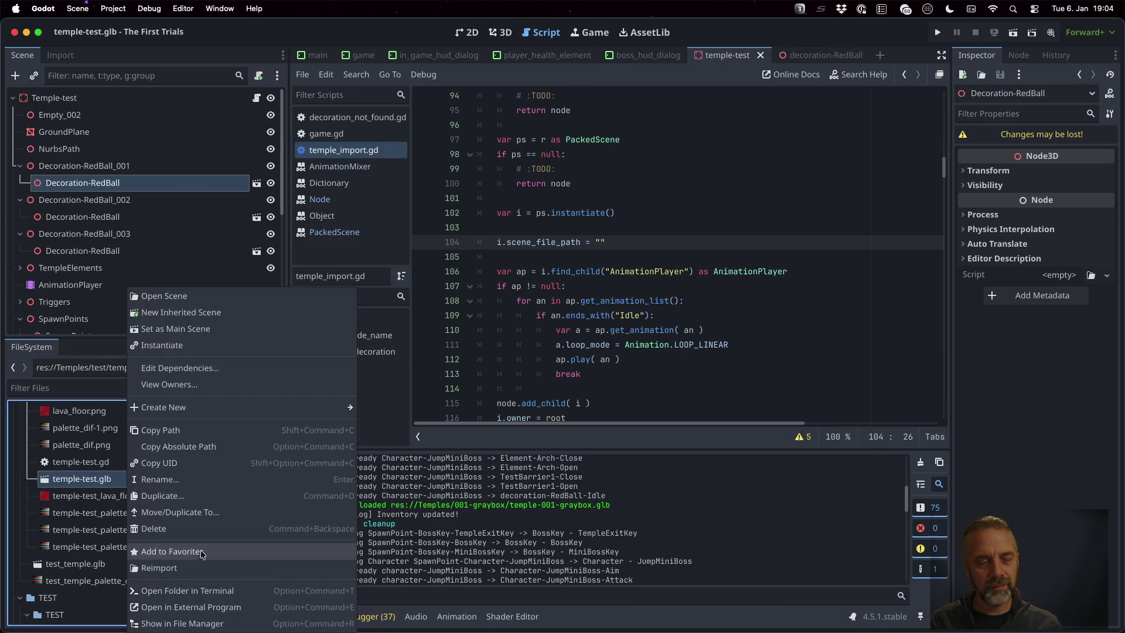
left_click(210, 568)
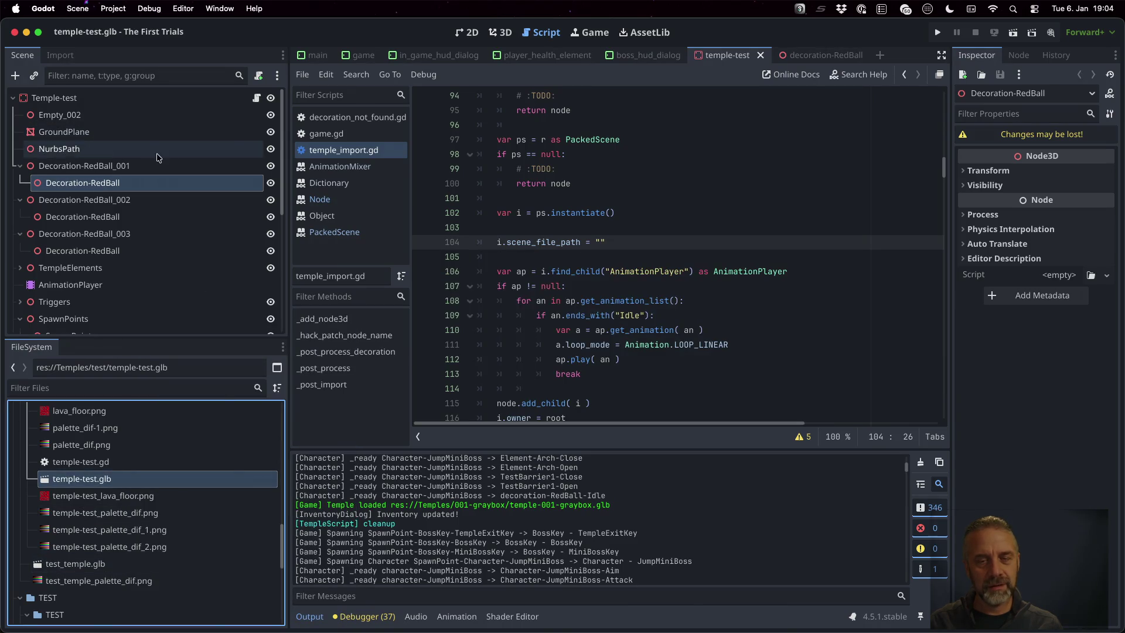
left_click(137, 180)
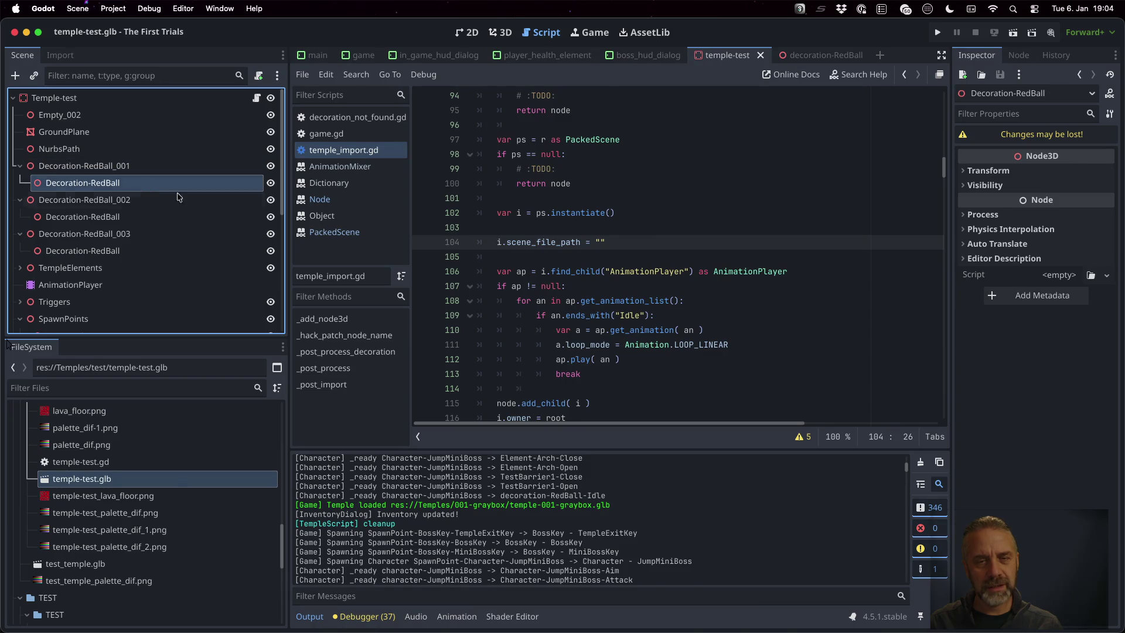
Remove the empty quotes on line 104, save, and reimport temple-test.glb
left_click(635, 244)
key("BackSpace")
key("BackSpace")
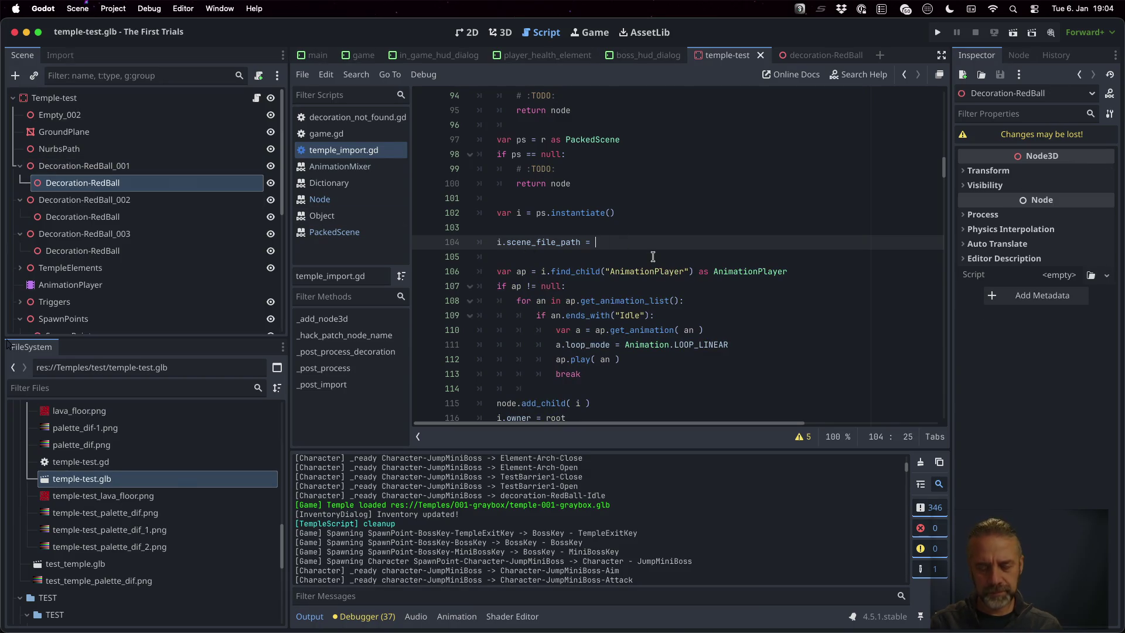
key("ctrl+s")
left_click(558, 345)
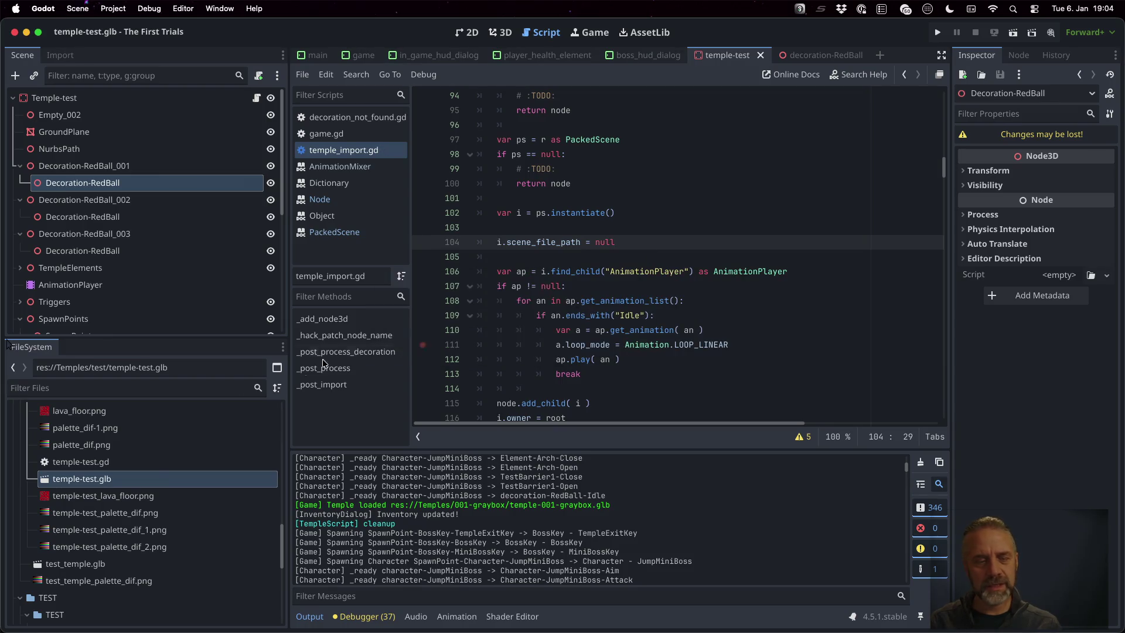
right_click(158, 487)
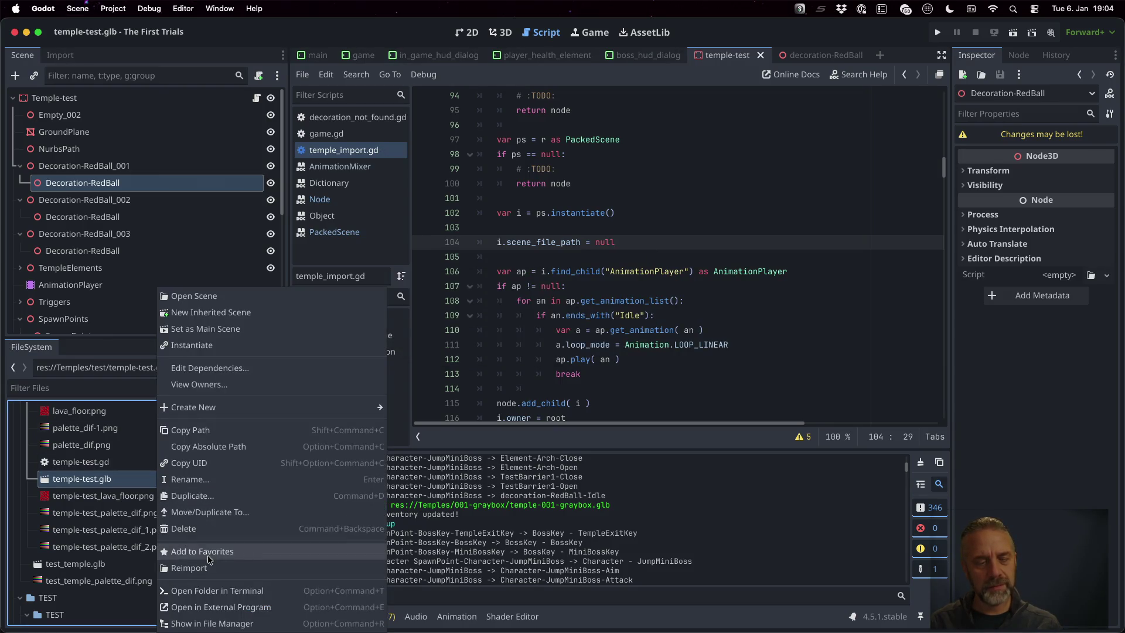
left_click(208, 554)
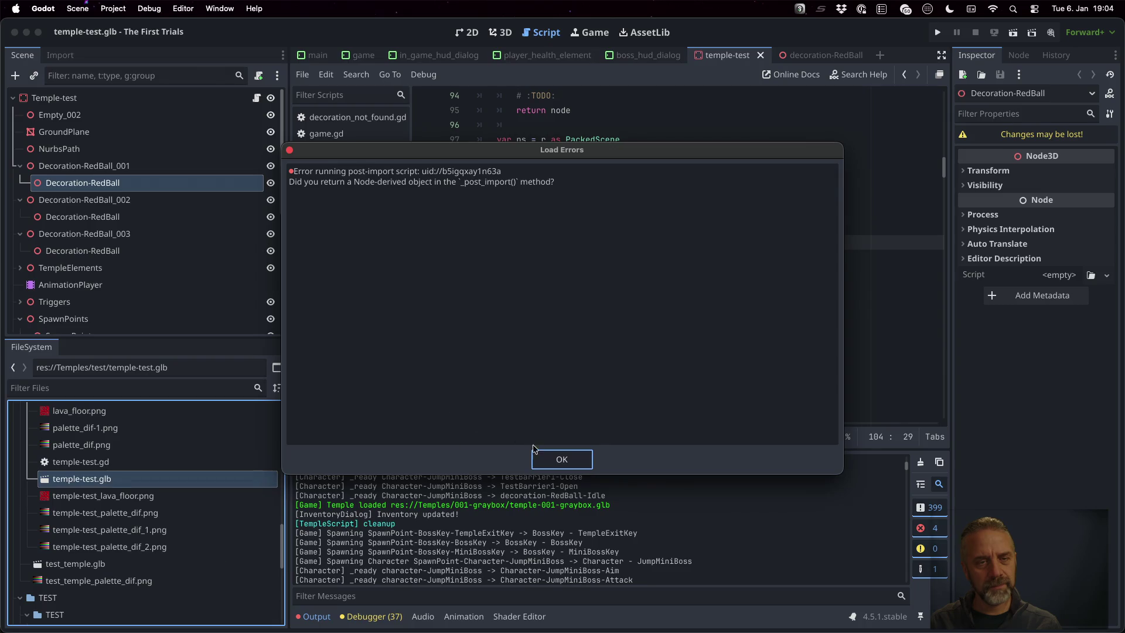
left_click(562, 459)
Move the scene_file_path line below 'i.owner = root' and save the import script
left_click_drag(548, 253, 547, 242)
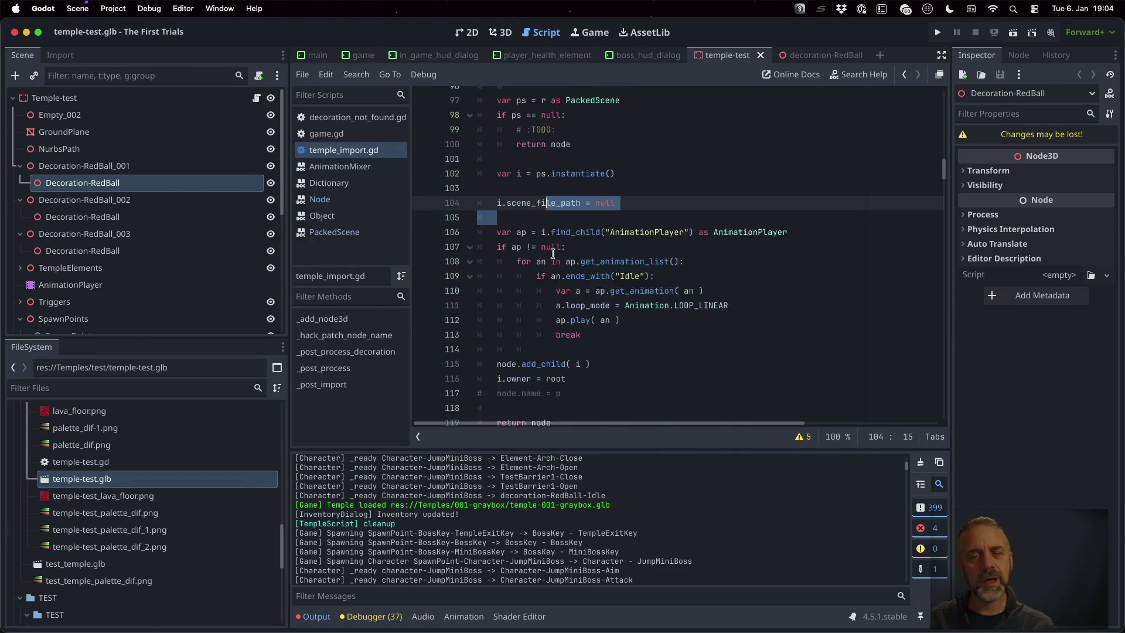
scroll(548, 249, "down", 2)
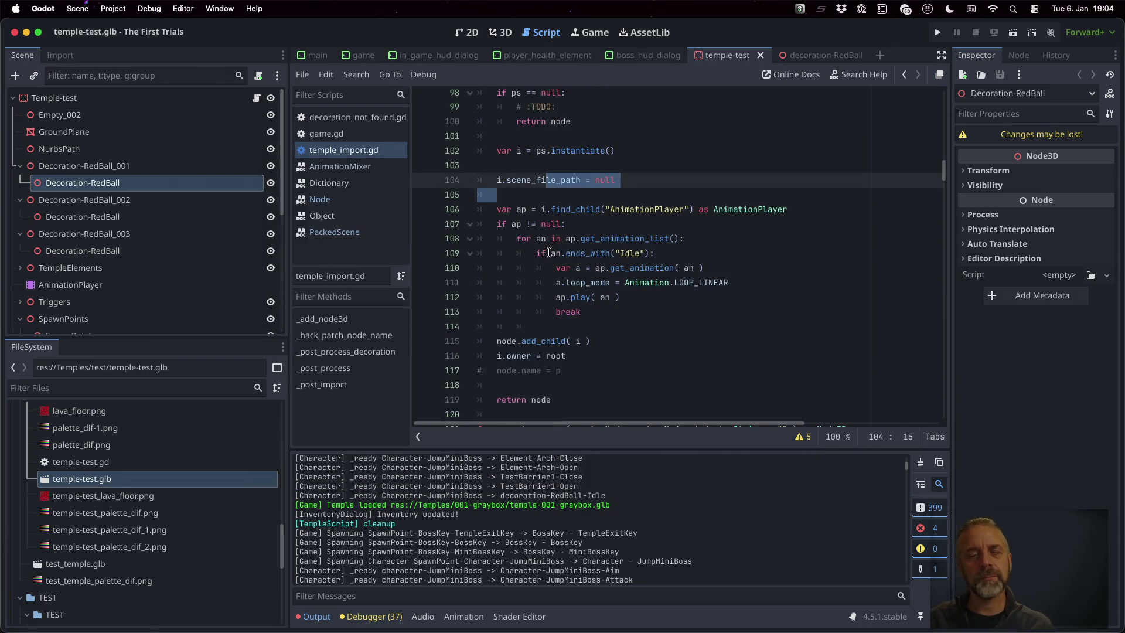
left_click(532, 180)
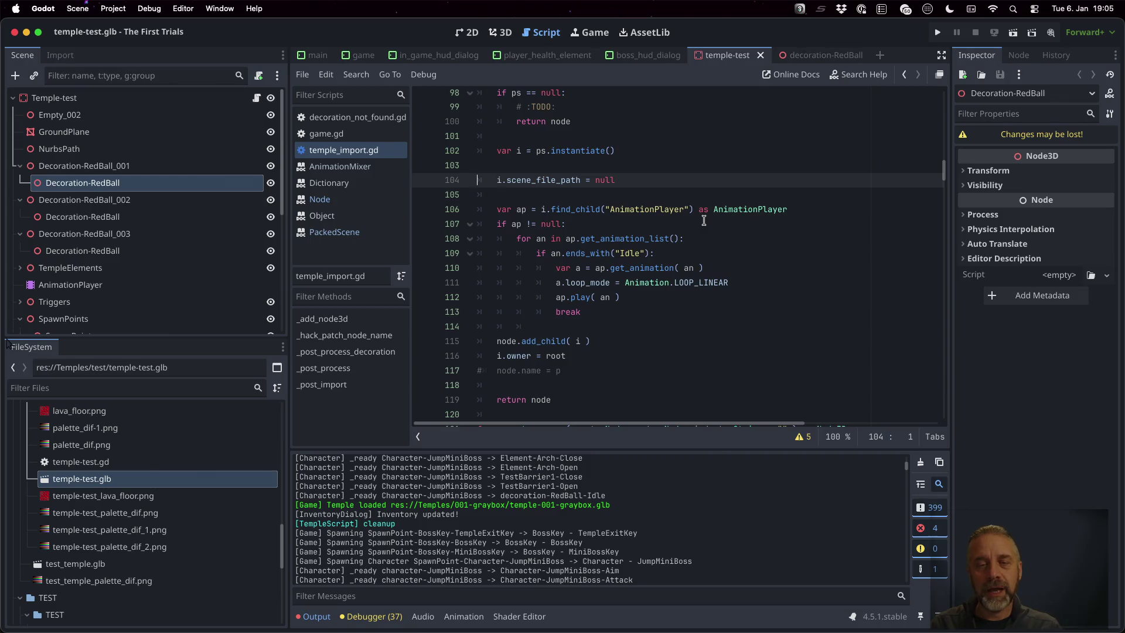
key("shift+Down")
key("shift+Down")
key("super+x")
key("Down")
key("Down")
key("Down")
key("Down")
key("super+v")
key("Up")
key("Up")
key("Up")
key("End")
key("Return")
key("super+s")
Reimport temple-test.glb, replace null on line 116 with "", and reimport again
right_click(80, 481)
left_click(155, 564)
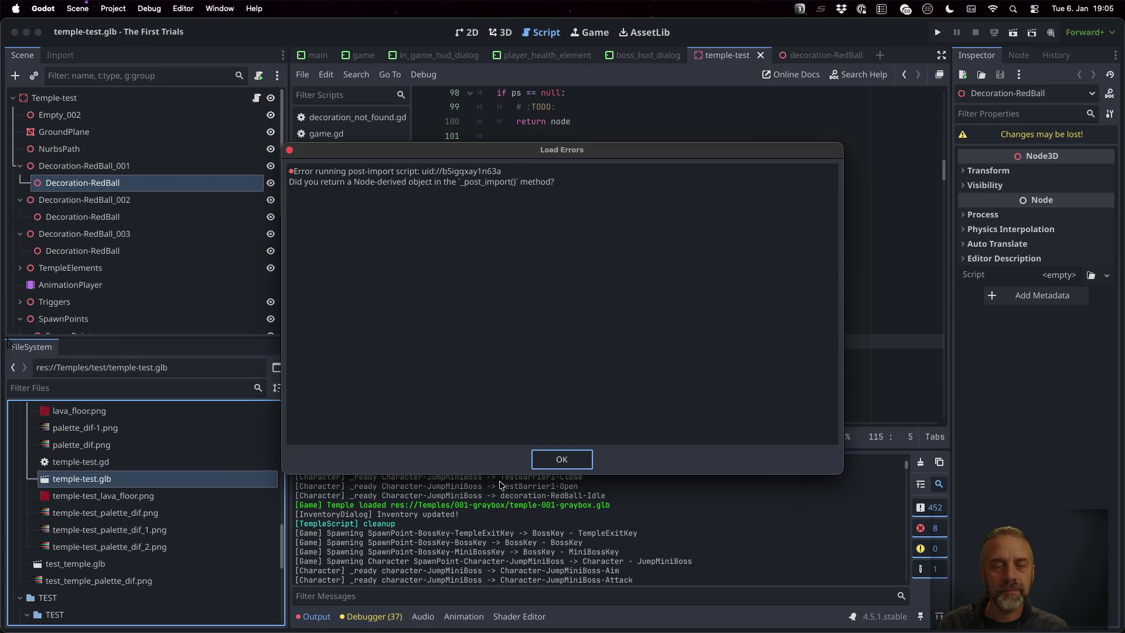
left_click(554, 464)
double_click(610, 356)
type("\"")
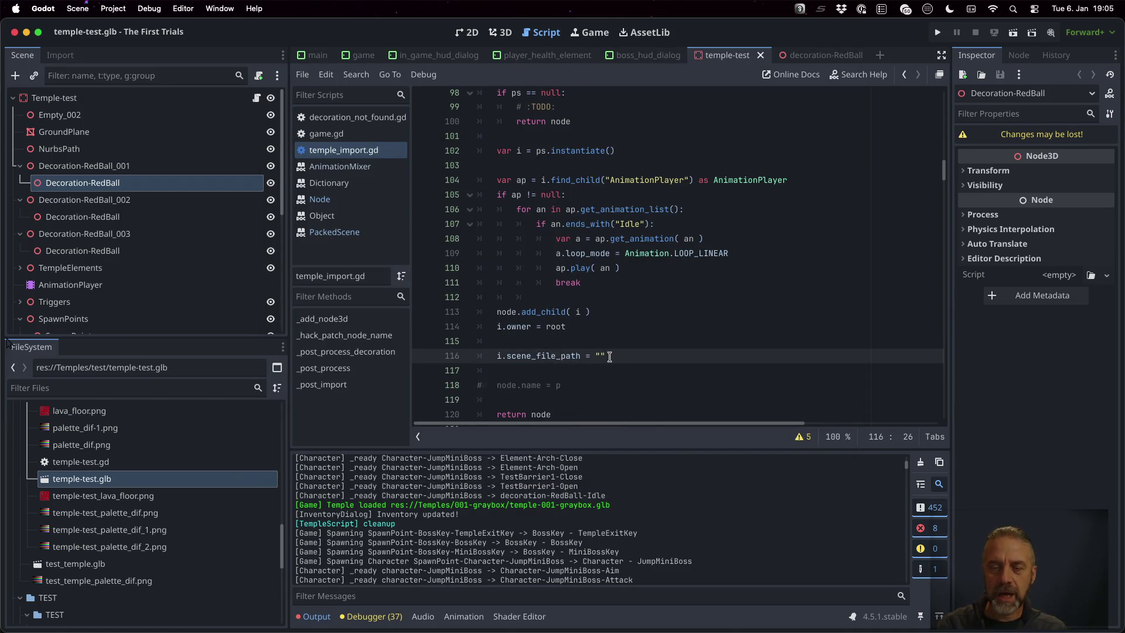
right_click(83, 478)
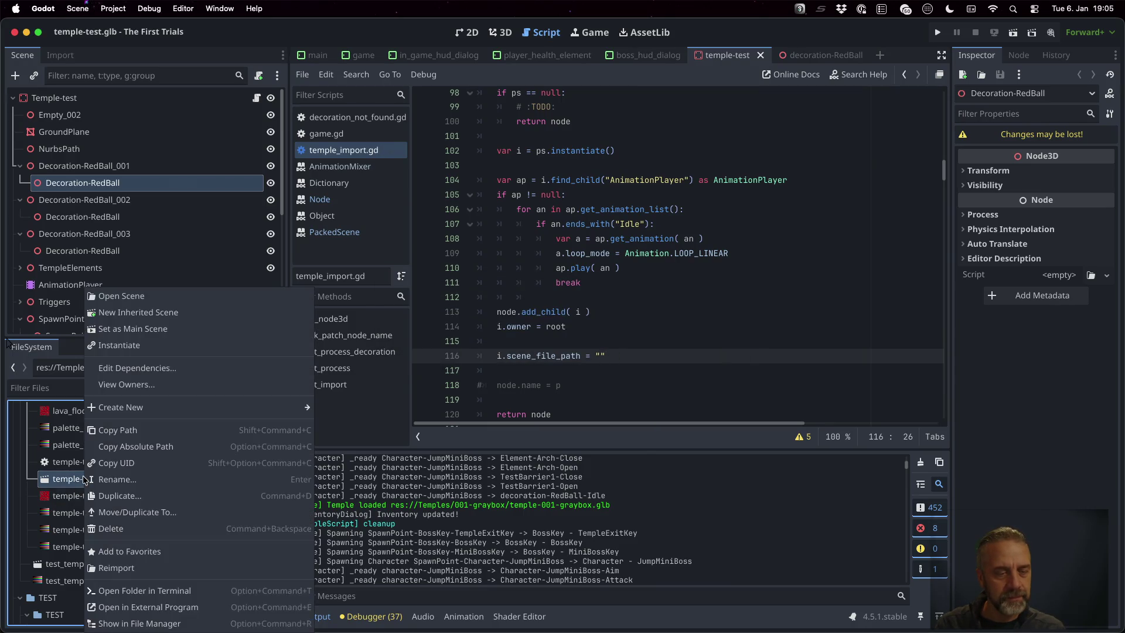
left_click(169, 567)
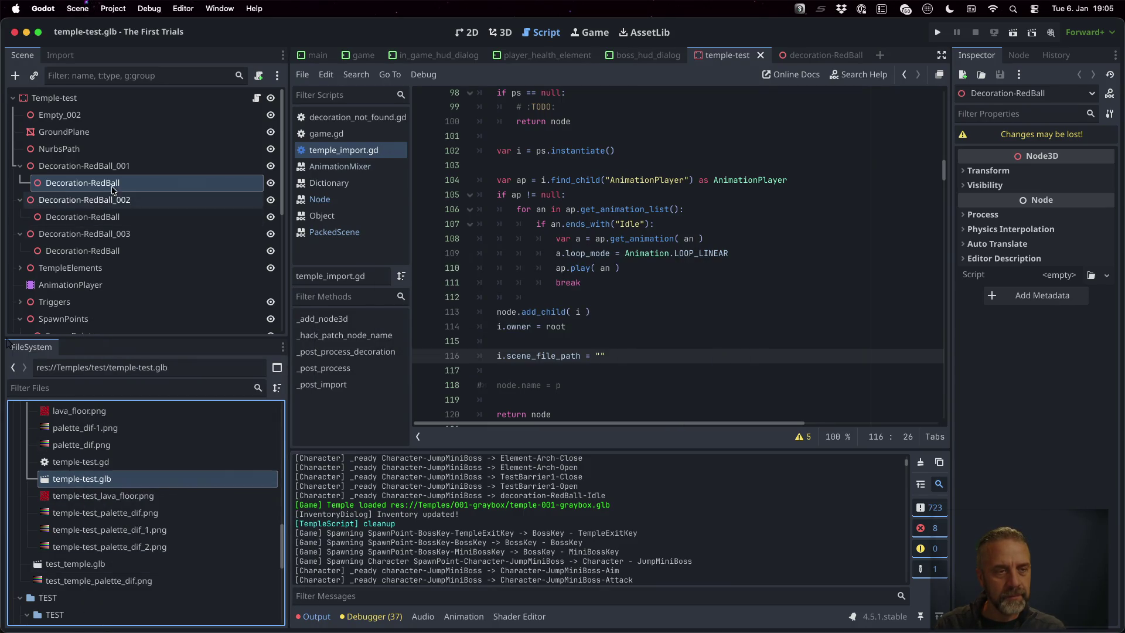
key("super+Tab")
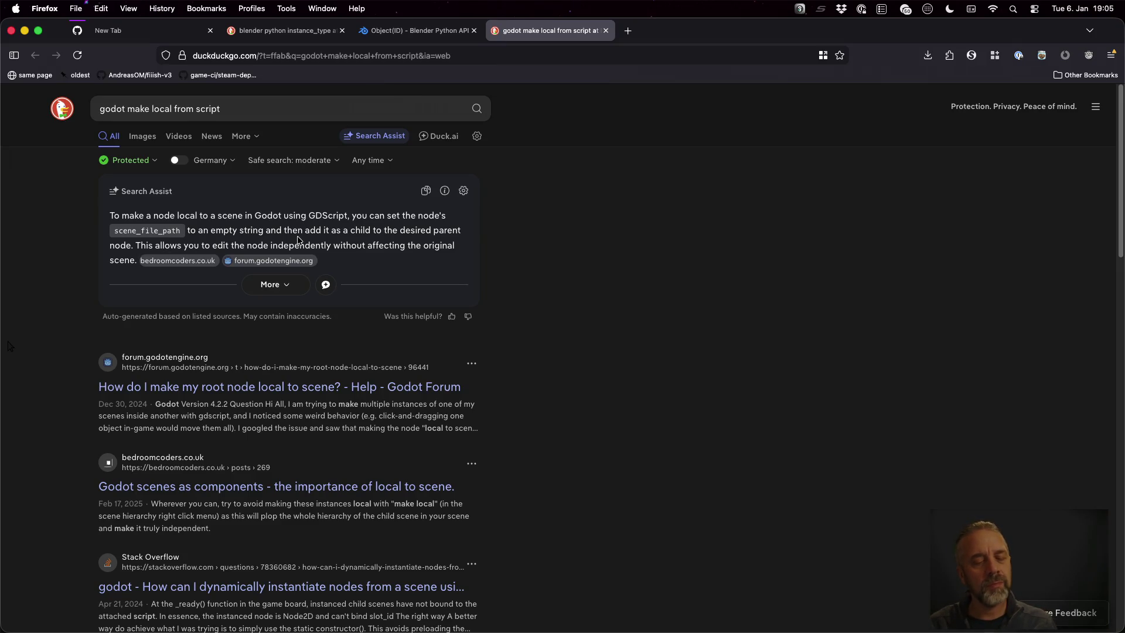
key("super+Tab")
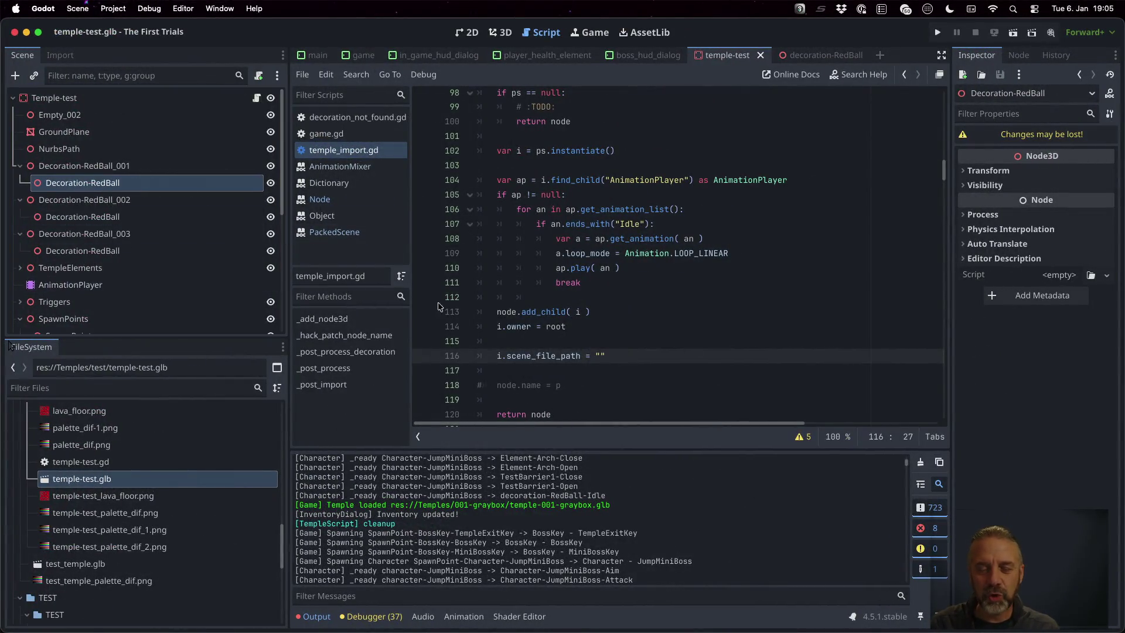
Delete the scene_file_path and commented node.name lines, save, and reimport temple-test.glb
key("Home")
key("Home")
key("shift+Down")
key("shift+Down")
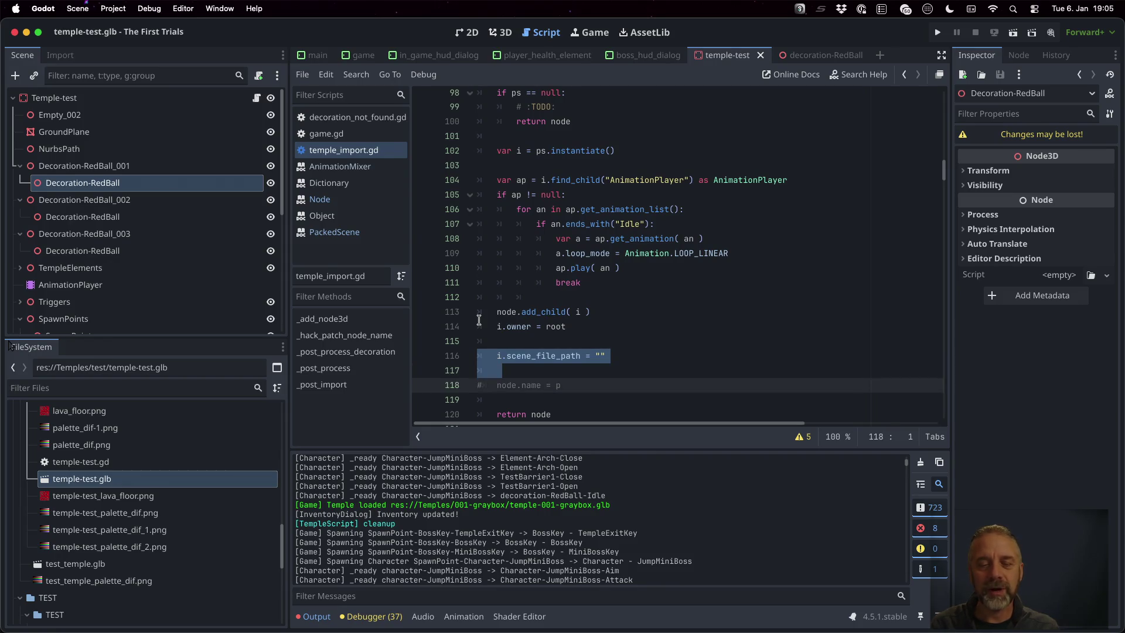
key("shift+Down")
key("shift+Down")
key("BackSpace")
key("BackSpace")
key("super+s")
key("Return")
right_click(93, 477)
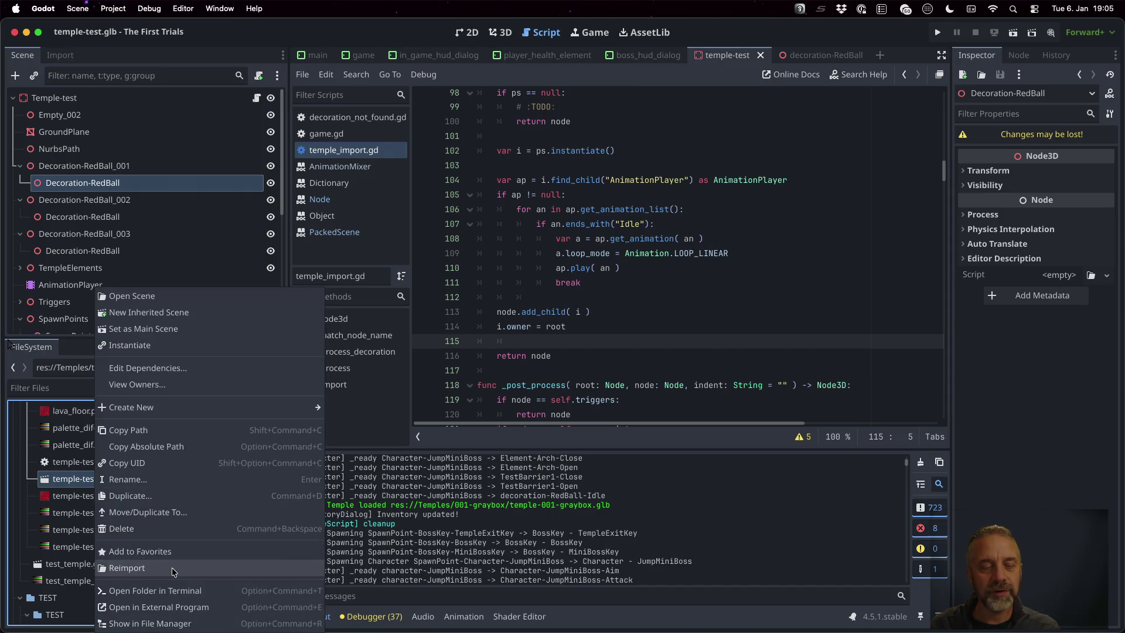
left_click(181, 546)
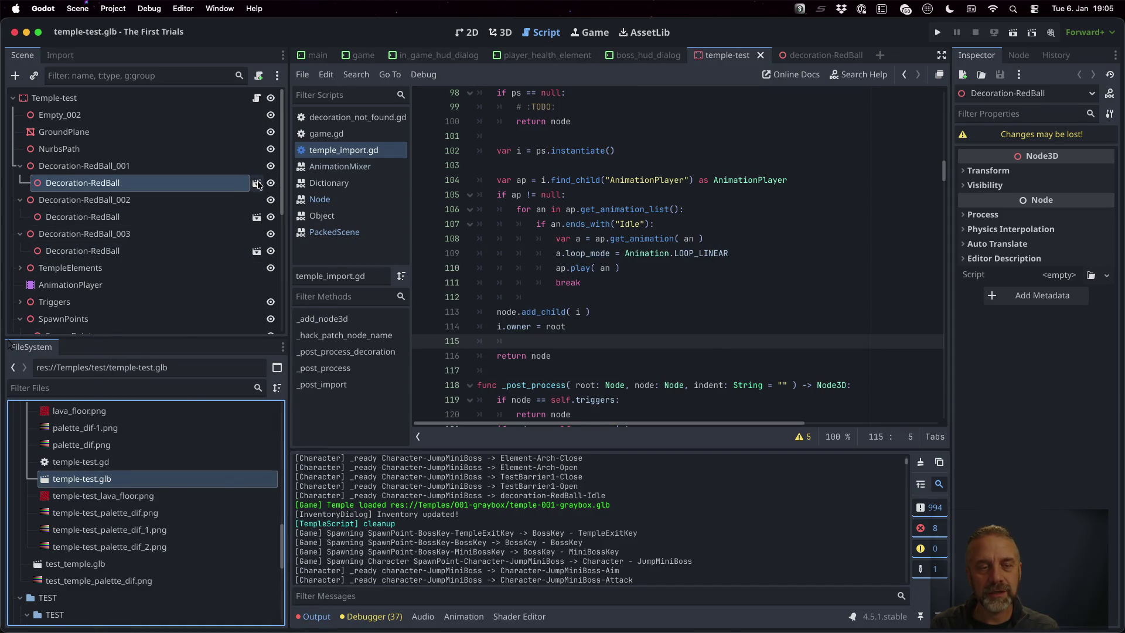
Expand the Game folder in the FileSystem dock to list its scripts and scenes
left_click(668, 197)
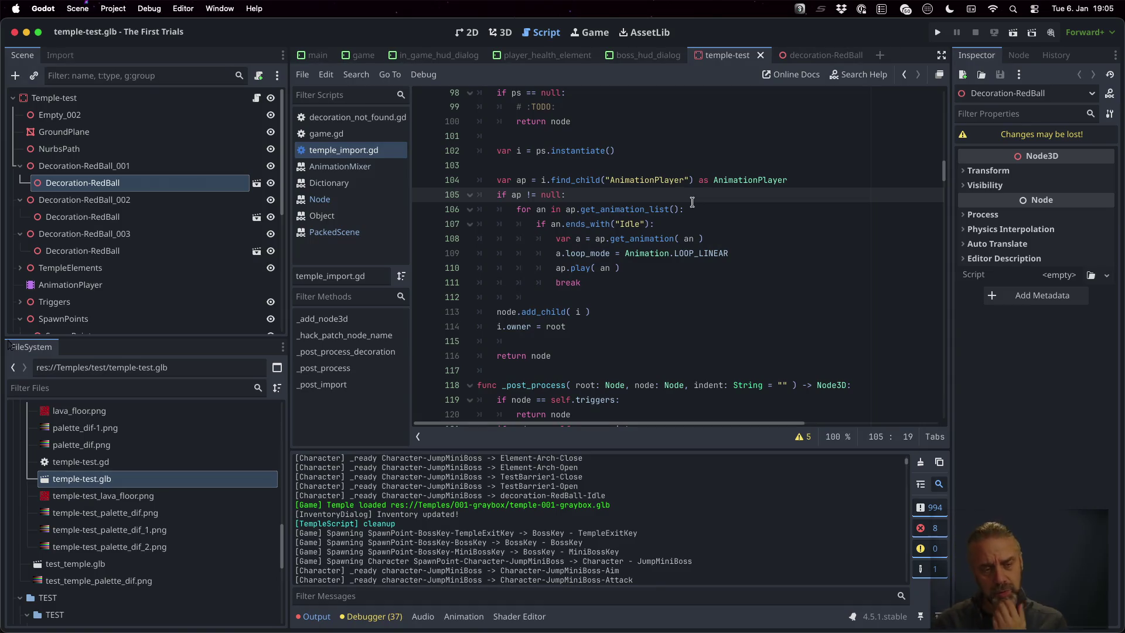
scroll(174, 446, "up", 10)
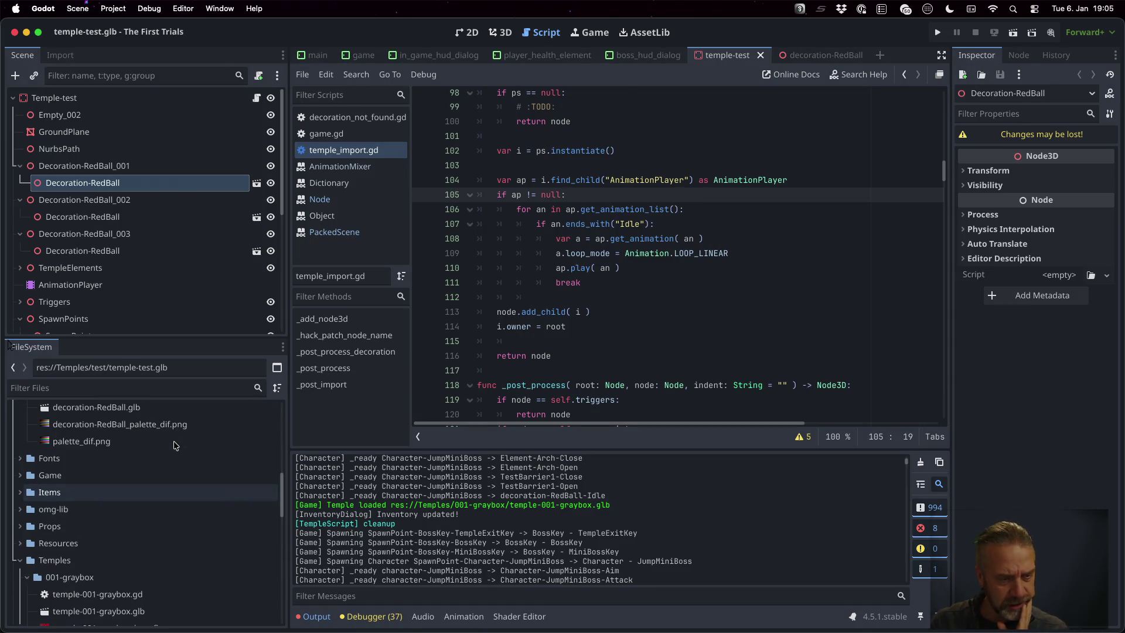
scroll(146, 487, "down", 1)
left_click(25, 542)
left_click(23, 541)
scroll(116, 516, "down", 5)
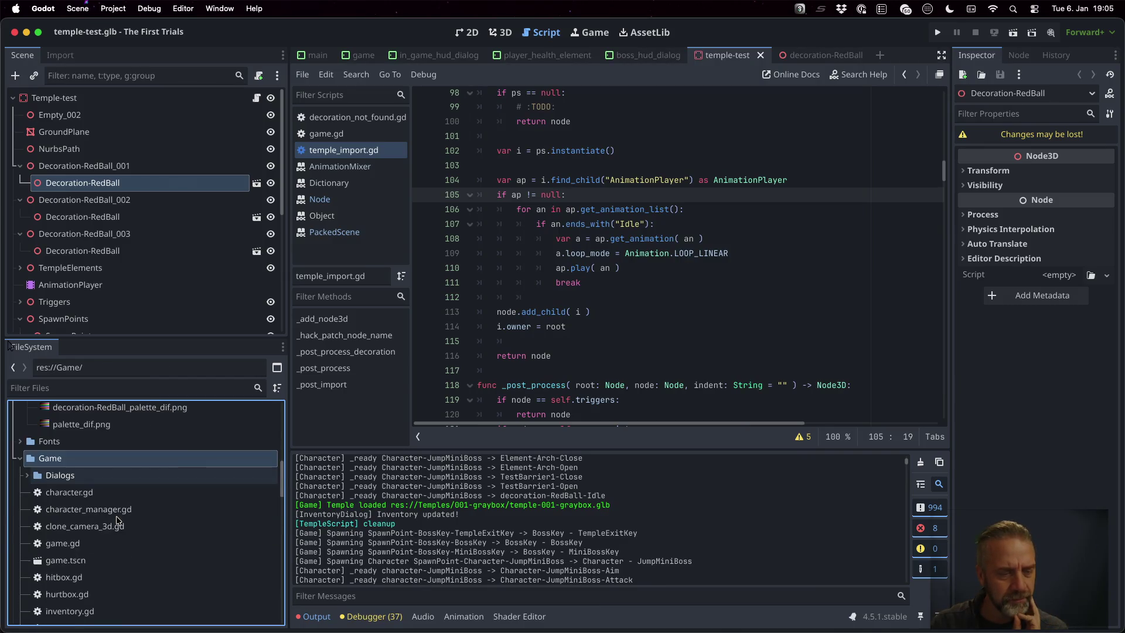
scroll(105, 510, "up", 4)
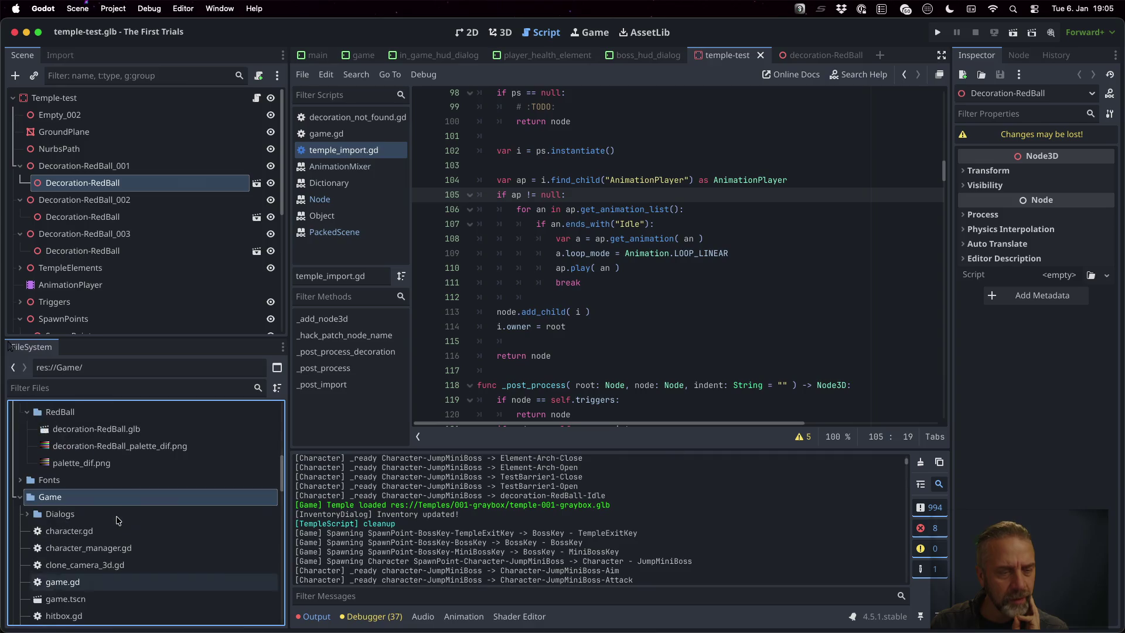
right_click(74, 498)
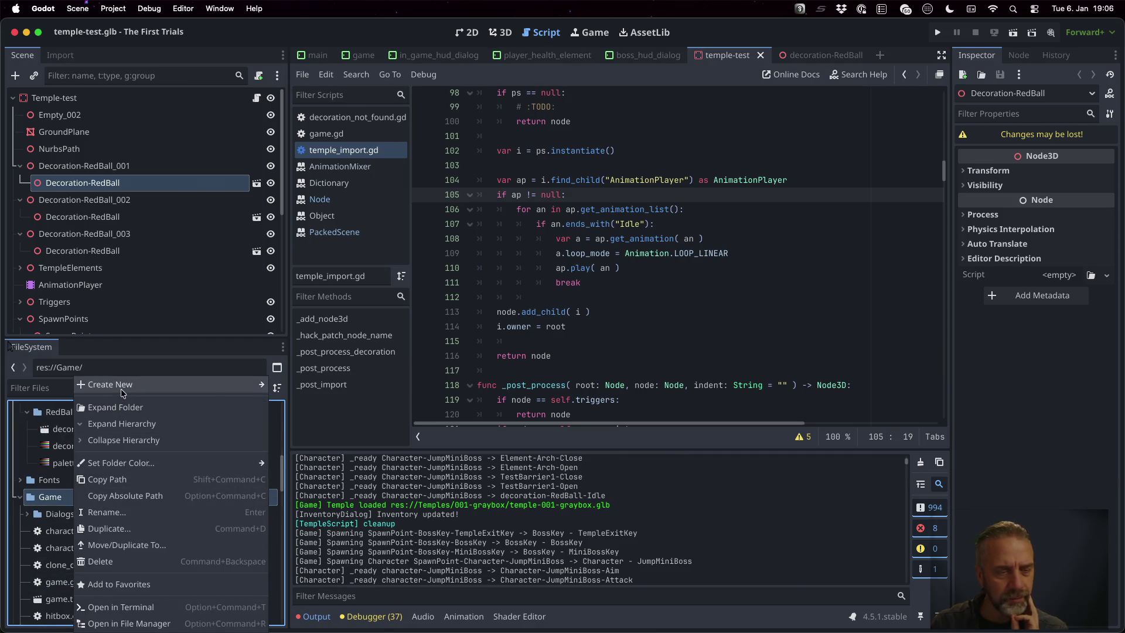
Create a new script named decoration.gd in the Game folder
mouse_move(120, 387)
left_click(304, 417)
type("decorat.gd")
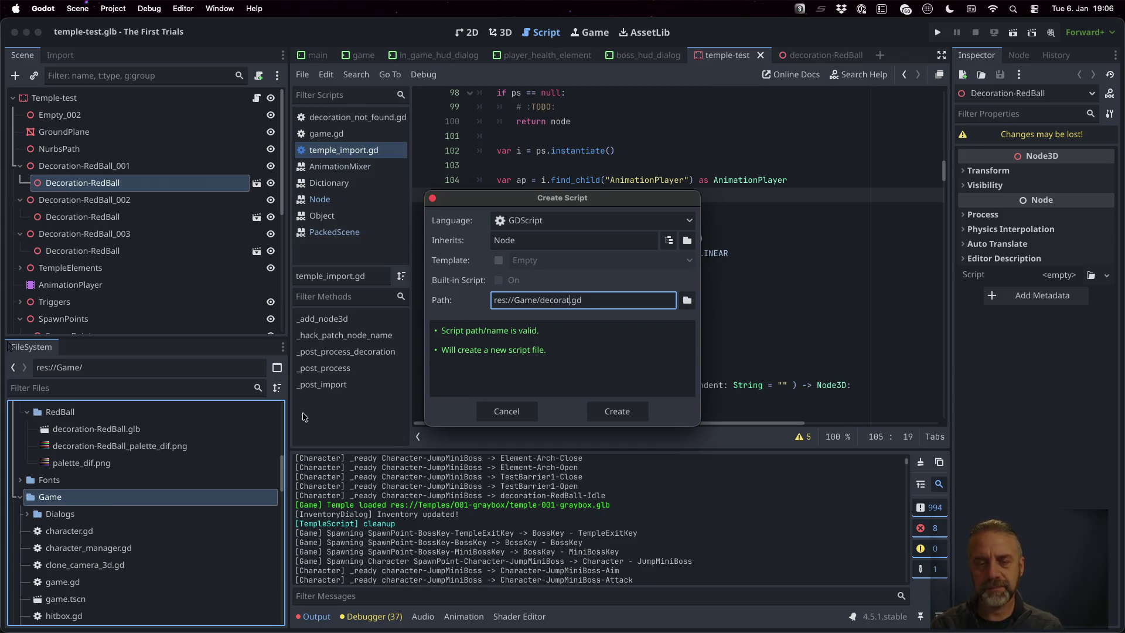
key("Return")
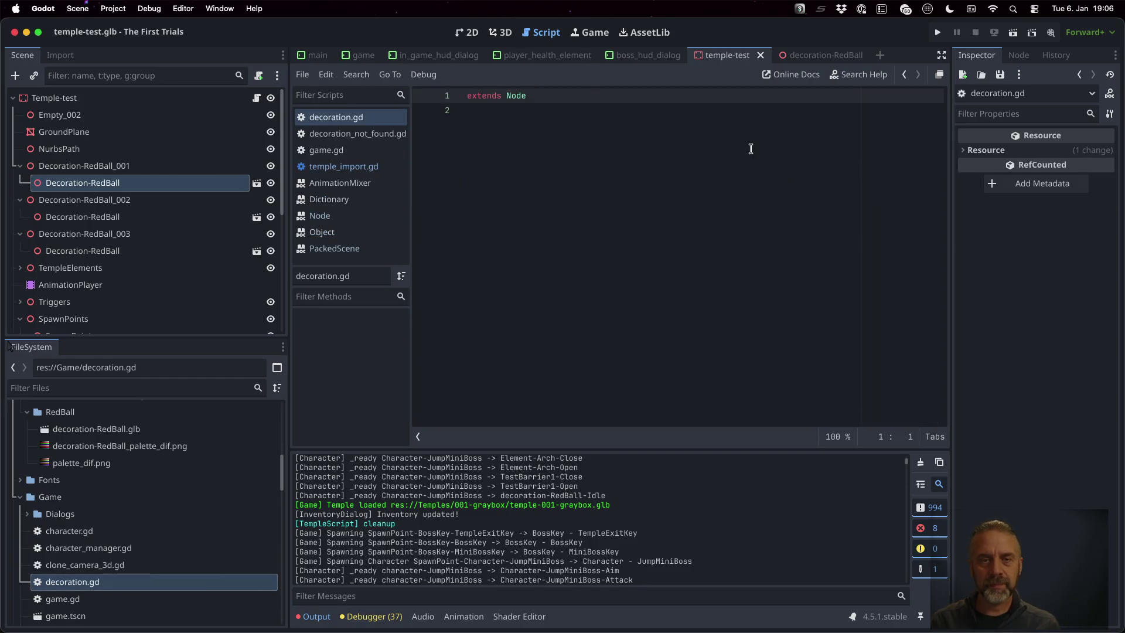
Add 'class_name Decoration', change the base to 'extends Node3D', and save the script
key("Return")
key("Up")
type("cla")
type("ss_name Decoration")
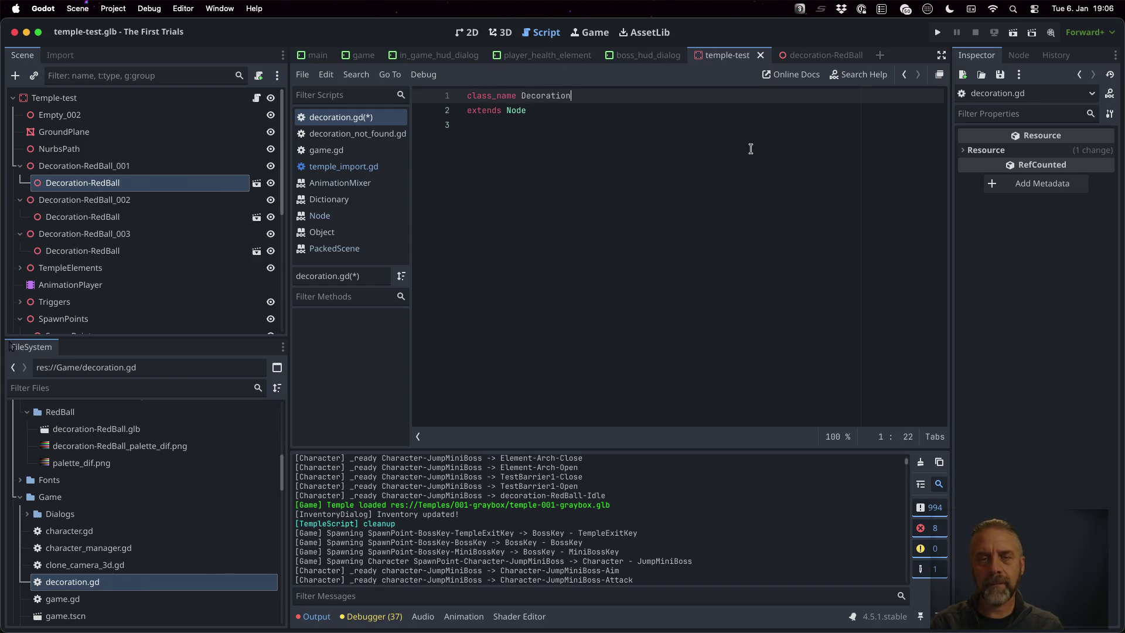
key("Down")
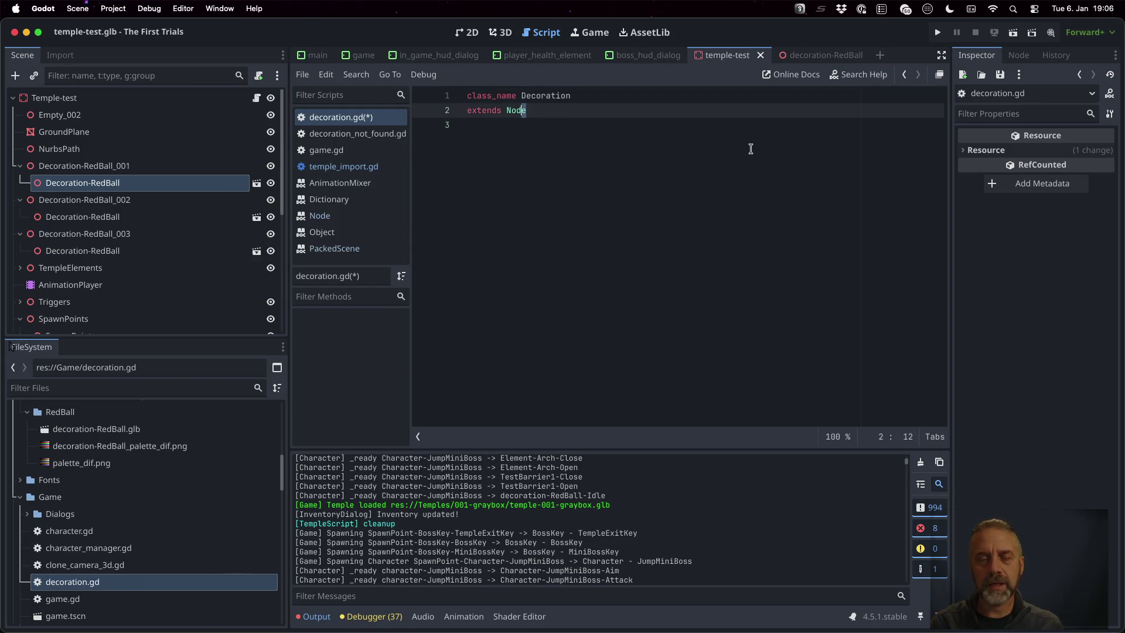
type("3D")
key("Return")
key("Down")
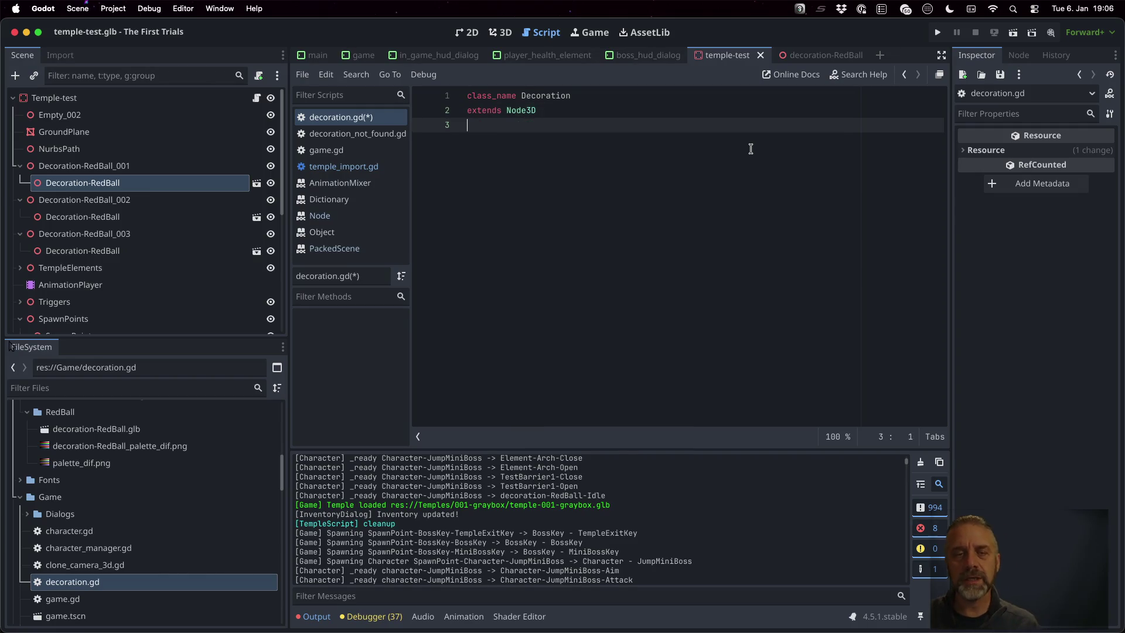
key("super+s")
key("Return")
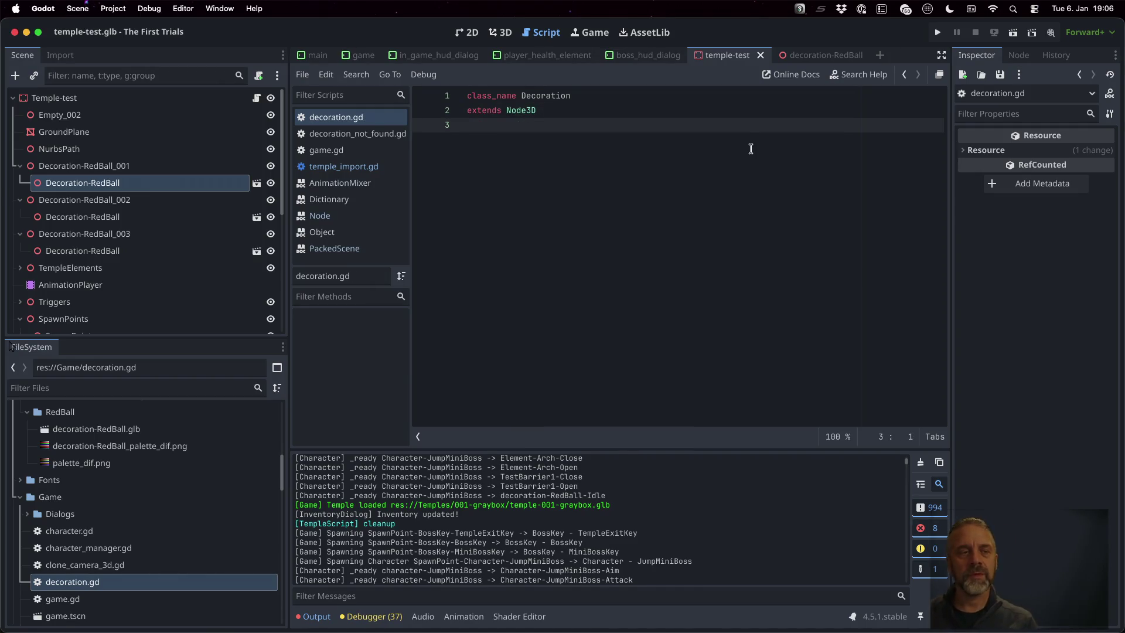
Set decoration-RedBall.glb's import root type to Decoration and reimport it
left_click(110, 431)
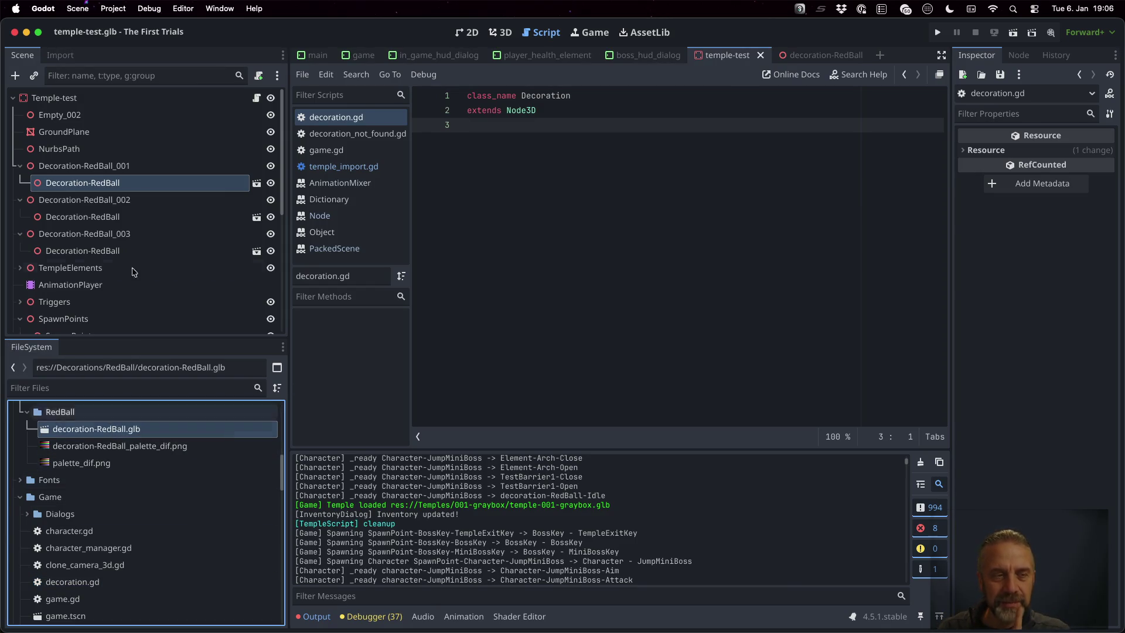
left_click(66, 53)
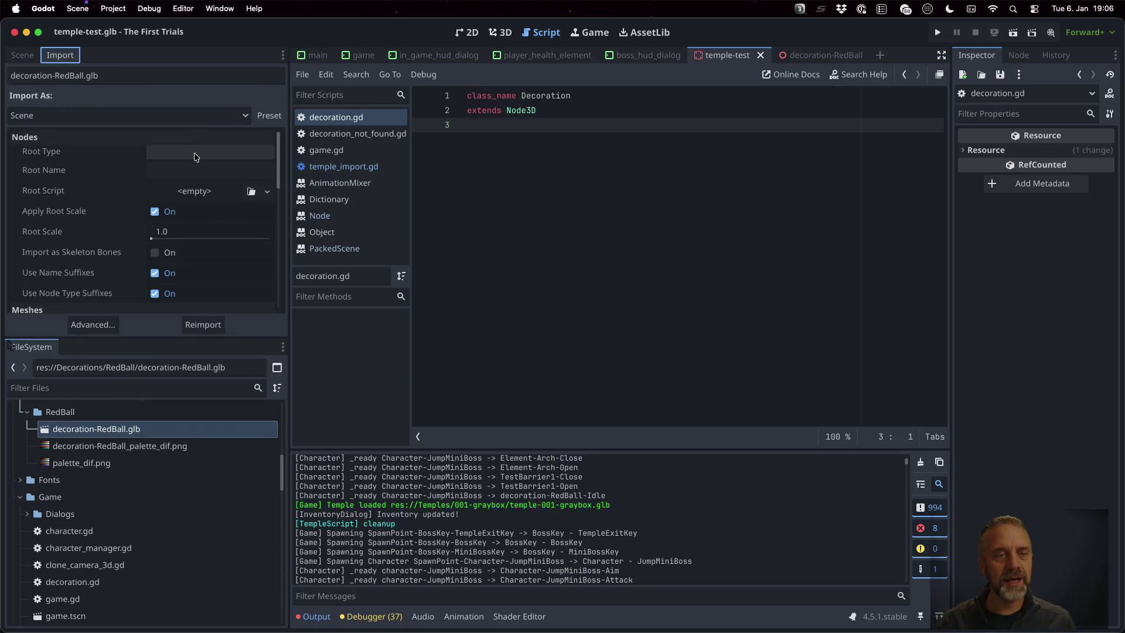
left_click(194, 152)
type("Dec")
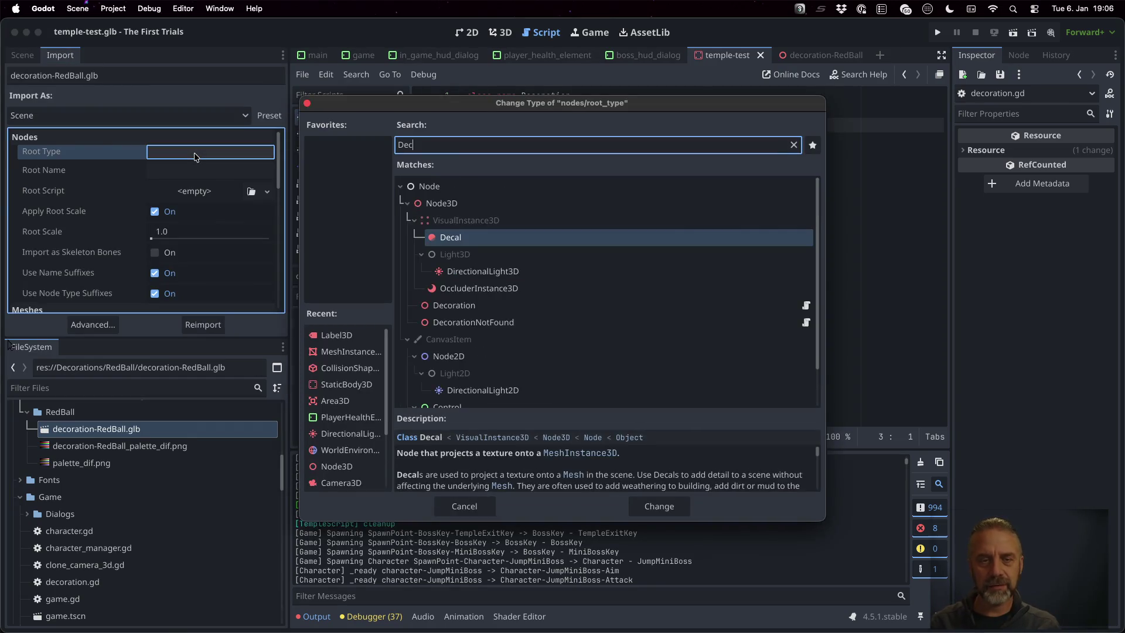
left_click(514, 307)
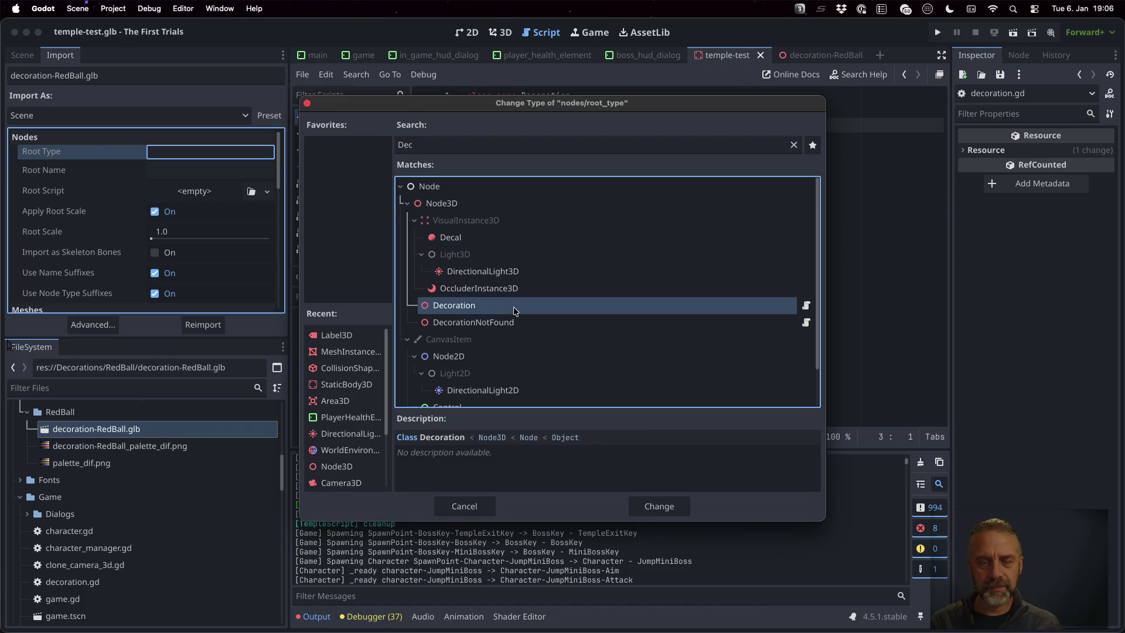
left_click(650, 505)
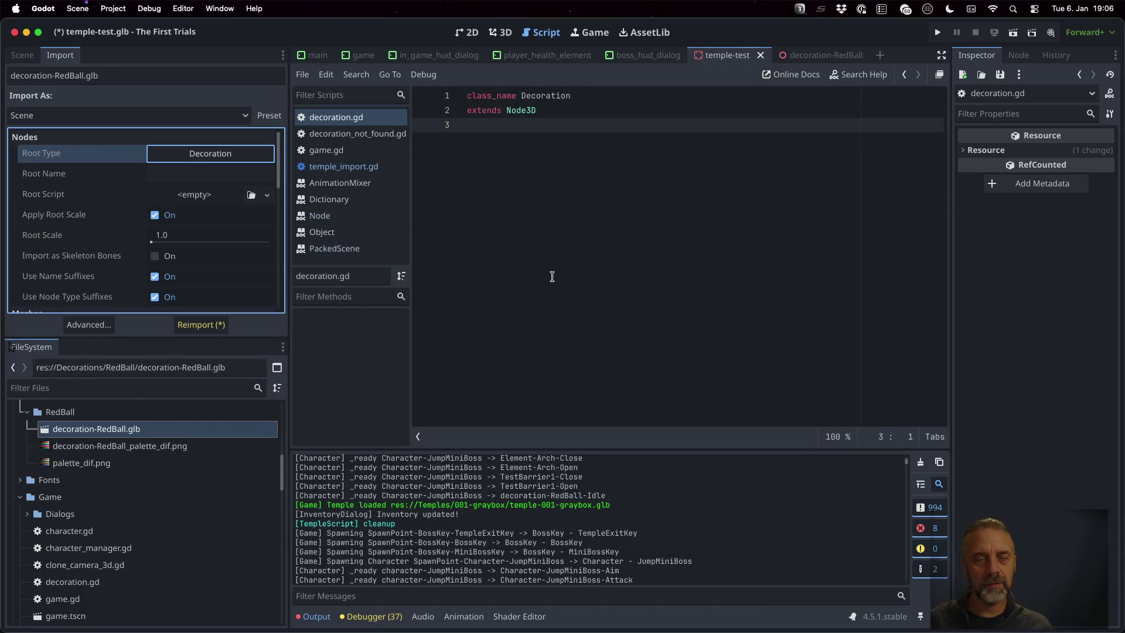
left_click(222, 327)
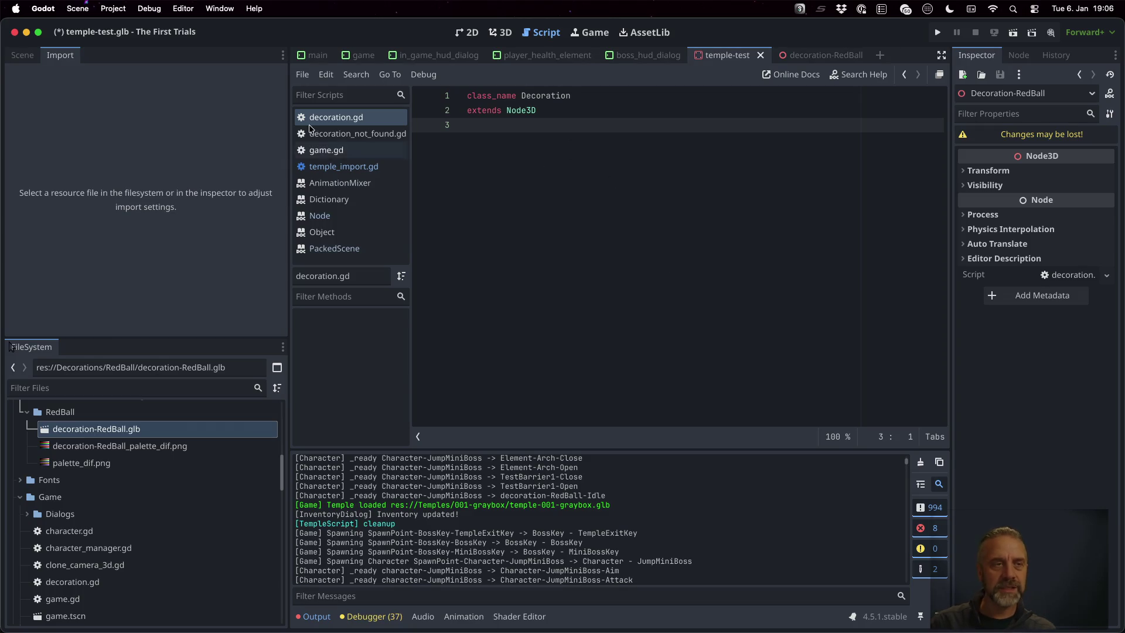
Open the decoration-RedBall scene from the Scene tab
left_click(20, 55)
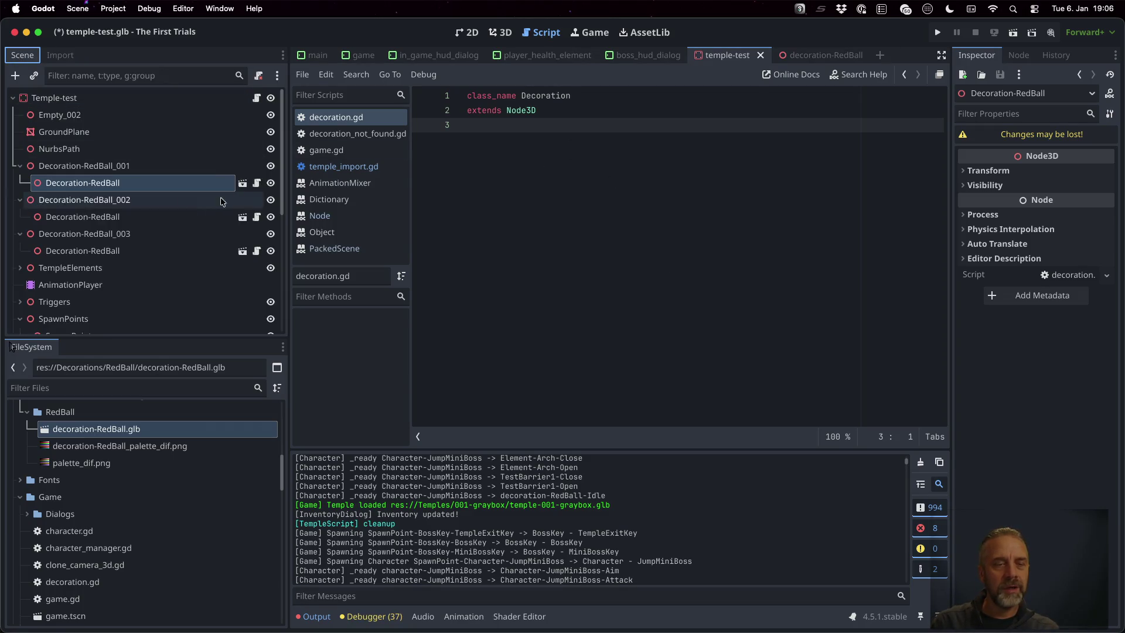
left_click(243, 185)
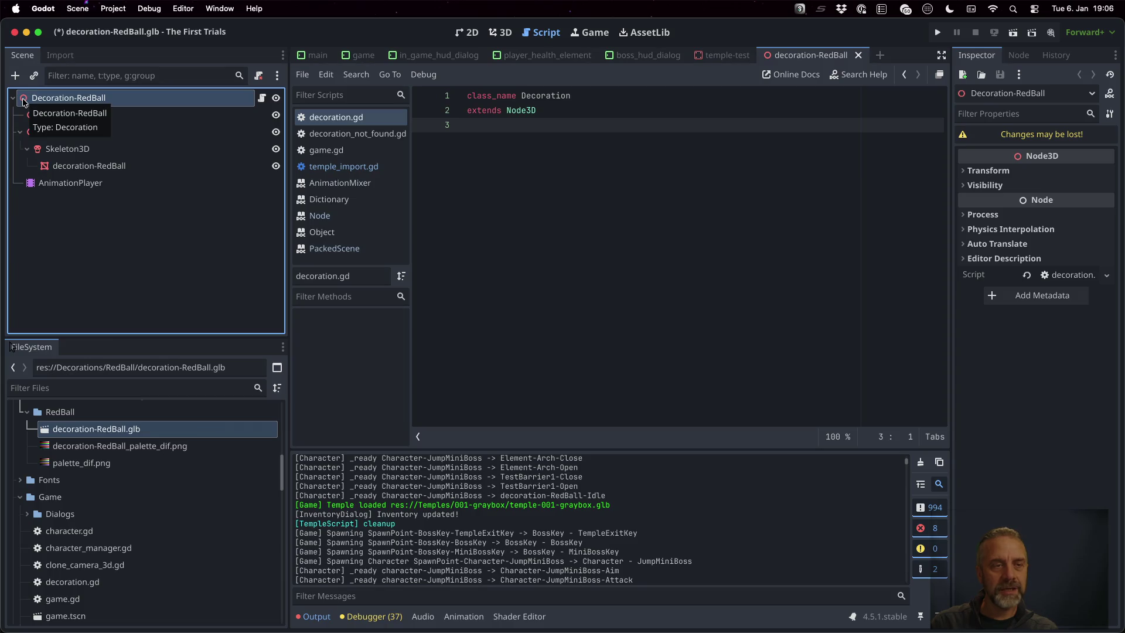
left_click(580, 168)
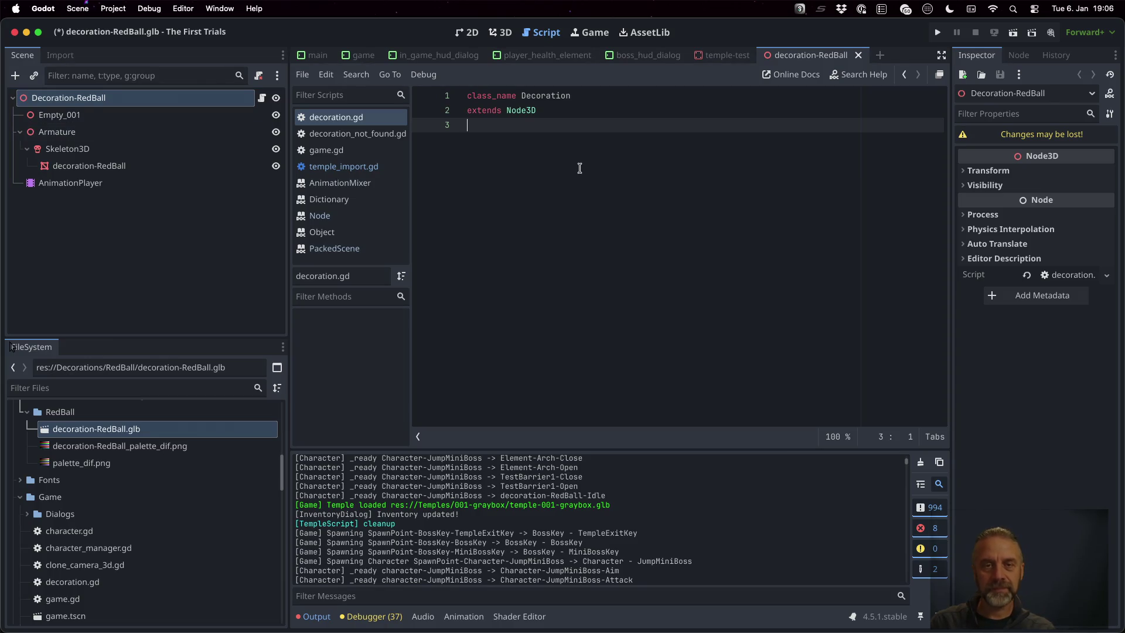
Cut the Idle-animation block (lines 104–111) out of temple_import.gd and save
left_click(370, 164)
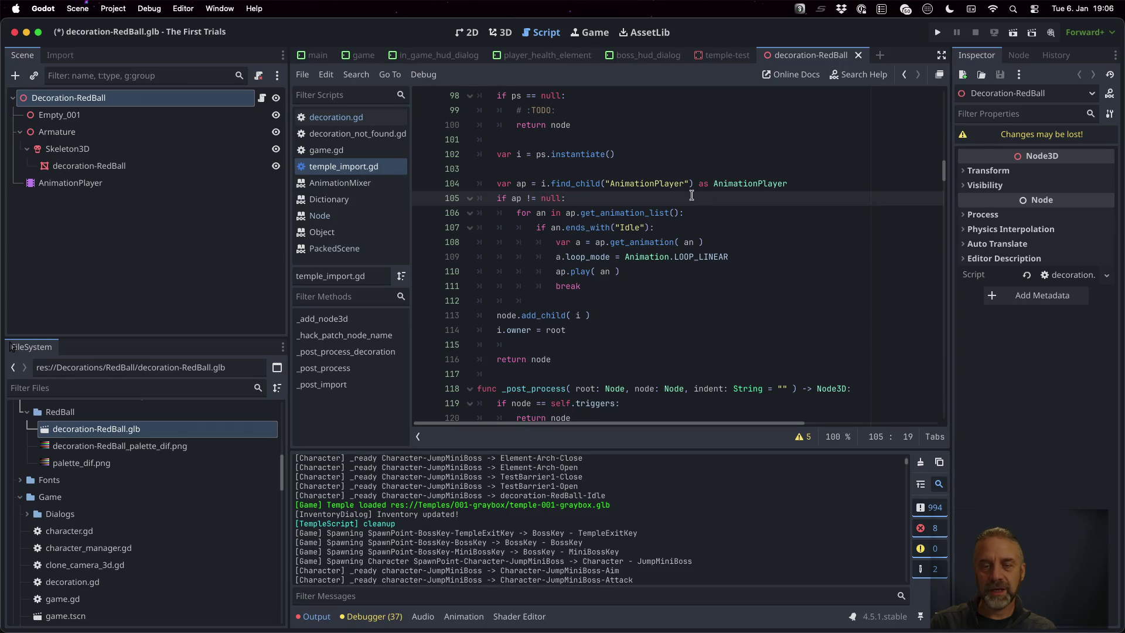
key("Up")
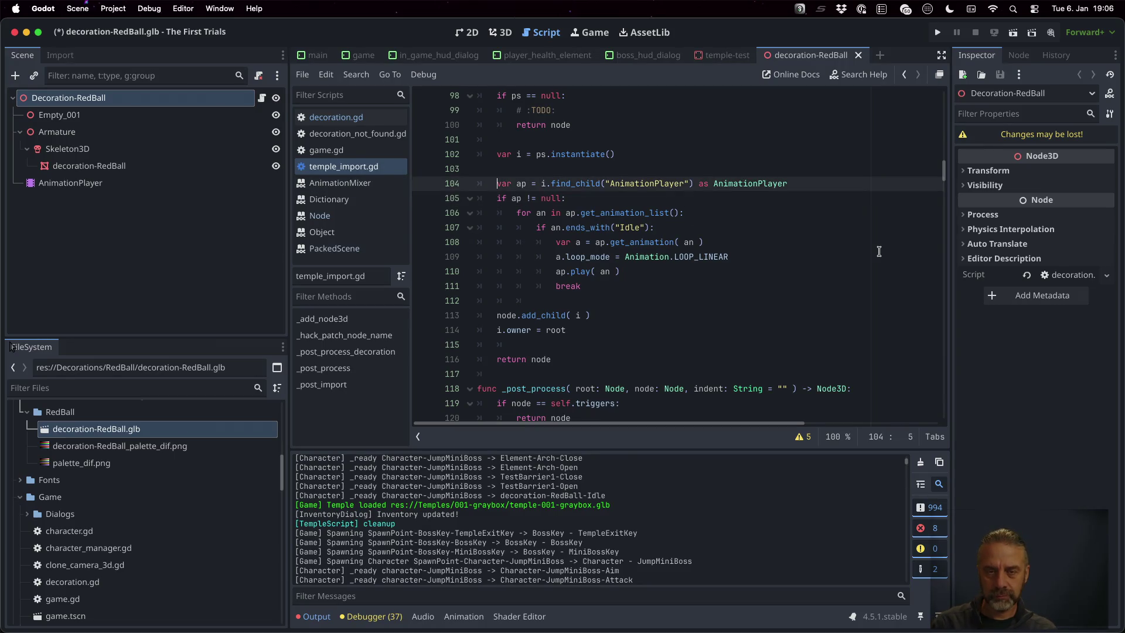
key("Home")
key("shift+Down")
key("shift+Down")
key("shift+Down")
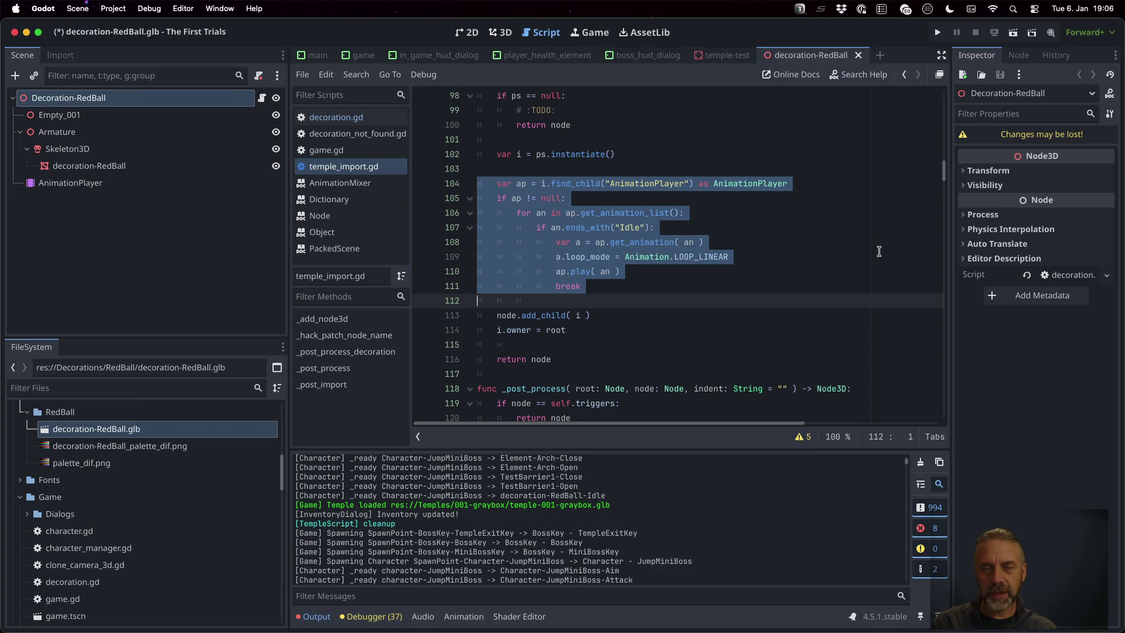
key("Delete")
key("BackSpace")
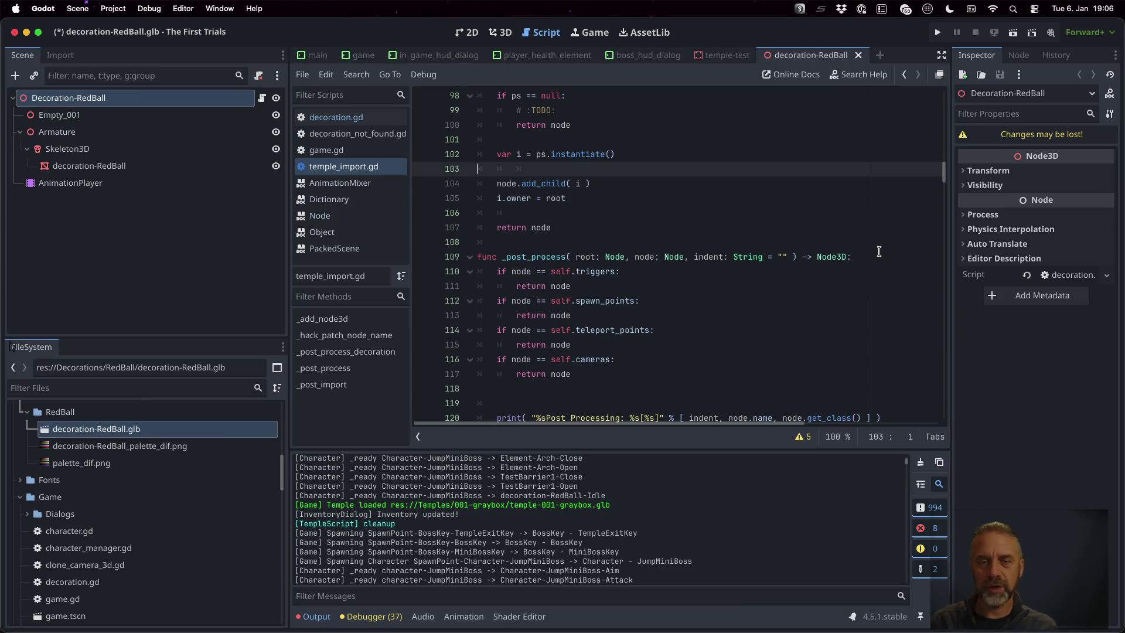
key("super+s")
key("Return")
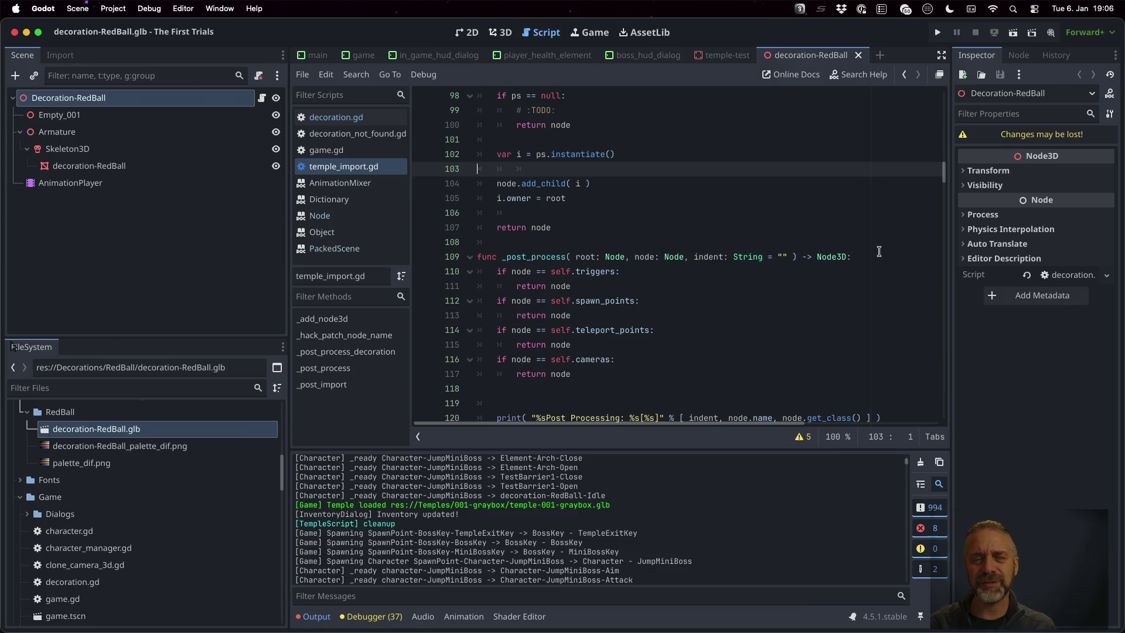
key("super+s")
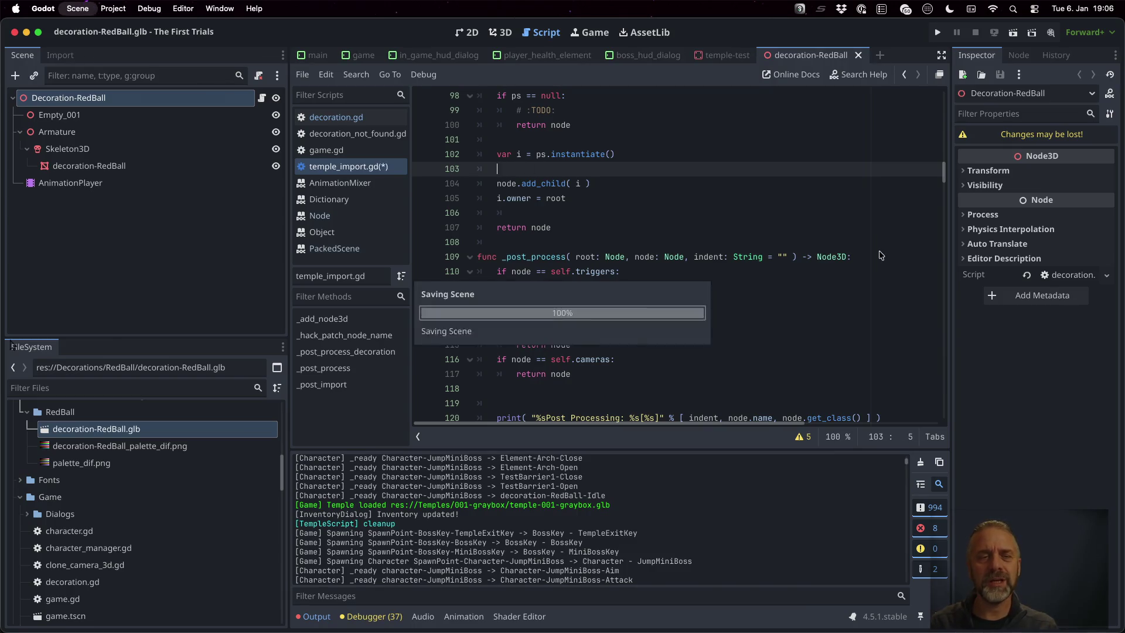
Paste the block into a new _ready() in decoration.gd, targeting self, save, and run the project
left_click(375, 116)
left_click(651, 208)
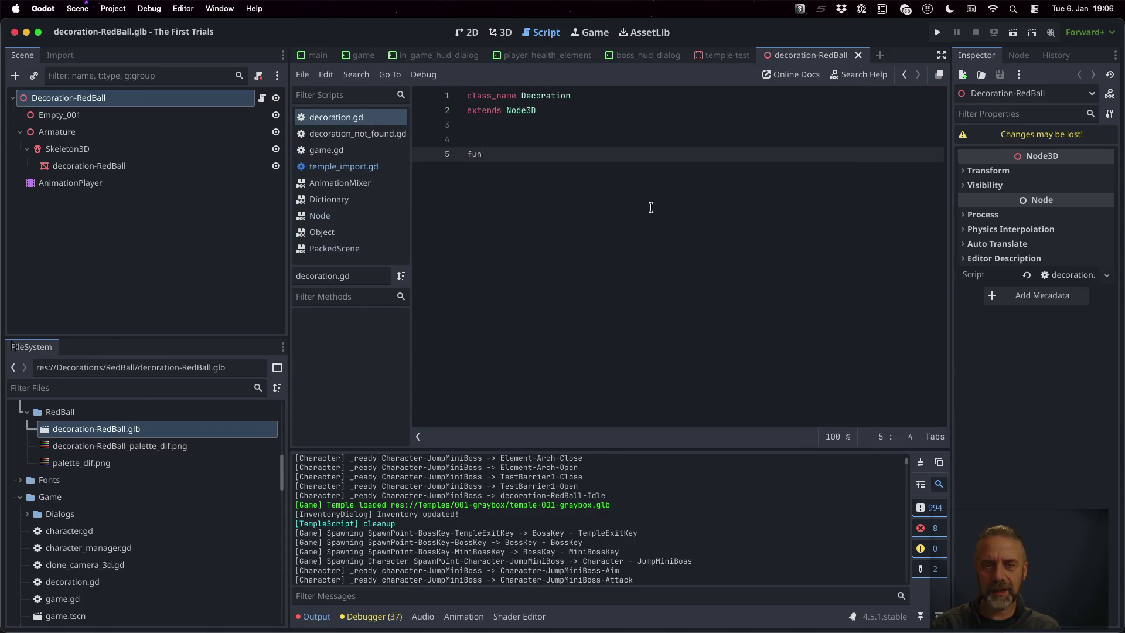
type("re")
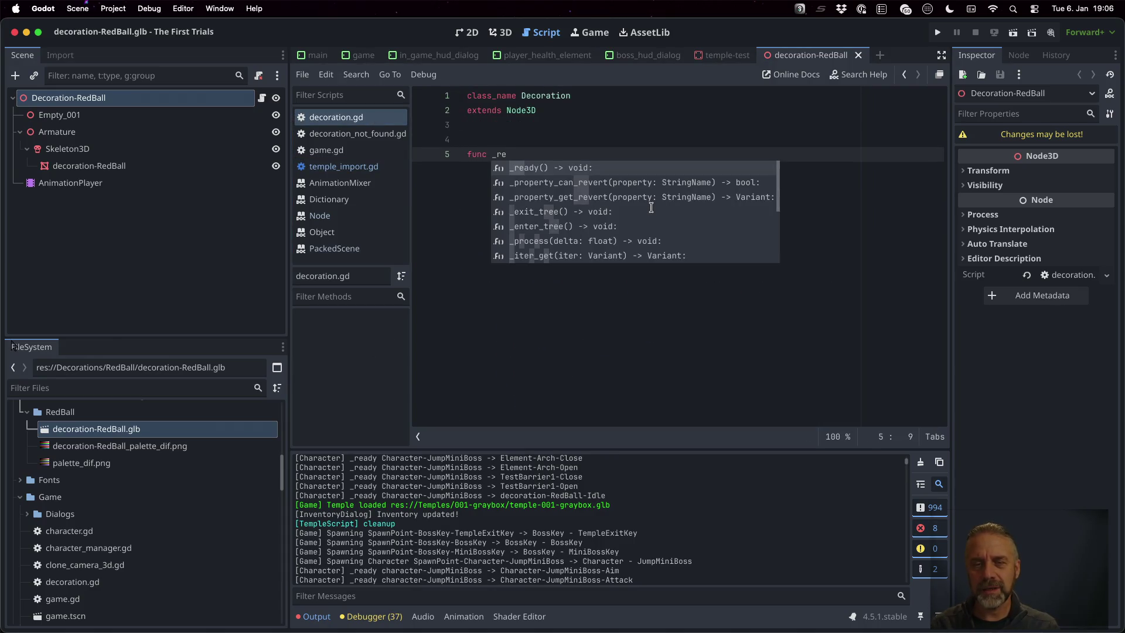
key("Return")
key("Return")
type("var ap = i.find_child(\"AnimationPlayer\") as AnimationPlayer \tif ap != null: \t\tfor an in ap.get_animation_list(): \t\t\tif an.ends_with(\"Idle\"): \t\t\t\tvar a = ap.get_animation( an ) \t\t\t\ta.loop_mode = Animation.LOOP_LINEAR \t\t\t\tap.play( an ) \t\t\t\tbreak")
key("Up")
key("Up")
key("Up")
key("Up")
key("Home")
type("self")
key("Down")
key("Down")
key("Down")
key("Down")
key("Down")
key("Down")
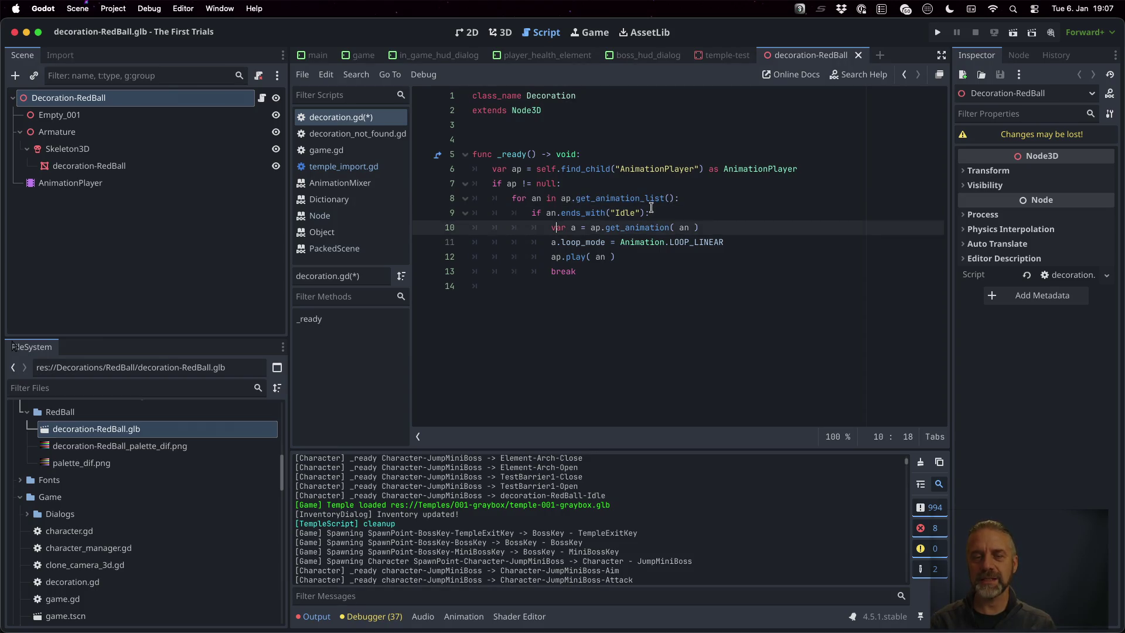
key("ctrl+s")
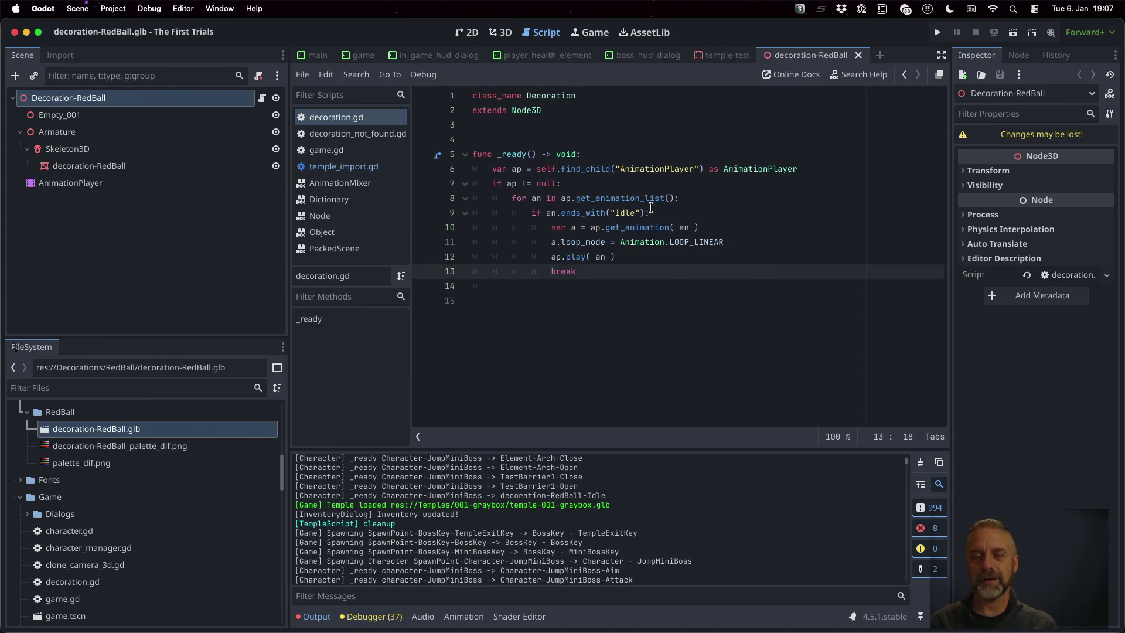
left_click(937, 32)
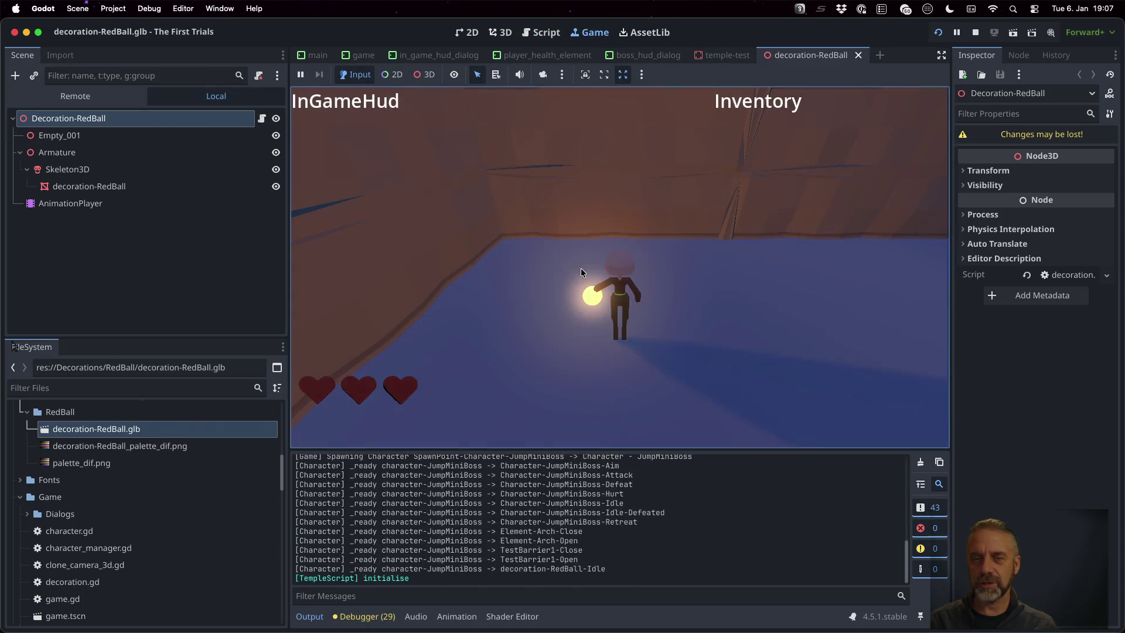